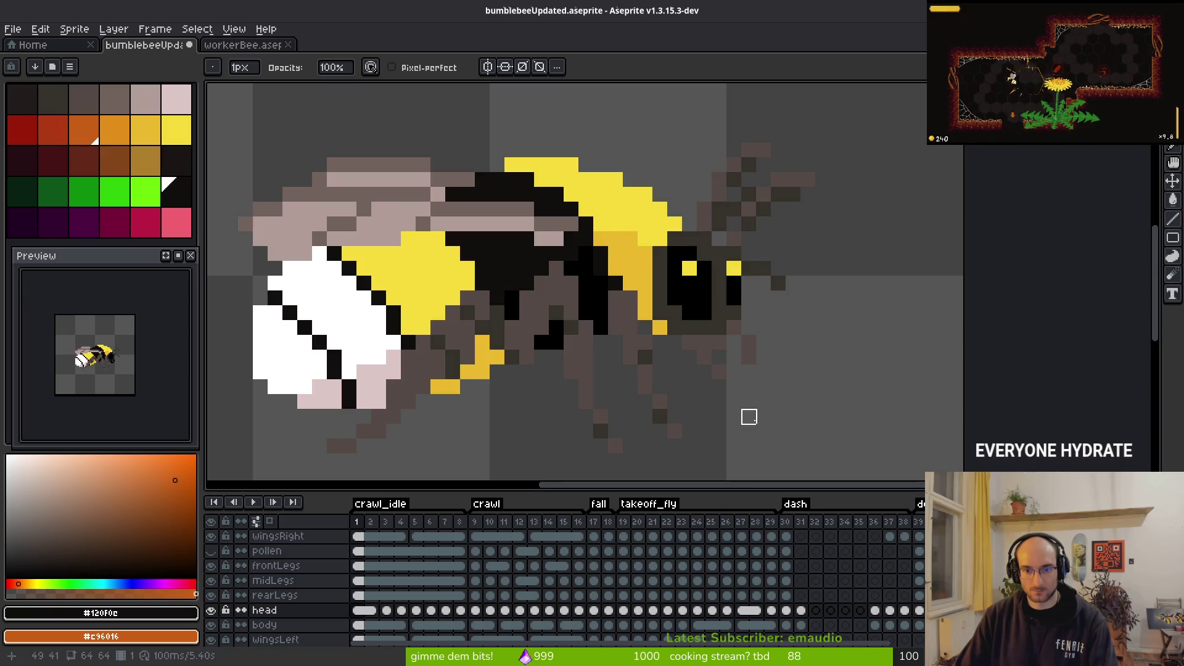
Step: Zoom in and compare the bee's head poses across crawl_idle frames 2 and 3
{"action": "scroll", "coordinate": [788, 376], "scroll_direction": "up", "scroll_amount": 4}
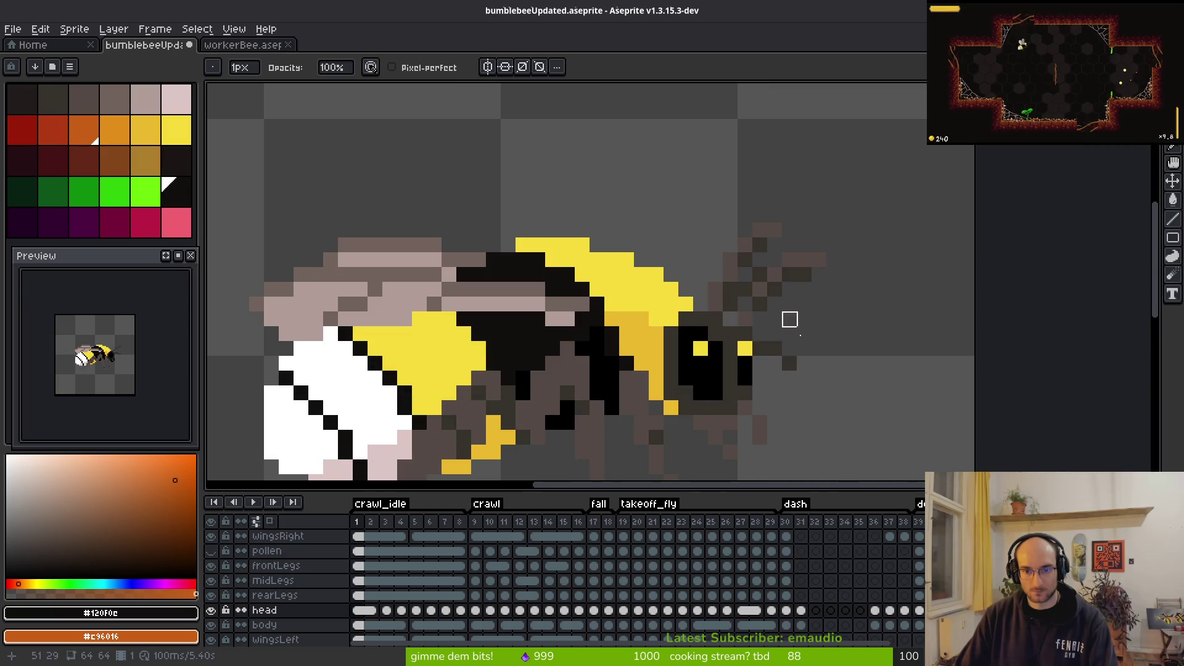
{"action": "scroll", "coordinate": [802, 364], "scroll_direction": "down", "scroll_amount": 2}
{"action": "scroll", "coordinate": [749, 333], "scroll_direction": "up", "scroll_amount": 3}
{"action": "scroll", "coordinate": [795, 391], "scroll_direction": "down", "scroll_amount": 2}
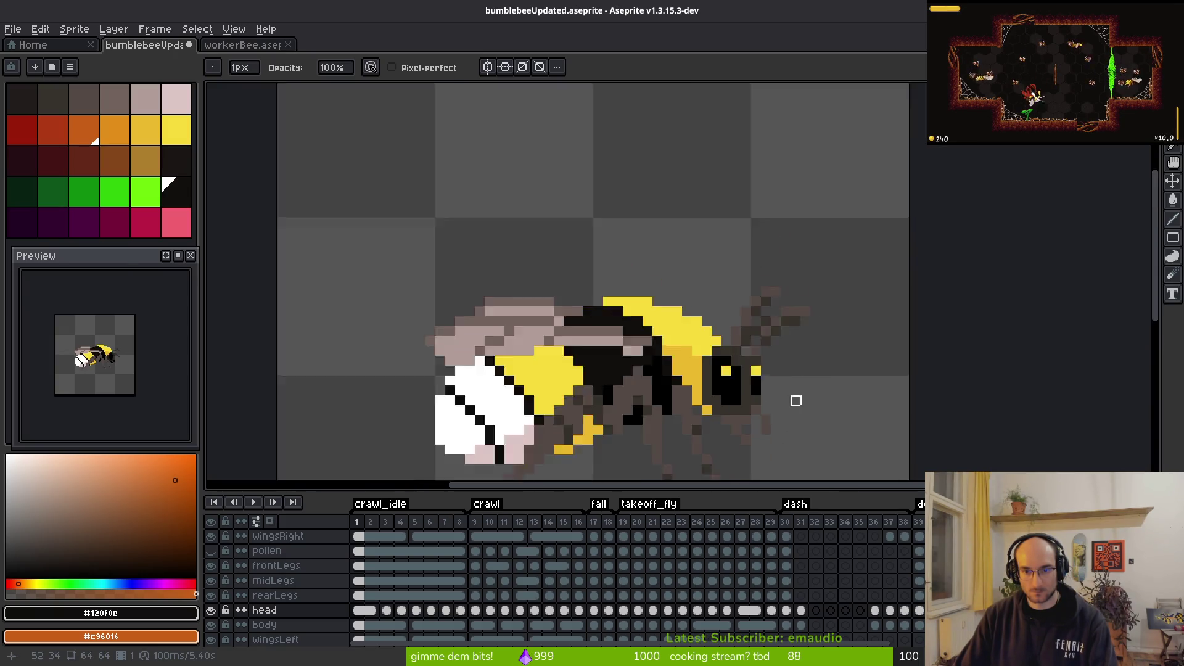
{"action": "scroll", "coordinate": [729, 306], "scroll_direction": "down", "scroll_amount": 1}
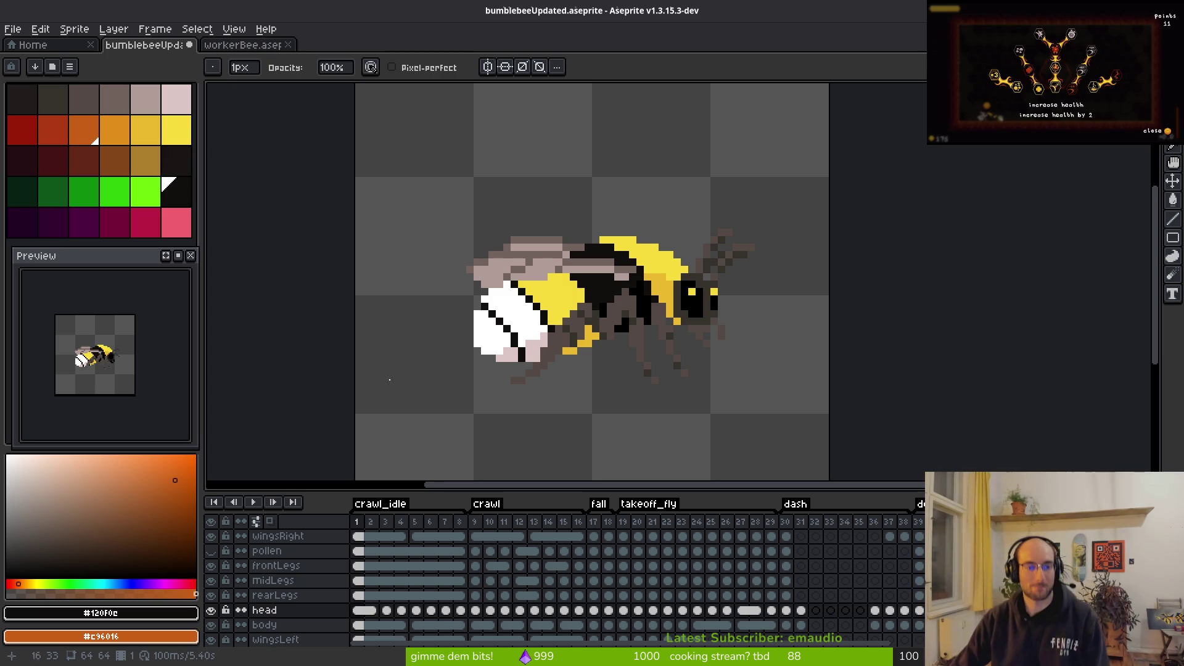
{"action": "scroll", "coordinate": [707, 307], "scroll_direction": "down", "scroll_amount": 2}
{"action": "scroll", "coordinate": [632, 328], "scroll_direction": "up", "scroll_amount": 5}
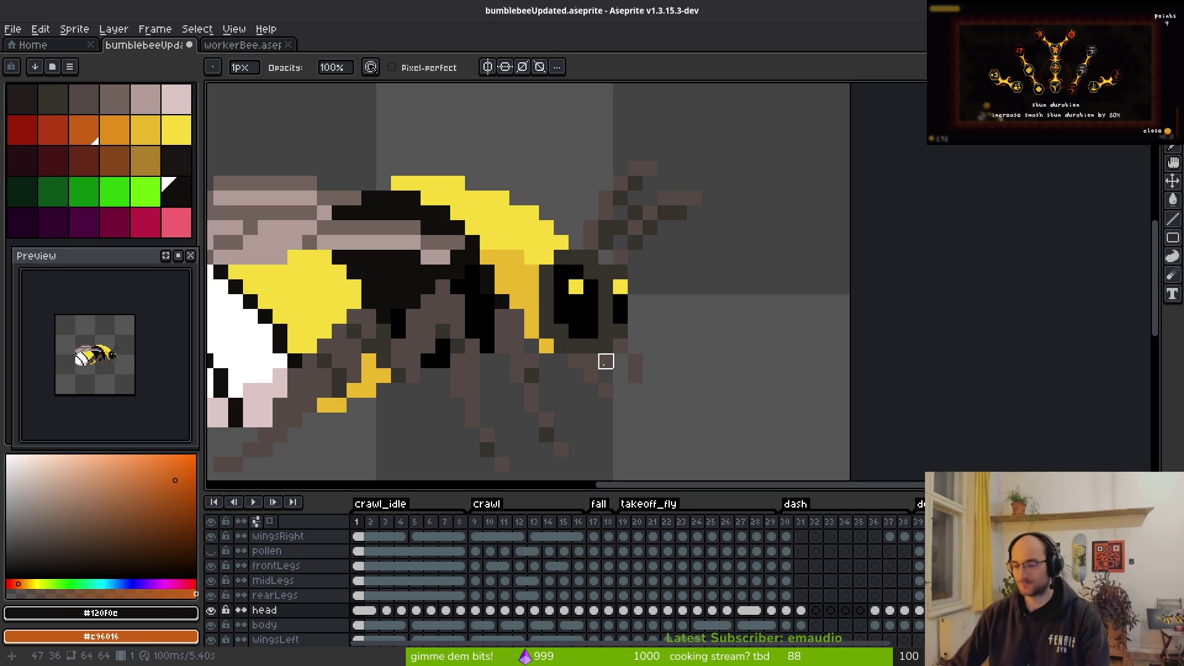
{"action": "scroll", "coordinate": [798, 376], "scroll_direction": "down", "scroll_amount": 1}
{"action": "scroll", "coordinate": [705, 331], "scroll_direction": "up", "scroll_amount": 1}
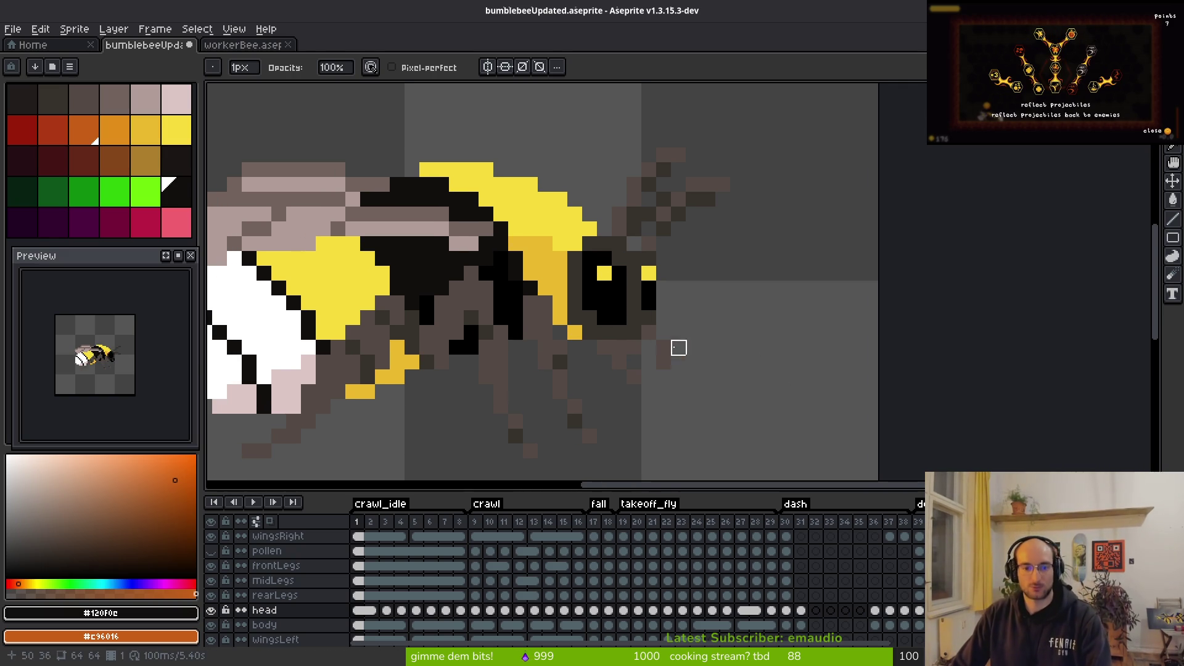
{"action": "key", "text": "Right"}
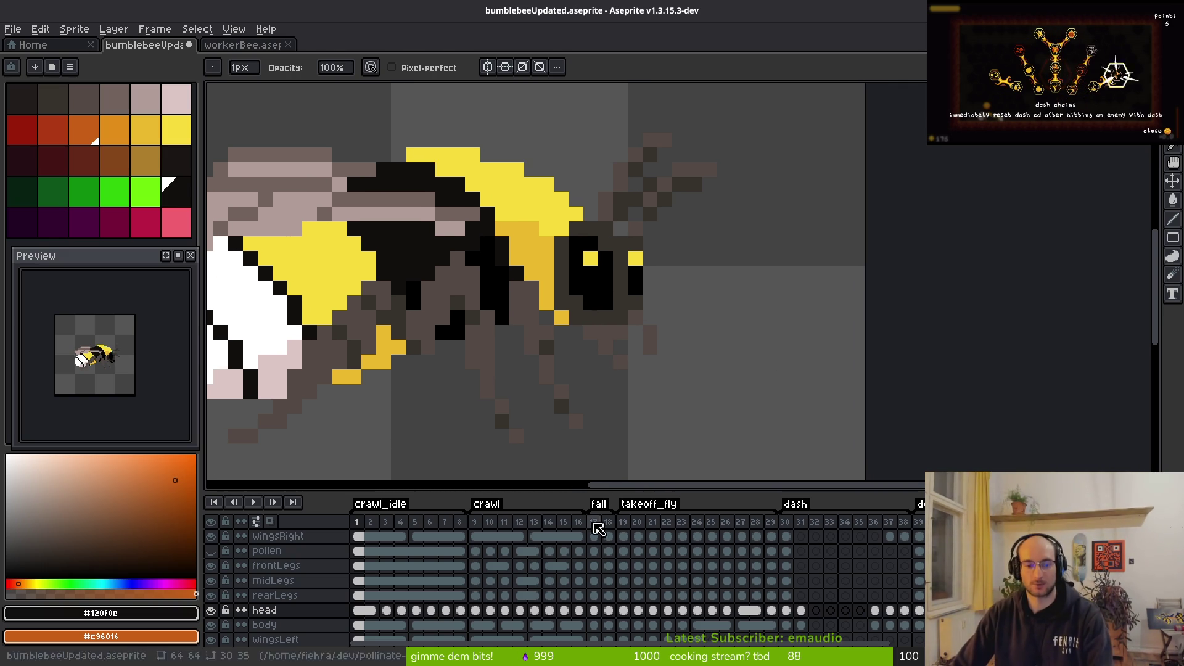
{"action": "key", "text": "alt"}
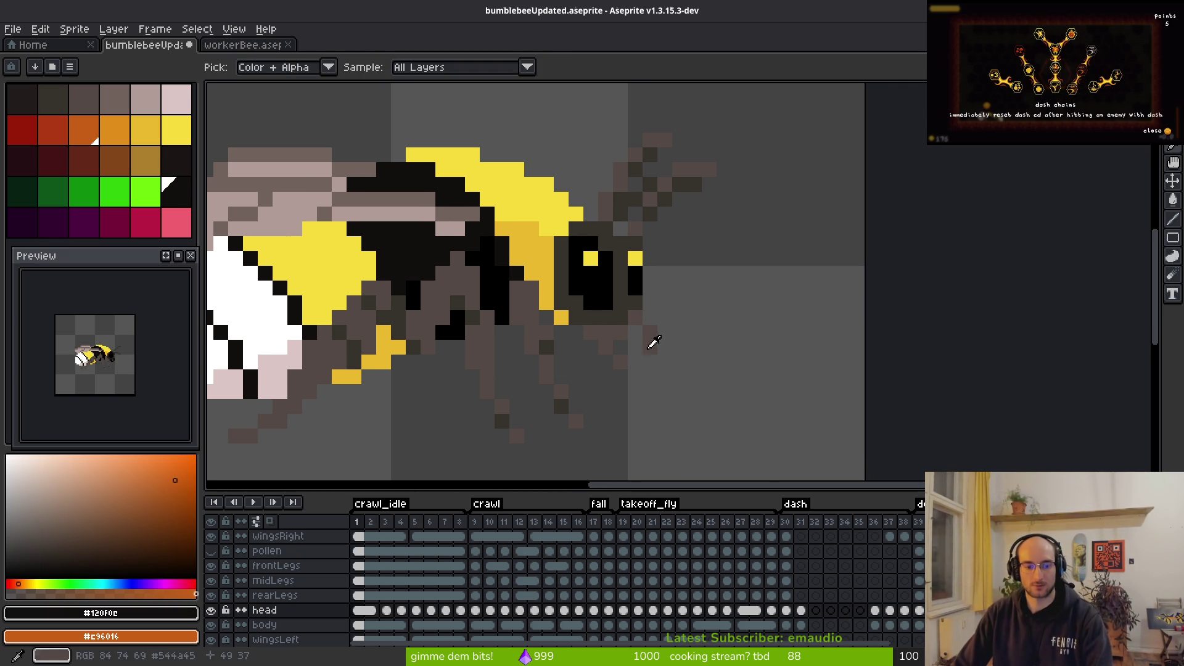
{"action": "key", "text": "Left"}
{"action": "key", "text": "Right"}
{"action": "key", "text": "Right"}
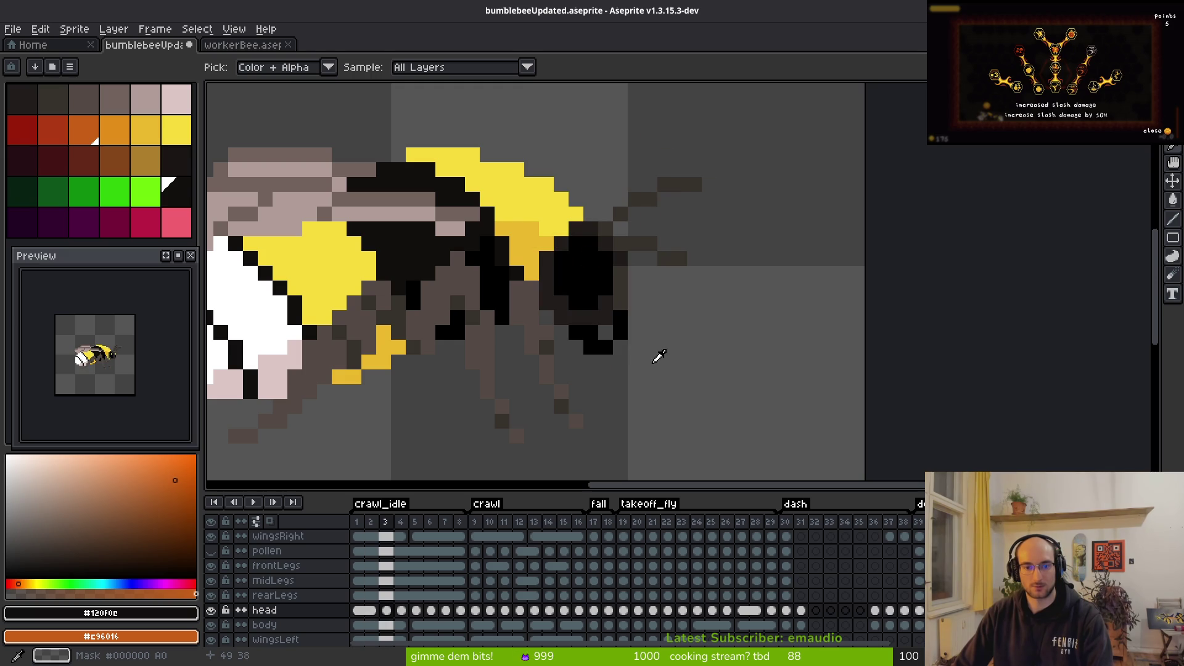
Step: Select all of frame 2's head layer, undoing an accidental one-pixel nudge
{"action": "key", "text": "Left"}
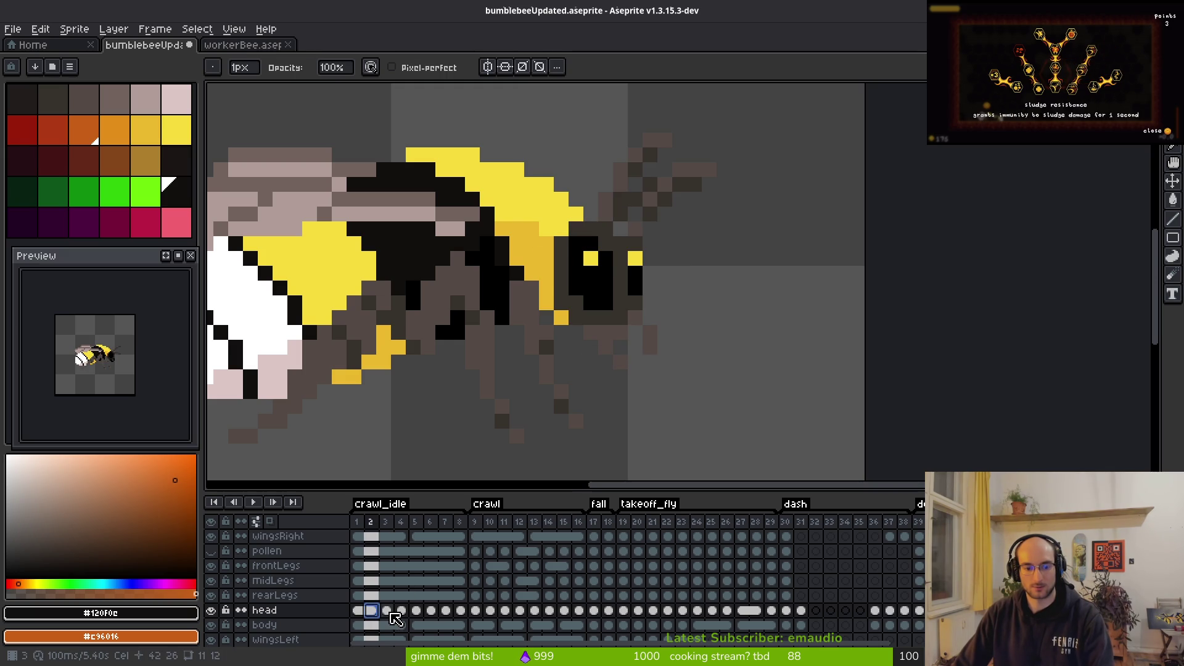
{"action": "key", "text": "ctrl+a"}
{"action": "key", "text": "Down"}
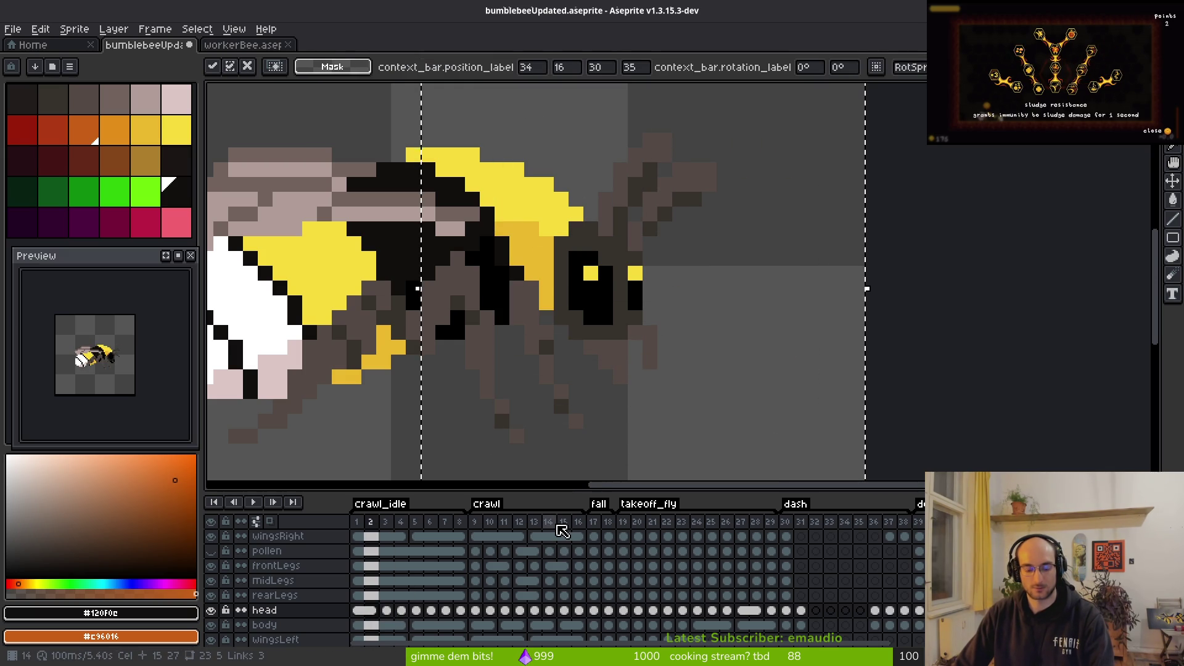
{"action": "key", "text": "ctrl+z"}
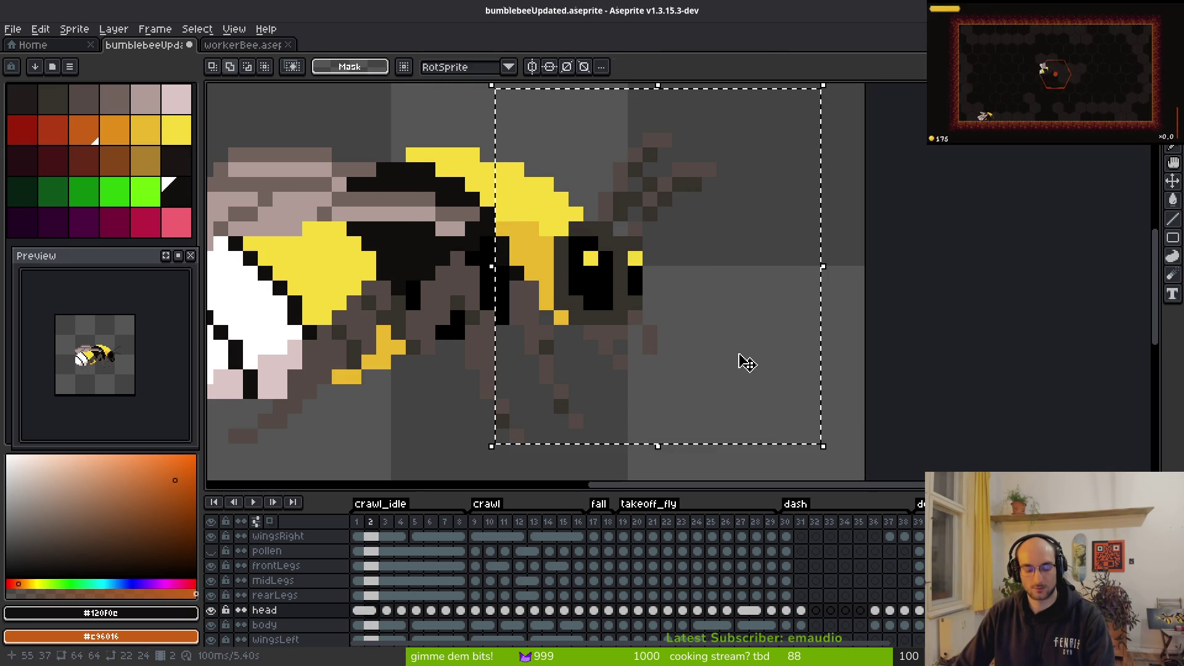
Step: Paste frame 2's head into frame 3's head cel and pencil in missing yellow pixels
{"action": "left_click", "coordinate": [386, 610]}
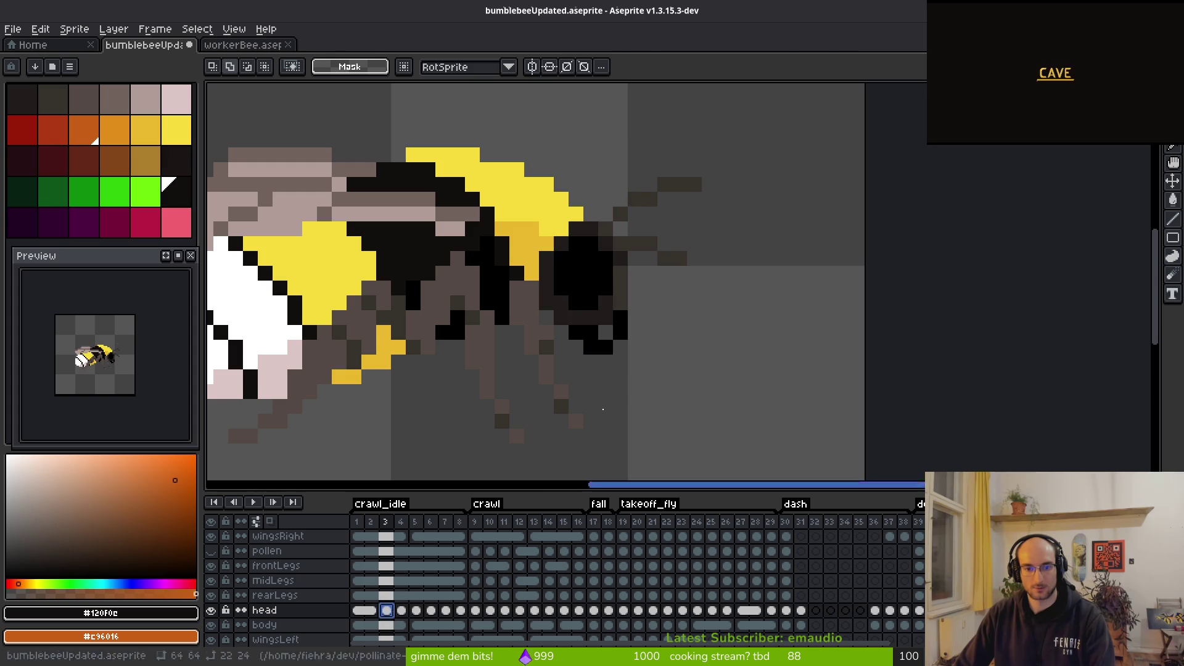
{"action": "key", "text": "ctrl+v"}
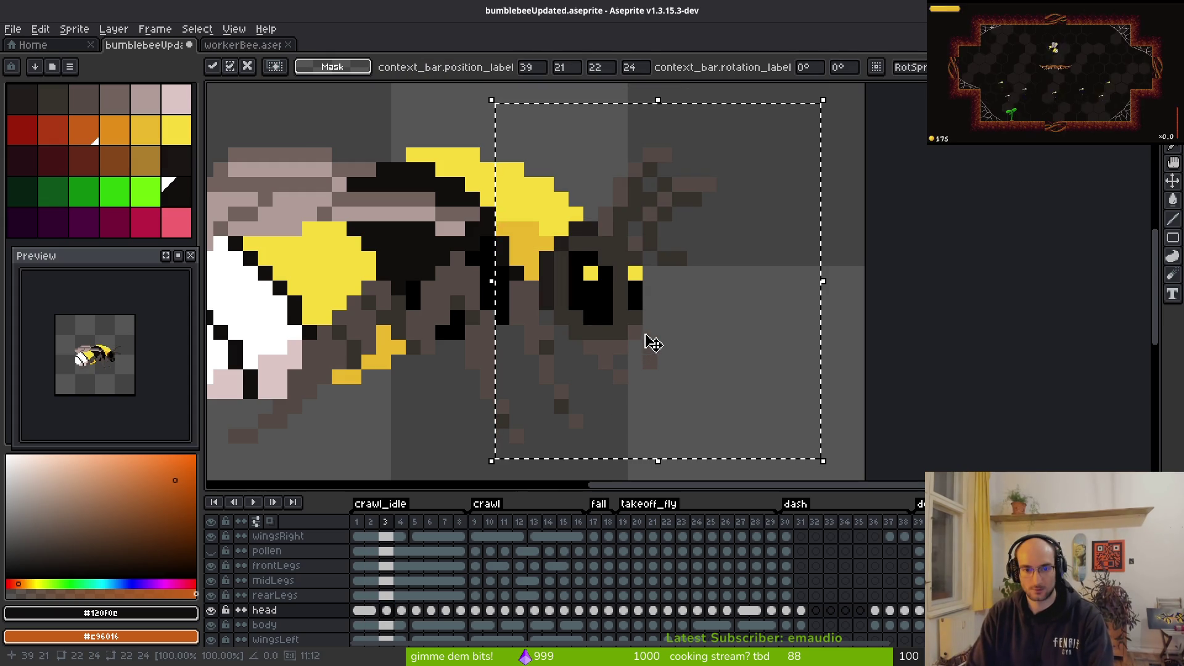
{"action": "key", "text": "b"}
{"action": "scroll", "coordinate": [647, 333], "scroll_direction": "up", "scroll_amount": 3}
{"action": "mouse_move", "coordinate": [459, 109]}
{"action": "left_mouse_down"}
{"action": "mouse_move", "coordinate": [458, 161]}
{"action": "mouse_move", "coordinate": [414, 243]}
{"action": "mouse_move", "coordinate": [413, 324]}
{"action": "left_mouse_up"}
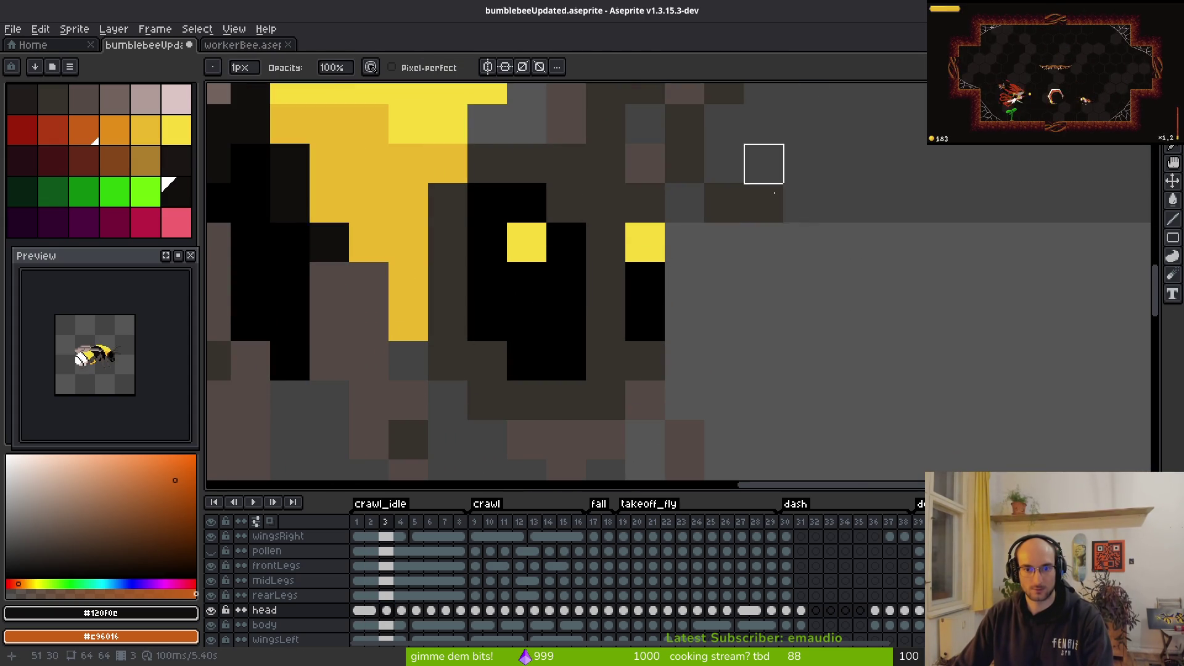
Step: Compare frame 3 against frames 1 and 2, then switch to the workerBee reference sprite
{"action": "key", "text": "comma"}
{"action": "key", "text": "i"}
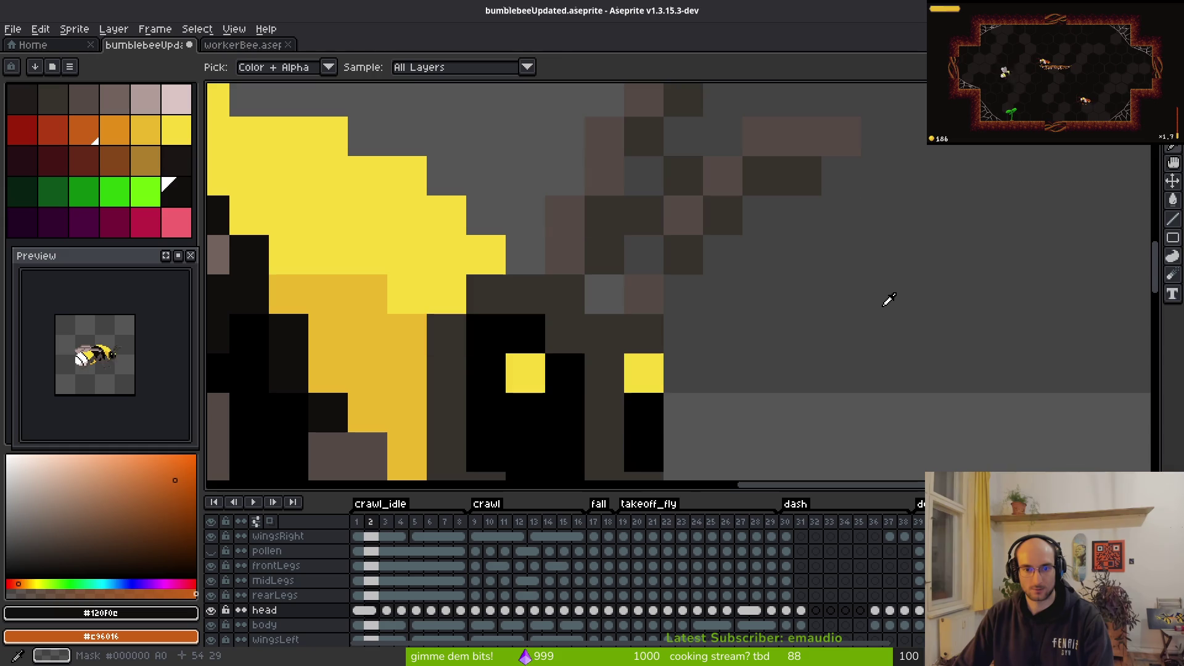
{"action": "key", "text": "comma"}
{"action": "scroll", "coordinate": [833, 278], "scroll_direction": "down", "scroll_amount": 3}
{"action": "key", "text": "period"}
{"action": "key", "text": "b"}
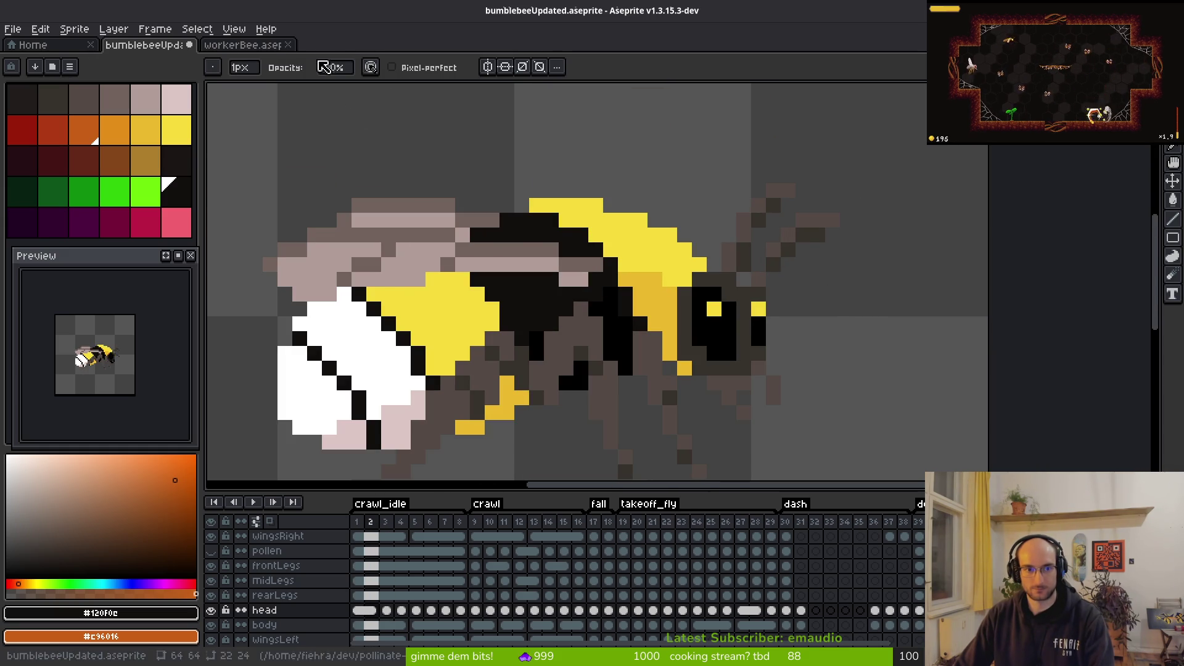
{"action": "left_click", "coordinate": [239, 45]}
Step: Pick the worker bee's dark head colour and return to the bumblebee sprite
{"action": "scroll", "coordinate": [623, 210], "scroll_direction": "up", "scroll_amount": 3}
{"action": "scroll", "coordinate": [622, 209], "scroll_direction": "up", "scroll_amount": 1}
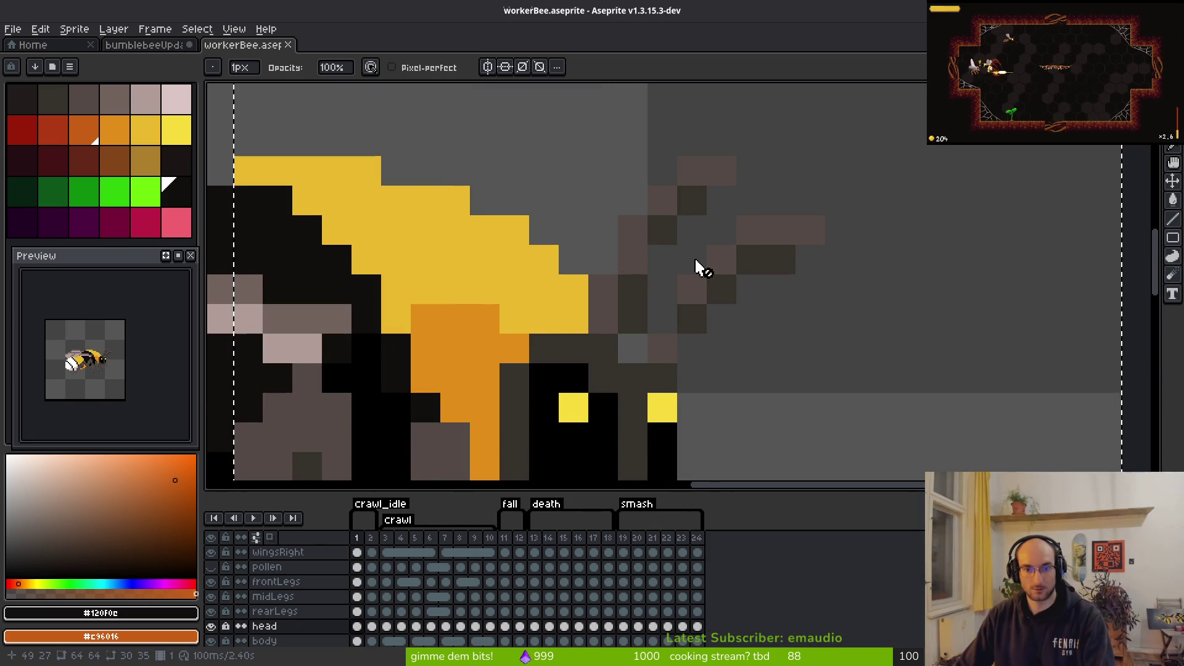
{"action": "left_click", "coordinate": [660, 238], "text": "alt"}
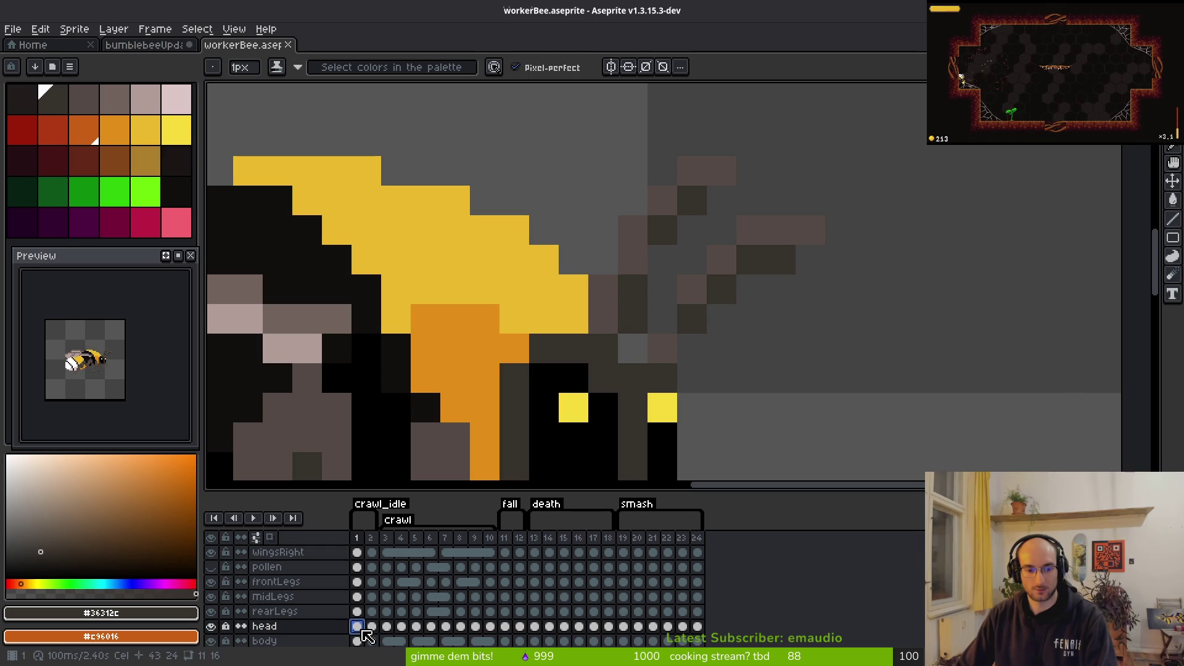
{"action": "left_click", "coordinate": [144, 44]}
Step: Save bumblebeeUpdated.aseprite
{"action": "scroll", "coordinate": [747, 256], "scroll_direction": "up", "scroll_amount": 3}
{"action": "scroll", "coordinate": [825, 318], "scroll_direction": "down", "scroll_amount": 6}
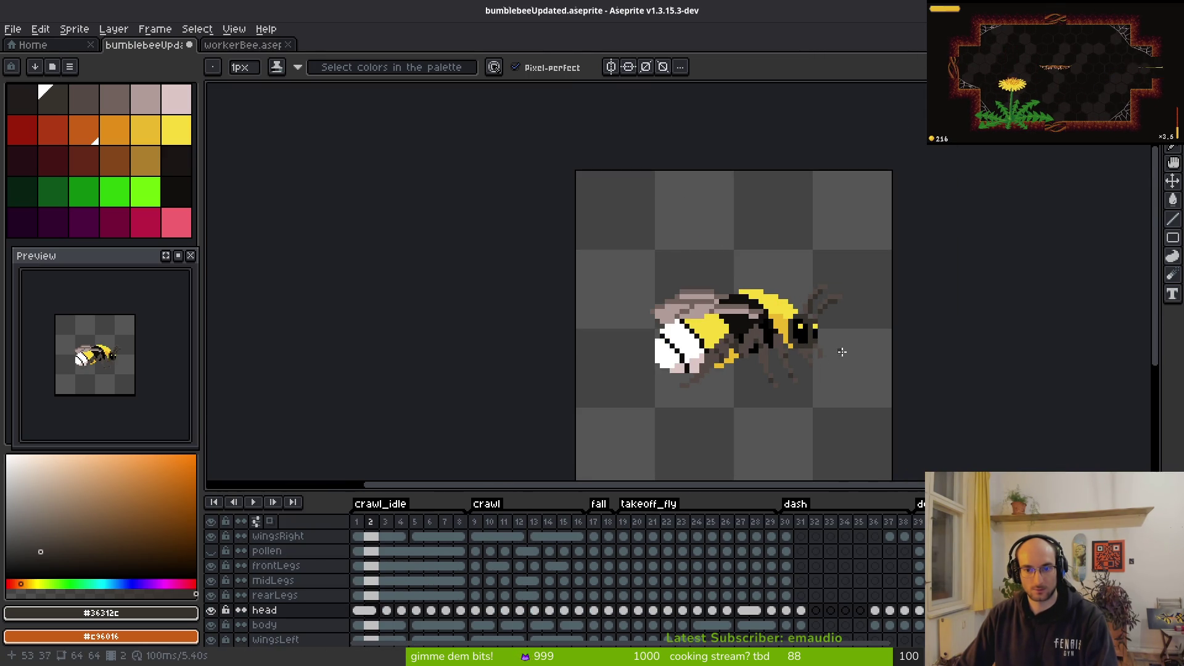
{"action": "scroll", "coordinate": [821, 306], "scroll_direction": "up", "scroll_amount": 3}
{"action": "scroll", "coordinate": [830, 310], "scroll_direction": "down", "scroll_amount": 6}
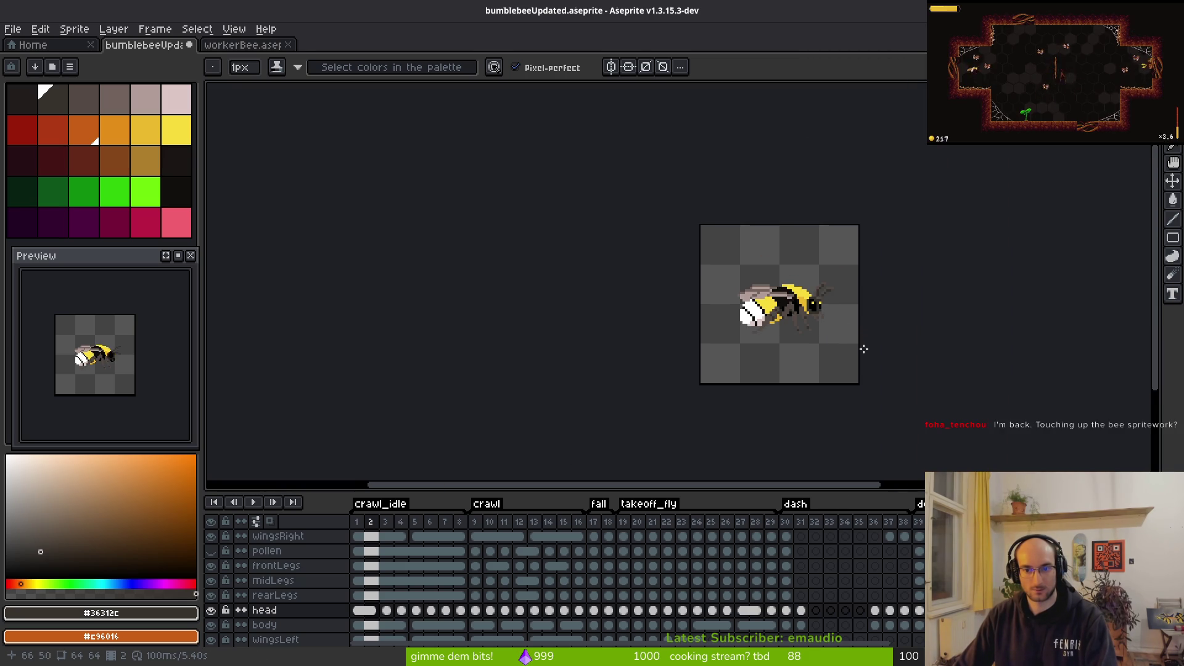
{"action": "key", "text": "ctrl+s"}
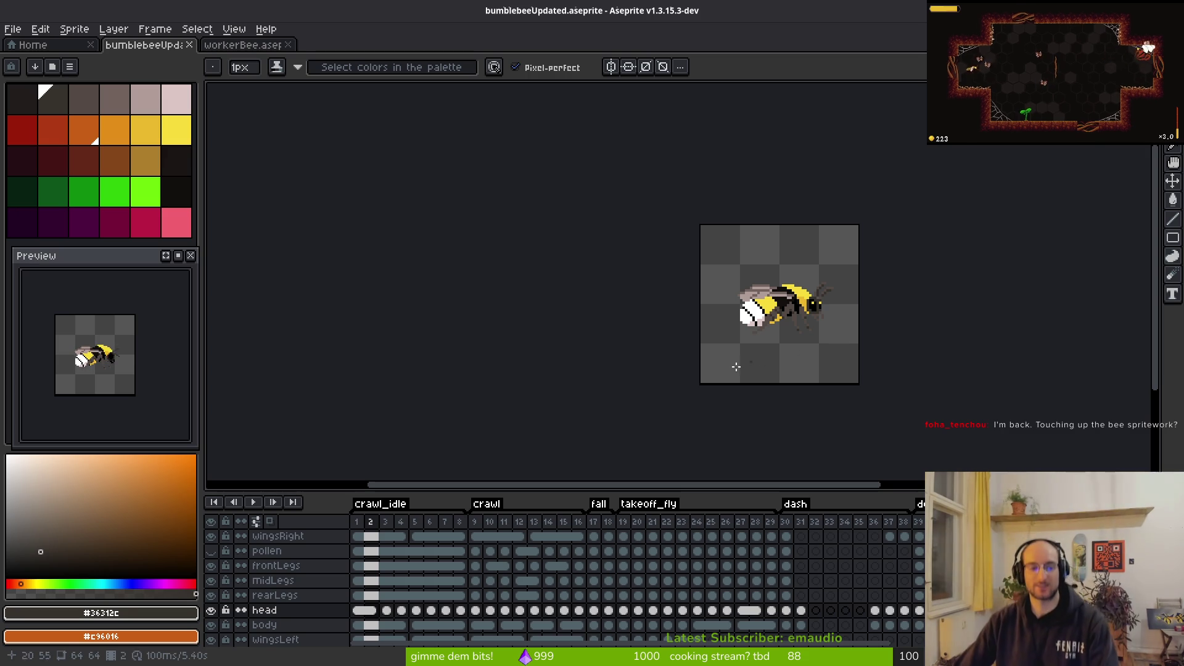
Step: Pan to the bumblebee's head and glance at the worker bee reference
{"action": "scroll", "coordinate": [917, 339], "scroll_direction": "up", "scroll_amount": 5}
{"action": "scroll", "coordinate": [755, 332], "scroll_direction": "right", "scroll_amount": 2}
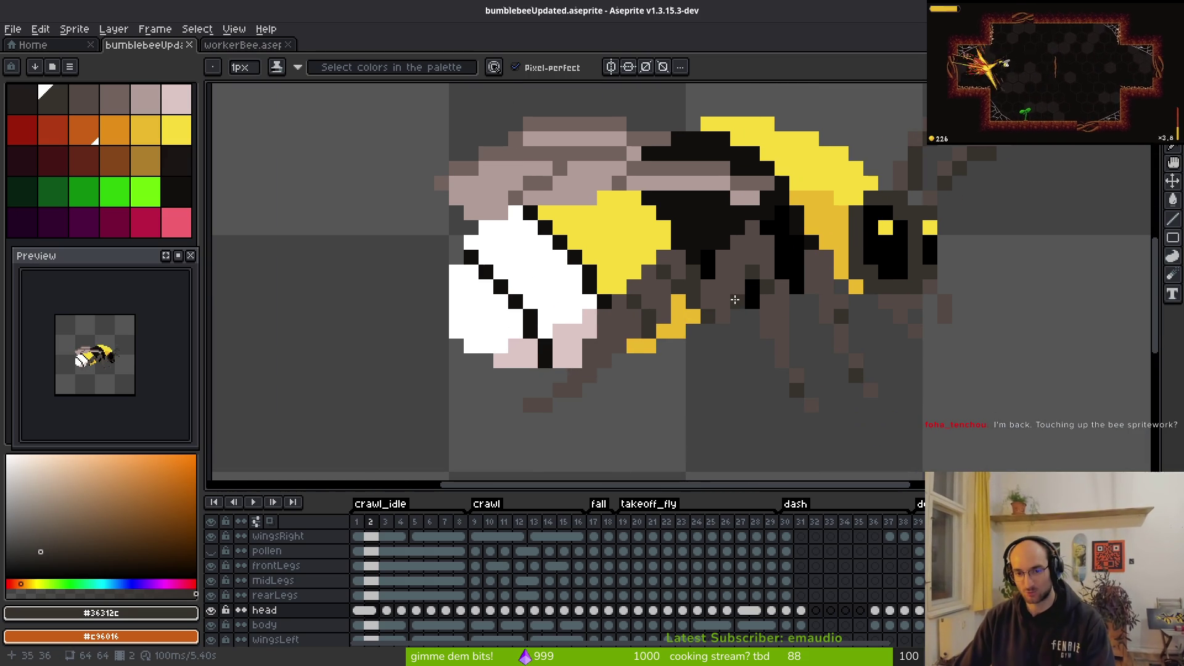
{"action": "left_click_drag", "start_coordinate": [824, 304], "coordinate": [755, 310]}
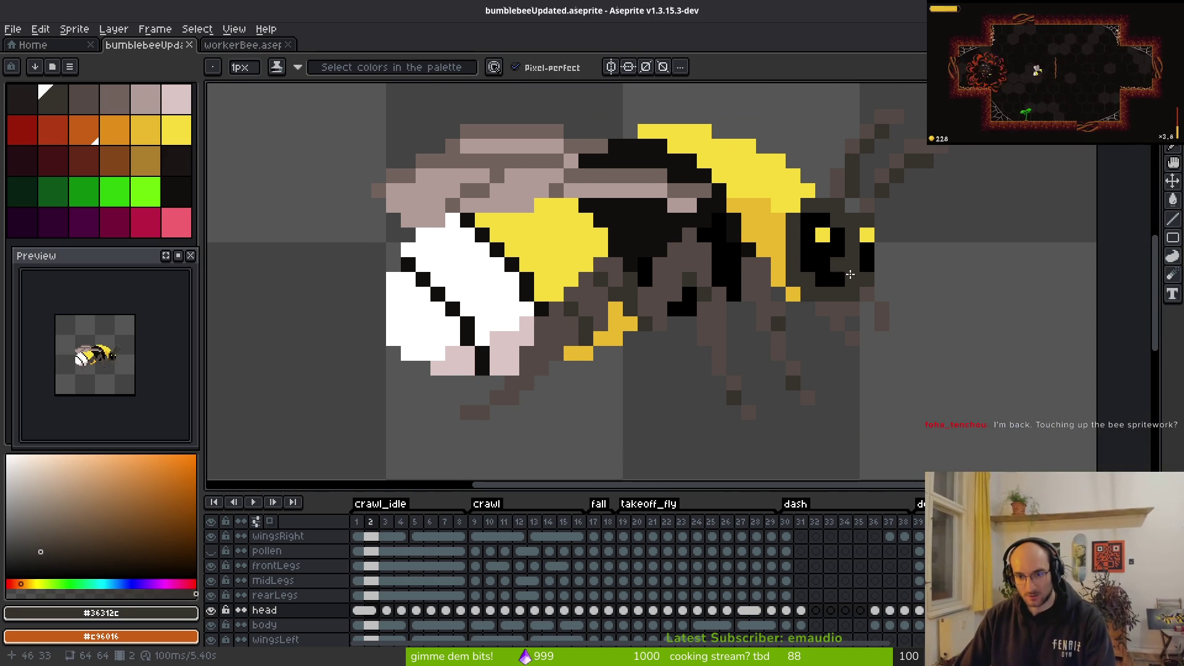
{"action": "left_click_drag", "start_coordinate": [836, 268], "coordinate": [828, 308]}
{"action": "key", "text": "ctrl+Tab"}
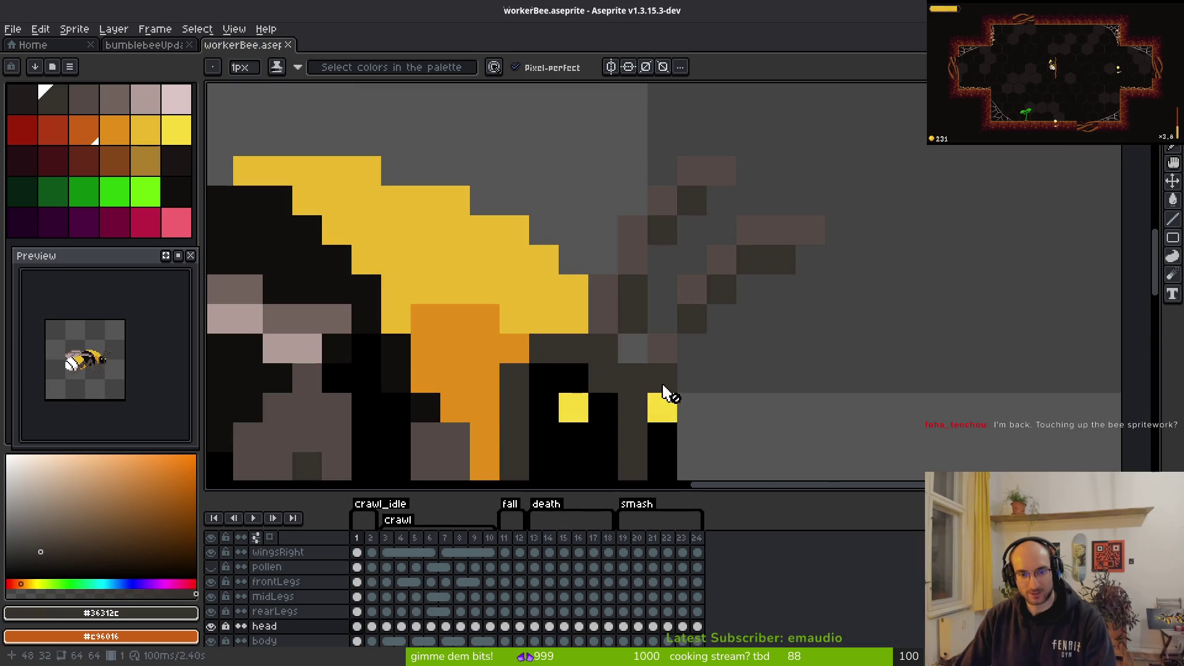
{"action": "scroll", "coordinate": [673, 435], "scroll_direction": "down", "scroll_amount": 5}
{"action": "scroll", "coordinate": [640, 286], "scroll_direction": "up", "scroll_amount": 1}
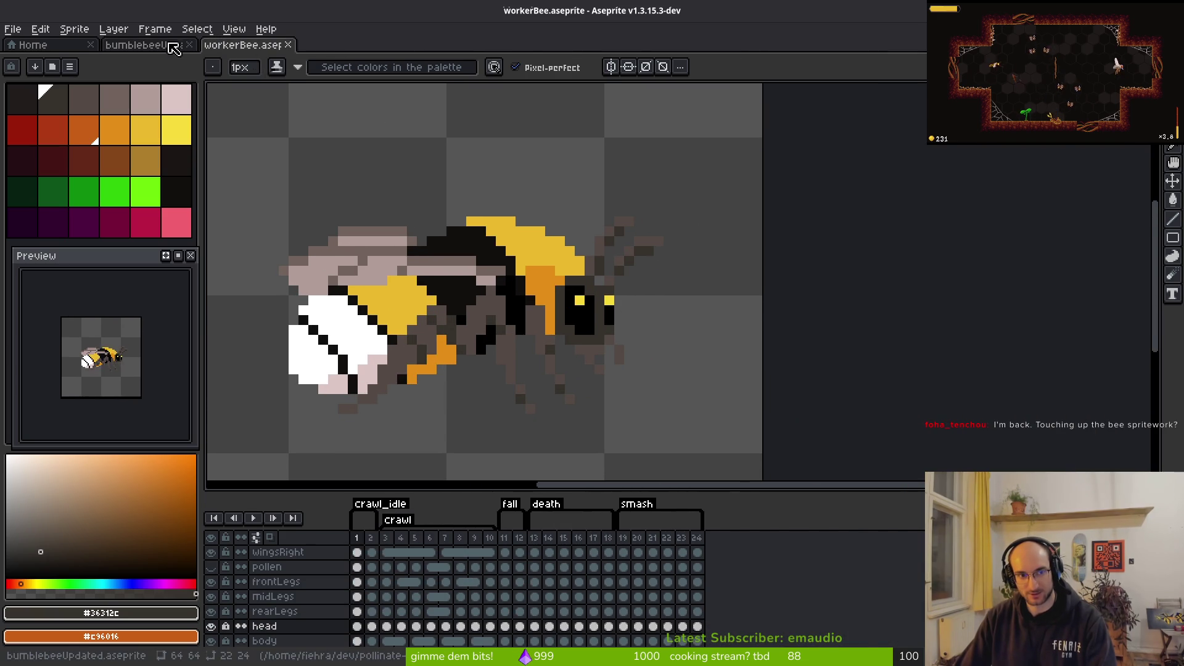
Step: Dock the workerBee sprite in a side pane to the right of the bumblebee
{"action": "left_click", "coordinate": [174, 48]}
{"action": "left_click_drag", "start_coordinate": [595, 248], "coordinate": [503, 248]}
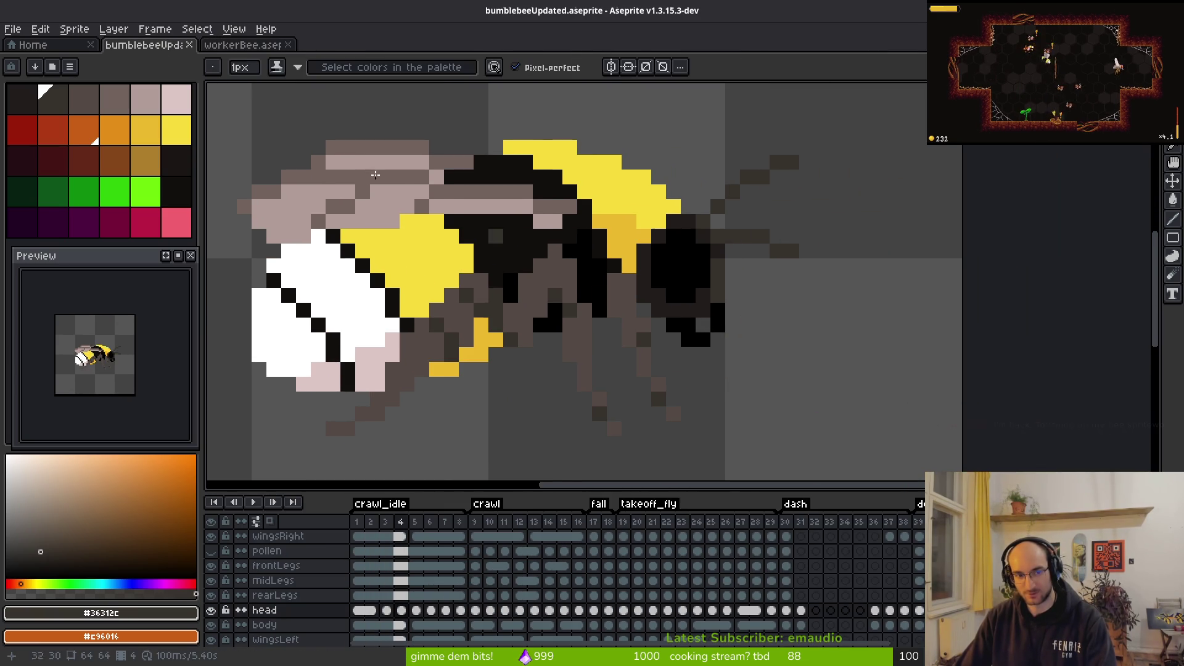
{"action": "mouse_move", "coordinate": [242, 45]}
{"action": "left_mouse_down"}
{"action": "mouse_move", "coordinate": [853, 172]}
{"action": "mouse_move", "coordinate": [1065, 180]}
{"action": "mouse_move", "coordinate": [1133, 242]}
{"action": "mouse_move", "coordinate": [1087, 307]}
{"action": "left_mouse_up"}
{"action": "scroll", "coordinate": [952, 320], "scroll_direction": "up", "scroll_amount": 2}
{"action": "scroll", "coordinate": [430, 307], "scroll_direction": "up", "scroll_amount": 1}
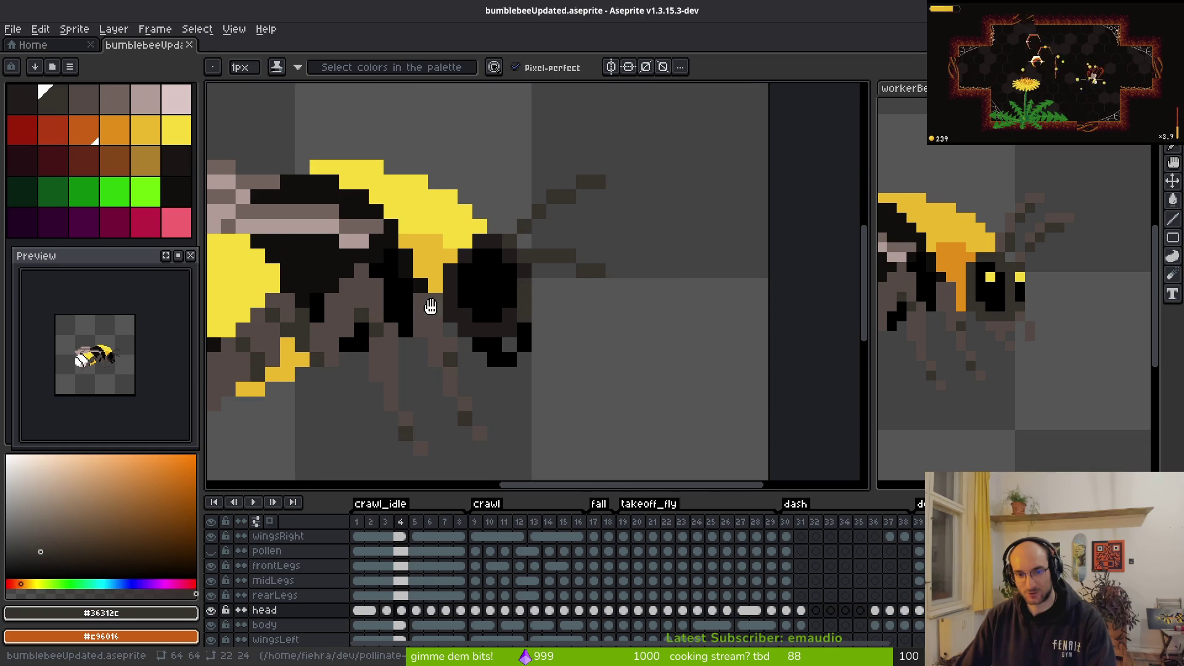
Step: Widen the worker bee reference pane and make it the active editor
{"action": "mouse_move", "coordinate": [873, 308]}
{"action": "left_mouse_down"}
{"action": "mouse_move", "coordinate": [608, 312]}
{"action": "mouse_move", "coordinate": [629, 308]}
{"action": "left_mouse_up"}
{"action": "scroll", "coordinate": [479, 291], "scroll_direction": "down", "scroll_amount": 2}
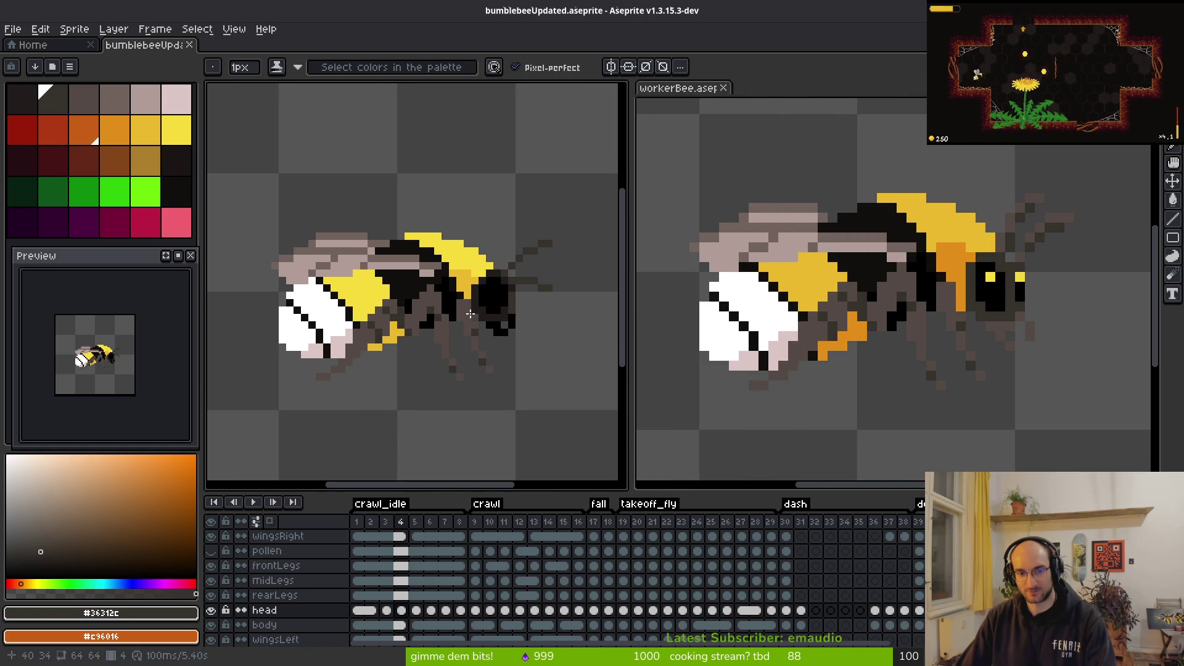
{"action": "left_click", "coordinate": [943, 337]}
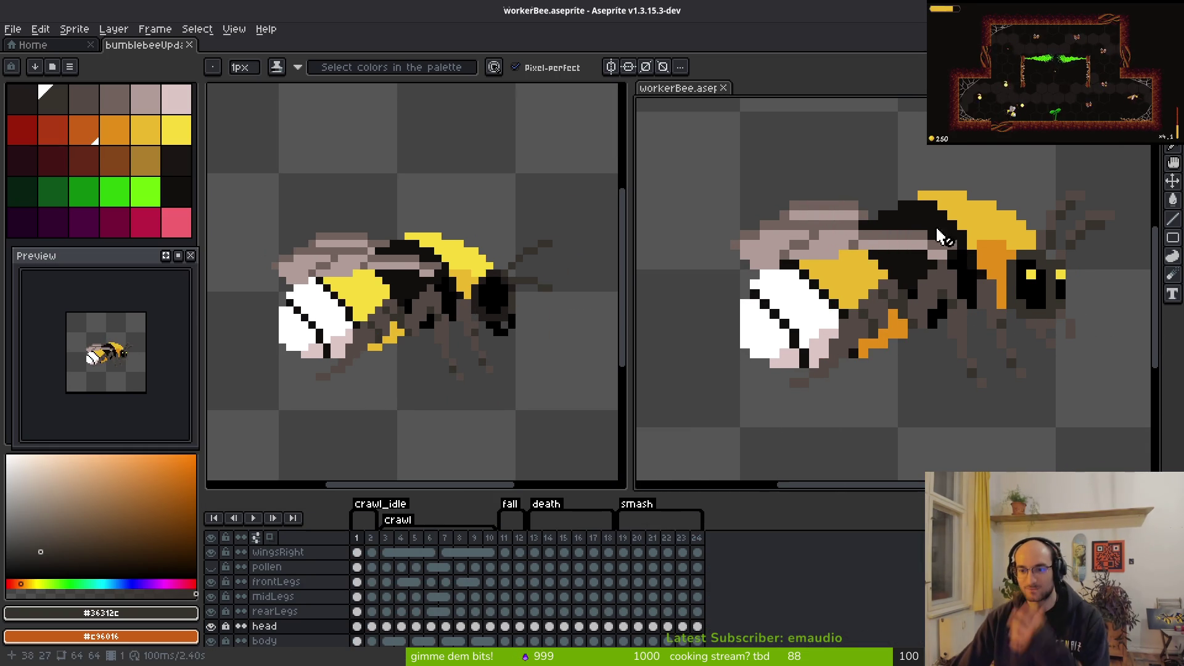
{"action": "left_click", "coordinate": [532, 302]}
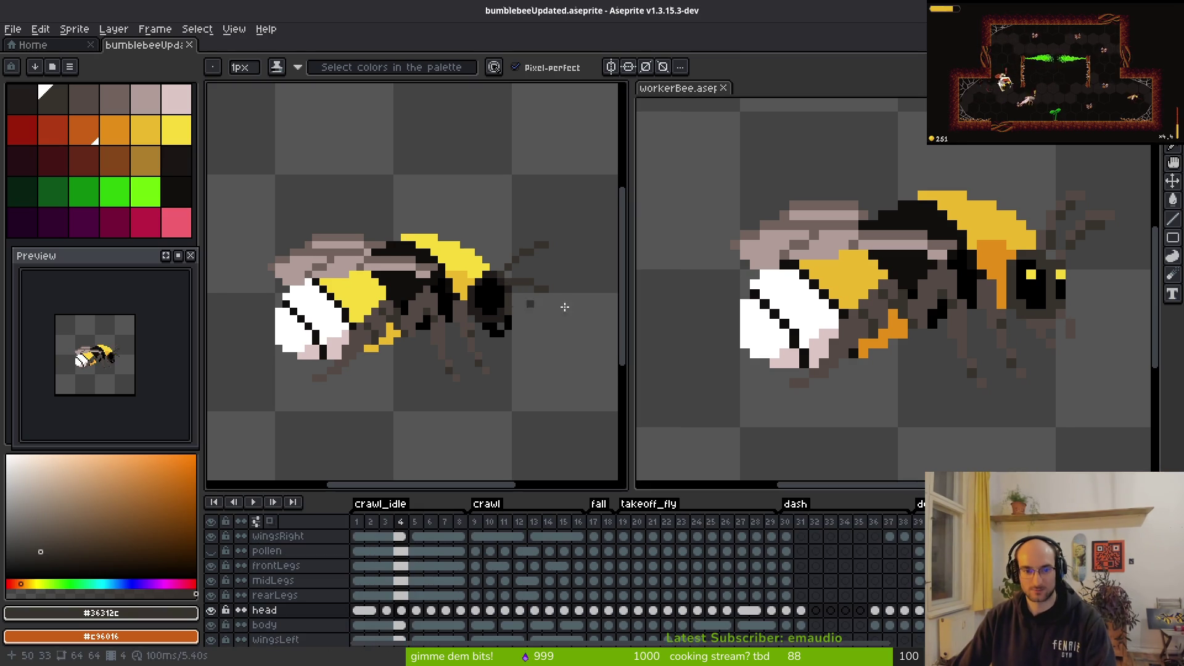
{"action": "left_click", "coordinate": [999, 343]}
Step: Toggle the worker bee's head layer visibility, unlock it, and undo a stray pixel
{"action": "left_click", "coordinate": [212, 627]}
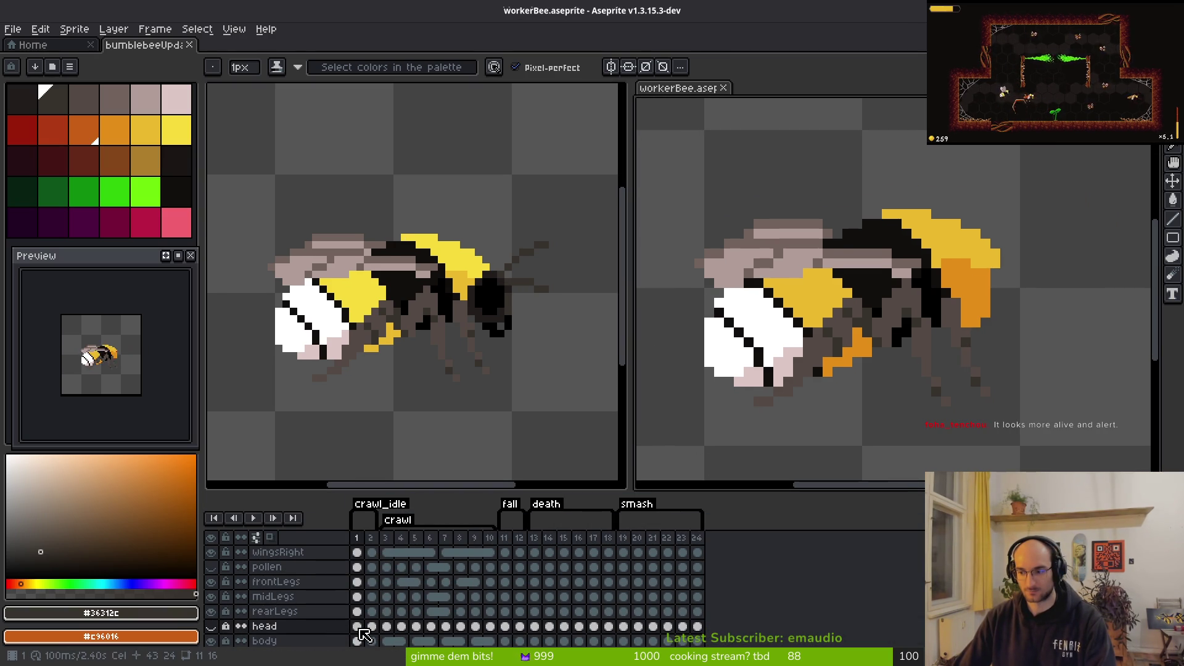
{"action": "left_click", "coordinate": [211, 626]}
{"action": "left_click", "coordinate": [226, 627]}
{"action": "scroll", "coordinate": [926, 279], "scroll_direction": "up", "scroll_amount": 4}
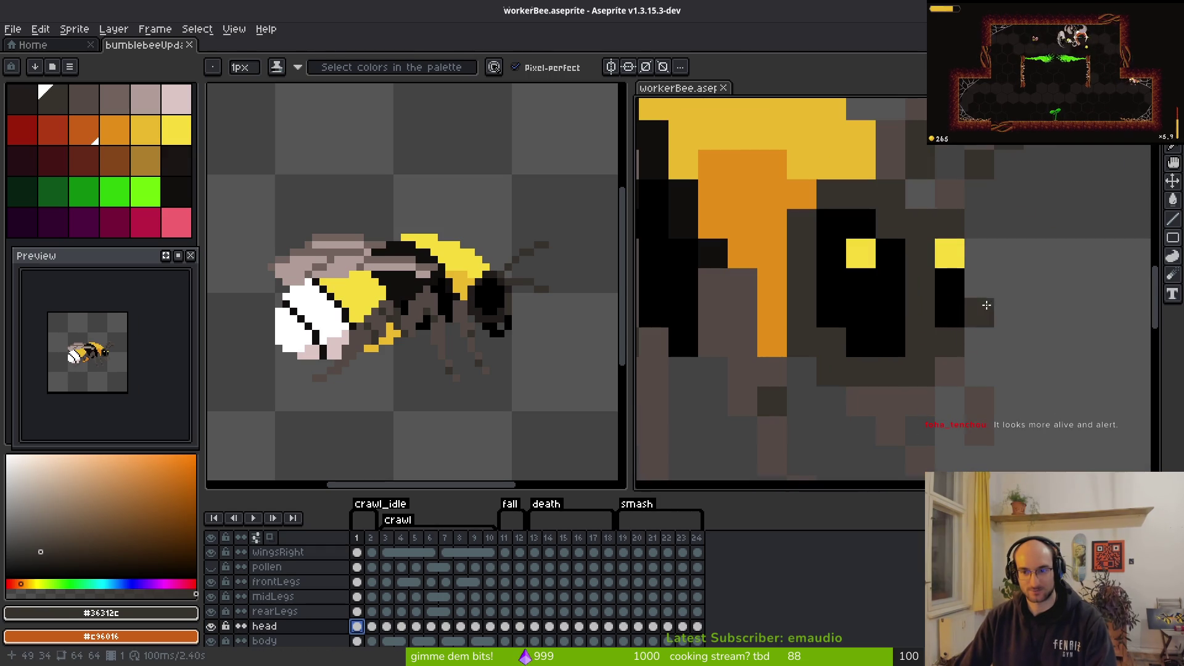
{"action": "left_click", "coordinate": [927, 280], "text": "alt"}
{"action": "scroll", "coordinate": [1012, 394], "scroll_direction": "down", "scroll_amount": 5}
{"action": "key", "text": "ctrl+z"}
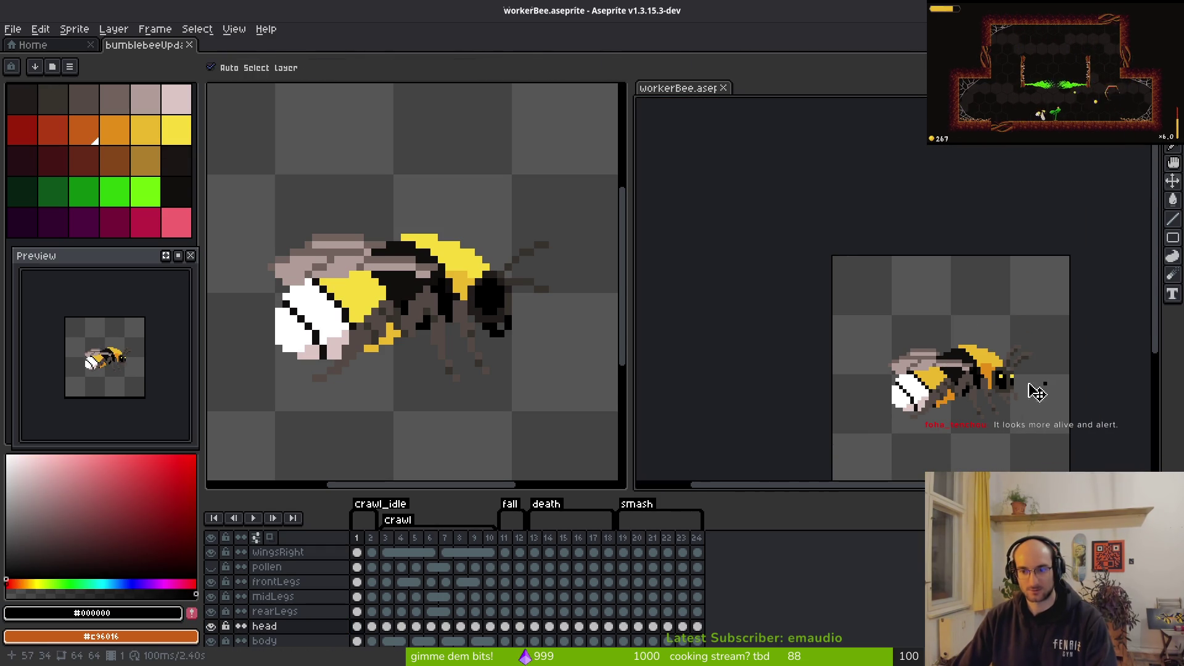
Step: Pick the dark brown #36312c and add a pixel to the worker bee's antenna
{"action": "scroll", "coordinate": [1052, 393], "scroll_direction": "up", "scroll_amount": 3}
{"action": "left_click", "coordinate": [1024, 336], "text": "alt"}
{"action": "left_click", "coordinate": [1020, 339]}
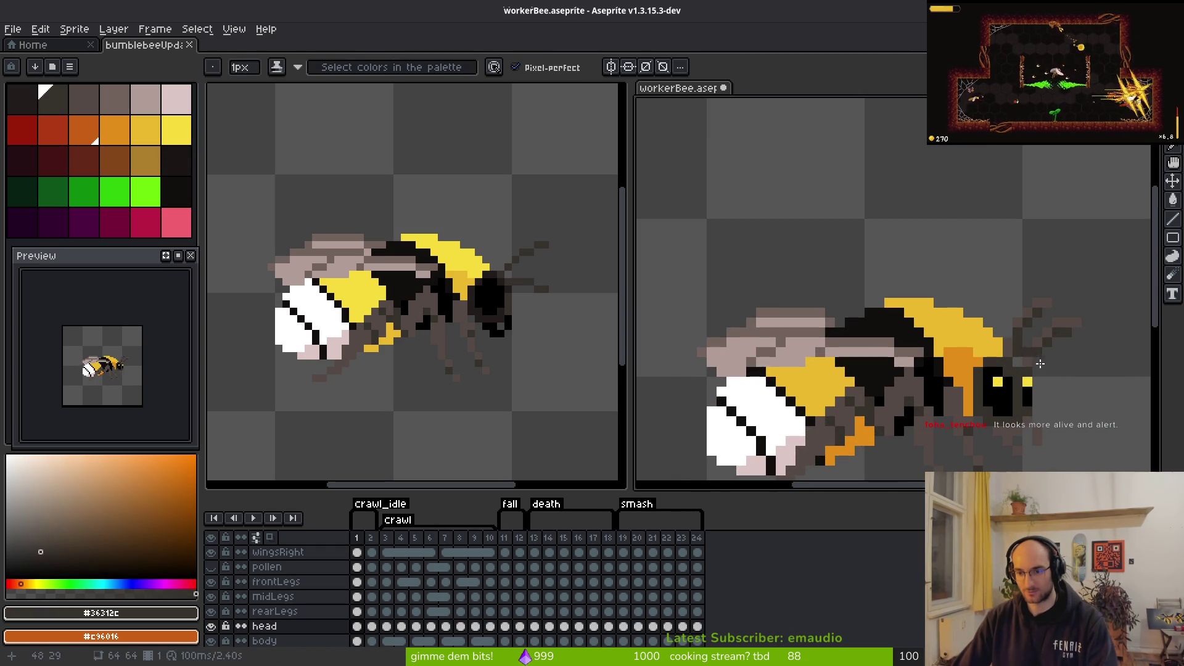
{"action": "scroll", "coordinate": [1047, 411], "scroll_direction": "down", "scroll_amount": 5}
{"action": "scroll", "coordinate": [1046, 410], "scroll_direction": "up", "scroll_amount": 3}
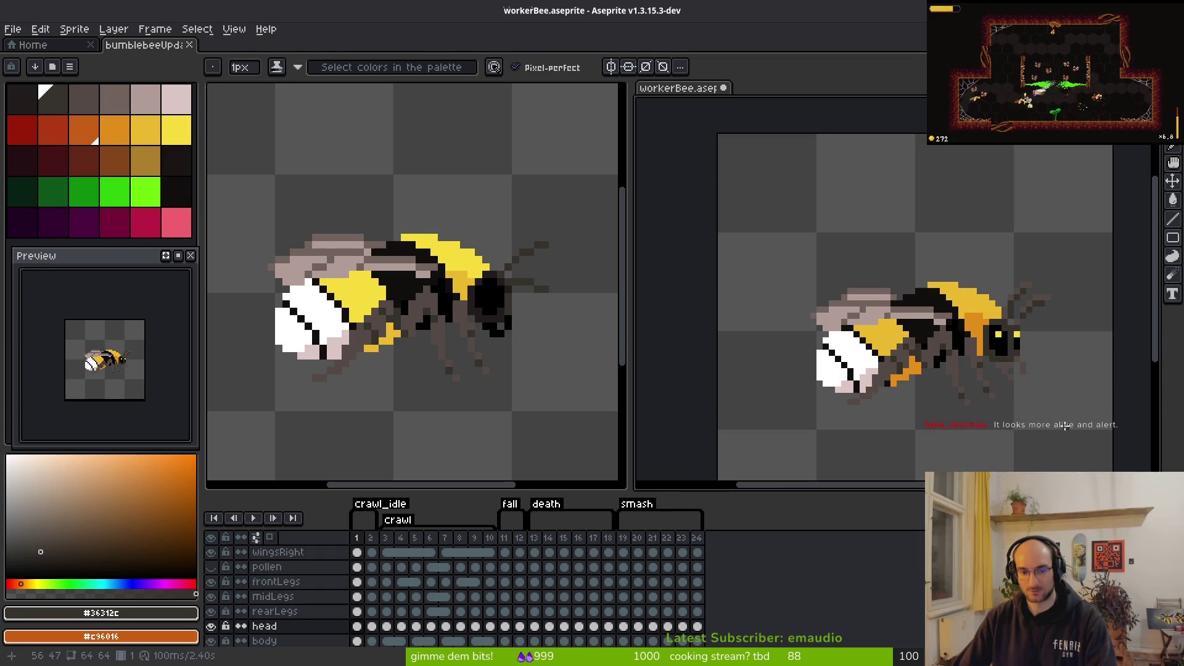
Step: Step to the second frame and play the worker bee animation on loop
{"action": "key", "text": "Right"}
{"action": "scroll", "coordinate": [1015, 342], "scroll_direction": "up", "scroll_amount": 2}
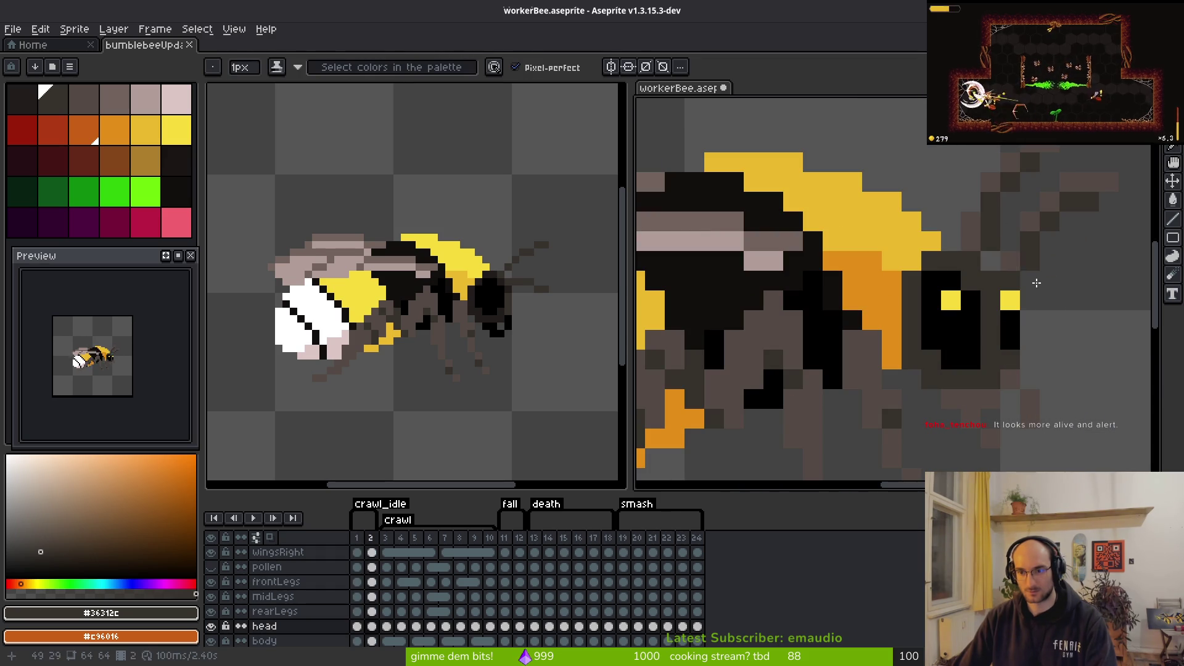
{"action": "scroll", "coordinate": [1042, 411], "scroll_direction": "down", "scroll_amount": 3}
{"action": "key", "text": "Return"}
{"action": "key", "text": "alt"}
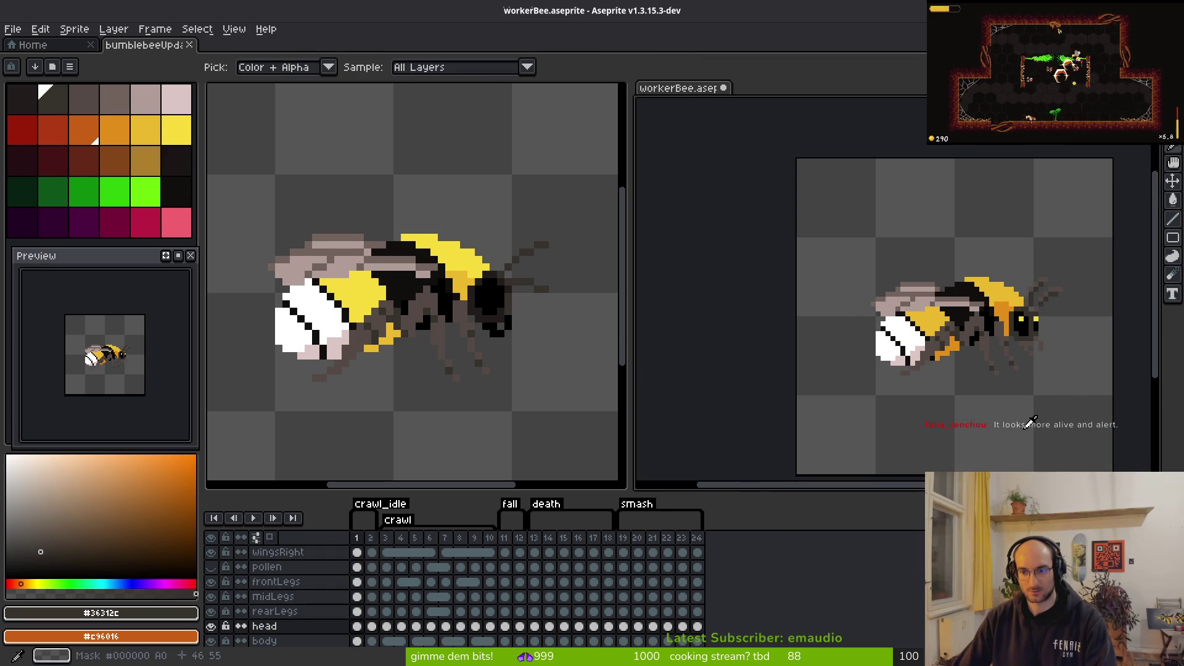
Step: Play the bumblebeeUpdated animation to review the redrawn dark head
{"action": "left_click", "coordinate": [519, 327]}
{"action": "key", "text": "Return"}
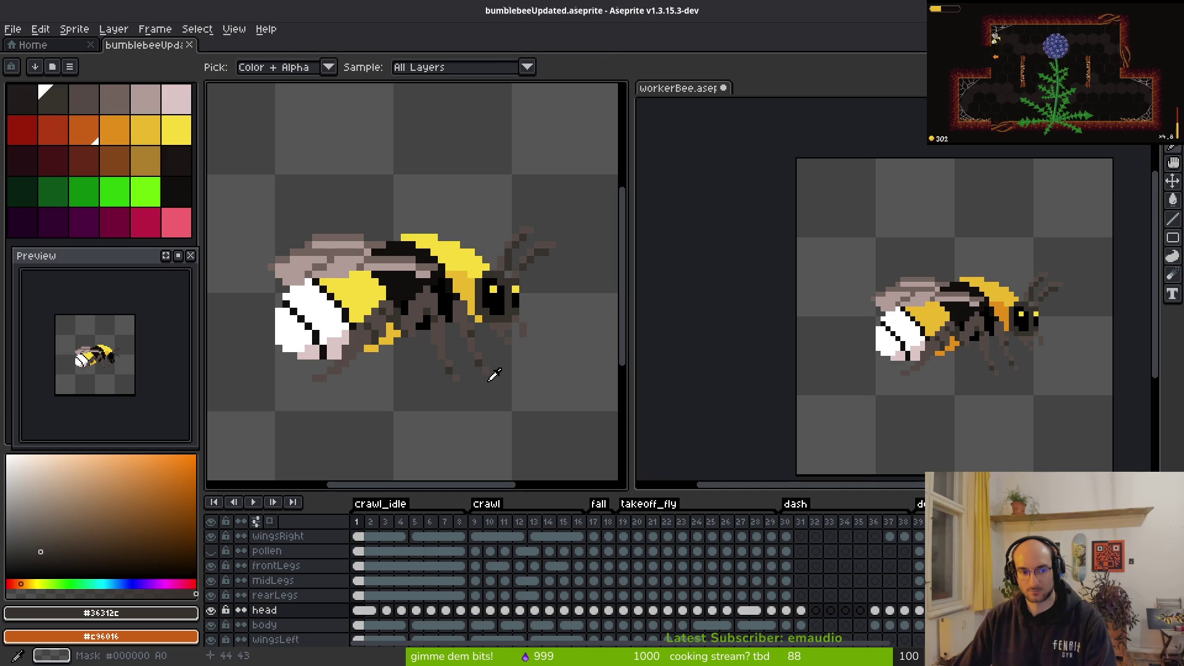
{"action": "scroll", "coordinate": [425, 301], "scroll_direction": "up", "scroll_amount": 3}
{"action": "scroll", "coordinate": [425, 301], "scroll_direction": "down", "scroll_amount": 3}
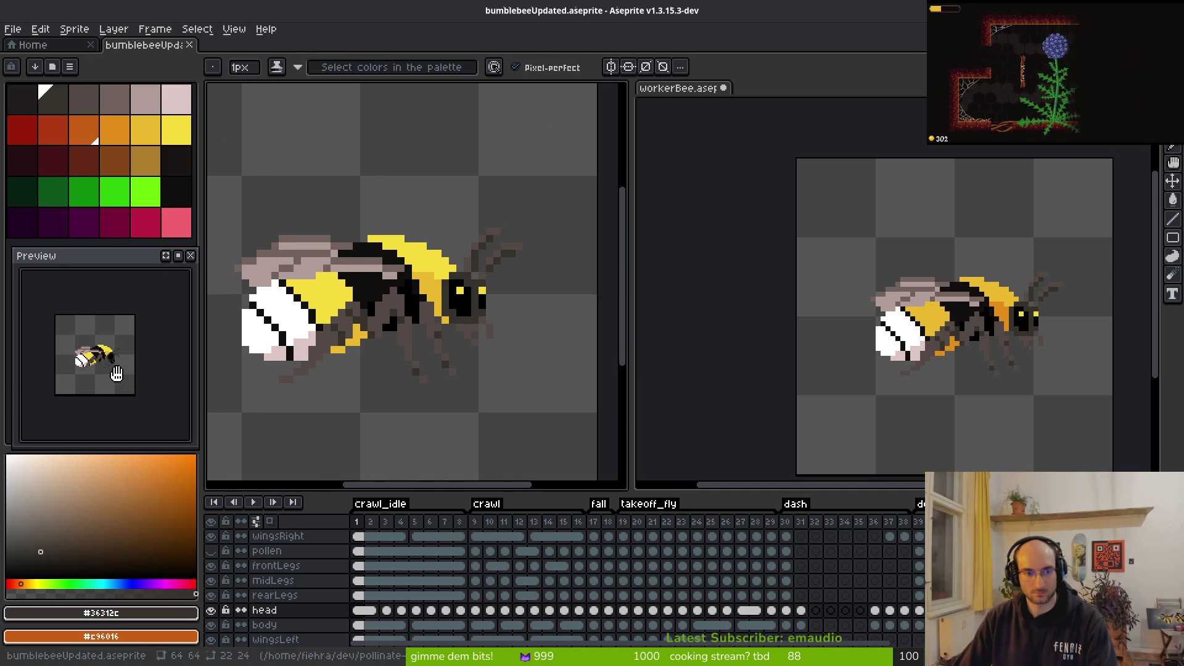
{"action": "scroll", "coordinate": [111, 372], "scroll_direction": "up", "scroll_amount": 3}
{"action": "scroll", "coordinate": [110, 372], "scroll_direction": "up", "scroll_amount": 1}
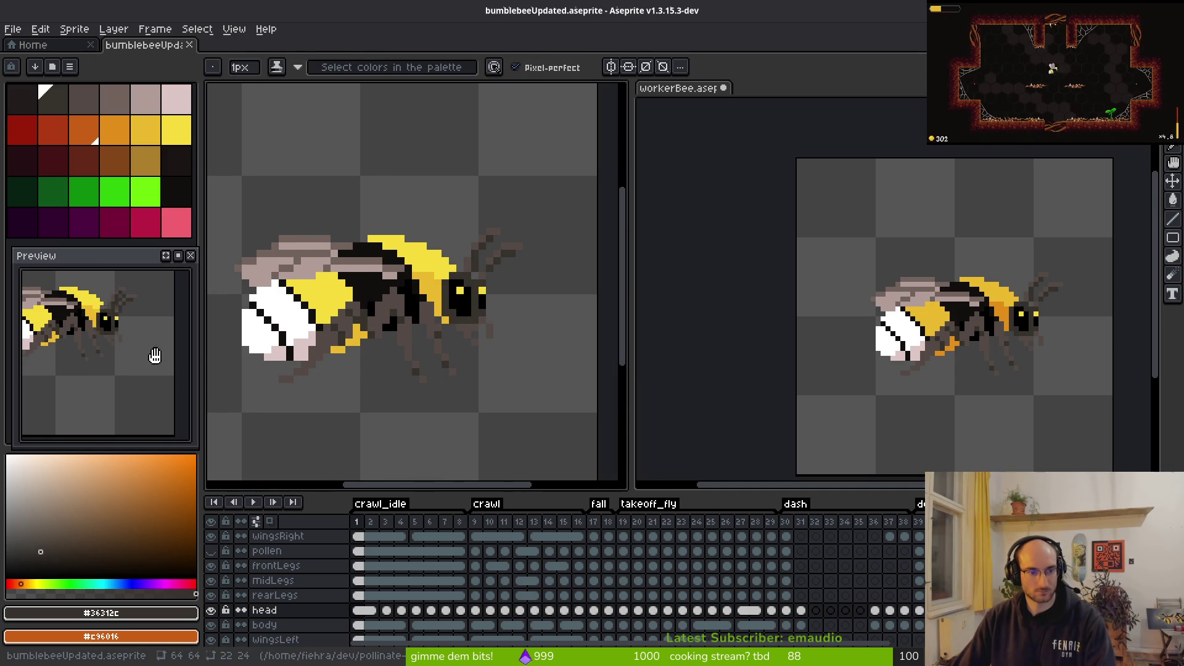
{"action": "scroll", "coordinate": [353, 350], "scroll_direction": "up", "scroll_amount": 1}
{"action": "scroll", "coordinate": [425, 342], "scroll_direction": "down", "scroll_amount": 1}
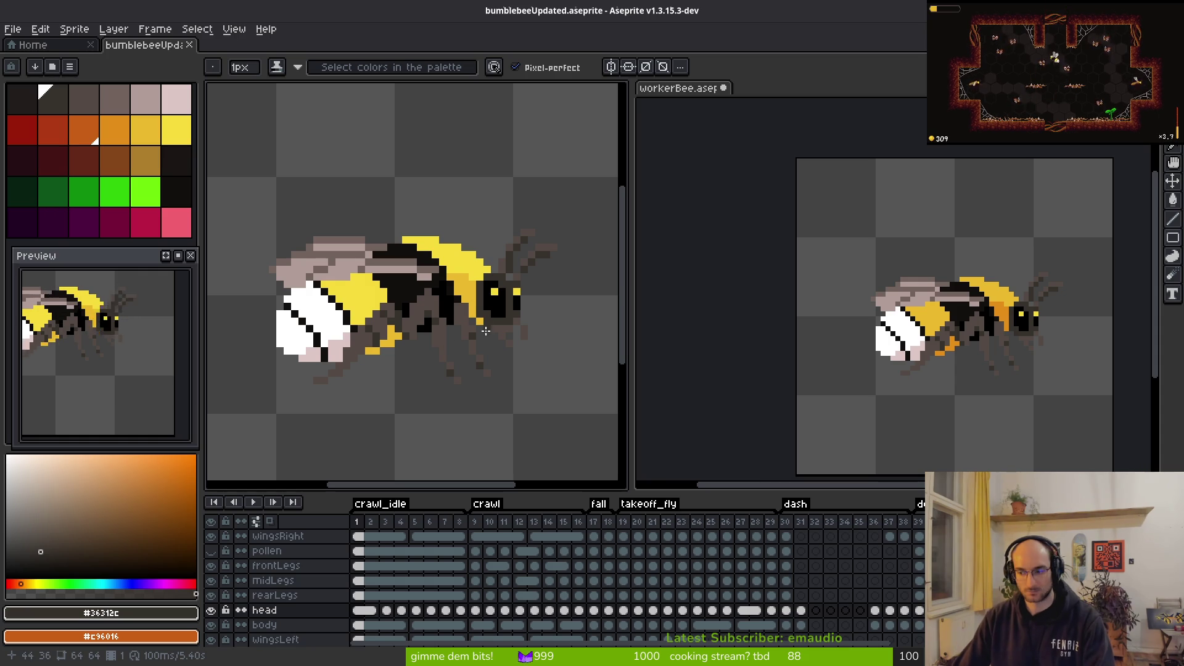
{"action": "key", "text": "alt"}
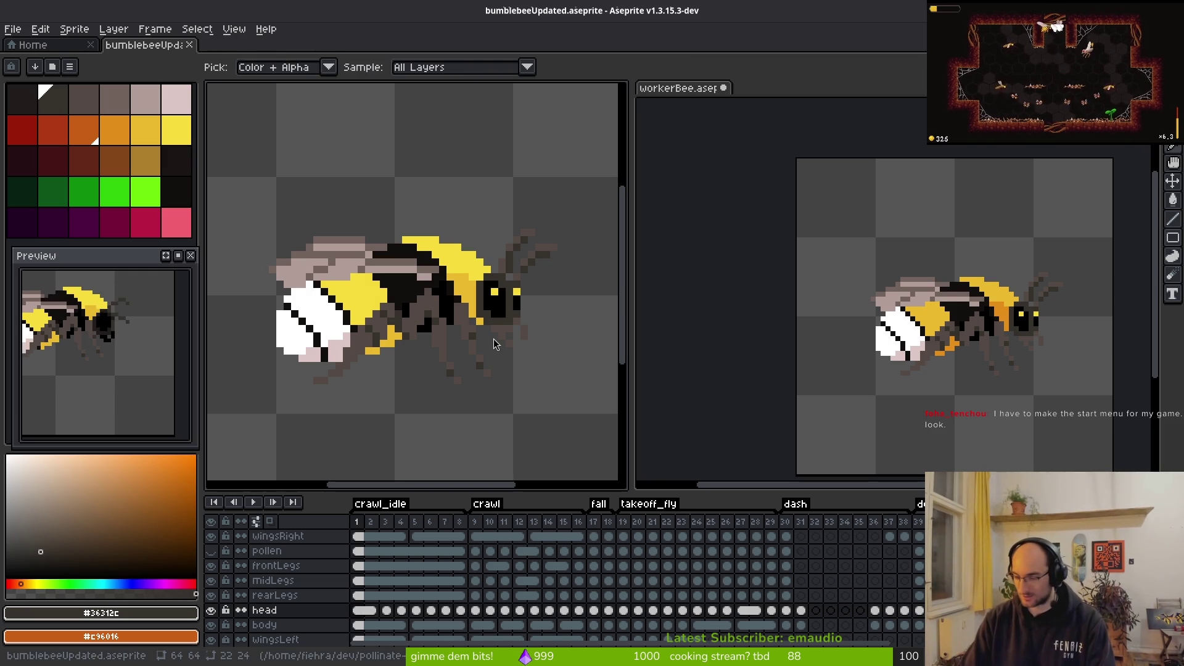
Step: Visit Godot to reimport, then frame the whole worker bee before switching to the browser
{"action": "key", "text": "alt+Tab"}
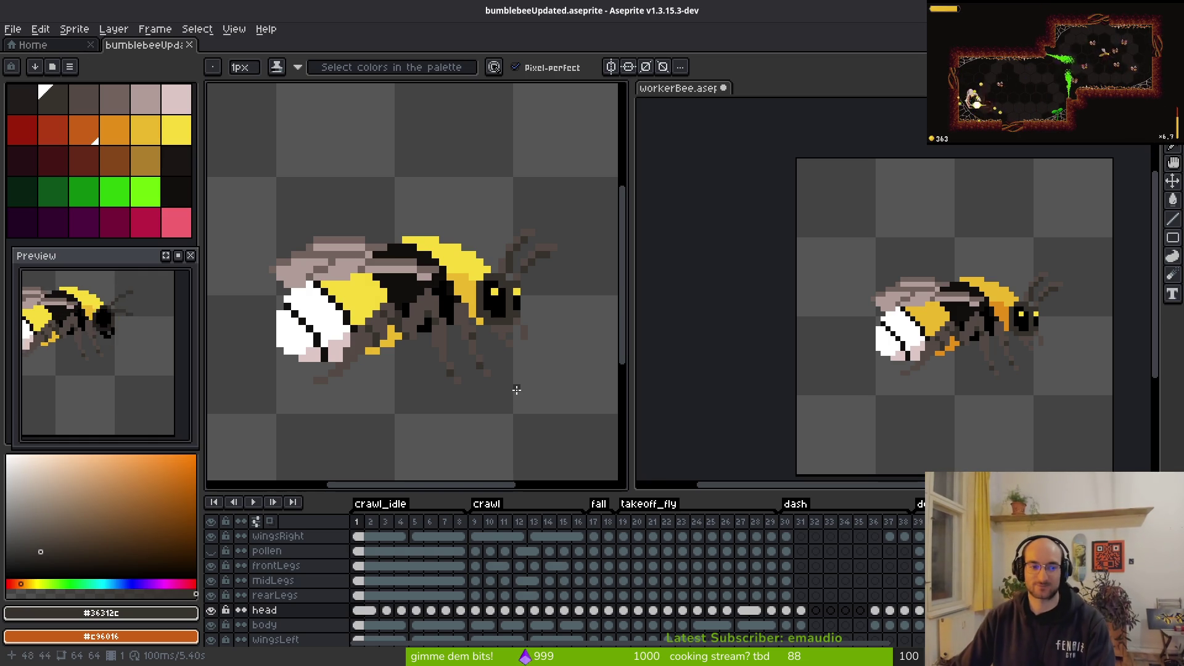
{"action": "left_click", "coordinate": [924, 295]}
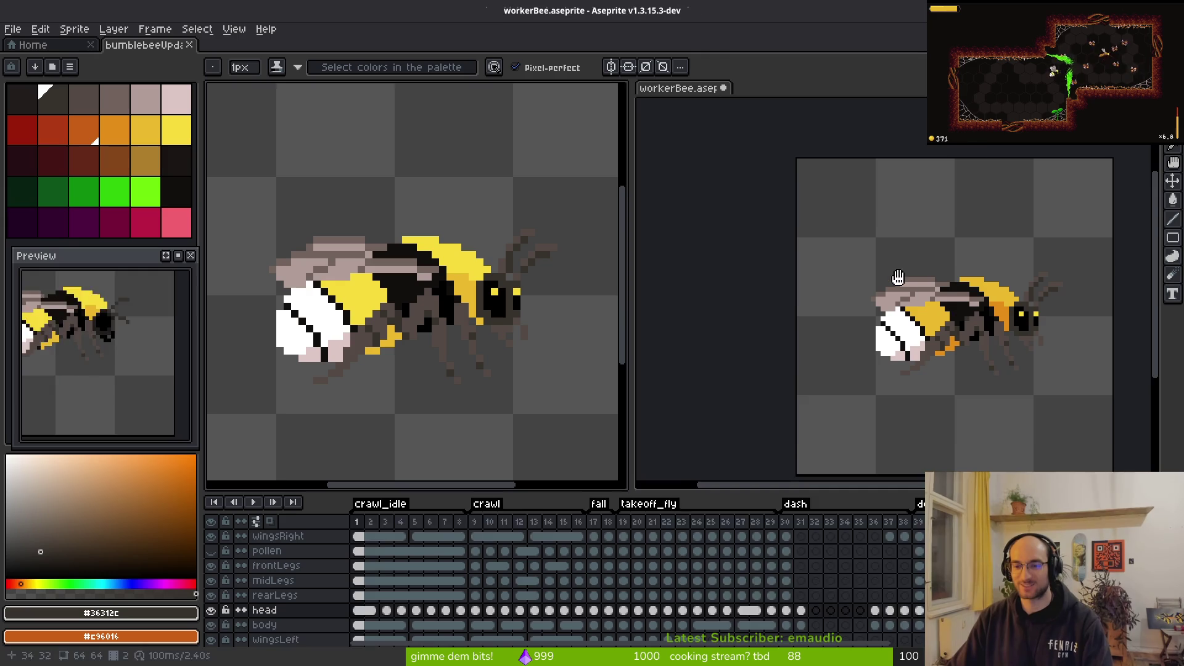
{"action": "left_click_drag", "start_coordinate": [872, 368], "coordinate": [812, 357]}
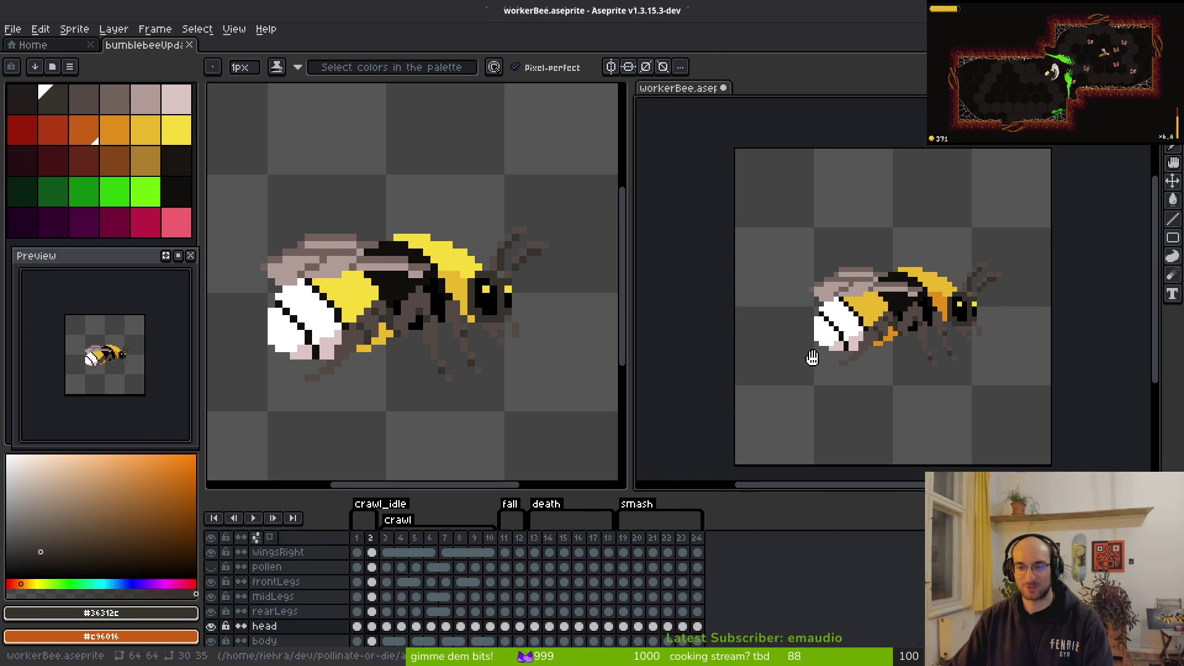
{"action": "scroll", "coordinate": [812, 358], "scroll_direction": "up", "scroll_amount": 1}
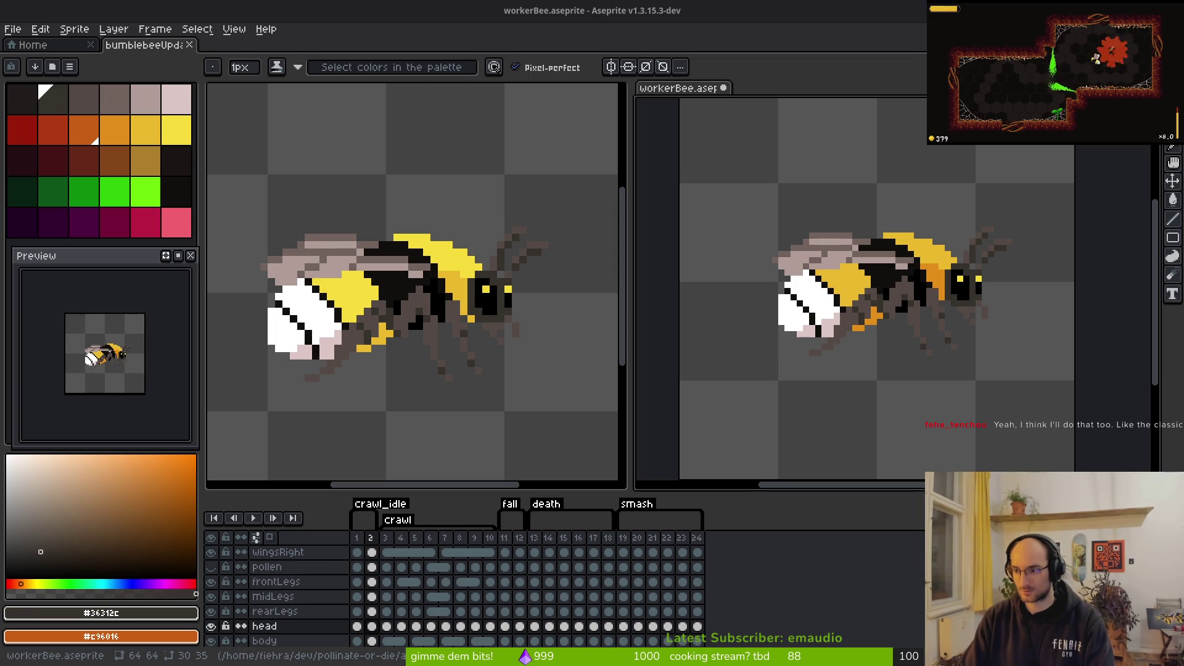
{"action": "key", "text": "alt+Tab"}
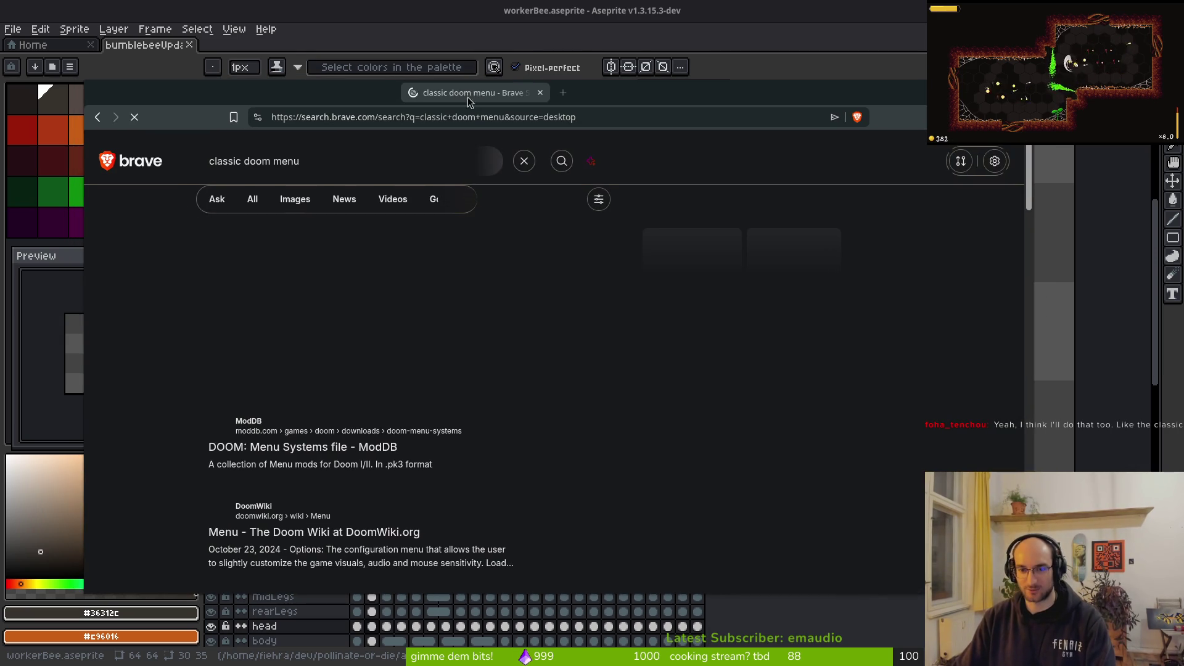
{"action": "left_click", "coordinate": [283, 204]}
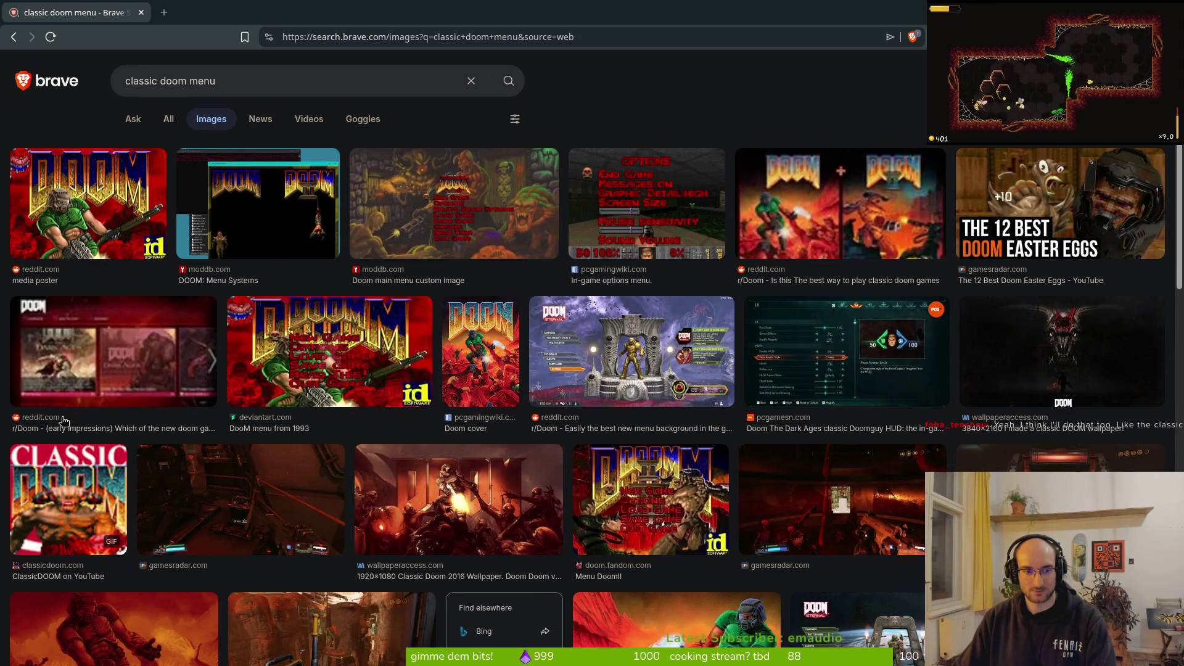
{"action": "left_click", "coordinate": [444, 218]}
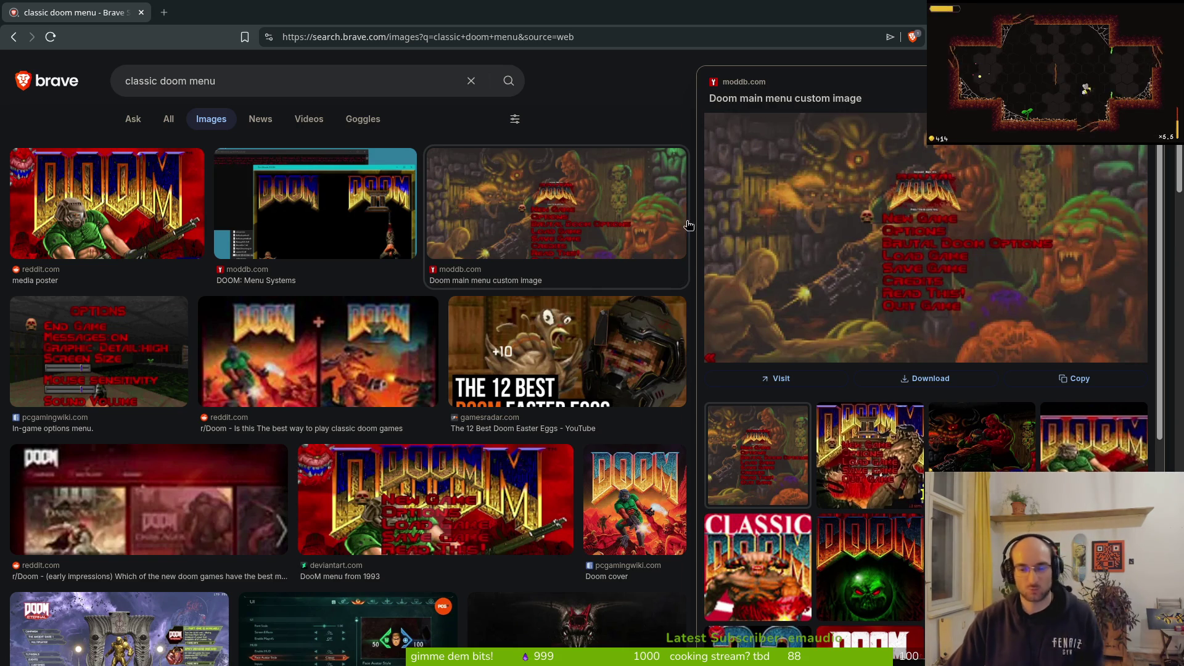
{"action": "key", "text": "Escape"}
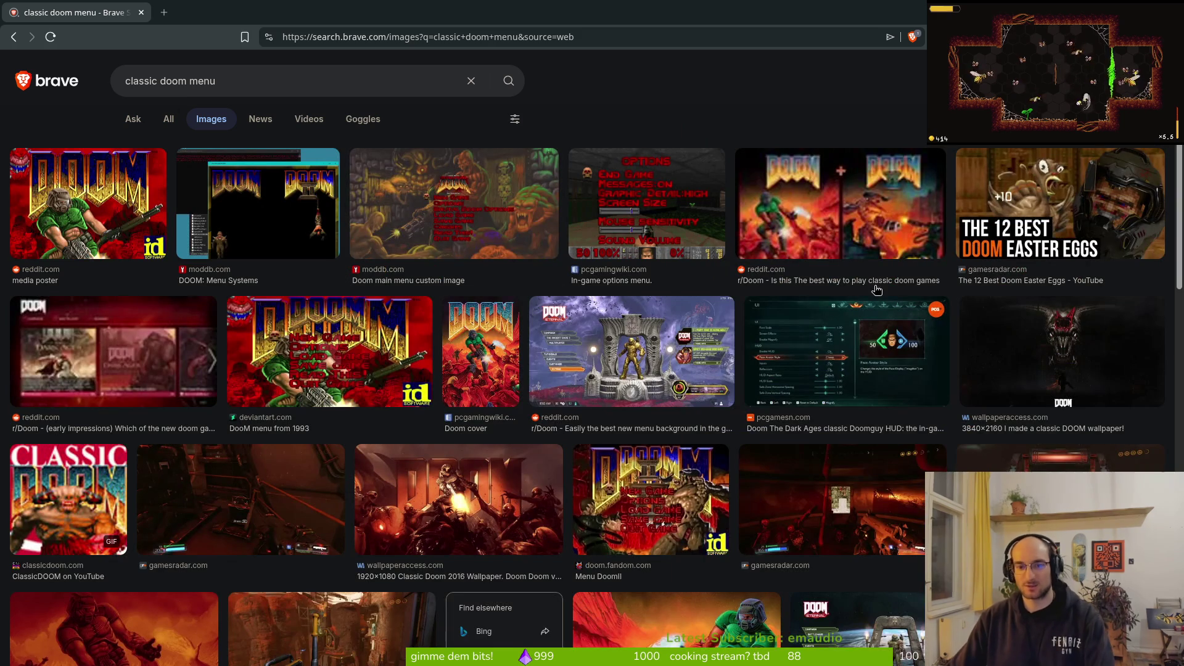
{"action": "left_click", "coordinate": [140, 13]}
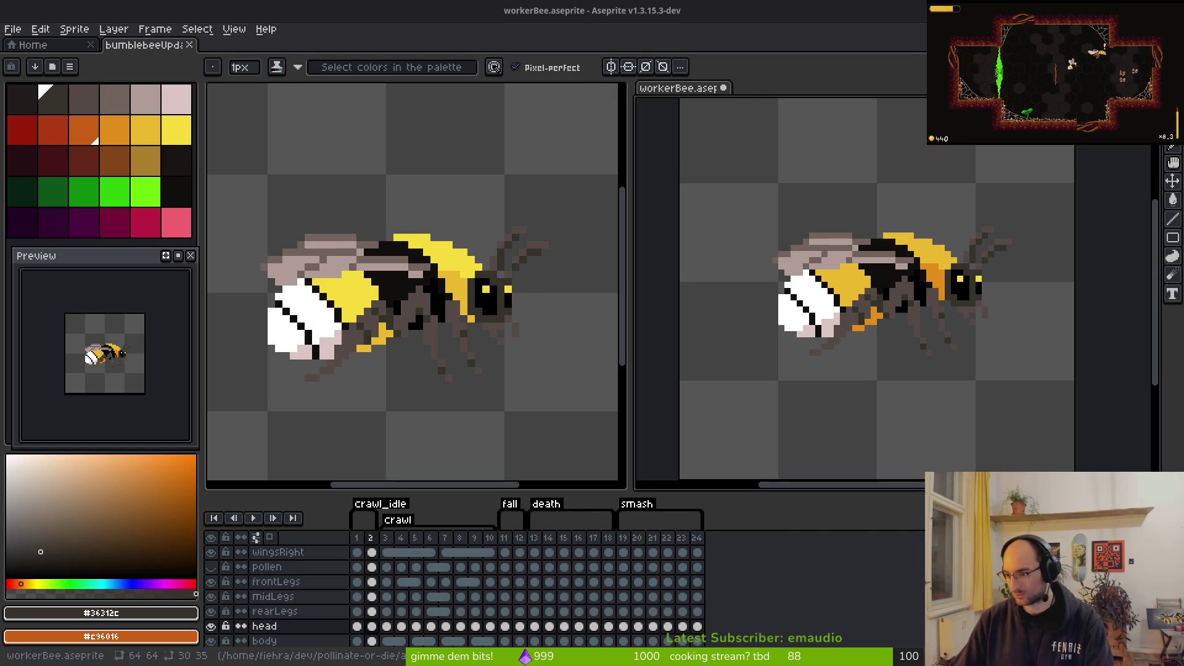
Step: Open the home.tscn scene through the quick resource search for 'home'
{"action": "key", "text": "alt+Tab"}
{"action": "key", "text": "ctrl+shift+o"}
{"action": "type", "text": "home"}
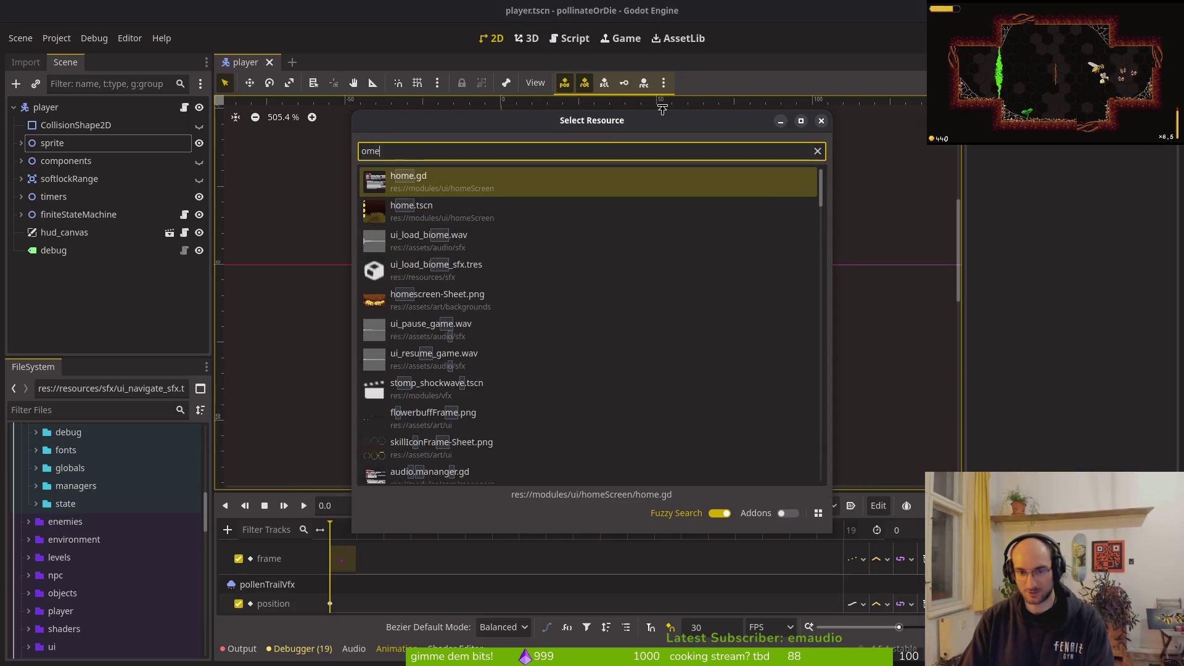
{"action": "key", "text": "Return"}
{"action": "scroll", "coordinate": [535, 294], "scroll_direction": "down", "scroll_amount": 3}
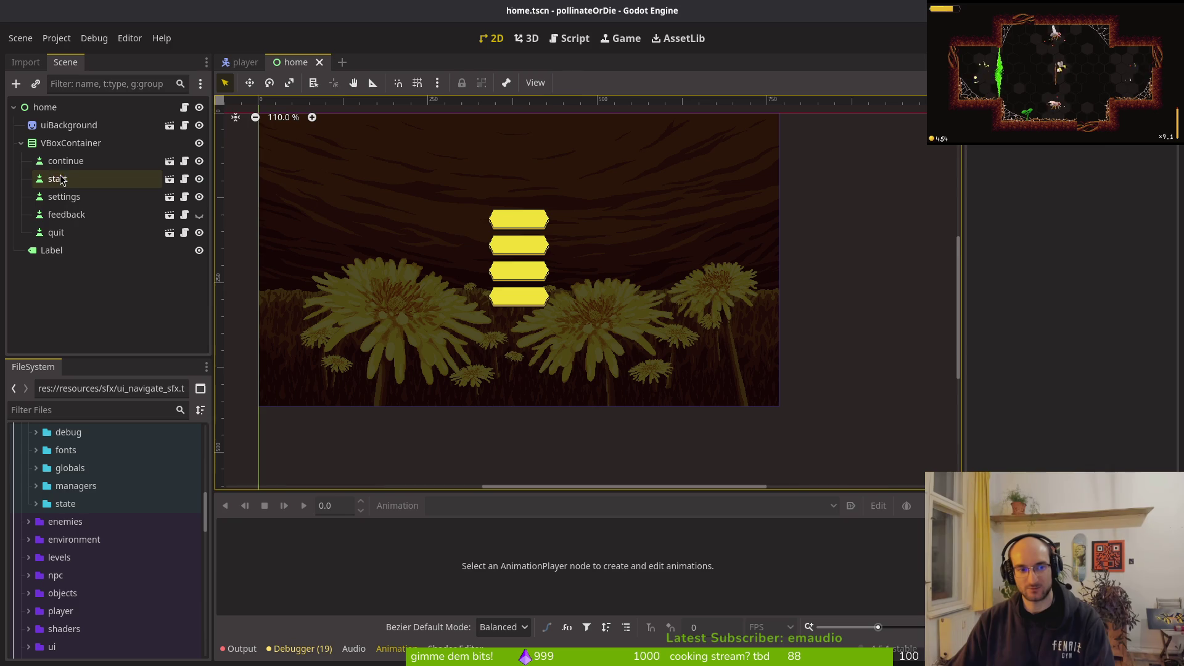
Step: Inspect the continue and start button nodes, then run the game with F5
{"action": "left_click", "coordinate": [69, 161]}
{"action": "left_click", "coordinate": [79, 180]}
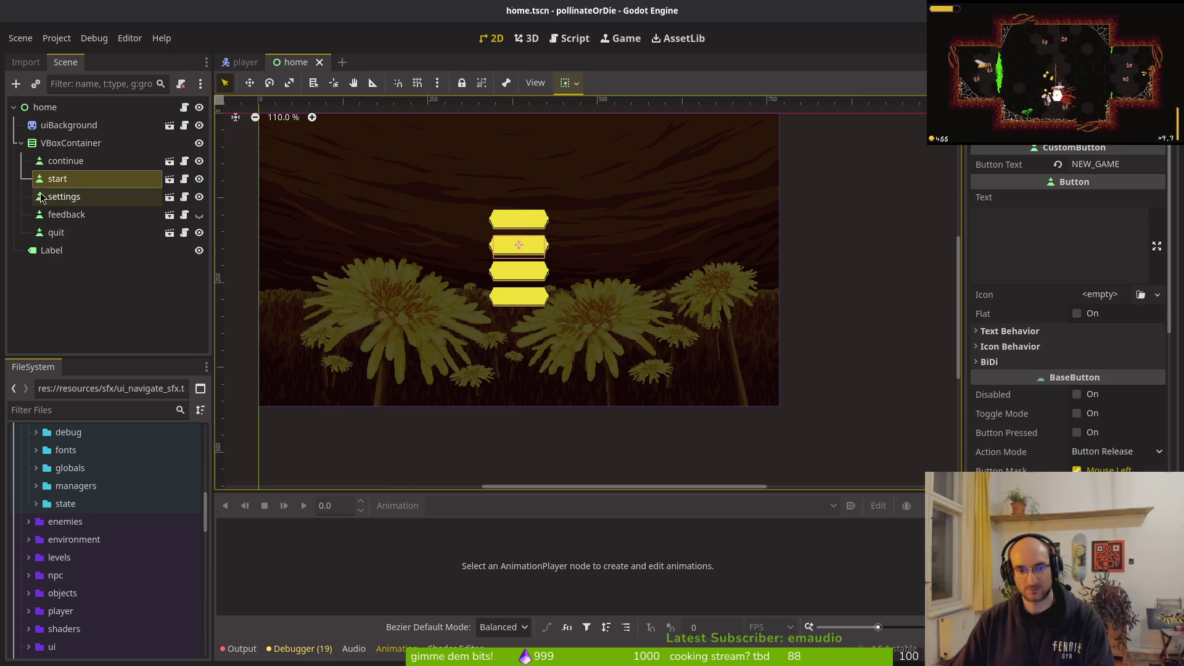
{"action": "left_click", "coordinate": [101, 161]}
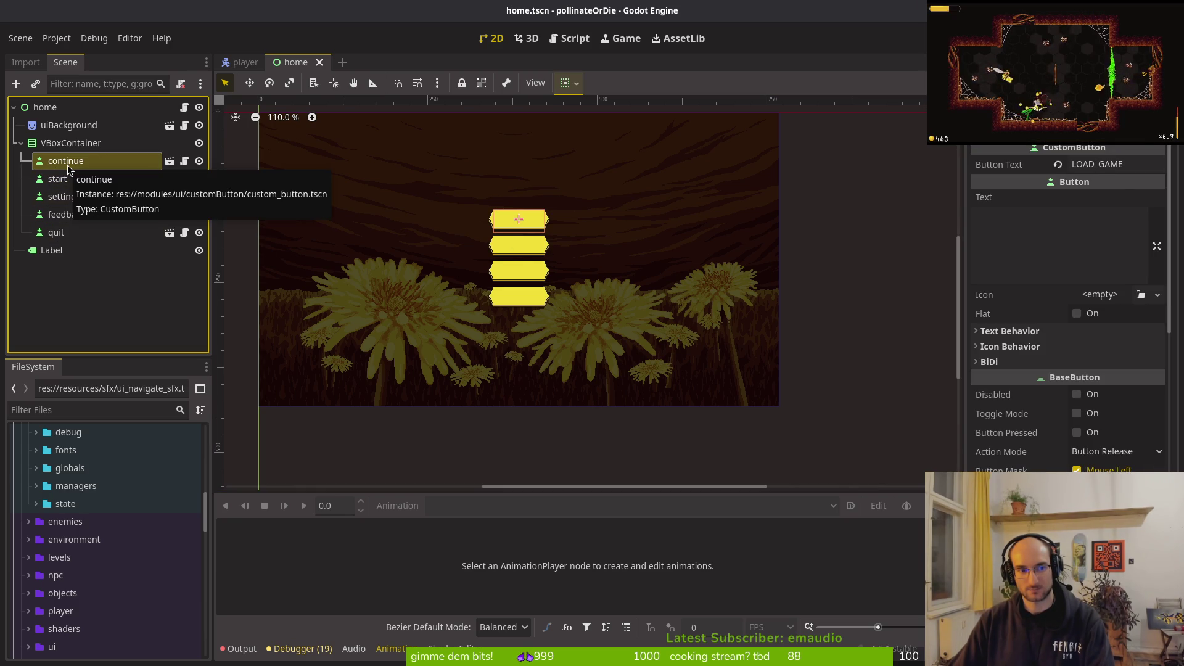
{"action": "scroll", "coordinate": [568, 259], "scroll_direction": "down", "scroll_amount": 5}
{"action": "left_click", "coordinate": [568, 259]}
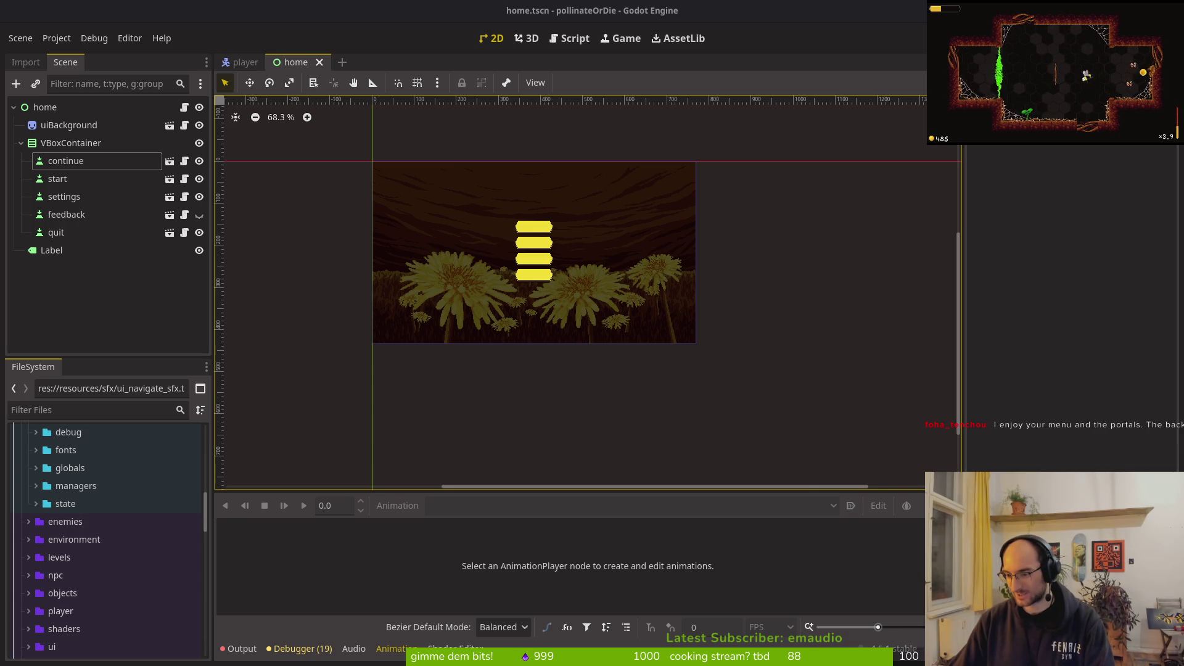
{"action": "scroll", "coordinate": [534, 299], "scroll_direction": "up", "scroll_amount": 2}
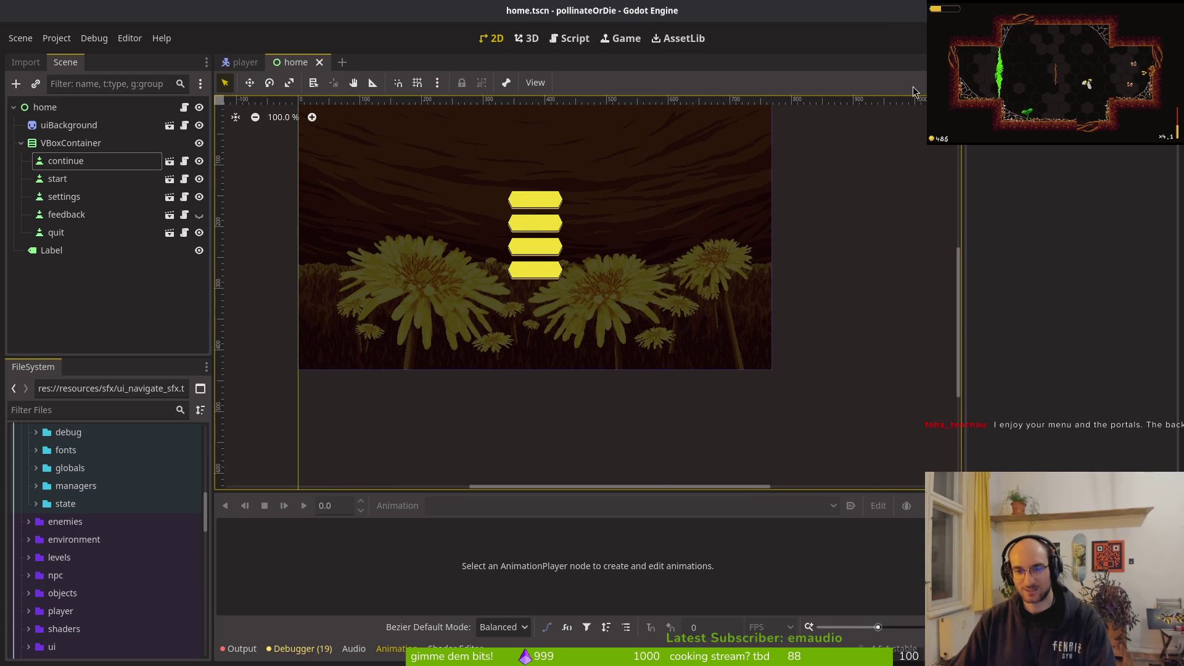
{"action": "key", "text": "F5"}
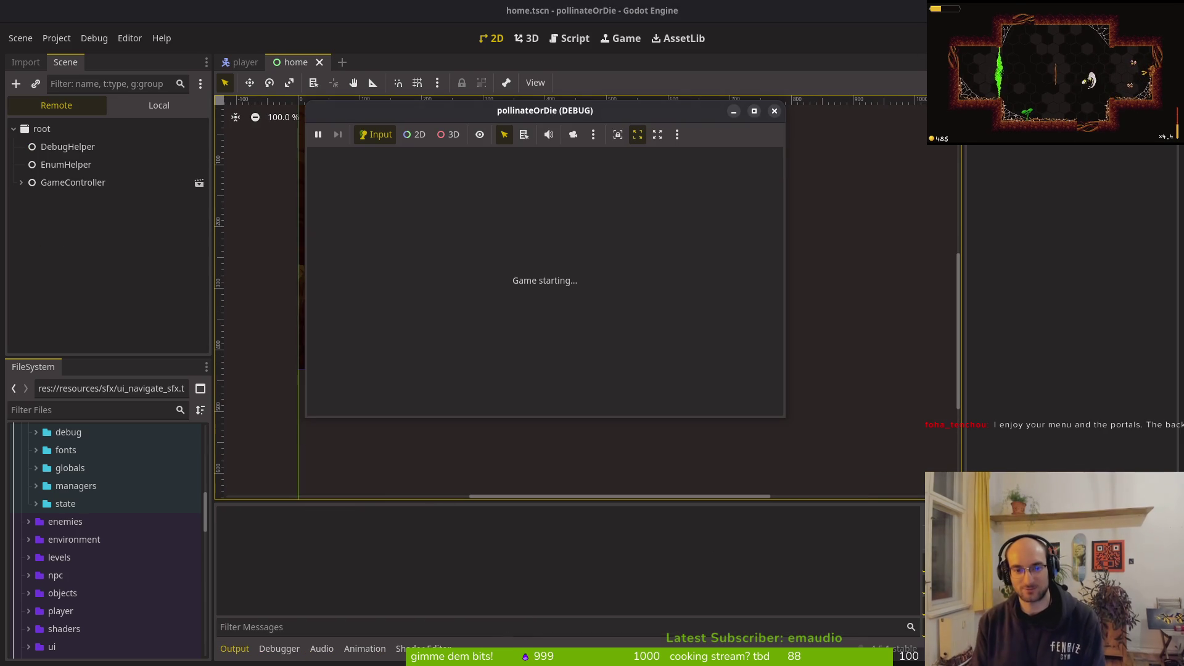
Step: Maximize the game window, move through the title menu, and quit the game
{"action": "double_click", "coordinate": [461, 115]}
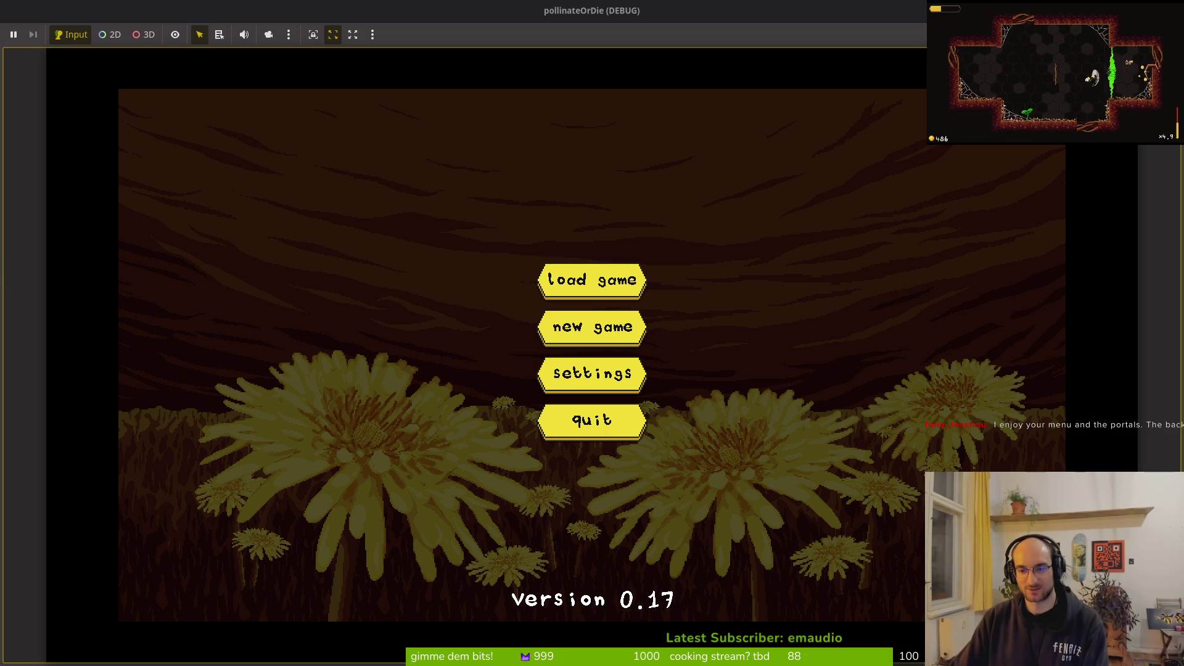
{"action": "key", "text": "Down"}
{"action": "key", "text": "Down"}
{"action": "key", "text": "Down"}
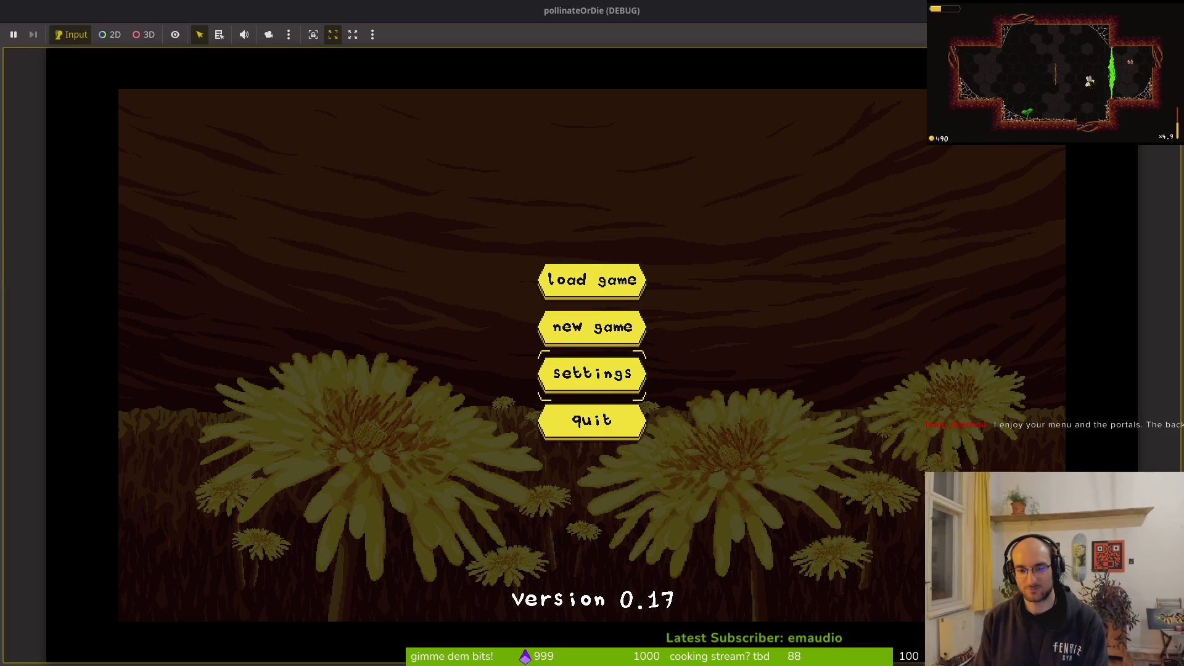
{"action": "key", "text": "Up"}
{"action": "key", "text": "Up"}
{"action": "key", "text": "Up"}
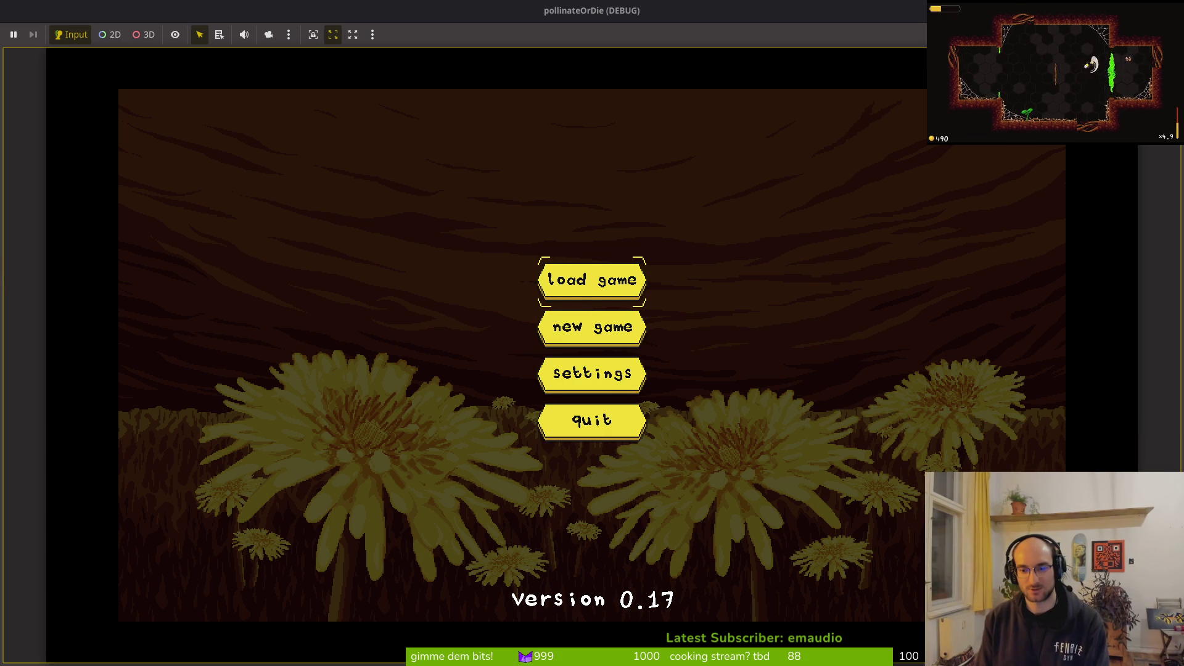
{"action": "key", "text": "Down"}
{"action": "key", "text": "Down"}
{"action": "key", "text": "Up"}
{"action": "key", "text": "Up"}
{"action": "key", "text": "Up"}
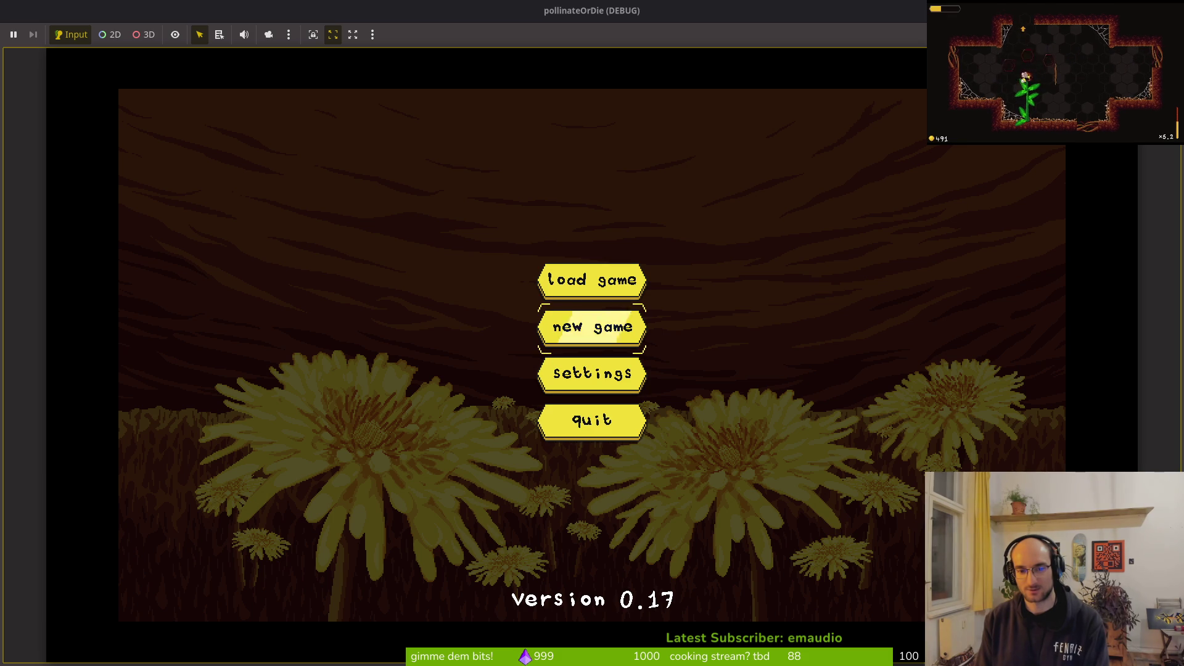
{"action": "key", "text": "Up"}
{"action": "key", "text": "Return"}
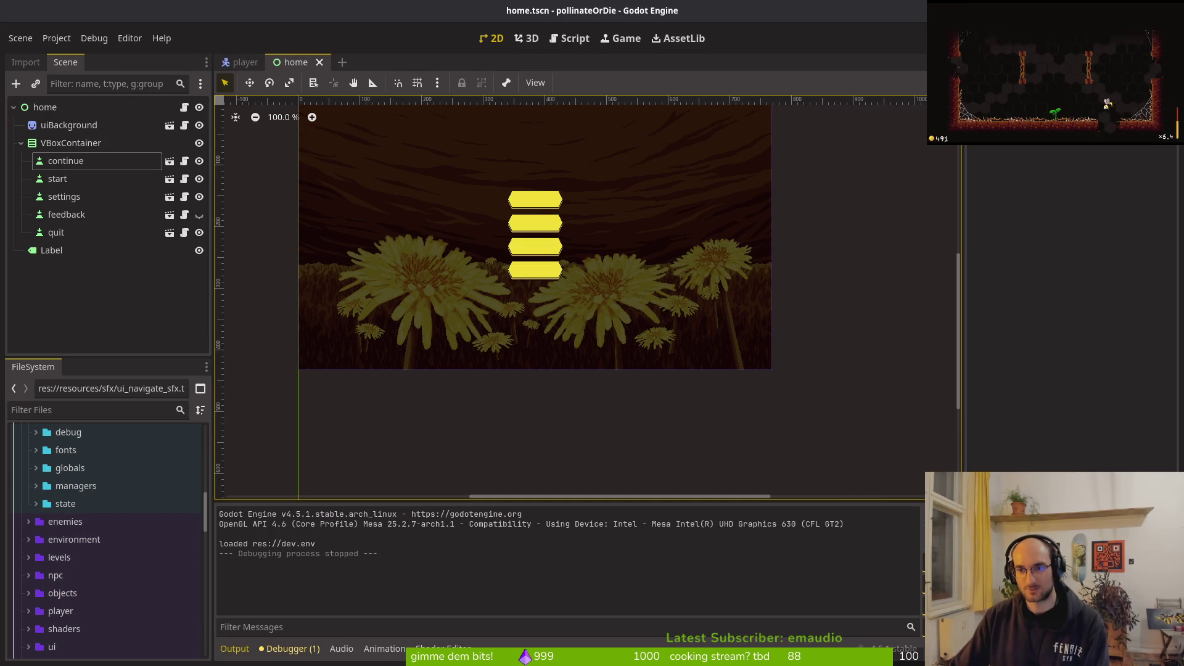
Step: Relaunch the game maximized and open the settings' debugging options
{"action": "key", "text": "F5"}
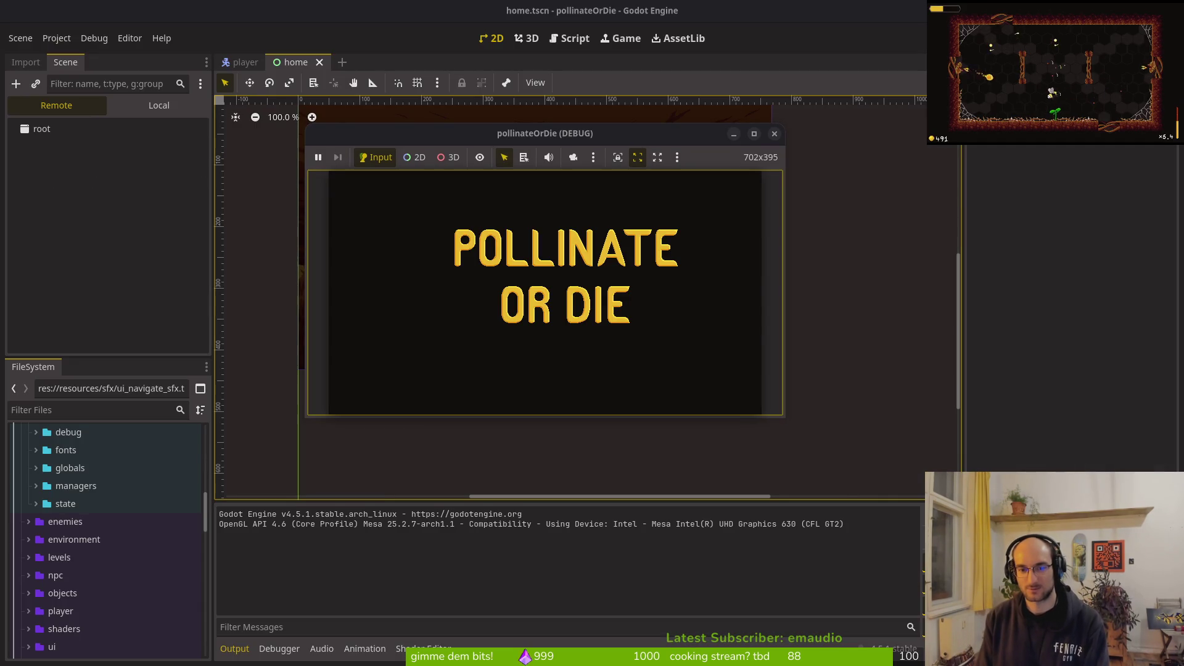
{"action": "double_click", "coordinate": [472, 132]}
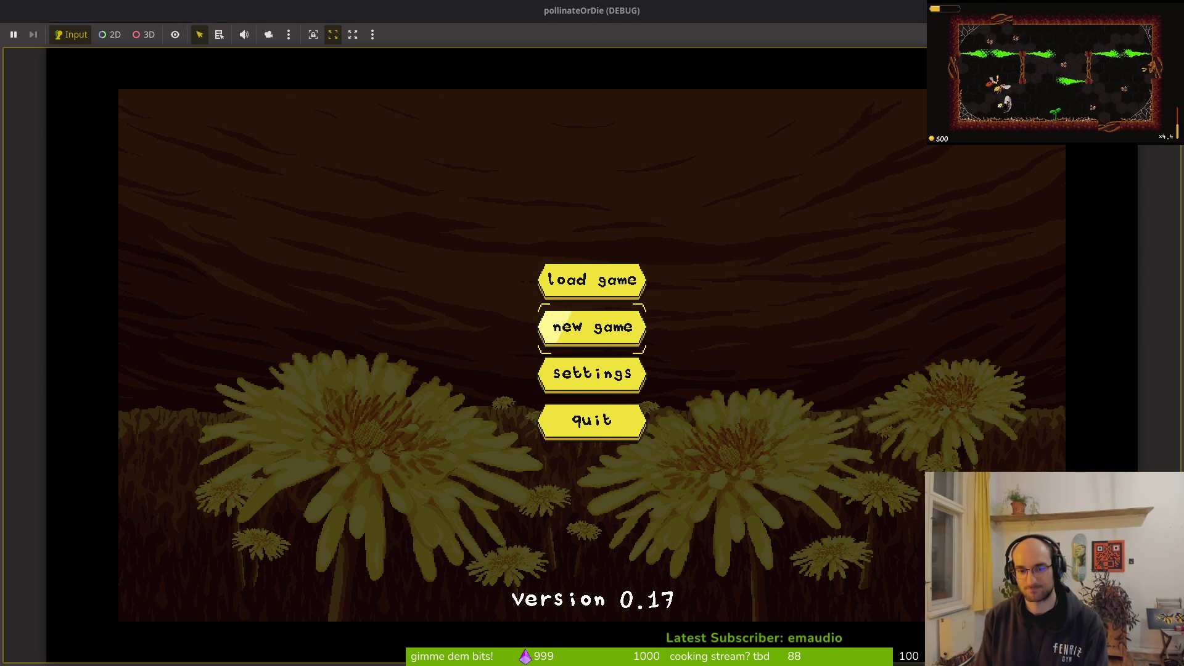
{"action": "key", "text": "Return"}
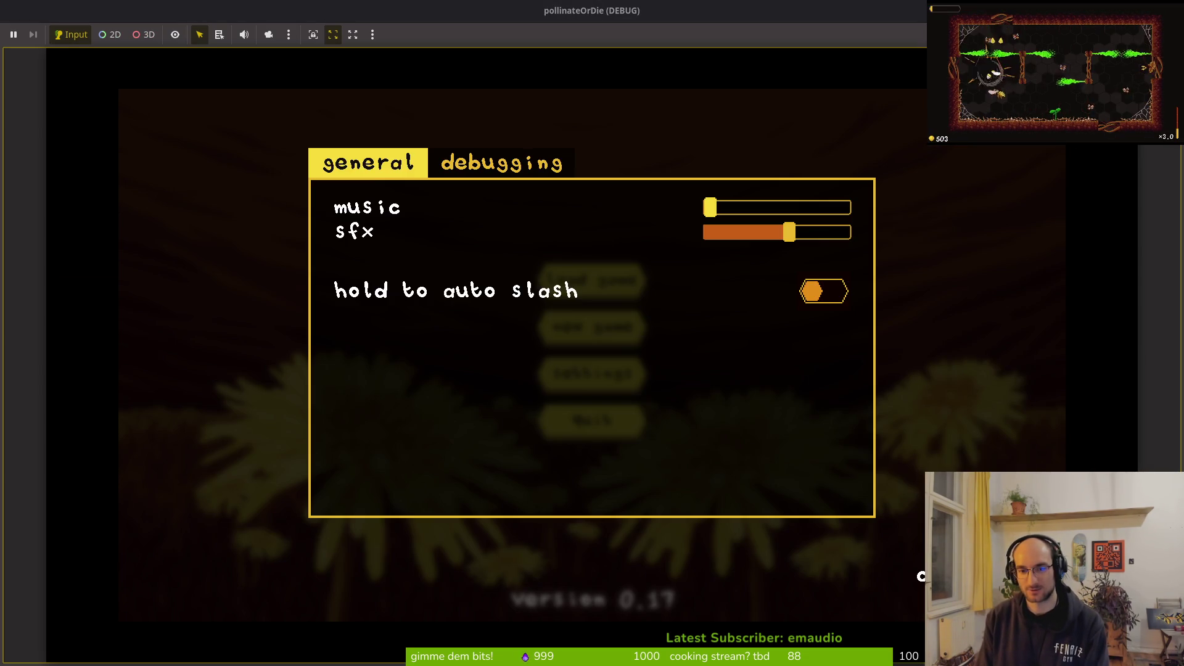
{"action": "key", "text": "Right"}
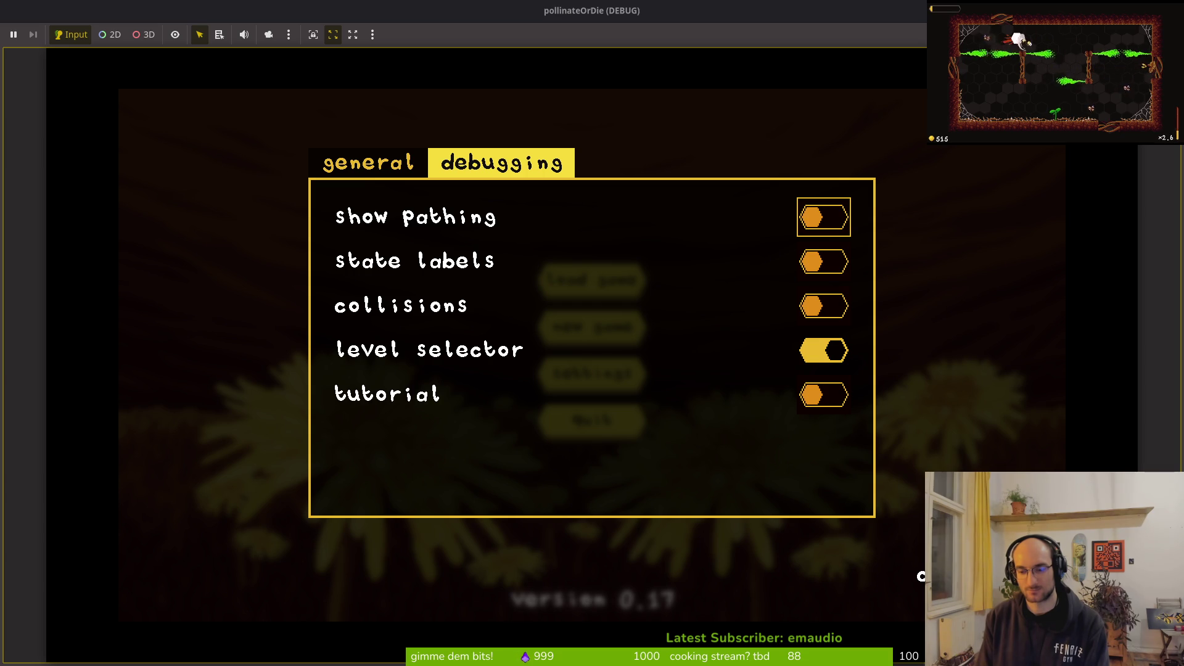
Step: Step through the debugging toggles, return to general settings, and close the game with F8
{"action": "key", "text": "Down"}
{"action": "key", "text": "Down"}
{"action": "key", "text": "Down"}
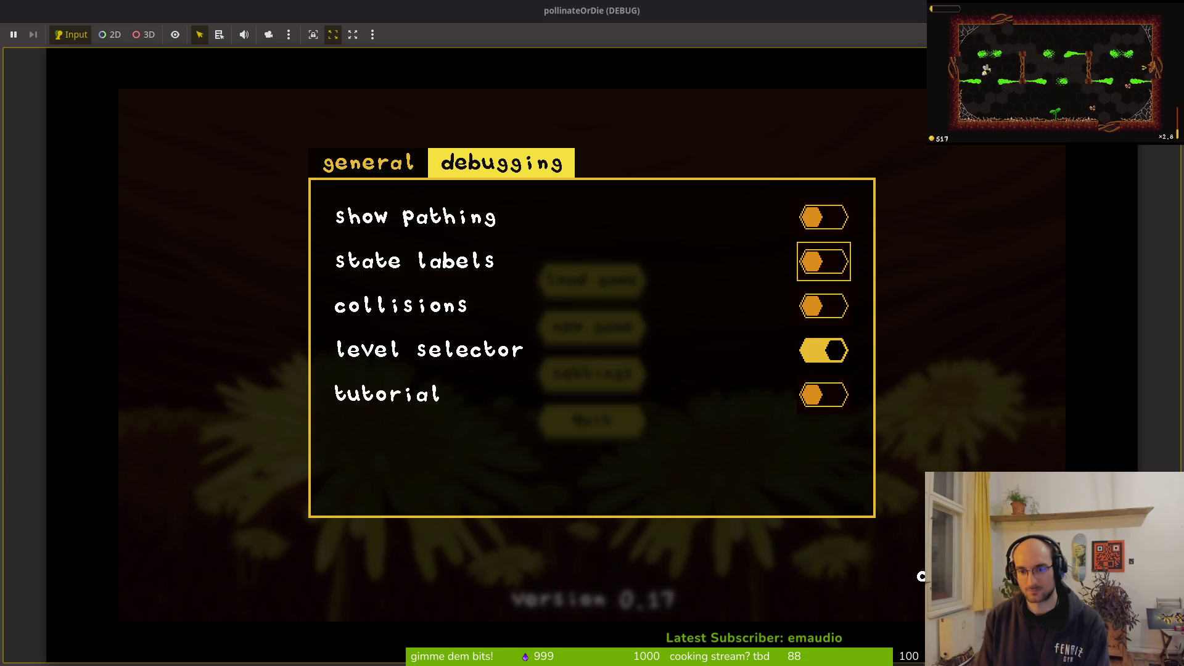
{"action": "key", "text": "Down"}
{"action": "key", "text": "Up"}
{"action": "key", "text": "Down"}
{"action": "key", "text": "Up"}
{"action": "key", "text": "Up"}
{"action": "key", "text": "Up"}
{"action": "key", "text": "Down"}
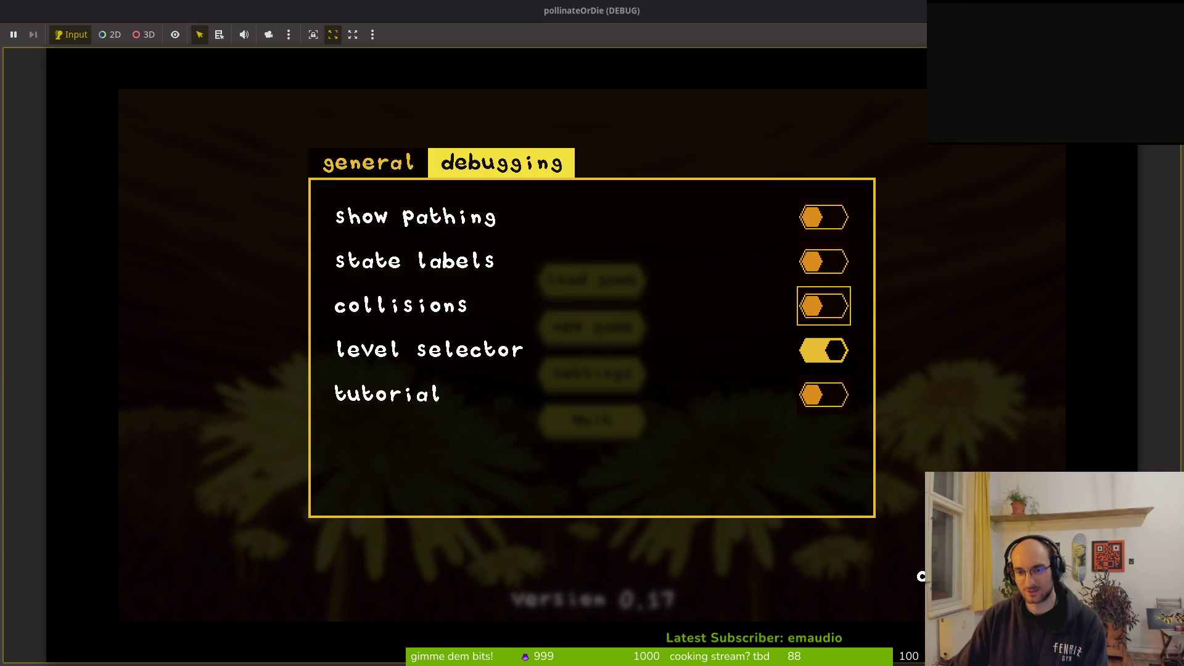
{"action": "key", "text": "Up"}
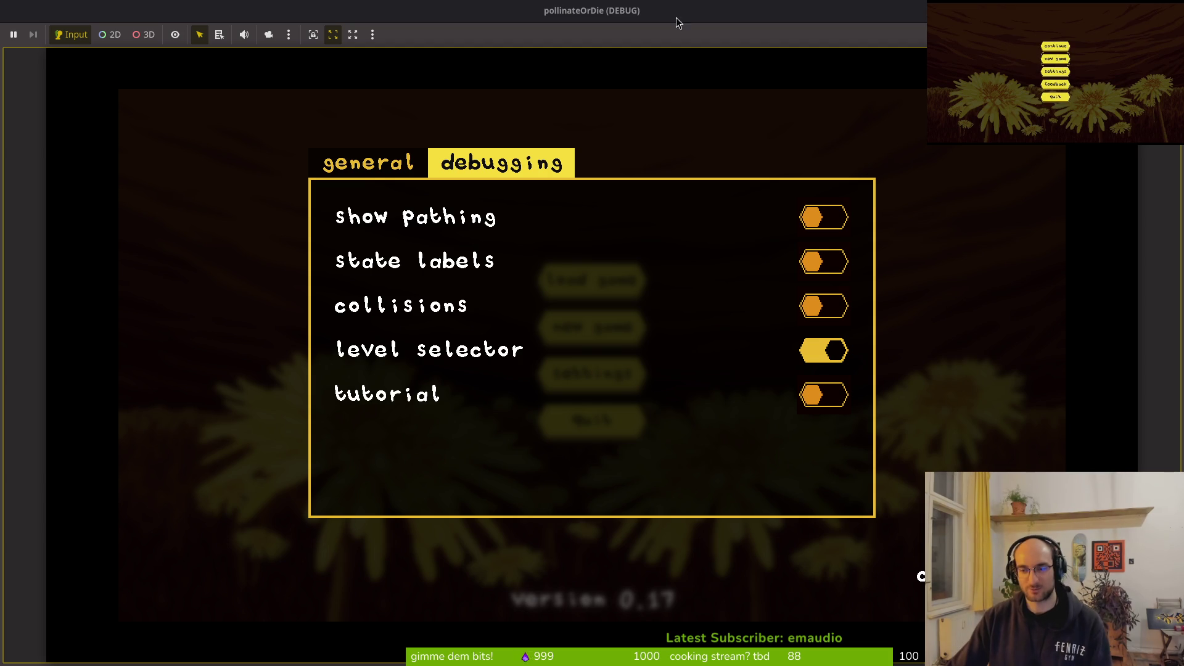
{"action": "key", "text": "Left"}
{"action": "key", "text": "F8"}
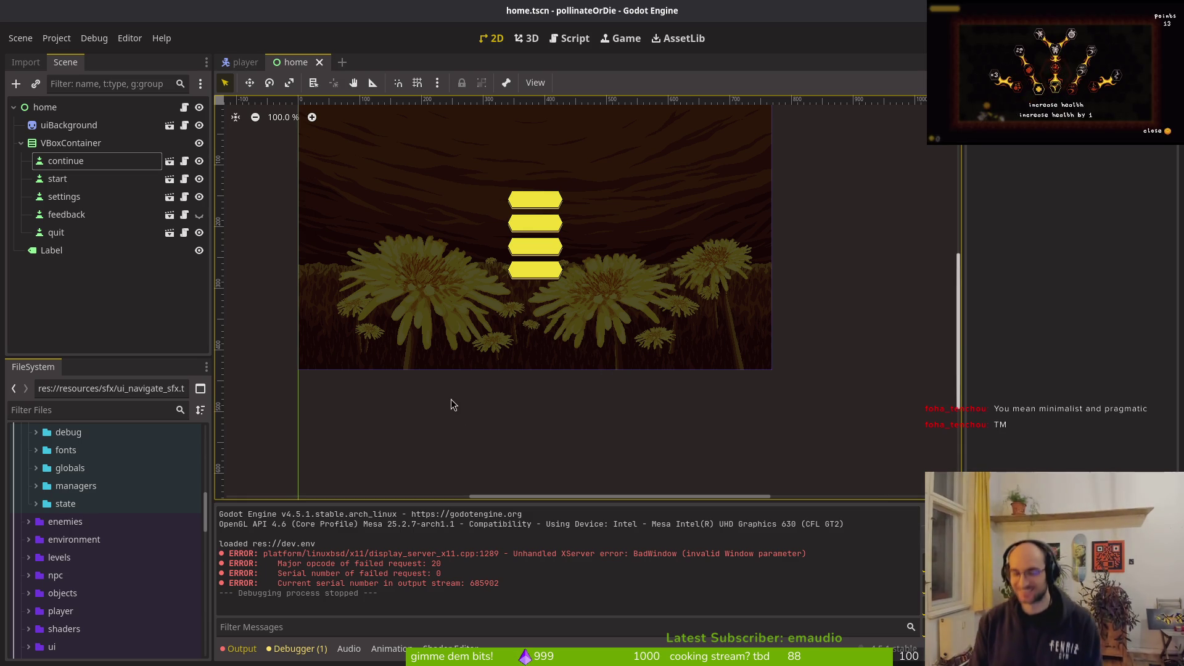
Step: Collapse the home scene's VBoxContainer in the Scene dock
{"action": "left_click", "coordinate": [71, 143]}
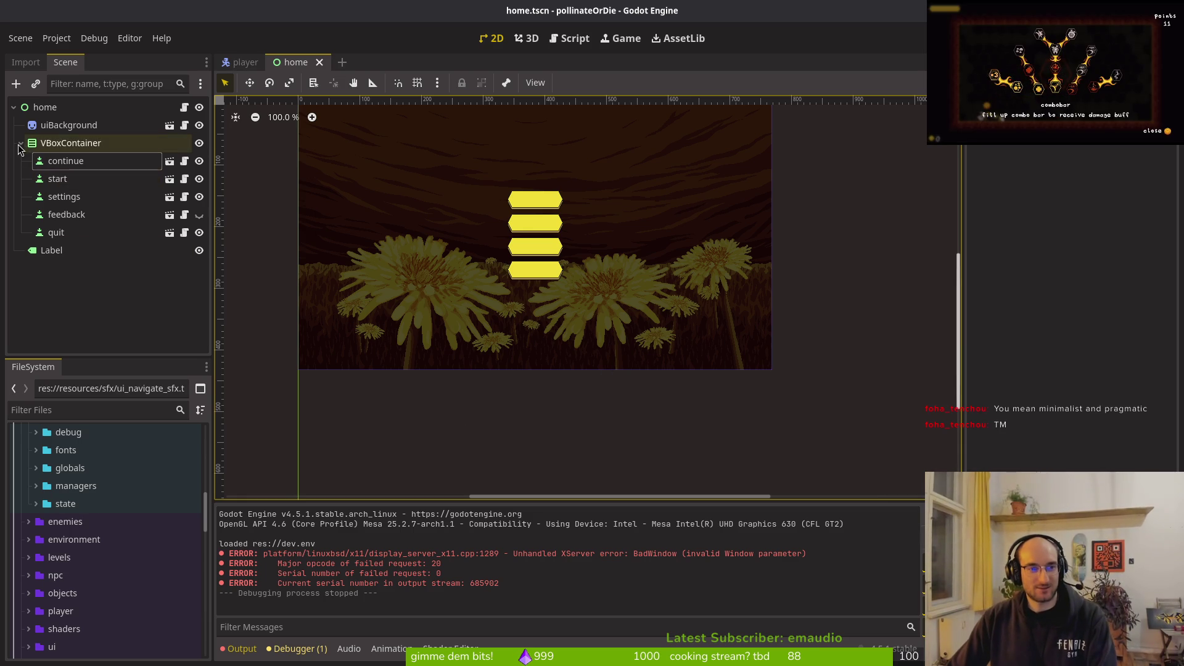
{"action": "left_click", "coordinate": [21, 142]}
{"action": "key", "text": "alt+Tab"}
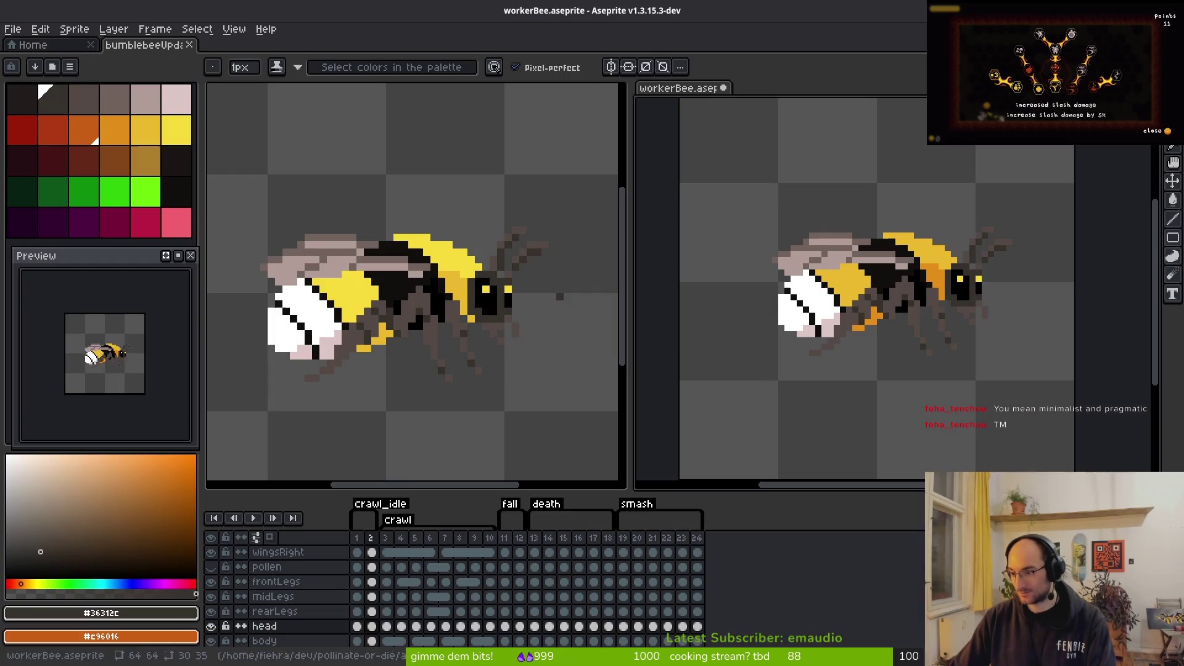
Step: Copy the redrawn head cel from crawl_idle frame 3 and paste it onto frames 4, 5 and 6
{"action": "left_click", "coordinate": [535, 312]}
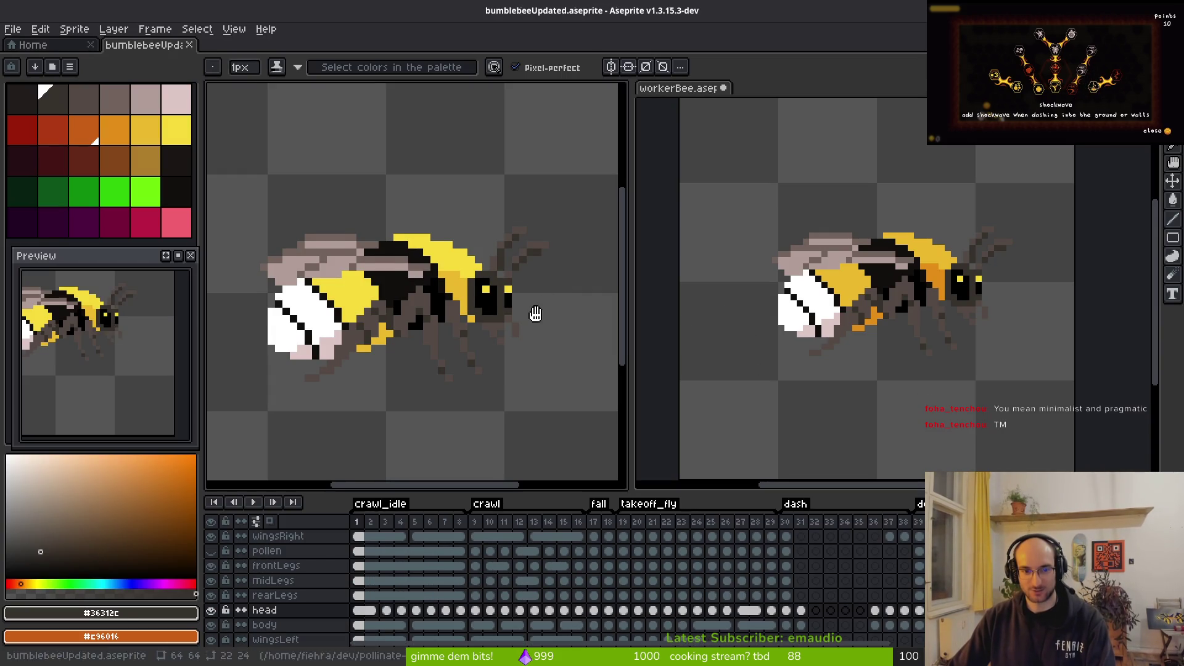
{"action": "key", "text": "i"}
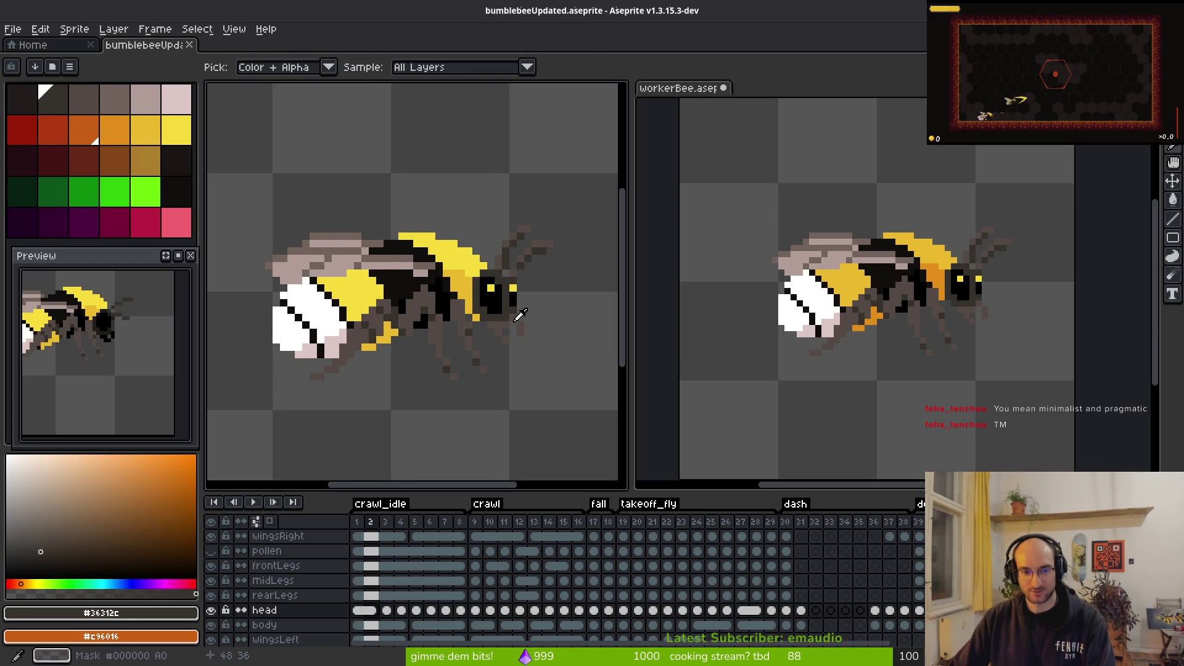
{"action": "key", "text": "Right"}
{"action": "key", "text": "Right"}
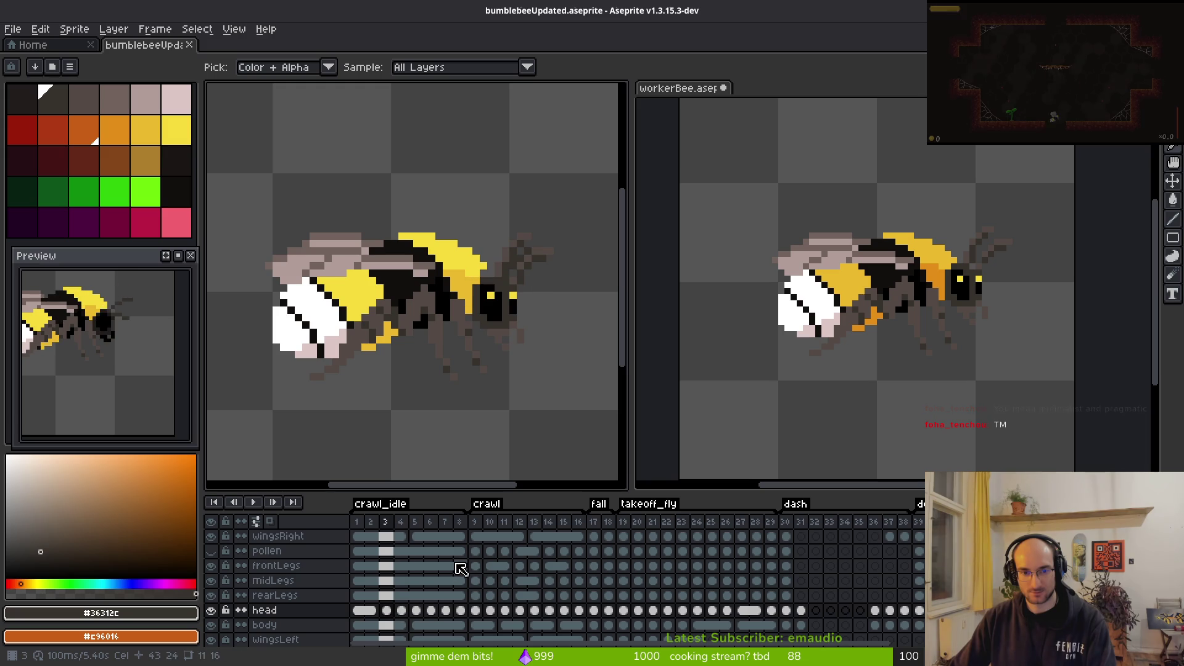
{"action": "left_click", "coordinate": [387, 610]}
{"action": "key", "text": "ctrl+c"}
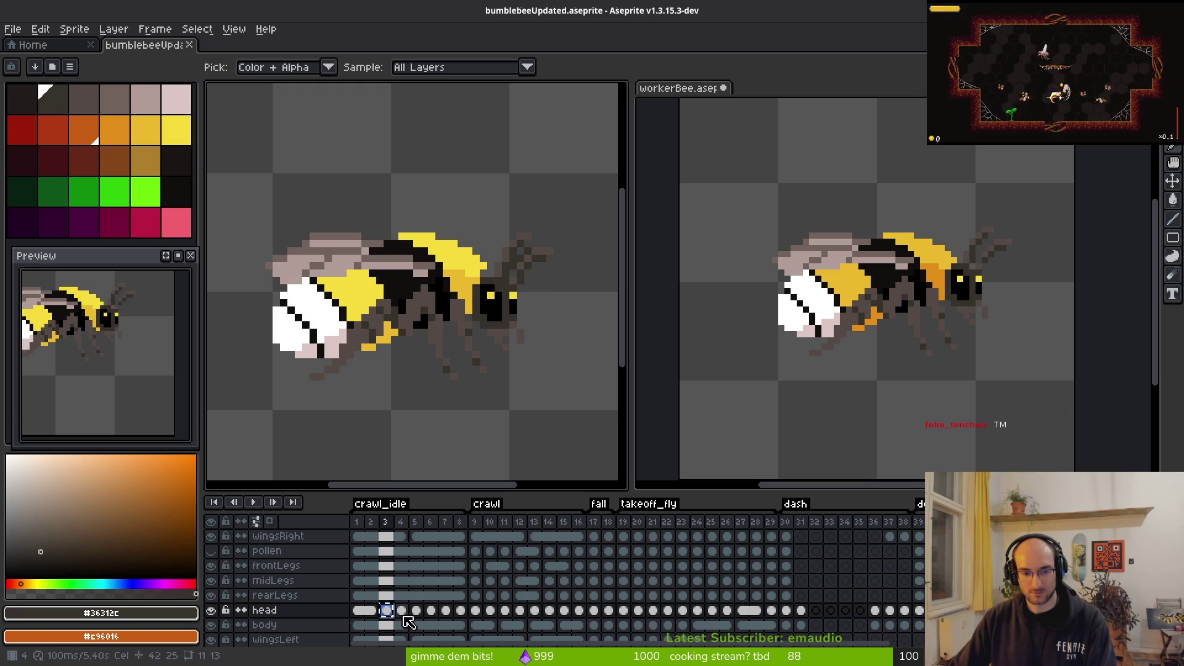
{"action": "left_click", "coordinate": [401, 610]}
{"action": "key", "text": "ctrl+v"}
{"action": "left_click", "coordinate": [417, 610]}
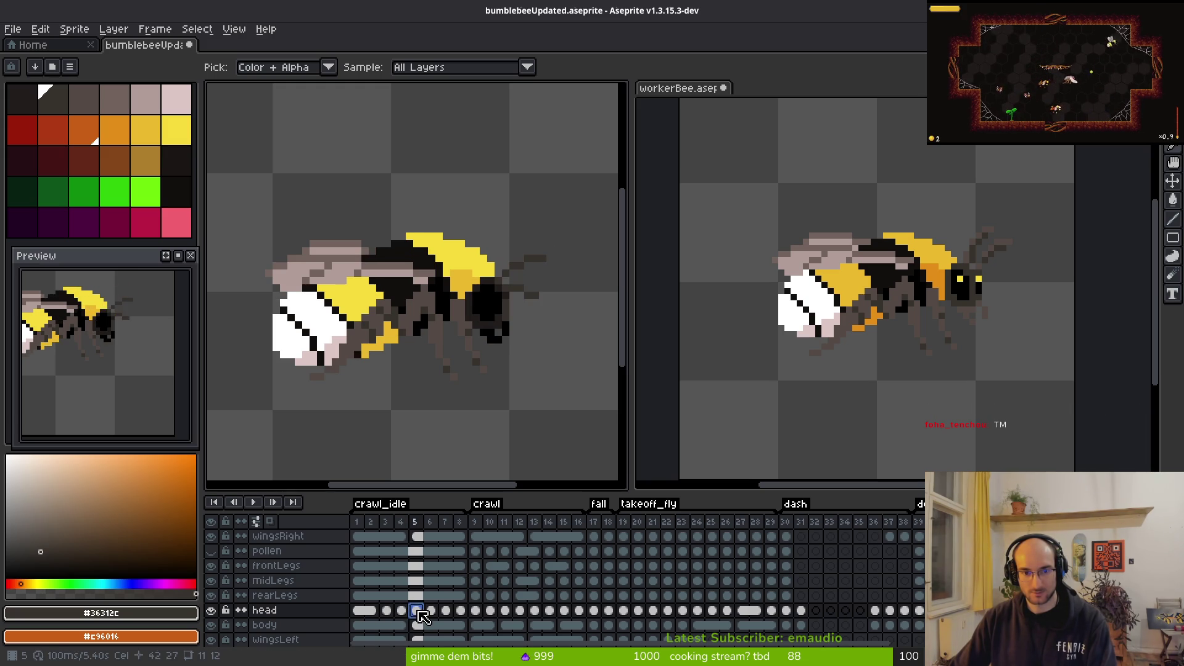
{"action": "key", "text": "ctrl+v"}
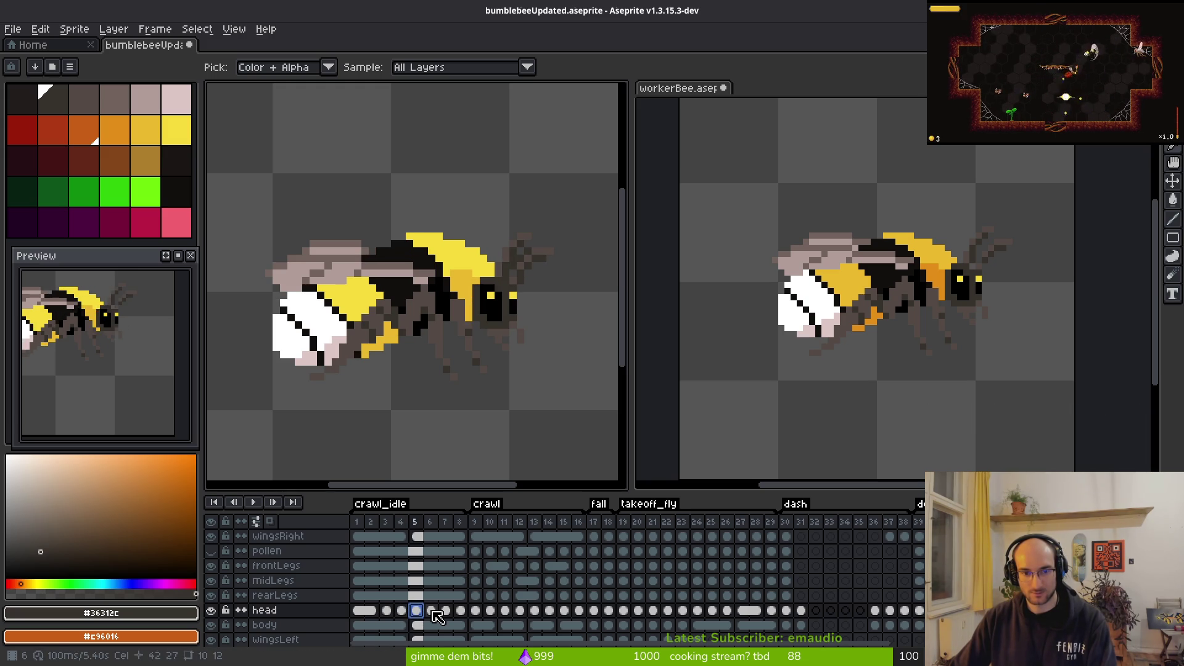
{"action": "left_click", "coordinate": [431, 610]}
{"action": "key", "text": "ctrl+v"}
Step: Paste the head into frames 1–2 as well, check frames 7–8, and save the bumblebee sprite
{"action": "left_click", "coordinate": [453, 613]}
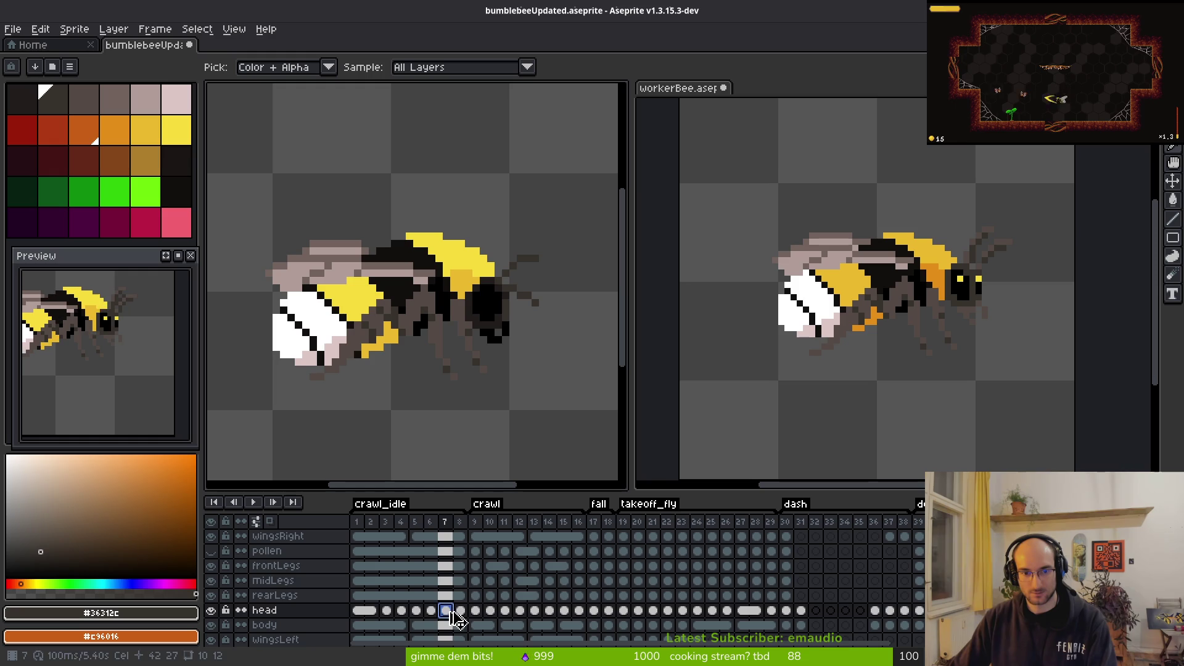
{"action": "left_click", "coordinate": [371, 610]}
{"action": "key", "text": "ctrl+v"}
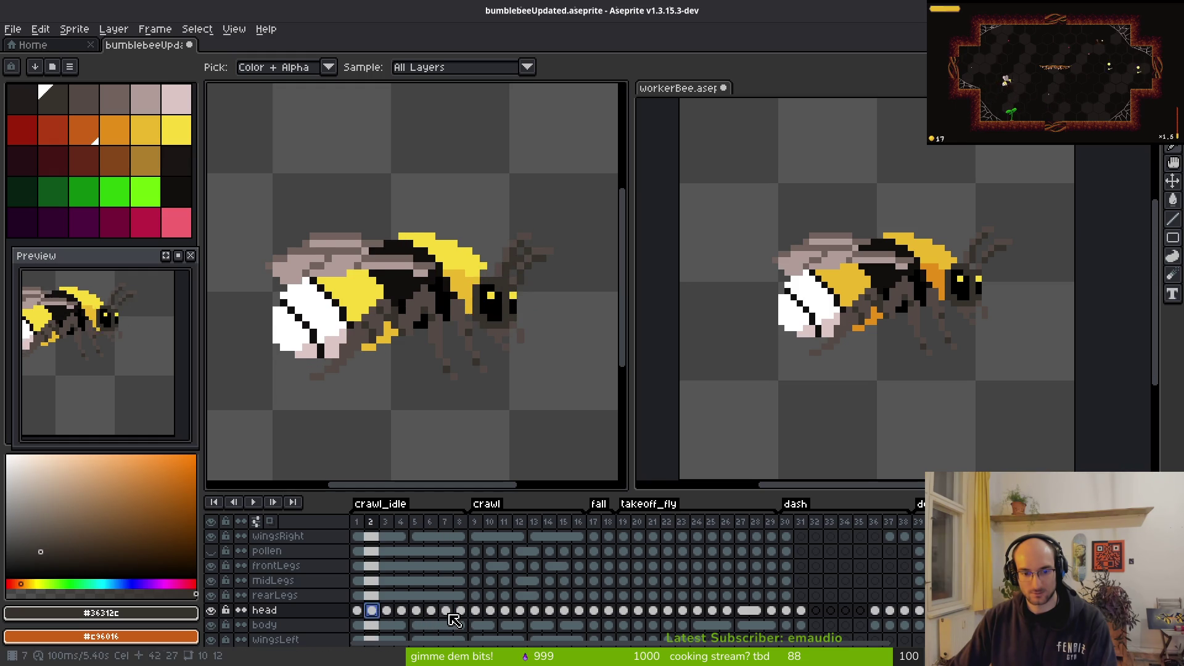
{"action": "left_click", "coordinate": [446, 610]}
{"action": "left_click", "coordinate": [461, 610]}
{"action": "key", "text": "ctrl+s"}
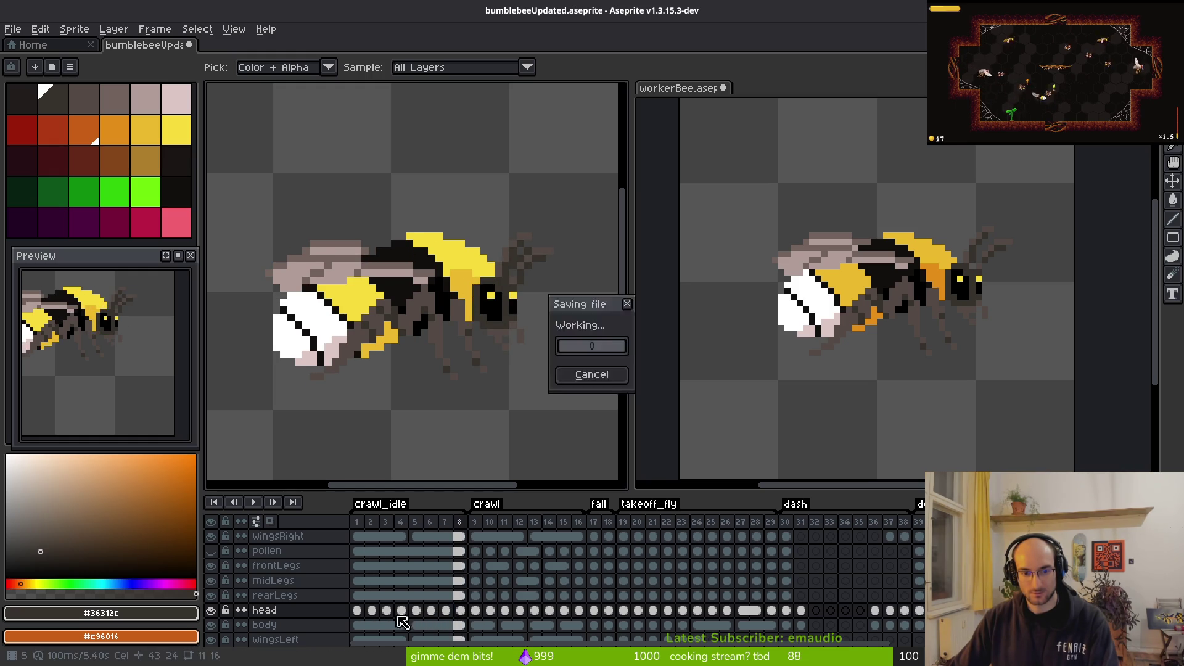
Step: Play crawl_idle from frame 1, then sample the head's yellow on frame 7 and return to frame 2
{"action": "left_click", "coordinate": [362, 614]}
{"action": "key", "text": "b"}
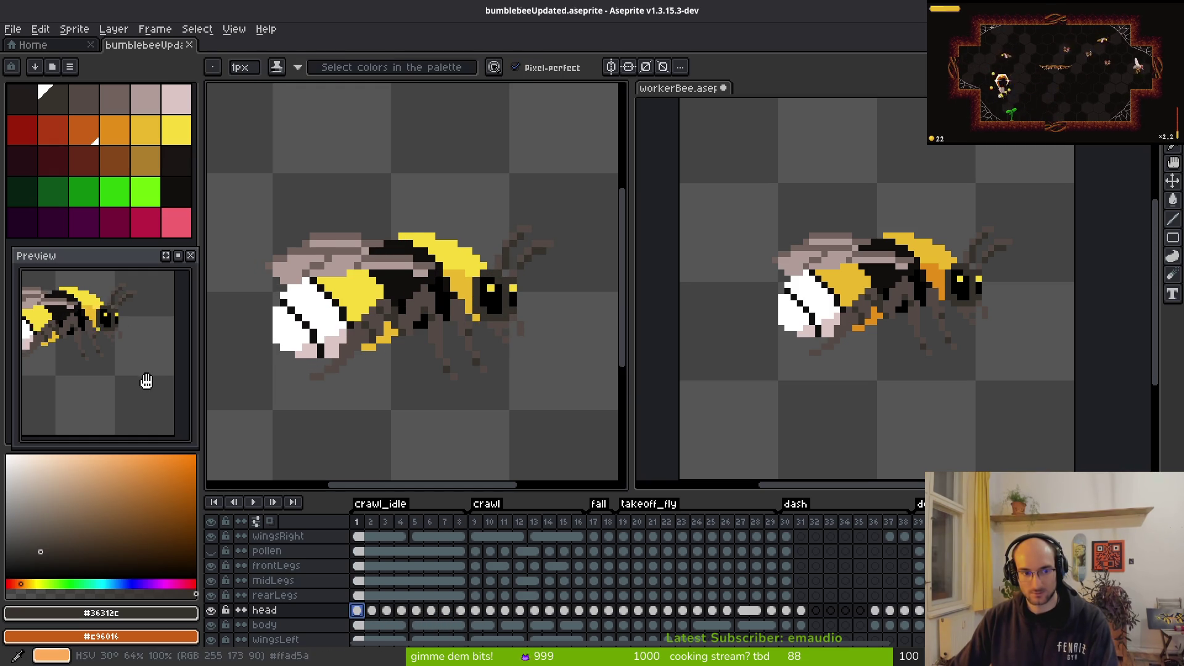
{"action": "key", "text": "Return"}
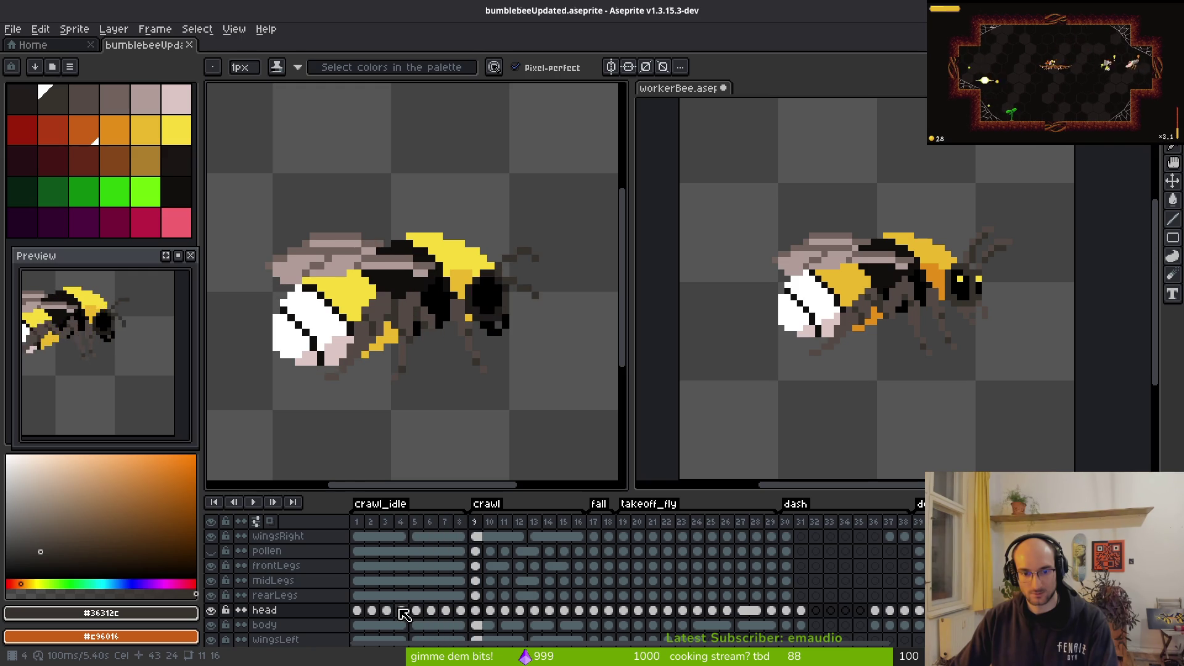
{"action": "left_click", "coordinate": [363, 615]}
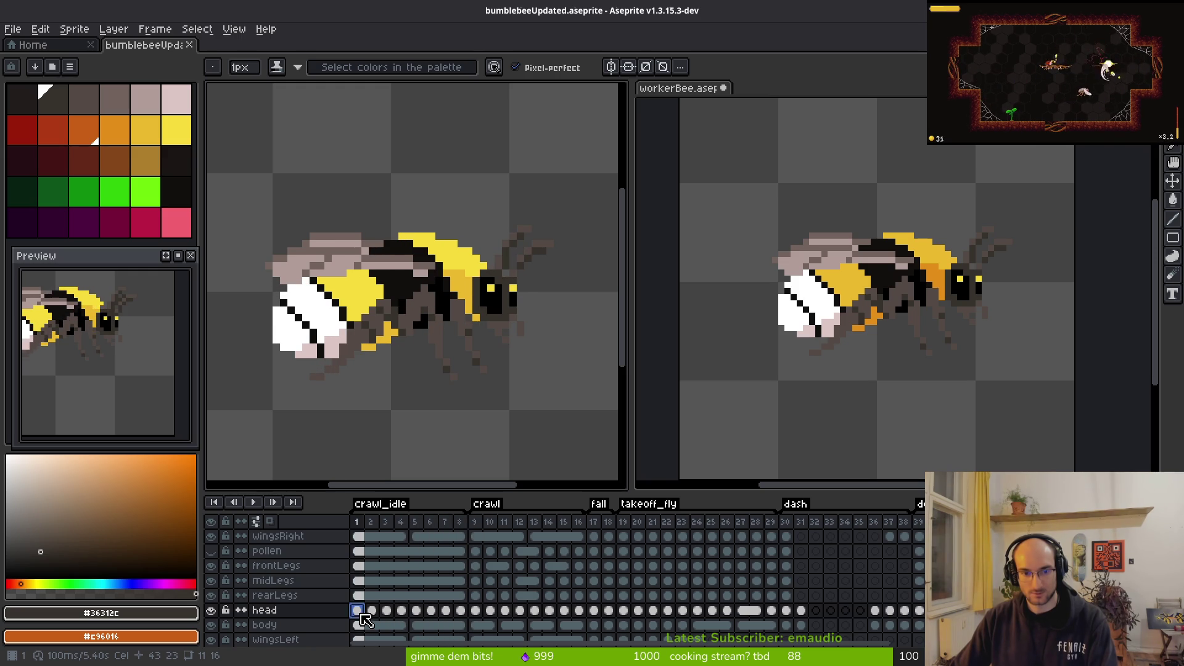
{"action": "left_click", "coordinate": [446, 612]}
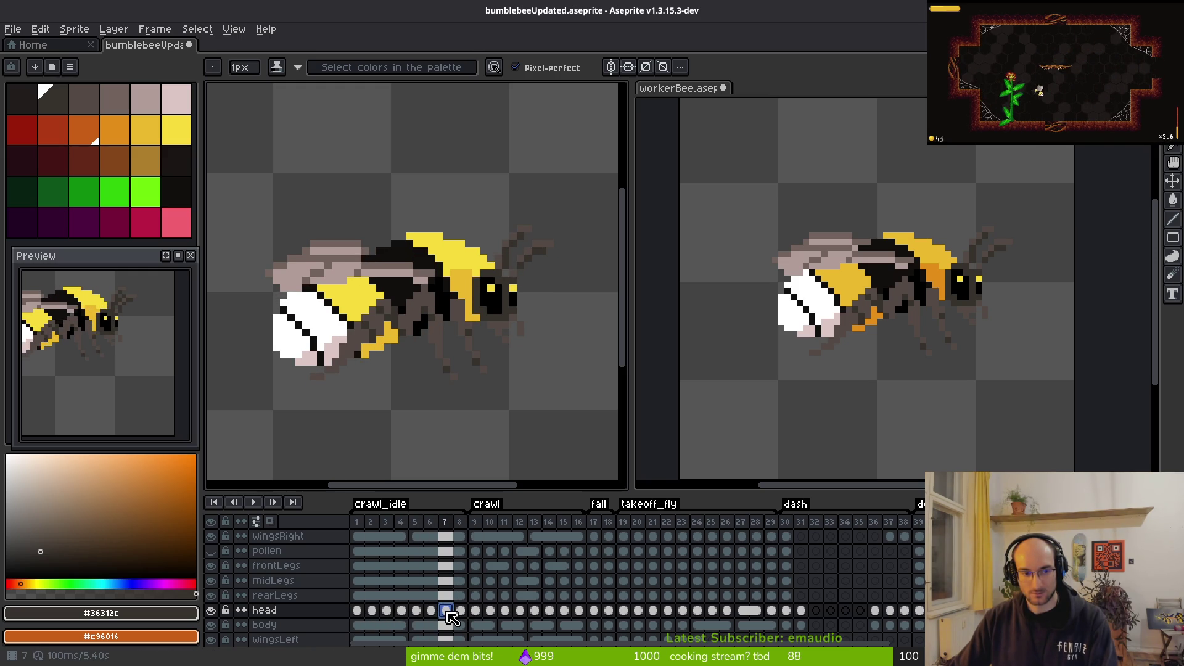
{"action": "scroll", "coordinate": [490, 291], "scroll_direction": "up", "scroll_amount": 5}
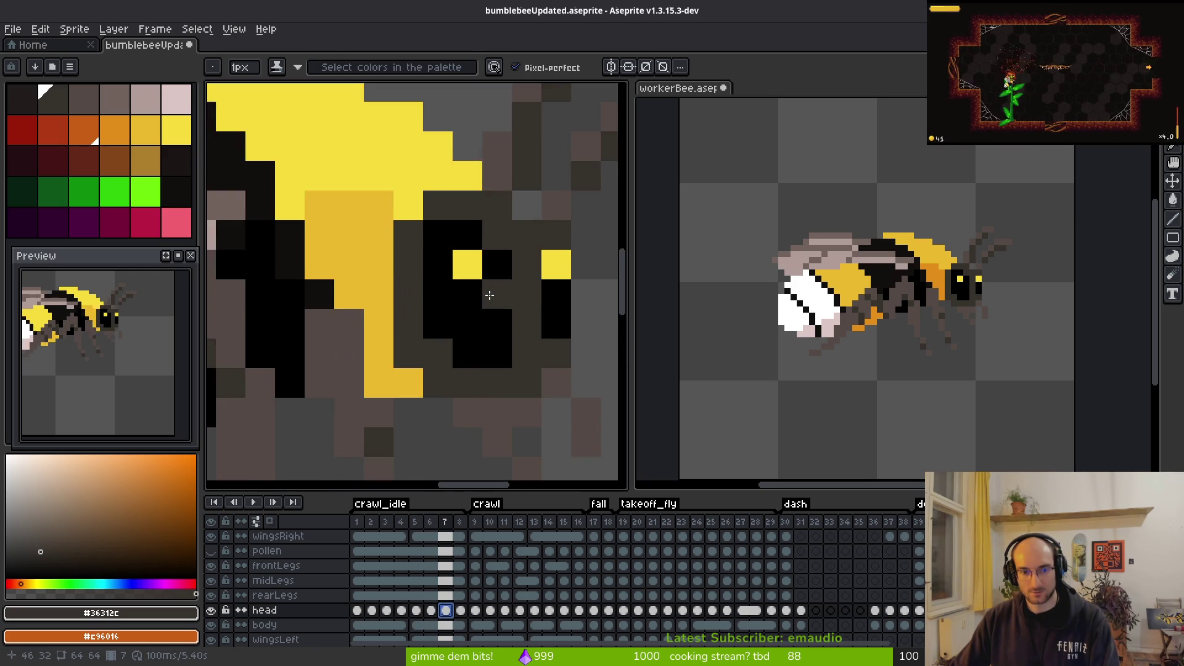
{"action": "left_click", "coordinate": [470, 243], "text": "alt"}
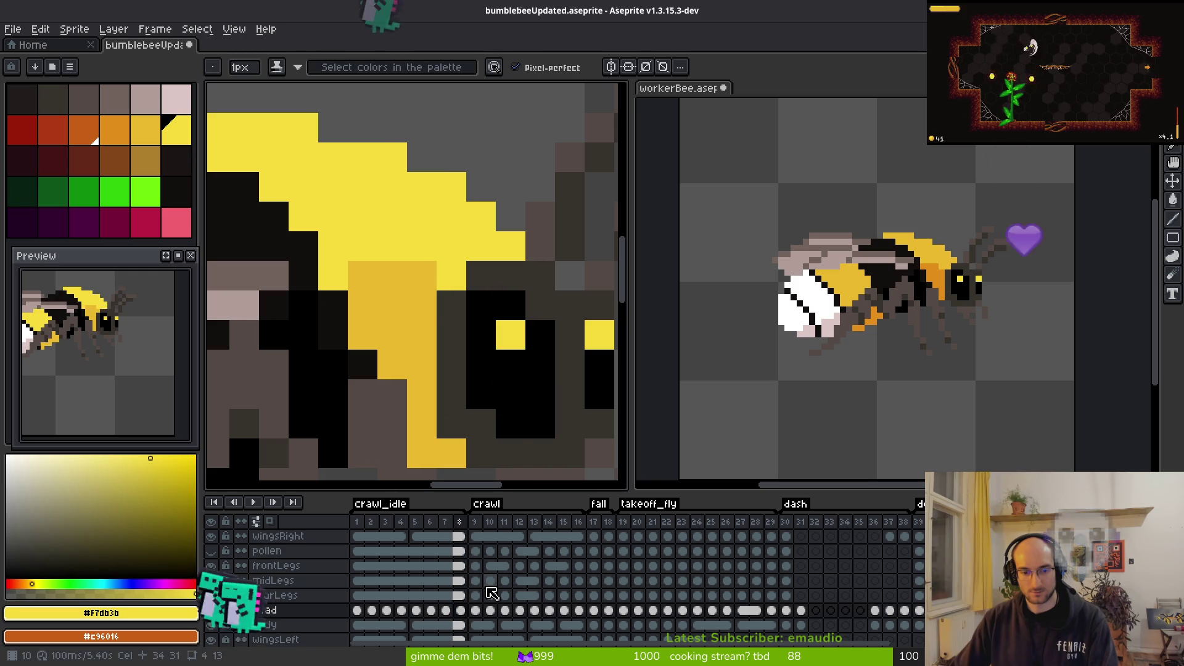
{"action": "key", "text": "Left"}
{"action": "key", "text": "Left"}
{"action": "key", "text": "Left"}
{"action": "key", "text": "Home"}
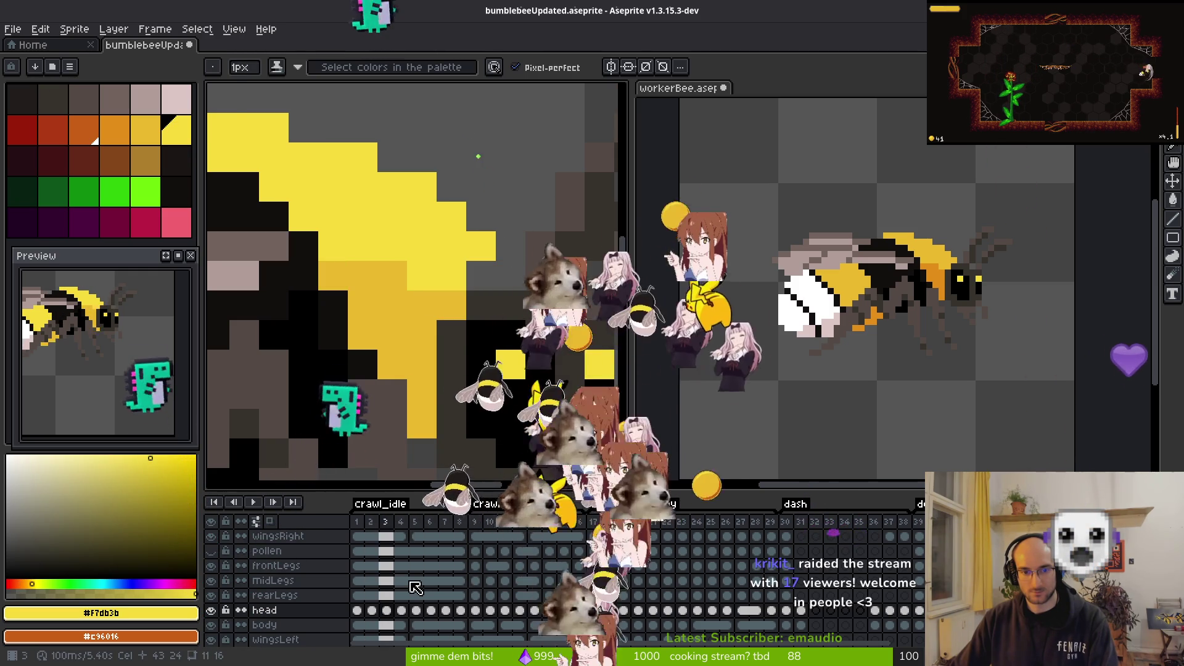
{"action": "key", "text": "Right"}
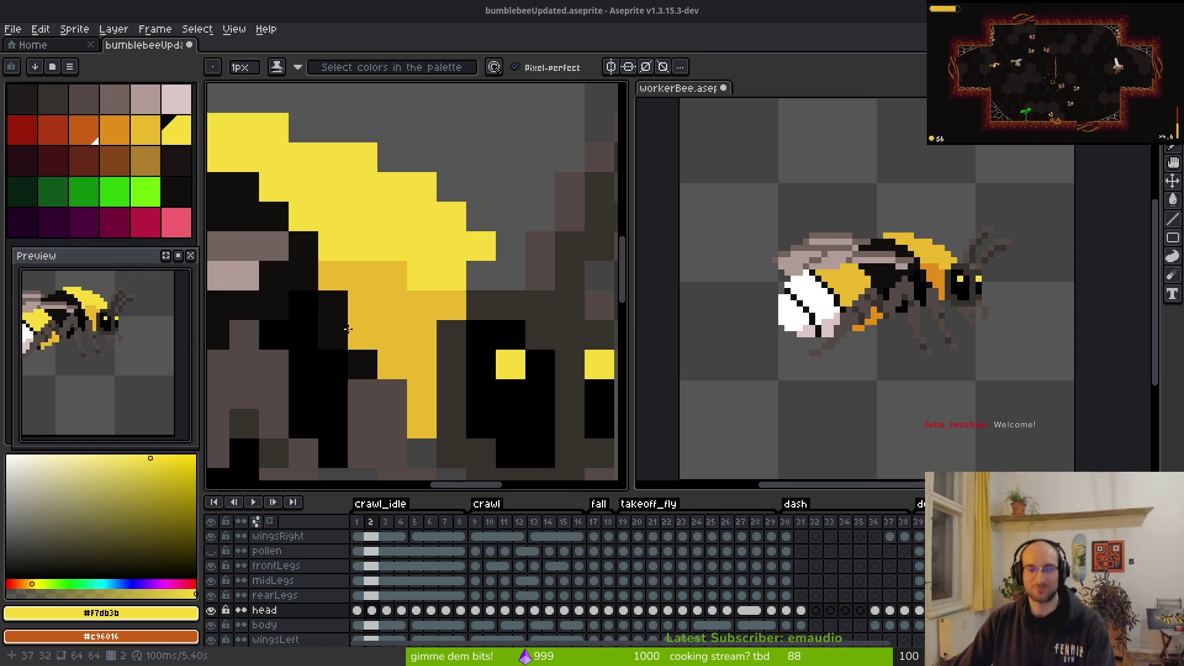
Step: Select the body layer on frame 2, zoom out, and make the workerBee reference pane active
{"action": "scroll", "coordinate": [527, 336], "scroll_direction": "down", "scroll_amount": 4}
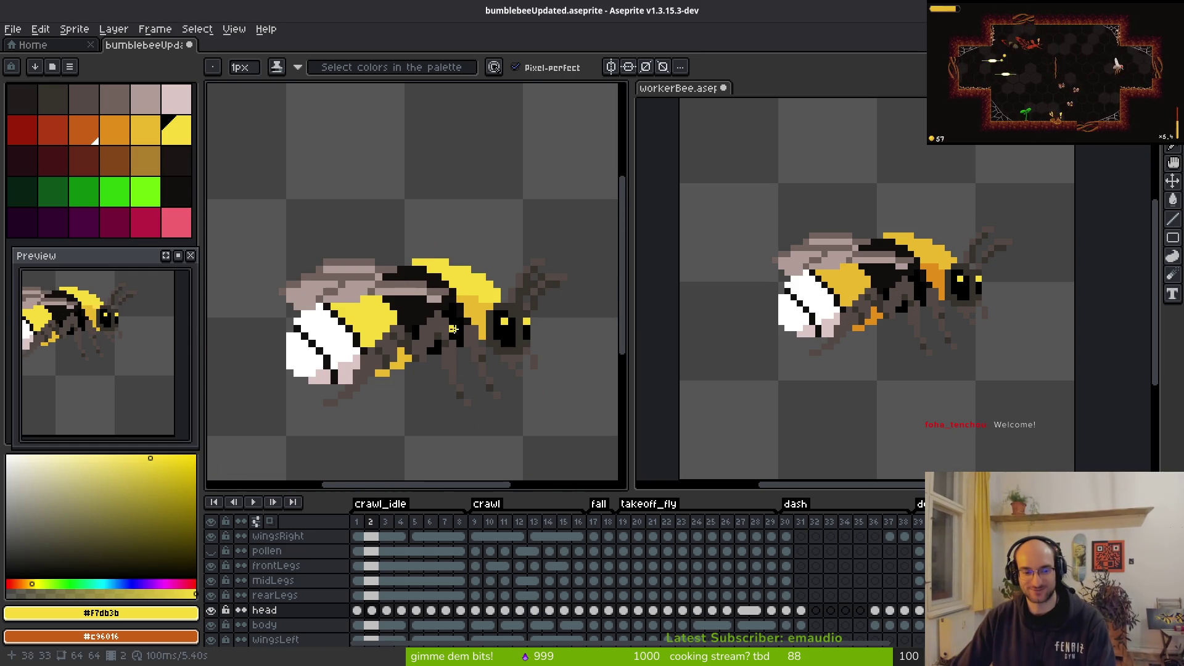
{"action": "left_click", "coordinate": [371, 626]}
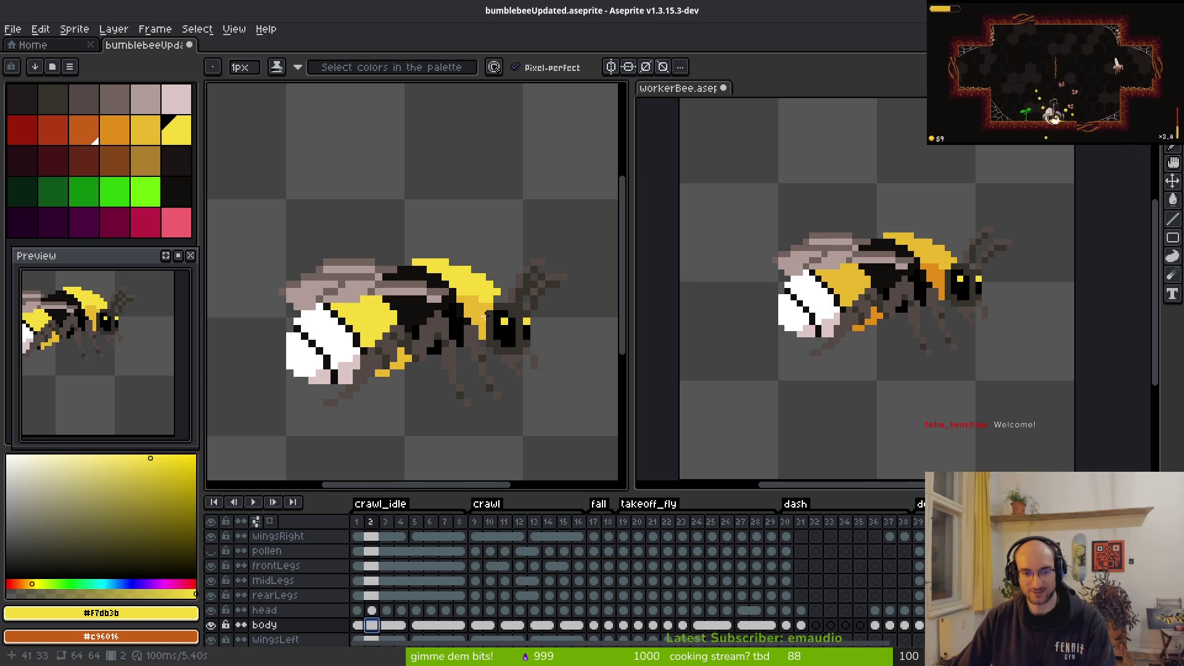
{"action": "scroll", "coordinate": [494, 309], "scroll_direction": "up", "scroll_amount": 3}
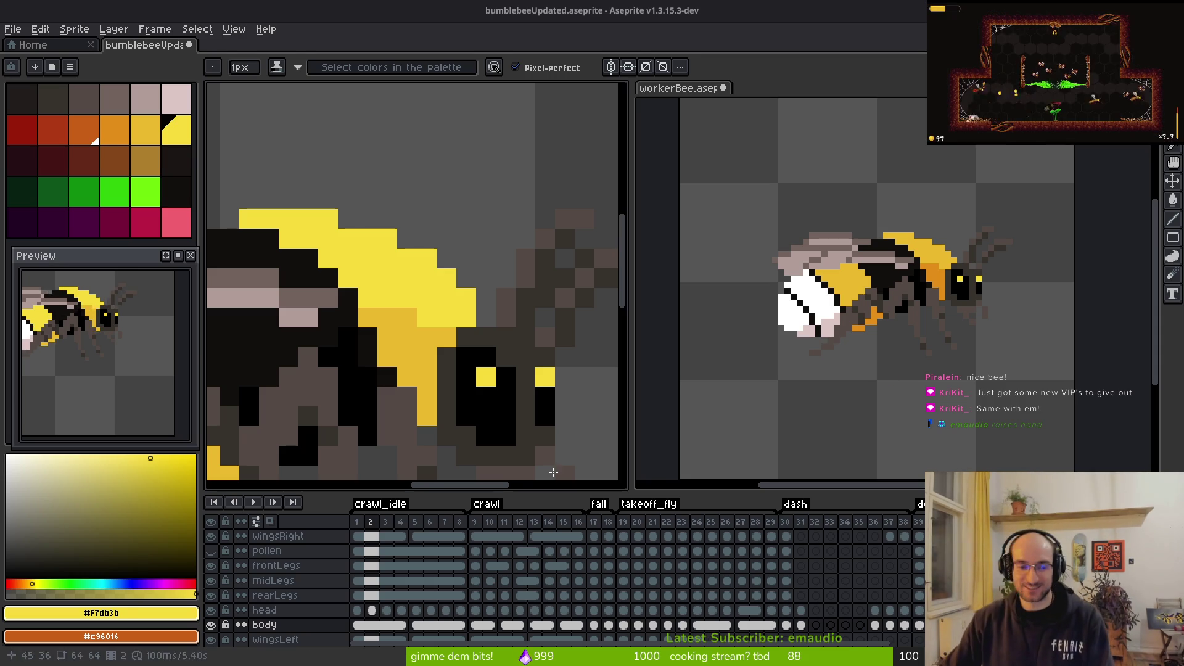
{"action": "scroll", "coordinate": [459, 458], "scroll_direction": "down", "scroll_amount": 2}
{"action": "left_click", "coordinate": [887, 393]}
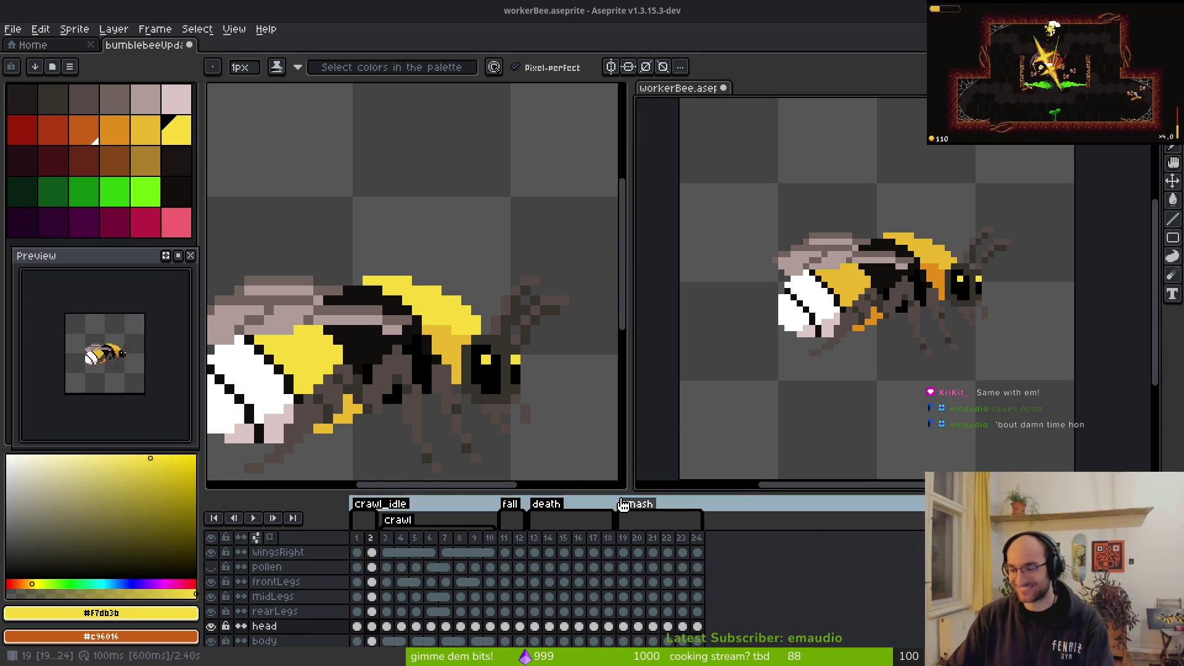
Step: Make bumblebeeUpdated the active pane again, toggle Eyedropper and Pencil, and zoom in on the head
{"action": "left_click", "coordinate": [482, 325]}
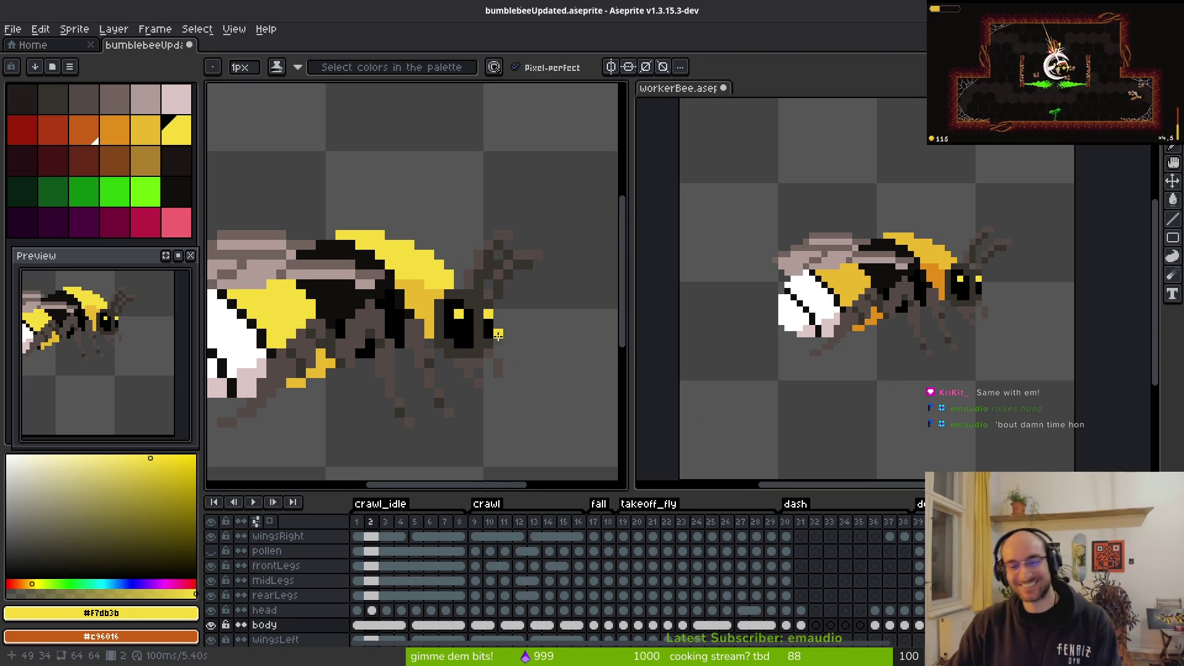
{"action": "left_click", "coordinate": [837, 367]}
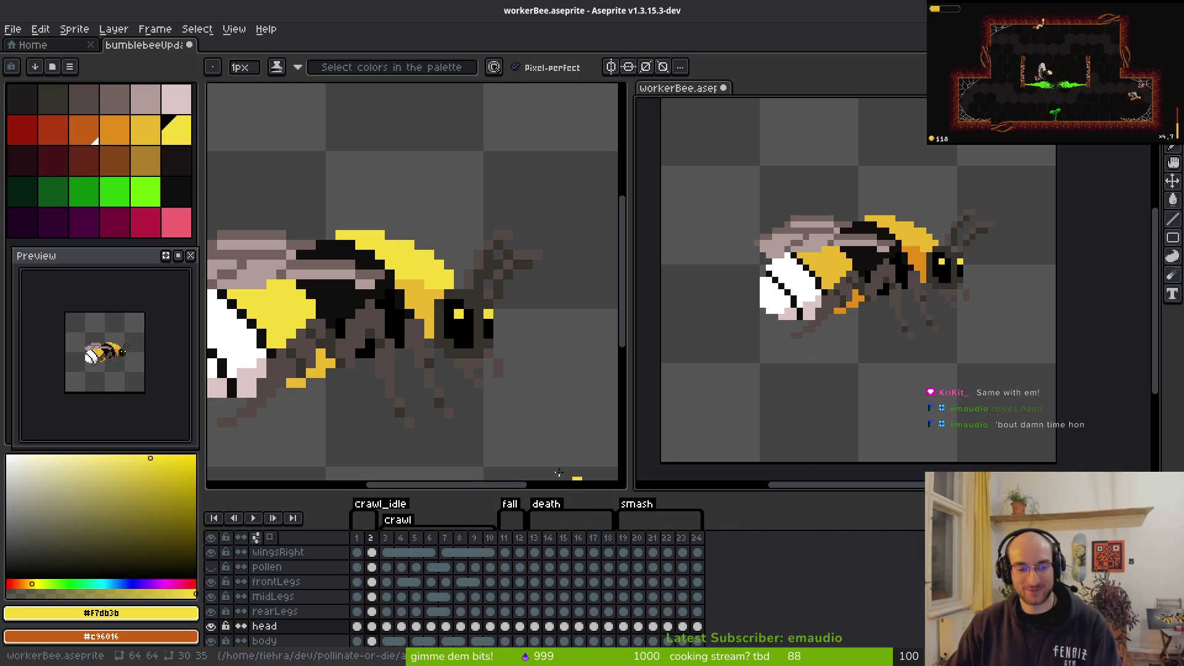
{"action": "left_click", "coordinate": [485, 354]}
{"action": "key", "text": "i"}
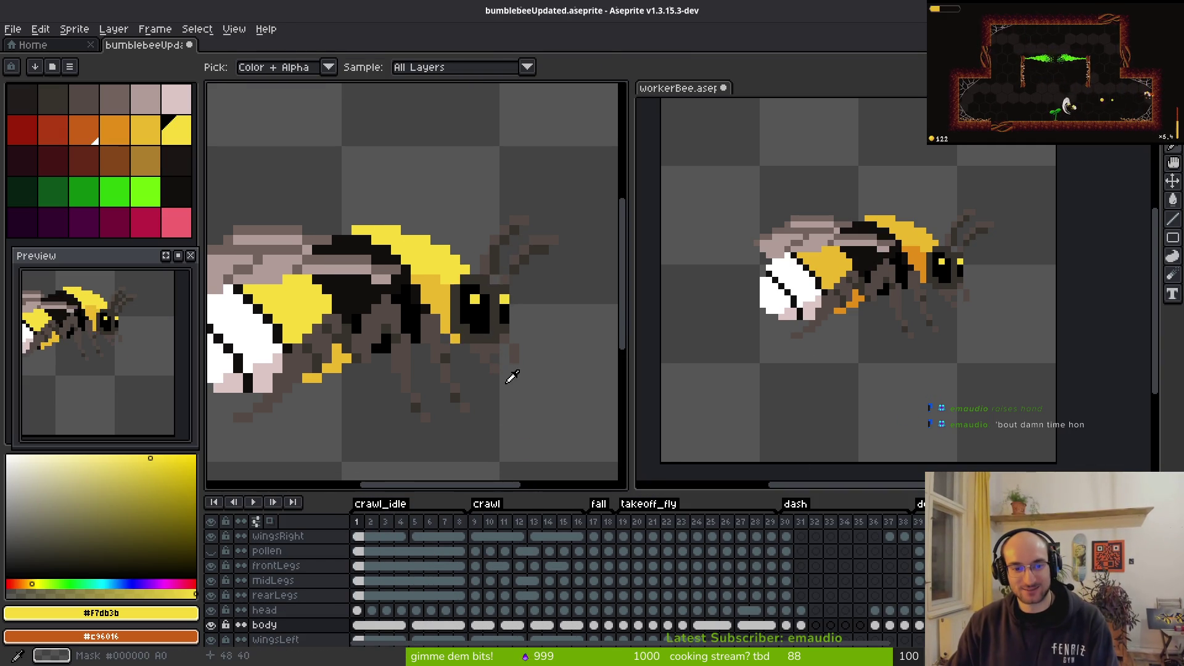
{"action": "key", "text": "b"}
{"action": "scroll", "coordinate": [507, 341], "scroll_direction": "up", "scroll_amount": 3}
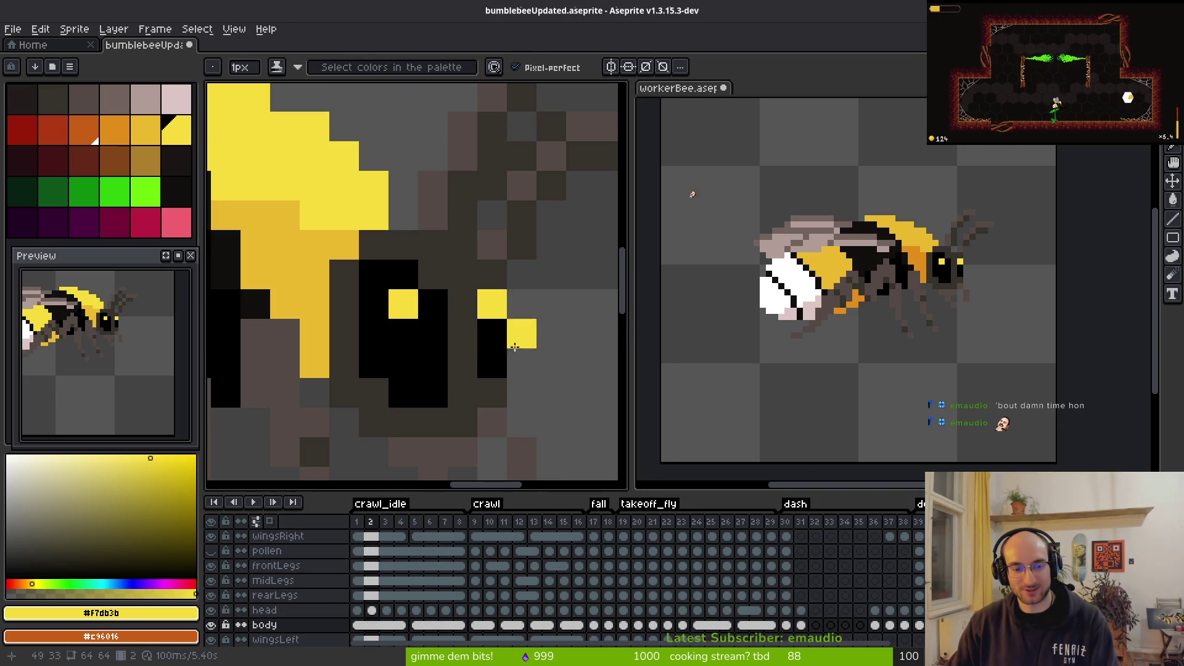
Step: Step through the head on crawl_idle frames 1–3, switching between Eyedropper and Eraser
{"action": "key", "text": "i"}
{"action": "key", "text": "Left"}
{"action": "key", "text": "Right"}
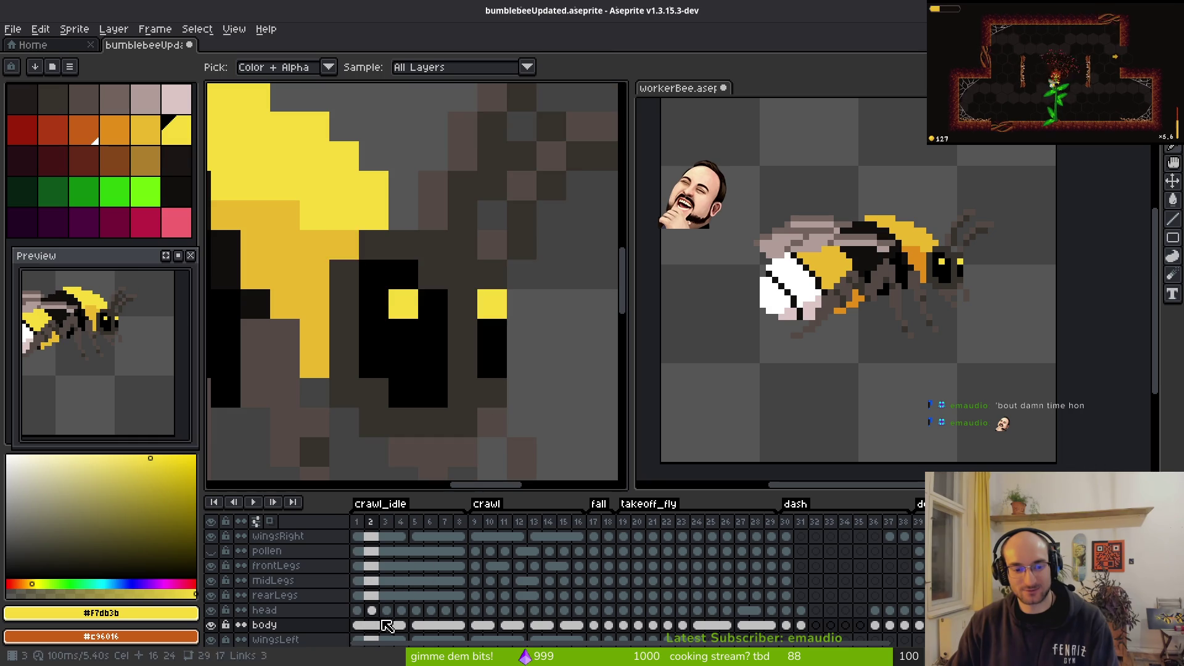
{"action": "left_click", "coordinate": [357, 610]}
{"action": "key", "text": "Right"}
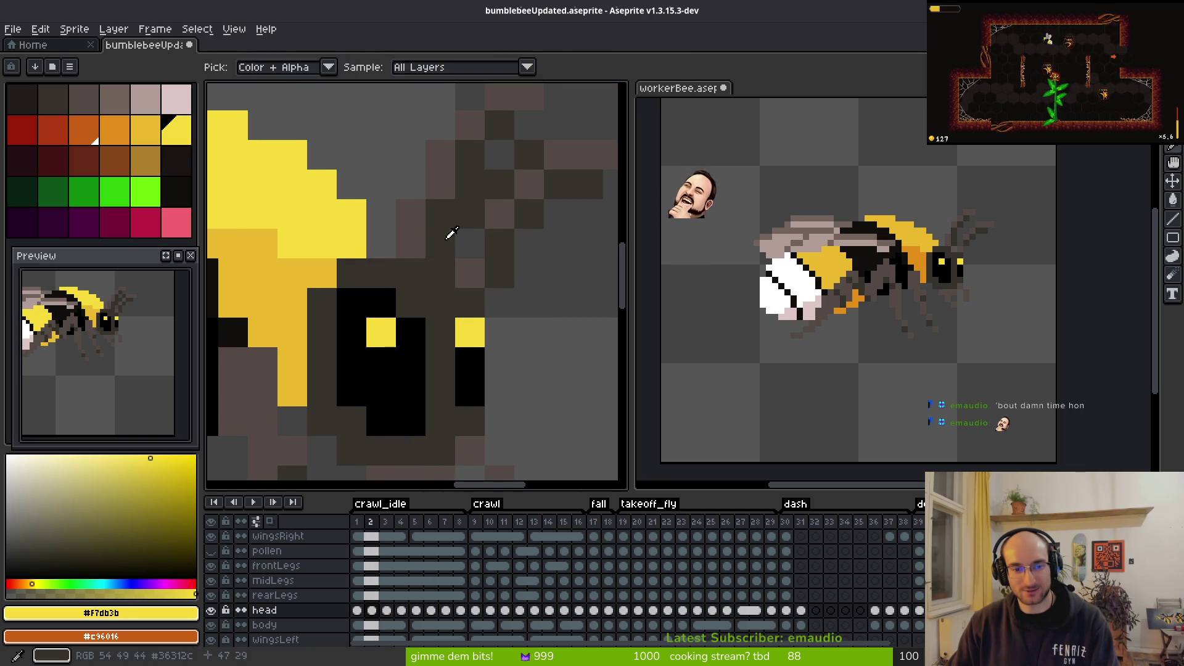
{"action": "key", "text": "e"}
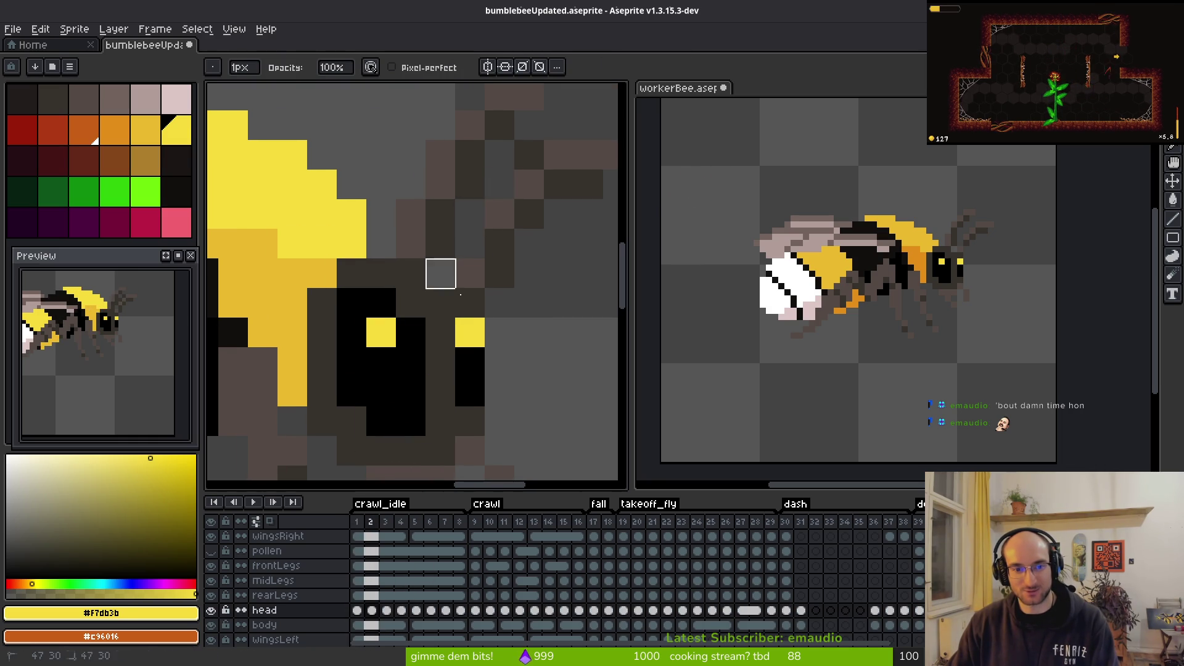
{"action": "scroll", "coordinate": [529, 362], "scroll_direction": "down", "scroll_amount": 3}
{"action": "key", "text": "i"}
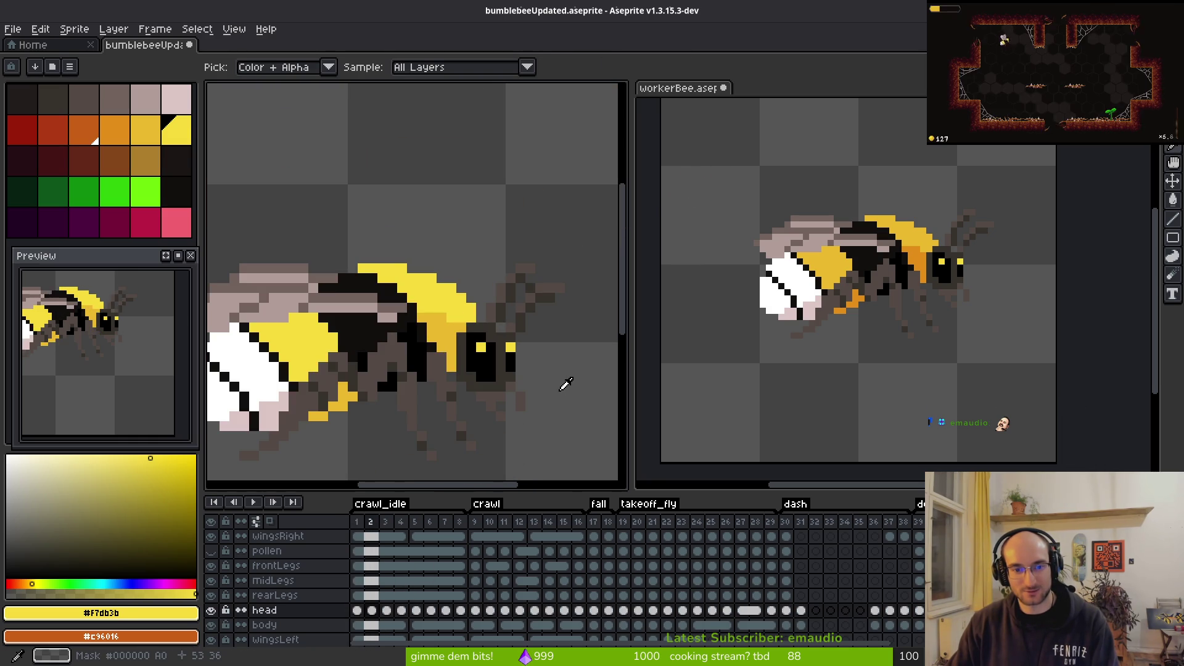
{"action": "key", "text": "Right"}
{"action": "scroll", "coordinate": [543, 358], "scroll_direction": "up", "scroll_amount": 3}
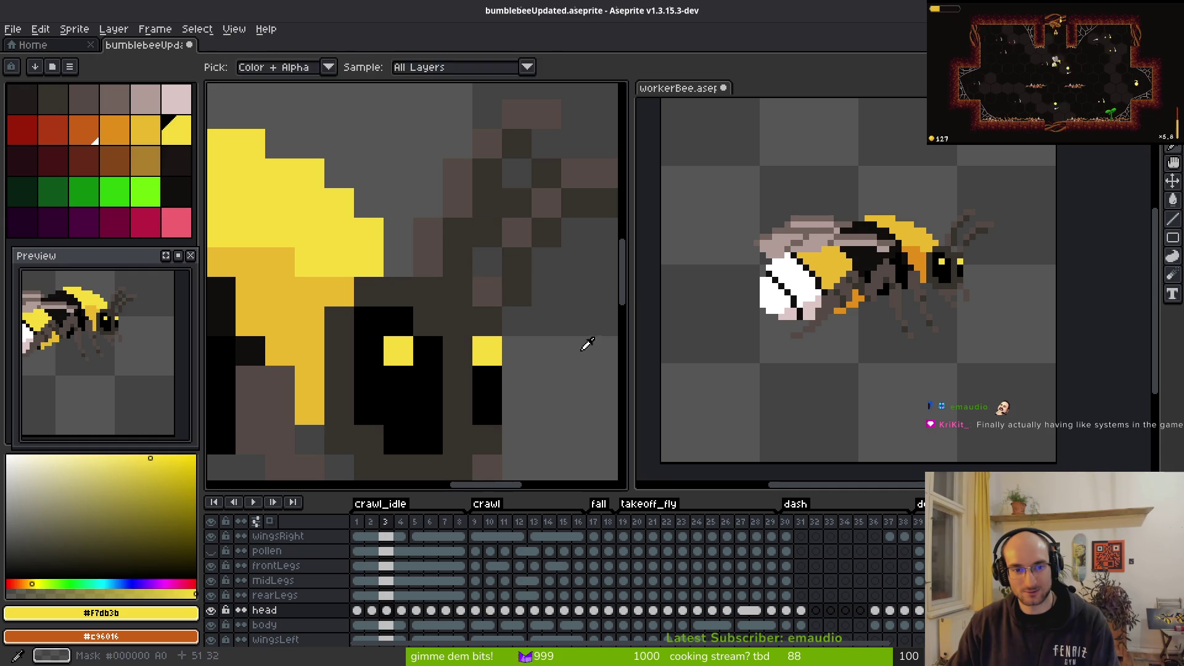
{"action": "scroll", "coordinate": [586, 342], "scroll_direction": "down", "scroll_amount": 5}
{"action": "scroll", "coordinate": [577, 361], "scroll_direction": "up", "scroll_amount": 3}
{"action": "key", "text": "alt"}
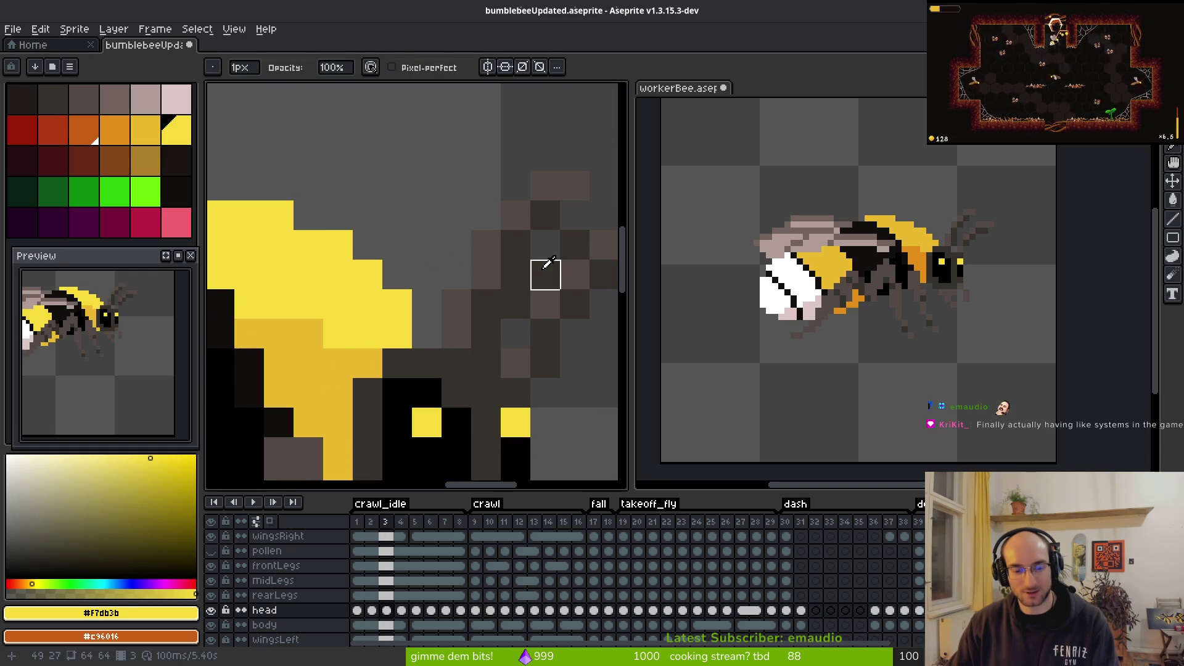
Step: Play crawl_idle, stop on frame 1, and select the head cels for frames 1 through 8
{"action": "left_click", "coordinate": [358, 614]}
{"action": "left_click", "coordinate": [376, 615]}
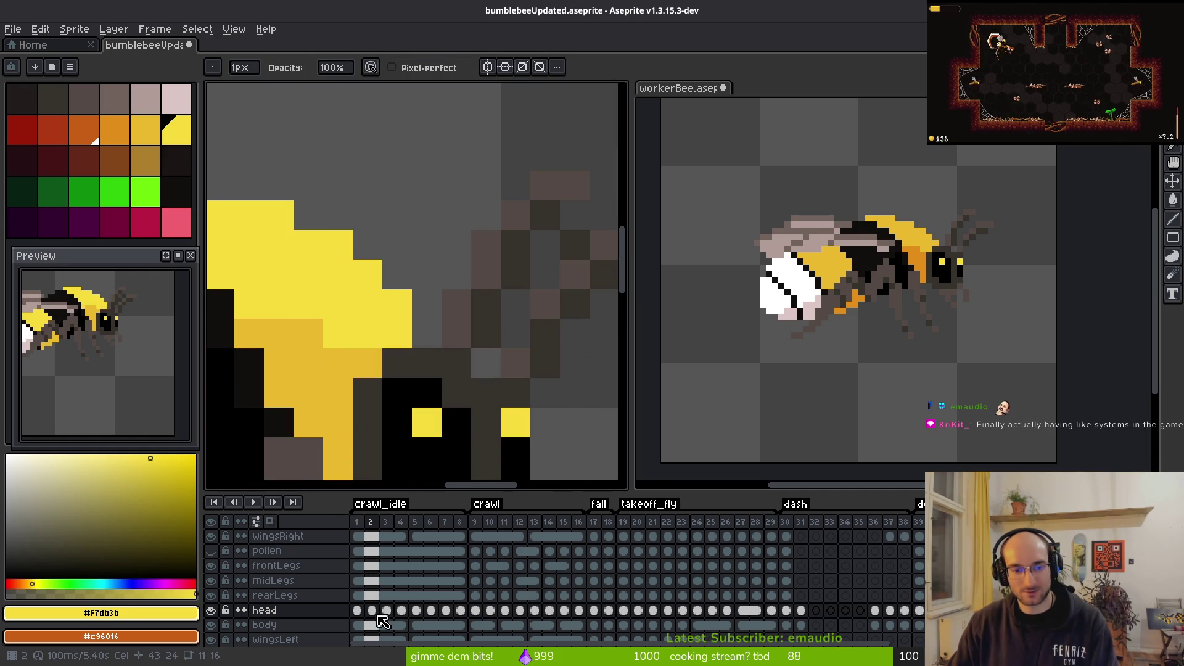
{"action": "left_click", "coordinate": [406, 549]}
{"action": "key", "text": "Left"}
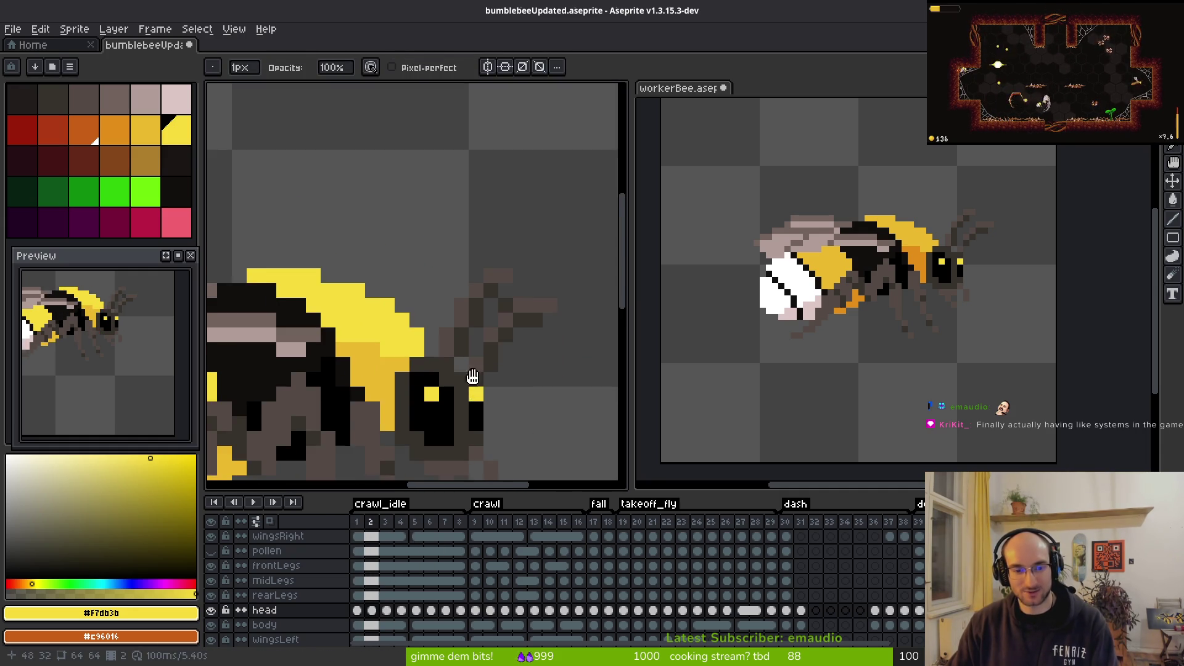
{"action": "scroll", "coordinate": [471, 309], "scroll_direction": "down", "scroll_amount": 1}
{"action": "key", "text": "alt"}
{"action": "key", "text": "Return"}
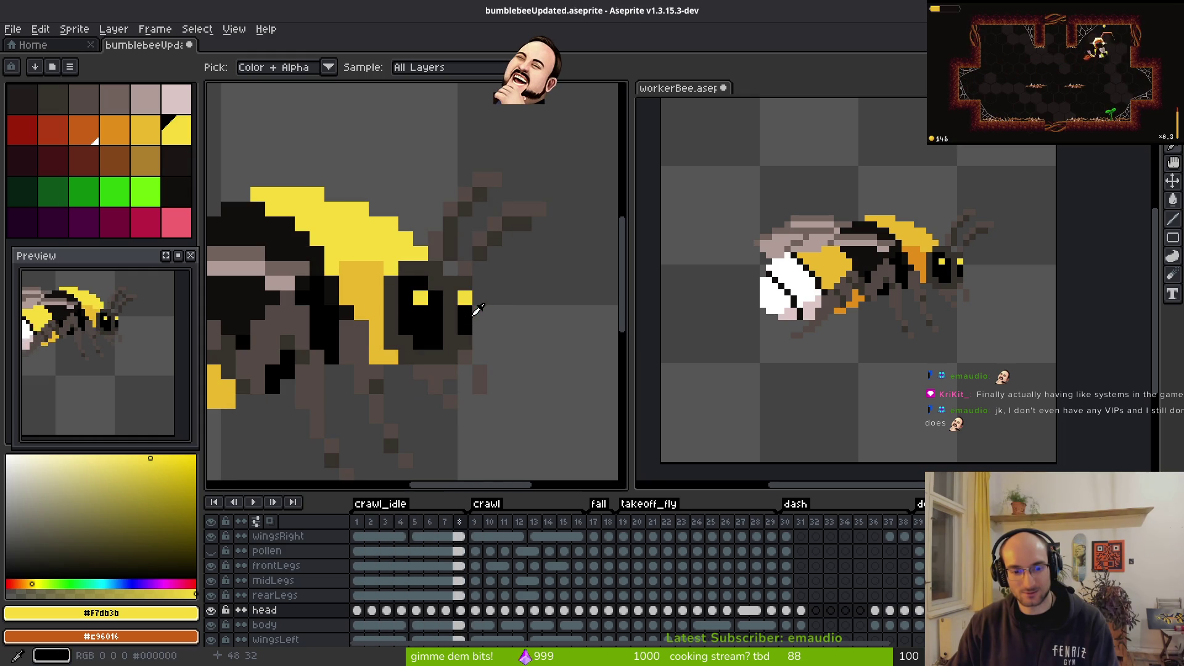
{"action": "left_click", "coordinate": [357, 610]}
{"action": "left_click", "coordinate": [372, 610], "text": "shift"}
{"action": "left_click", "coordinate": [459, 611], "text": "shift"}
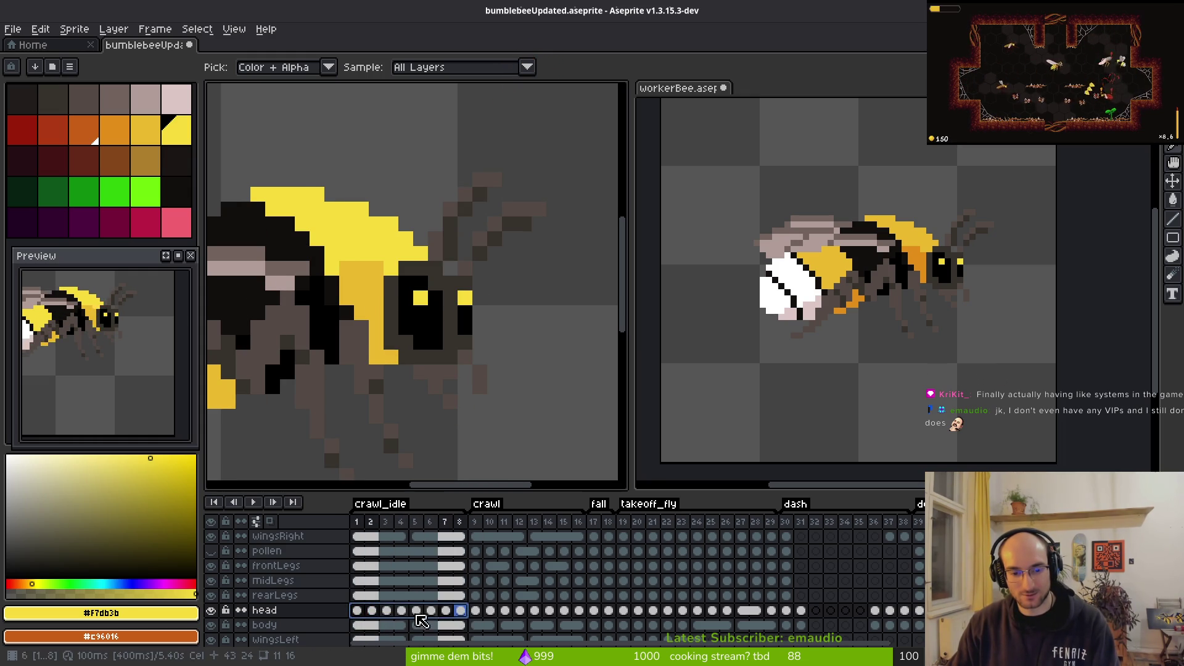
Step: Link the selected head cels, then link the frame 3–6 head cels too and view frame 1
{"action": "right_click", "coordinate": [357, 611]}
{"action": "left_click", "coordinate": [419, 623]}
{"action": "left_click_drag", "start_coordinate": [386, 610], "coordinate": [421, 617]}
{"action": "right_click", "coordinate": [390, 618]}
{"action": "left_click", "coordinate": [420, 629]}
{"action": "left_click", "coordinate": [361, 611]}
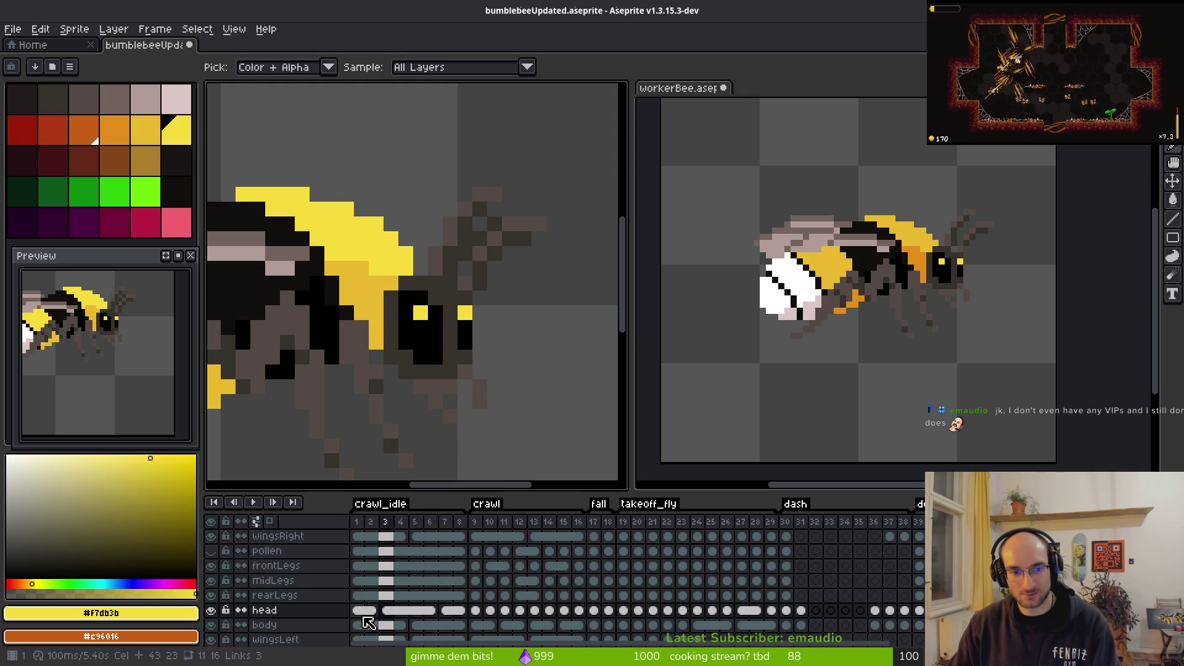
Step: Flip between crawl_idle frames 2 and 3, toggling Pencil and Eyedropper, to check the linked head
{"action": "scroll", "coordinate": [443, 392], "scroll_direction": "up", "scroll_amount": 3}
{"action": "key", "text": "period"}
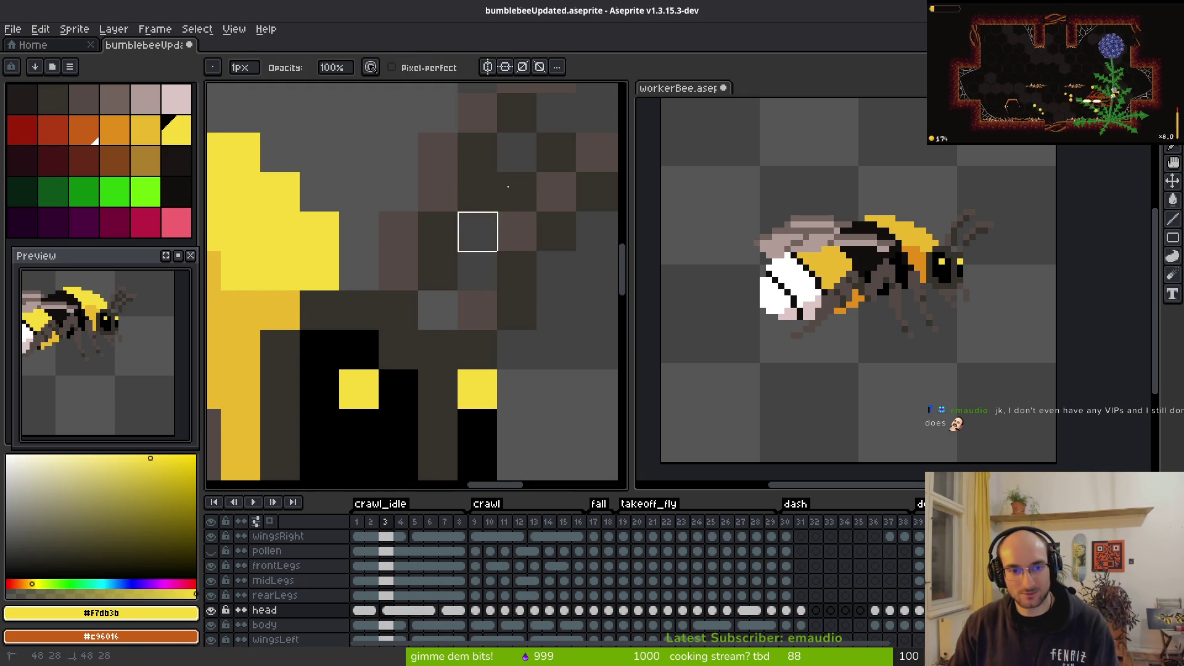
{"action": "scroll", "coordinate": [518, 305], "scroll_direction": "down", "scroll_amount": 1}
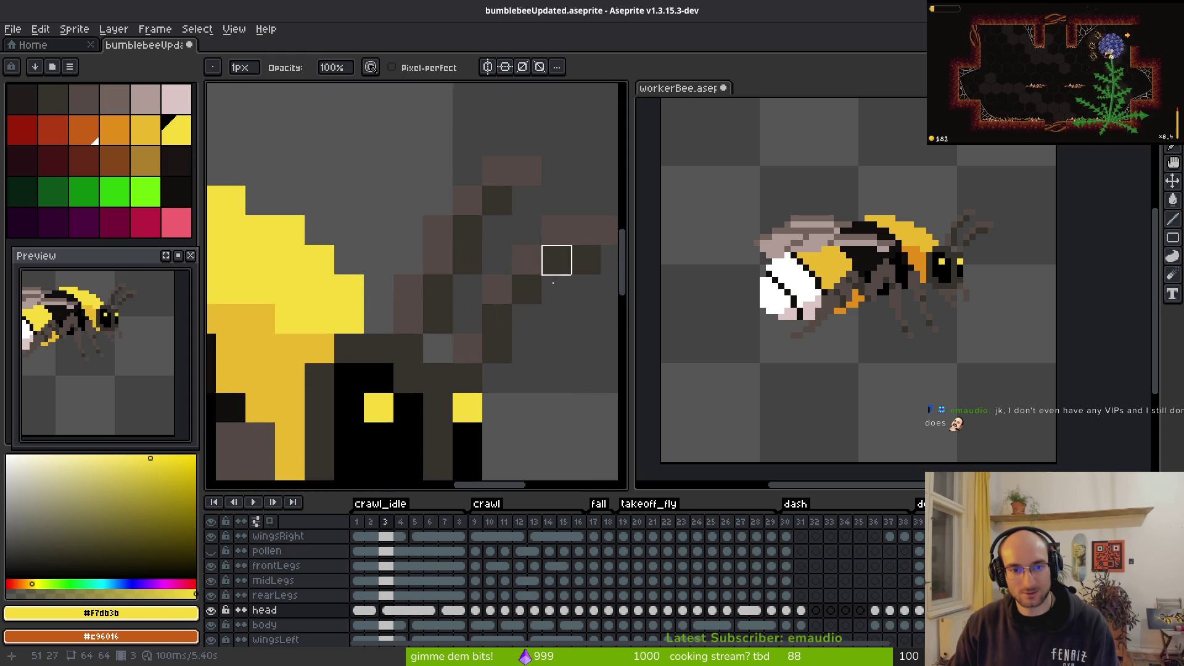
{"action": "scroll", "coordinate": [557, 260], "scroll_direction": "down", "scroll_amount": 5}
{"action": "key", "text": "comma"}
{"action": "key", "text": "i"}
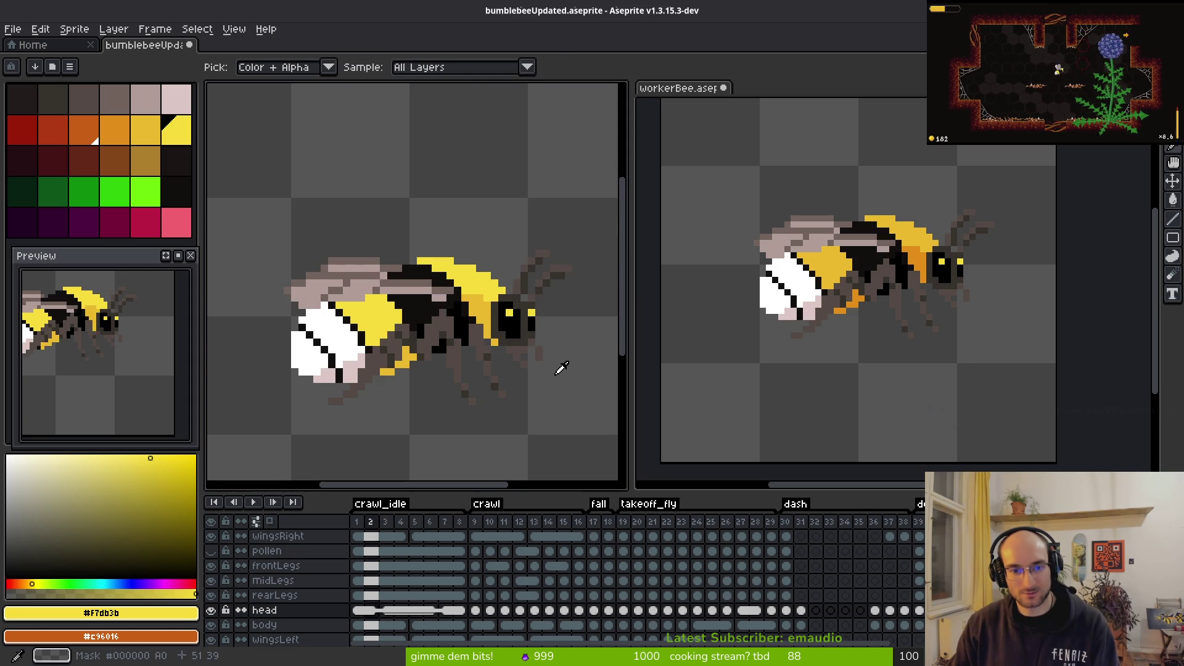
{"action": "key", "text": "period"}
{"action": "key", "text": "b"}
{"action": "scroll", "coordinate": [530, 313], "scroll_direction": "up", "scroll_amount": 4}
{"action": "scroll", "coordinate": [531, 284], "scroll_direction": "down", "scroll_amount": 3}
{"action": "scroll", "coordinate": [571, 370], "scroll_direction": "up", "scroll_amount": 2}
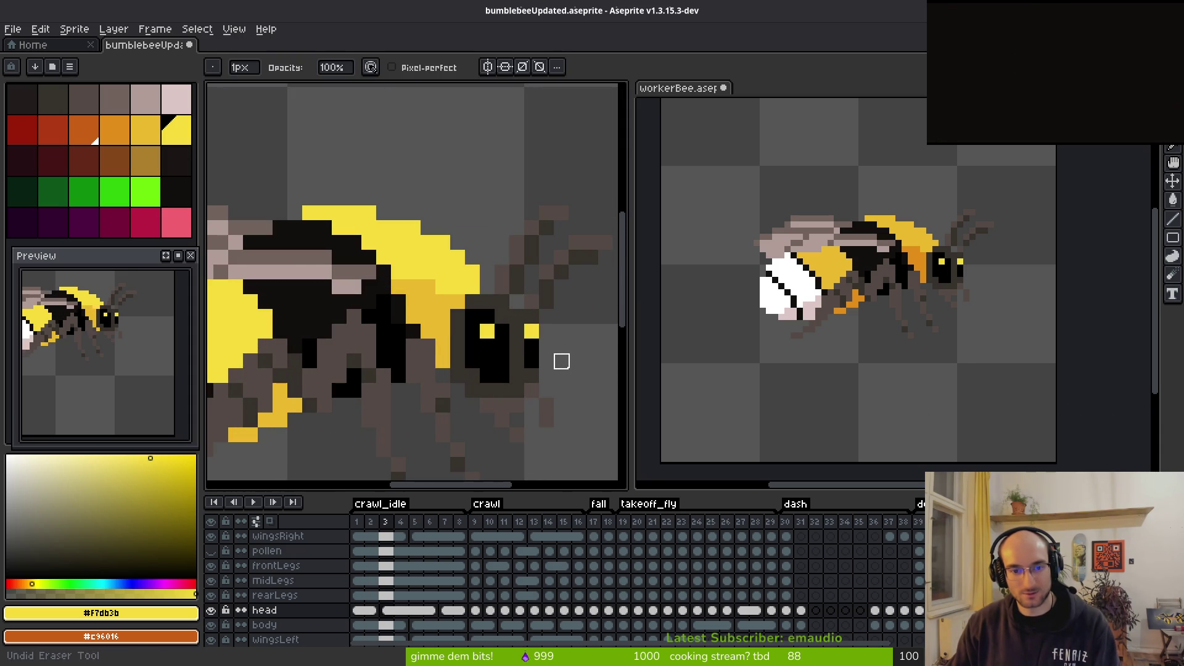
{"action": "scroll", "coordinate": [562, 362], "scroll_direction": "down", "scroll_amount": 2}
{"action": "key", "text": "comma"}
{"action": "key", "text": "i"}
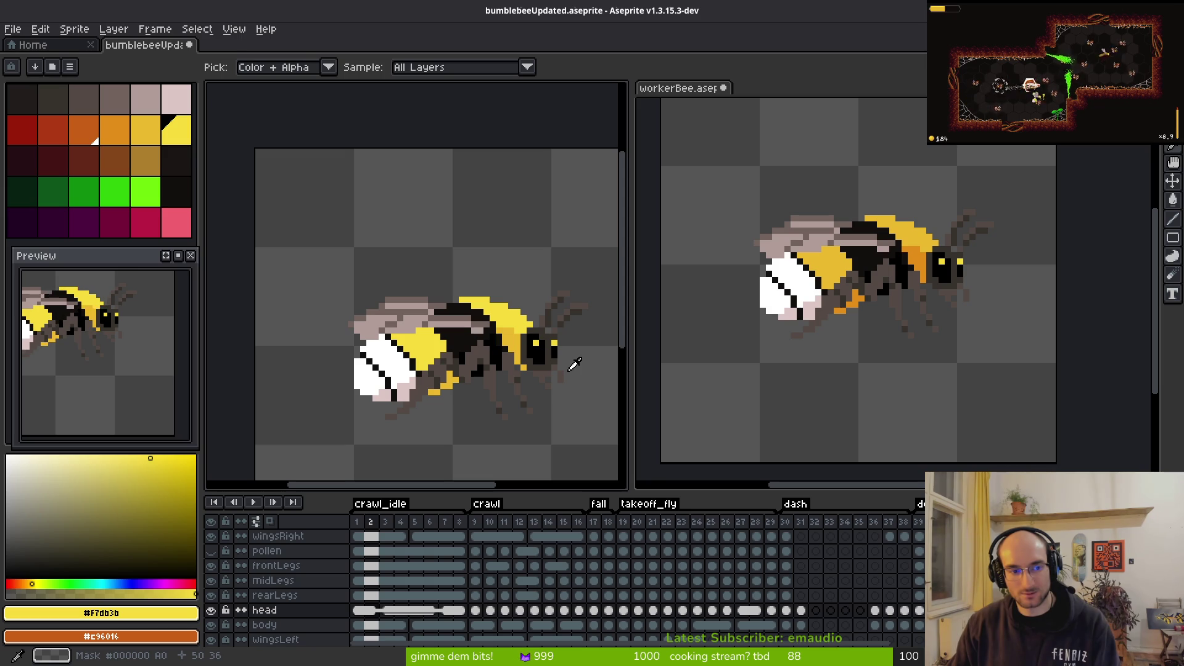
{"action": "key", "text": "b"}
{"action": "scroll", "coordinate": [555, 327], "scroll_direction": "up", "scroll_amount": 2}
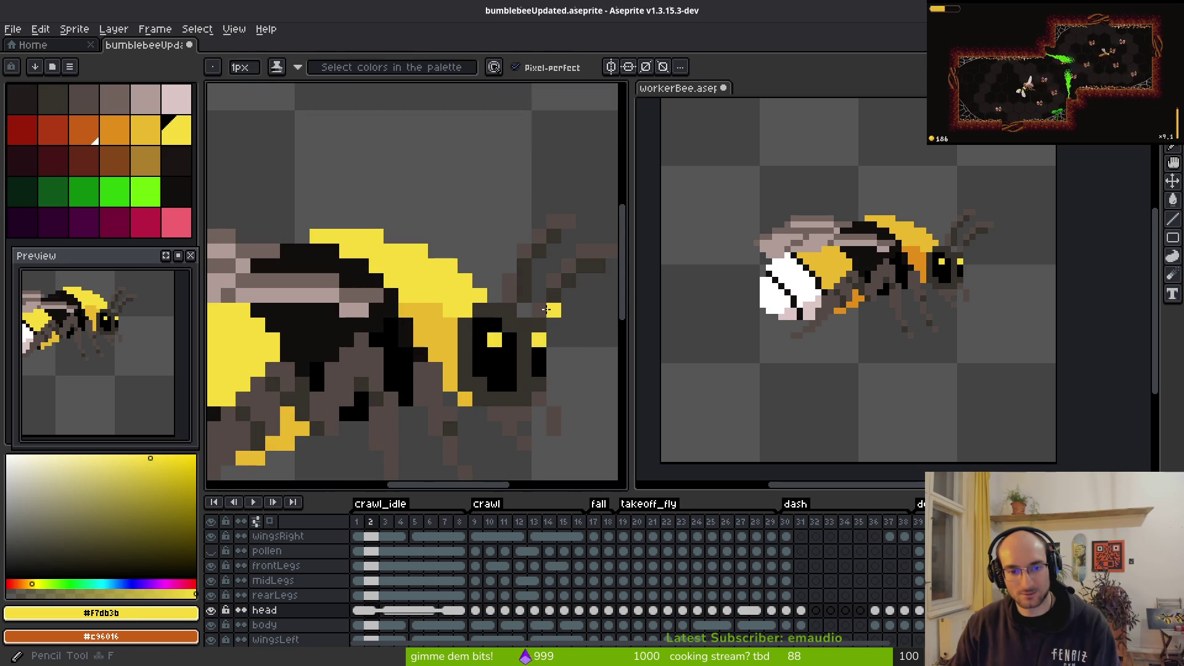
Step: Sample the dark head colour #36312c, paint a pixel on the workerBee head, and save workerBee
{"action": "left_click", "coordinate": [549, 311], "text": "alt"}
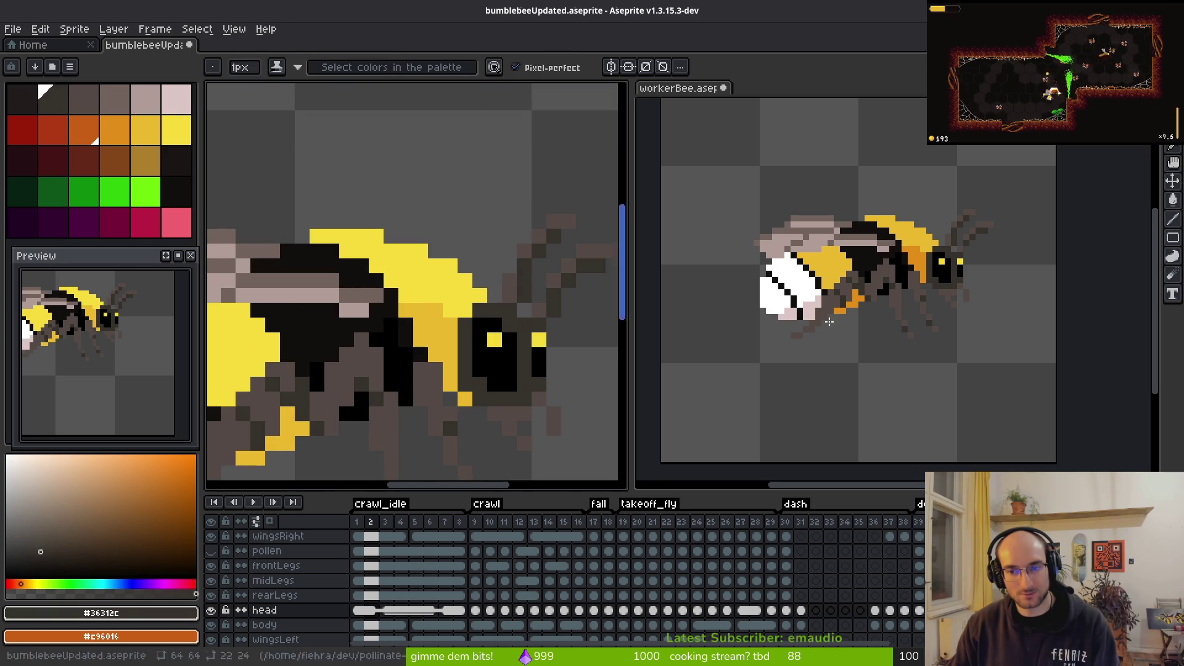
{"action": "scroll", "coordinate": [987, 254], "scroll_direction": "up", "scroll_amount": 3}
{"action": "left_click", "coordinate": [951, 203]}
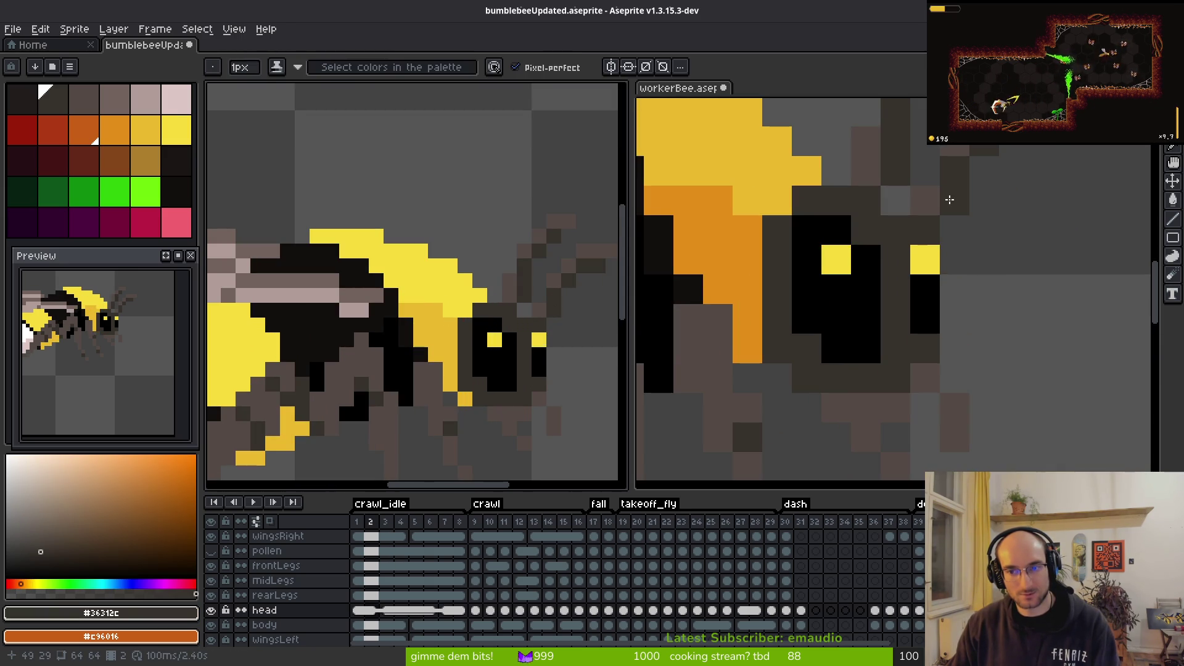
{"action": "scroll", "coordinate": [948, 196], "scroll_direction": "down", "scroll_amount": 5}
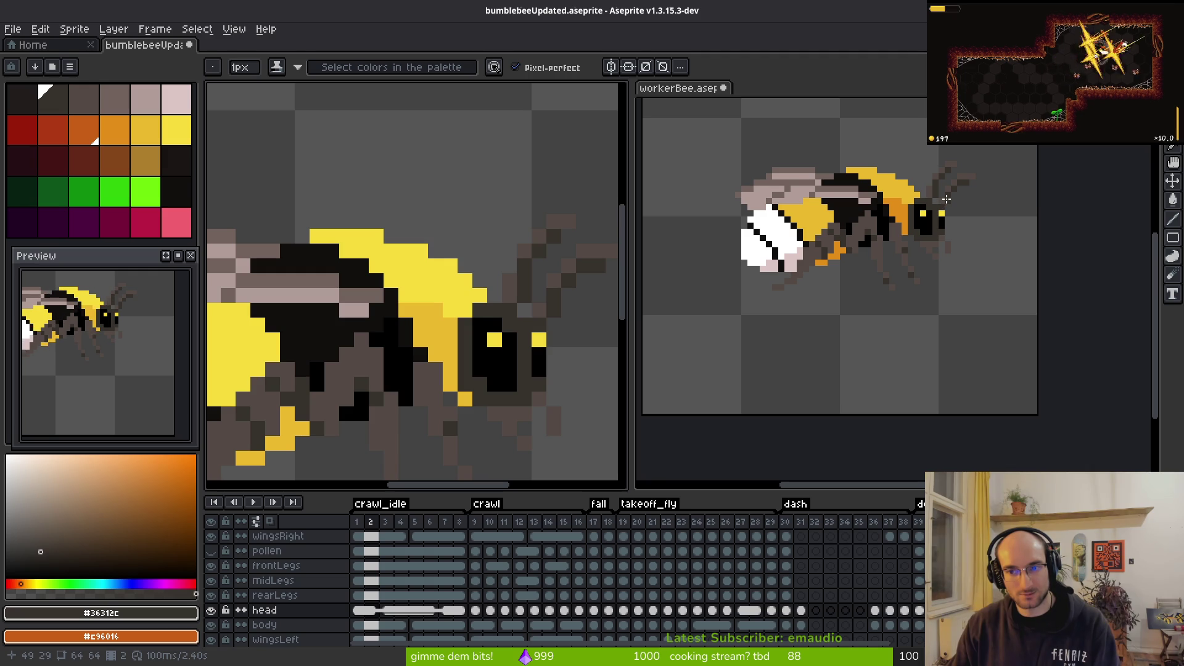
{"action": "left_click", "coordinate": [958, 253]}
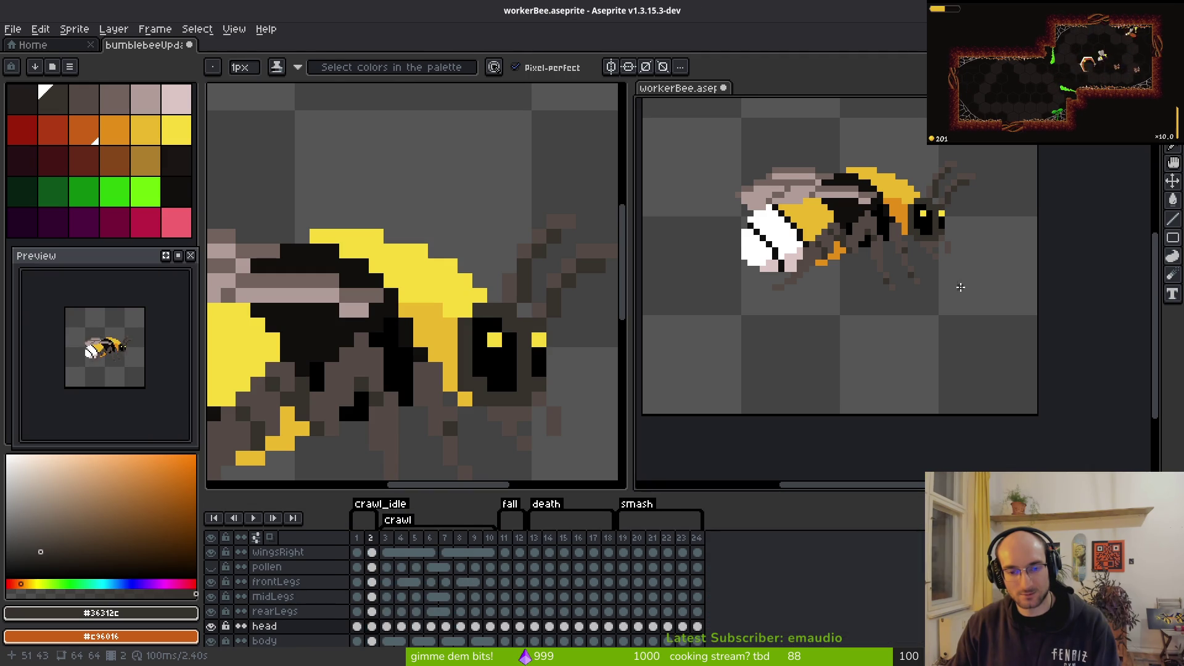
{"action": "key", "text": "Left"}
{"action": "scroll", "coordinate": [977, 178], "scroll_direction": "up", "scroll_amount": 5}
{"action": "key", "text": "ctrl+s"}
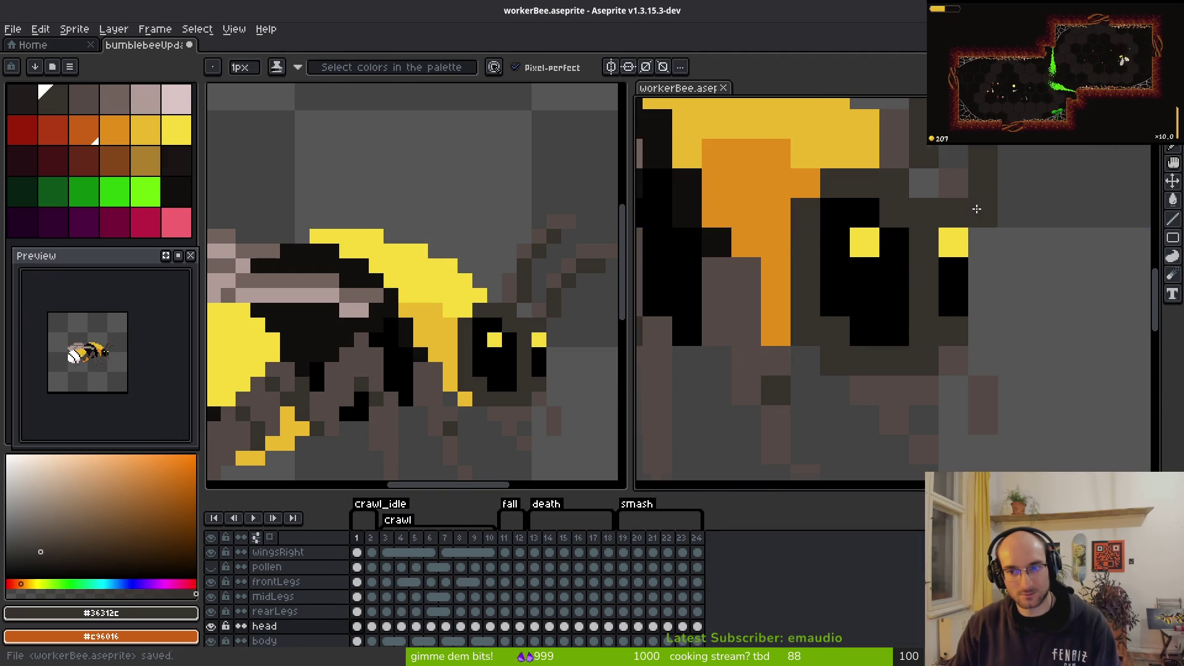
{"action": "scroll", "coordinate": [950, 231], "scroll_direction": "down", "scroll_amount": 5}
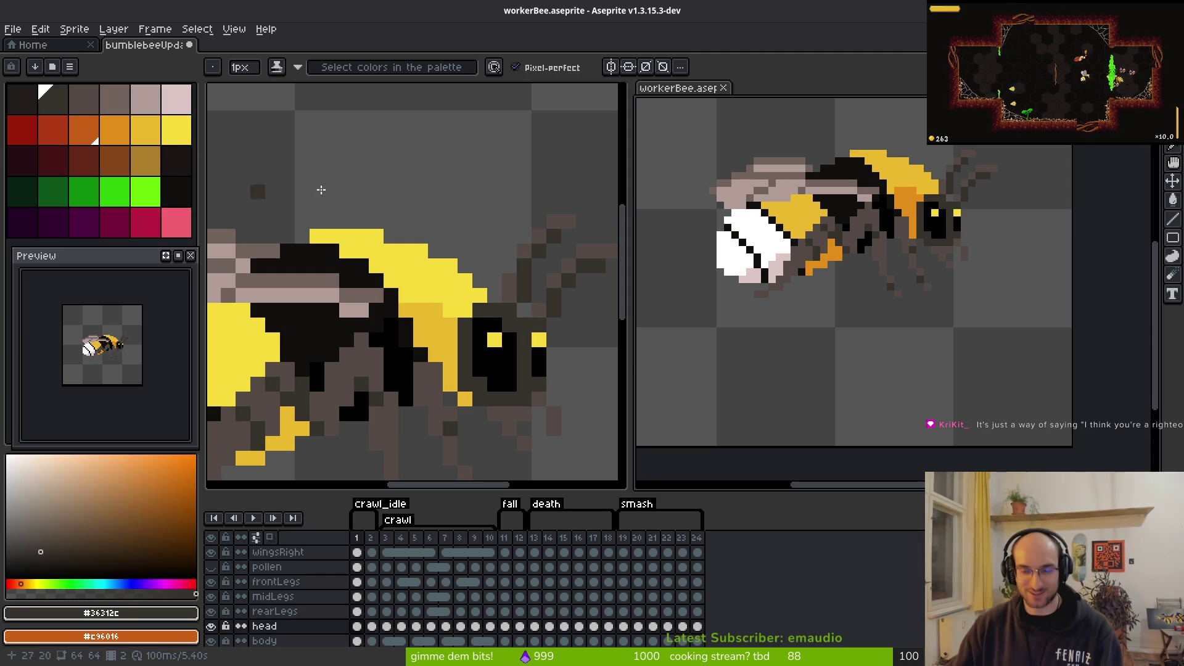
Step: Pan both sprites fully into view and make the bumblebee document active
{"action": "left_click_drag", "start_coordinate": [906, 262], "coordinate": [931, 274]}
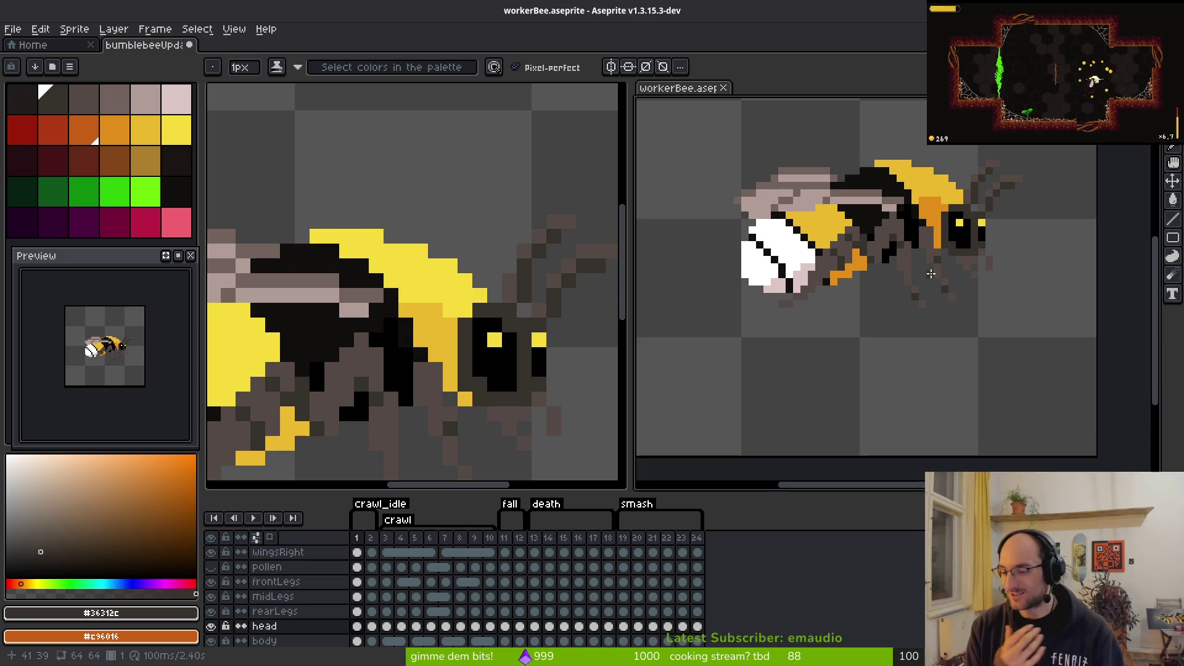
{"action": "mouse_move", "coordinate": [905, 283]}
{"action": "left_mouse_down"}
{"action": "mouse_move", "coordinate": [894, 351]}
{"action": "mouse_move", "coordinate": [879, 352]}
{"action": "left_mouse_up"}
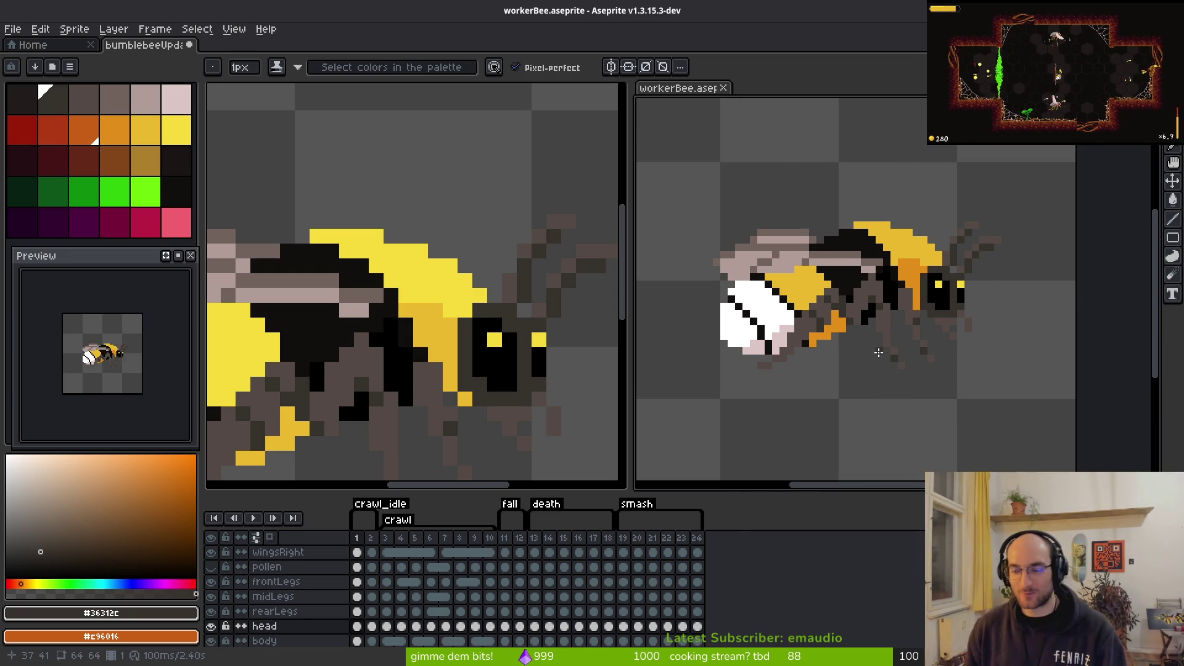
{"action": "scroll", "coordinate": [413, 283], "scroll_direction": "down", "scroll_amount": 3}
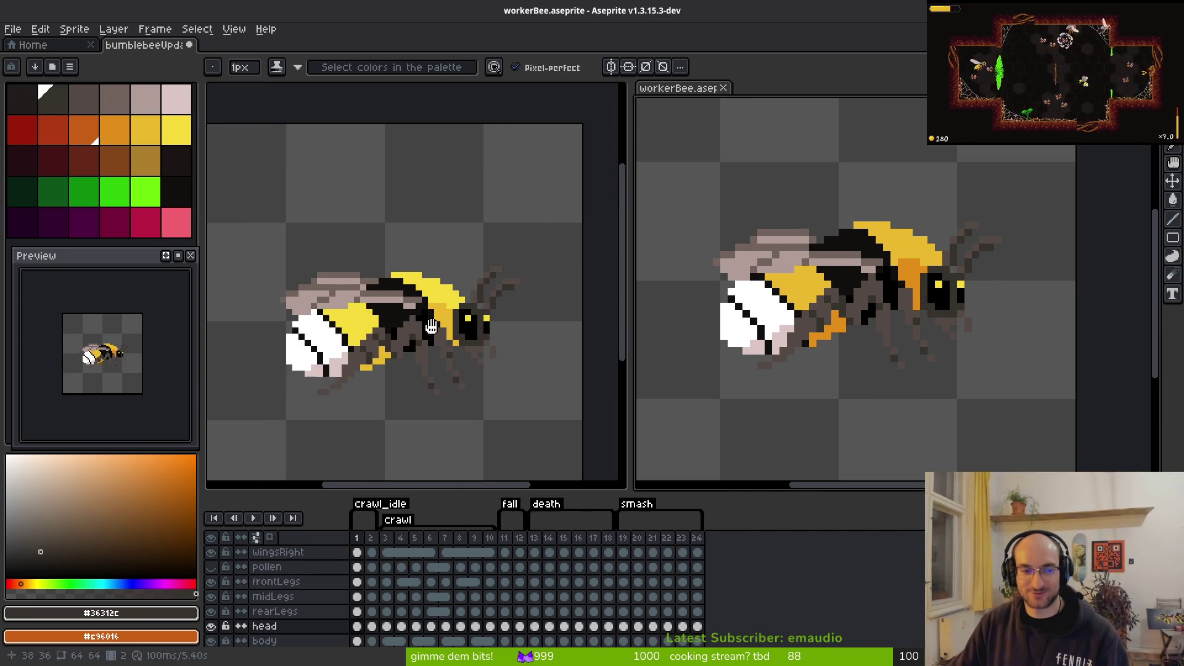
{"action": "left_click_drag", "start_coordinate": [395, 284], "coordinate": [432, 284]}
{"action": "left_click_drag", "start_coordinate": [838, 295], "coordinate": [866, 261]}
{"action": "left_click", "coordinate": [417, 326]}
{"action": "scroll", "coordinate": [417, 326], "scroll_direction": "up", "scroll_amount": 1}
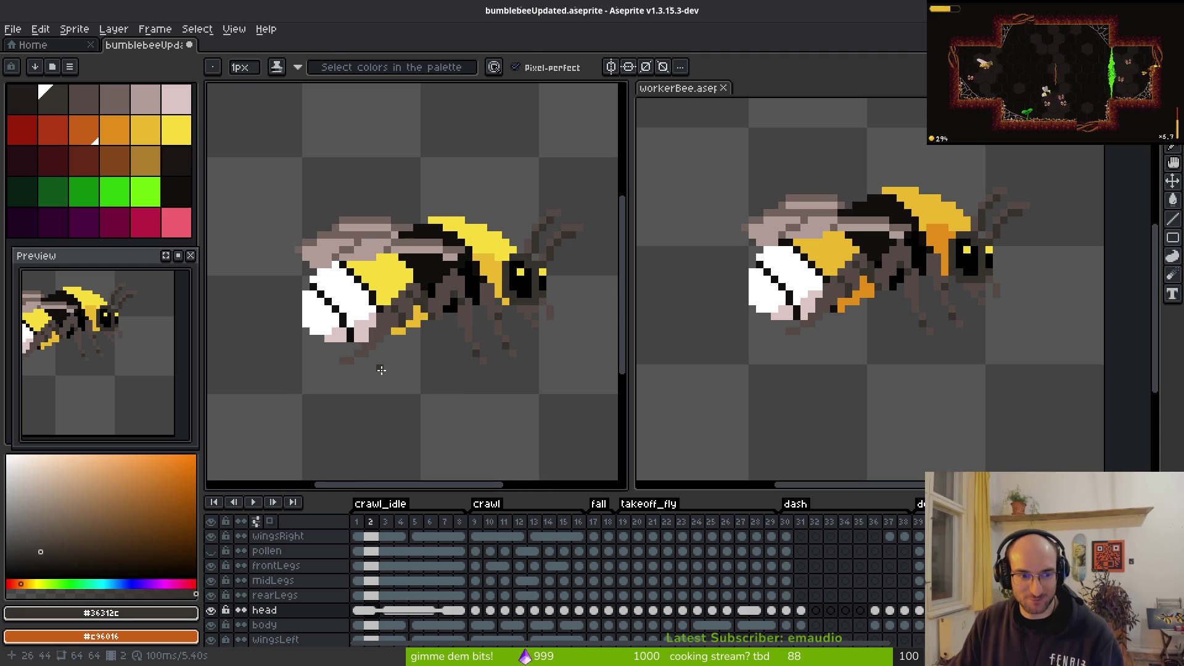
Step: Flip through crawl_idle frames 2–7 comparing the head, ending zoomed in on frame 5's head
{"action": "key", "text": "i"}
{"action": "key", "text": "Right"}
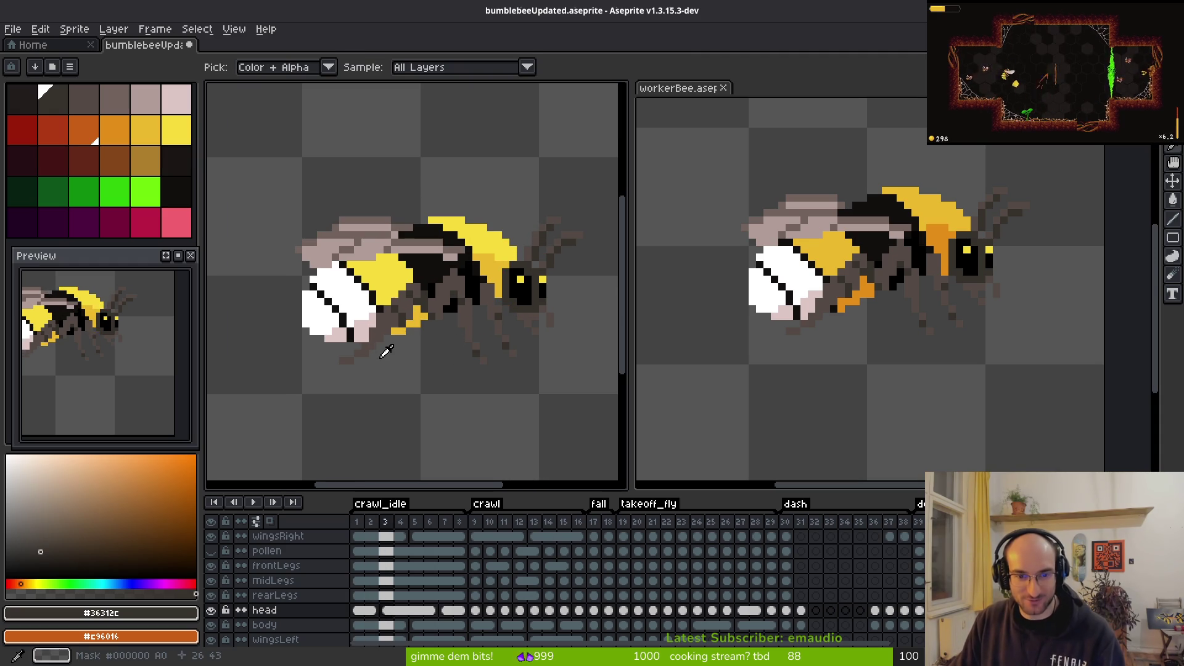
{"action": "key", "text": "Left"}
{"action": "key", "text": "Right"}
{"action": "key", "text": "Left"}
{"action": "key", "text": "Right"}
{"action": "key", "text": "Right"}
{"action": "key", "text": "Left"}
{"action": "key", "text": "Right"}
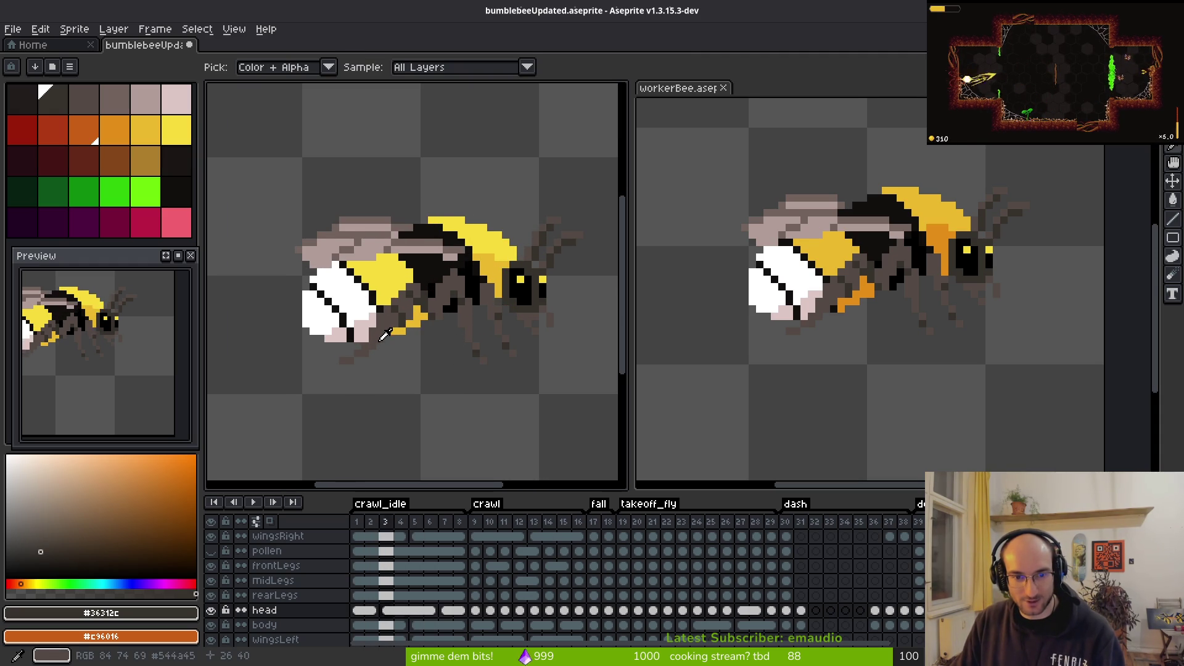
{"action": "key", "text": "Right"}
{"action": "key", "text": "Right"}
{"action": "key", "text": "Right"}
{"action": "key", "text": "Left"}
{"action": "key", "text": "Right"}
{"action": "key", "text": "b"}
{"action": "scroll", "coordinate": [522, 290], "scroll_direction": "up", "scroll_amount": 3}
{"action": "left_click_drag", "start_coordinate": [522, 290], "coordinate": [444, 375]}
{"action": "key", "text": "i"}
{"action": "key", "text": "Left"}
{"action": "key", "text": "Left"}
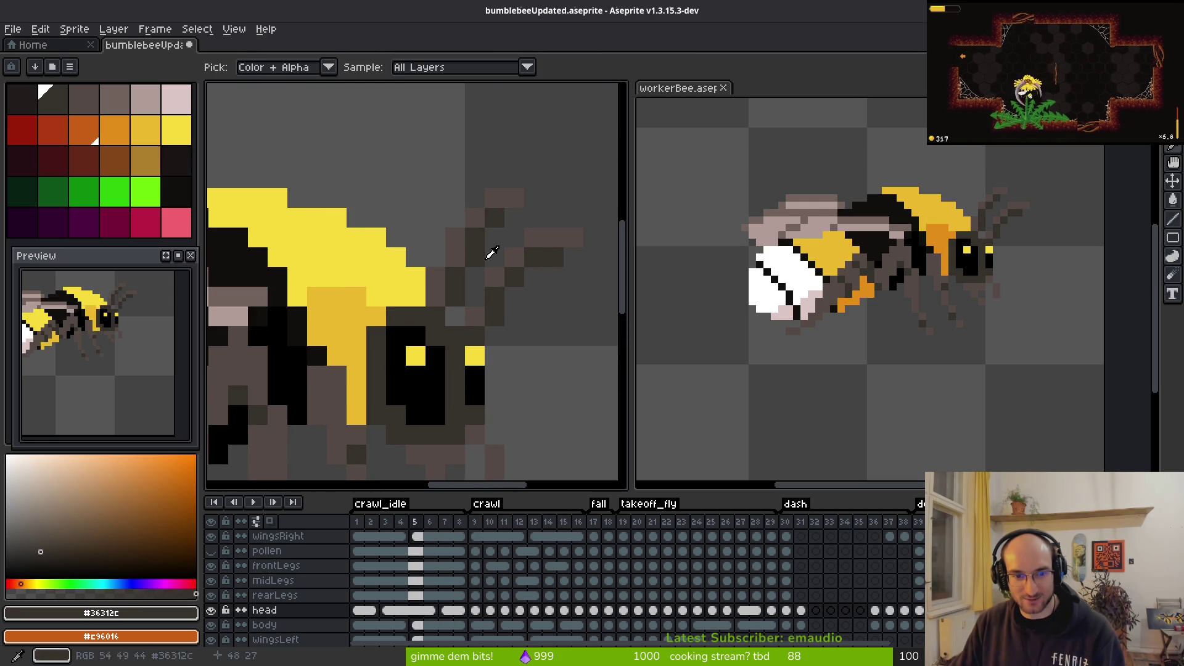
{"action": "key", "text": "m"}
{"action": "scroll", "coordinate": [459, 241], "scroll_direction": "up", "scroll_amount": 2}
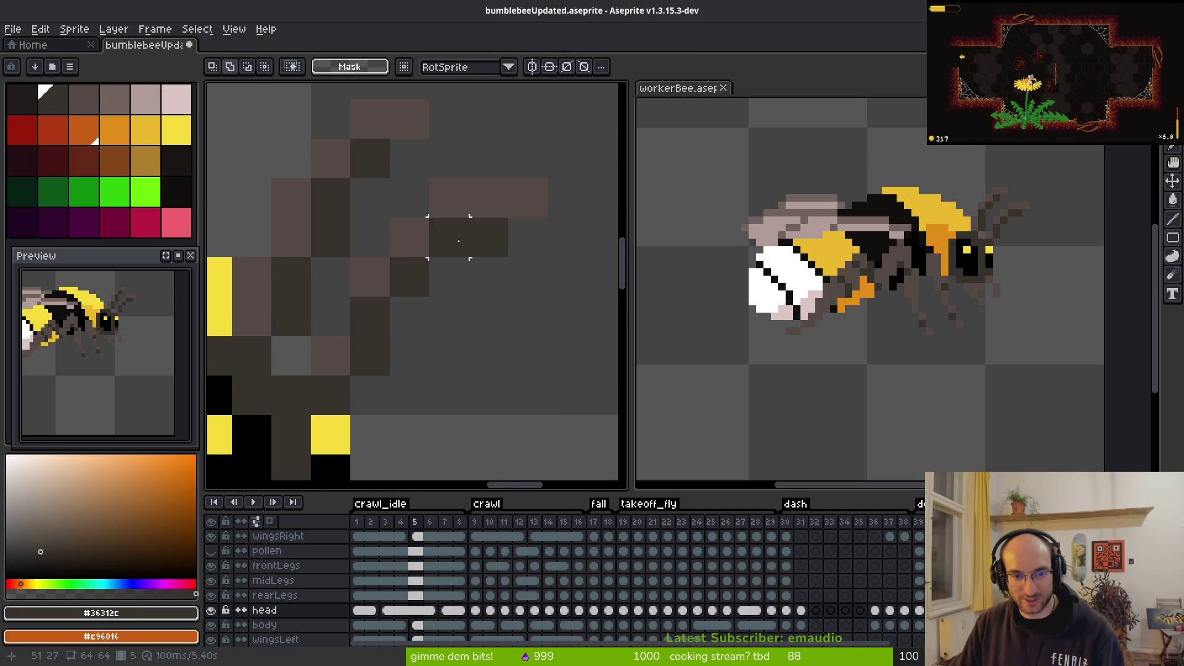
Step: Unlink the head cels on frames 5 and 4, then undo the last unlink
{"action": "right_click", "coordinate": [417, 614]}
{"action": "left_click", "coordinate": [478, 607]}
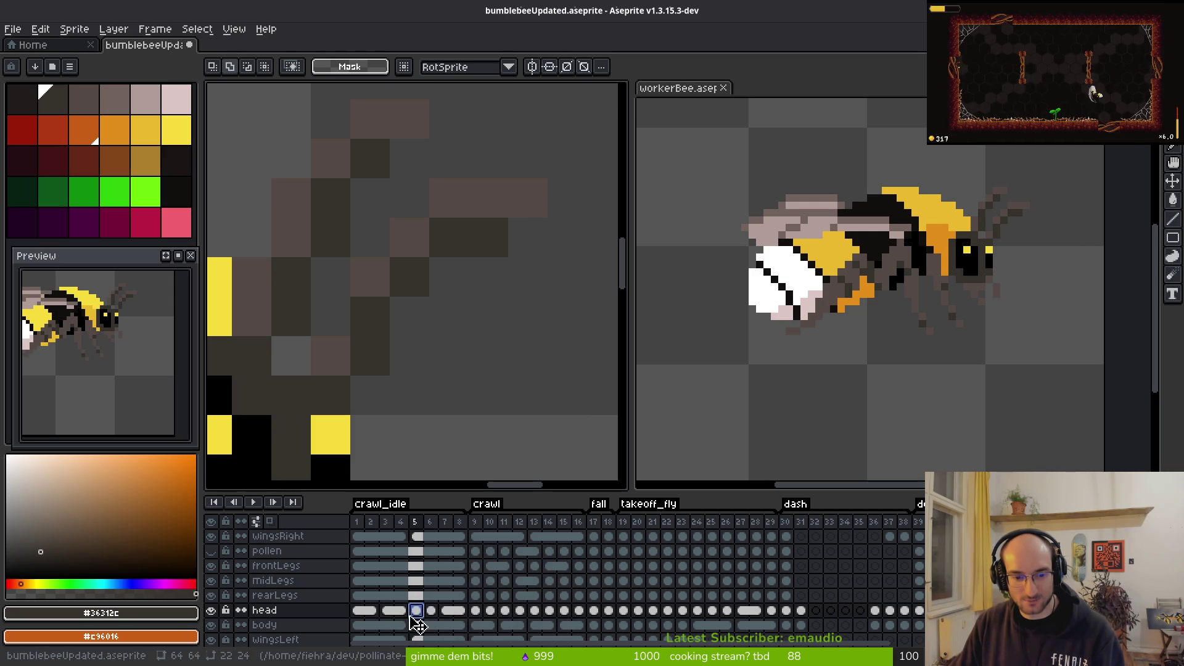
{"action": "left_click", "coordinate": [404, 613]}
{"action": "right_click", "coordinate": [407, 618]}
{"action": "left_click", "coordinate": [426, 636]}
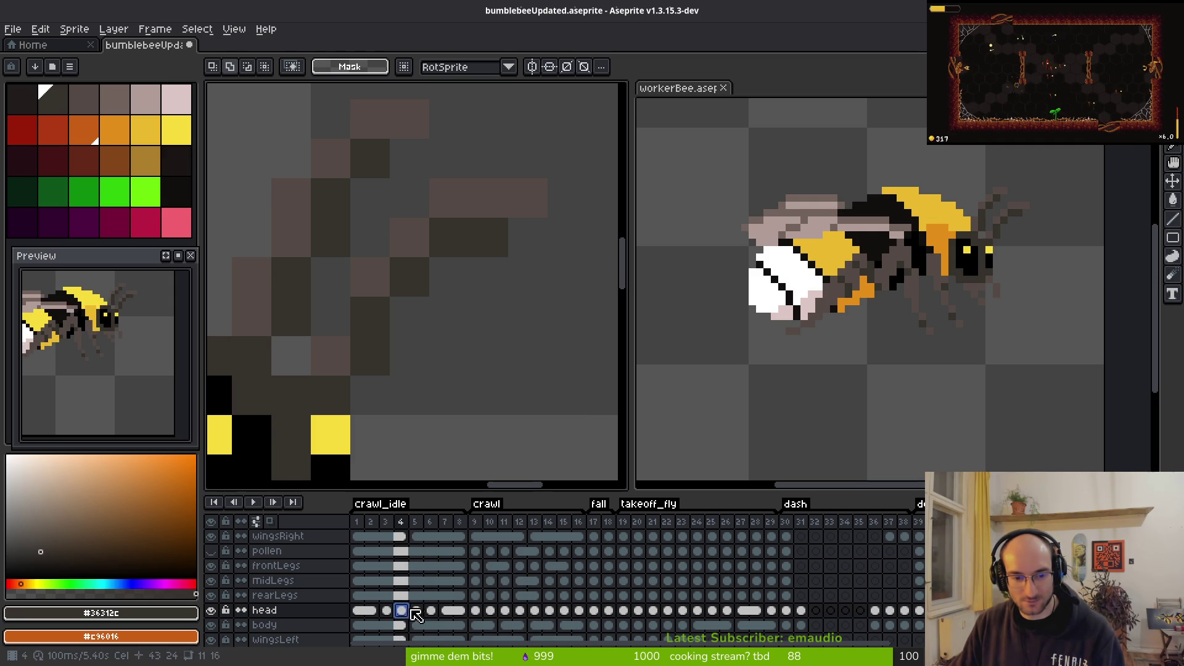
{"action": "left_click", "coordinate": [416, 611]}
{"action": "mouse_move", "coordinate": [459, 299]}
{"action": "left_mouse_down"}
{"action": "mouse_move", "coordinate": [447, 269]}
{"action": "mouse_move", "coordinate": [526, 299]}
{"action": "left_mouse_up"}
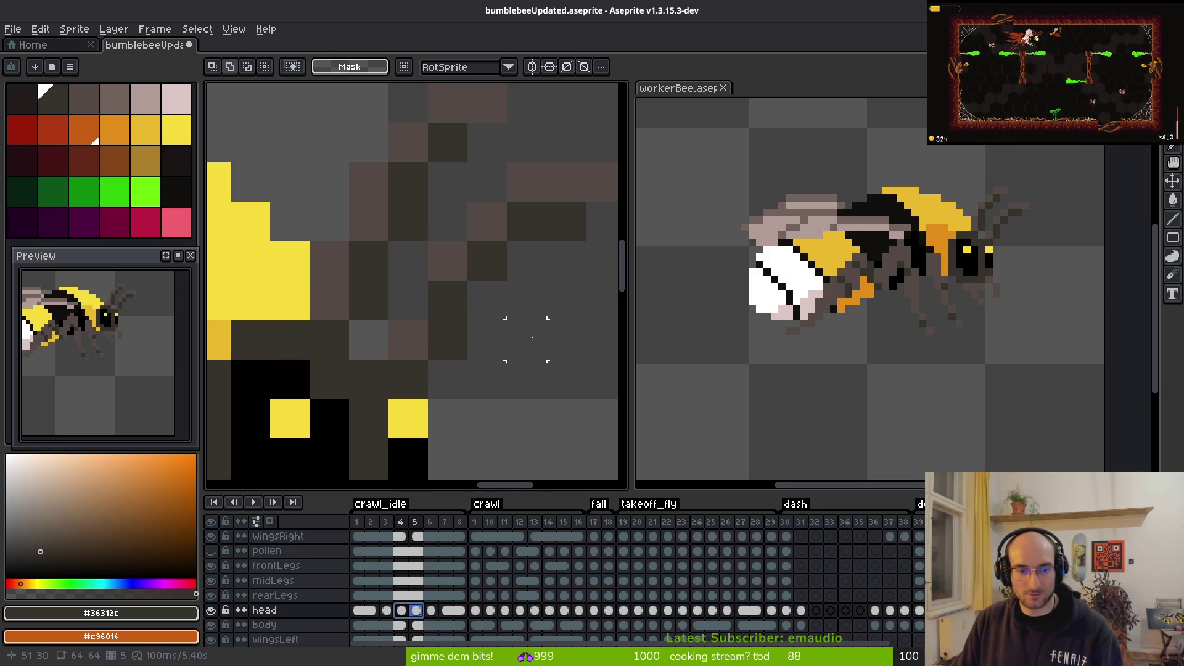
{"action": "left_click", "coordinate": [414, 611]}
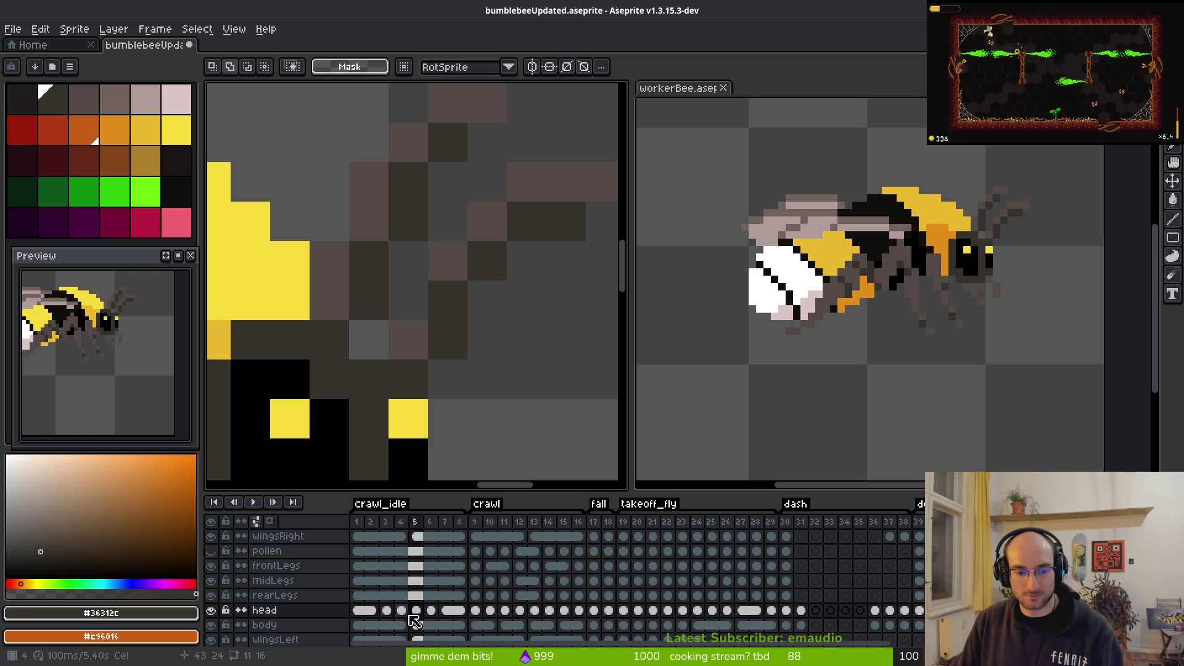
{"action": "key", "text": "ctrl+z"}
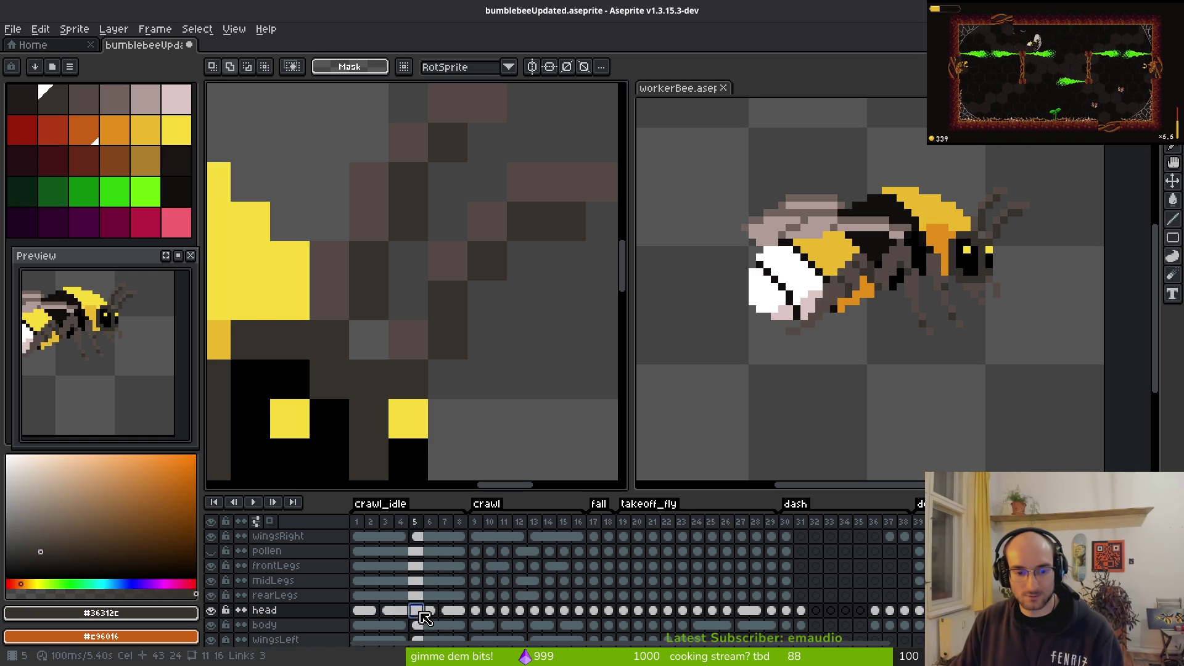
Step: Select the head cels for frames 5–6 and open their cel options without applying anything
{"action": "left_click_drag", "start_coordinate": [419, 613], "coordinate": [429, 614]}
{"action": "right_click", "coordinate": [416, 618]}
{"action": "right_click", "coordinate": [415, 616]}
{"action": "left_click", "coordinate": [445, 614]}
{"action": "right_click", "coordinate": [425, 612]}
{"action": "left_click", "coordinate": [441, 610]}
Step: Step from frame 2 to frame 5 and open the Canvas Size dialog (height 64px, borders 0px)
{"action": "left_click", "coordinate": [370, 610]}
{"action": "scroll", "coordinate": [486, 306], "scroll_direction": "down", "scroll_amount": 2}
{"action": "scroll", "coordinate": [487, 306], "scroll_direction": "down", "scroll_amount": 2}
{"action": "key", "text": "i"}
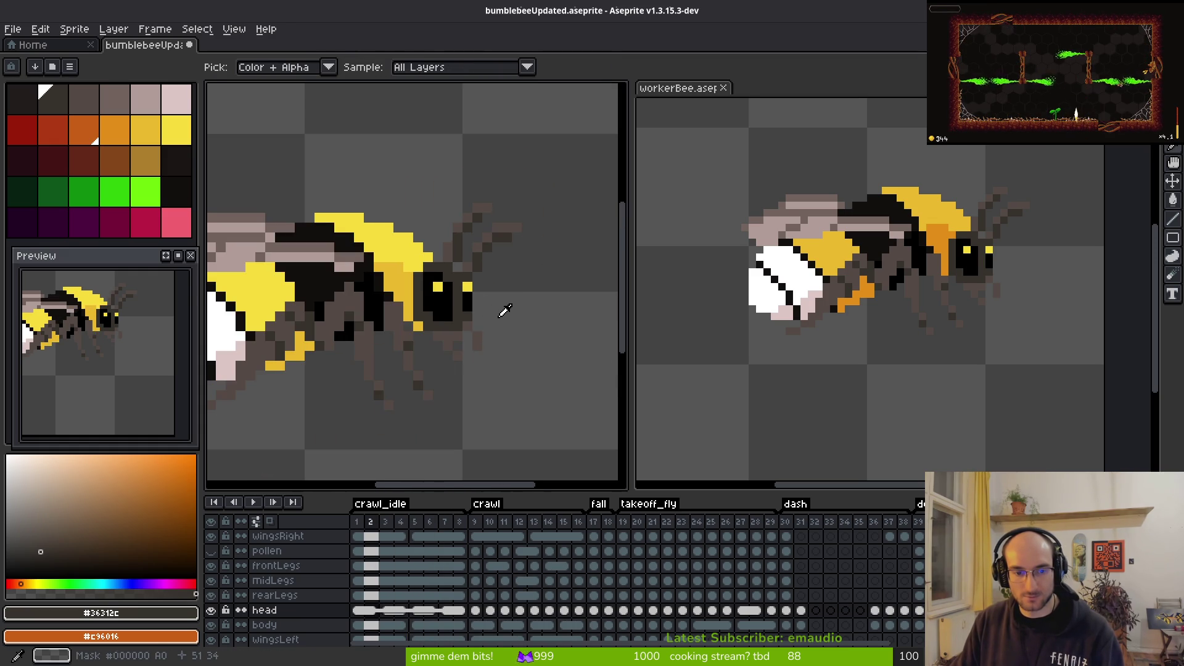
{"action": "key", "text": "Right"}
{"action": "key", "text": "Right"}
{"action": "key", "text": "Right"}
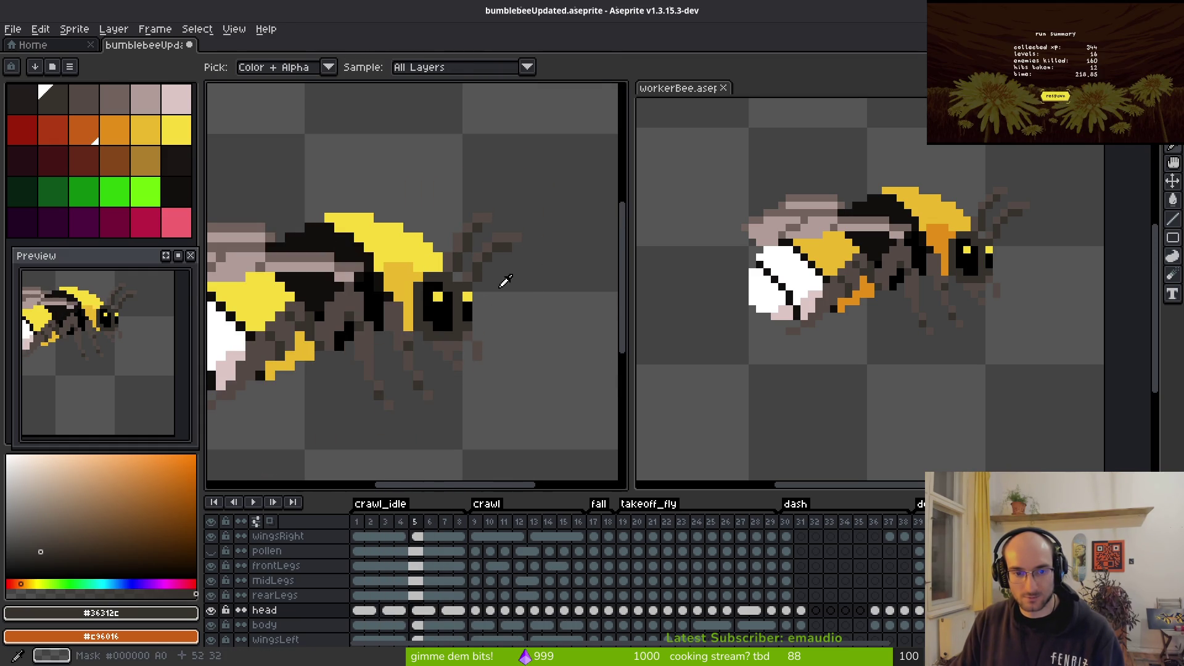
{"action": "key", "text": "m"}
{"action": "scroll", "coordinate": [513, 257], "scroll_direction": "up", "scroll_amount": 4}
{"action": "key", "text": "ctrl+alt+c"}
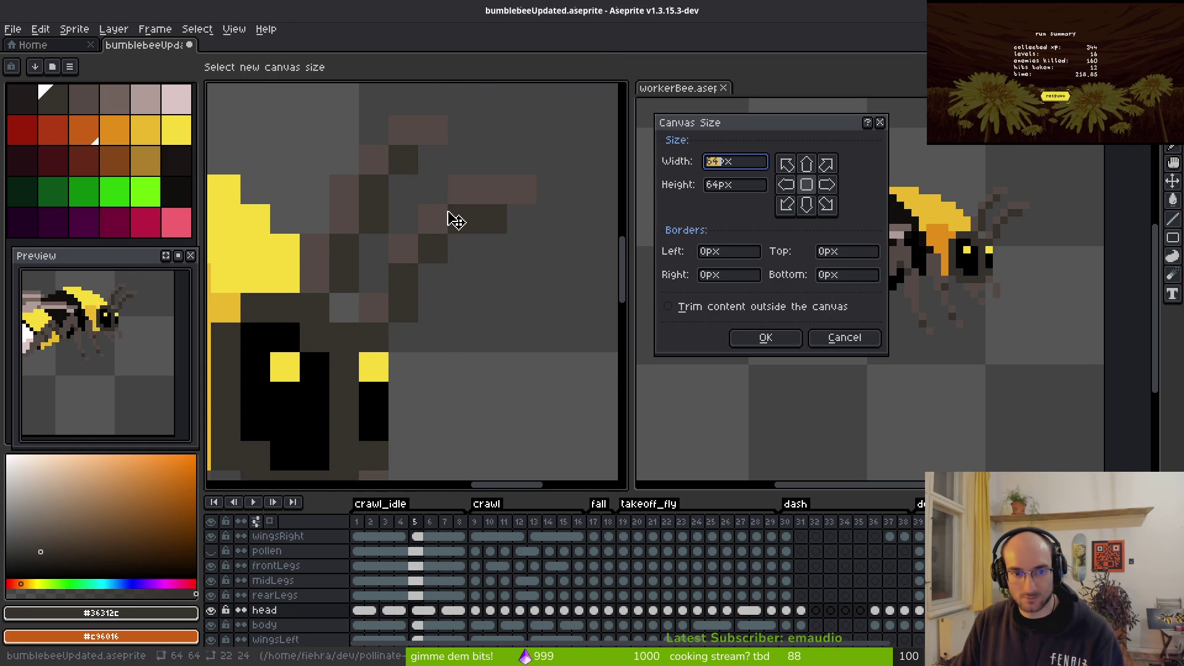
Step: Cancel Canvas Size, then sample the antenna's grey-brown and darker brown on frame 5's head cel
{"action": "key", "text": "BackSpace"}
{"action": "key", "text": "Escape"}
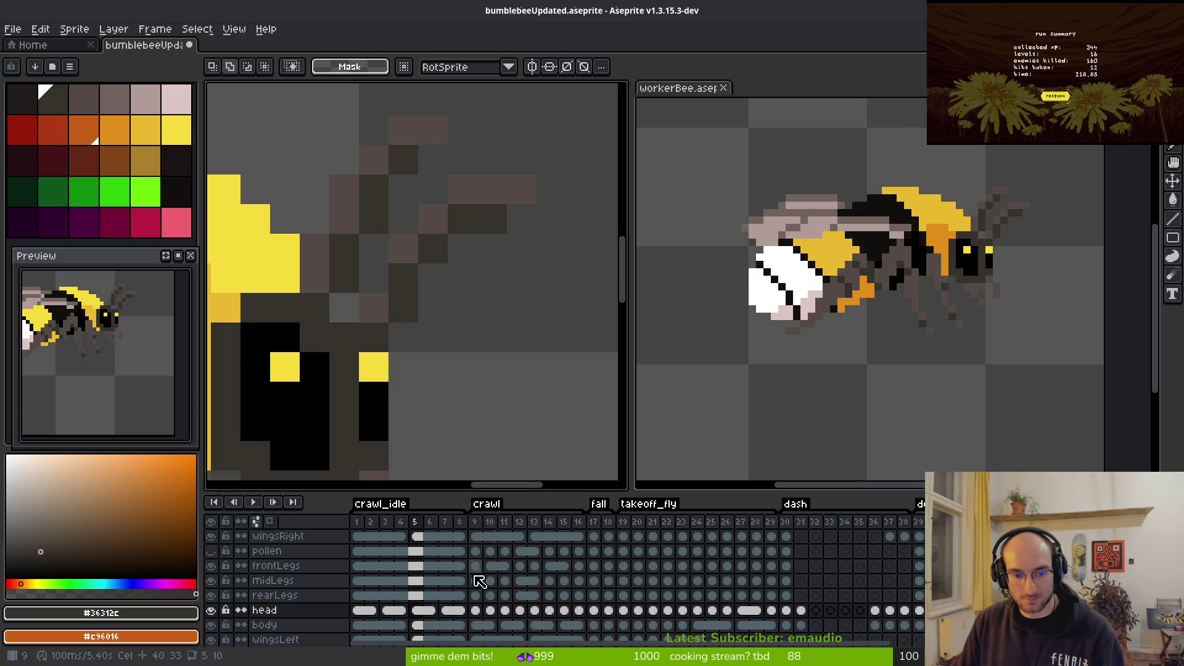
{"action": "left_click", "coordinate": [417, 610]}
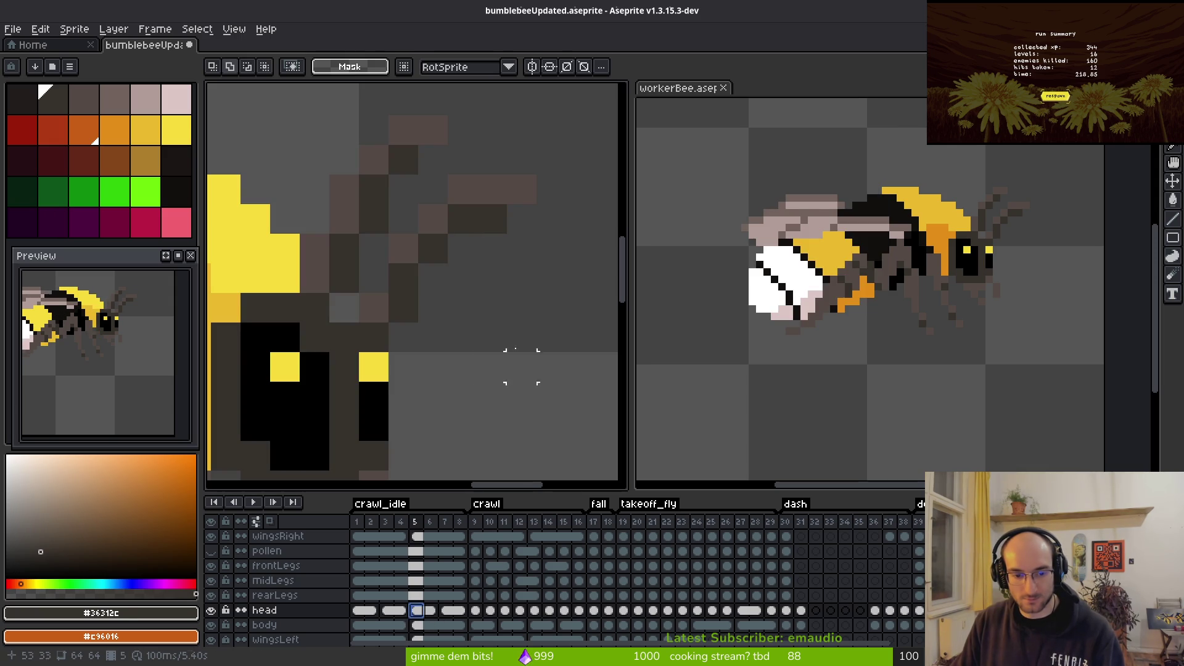
{"action": "left_click", "coordinate": [434, 220], "text": "alt"}
{"action": "right_click", "coordinate": [434, 250], "text": "alt"}
Step: Pencil dark and lighter brown antenna pixels and erase the old diagonal antenna stripe
{"action": "key", "text": "alt+f"}
{"action": "key", "text": "Escape"}
{"action": "key", "text": "b"}
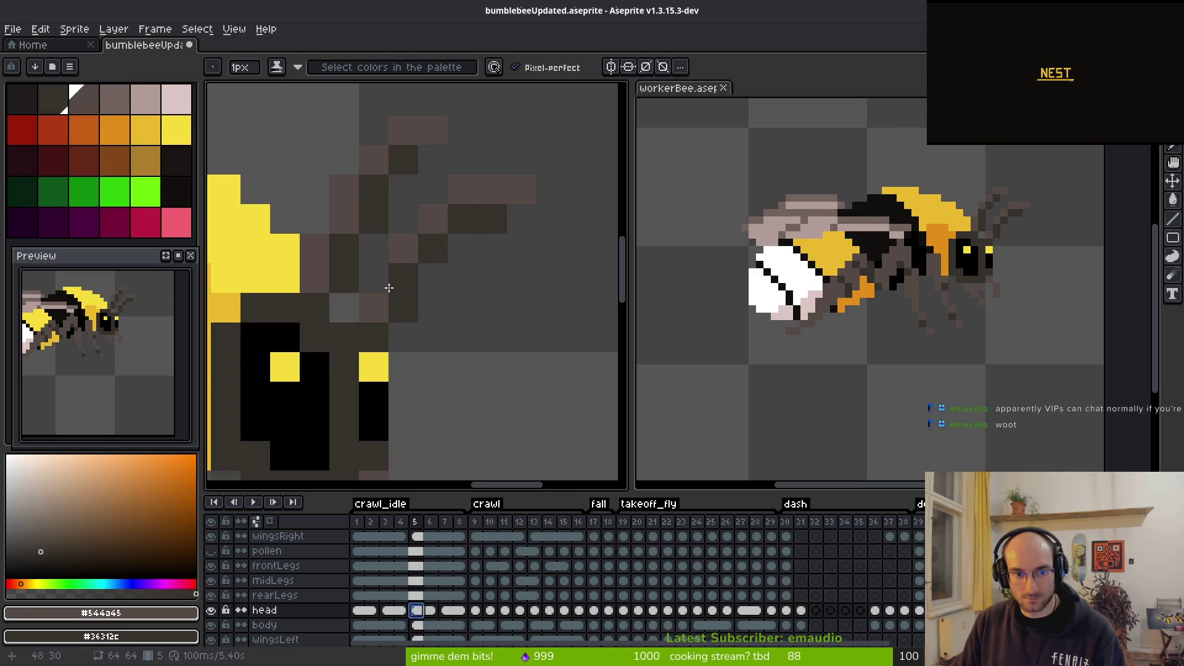
{"action": "left_click", "coordinate": [427, 251]}
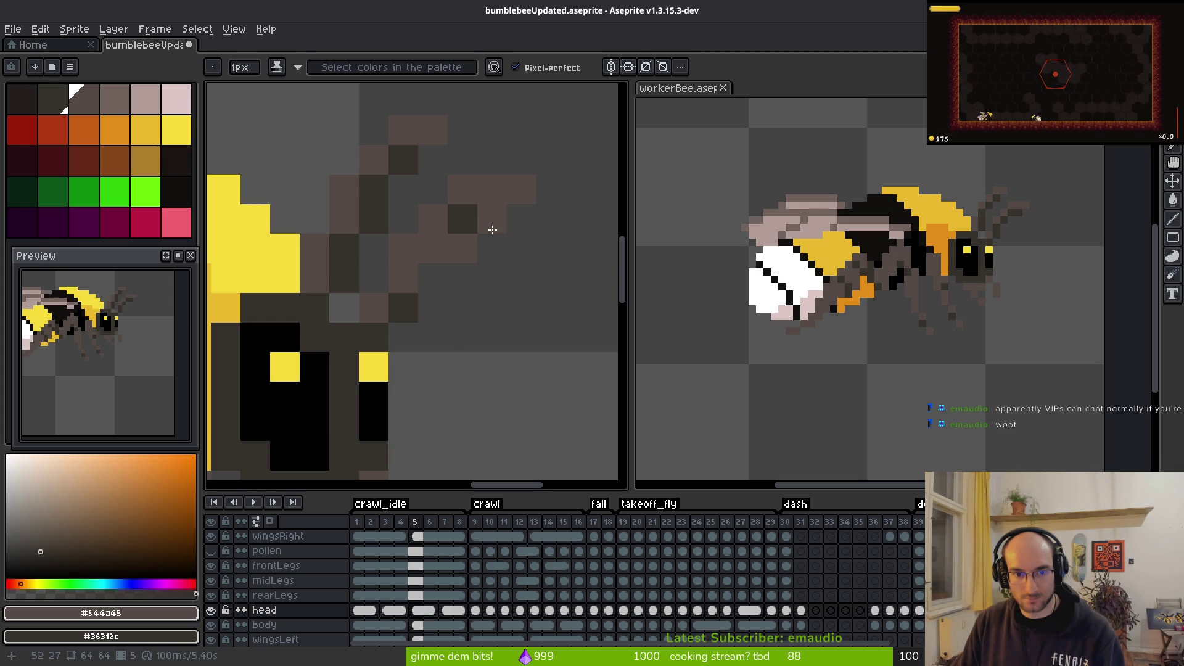
{"action": "right_click", "coordinate": [492, 249]}
{"action": "right_click", "coordinate": [452, 272]}
{"action": "right_click", "coordinate": [436, 272]}
{"action": "left_click", "coordinate": [455, 212]}
{"action": "key", "text": "e"}
{"action": "left_click_drag", "start_coordinate": [401, 246], "coordinate": [520, 188]}
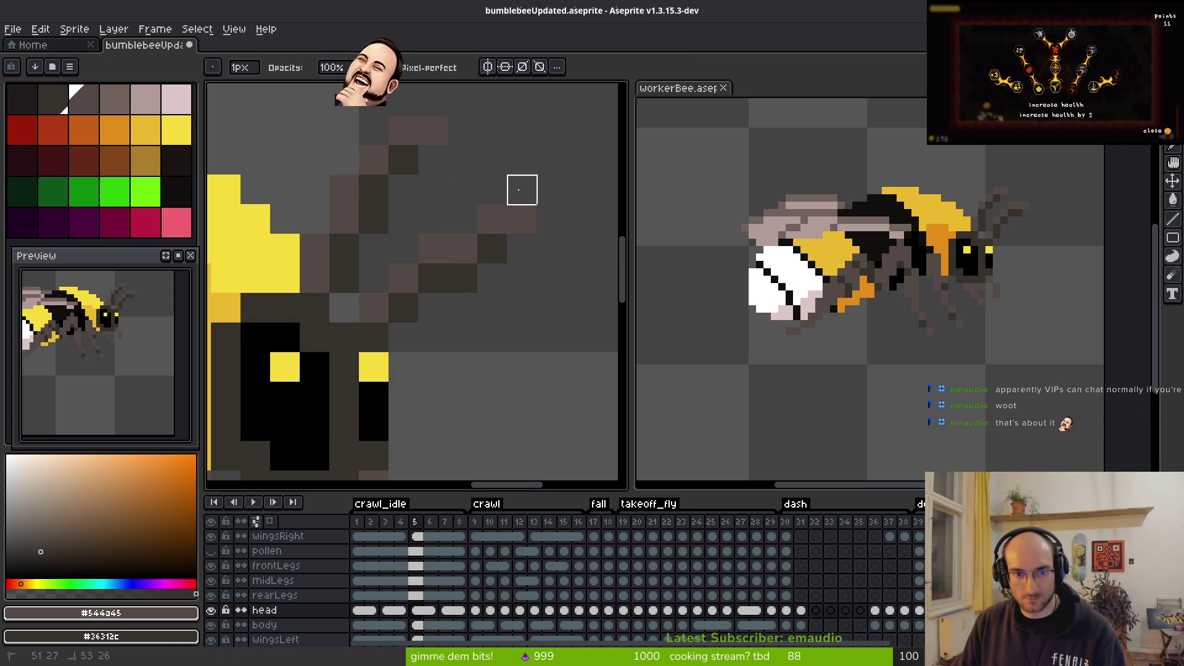
Step: Touch up the antenna by painting another pixel brown on frame 5
{"action": "scroll", "coordinate": [522, 309], "scroll_direction": "down", "scroll_amount": 3}
{"action": "key", "text": "i"}
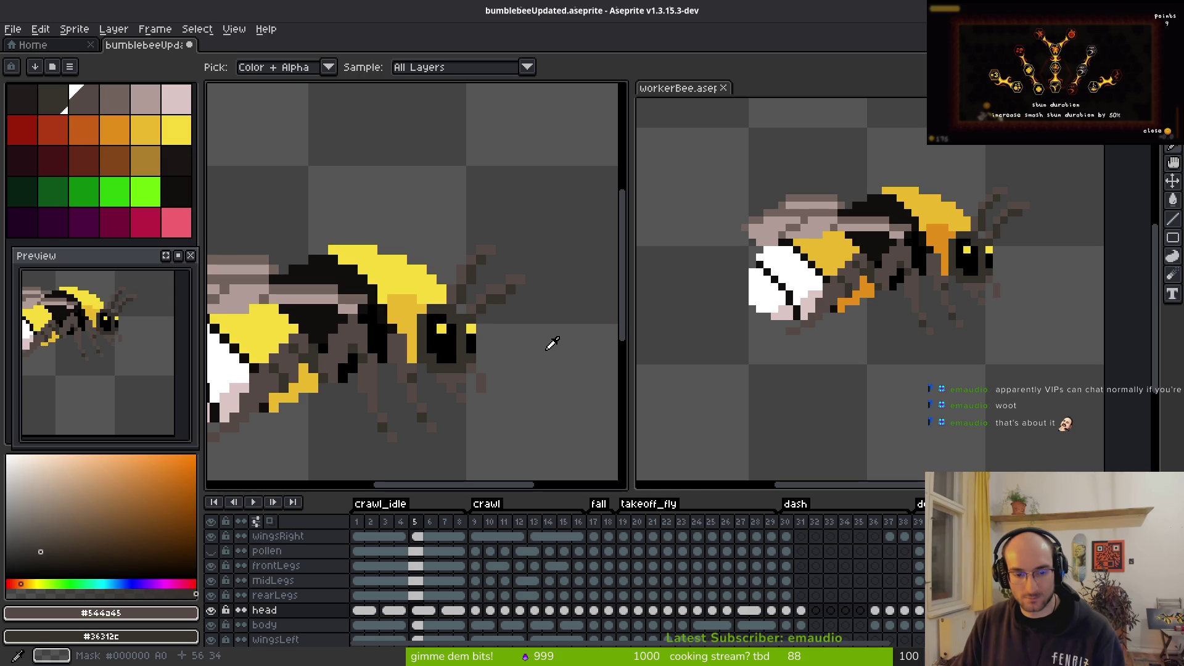
{"action": "scroll", "coordinate": [476, 286], "scroll_direction": "up", "scroll_amount": 2}
{"action": "key", "text": "e"}
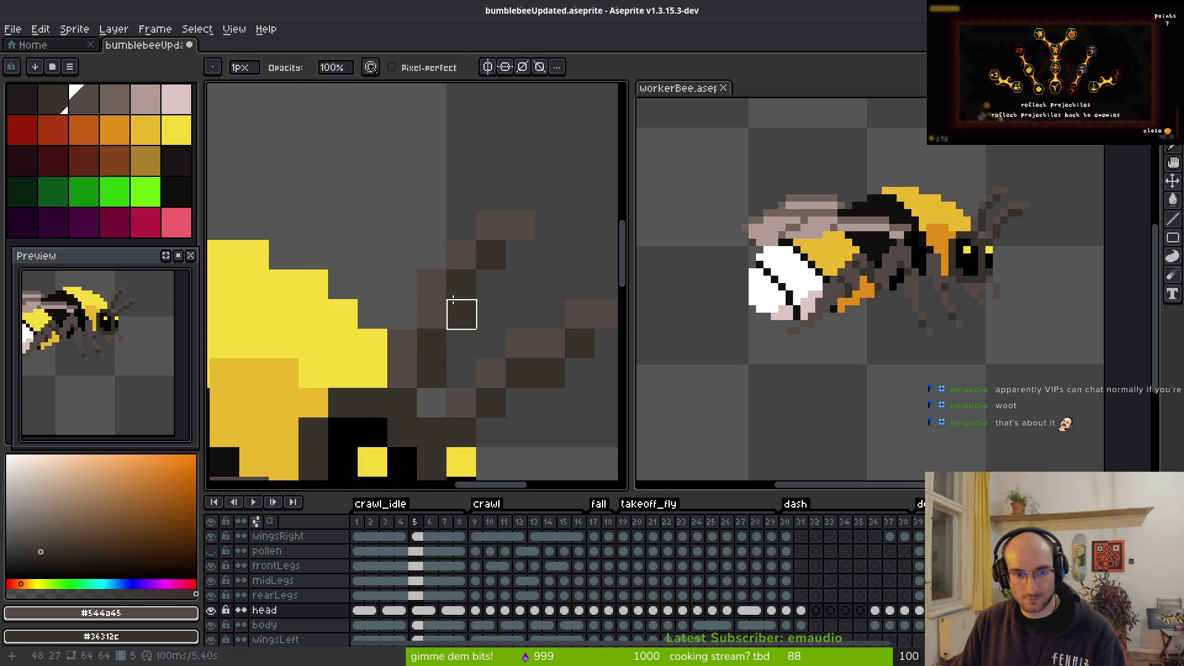
{"action": "key", "text": "b"}
{"action": "left_click", "coordinate": [491, 254]}
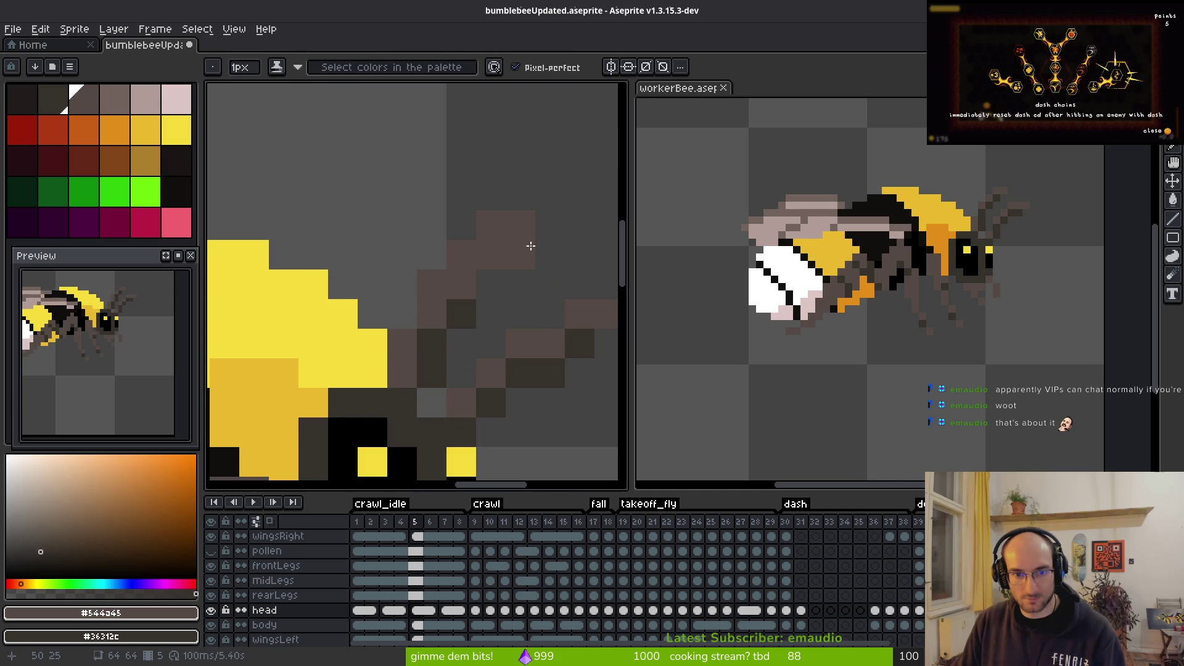
{"action": "key", "text": "e"}
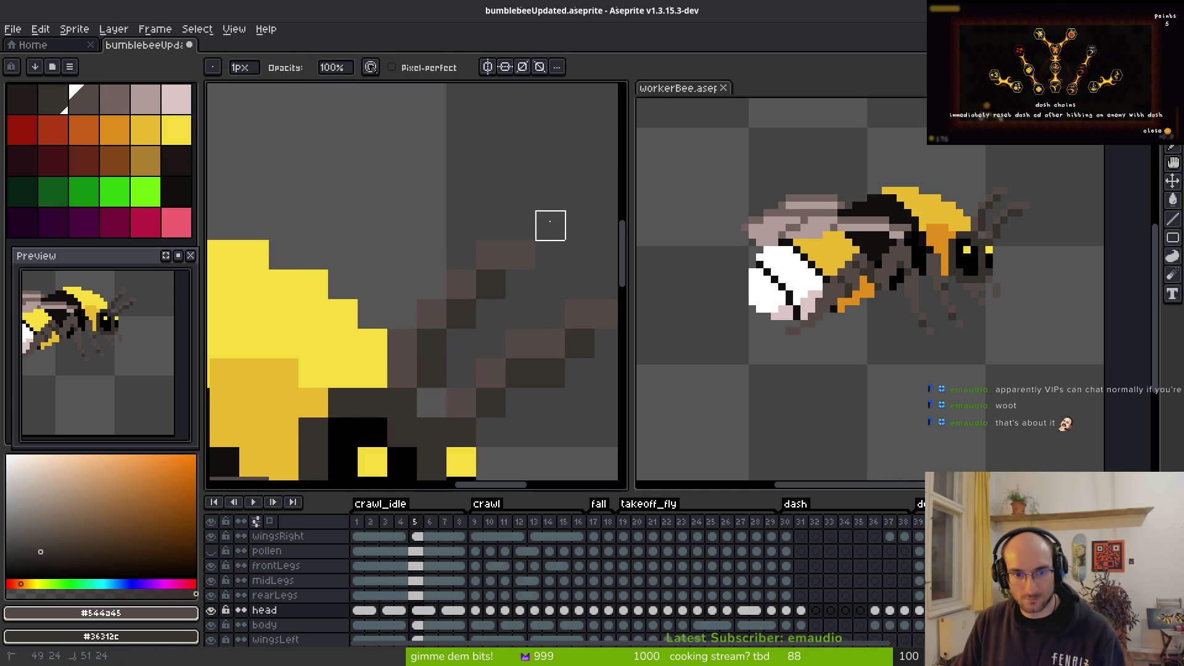
{"action": "scroll", "coordinate": [550, 283], "scroll_direction": "down", "scroll_amount": 3}
{"action": "key", "text": "b"}
{"action": "scroll", "coordinate": [558, 290], "scroll_direction": "up", "scroll_amount": 2}
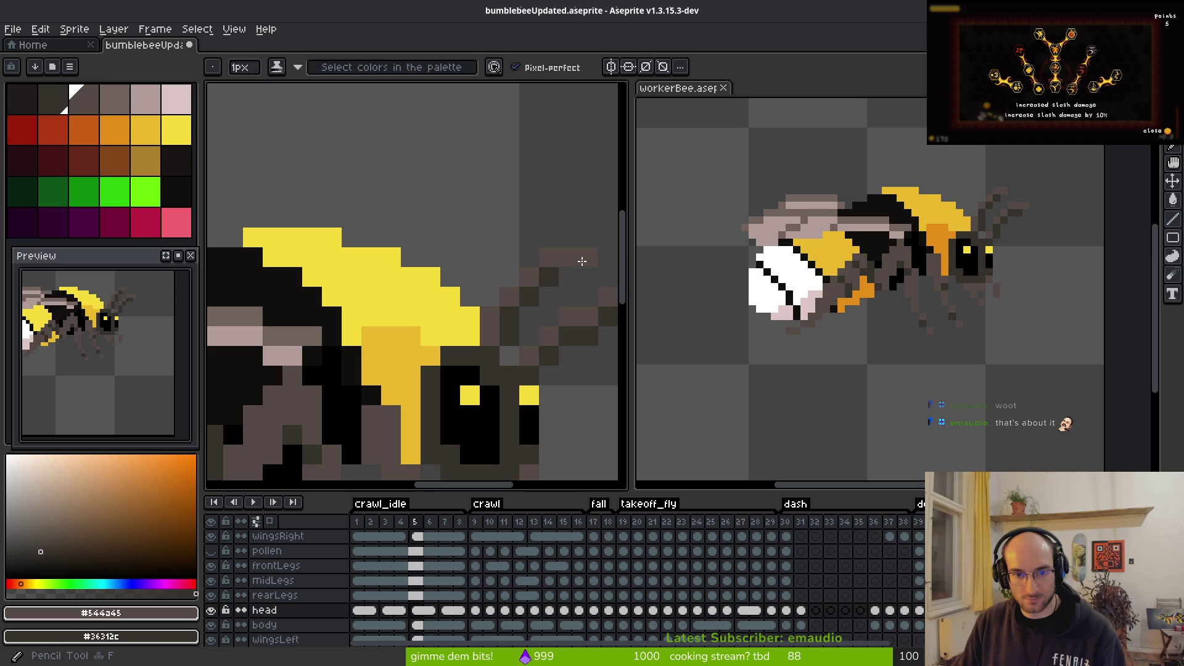
{"action": "scroll", "coordinate": [438, 279], "scroll_direction": "down", "scroll_amount": 2}
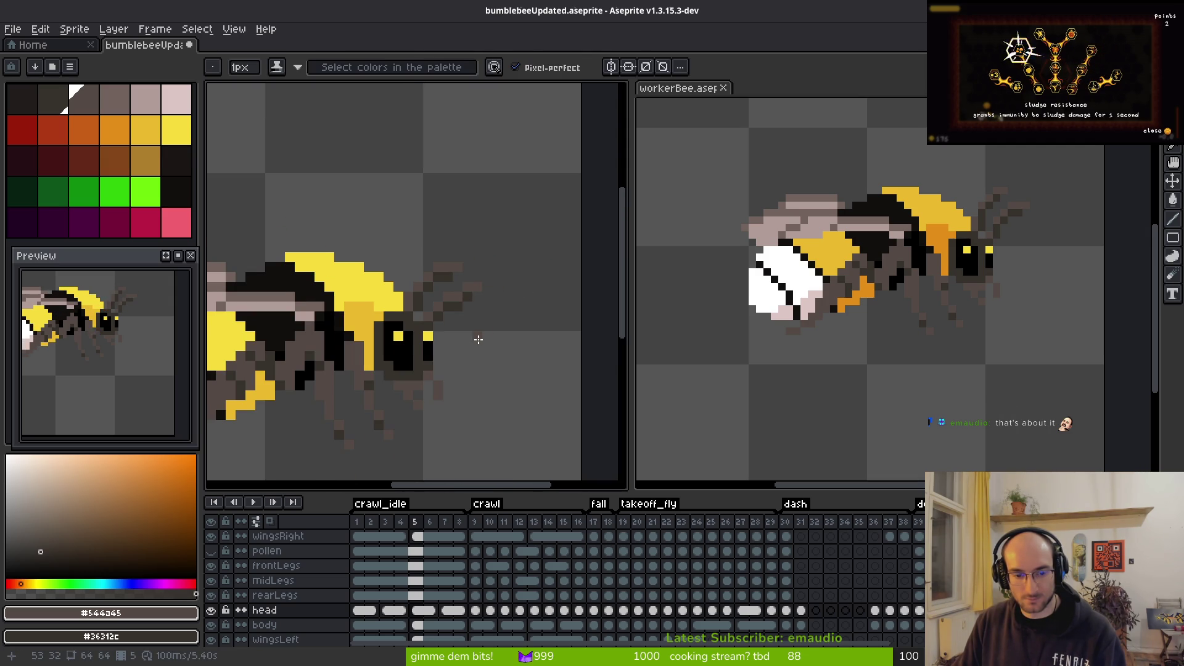
{"action": "key", "text": "i"}
Step: Move on to crawl_idle frame 6 and pick the selection tool
{"action": "key", "text": "Right"}
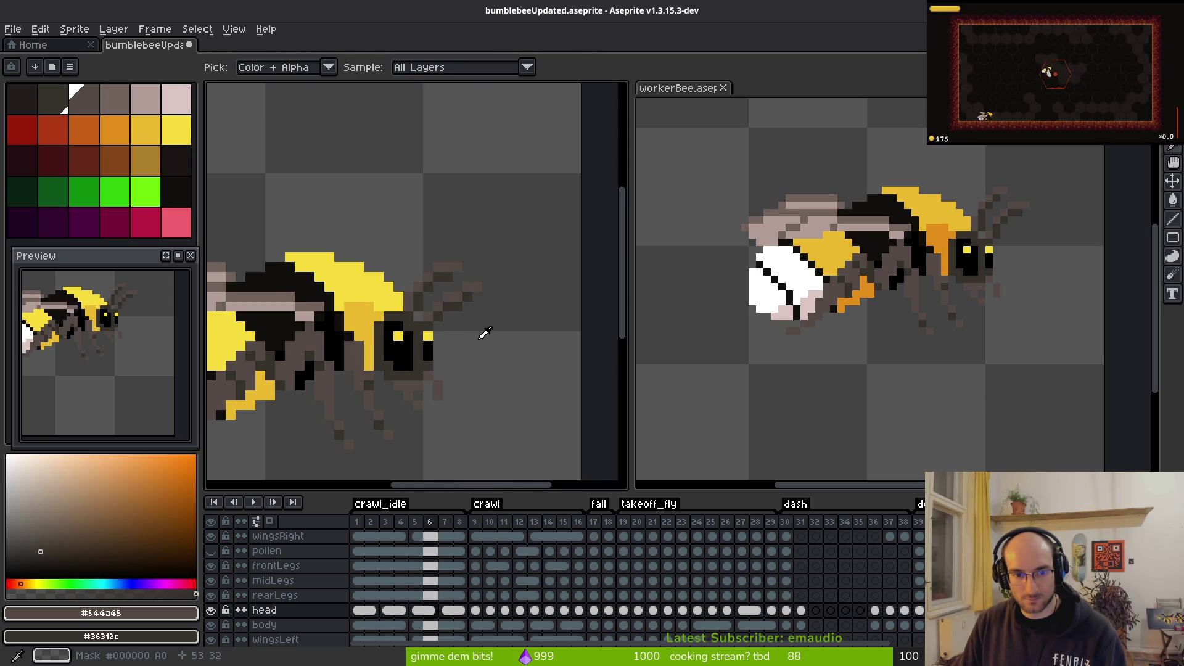
{"action": "key", "text": "b"}
{"action": "scroll", "coordinate": [441, 278], "scroll_direction": "up", "scroll_amount": 3}
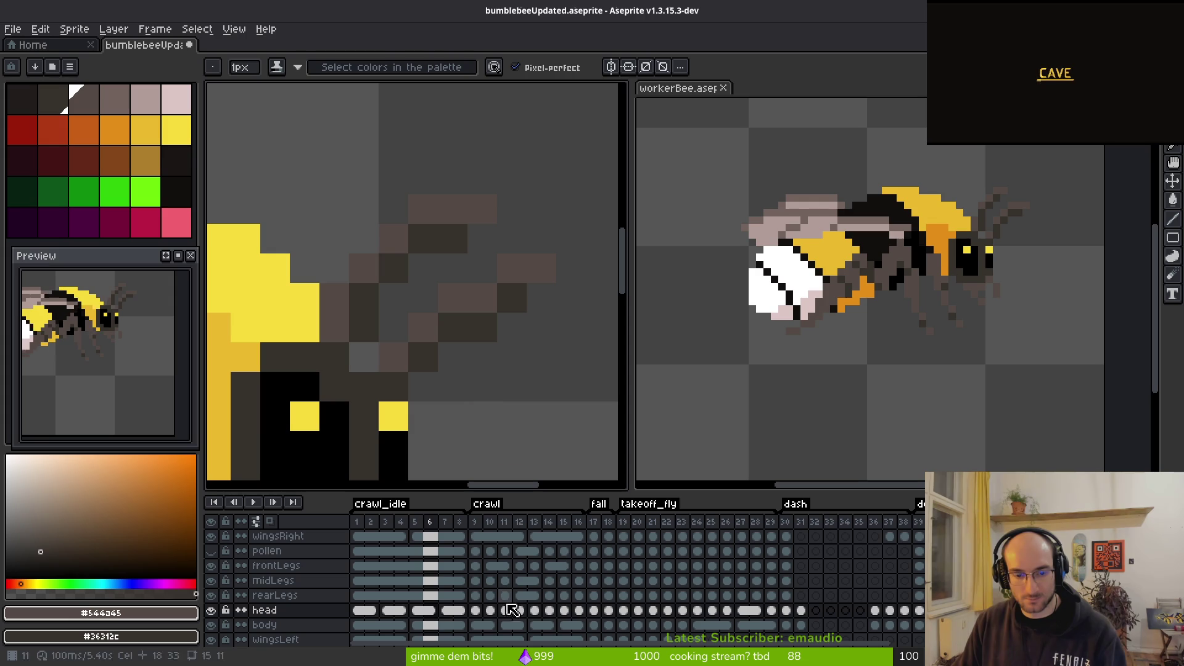
{"action": "key", "text": "m"}
{"action": "scroll", "coordinate": [383, 265], "scroll_direction": "down", "scroll_amount": 2}
Step: Nudge frame 6's bee head up one pixel, then move to frame 7
{"action": "mouse_move", "coordinate": [369, 176]}
{"action": "left_mouse_down"}
{"action": "mouse_move", "coordinate": [527, 395]}
{"action": "mouse_move", "coordinate": [493, 152]}
{"action": "left_mouse_up"}
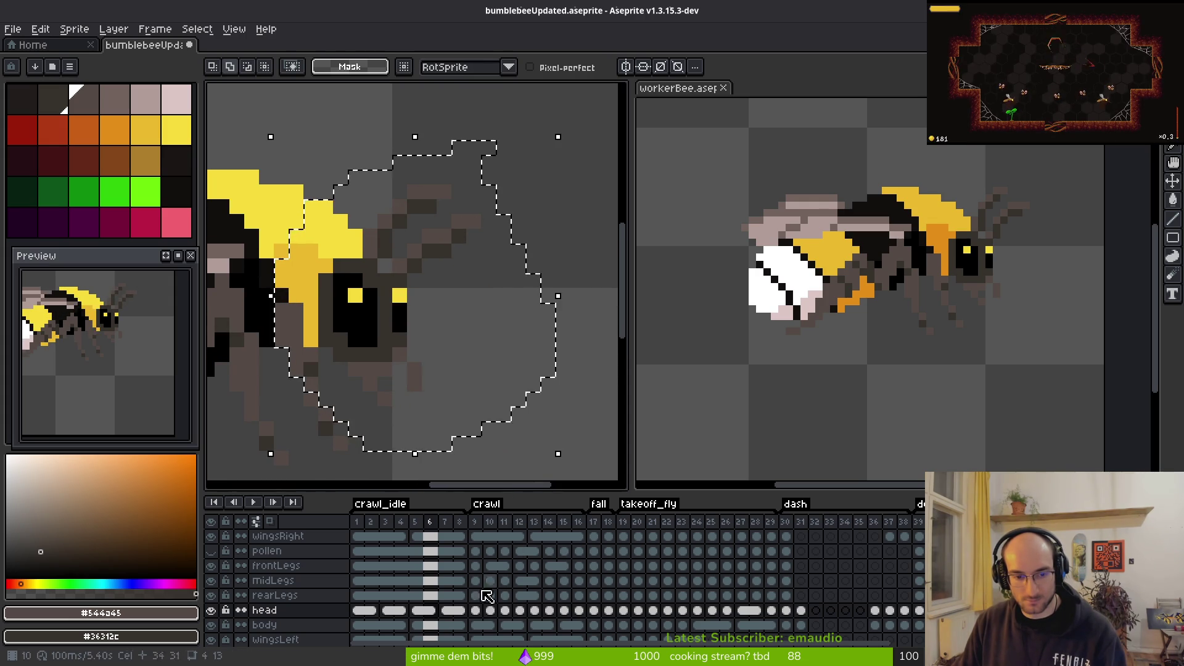
{"action": "key", "text": "Up"}
{"action": "key", "text": "ctrl+d"}
{"action": "key", "text": "period"}
Step: Undo and redo the head move to compare its positions, briefly hiding the timeline
{"action": "key", "text": "ctrl+z"}
{"action": "key", "text": "ctrl+z"}
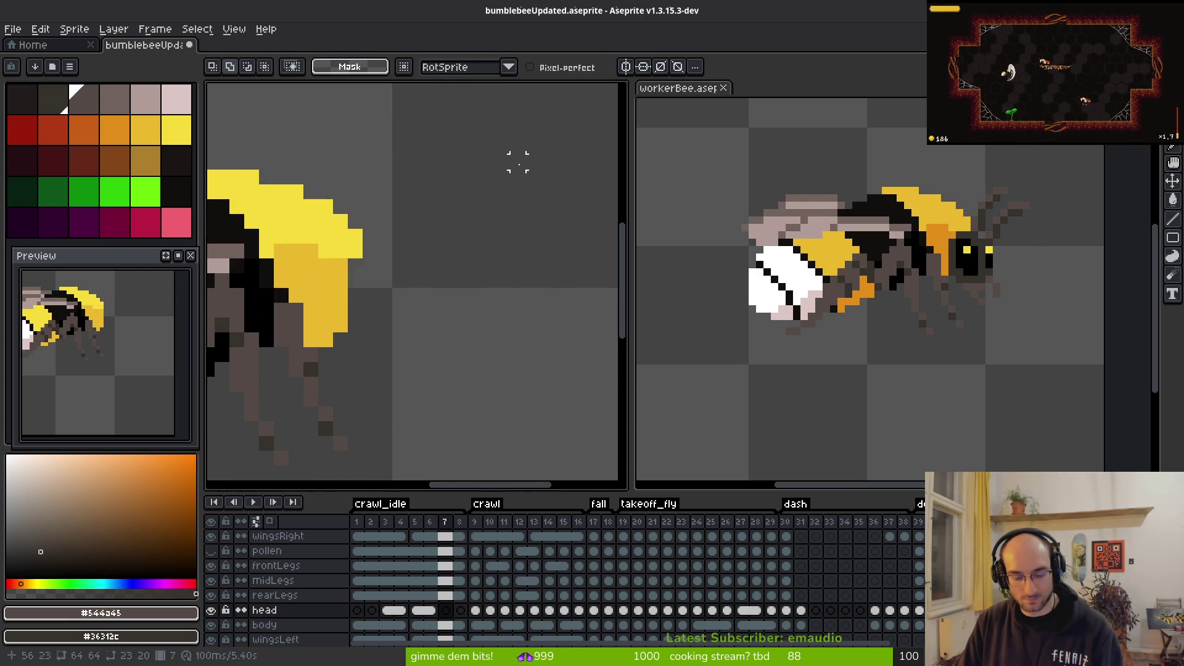
{"action": "key", "text": "ctrl+y"}
{"action": "key", "text": "ctrl+y"}
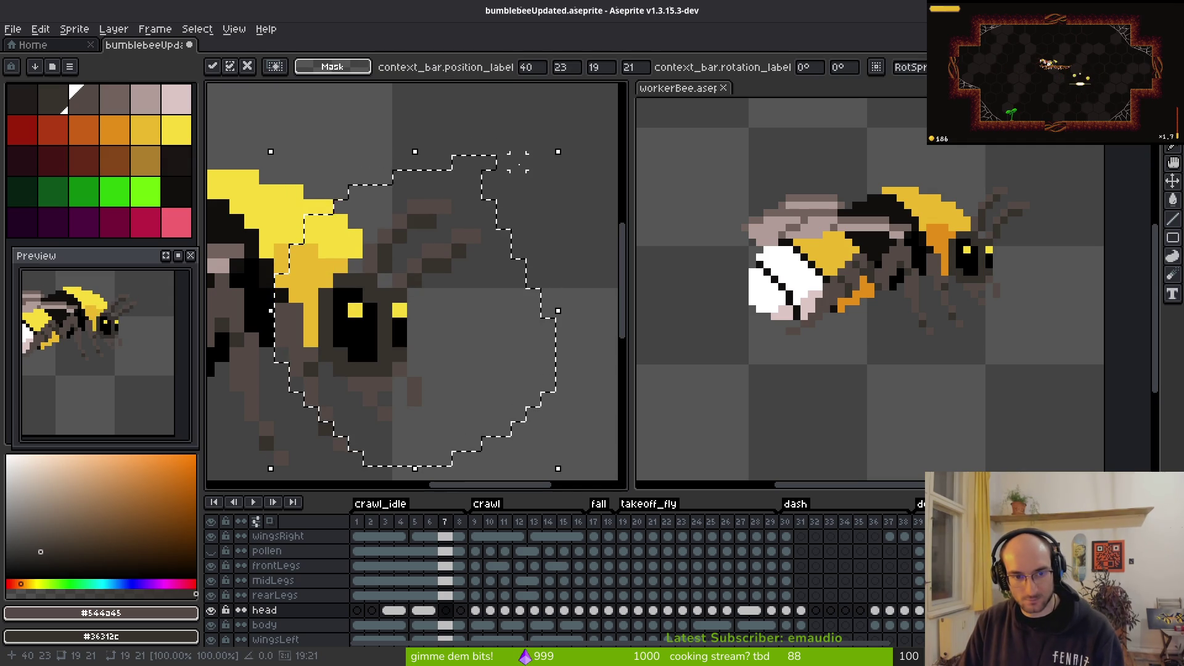
{"action": "key", "text": "ctrl+z"}
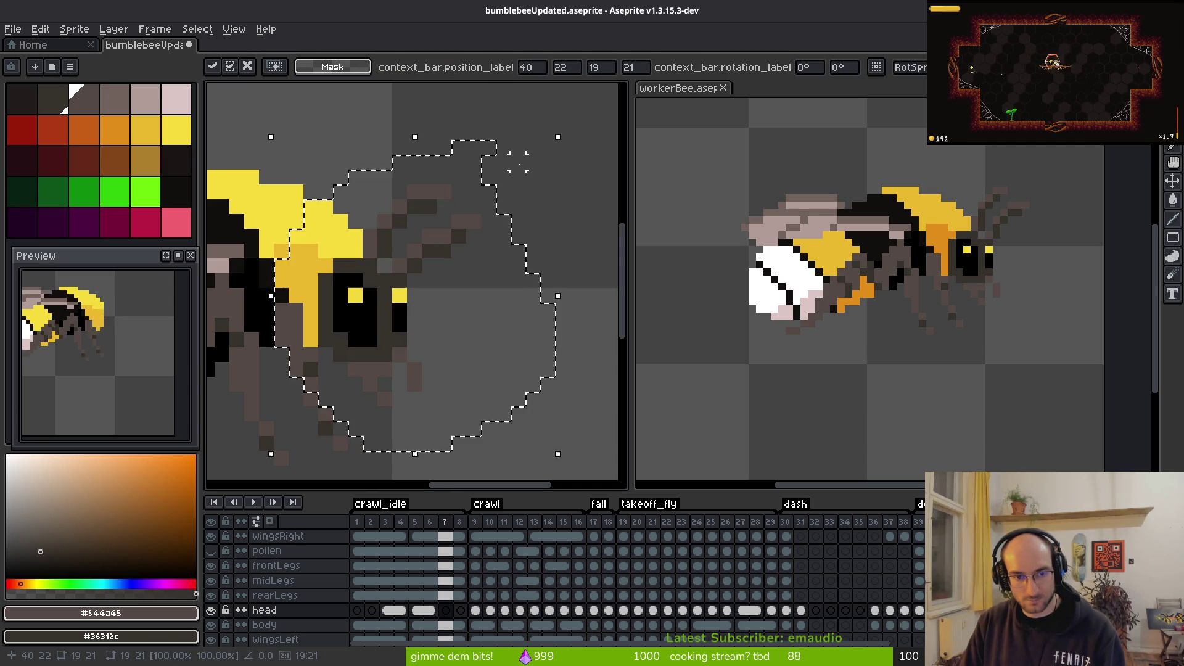
{"action": "key", "text": "ctrl+z"}
{"action": "key", "text": "alt"}
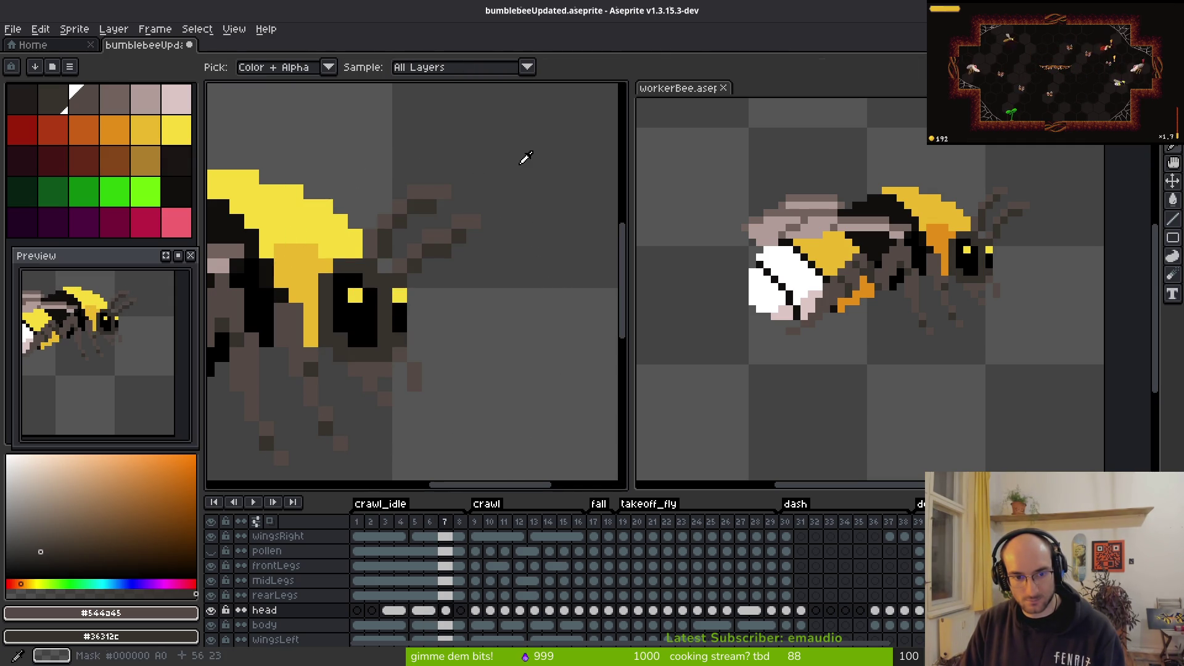
{"action": "key", "text": "ctrl+z"}
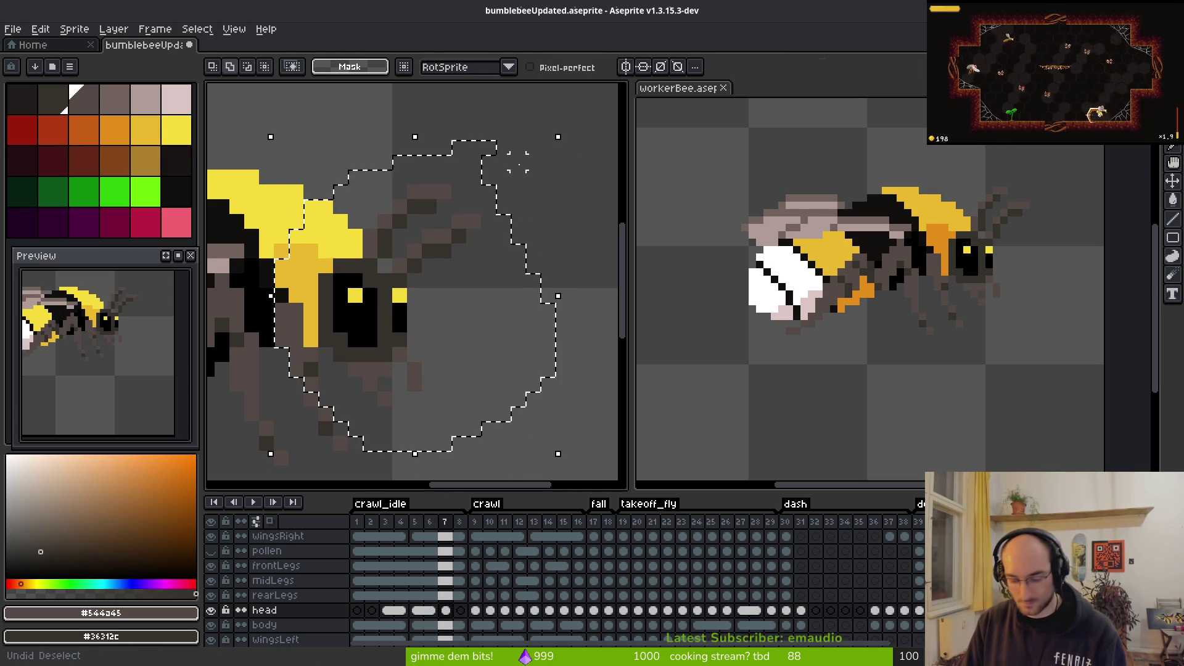
{"action": "key", "text": "ctrl+z"}
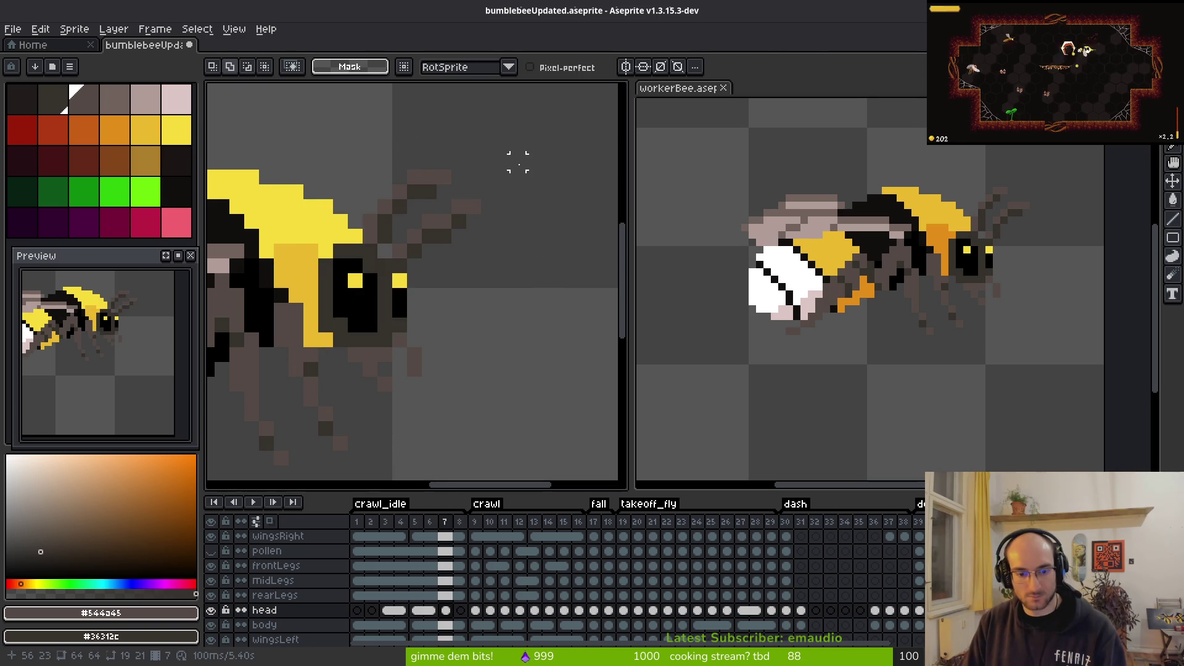
{"action": "key", "text": "ctrl+y"}
{"action": "key", "text": "ctrl+z"}
{"action": "key", "text": "ctrl+y"}
{"action": "key", "text": "Tab"}
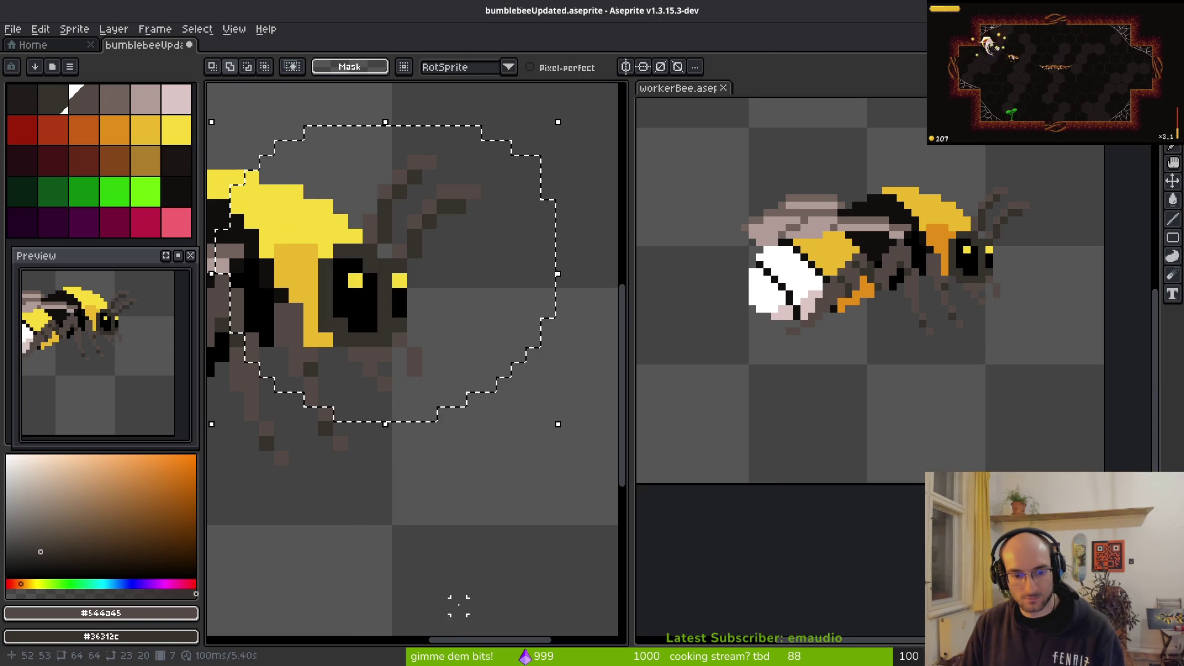
{"action": "key", "text": "Tab"}
Step: Unlink the head cels of frames 7 and 8
{"action": "left_click", "coordinate": [449, 614]}
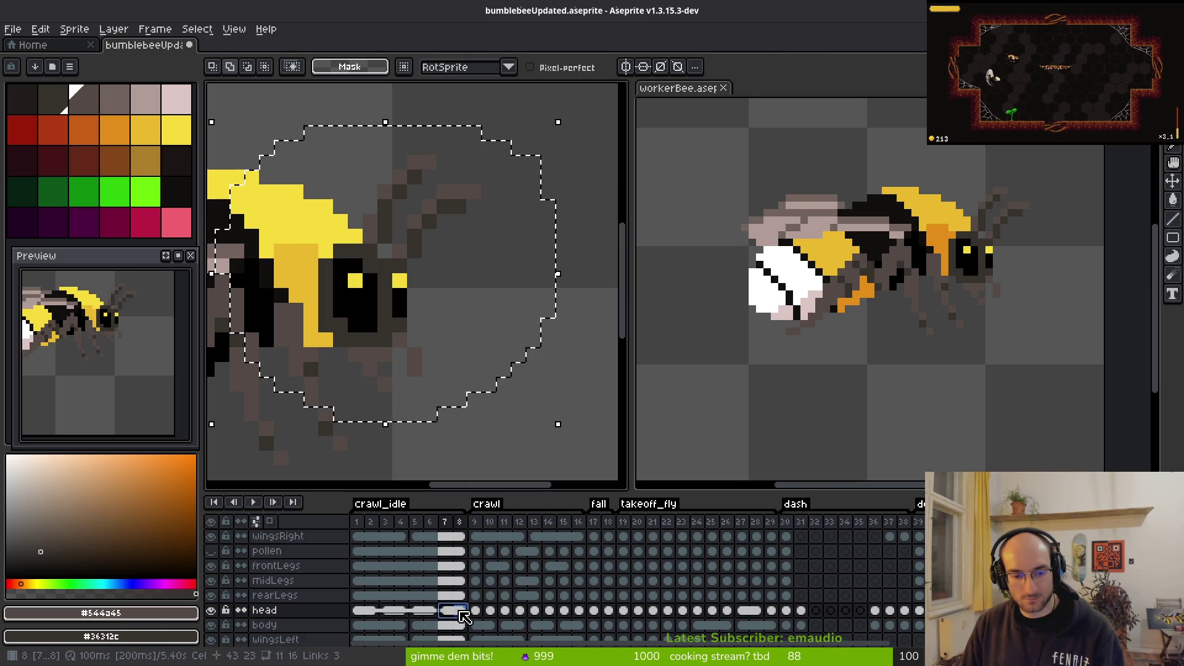
{"action": "right_click", "coordinate": [450, 620]}
{"action": "left_click", "coordinate": [484, 617]}
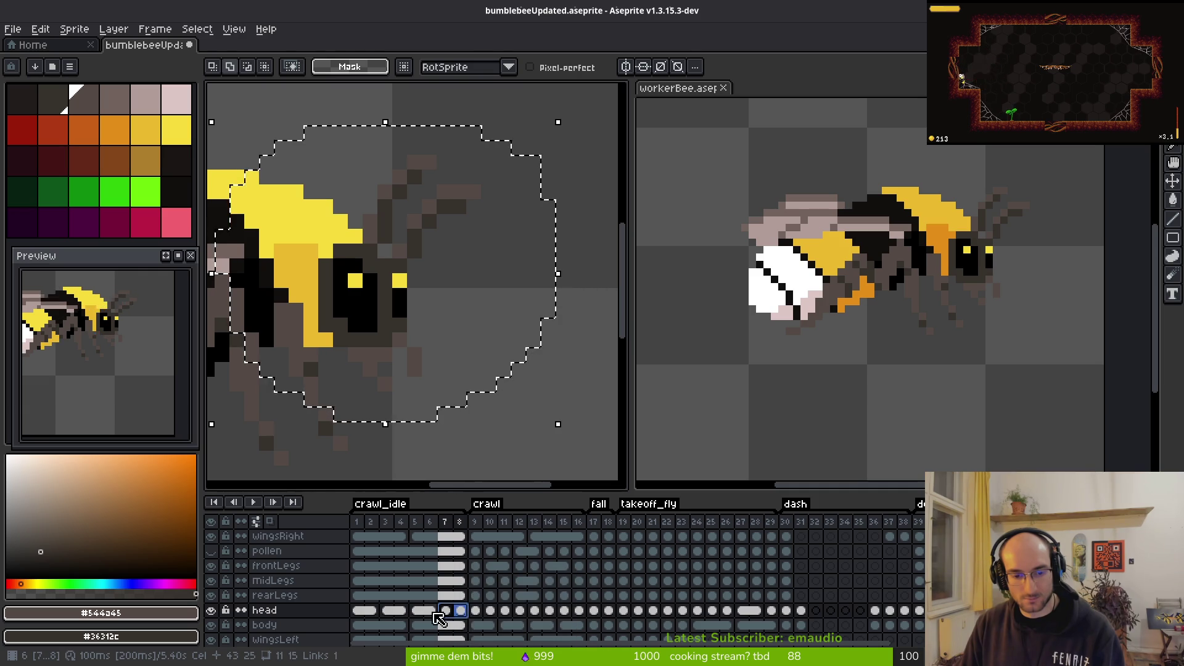
{"action": "left_click", "coordinate": [449, 613]}
{"action": "key", "text": "ctrl+d"}
Step: Select the repositioned bee head and paste it into frame 8, where the head is missing
{"action": "key", "text": "comma"}
{"action": "key", "text": "i"}
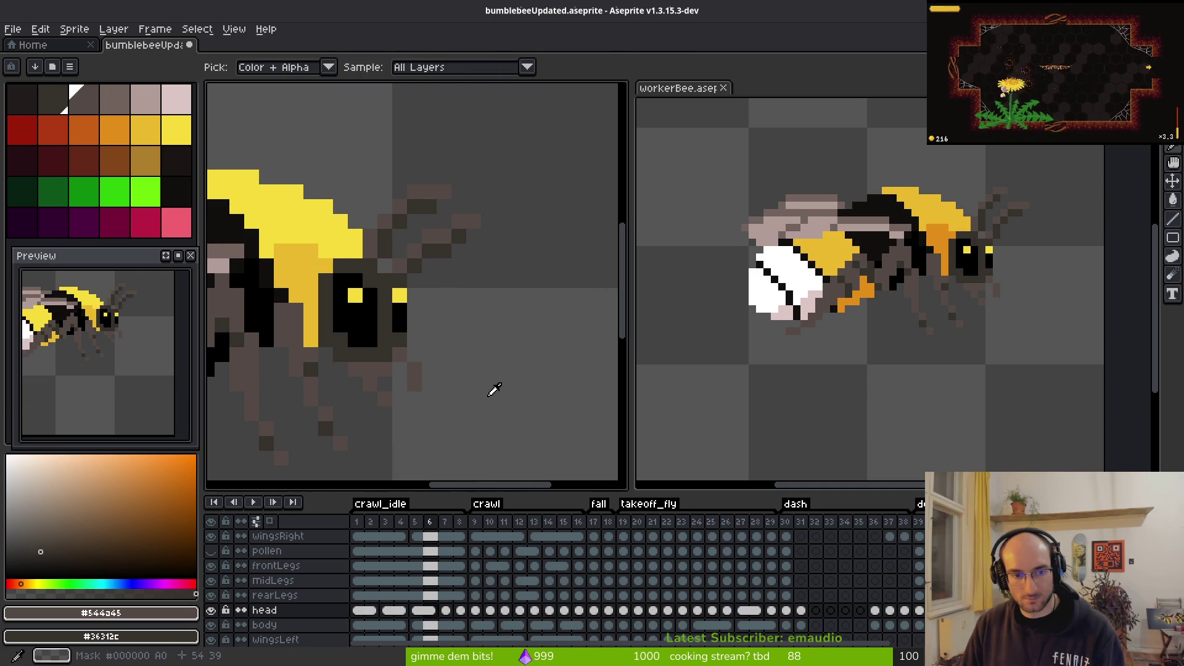
{"action": "key", "text": "m"}
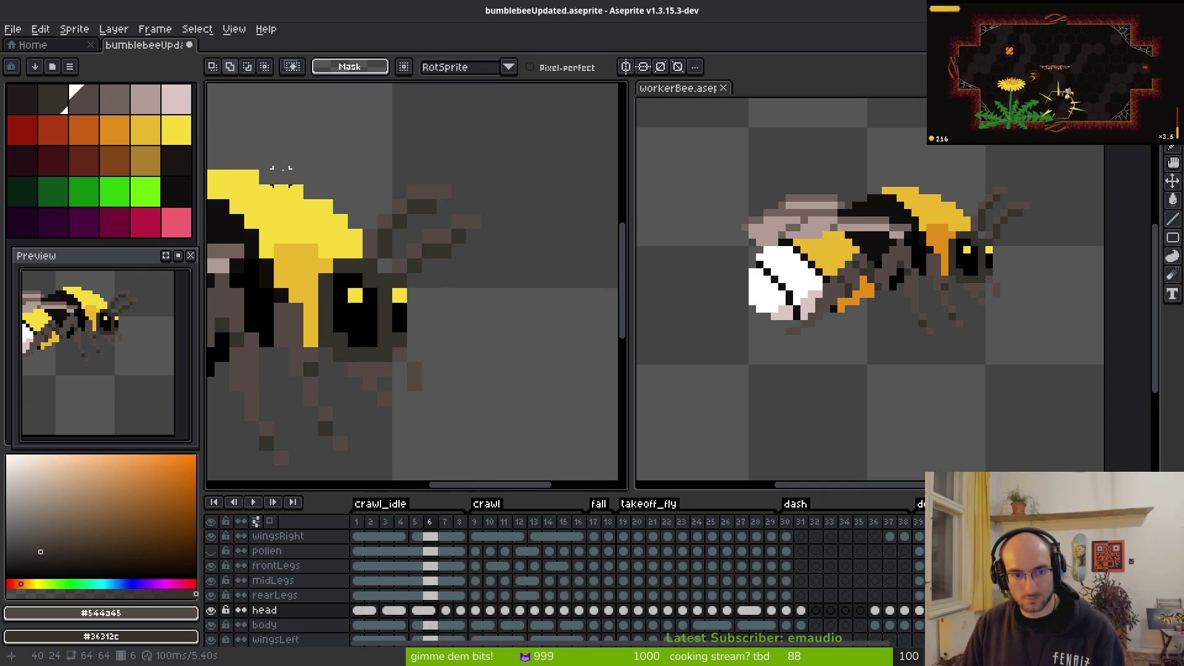
{"action": "left_click_drag", "start_coordinate": [240, 137], "coordinate": [543, 453]}
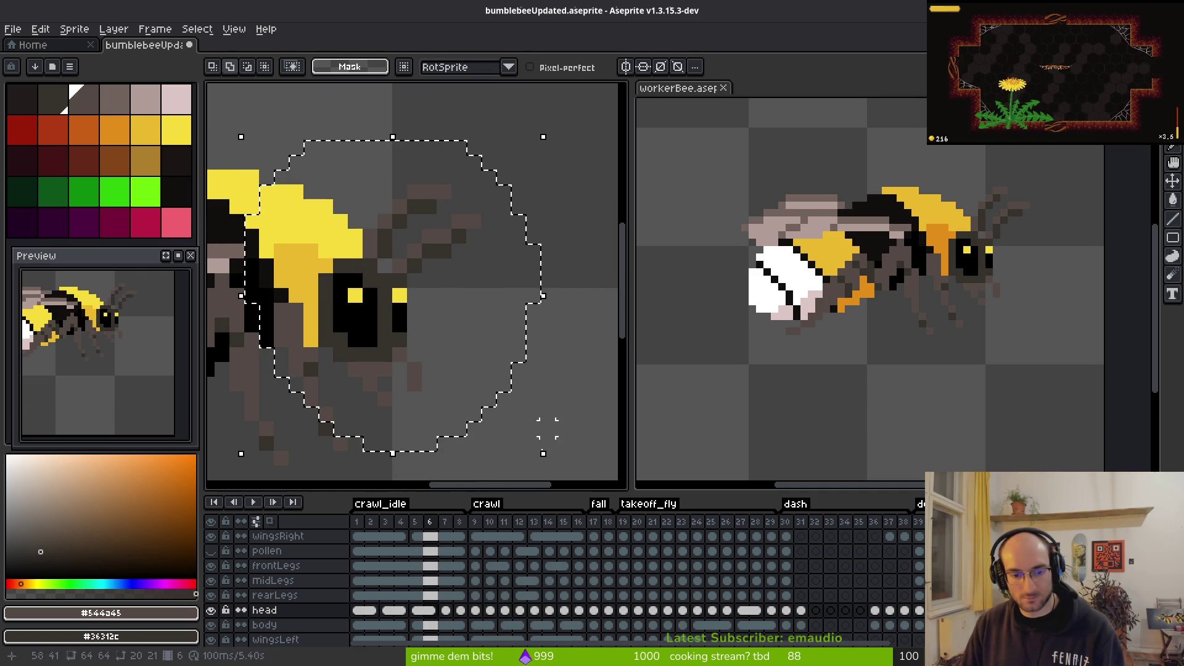
{"action": "left_click", "coordinate": [449, 614]}
{"action": "left_click", "coordinate": [503, 384]}
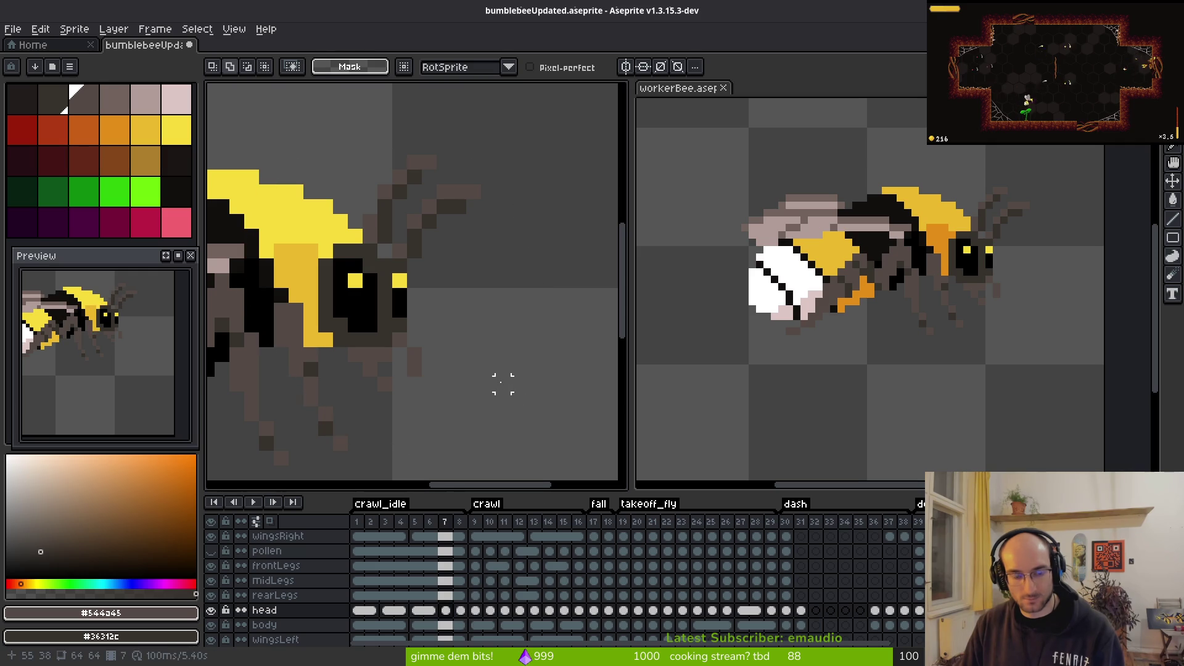
{"action": "key", "text": "ctrl+z"}
{"action": "key", "text": "Escape"}
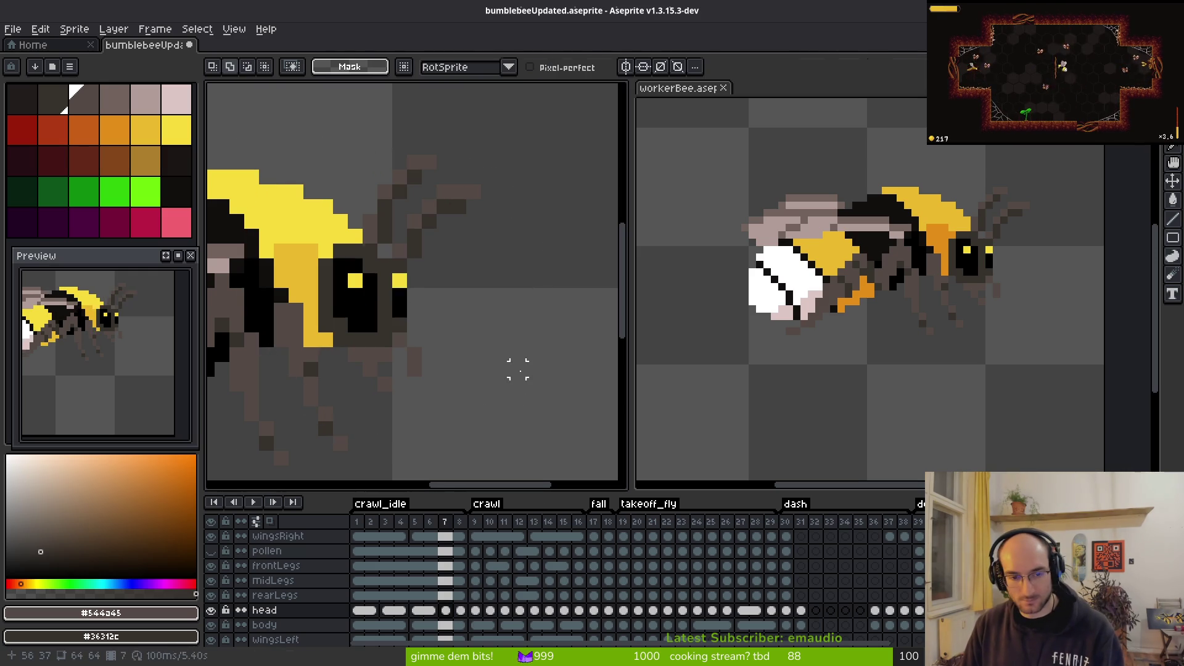
{"action": "left_click_drag", "start_coordinate": [450, 614], "coordinate": [455, 616]}
{"action": "key", "text": "ctrl+v"}
{"action": "key", "text": "Return"}
Step: Link the frame 7 and 8 head cels and save the sprite
{"action": "left_click", "coordinate": [445, 611]}
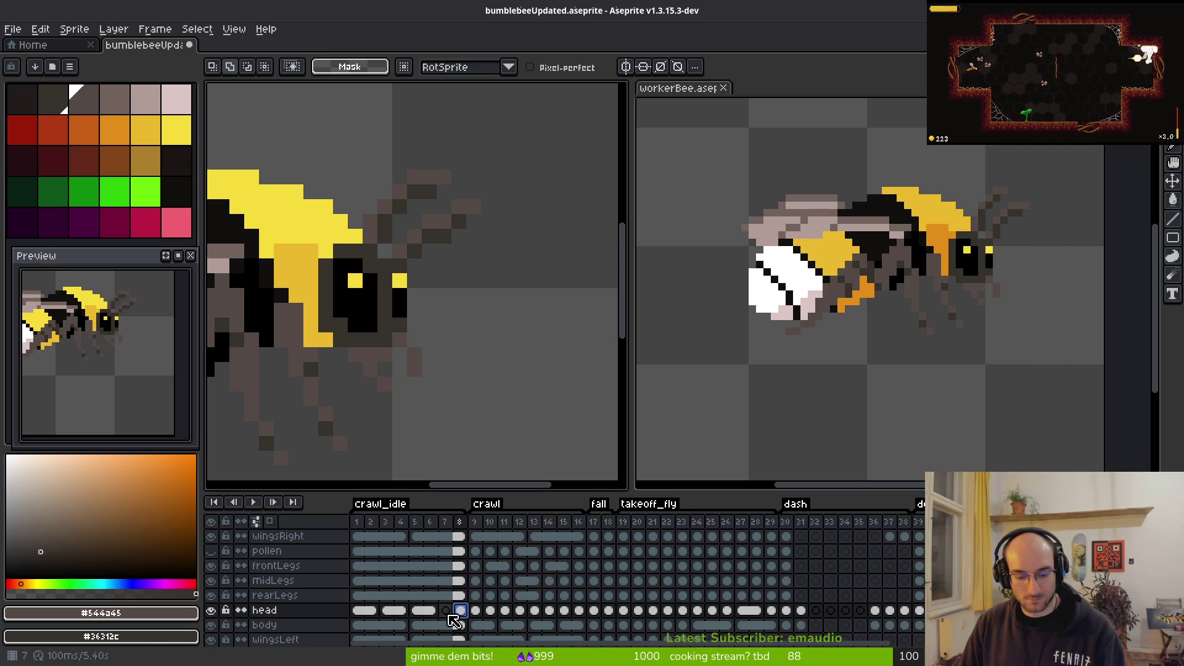
{"action": "left_click_drag", "start_coordinate": [449, 614], "coordinate": [463, 613]}
{"action": "right_click", "coordinate": [454, 617]}
{"action": "left_click", "coordinate": [488, 626]}
{"action": "key", "text": "ctrl+s"}
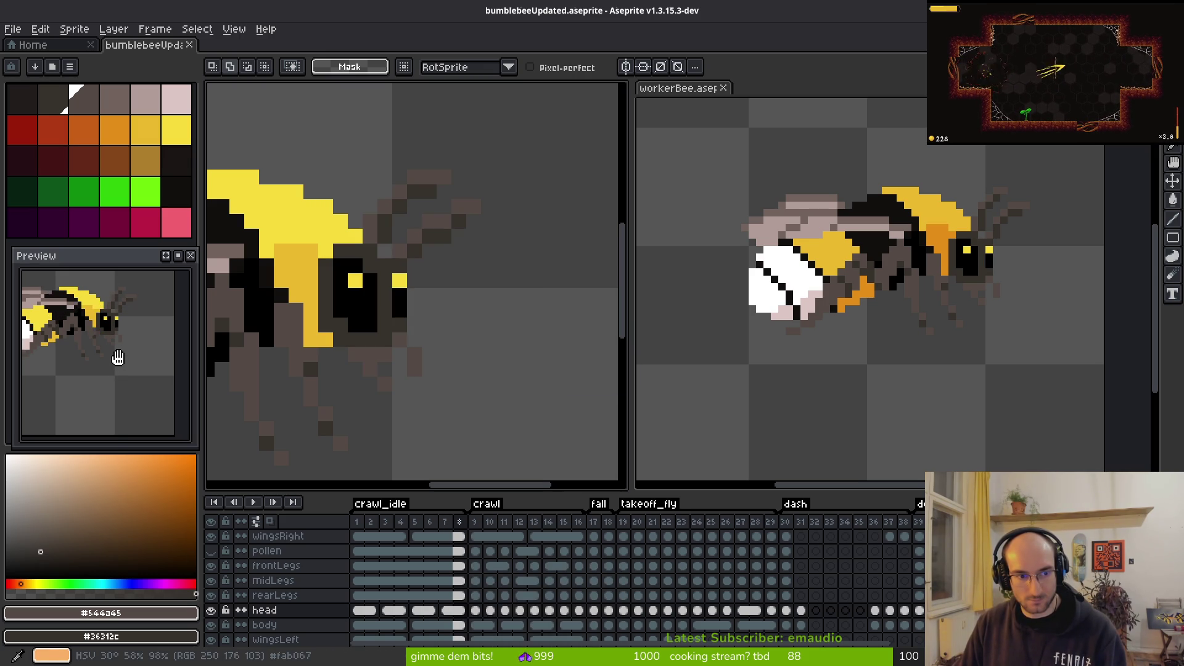
{"action": "scroll", "coordinate": [117, 334], "scroll_direction": "down", "scroll_amount": 1}
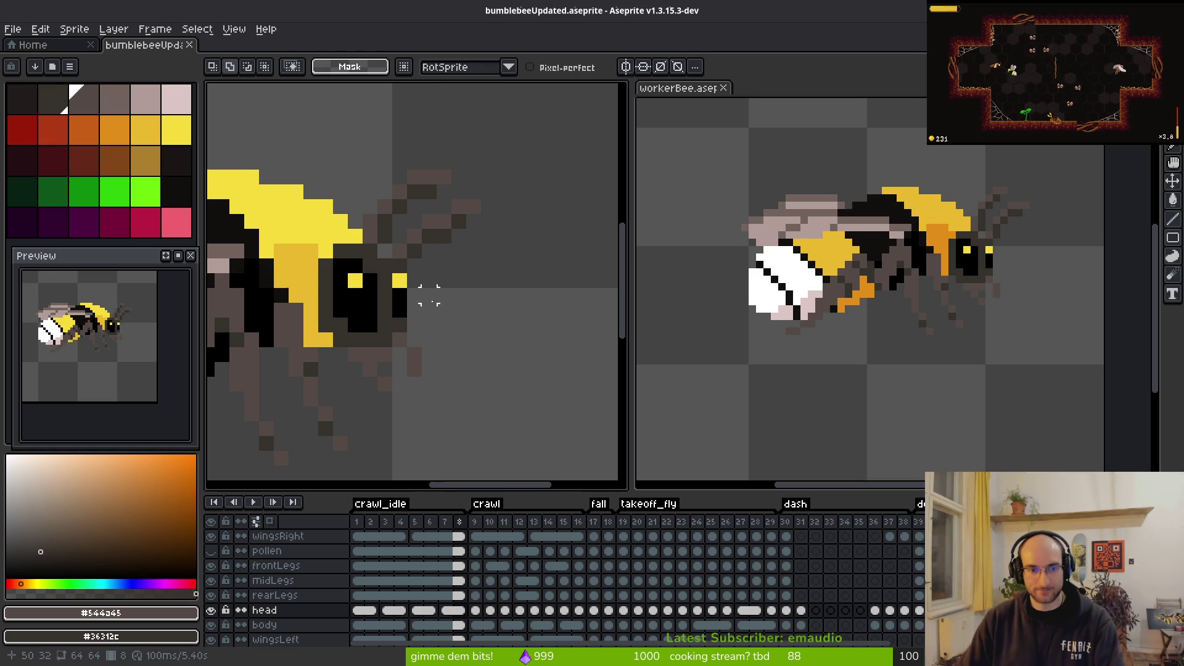
{"action": "left_click_drag", "start_coordinate": [423, 296], "coordinate": [442, 293]}
{"action": "left_click", "coordinate": [363, 611]}
{"action": "left_click", "coordinate": [365, 611]}
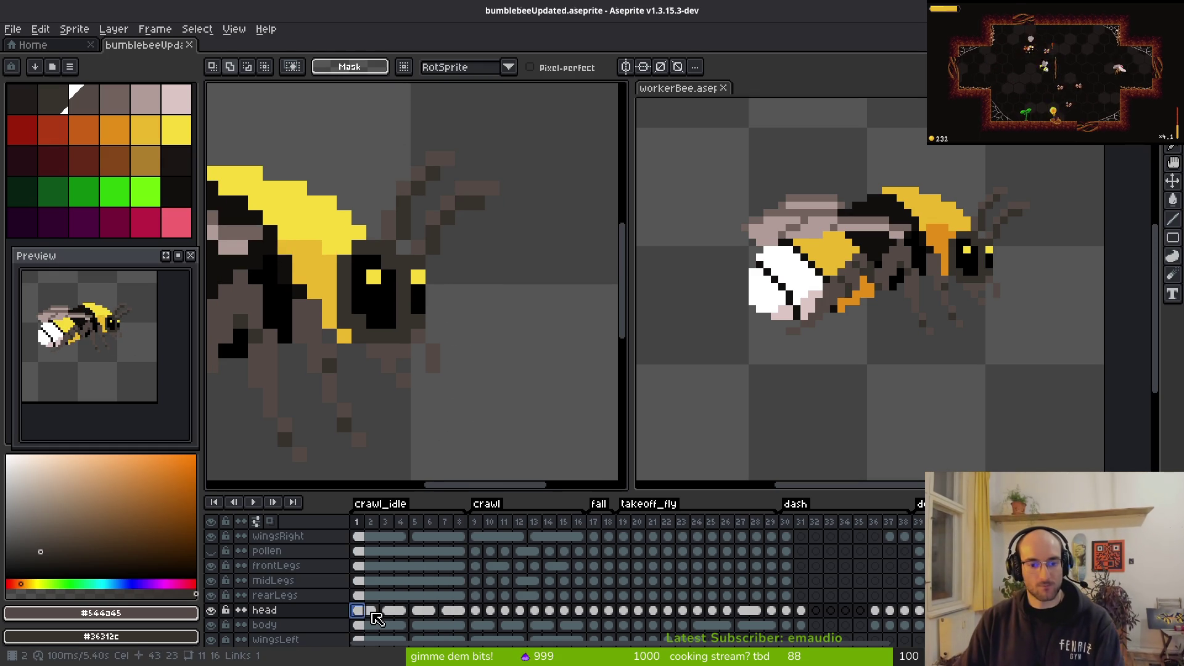
{"action": "left_click", "coordinate": [373, 612]}
{"action": "left_click", "coordinate": [391, 613]}
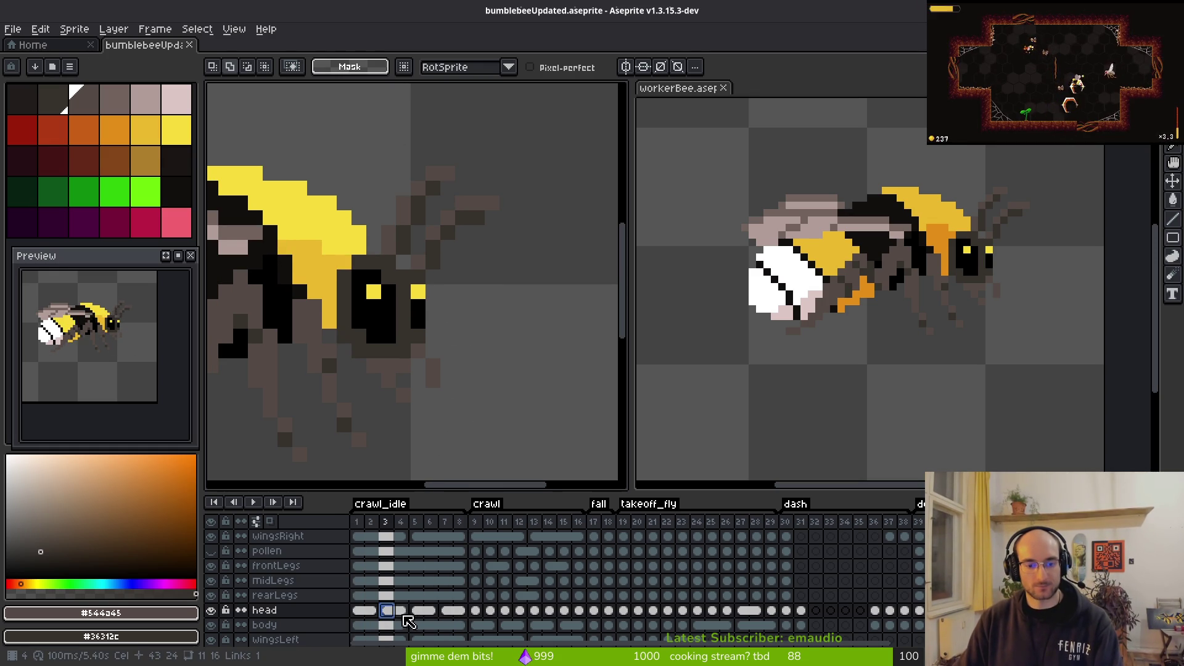
{"action": "left_click", "coordinate": [400, 611]}
{"action": "left_click", "coordinate": [415, 612]}
{"action": "left_click", "coordinate": [430, 612]}
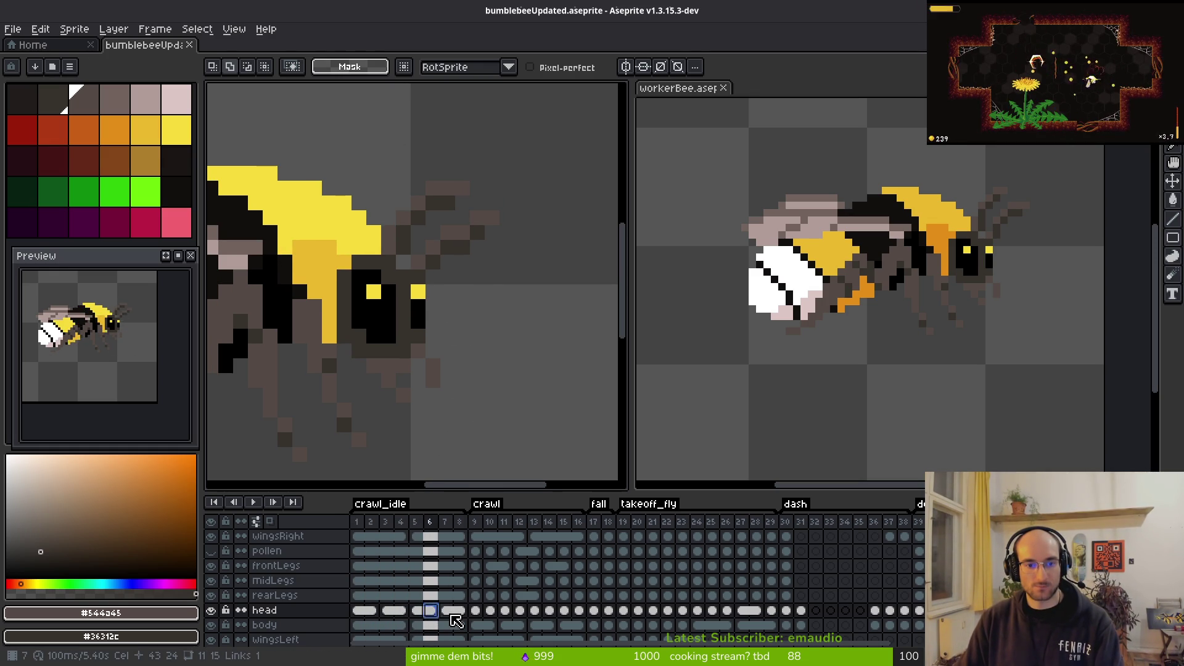
{"action": "left_click", "coordinate": [445, 612]}
{"action": "left_click", "coordinate": [358, 611]}
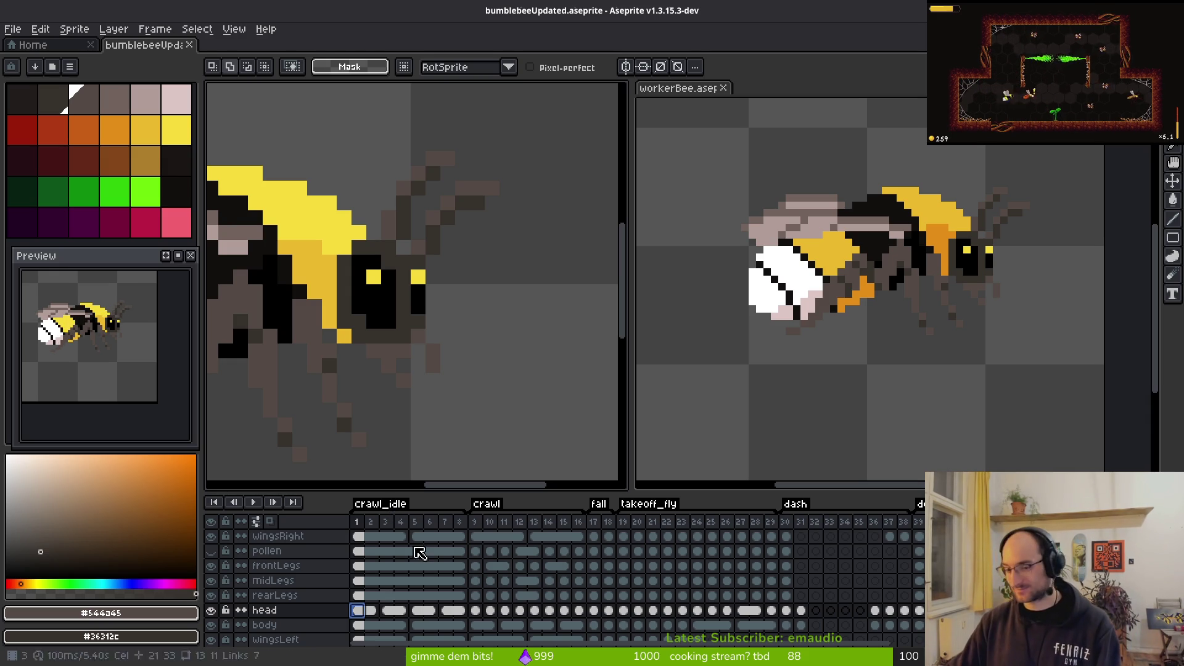
{"action": "scroll", "coordinate": [307, 227], "scroll_direction": "down", "scroll_amount": 2}
{"action": "scroll", "coordinate": [414, 296], "scroll_direction": "down", "scroll_amount": 2}
{"action": "scroll", "coordinate": [425, 301], "scroll_direction": "down", "scroll_amount": 2}
{"action": "key", "text": "i"}
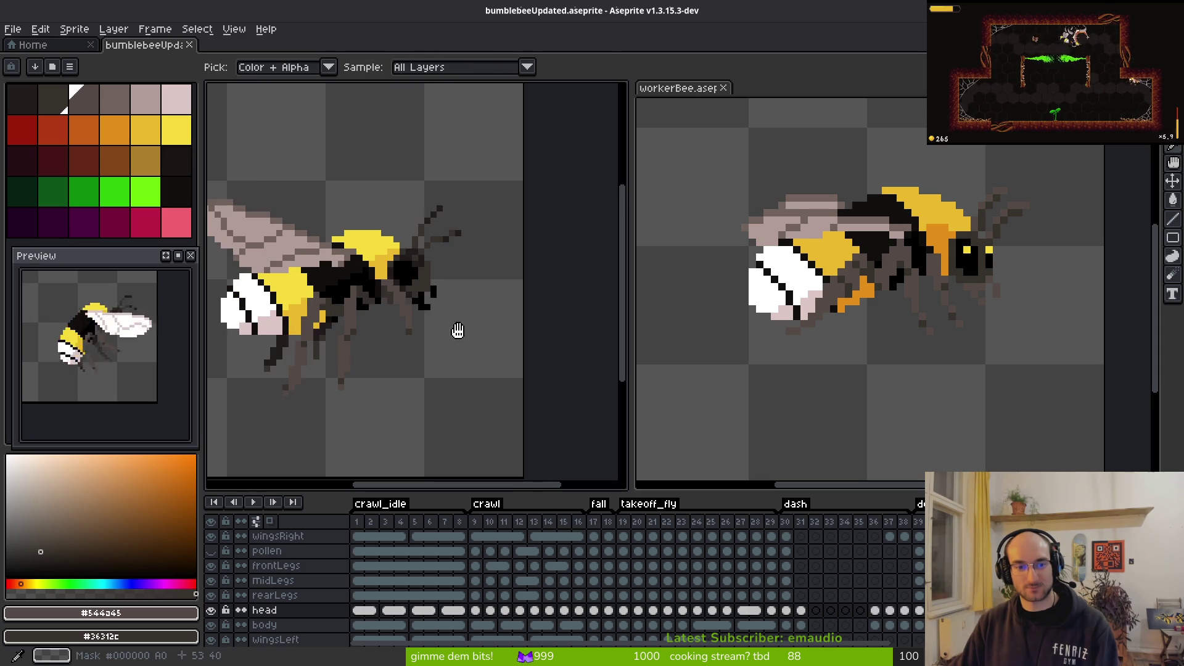
Step: Play the animation and compare the heads in crawl frames 9–12 with crawl_idle frame 2
{"action": "key", "text": "Return"}
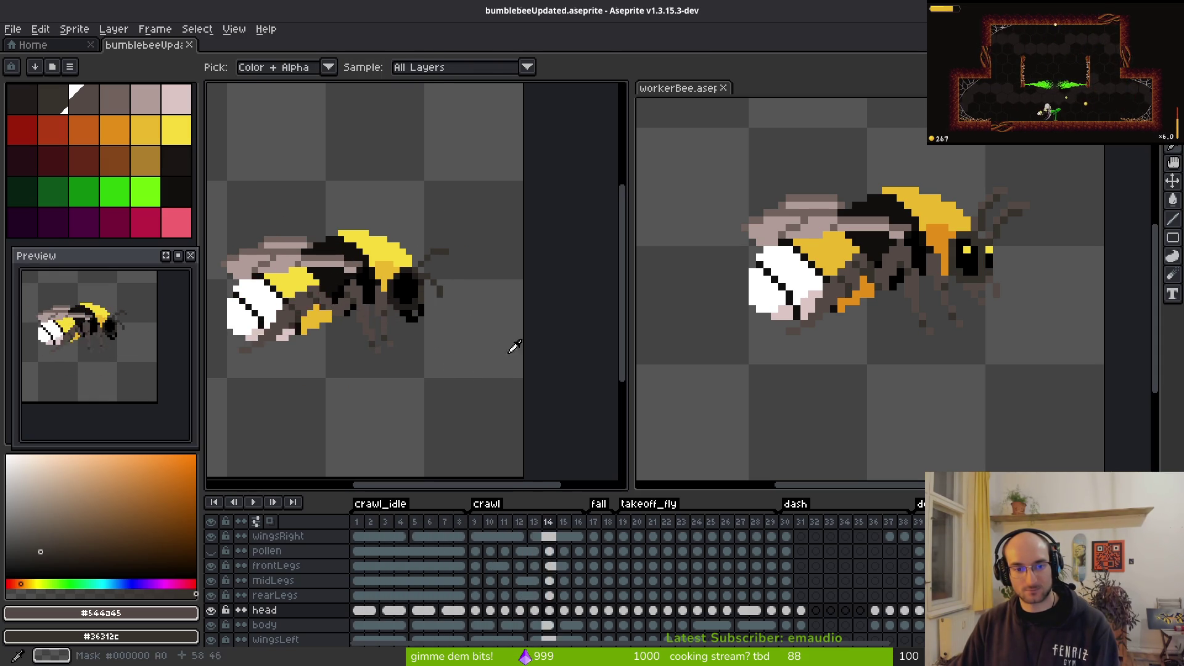
{"action": "left_click", "coordinate": [368, 611]}
{"action": "left_click", "coordinate": [476, 611]}
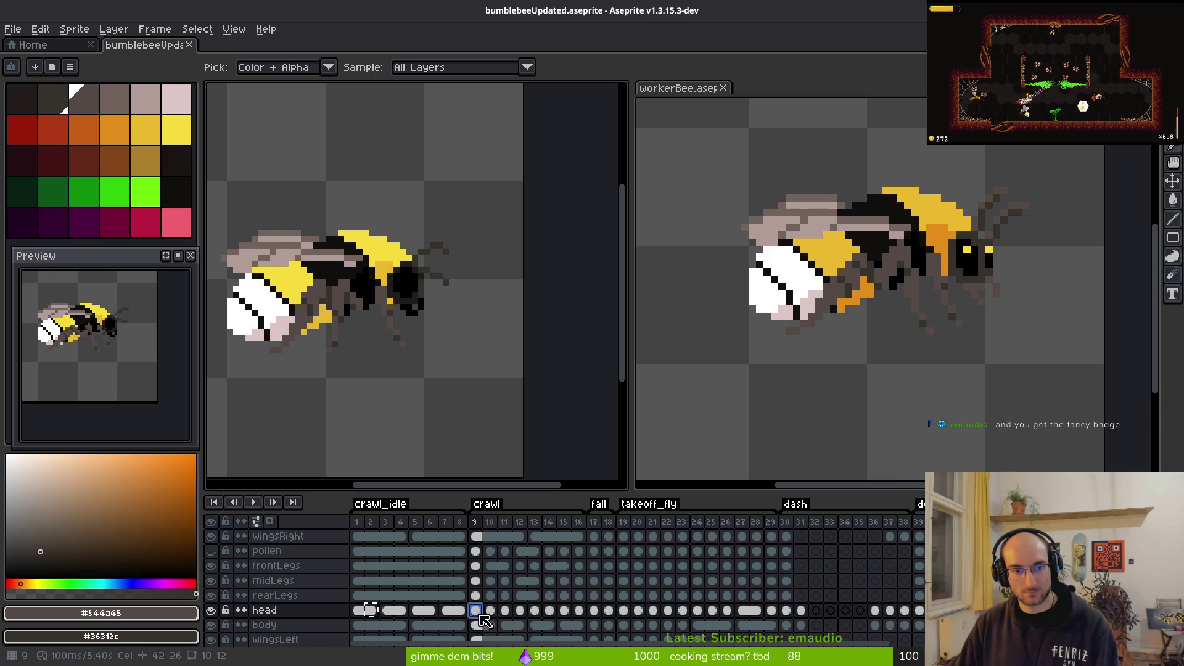
{"action": "key", "text": "m"}
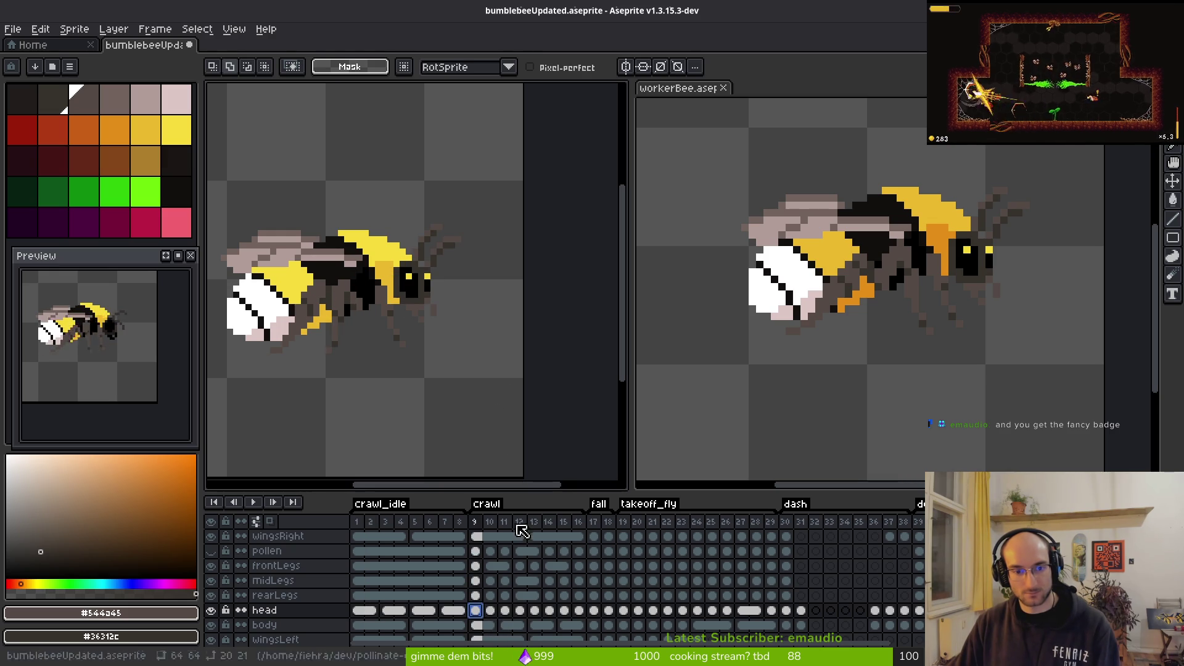
{"action": "key", "text": "Right"}
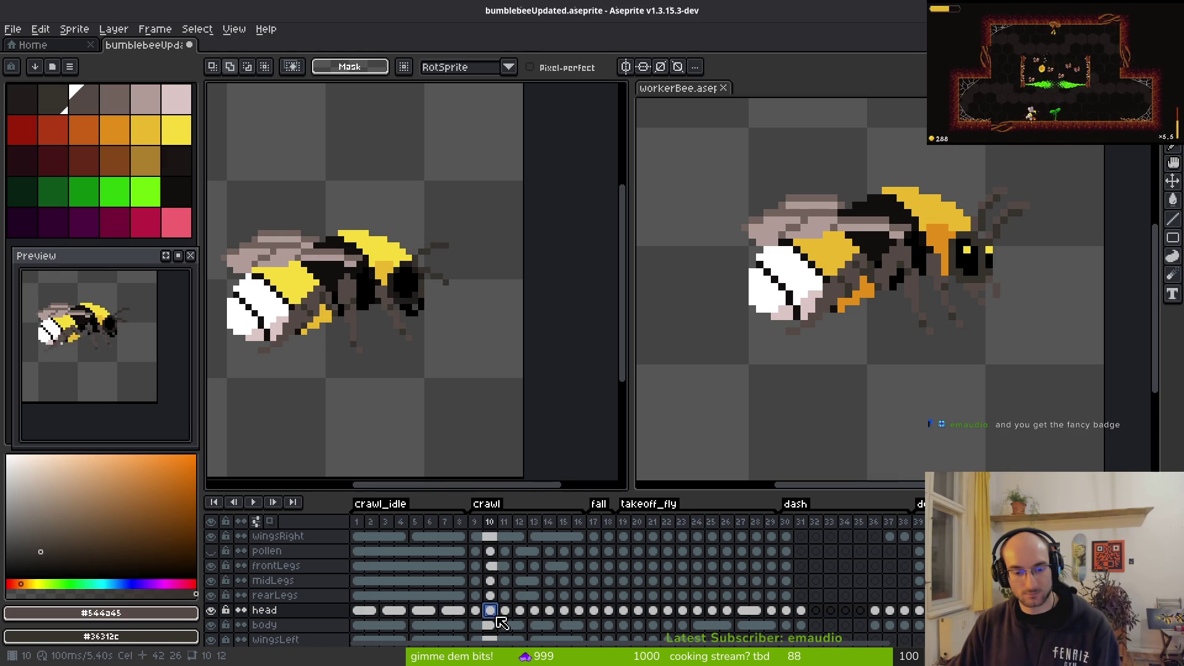
{"action": "left_click", "coordinate": [526, 625]}
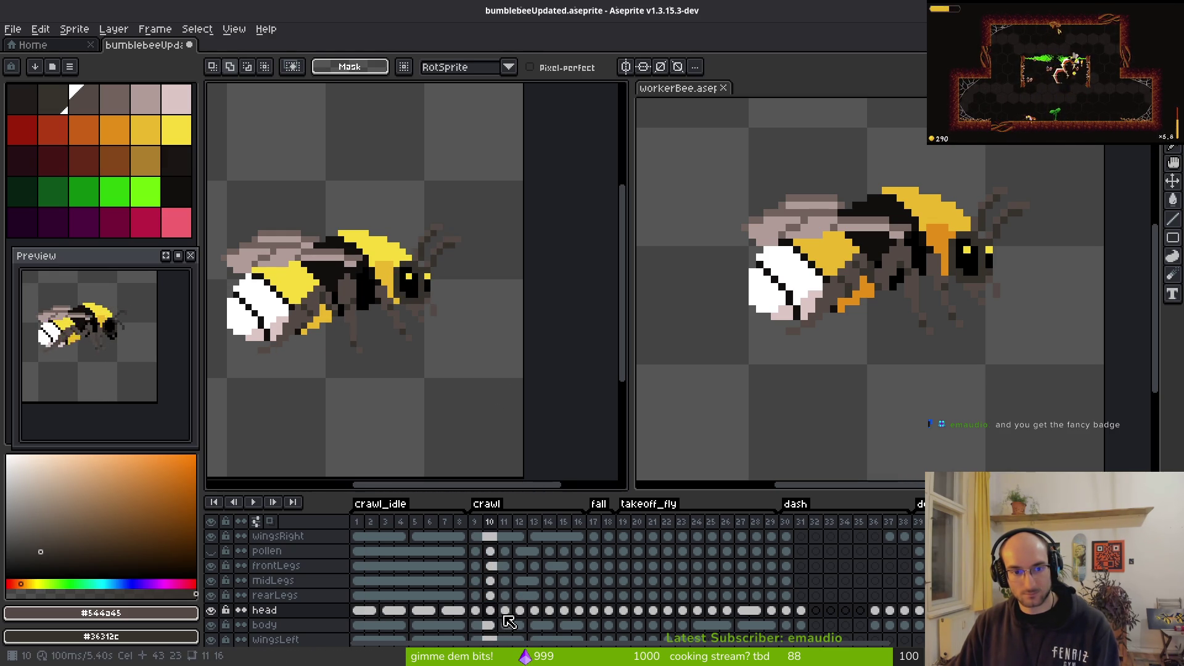
{"action": "left_click", "coordinate": [375, 612]}
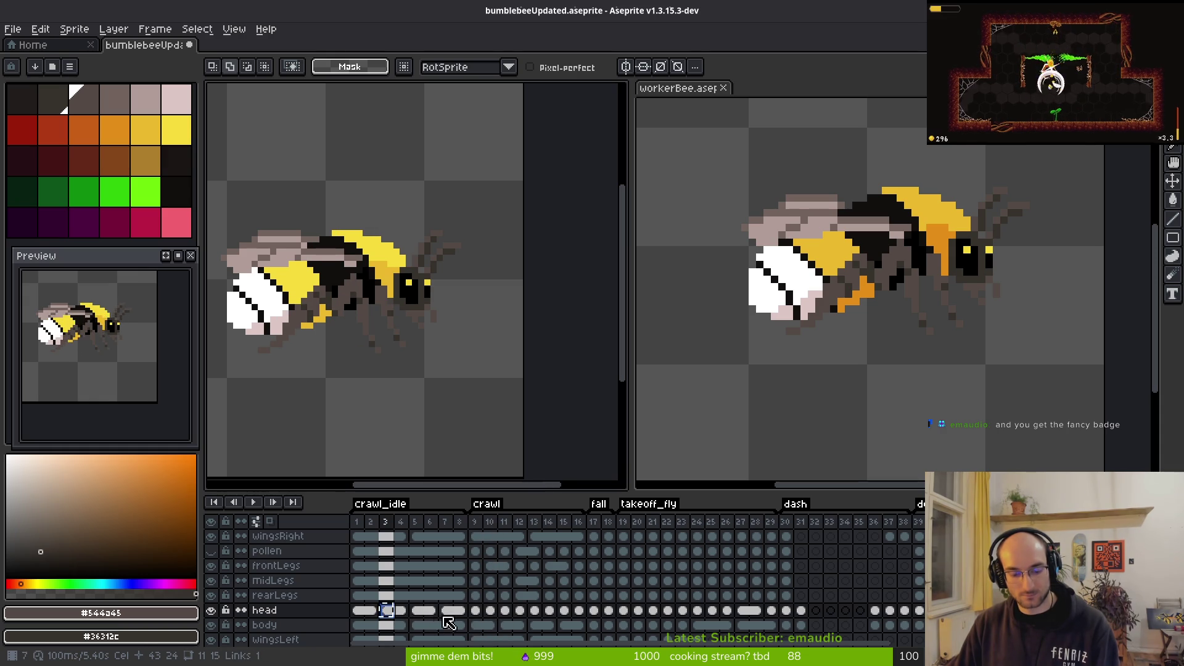
{"action": "left_click", "coordinate": [506, 612]}
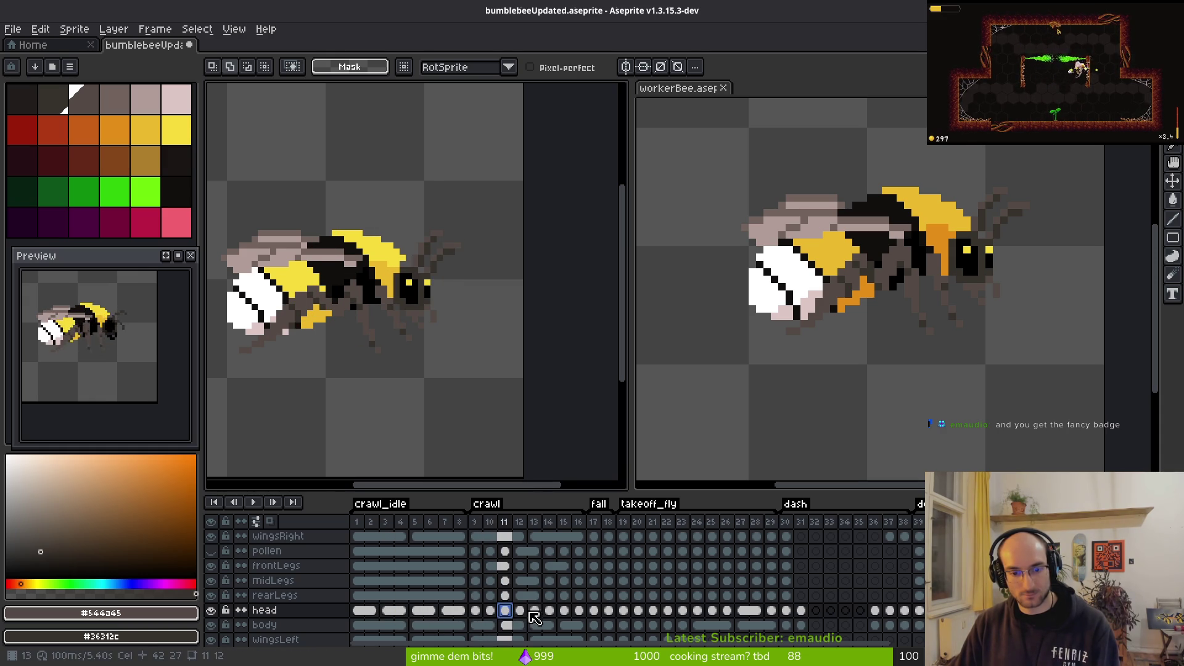
{"action": "left_click", "coordinate": [520, 610]}
Step: Copy head cels 5–8 and paste them starting at crawl frame 13
{"action": "left_click_drag", "start_coordinate": [419, 612], "coordinate": [459, 613]}
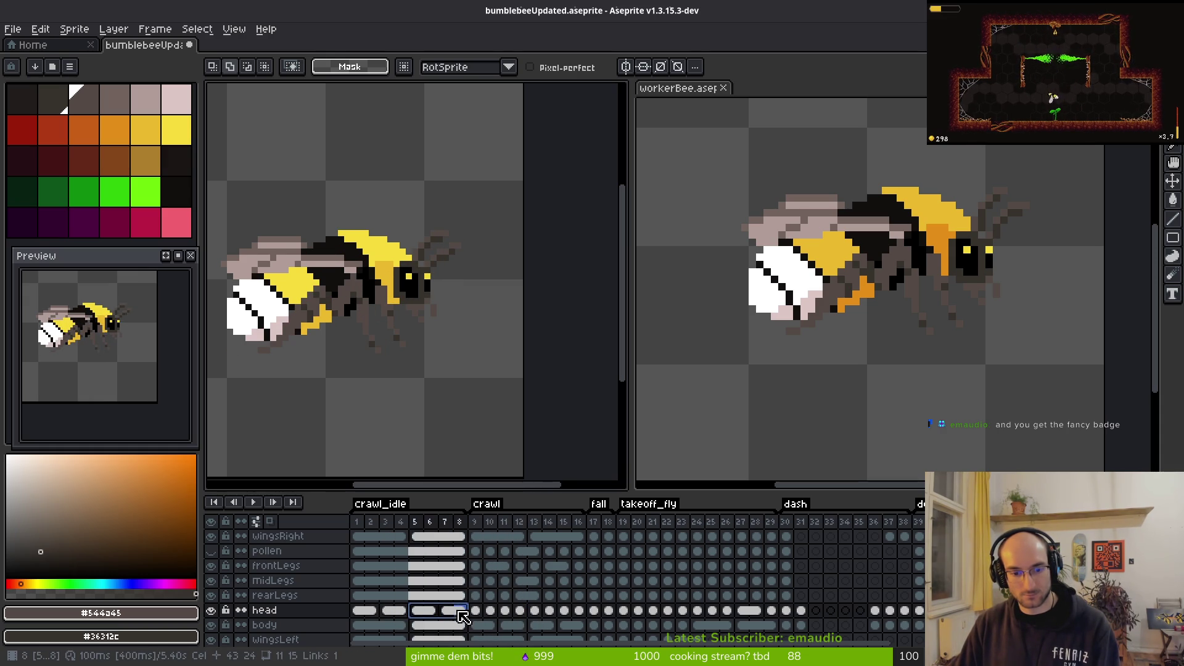
{"action": "key", "text": "ctrl+c"}
{"action": "left_click", "coordinate": [535, 610]}
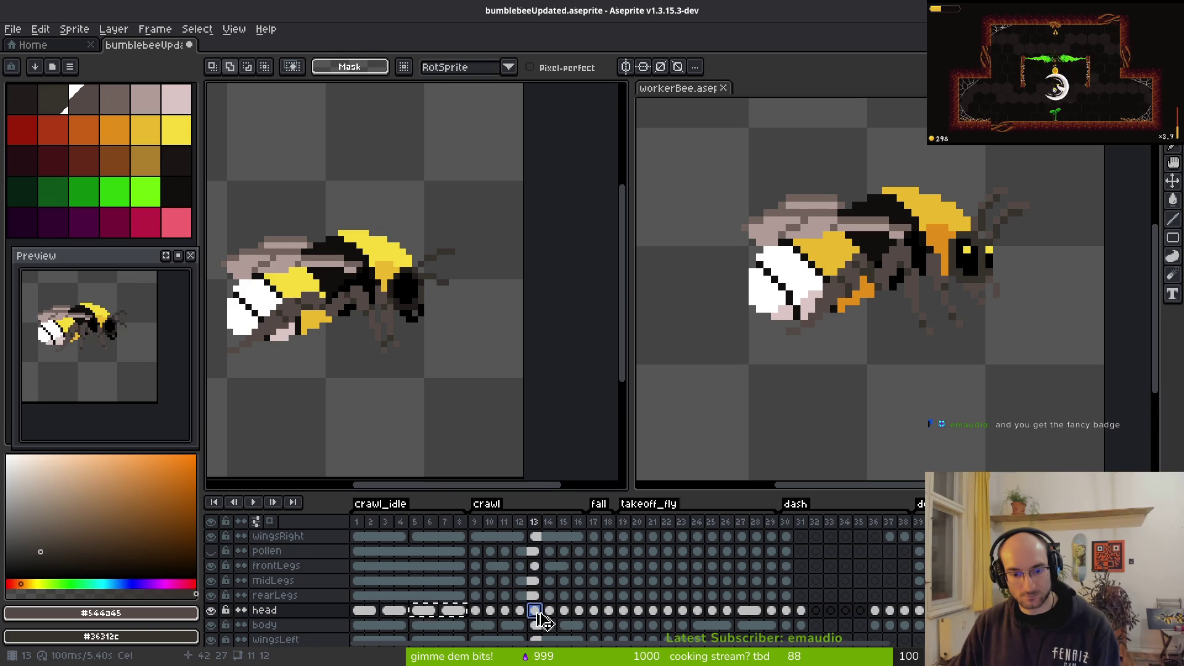
{"action": "key", "text": "ctrl+v"}
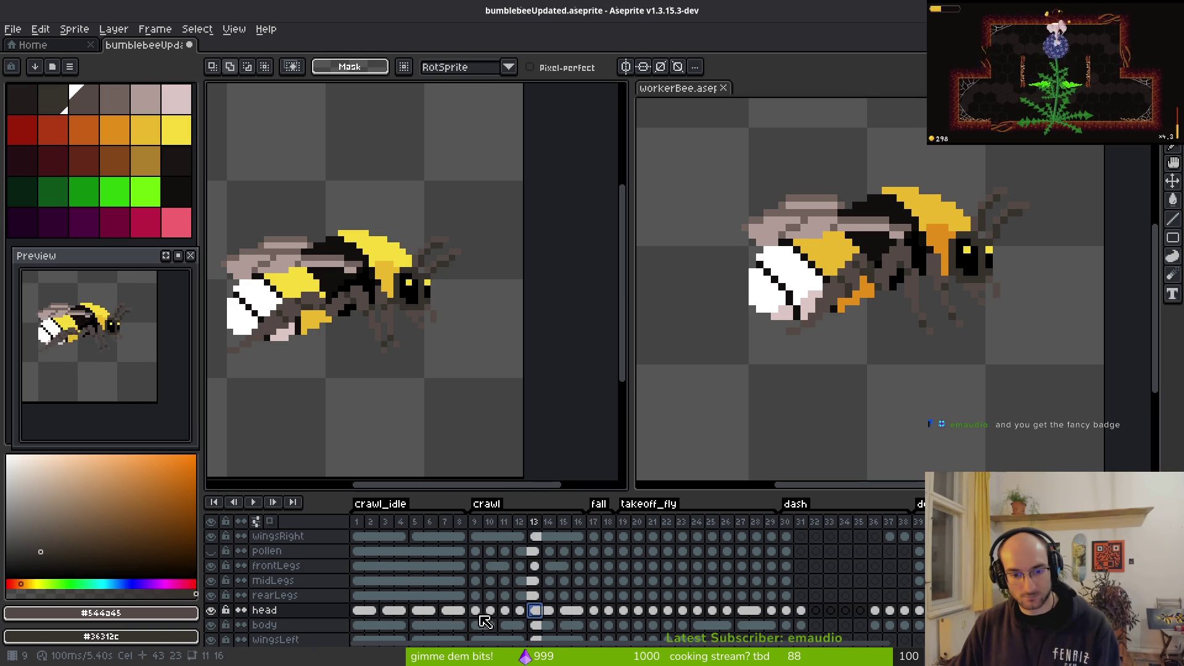
Step: Copy crawl_idle head cels 1–8 and target frame 9's head cel
{"action": "left_click_drag", "start_coordinate": [367, 617], "coordinate": [459, 613]}
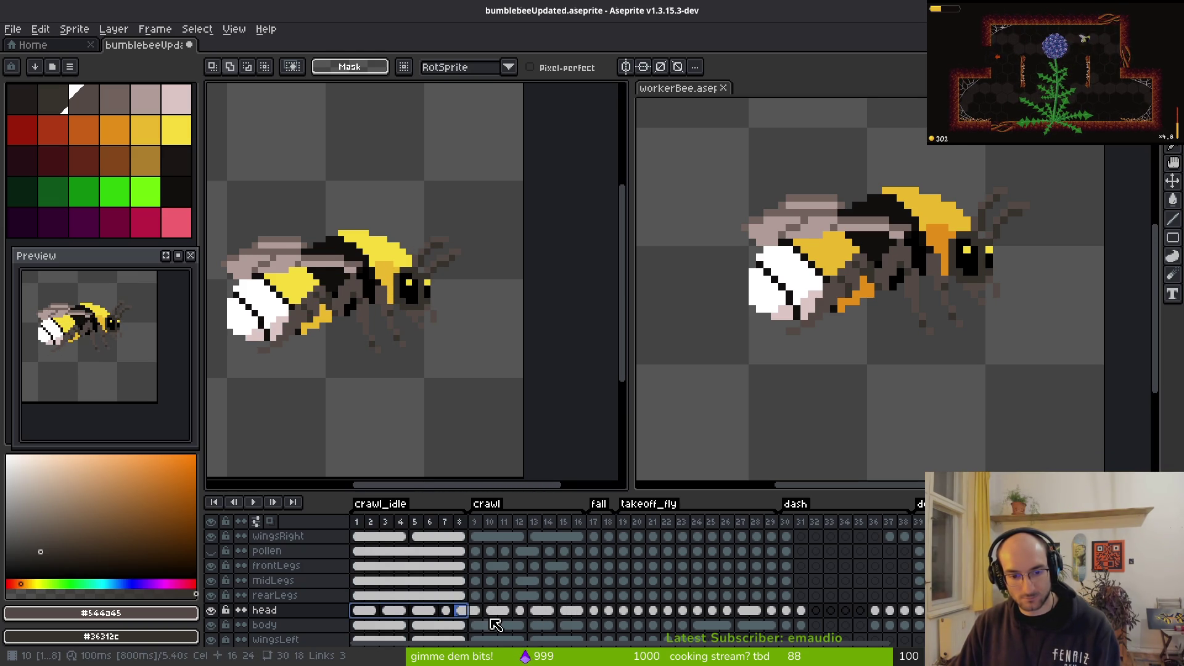
{"action": "key", "text": "ctrl+z"}
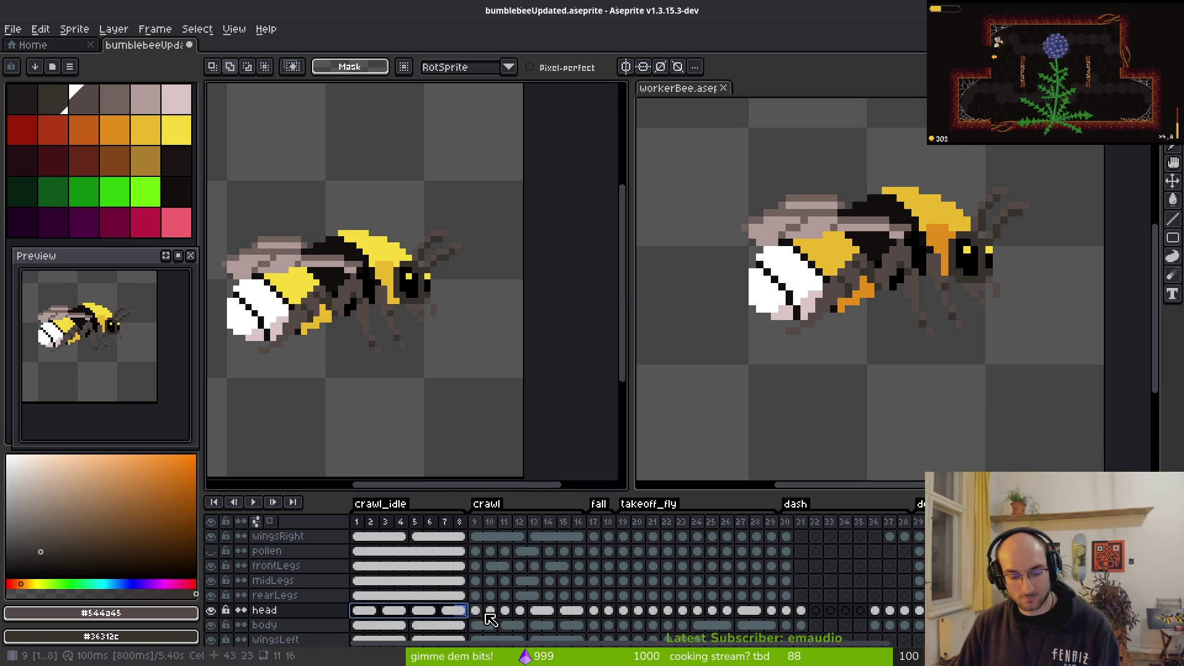
{"action": "key", "text": "ctrl+z"}
{"action": "key", "text": "ctrl+z"}
{"action": "key", "text": "ctrl+c"}
{"action": "left_click", "coordinate": [476, 611]}
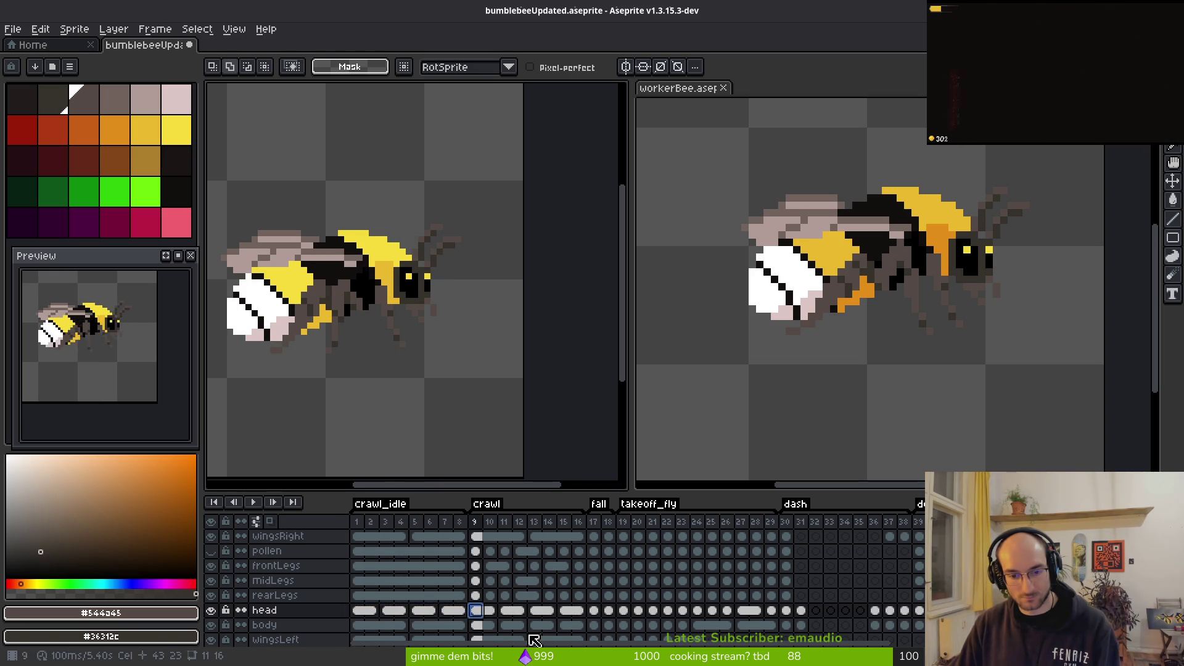
Step: Paste the crawl_idle heads into crawl frames from 9, save, and check frames 10–11
{"action": "key", "text": "ctrl+v"}
{"action": "key", "text": "ctrl+s"}
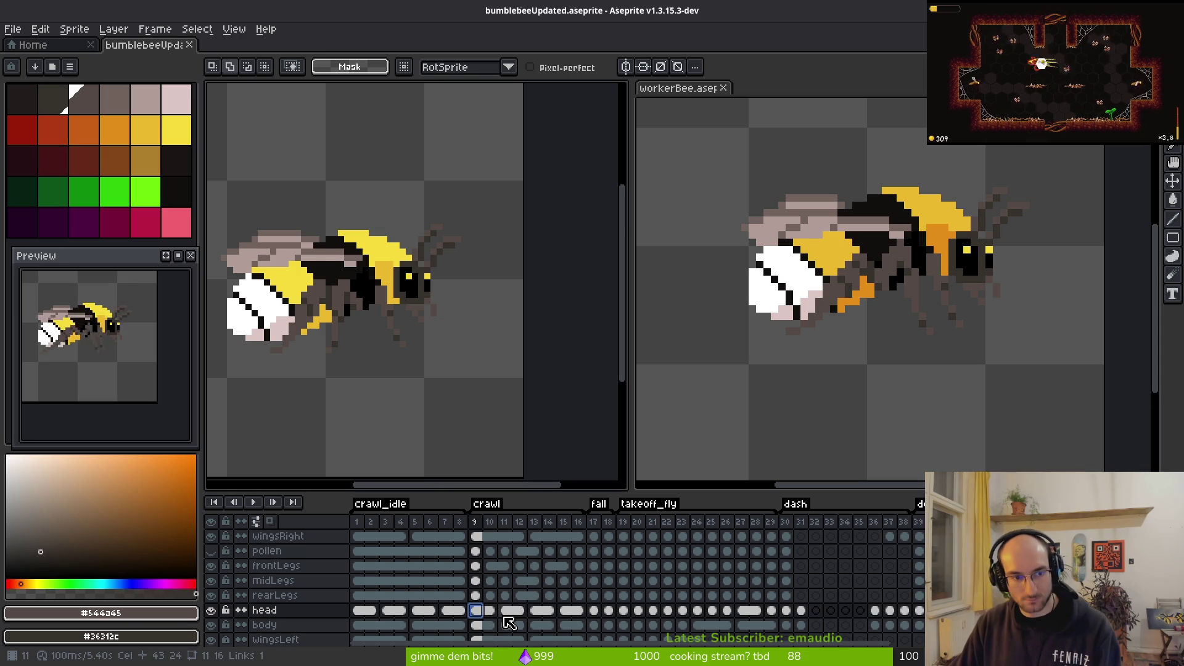
{"action": "key", "text": "Right"}
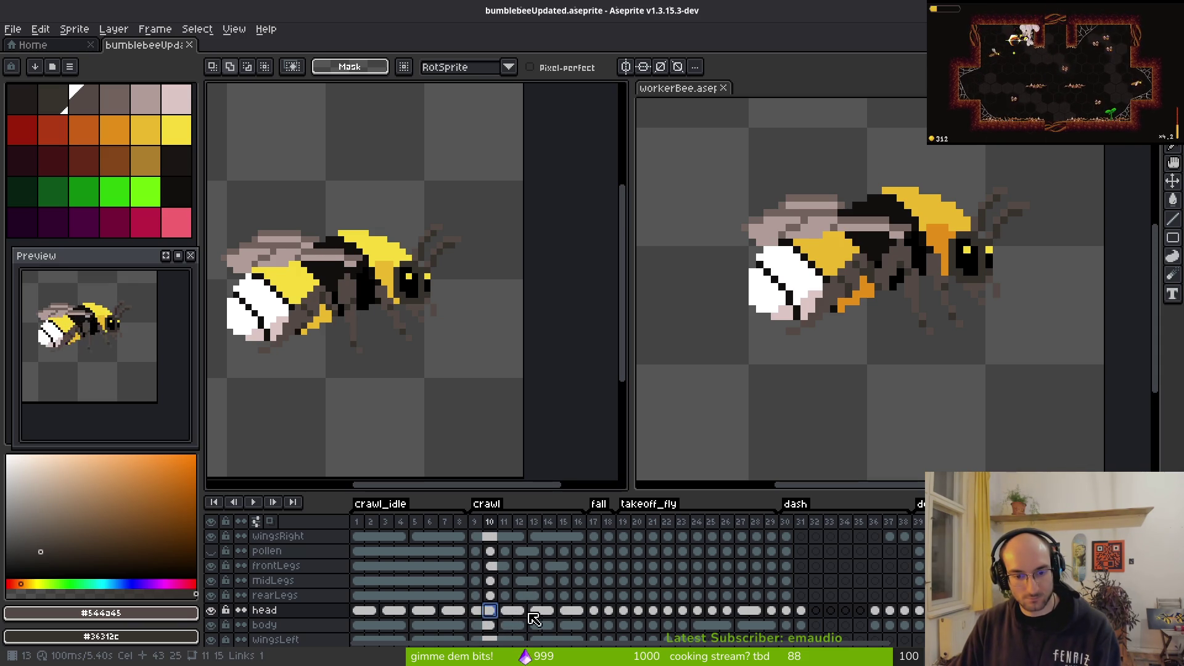
{"action": "left_click", "coordinate": [508, 612]}
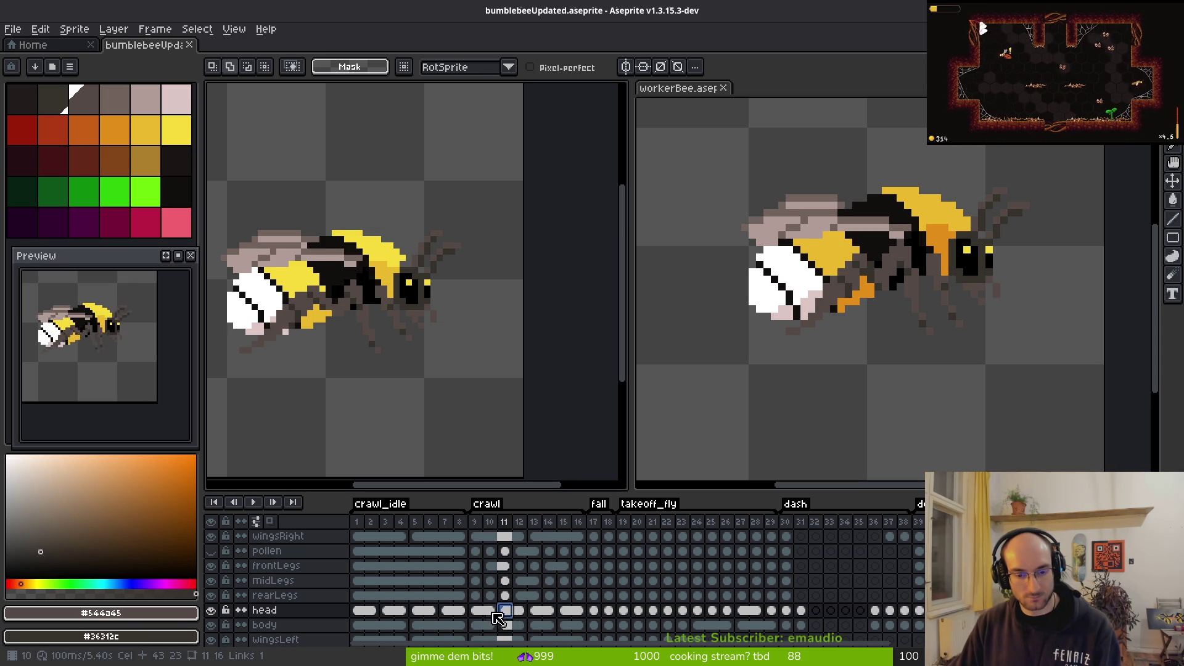
{"action": "scroll", "coordinate": [410, 293], "scroll_direction": "up", "scroll_amount": 1}
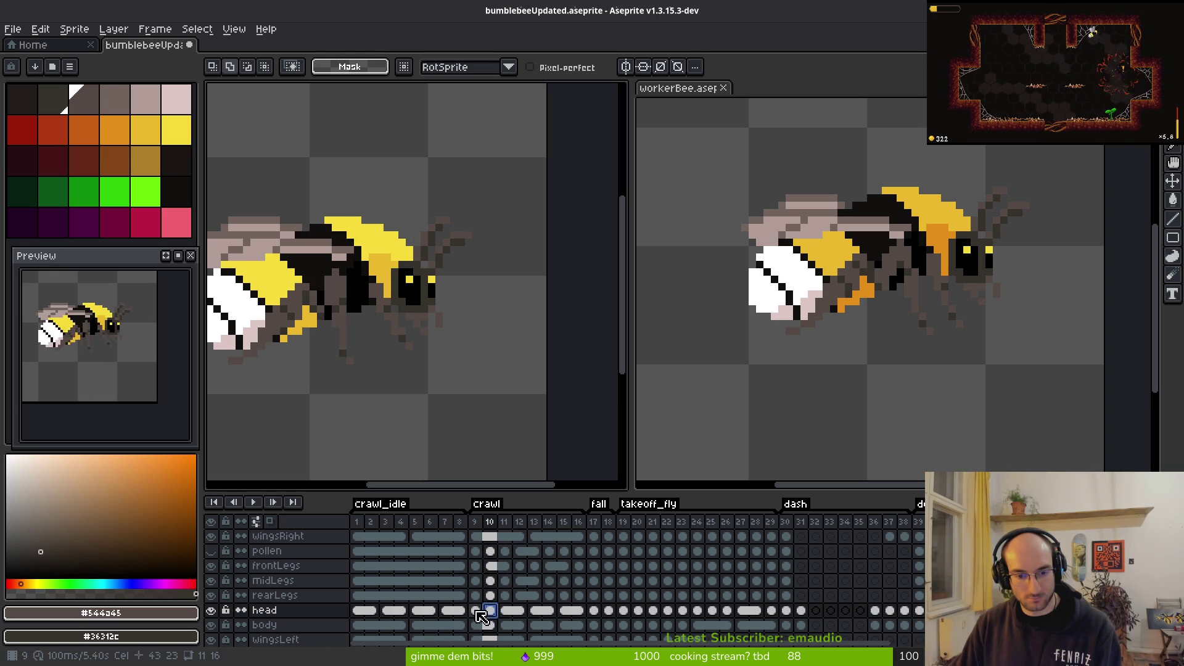
Step: Copy frame 9's head cel into frame 11 and frames 13–16
{"action": "left_click", "coordinate": [475, 611]}
{"action": "key", "text": "ctrl+c"}
{"action": "left_click", "coordinate": [505, 610]}
{"action": "key", "text": "ctrl+v"}
{"action": "key", "text": "Left"}
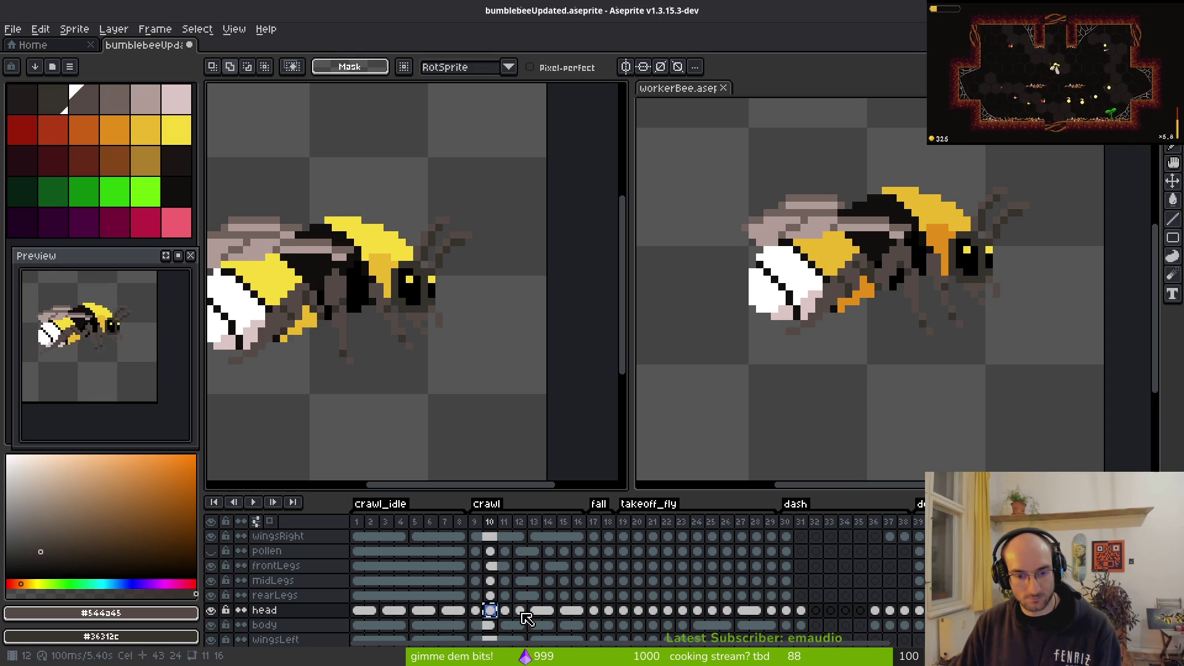
{"action": "left_click", "coordinate": [535, 611]}
{"action": "key", "text": "ctrl+v"}
{"action": "left_click", "coordinate": [579, 611]}
{"action": "key", "text": "ctrl+v"}
{"action": "key", "text": "ctrl+v"}
Step: Check the heads in frames 9, 11 and 13–16 against crawl_idle frame 6
{"action": "left_click", "coordinate": [565, 613]}
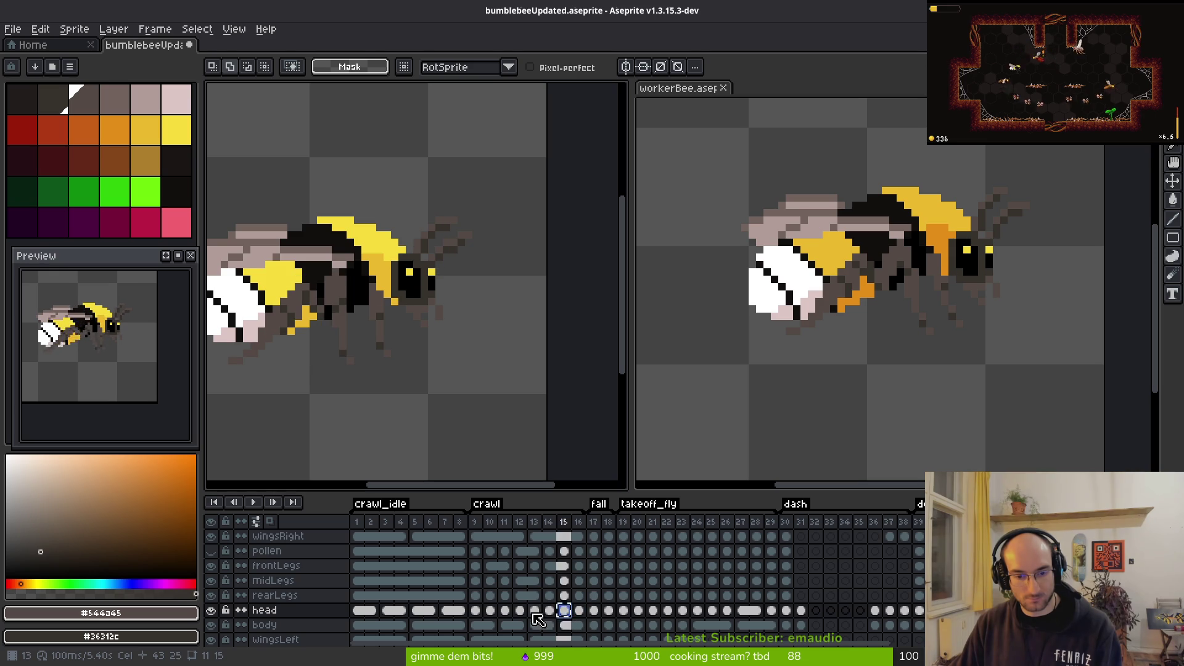
{"action": "left_click", "coordinate": [533, 612]}
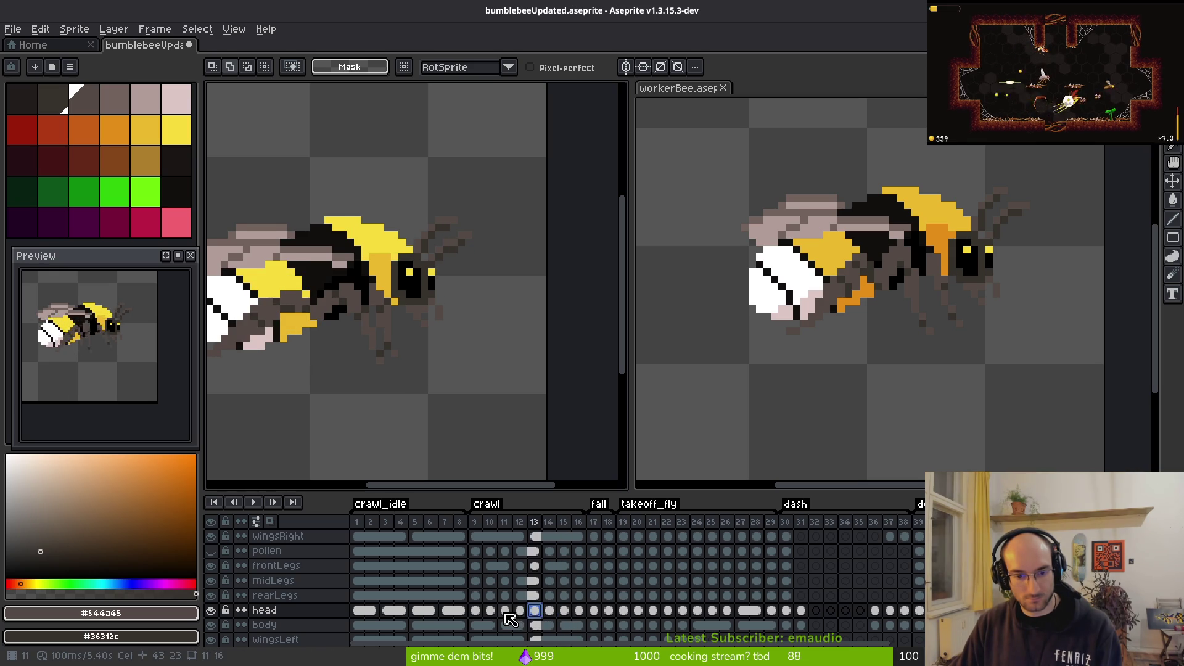
{"action": "left_click", "coordinate": [505, 611]}
{"action": "left_click", "coordinate": [477, 611]}
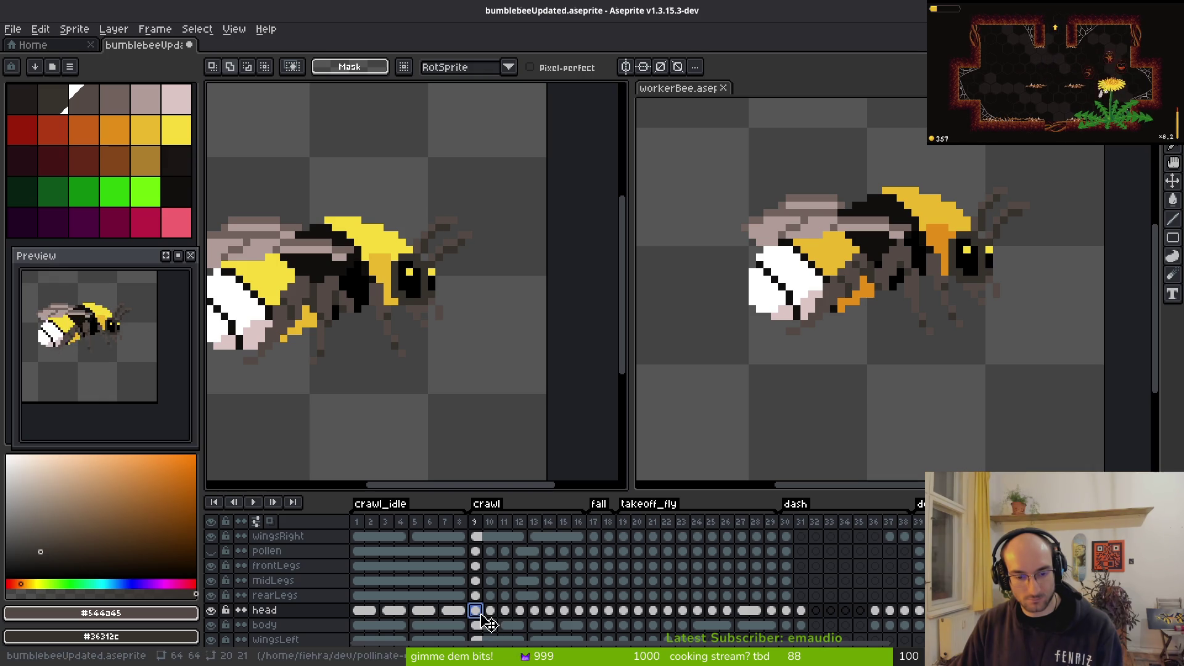
{"action": "left_click", "coordinate": [509, 618]}
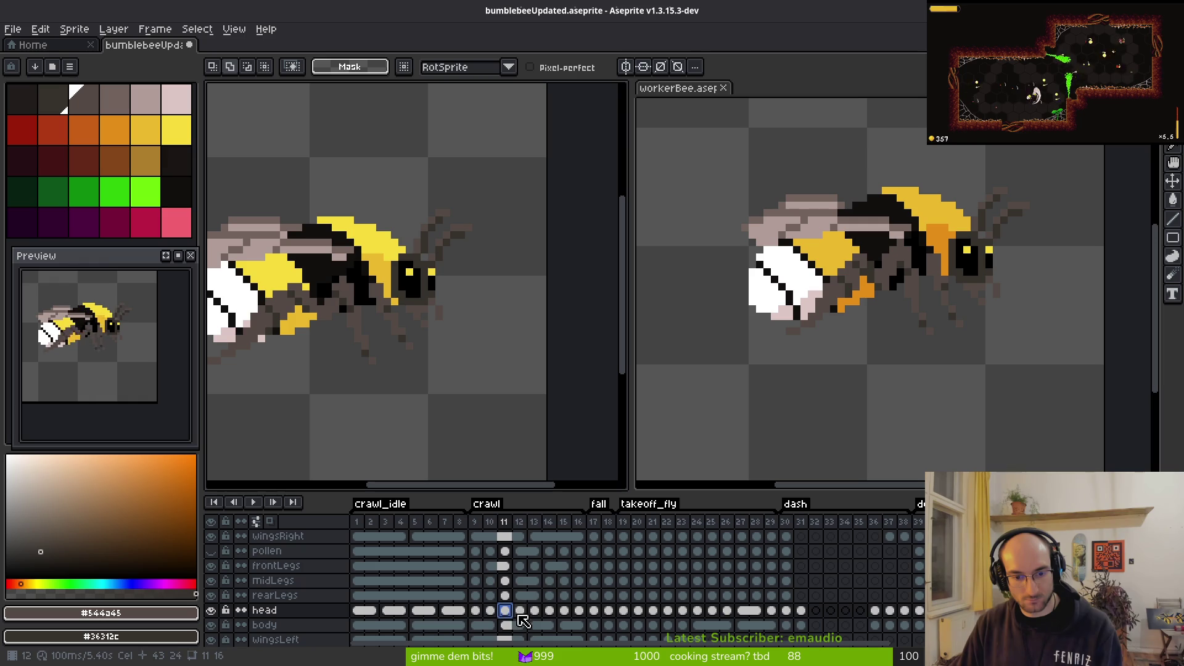
{"action": "left_click", "coordinate": [520, 610]}
{"action": "left_click", "coordinate": [430, 610]}
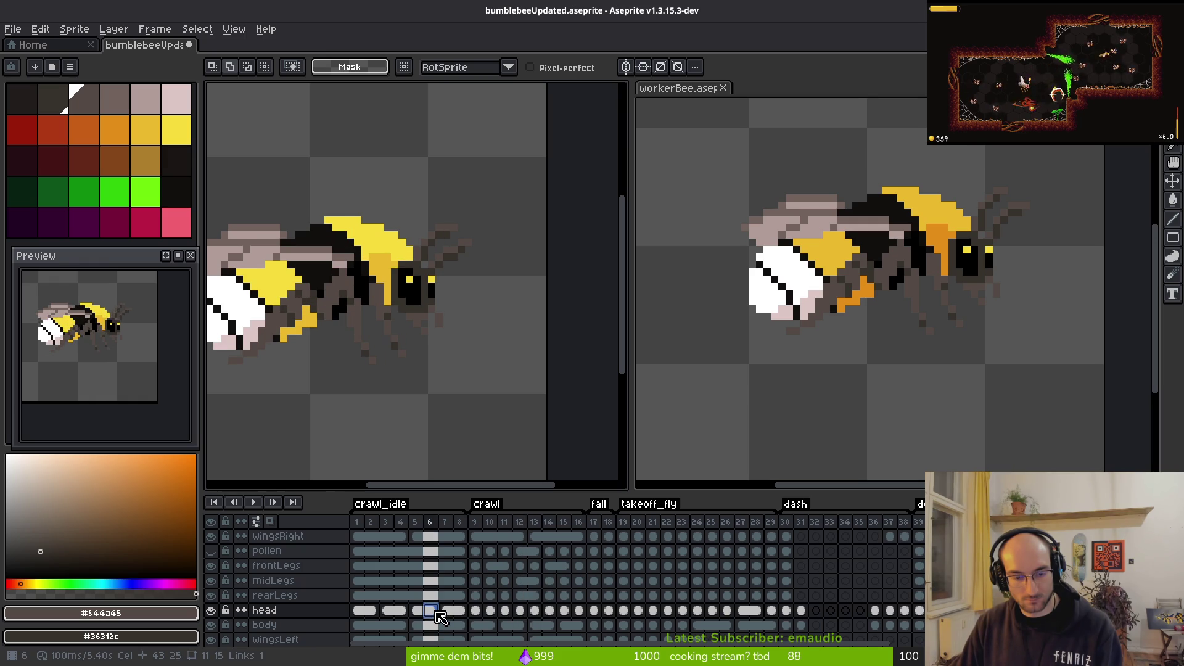
{"action": "left_click", "coordinate": [550, 611]}
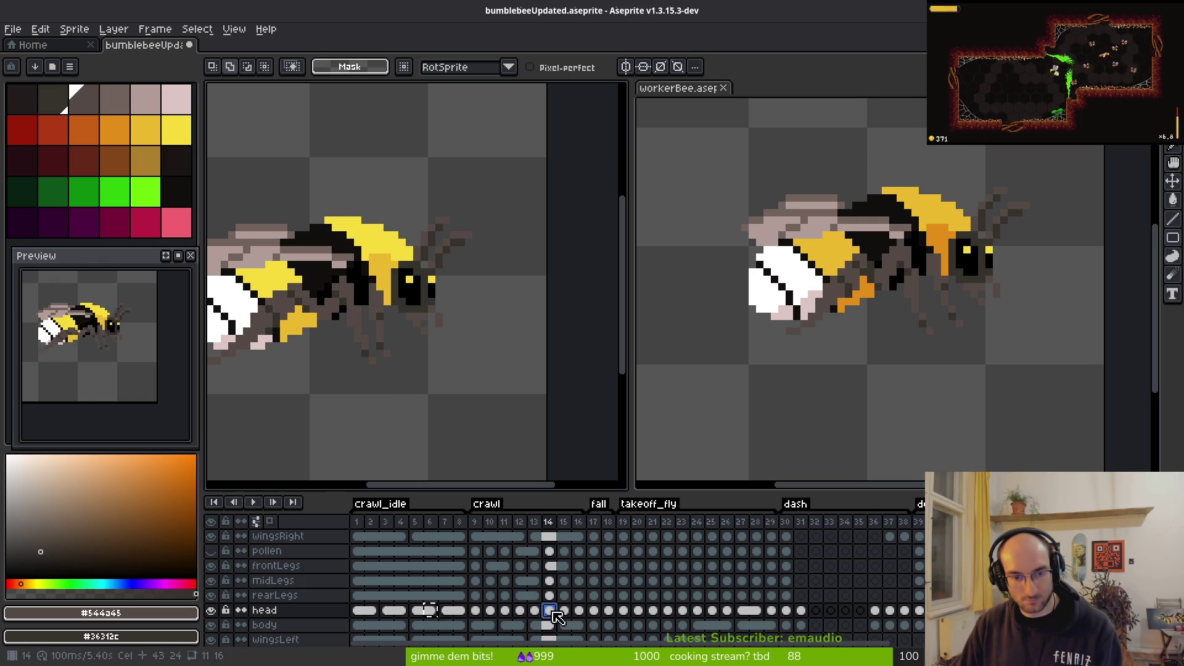
{"action": "left_click", "coordinate": [564, 610]}
{"action": "left_click", "coordinate": [579, 610]}
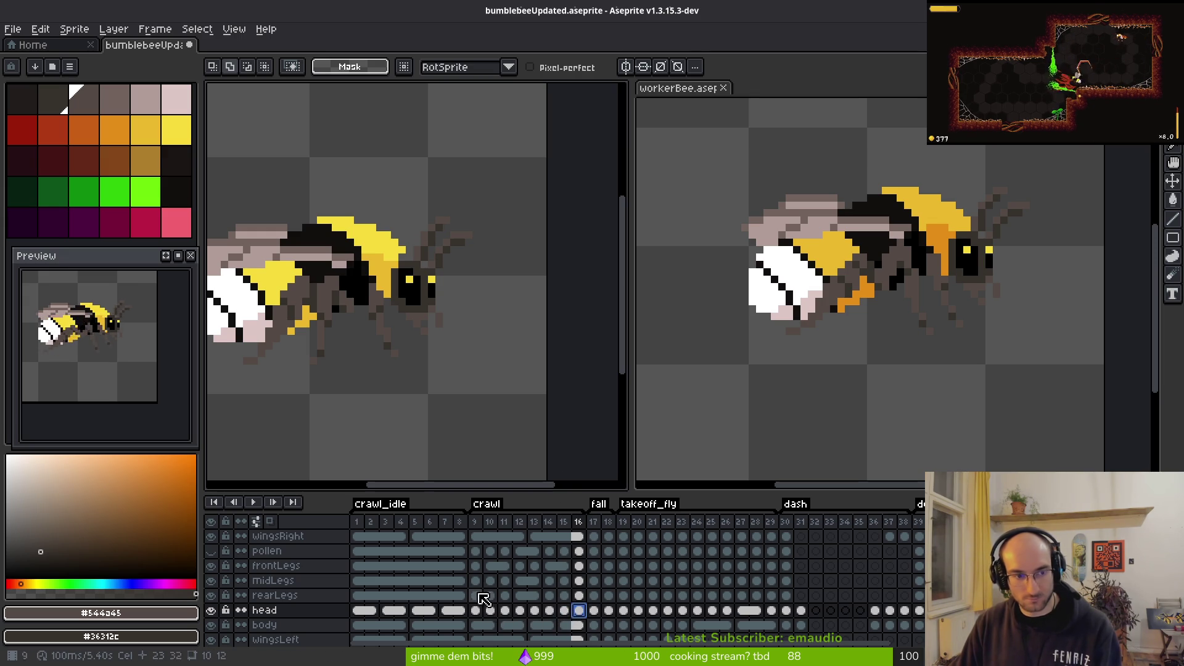
Step: Centre the bee in the Preview and enable Play Subtags & Repetitions
{"action": "scroll", "coordinate": [128, 356], "scroll_direction": "down", "scroll_amount": 2}
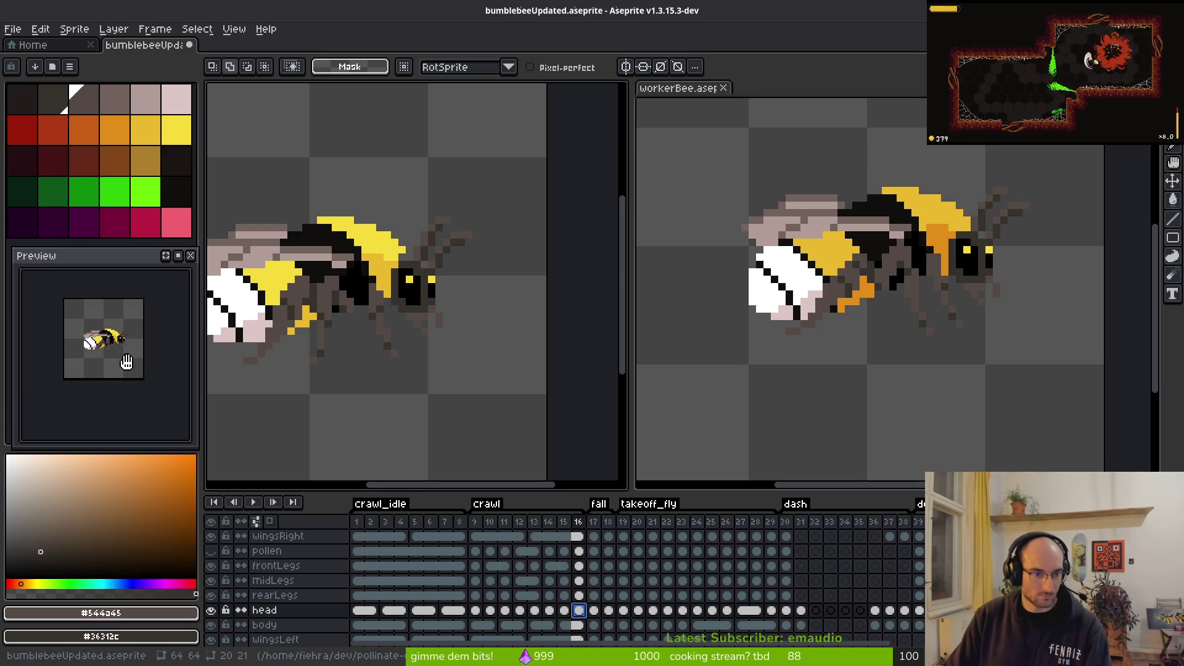
{"action": "scroll", "coordinate": [126, 362], "scroll_direction": "up", "scroll_amount": 2}
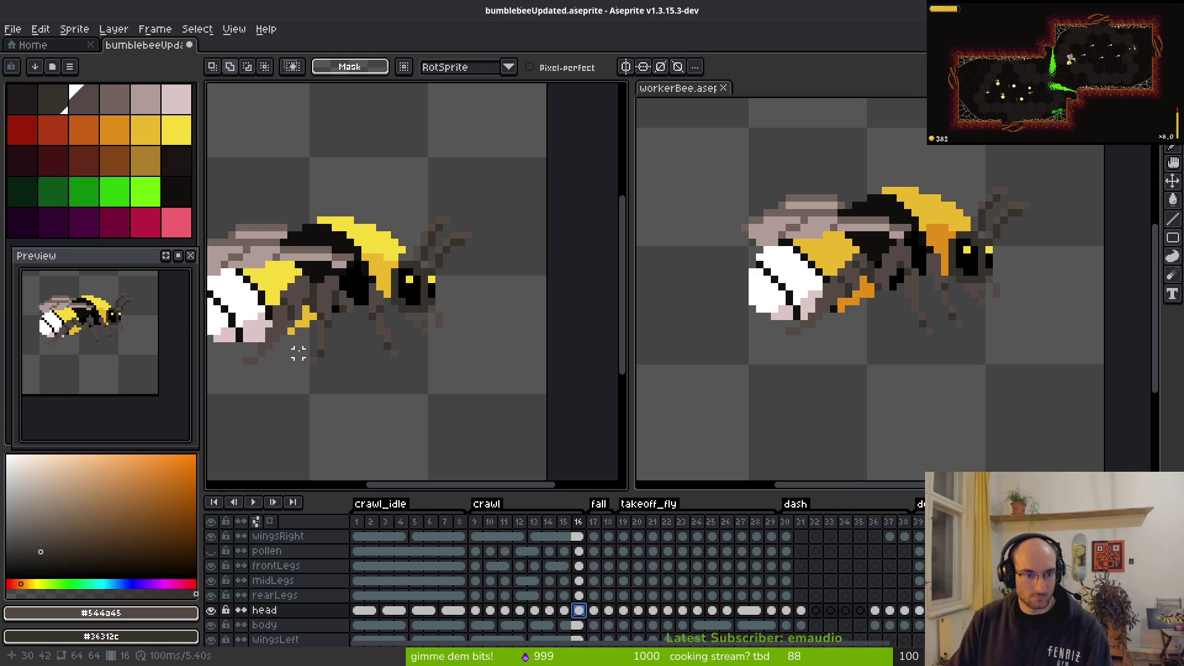
{"action": "left_click_drag", "start_coordinate": [93, 308], "coordinate": [105, 345]}
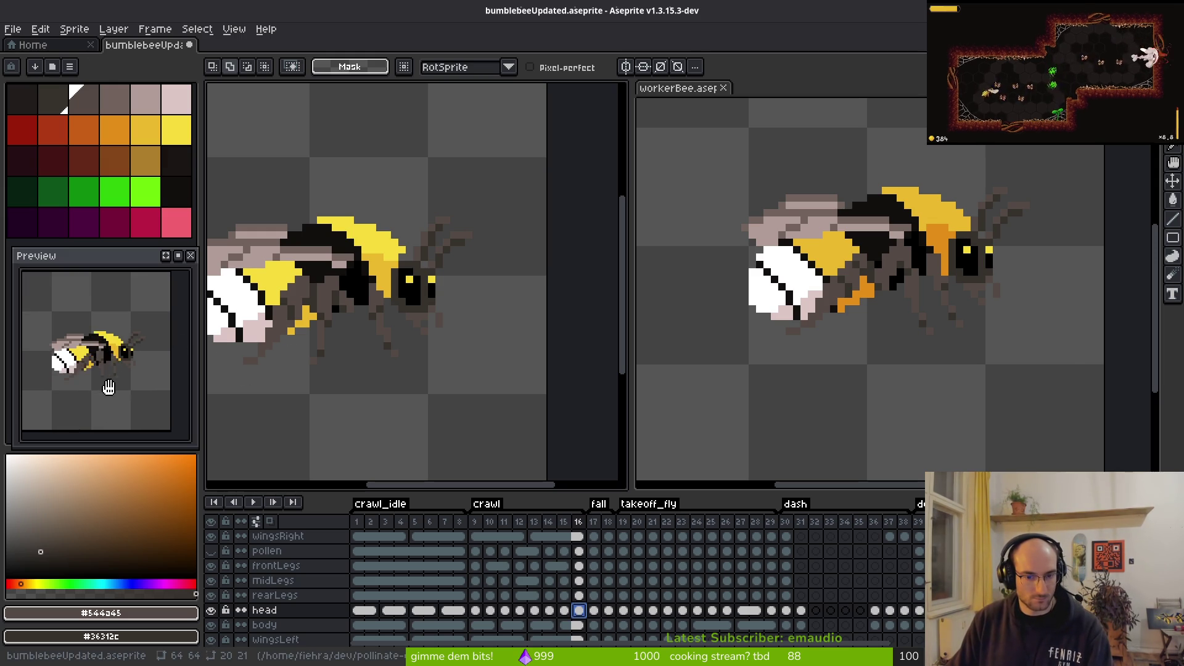
{"action": "left_click", "coordinate": [179, 256]}
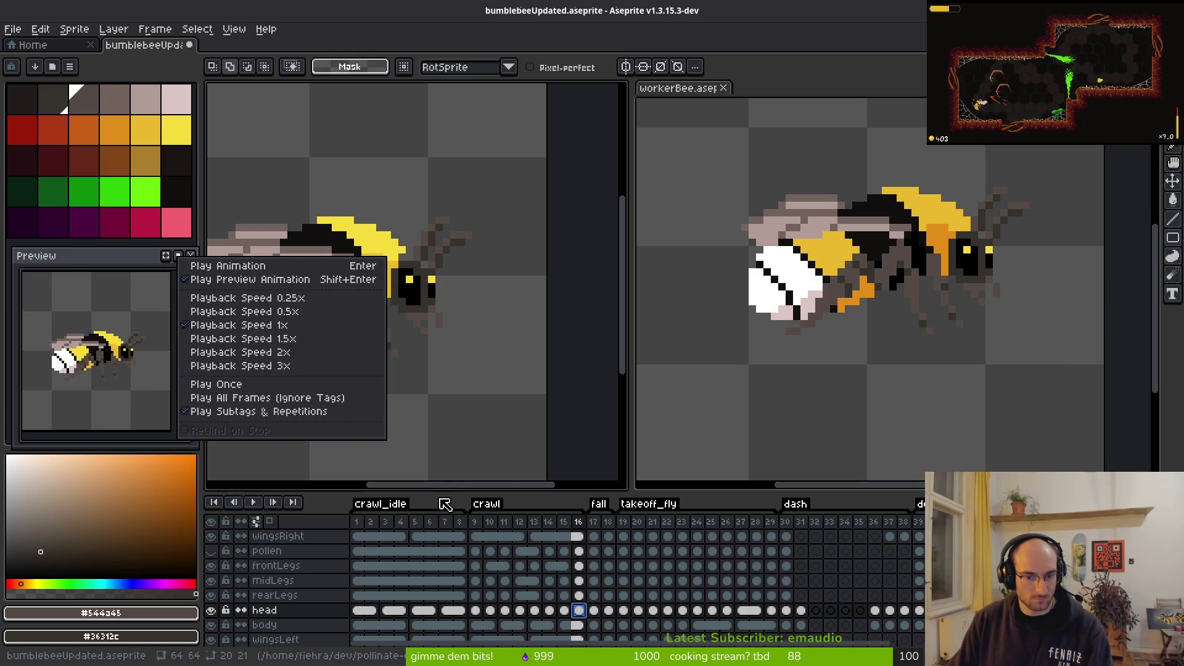
{"action": "left_click", "coordinate": [313, 411]}
{"action": "left_click", "coordinate": [155, 264]}
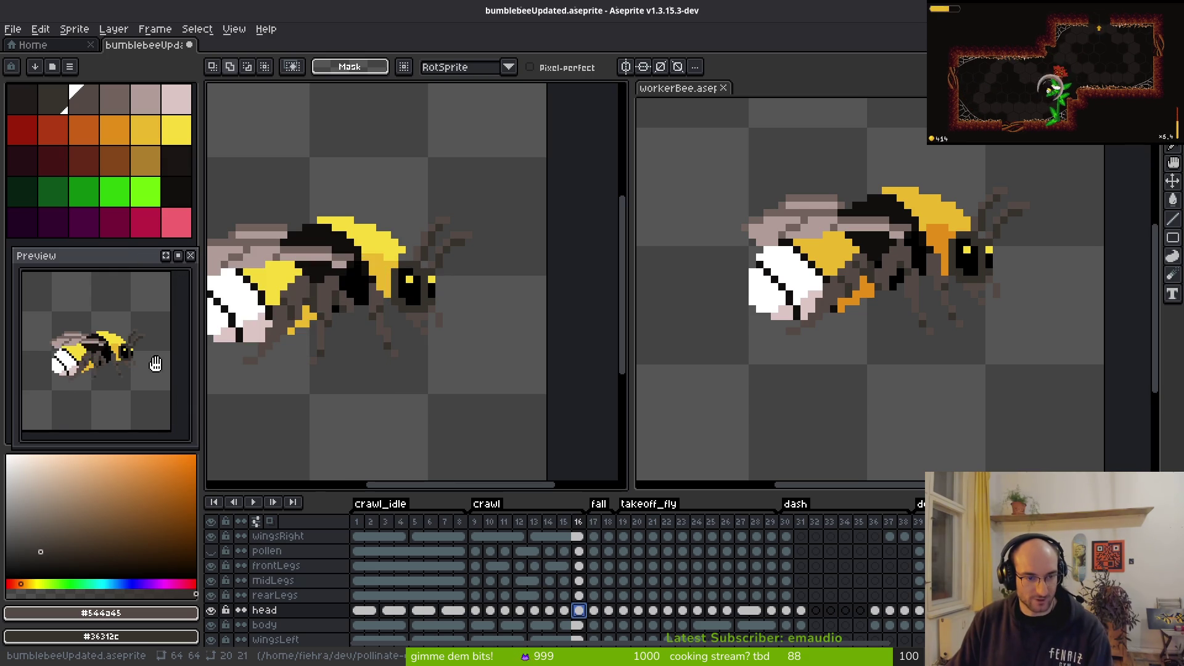
Step: View the crawl tag's properties and cancel without changes
{"action": "right_click", "coordinate": [491, 506]}
{"action": "left_click", "coordinate": [564, 517]}
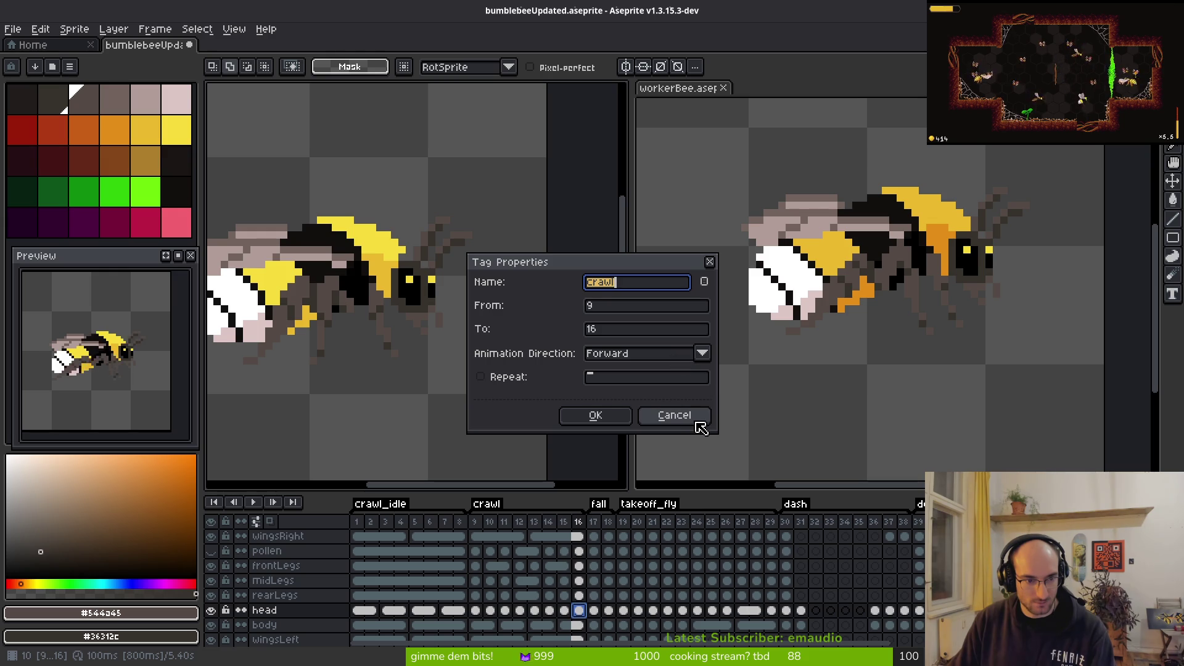
{"action": "left_click", "coordinate": [704, 422]}
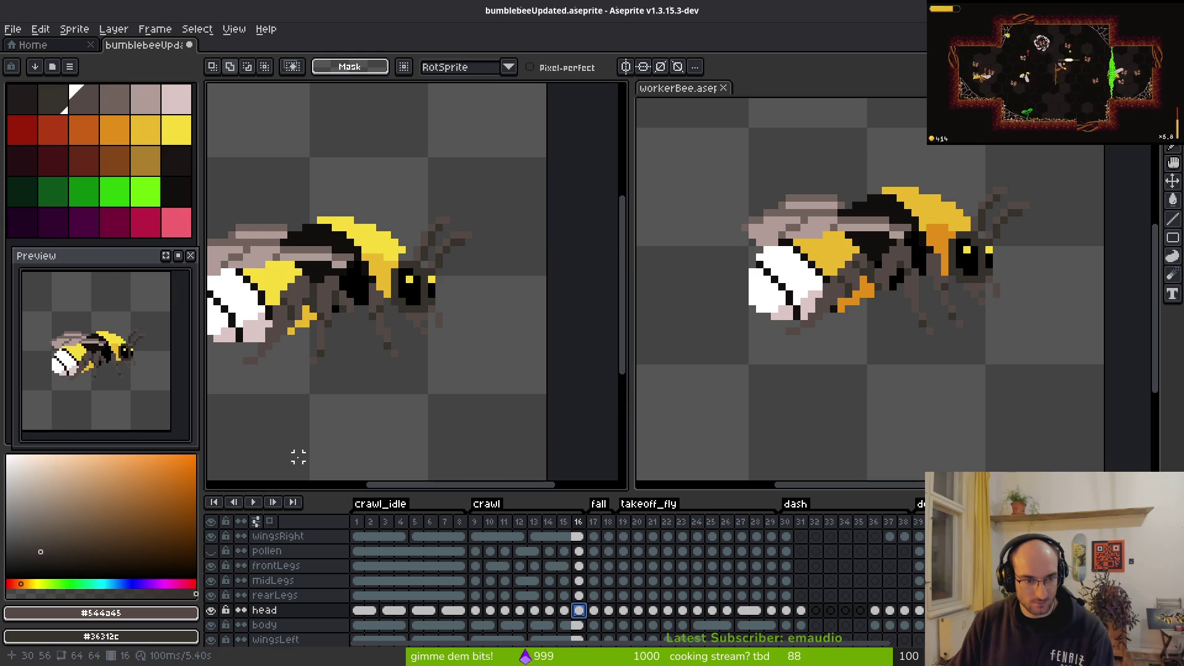
{"action": "scroll", "coordinate": [298, 450], "scroll_direction": "left", "scroll_amount": 2}
{"action": "key", "text": "i"}
{"action": "key", "text": "Left"}
{"action": "key", "text": "Left"}
{"action": "key", "text": "Left"}
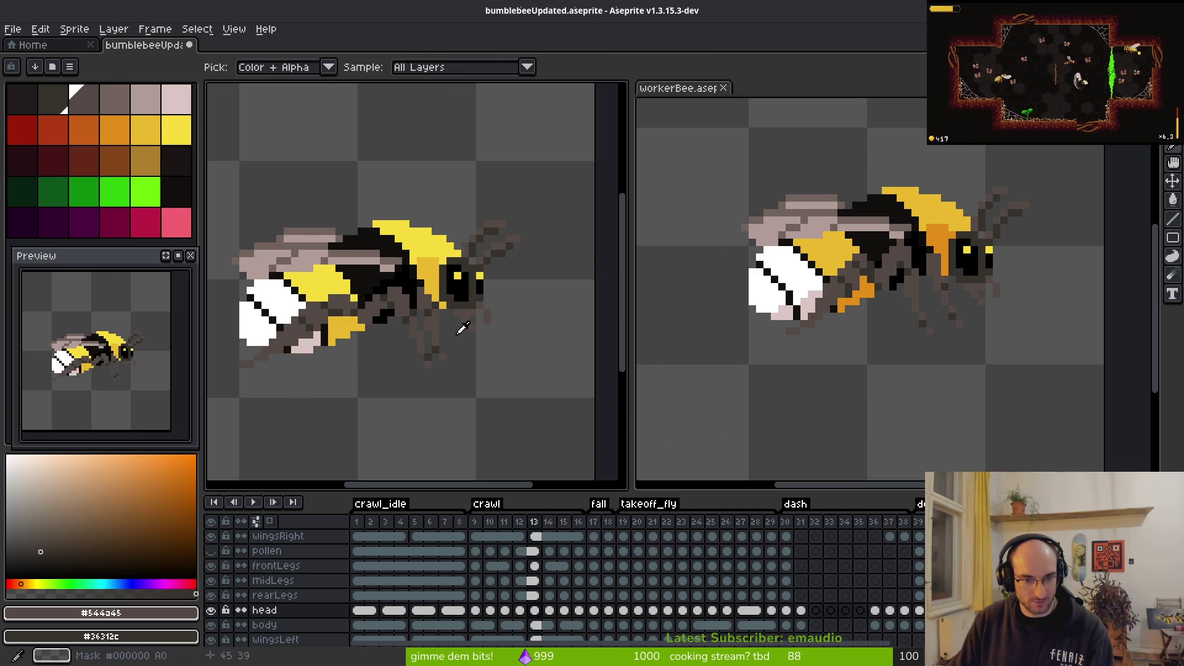
{"action": "key", "text": "Left"}
{"action": "key", "text": "Left"}
{"action": "key", "text": "Left"}
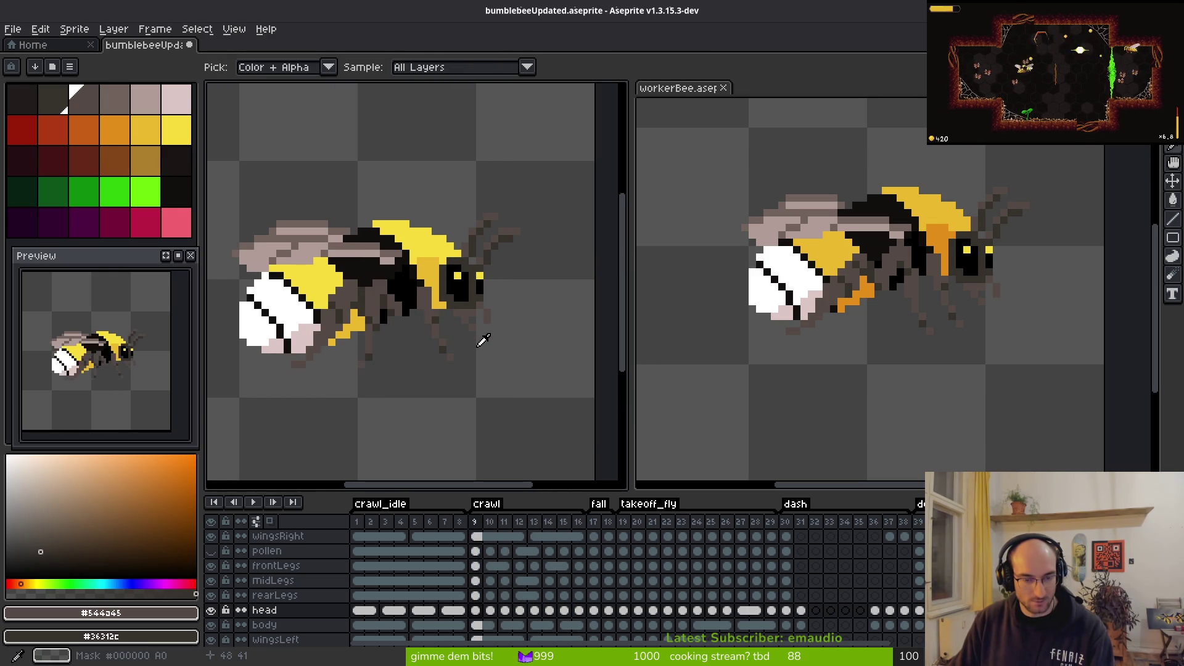
{"action": "key", "text": "Right"}
{"action": "key", "text": "Right"}
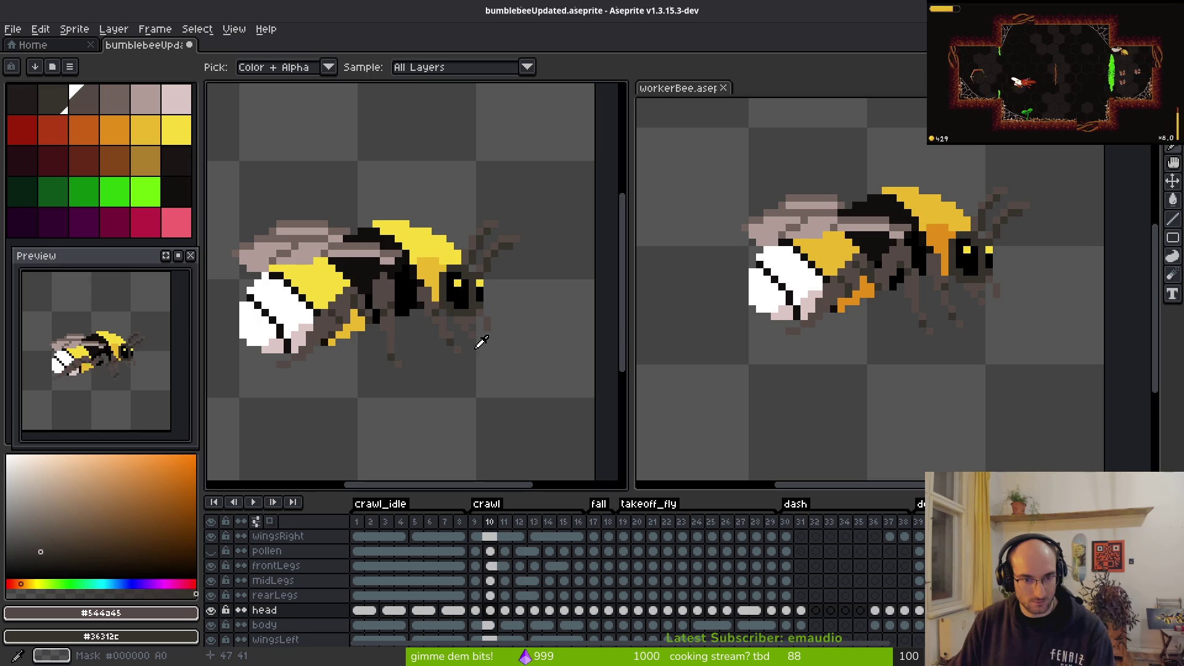
{"action": "key", "text": "Right"}
{"action": "key", "text": "Right"}
{"action": "key", "text": "Right"}
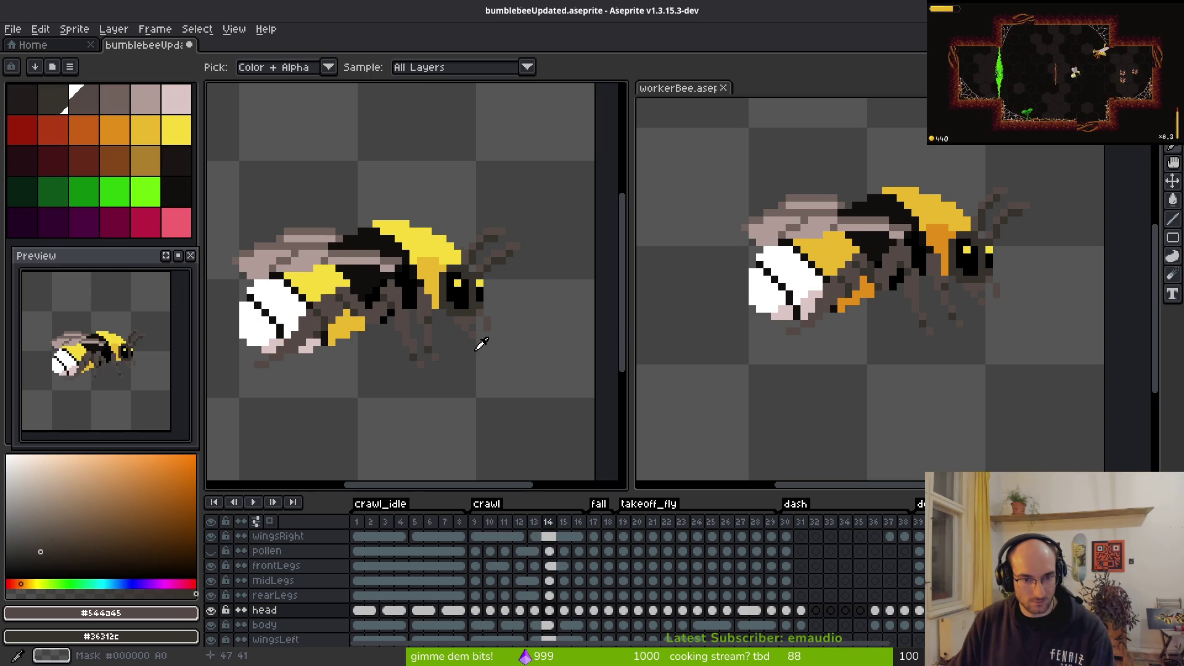
{"action": "key", "text": "Left"}
{"action": "key", "text": "Left"}
{"action": "key", "text": "Left"}
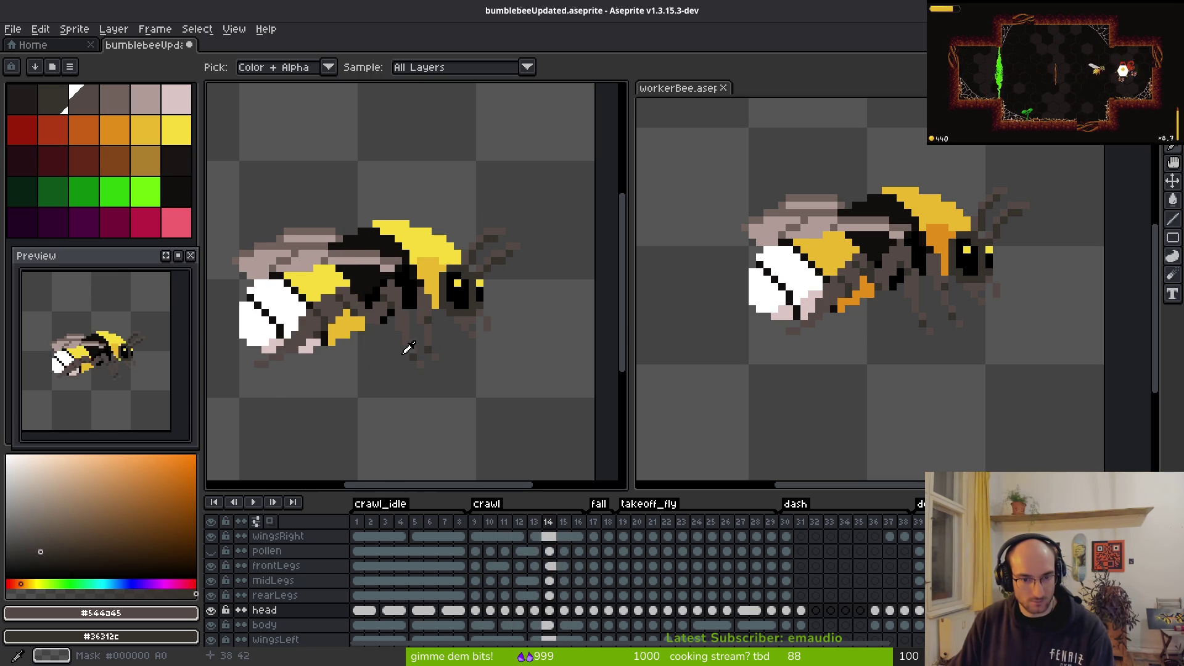
{"action": "key", "text": "Left"}
{"action": "key", "text": "Left"}
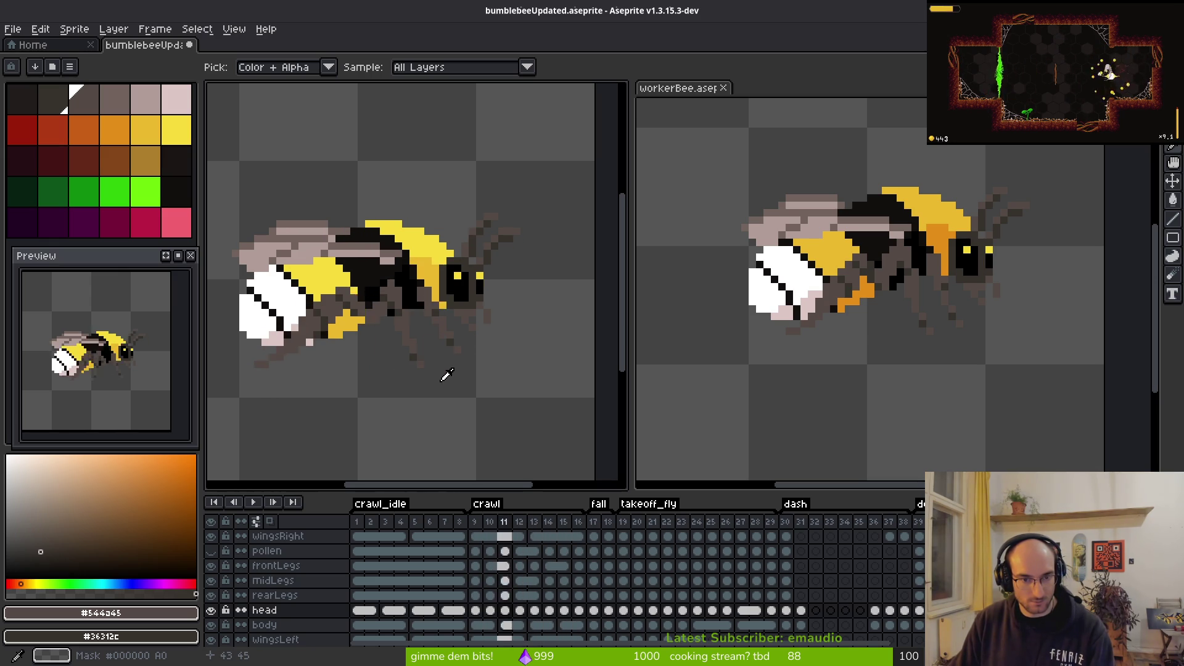
{"action": "key", "text": "Right"}
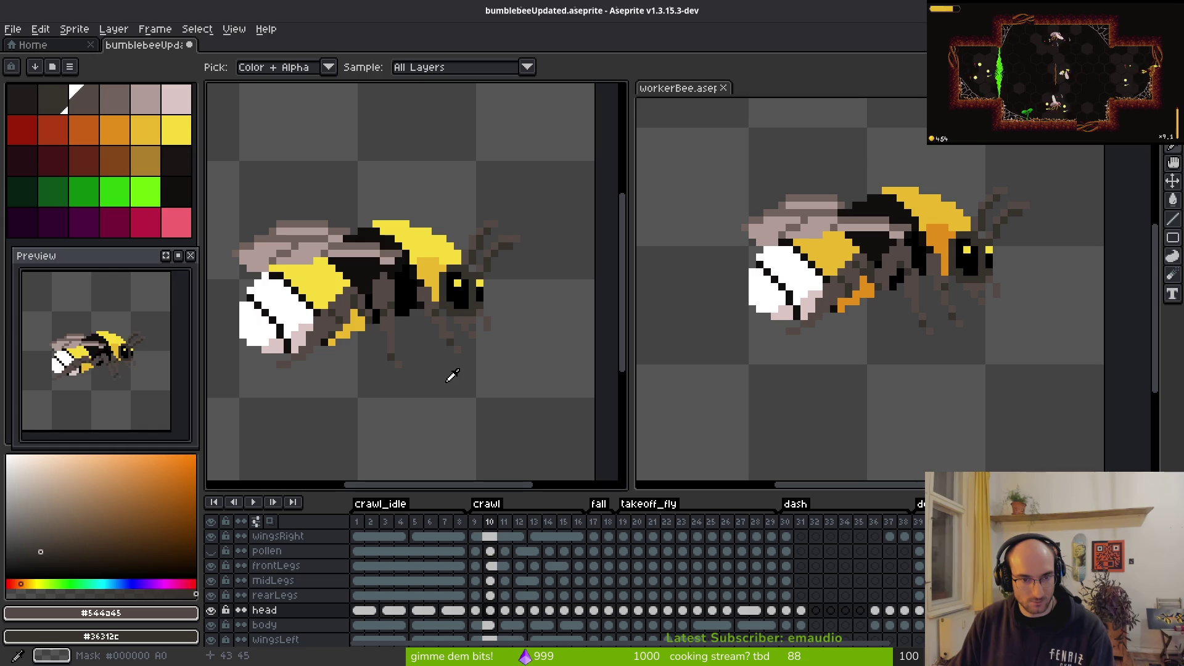
{"action": "key", "text": "Left"}
{"action": "key", "text": "Right"}
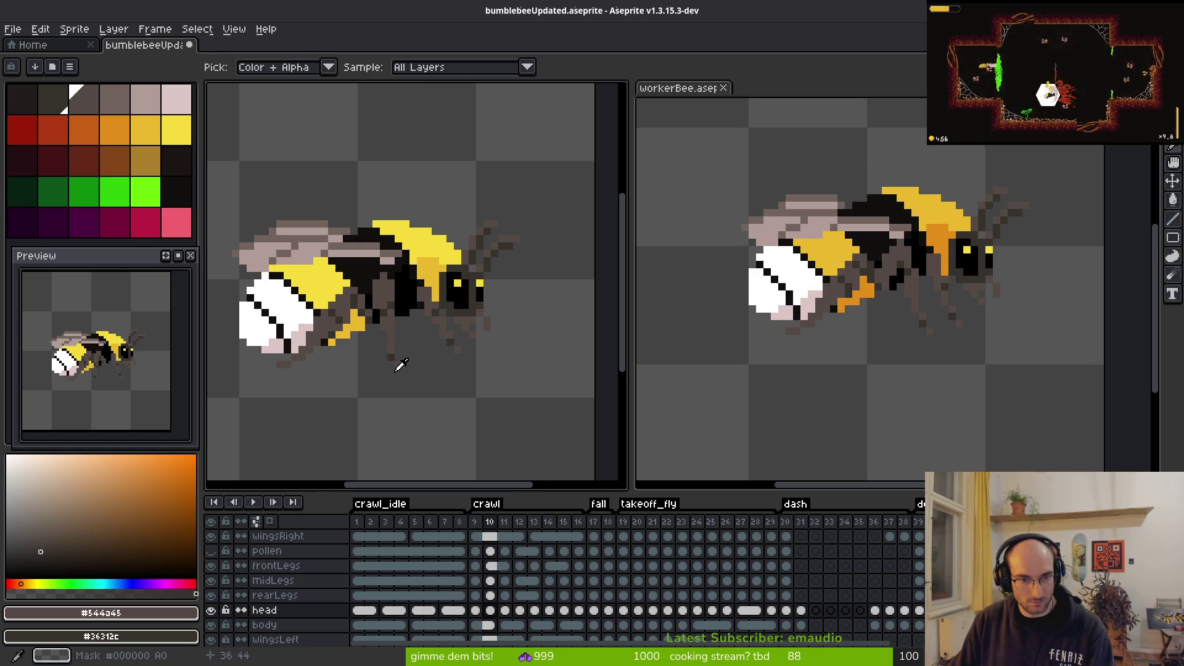
{"action": "key", "text": "m"}
{"action": "key", "text": "Left"}
{"action": "scroll", "coordinate": [474, 330], "scroll_direction": "up", "scroll_amount": 2}
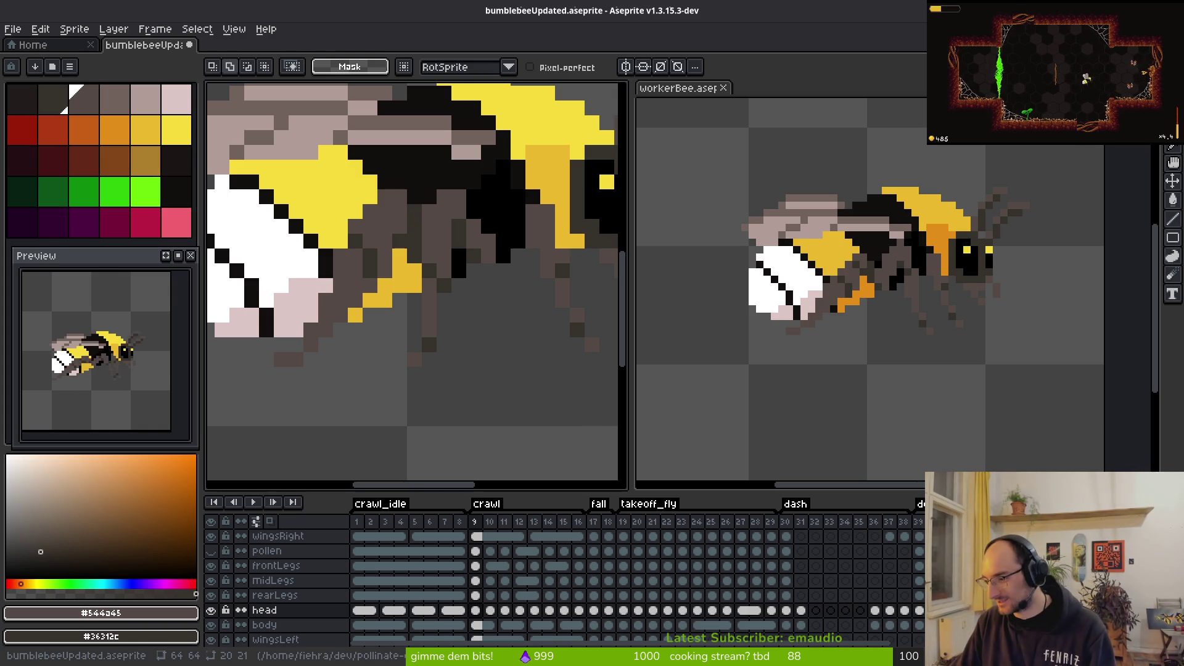
{"action": "scroll", "coordinate": [503, 300], "scroll_direction": "down", "scroll_amount": 2}
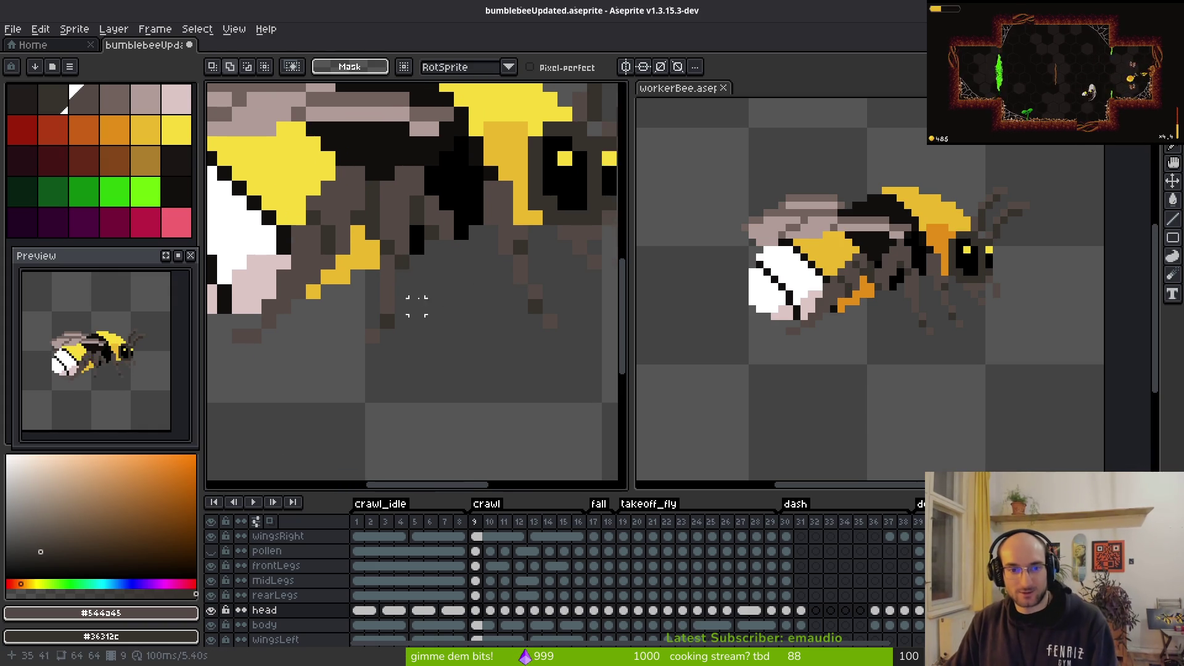
{"action": "scroll", "coordinate": [561, 404], "scroll_direction": "down", "scroll_amount": 2}
Step: Touch up the bee's head pixels with the Pencil on crawl frames 10 through 15
{"action": "key", "text": "Right"}
{"action": "key", "text": "Down"}
{"action": "key", "text": "b"}
{"action": "key", "text": "Right"}
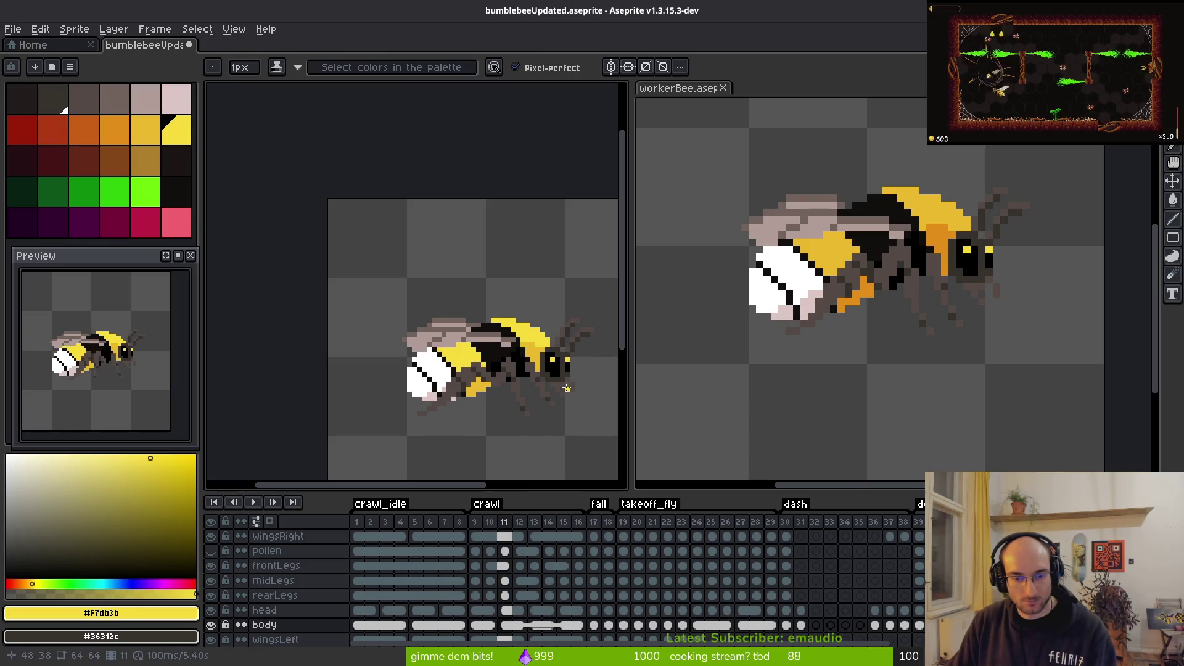
{"action": "key", "text": "i"}
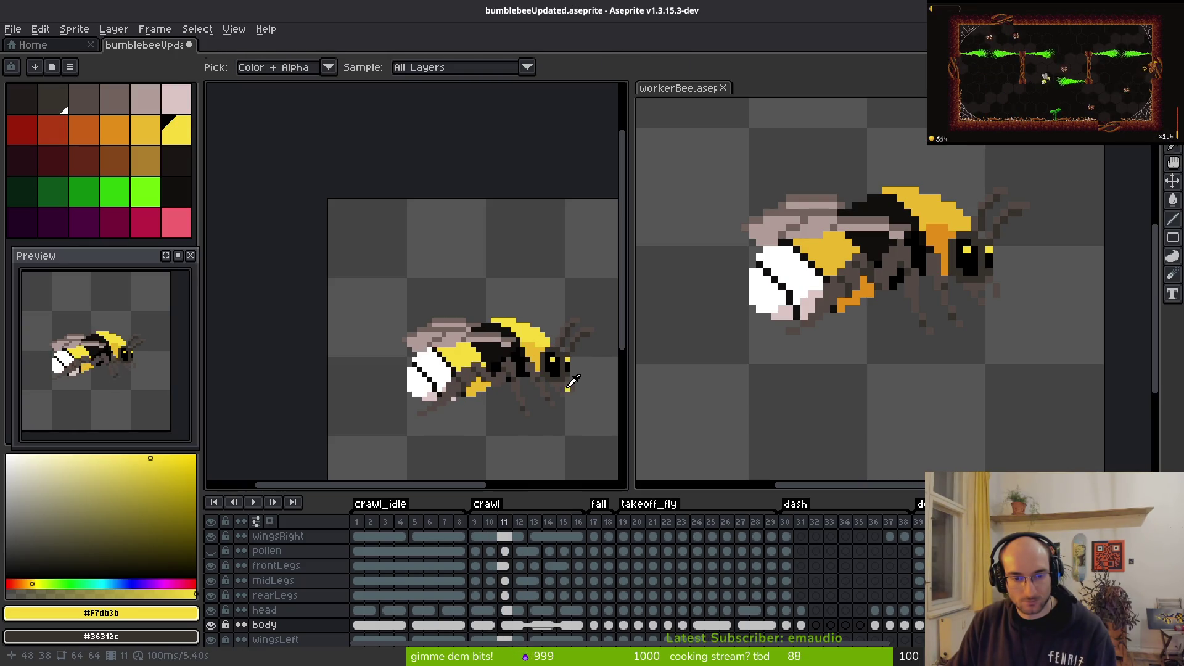
{"action": "key", "text": "Right"}
{"action": "key", "text": "Right"}
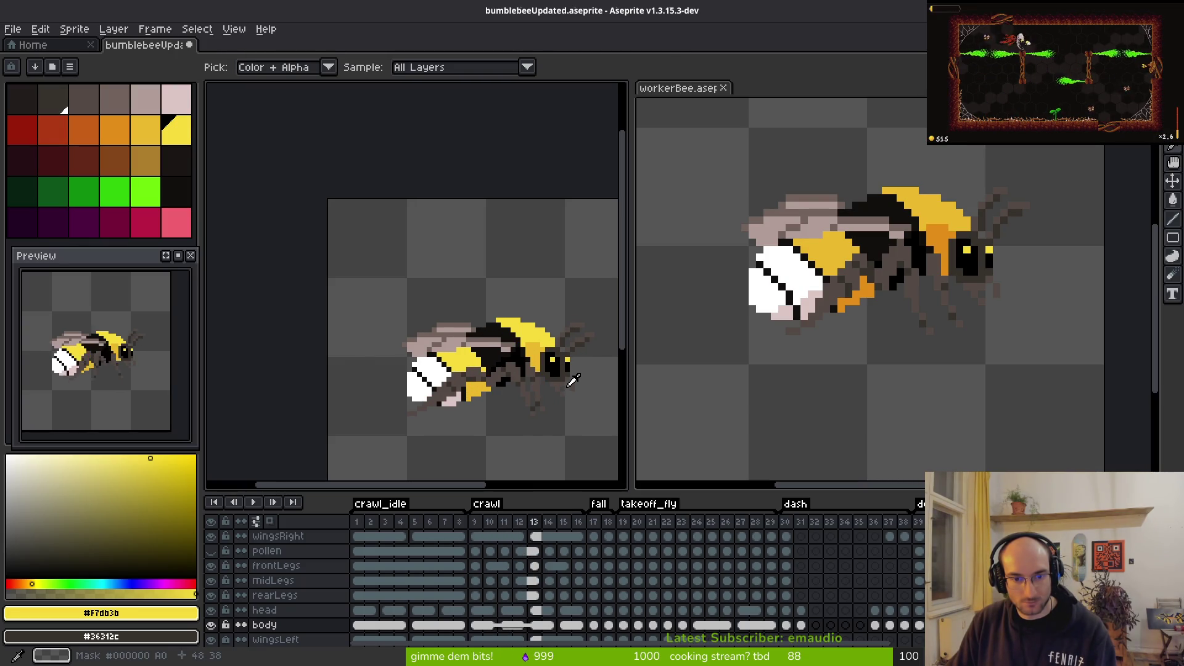
{"action": "key", "text": "Right"}
{"action": "key", "text": "Right"}
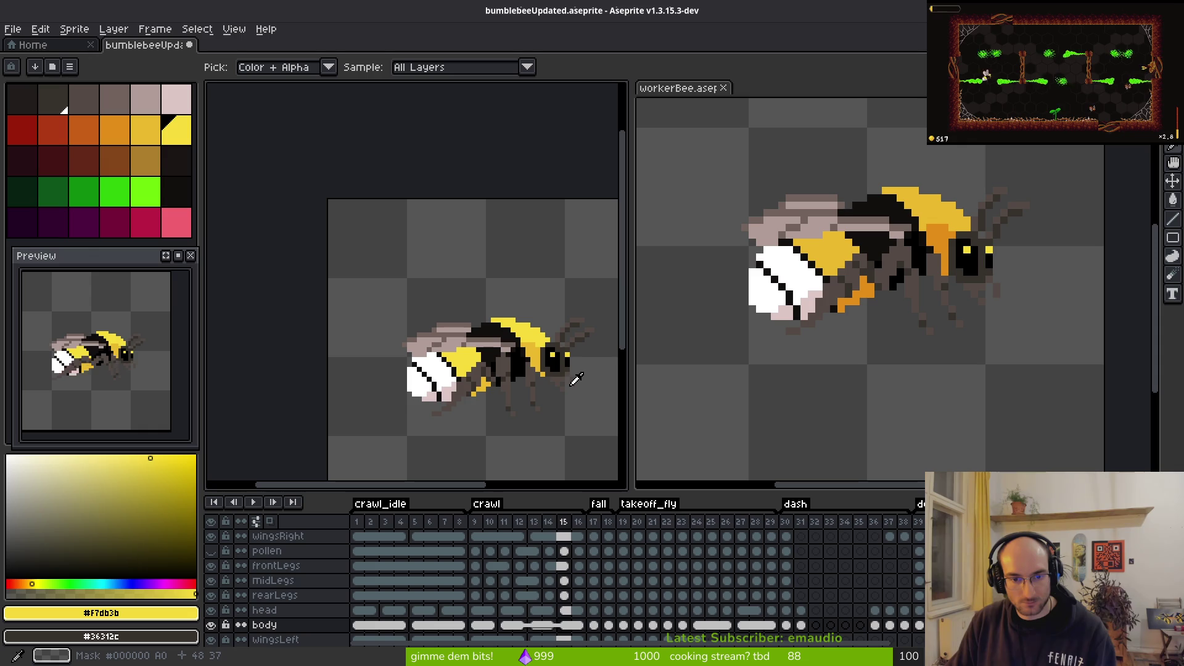
{"action": "key", "text": "Left"}
{"action": "key", "text": "Left"}
{"action": "key", "text": "Left"}
{"action": "key", "text": "b"}
{"action": "scroll", "coordinate": [555, 345], "scroll_direction": "up", "scroll_amount": 2}
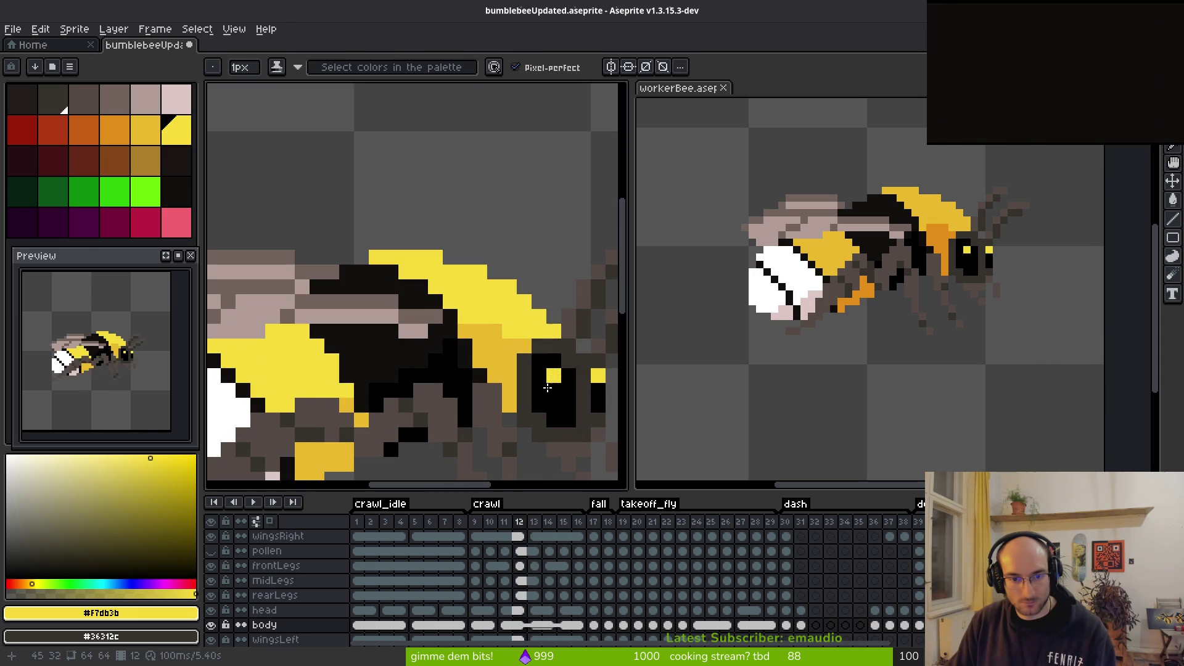
Step: Refine the head on crawl frames 10–13 using colours picked from the canvas
{"action": "key", "text": "alt+Left"}
{"action": "key", "text": "alt+Left"}
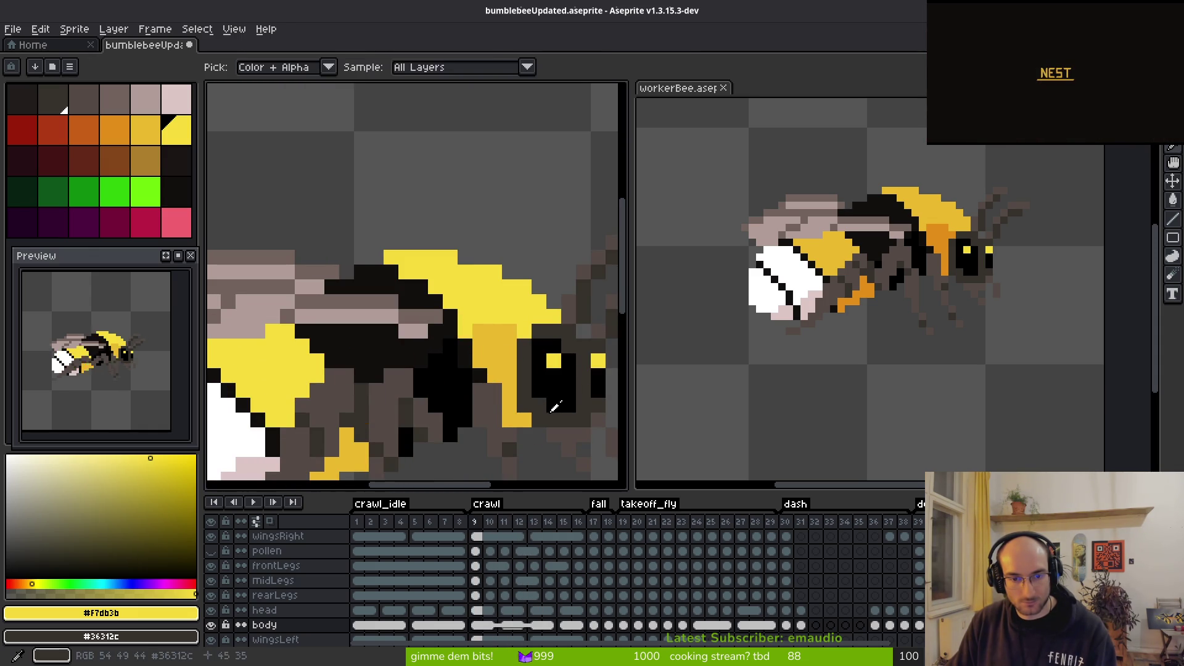
{"action": "scroll", "coordinate": [557, 419], "scroll_direction": "down", "scroll_amount": 2}
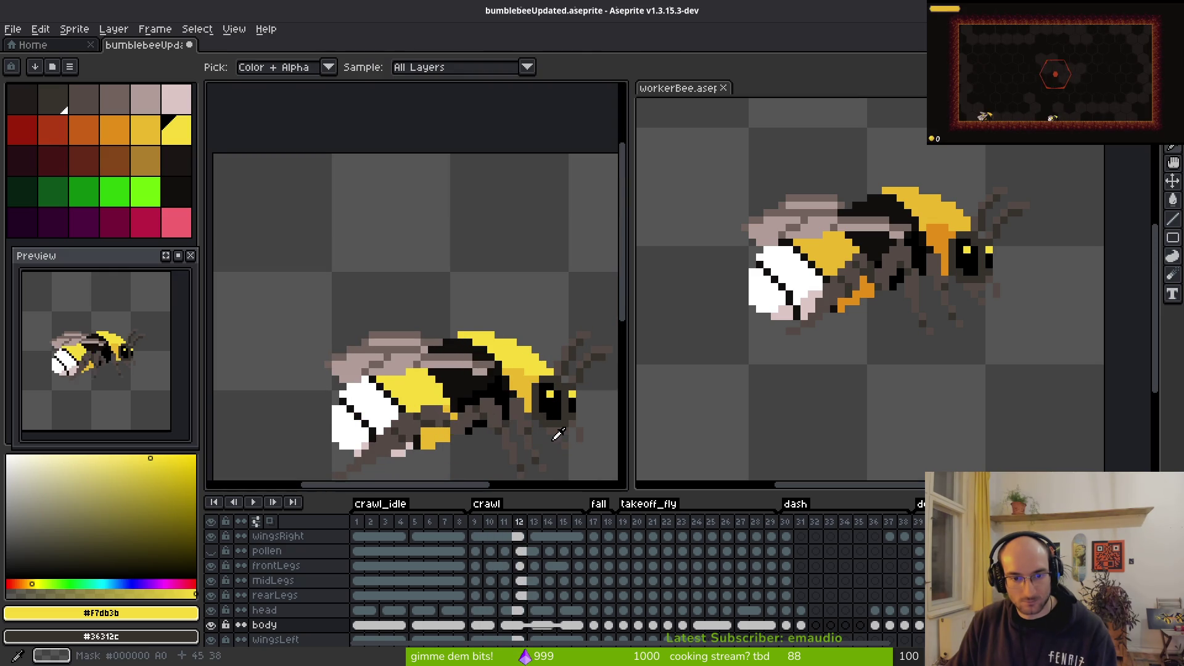
{"action": "key", "text": "period"}
{"action": "scroll", "coordinate": [558, 434], "scroll_direction": "up", "scroll_amount": 3}
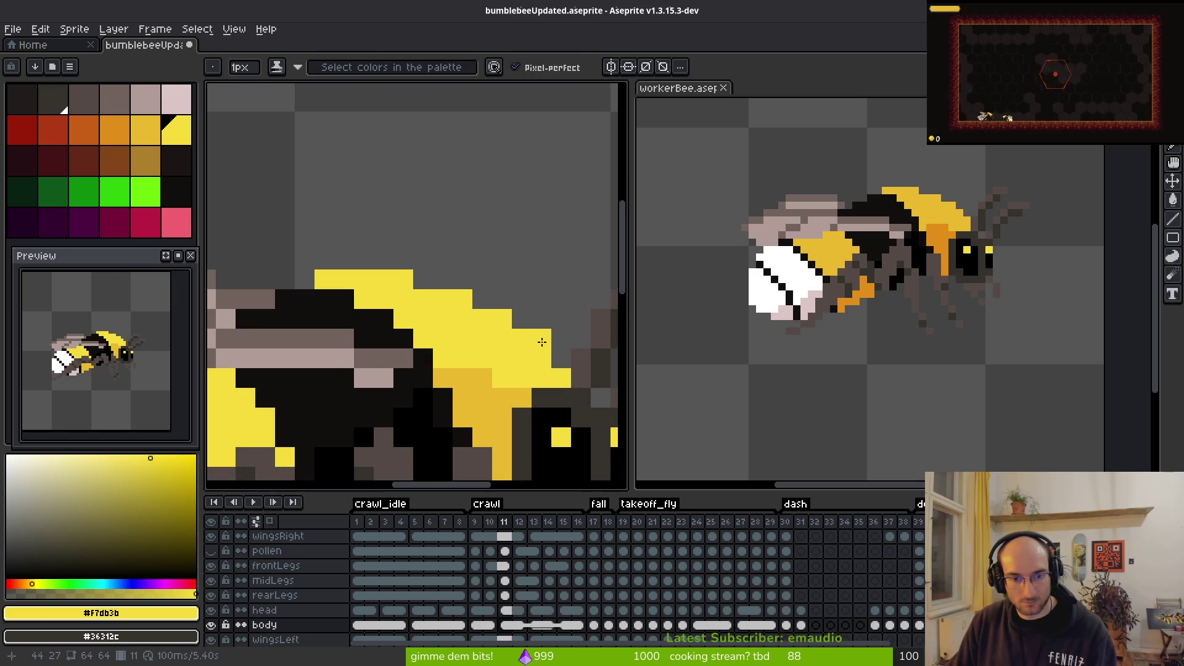
{"action": "scroll", "coordinate": [483, 299], "scroll_direction": "down", "scroll_amount": 4}
{"action": "key", "text": "alt"}
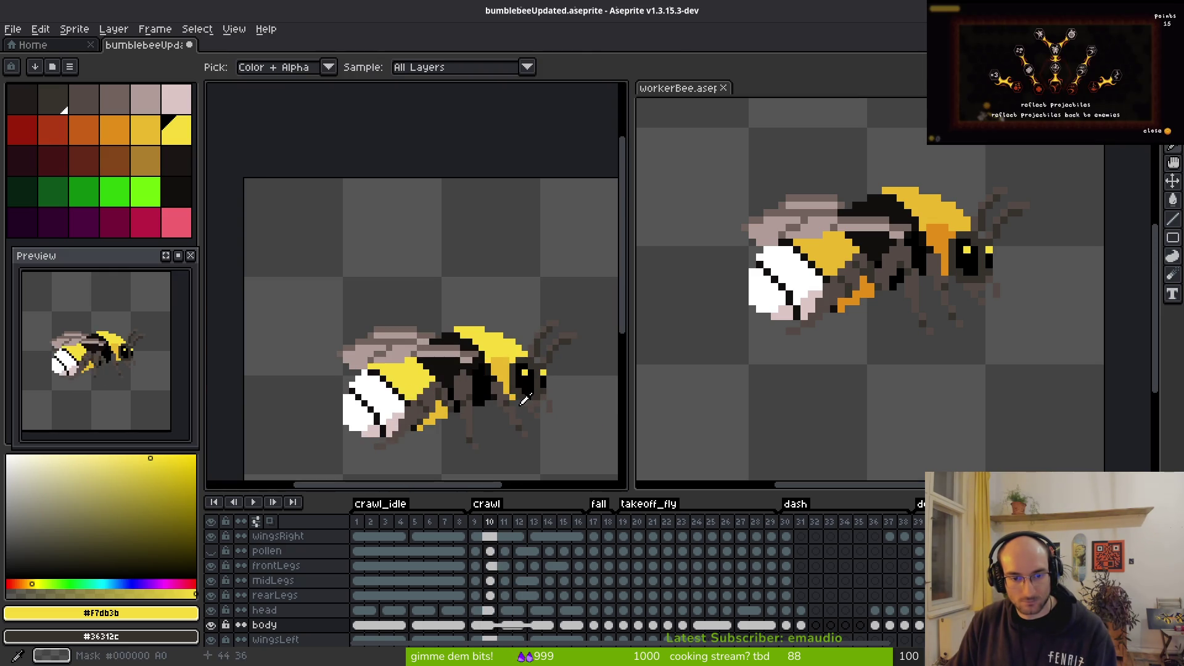
{"action": "key", "text": "comma"}
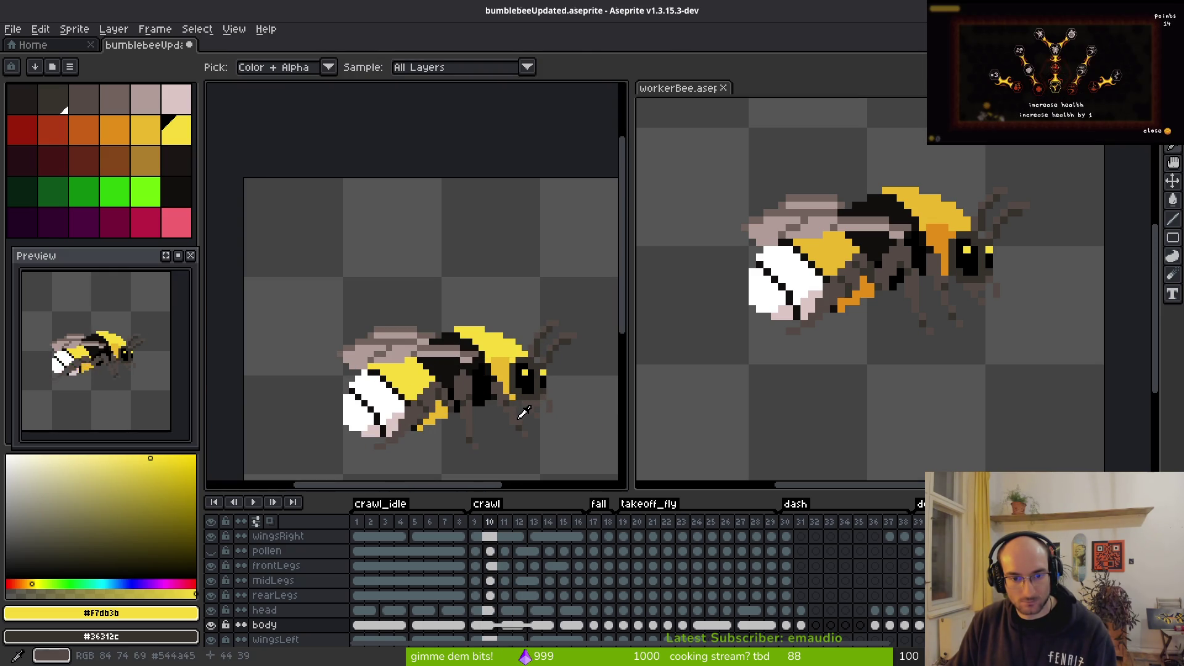
{"action": "key", "text": "period"}
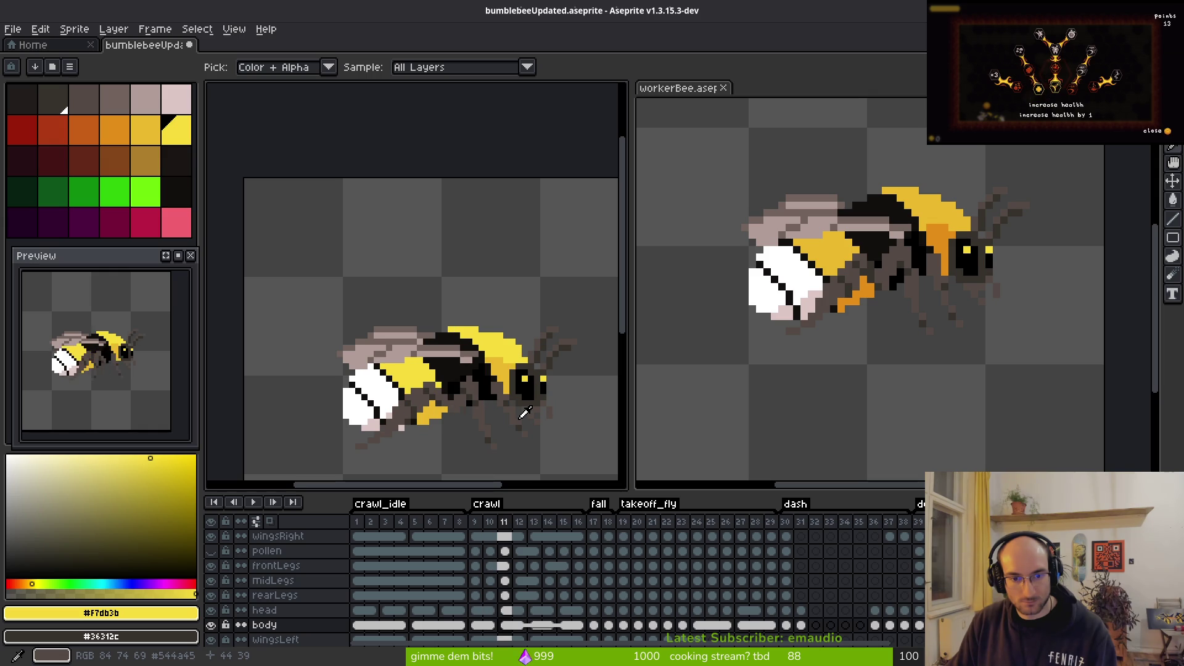
{"action": "key", "text": "period"}
{"action": "key", "text": "period"}
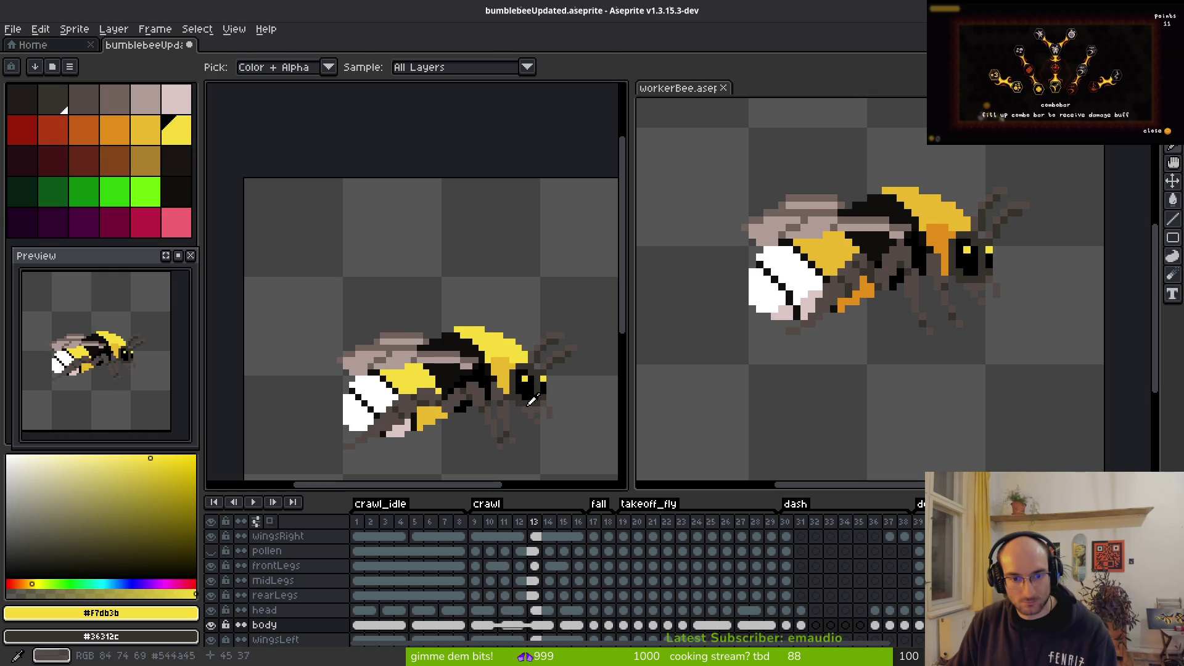
Step: Erase and redraw stray head pixels on crawl frames 13, 15 and 16
{"action": "key", "text": "e"}
{"action": "scroll", "coordinate": [518, 358], "scroll_direction": "up", "scroll_amount": 2}
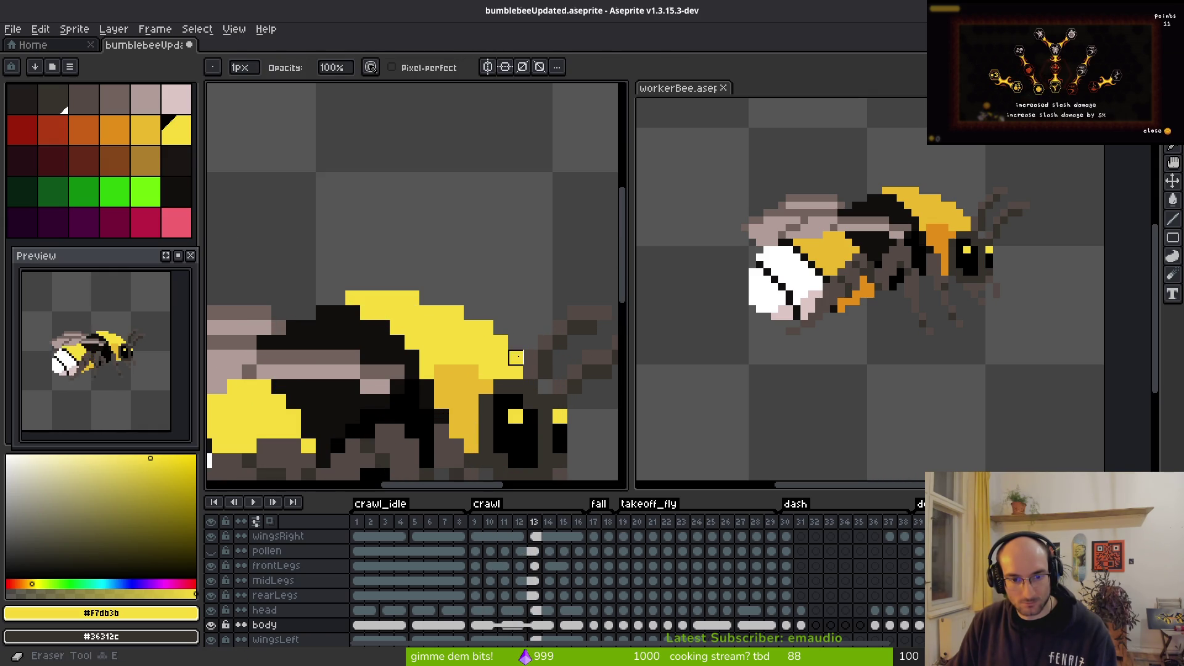
{"action": "scroll", "coordinate": [539, 382], "scroll_direction": "down", "scroll_amount": 2}
{"action": "key", "text": "i"}
{"action": "key", "text": "period"}
{"action": "key", "text": "period"}
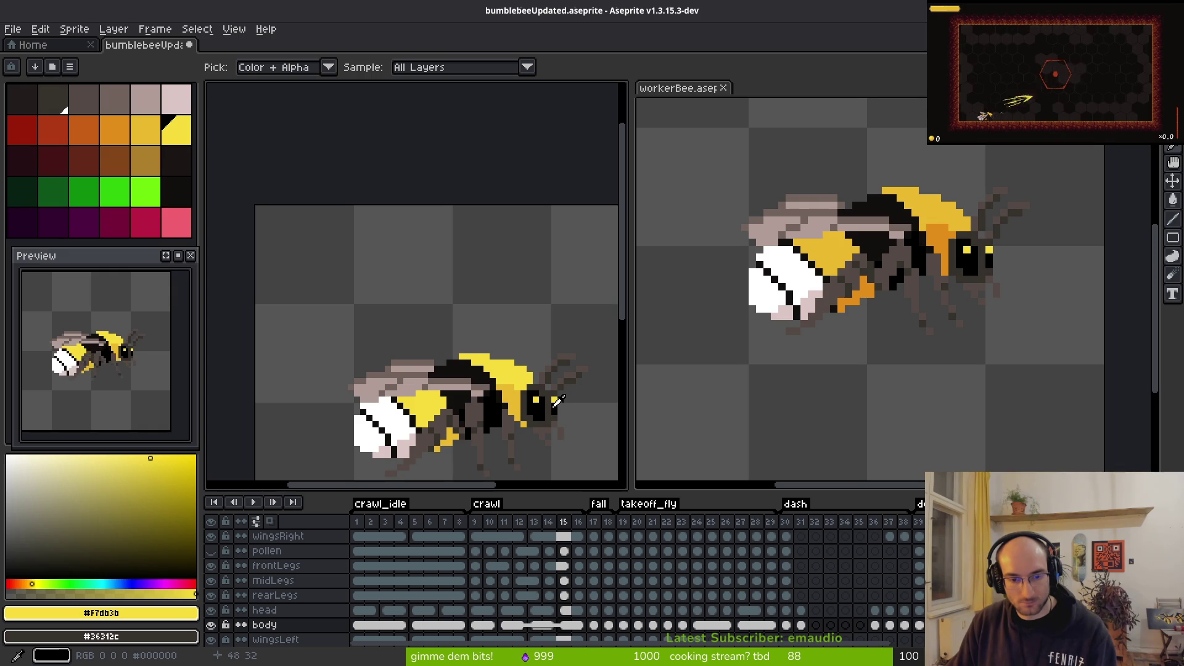
{"action": "key", "text": "period"}
{"action": "key", "text": "b"}
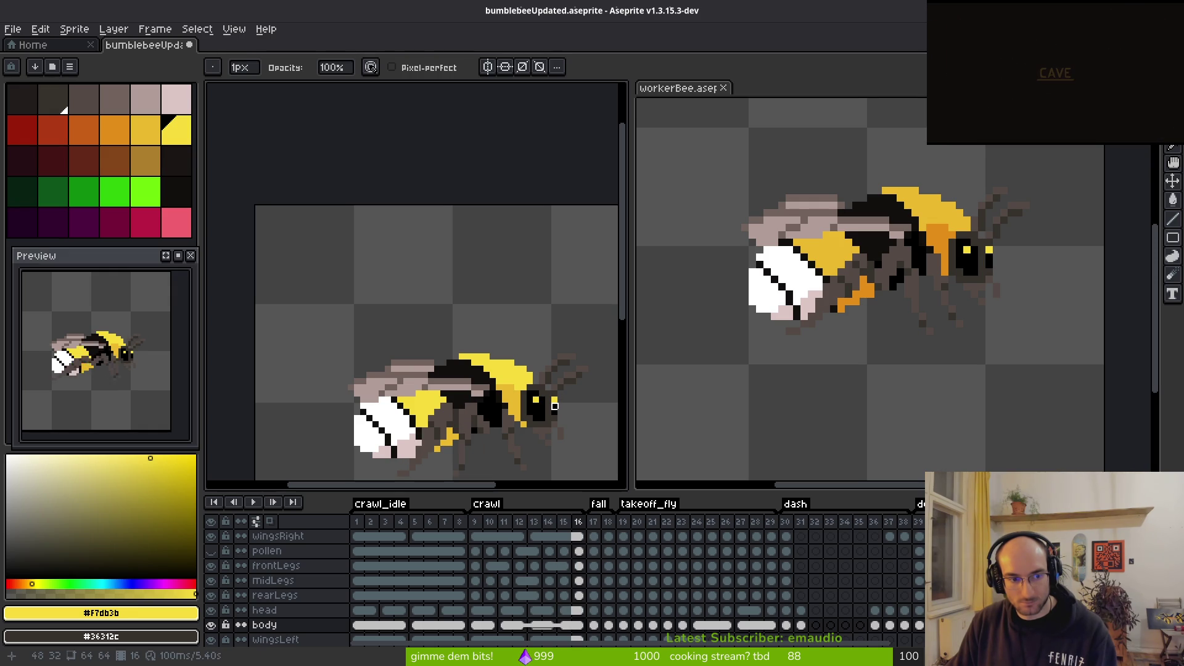
{"action": "scroll", "coordinate": [548, 412], "scroll_direction": "up", "scroll_amount": 3}
Step: Recheck the head across crawl frames 14–16, then return to frames 11 and 10
{"action": "key", "text": "alt"}
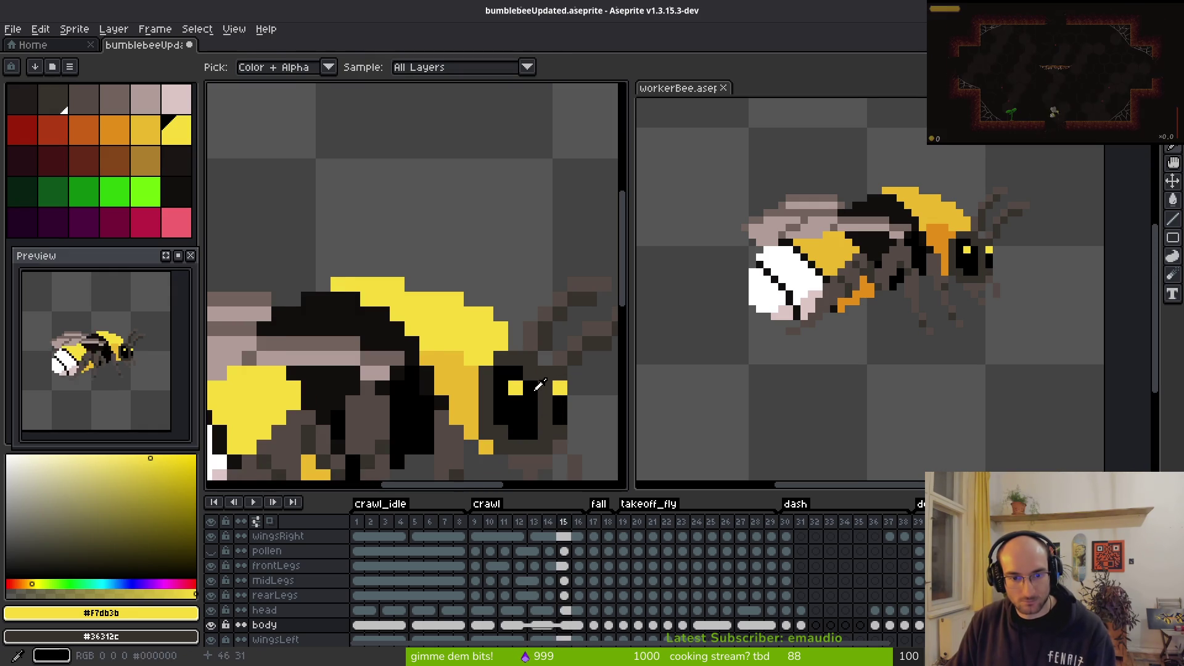
{"action": "key", "text": "comma"}
{"action": "key", "text": "comma"}
{"action": "key", "text": "period"}
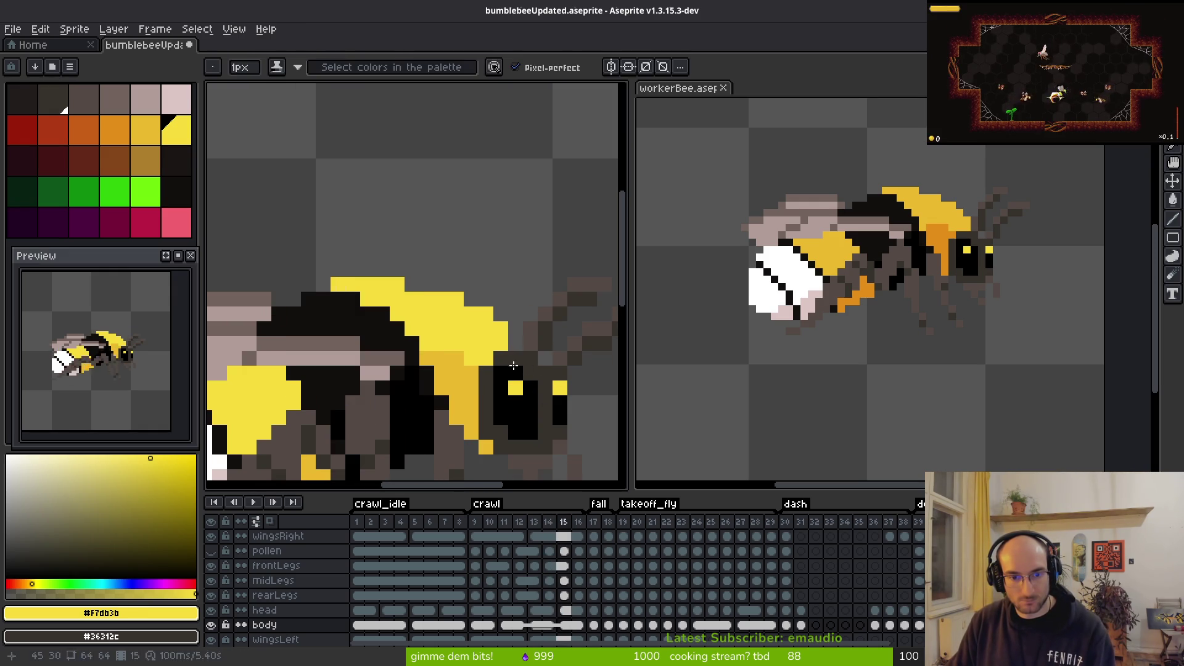
{"action": "key", "text": "period"}
{"action": "key", "text": "alt"}
{"action": "key", "text": "comma"}
{"action": "key", "text": "comma"}
{"action": "key", "text": "comma"}
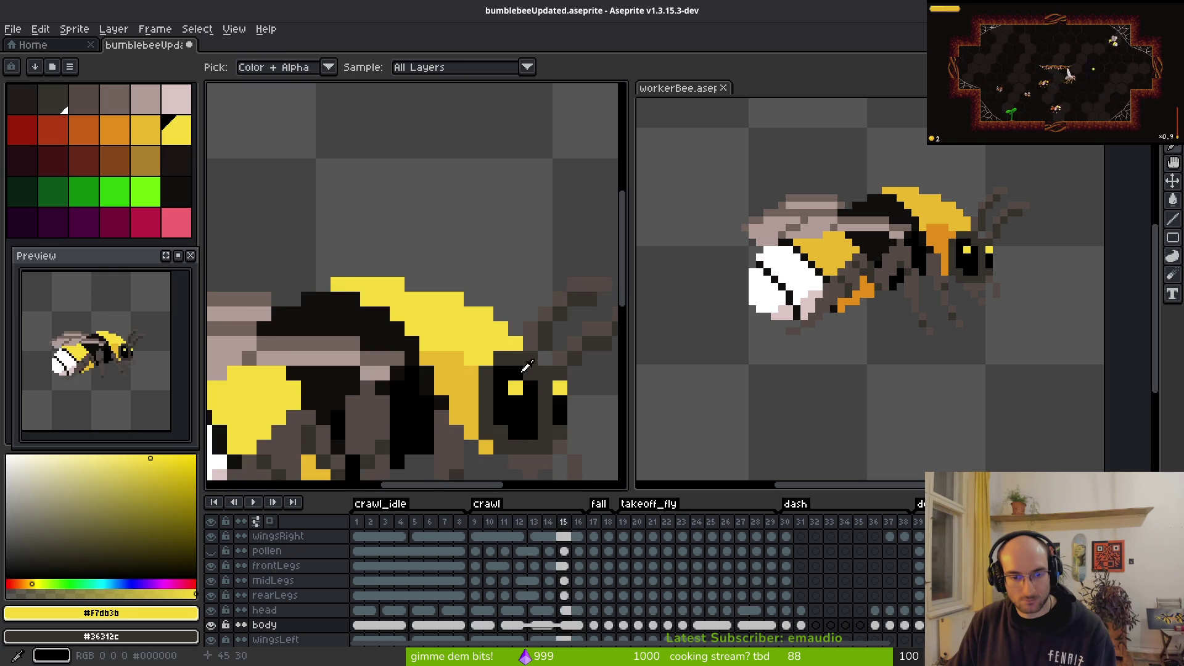
{"action": "key", "text": "comma"}
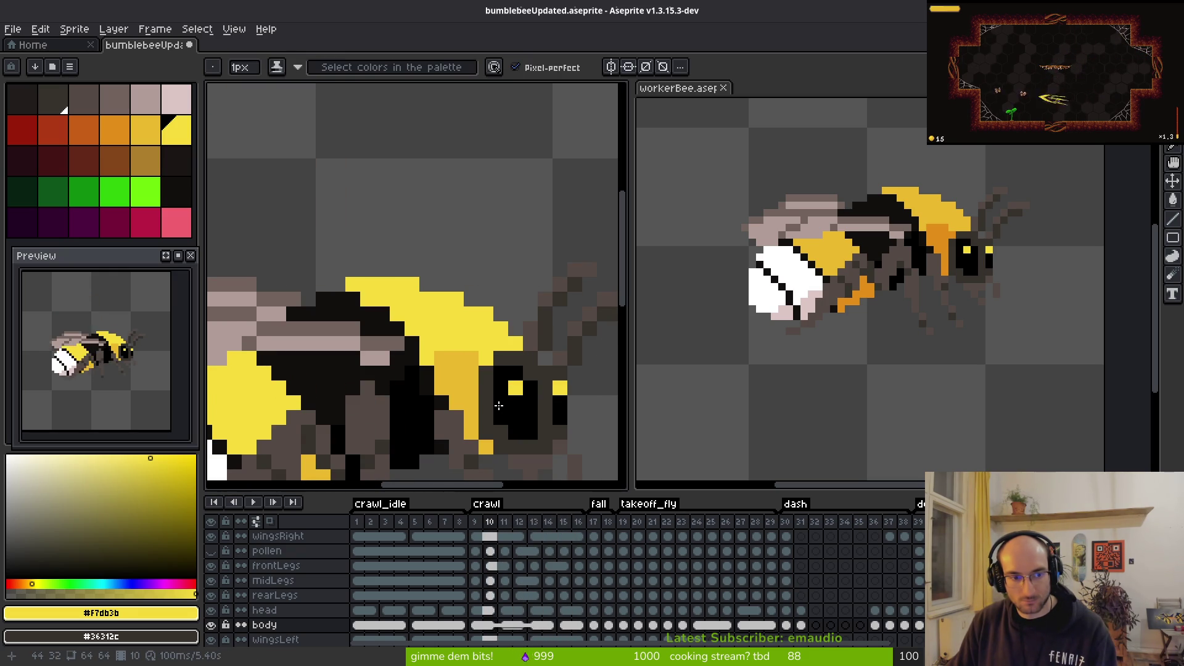
Step: Undo the bad pencil stroke and save bumblebeeUpdated.aseprite
{"action": "key", "text": "ctrl+z"}
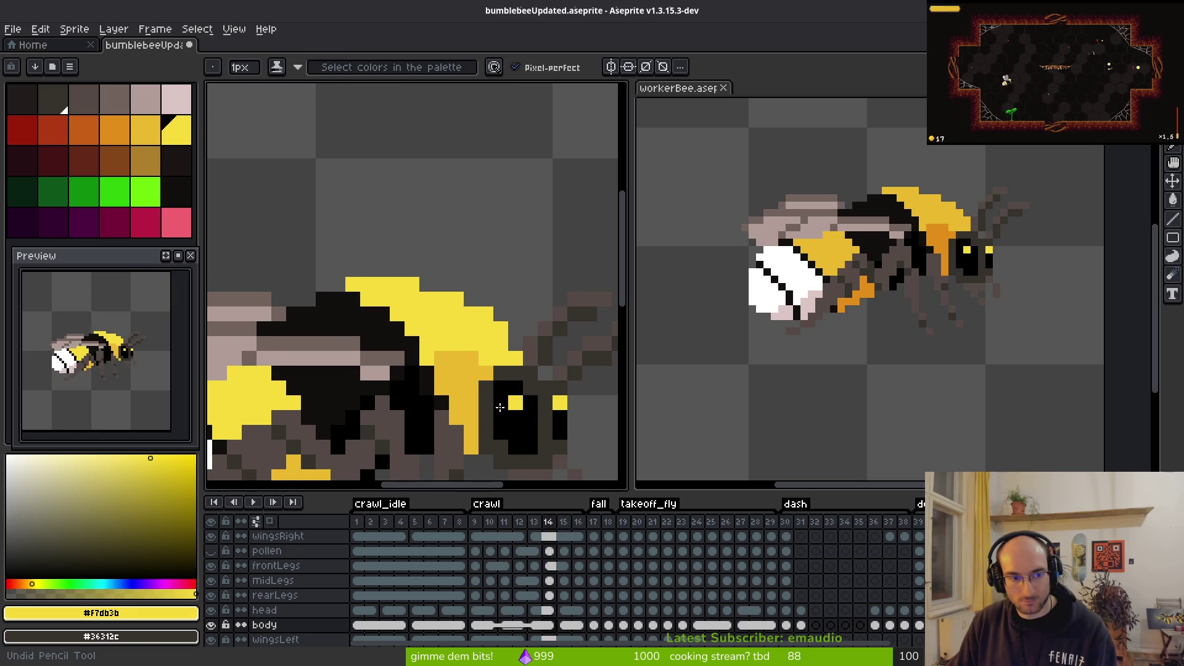
{"action": "scroll", "coordinate": [500, 407], "scroll_direction": "down", "scroll_amount": 2}
{"action": "key", "text": "ctrl+s"}
{"action": "scroll", "coordinate": [518, 410], "scroll_direction": "down", "scroll_amount": 2}
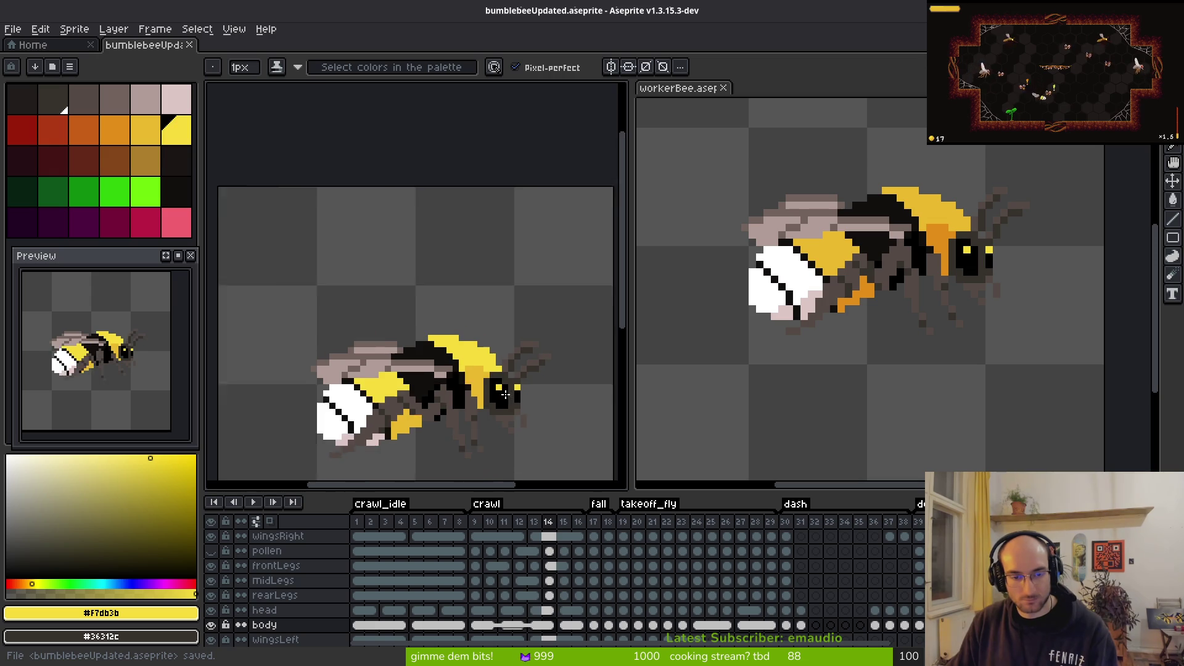
Step: Return to crawl frame 9 showing the dark, yellow-eyed head with antennae
{"action": "key", "text": "comma"}
{"action": "key", "text": "comma"}
{"action": "key", "text": "comma"}
{"action": "key", "text": "alt"}
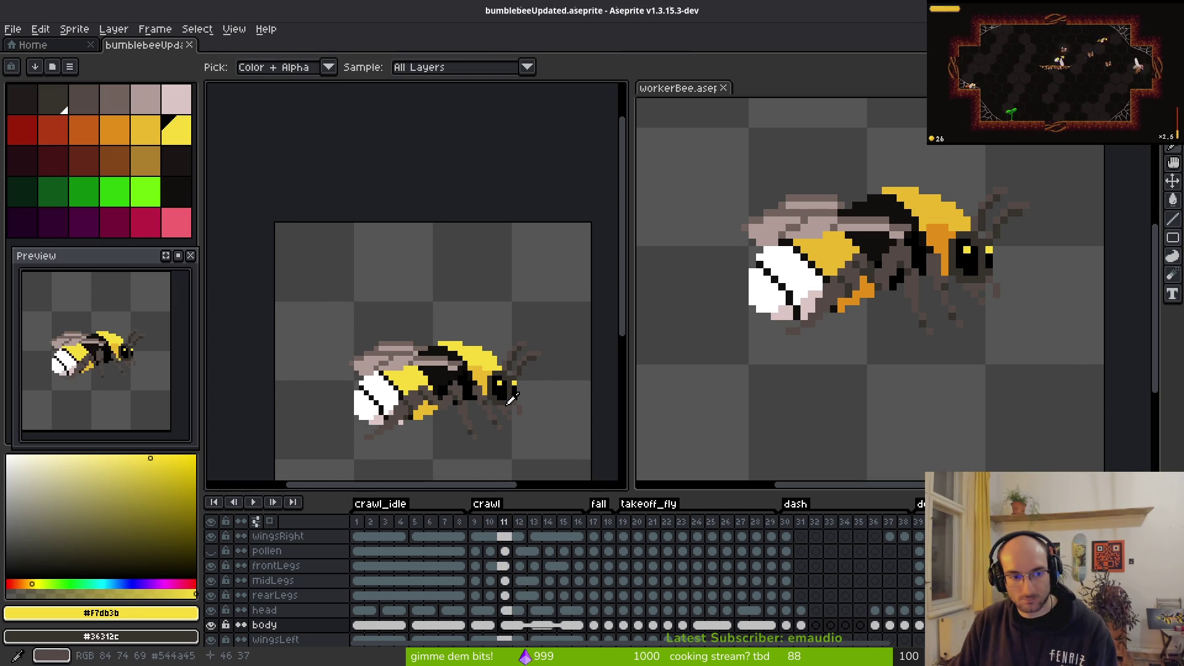
{"action": "key", "text": "comma"}
{"action": "key", "text": "comma"}
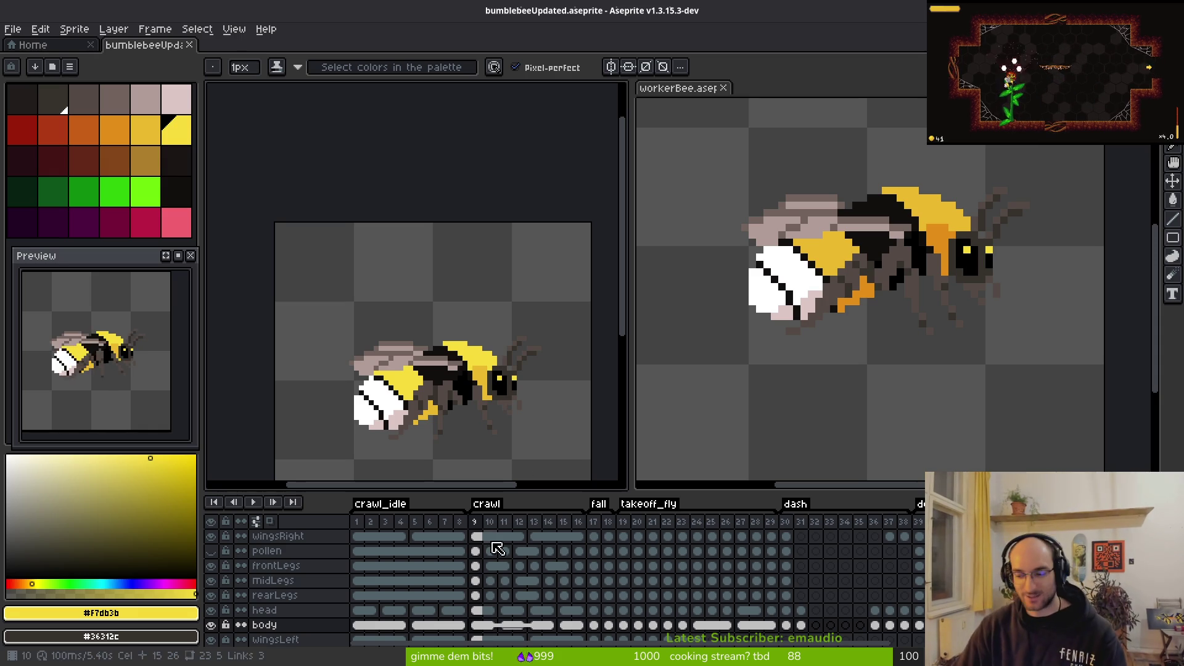
{"action": "left_click", "coordinate": [478, 611]}
{"action": "left_click", "coordinate": [475, 596]}
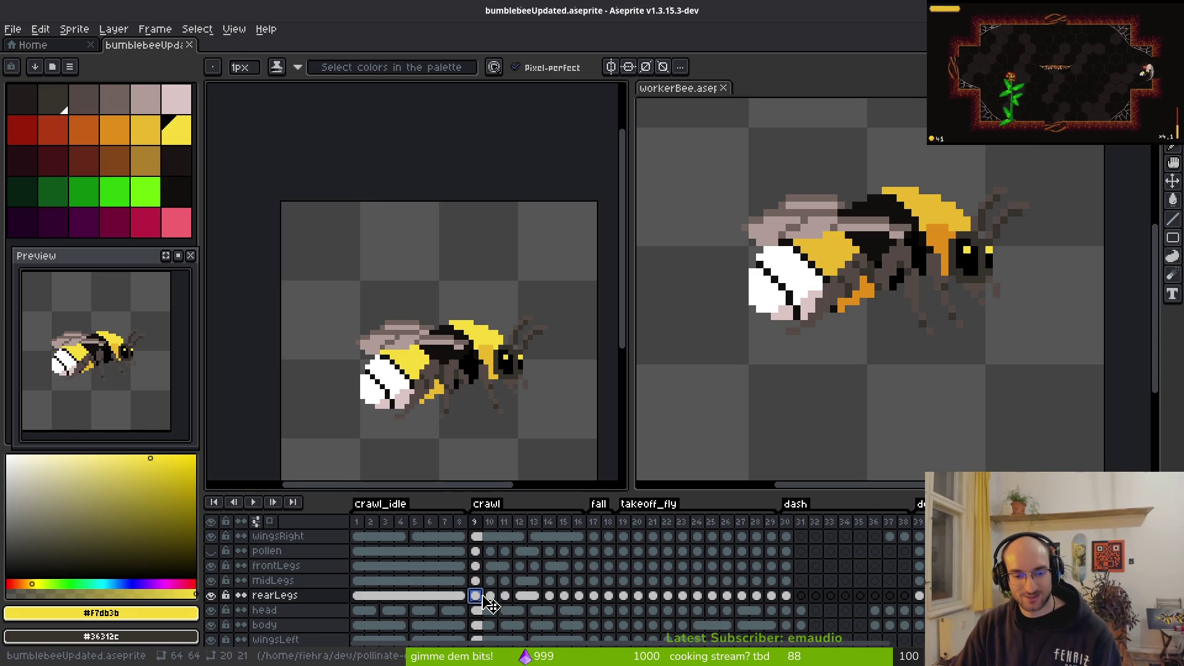
{"action": "left_click_drag", "start_coordinate": [444, 360], "coordinate": [444, 357]}
{"action": "scroll", "coordinate": [463, 401], "scroll_direction": "up", "scroll_amount": 3}
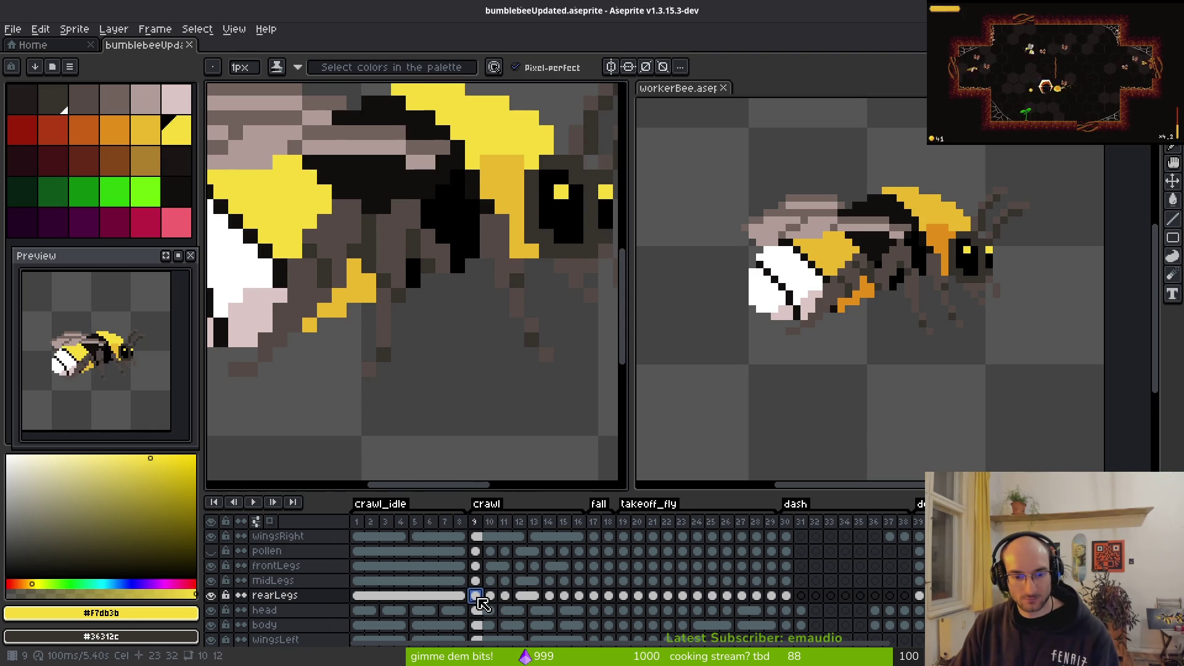
{"action": "left_click", "coordinate": [476, 551]}
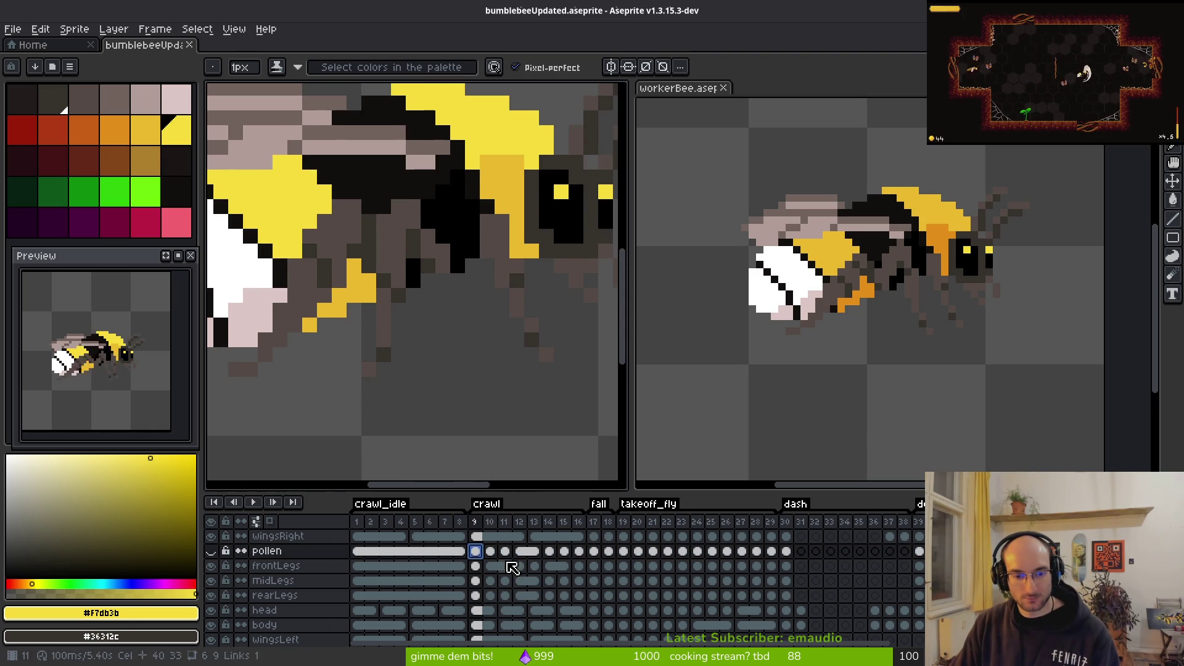
{"action": "left_click", "coordinate": [485, 568]}
{"action": "scroll", "coordinate": [424, 415], "scroll_direction": "down", "scroll_amount": 3}
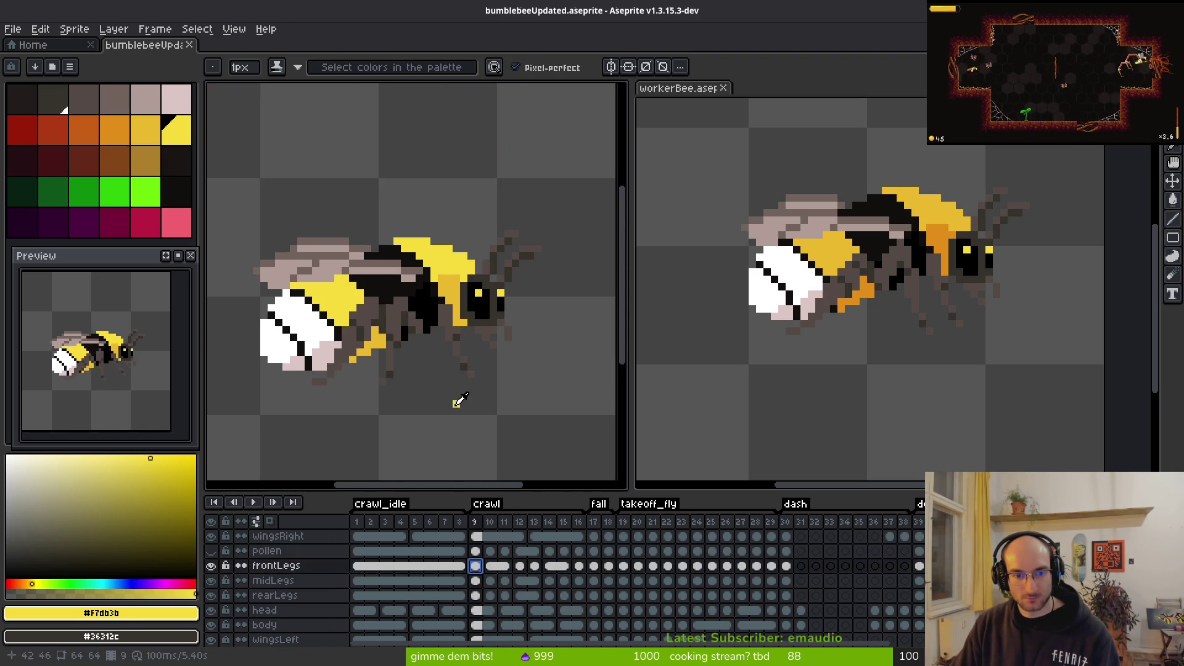
{"action": "key", "text": "alt"}
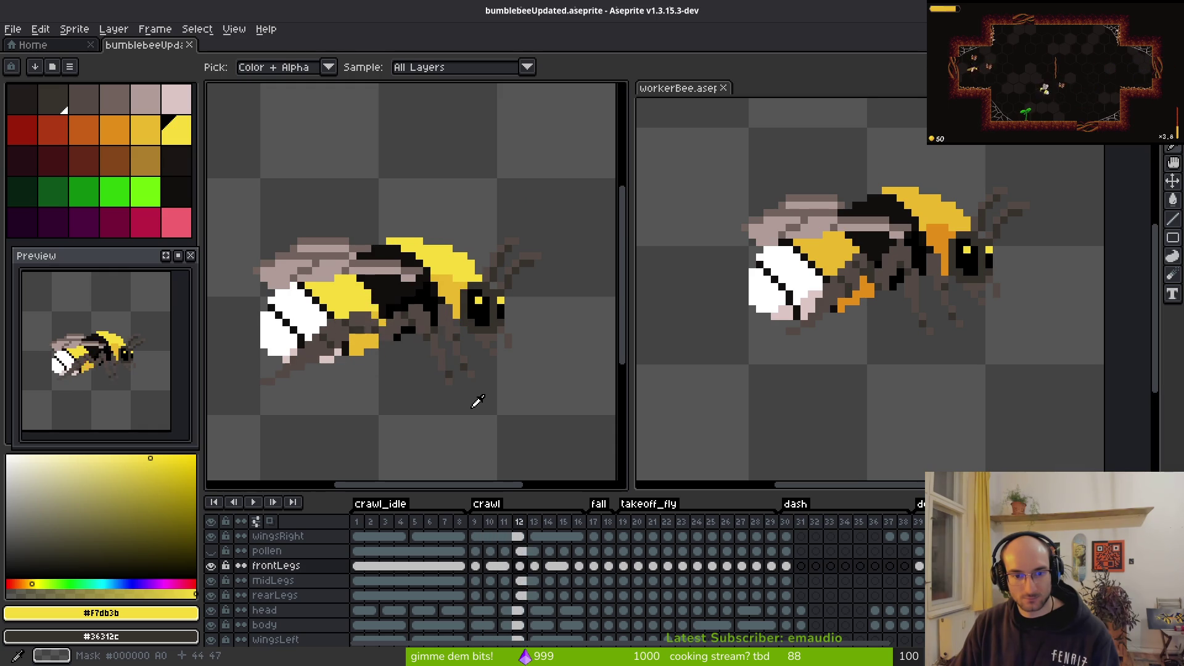
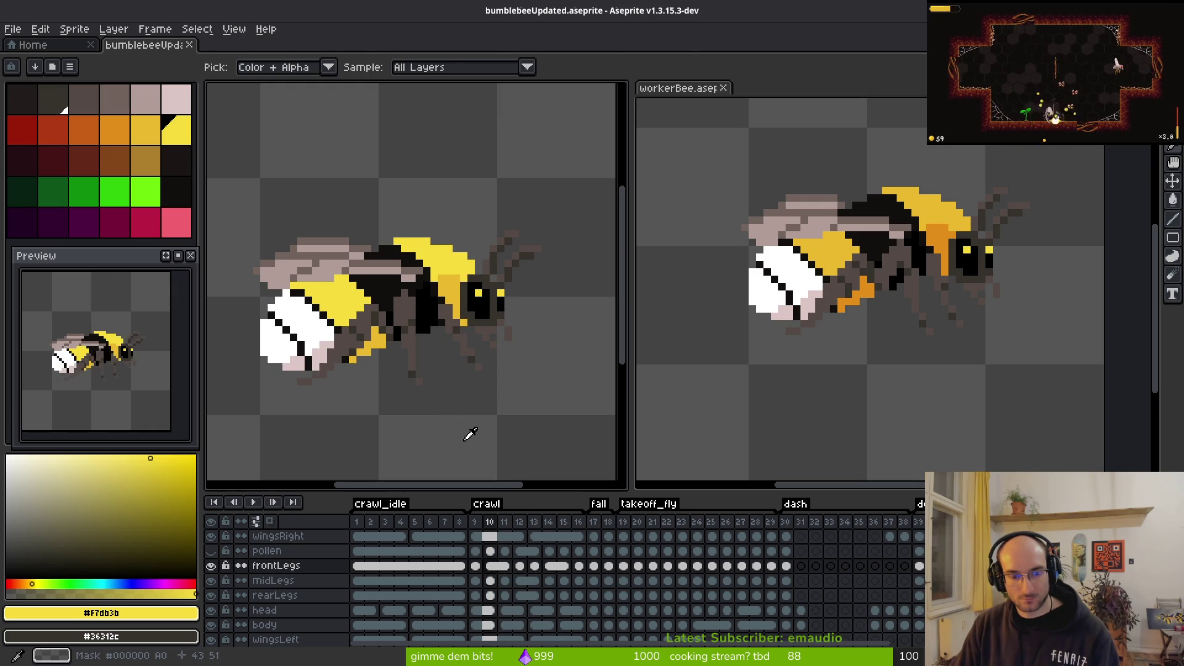
Step: On frame 10, recolour a yellow leg pixel grey-brown and erase a stray dark leg pixel
{"action": "scroll", "coordinate": [465, 338], "scroll_direction": "up", "scroll_amount": 3}
{"action": "left_click", "coordinate": [462, 336], "text": "alt"}
{"action": "left_click", "coordinate": [435, 277]}
{"action": "key", "text": "e"}
{"action": "key", "text": "b"}
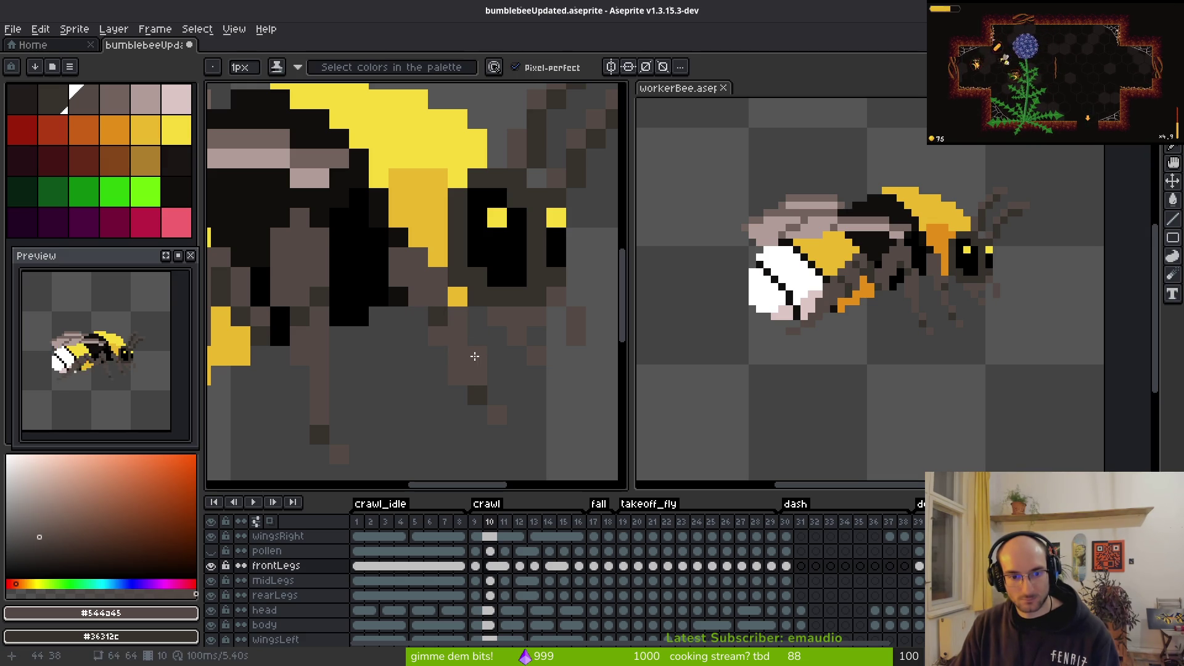
{"action": "key", "text": "e"}
{"action": "left_click", "coordinate": [478, 394]}
{"action": "key", "text": "b"}
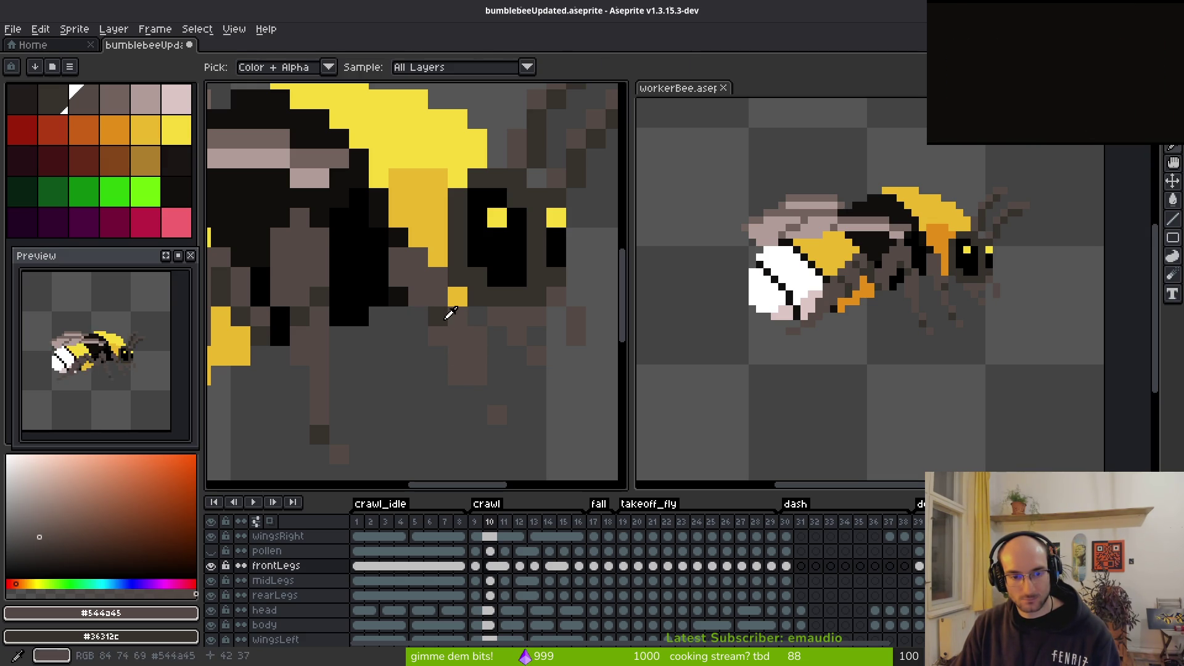
{"action": "left_click", "coordinate": [448, 311], "text": "alt"}
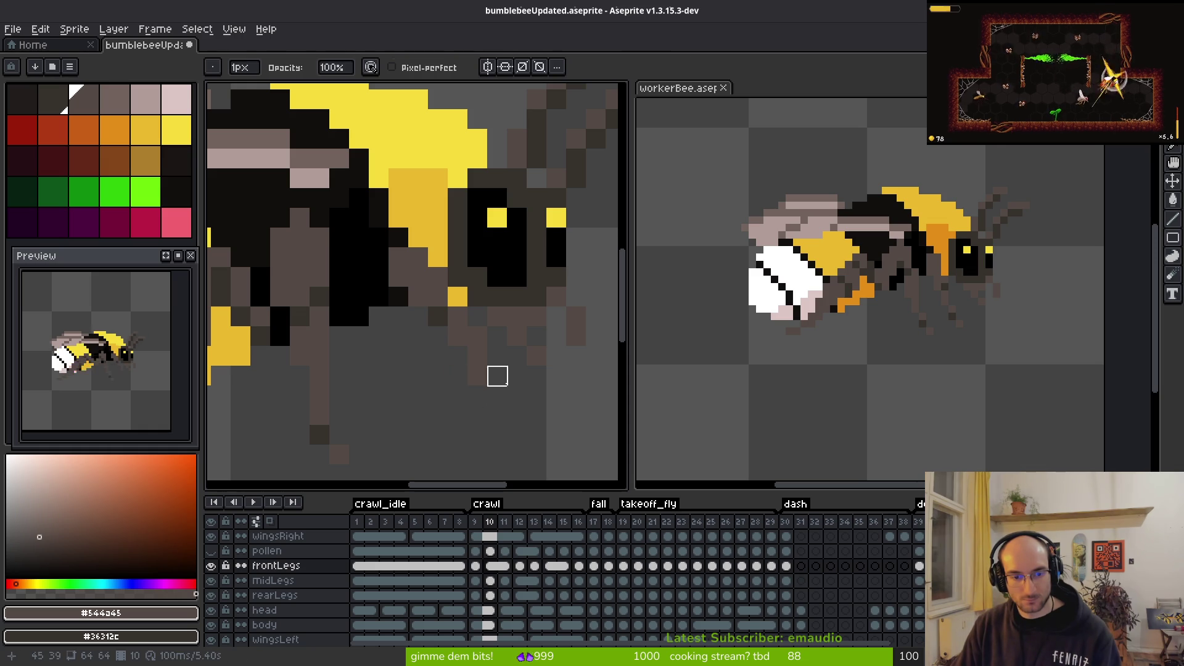
{"action": "left_click", "coordinate": [450, 312], "text": "alt"}
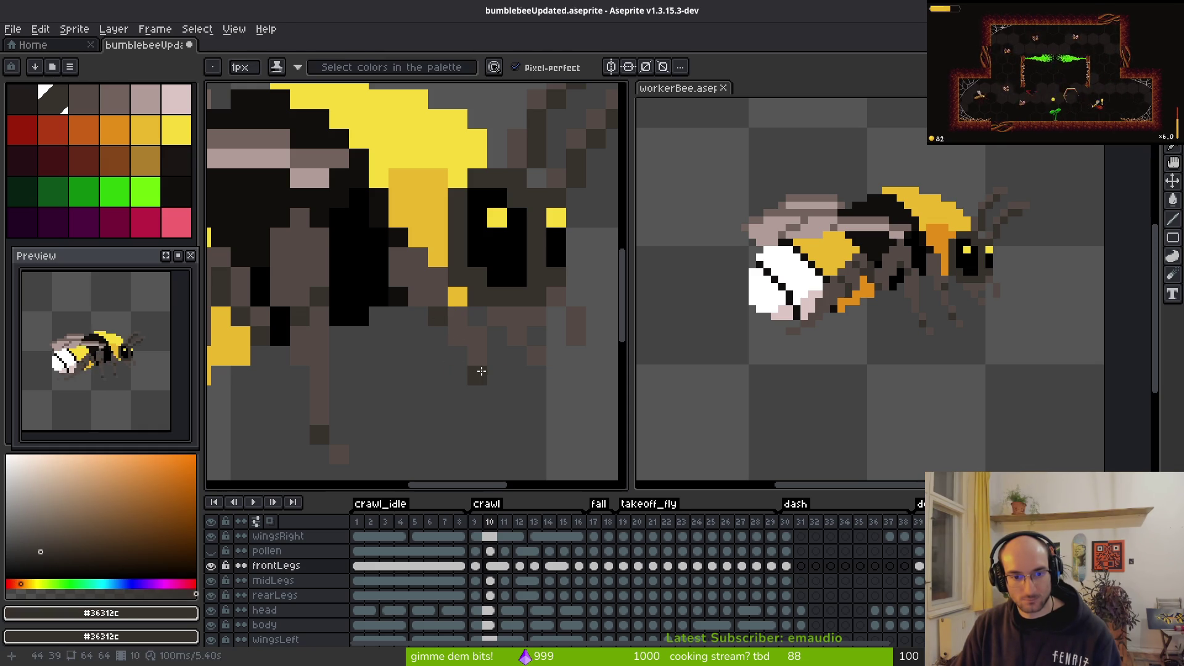
{"action": "scroll", "coordinate": [544, 386], "scroll_direction": "down", "scroll_amount": 5}
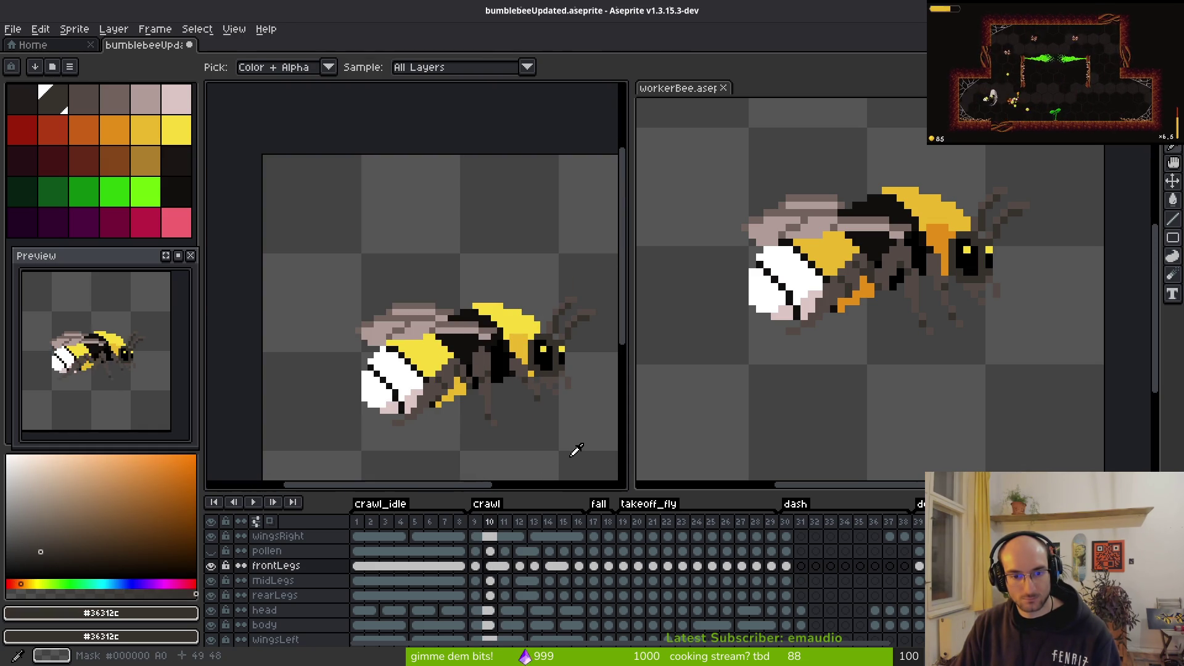
Step: Compare the leg poses in crawl frames 11 and 12, settling on frame 11
{"action": "key", "text": "Right"}
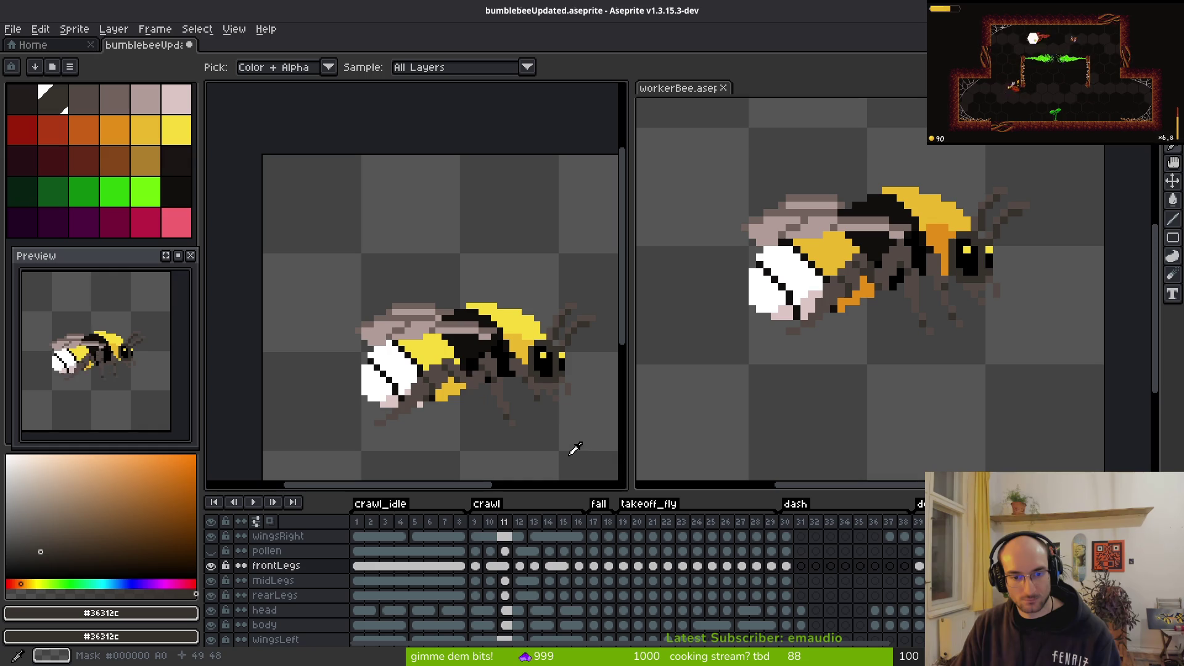
{"action": "key", "text": "Right"}
{"action": "key", "text": "Left"}
{"action": "scroll", "coordinate": [555, 419], "scroll_direction": "up", "scroll_amount": 3}
{"action": "key", "text": "Right"}
{"action": "key", "text": "Left"}
{"action": "key", "text": "b"}
Step: On frame 11, pick the grey-brown and dark leg colours and erase part of the old front leg
{"action": "scroll", "coordinate": [370, 339], "scroll_direction": "up", "scroll_amount": 2}
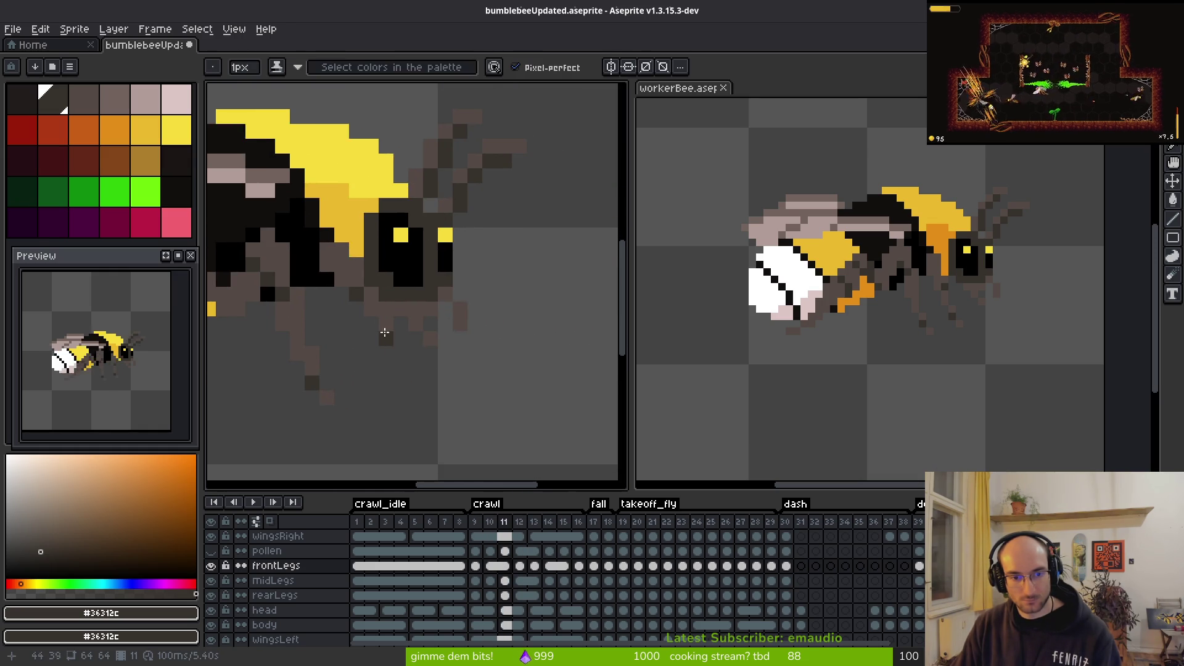
{"action": "left_click", "coordinate": [364, 270], "text": "alt"}
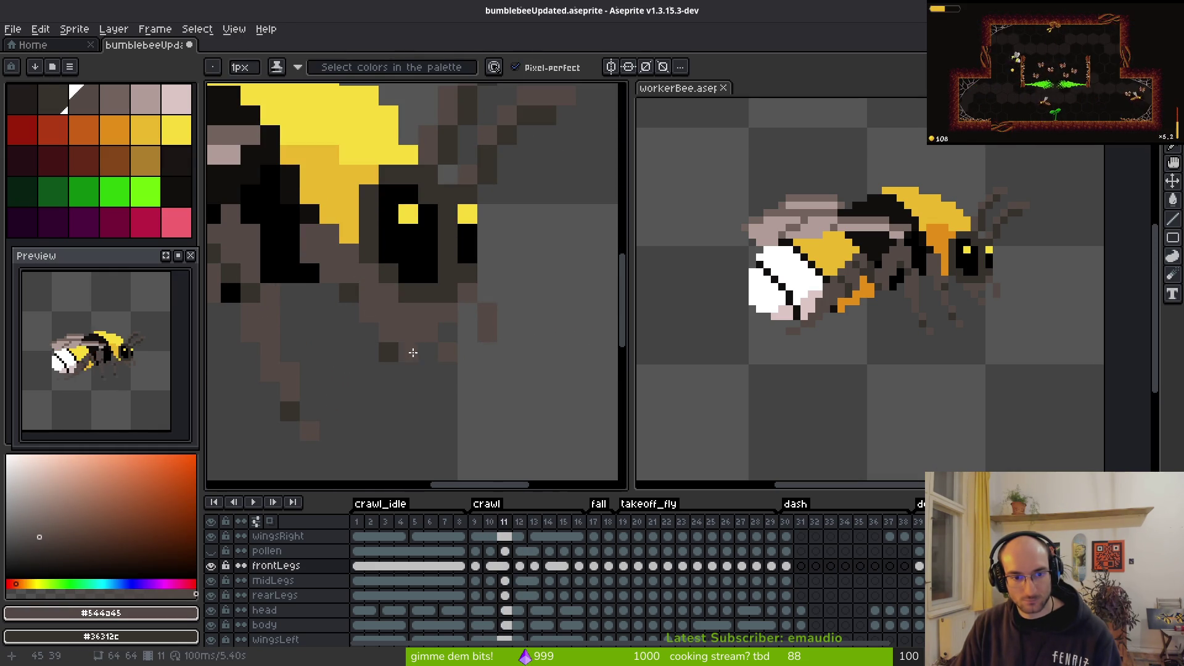
{"action": "left_click", "coordinate": [394, 347], "text": "alt"}
{"action": "key", "text": "e"}
{"action": "mouse_move", "coordinate": [389, 353]}
{"action": "left_mouse_down"}
{"action": "mouse_move", "coordinate": [388, 331]}
{"action": "mouse_move", "coordinate": [347, 291]}
{"action": "mouse_move", "coordinate": [369, 294]}
{"action": "left_mouse_up"}
{"action": "key", "text": "b"}
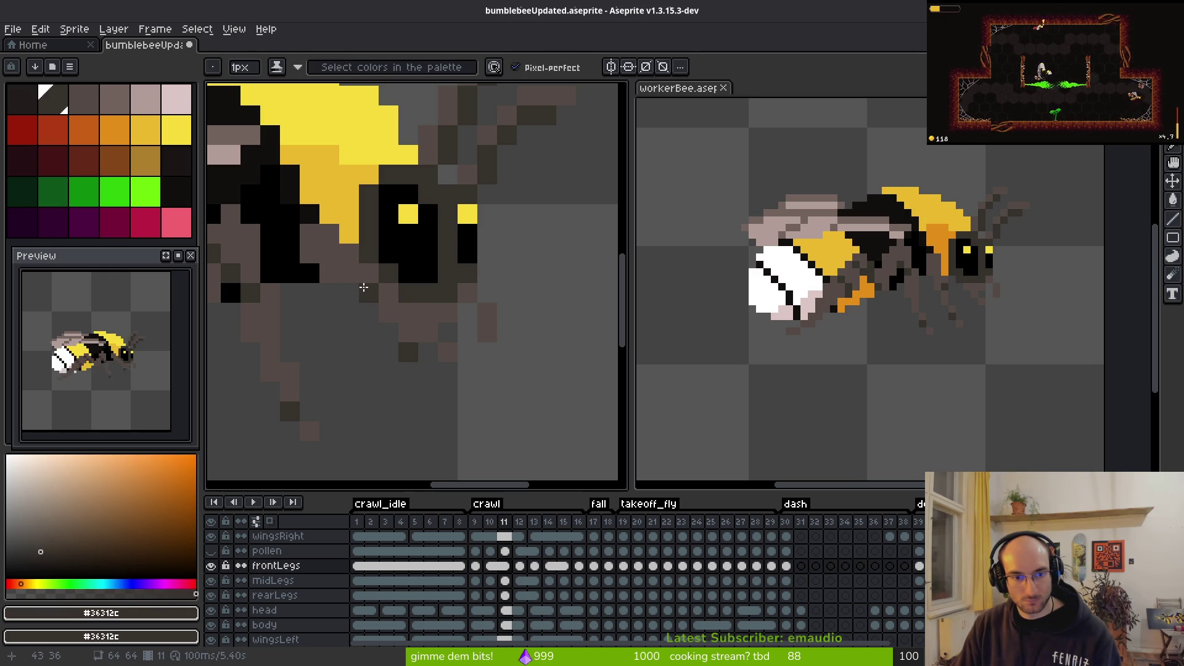
{"action": "scroll", "coordinate": [452, 408], "scroll_direction": "down", "scroll_amount": 1}
{"action": "scroll", "coordinate": [452, 410], "scroll_direction": "up", "scroll_amount": 2}
{"action": "key", "text": "e"}
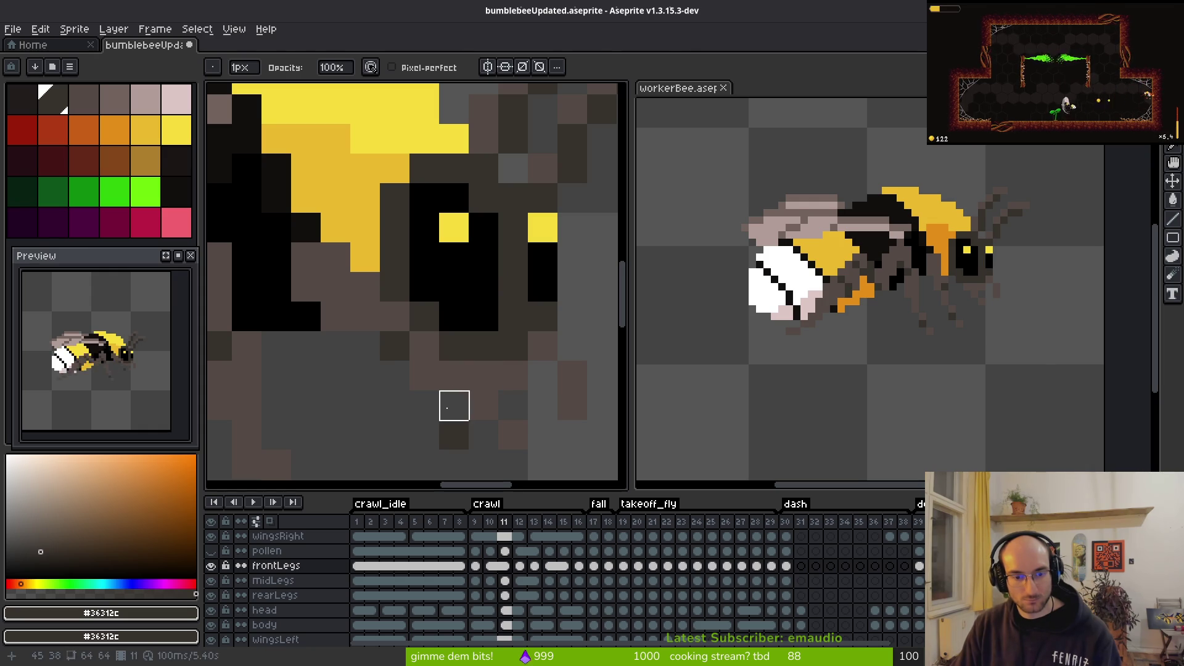
{"action": "key", "text": "f"}
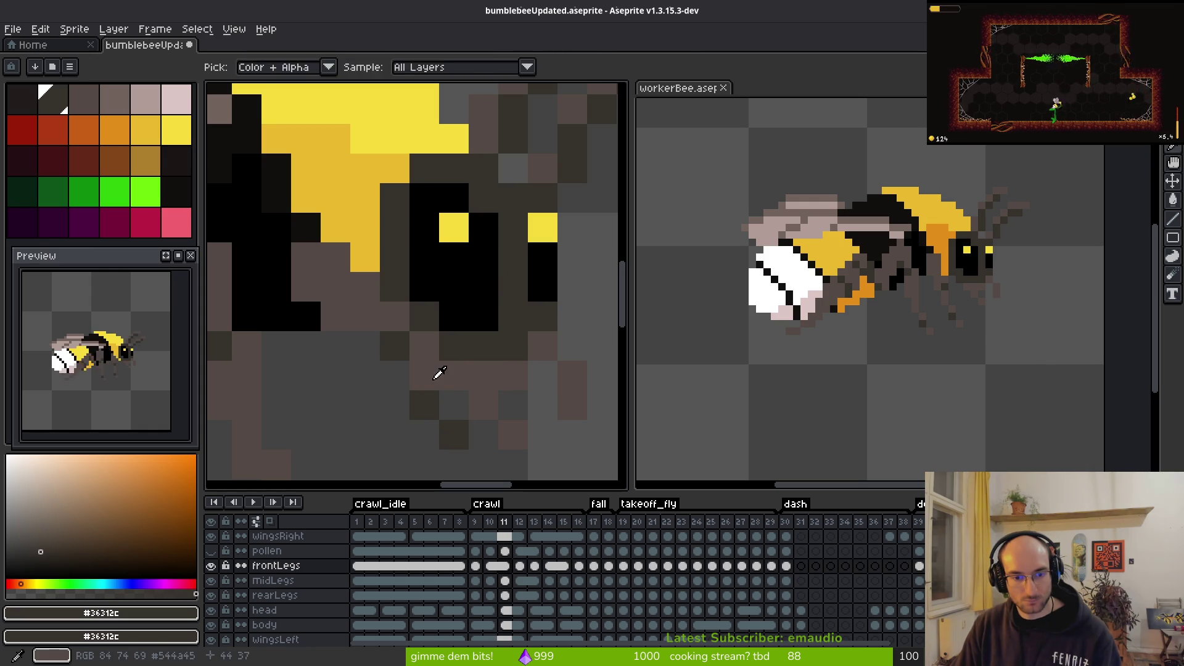
Step: Paint new dark and grey-brown front-leg pixels on frame 11, then go back to frame 10
{"action": "left_click", "coordinate": [448, 409], "text": "alt"}
{"action": "key", "text": "space"}
{"action": "scroll", "coordinate": [502, 452], "scroll_direction": "down", "scroll_amount": 4}
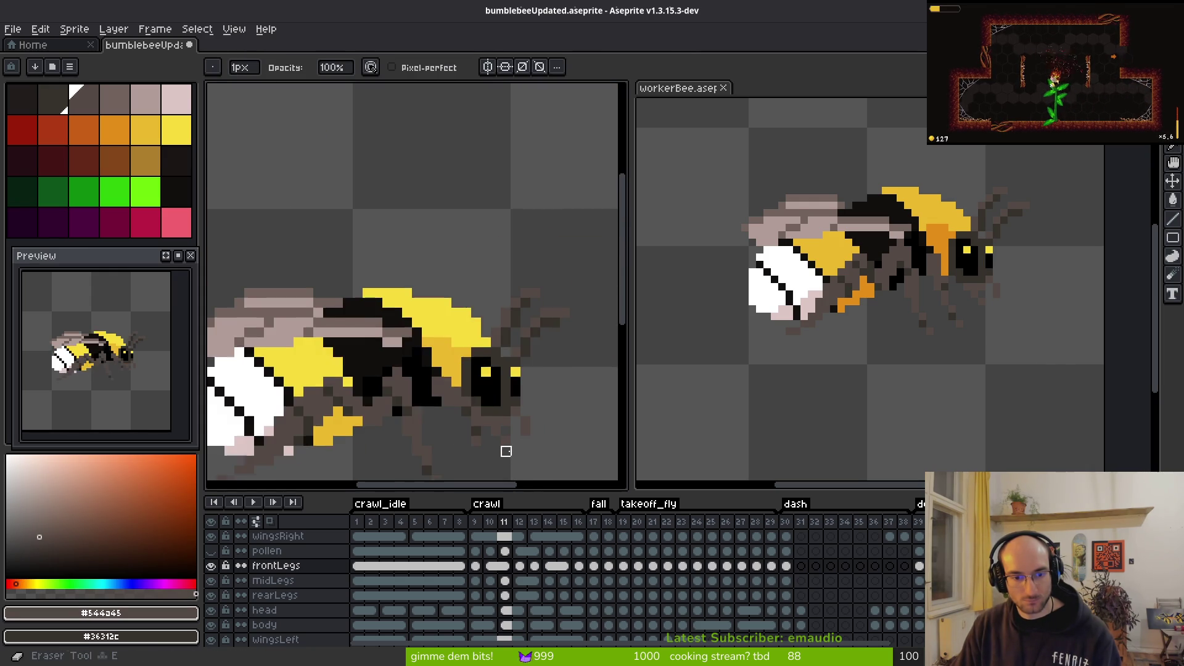
{"action": "scroll", "coordinate": [510, 451], "scroll_direction": "up", "scroll_amount": 4}
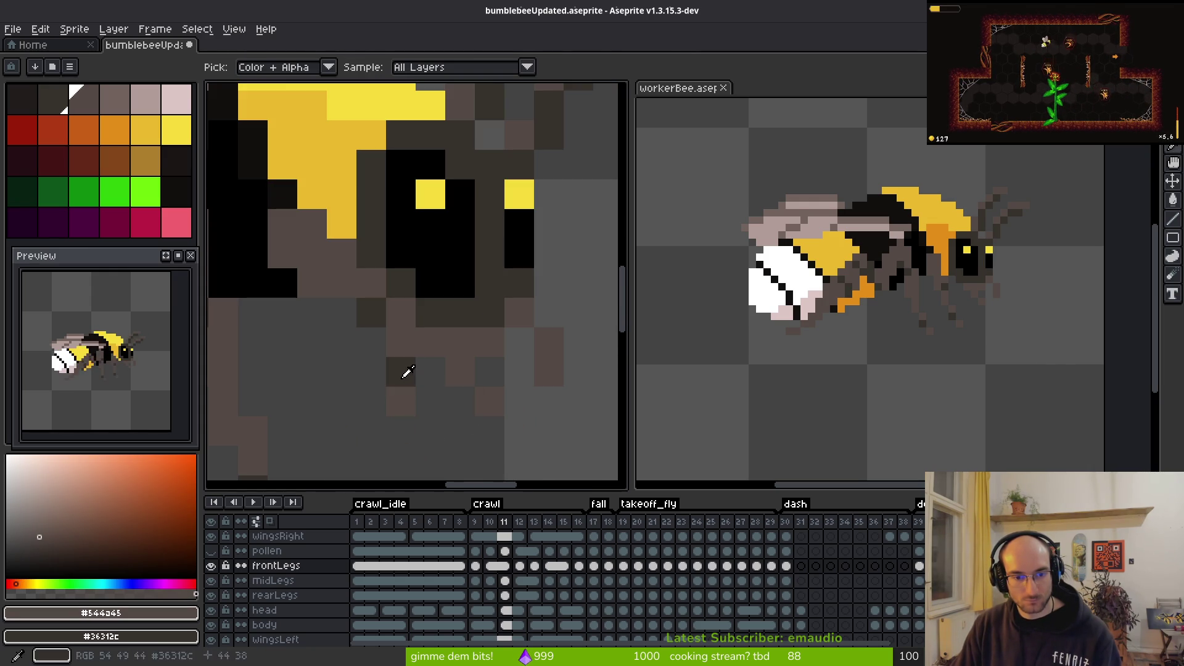
{"action": "key", "text": "b"}
{"action": "right_click", "coordinate": [402, 402]}
{"action": "left_click", "coordinate": [401, 372]}
{"action": "left_click", "coordinate": [372, 312]}
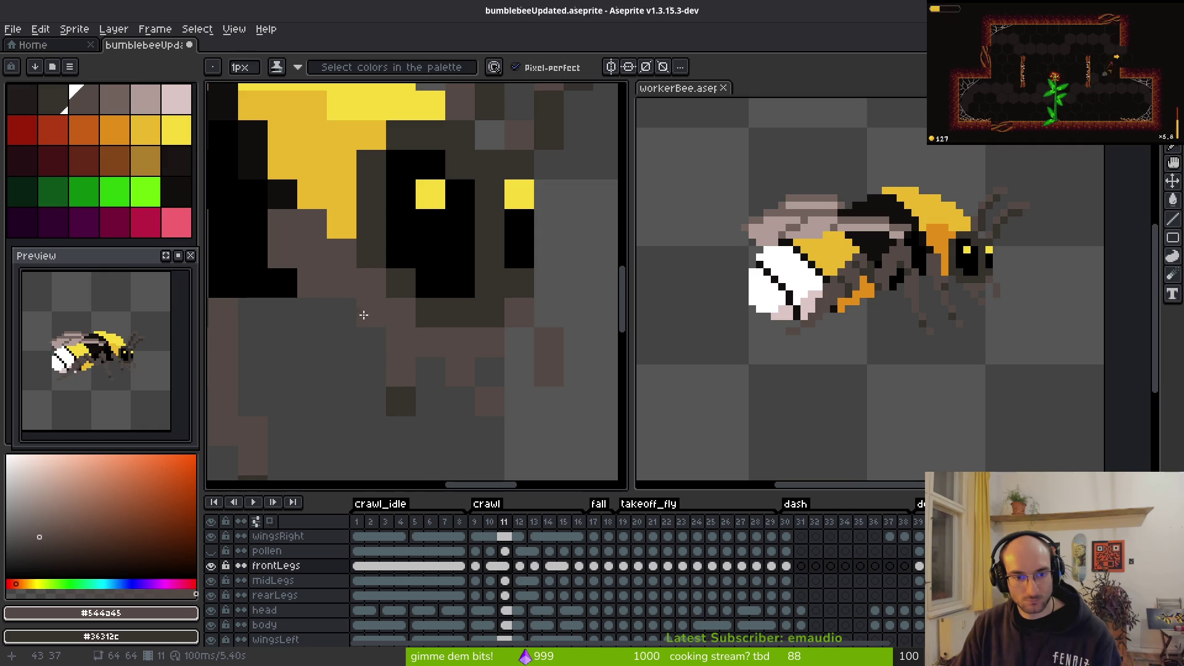
{"action": "scroll", "coordinate": [441, 370], "scroll_direction": "down", "scroll_amount": 5}
{"action": "key", "text": "i"}
{"action": "key", "text": "comma"}
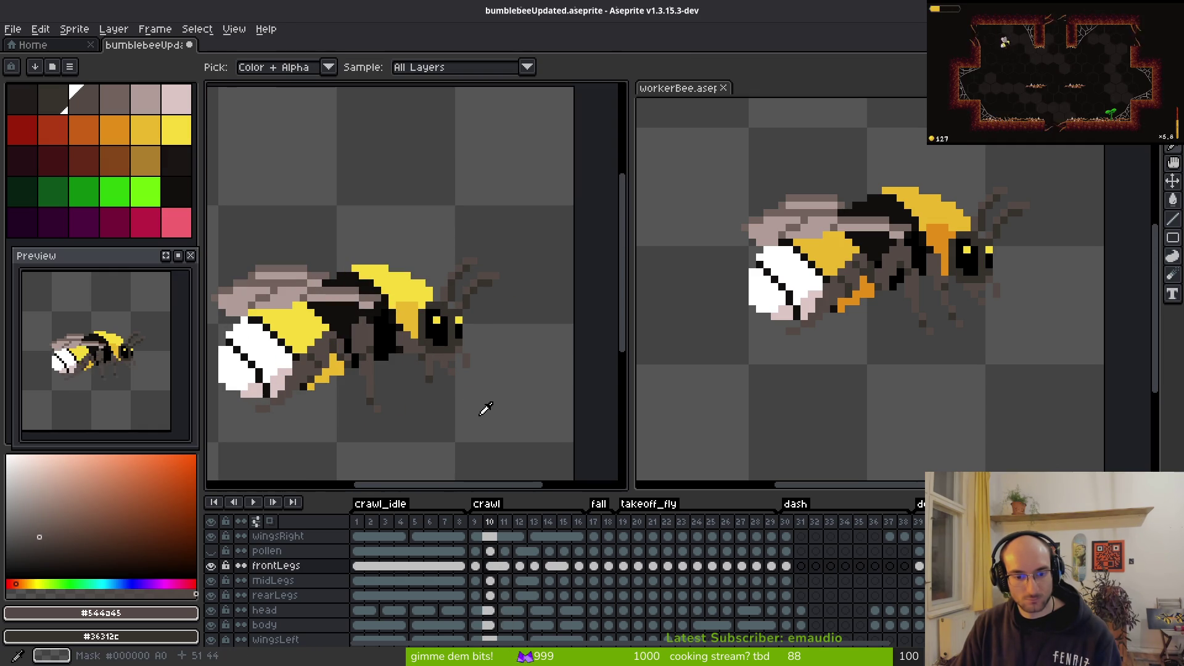
Step: Flip back and forth through crawl frames 9 to 16 to compare the leg poses
{"action": "key", "text": "comma"}
{"action": "key", "text": "period"}
{"action": "key", "text": "period"}
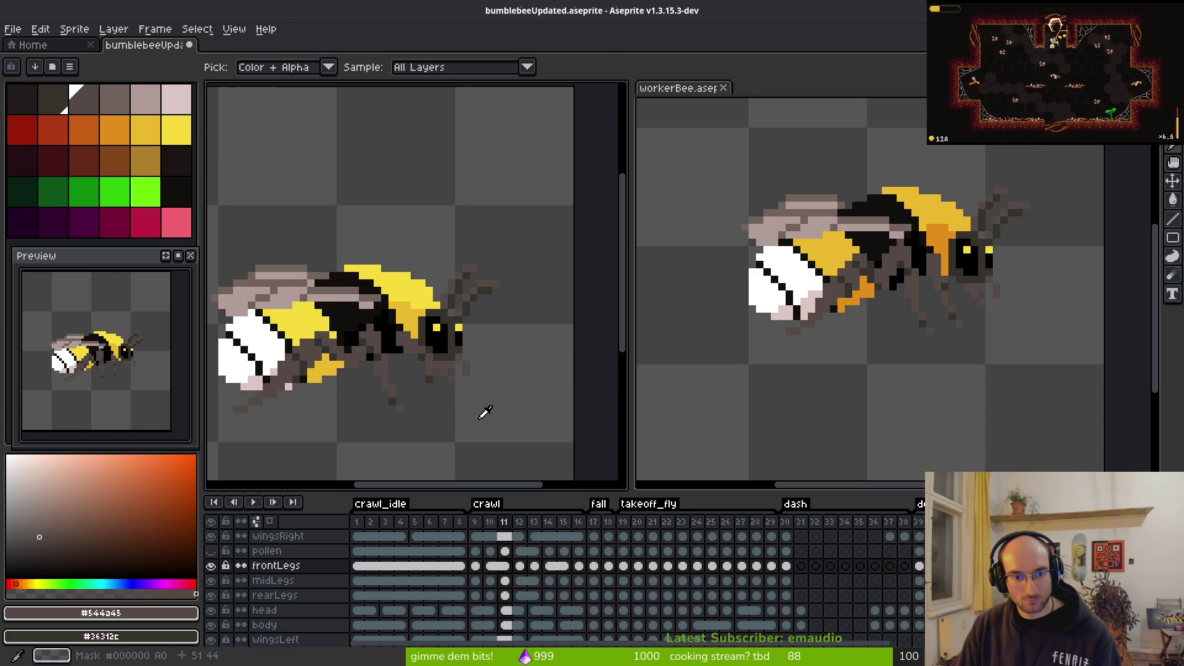
{"action": "key", "text": "period"}
{"action": "key", "text": "comma"}
{"action": "key", "text": "period"}
{"action": "key", "text": "period"}
{"action": "key", "text": "comma"}
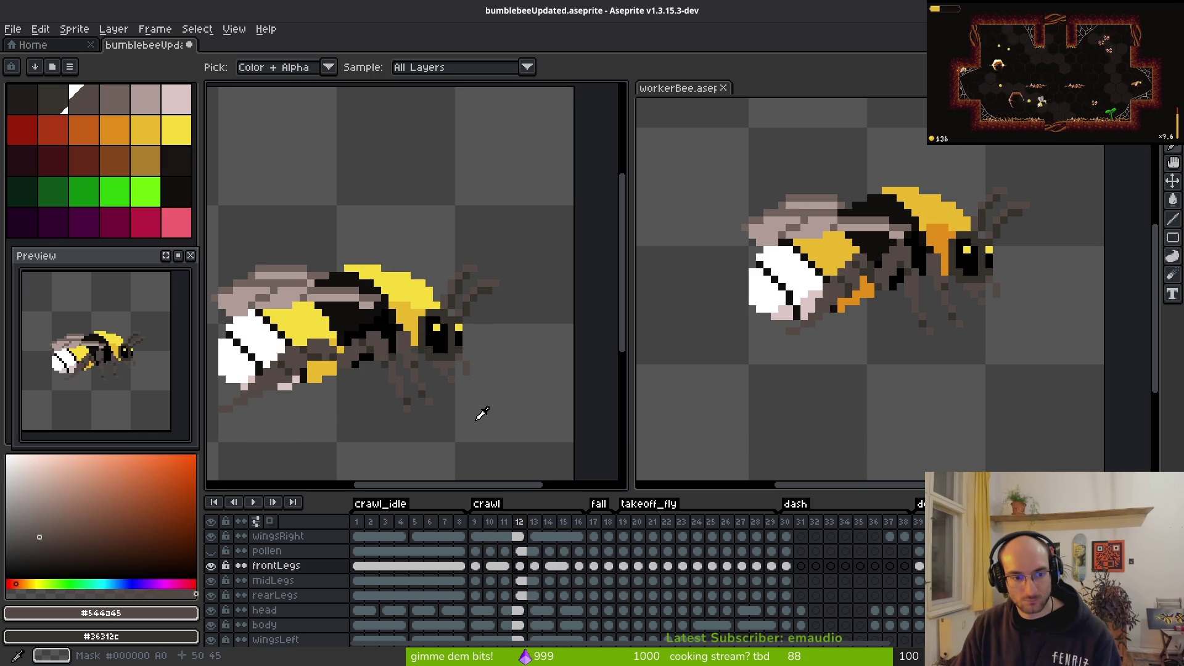
{"action": "key", "text": "period"}
{"action": "key", "text": "period"}
{"action": "key", "text": "period"}
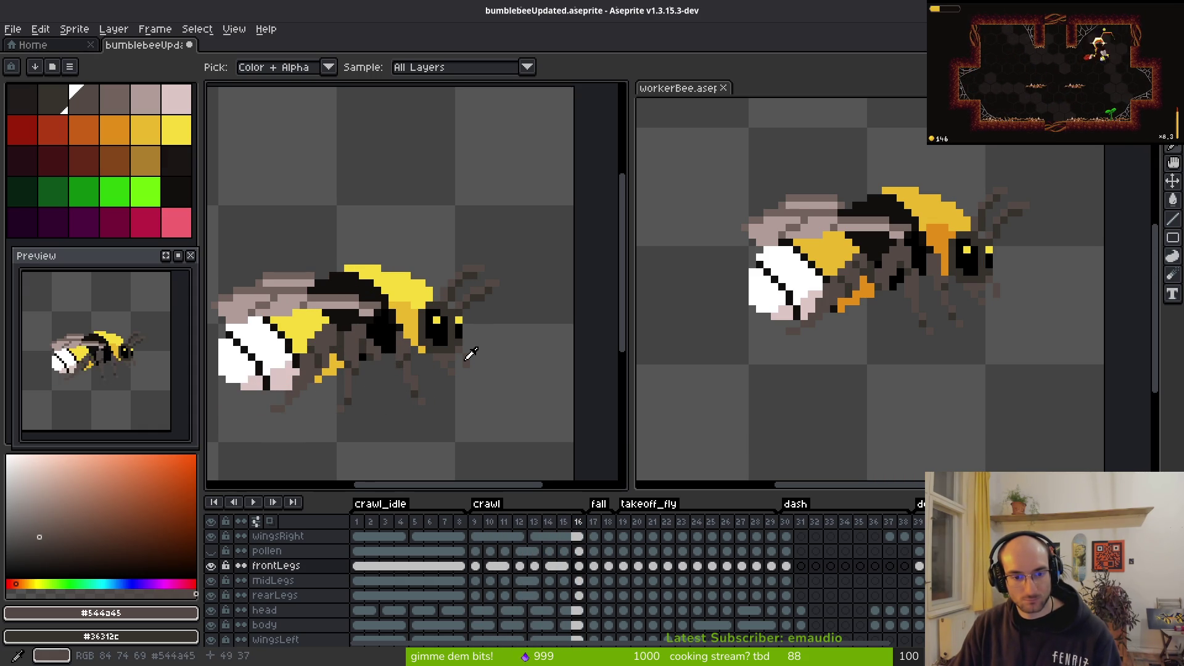
{"action": "key", "text": "comma"}
{"action": "key", "text": "comma"}
{"action": "key", "text": "period"}
{"action": "key", "text": "period"}
{"action": "key", "text": "comma"}
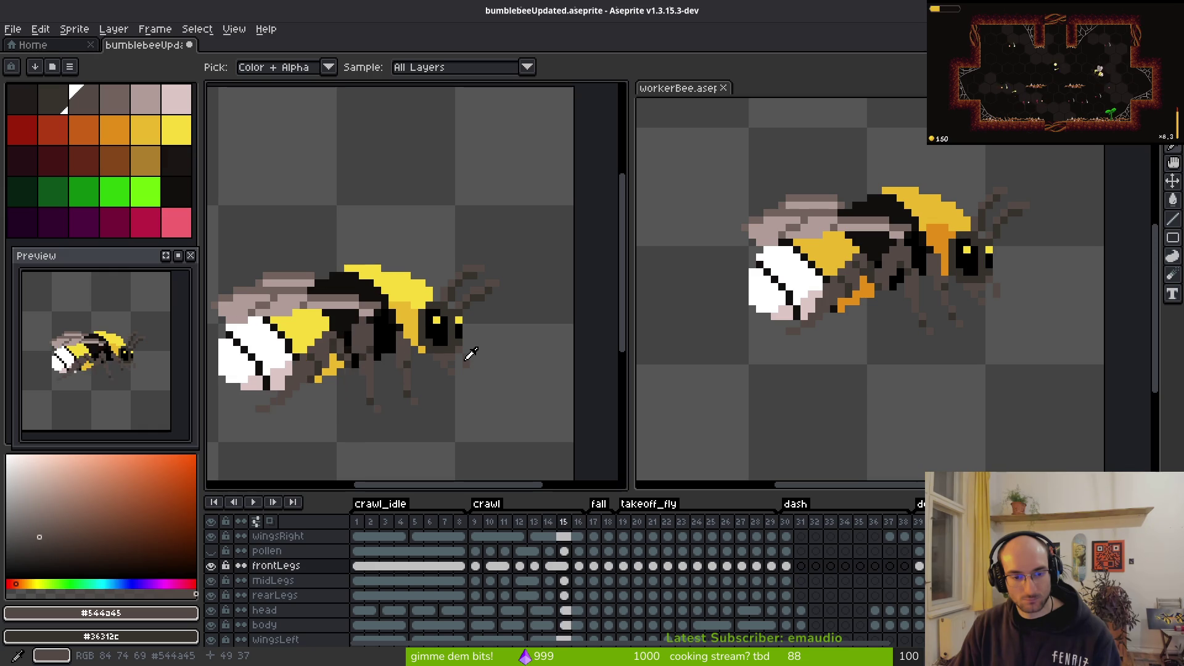
{"action": "key", "text": "comma"}
{"action": "key", "text": "comma"}
{"action": "key", "text": "period"}
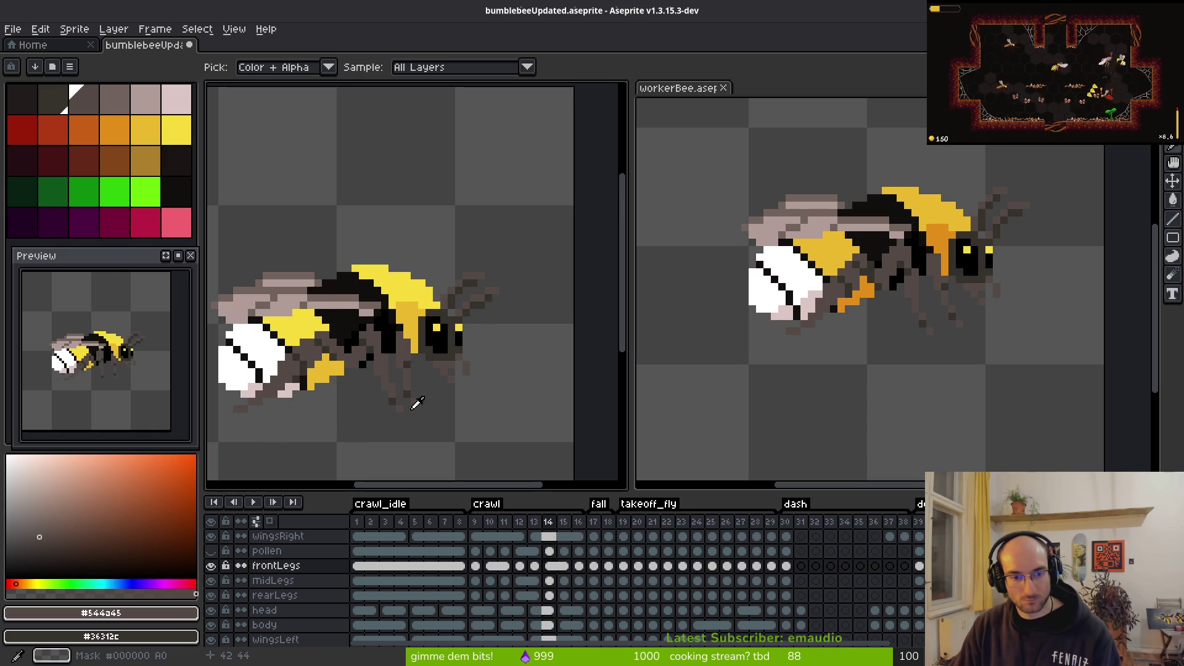
Step: Zoom in on the bee's legs and settle on crawl frame 14
{"action": "key", "text": "period"}
{"action": "left_click_drag", "start_coordinate": [402, 389], "coordinate": [482, 363]}
{"action": "scroll", "coordinate": [482, 362], "scroll_direction": "up", "scroll_amount": 2}
{"action": "key", "text": "alt"}
{"action": "key", "text": "comma"}
{"action": "key", "text": "period"}
{"action": "key", "text": "comma"}
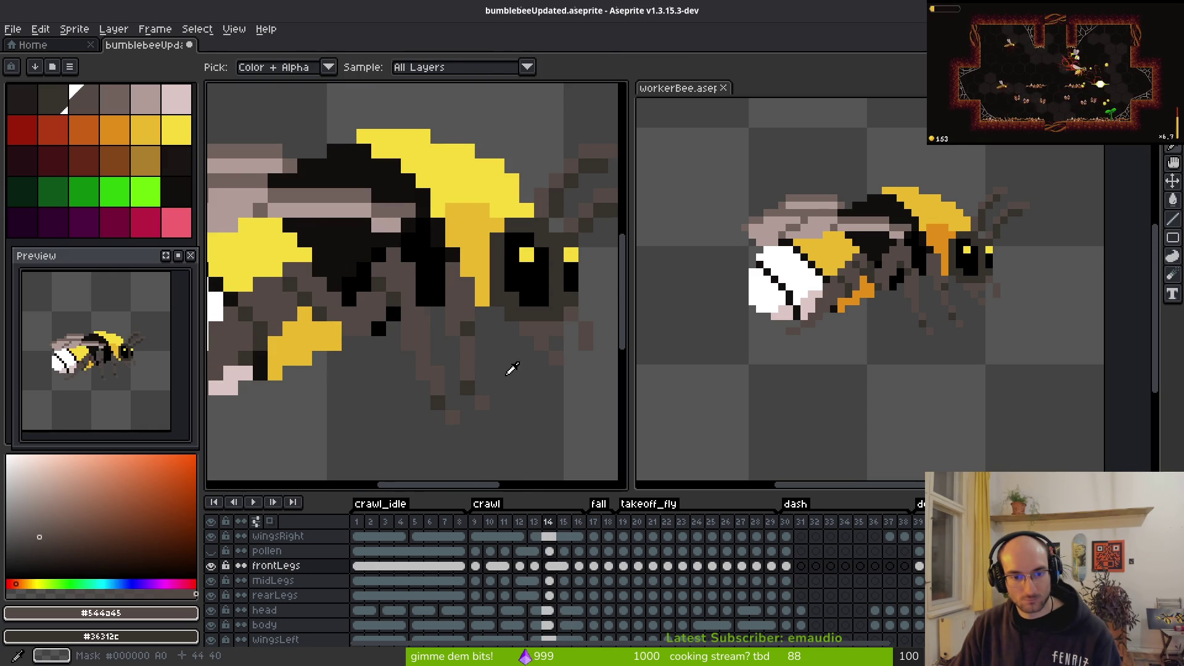
Step: On frame 15, draw a new grey-brown front leg, darken three of its pixels and erase two stray pixels
{"action": "key", "text": "period"}
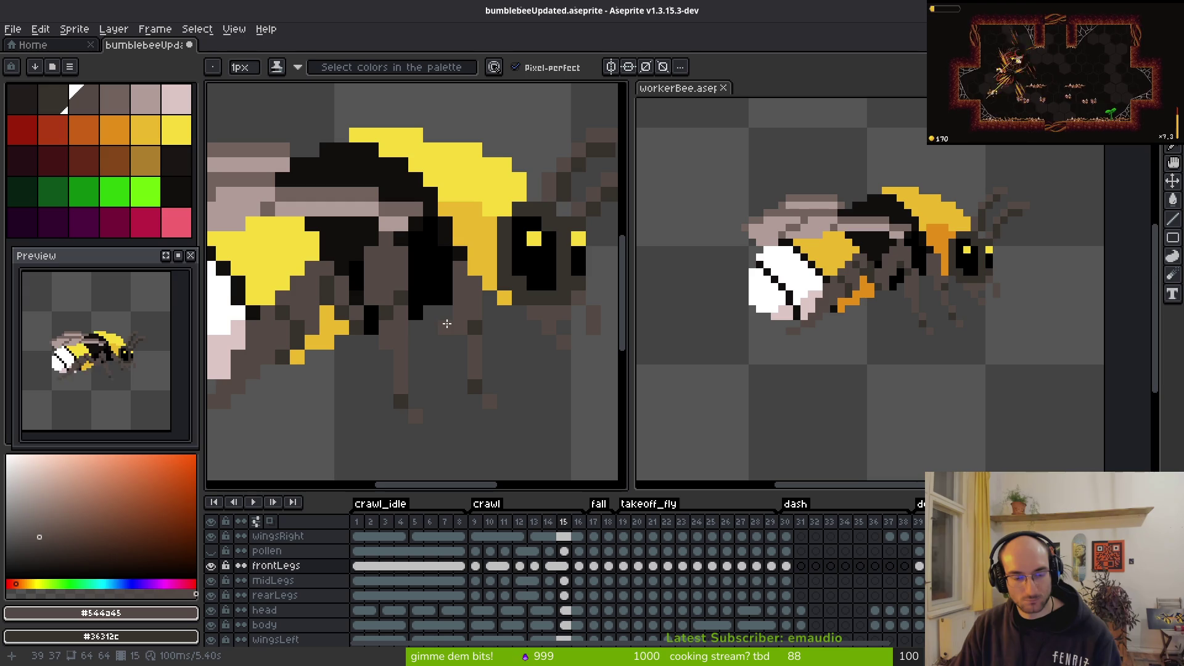
{"action": "left_click", "coordinate": [448, 290]}
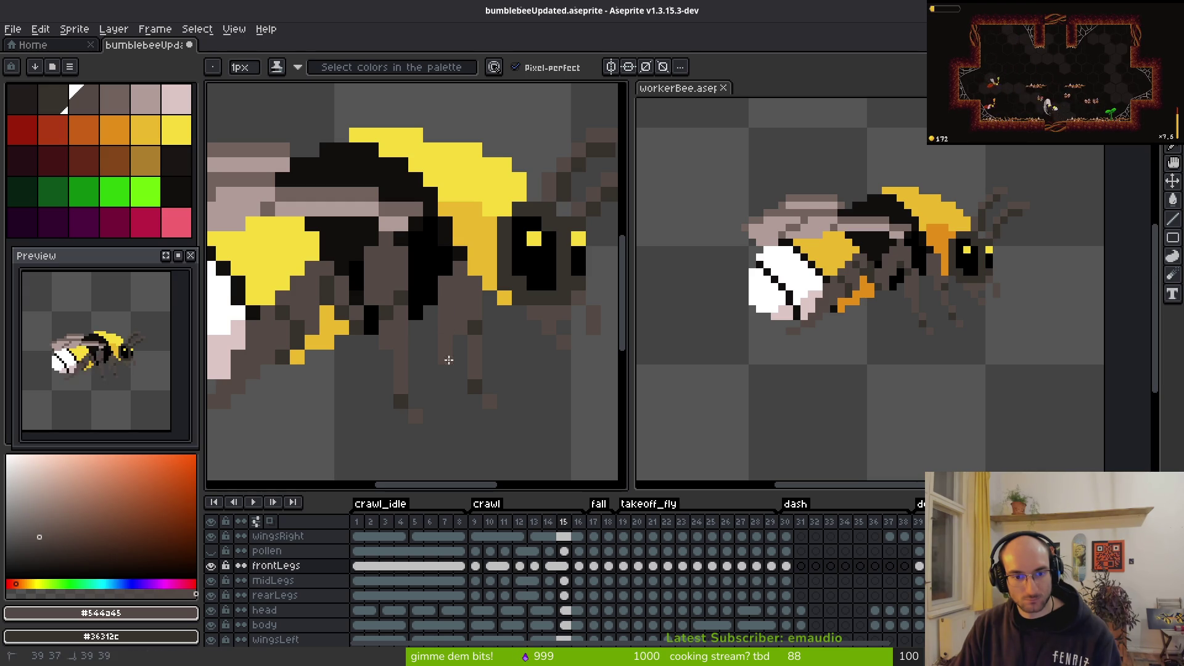
{"action": "left_click_drag", "start_coordinate": [447, 370], "coordinate": [434, 392]}
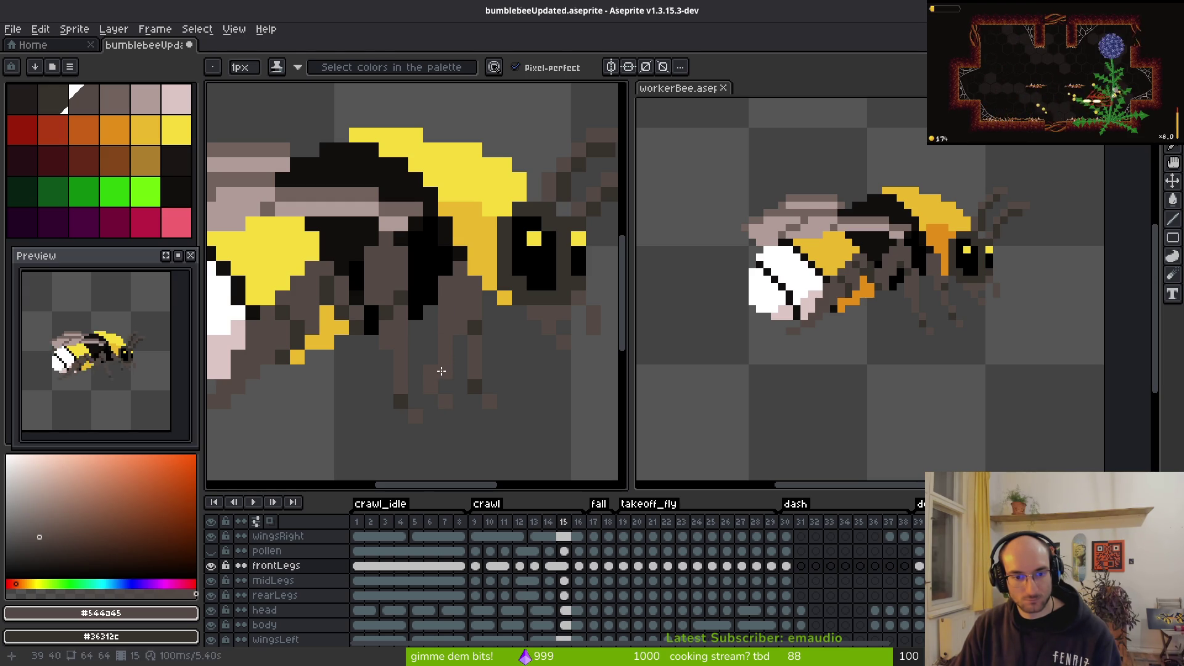
{"action": "right_click", "coordinate": [431, 372]}
{"action": "right_click", "coordinate": [430, 387]}
{"action": "right_click", "coordinate": [431, 327]}
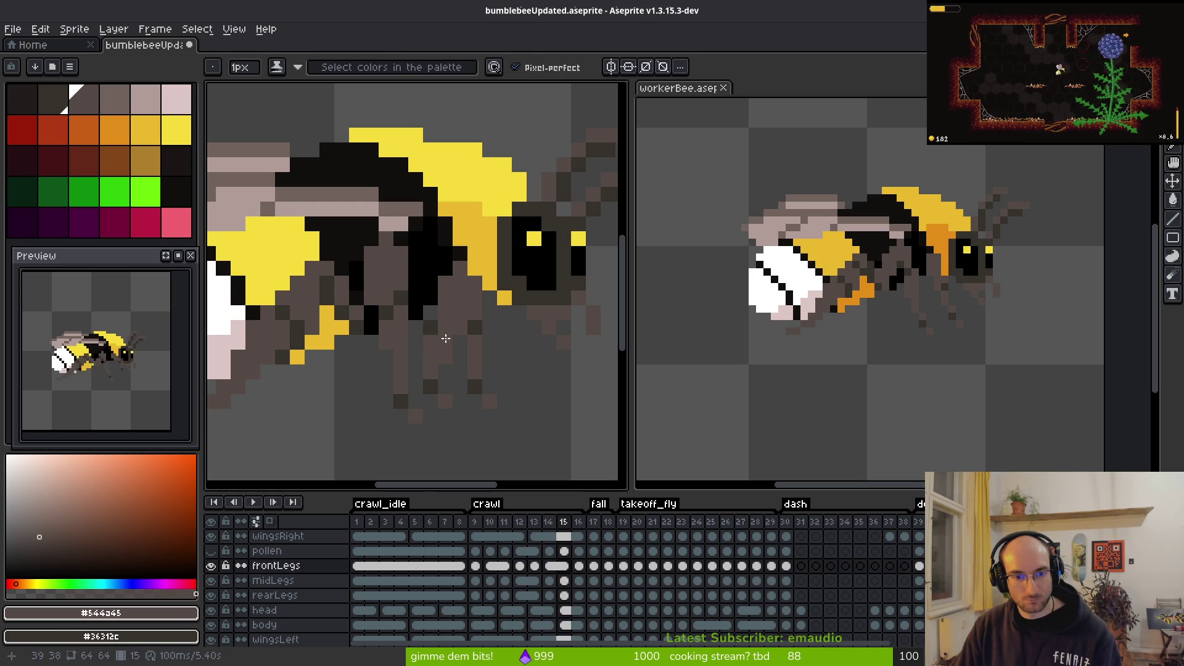
{"action": "key", "text": "e"}
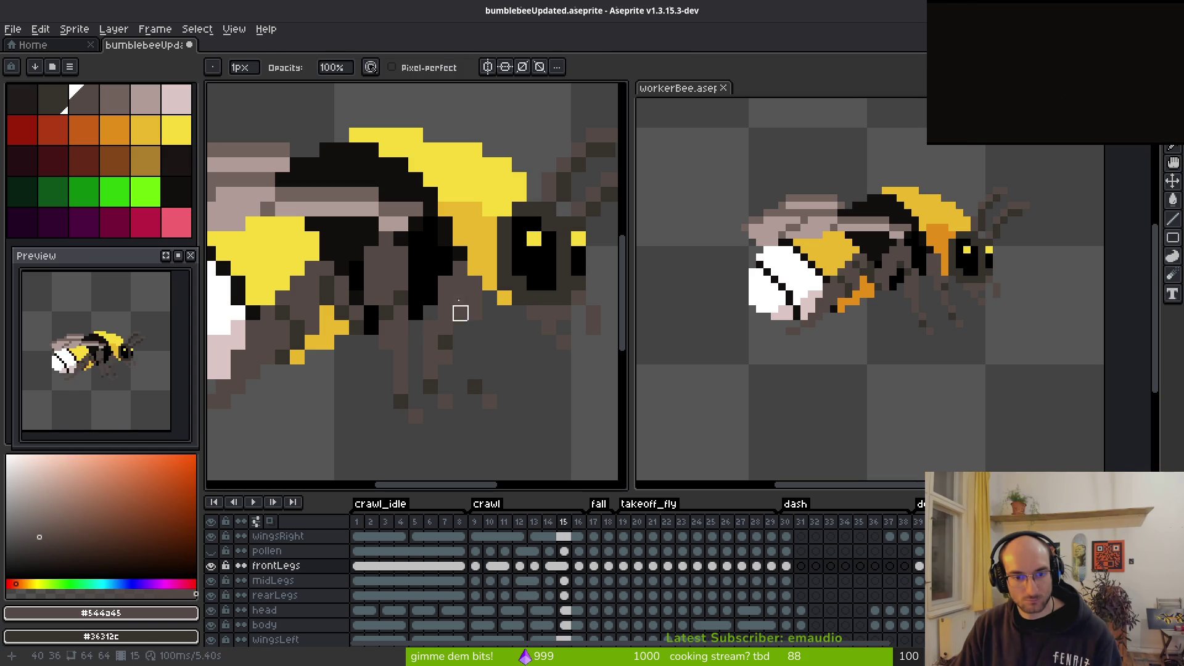
{"action": "left_click_drag", "start_coordinate": [475, 387], "coordinate": [490, 401]}
{"action": "key", "text": "f"}
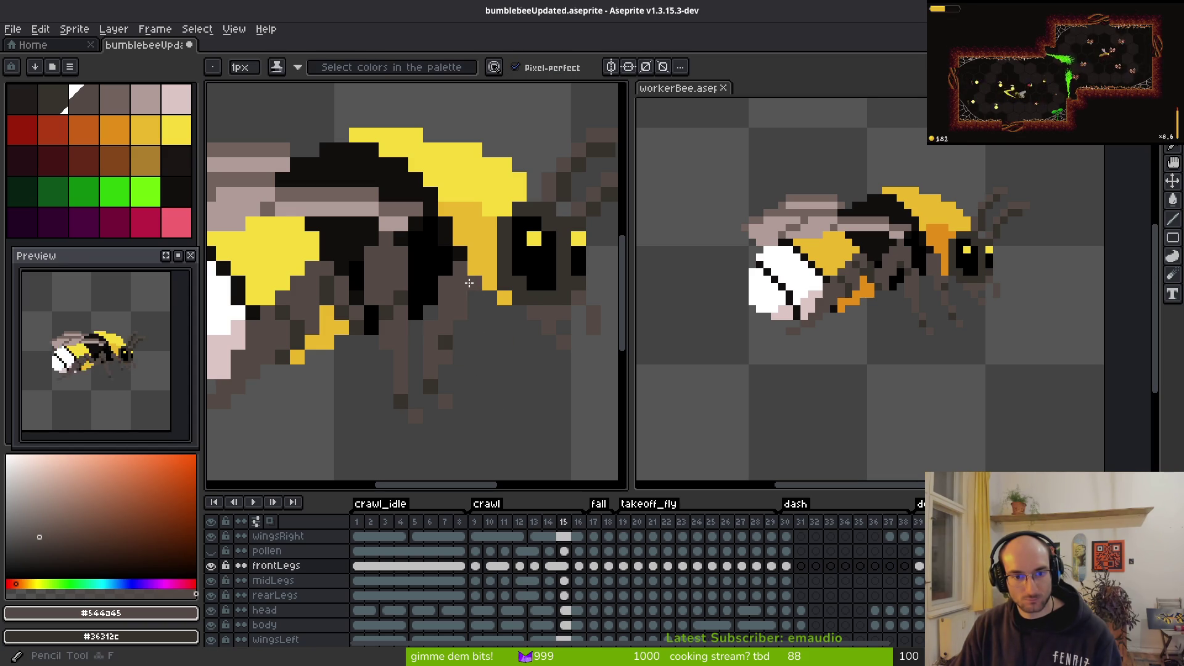
Step: Compare frame 15's front leg against frame 14 by flipping between the two frames
{"action": "scroll", "coordinate": [489, 372], "scroll_direction": "down", "scroll_amount": 1}
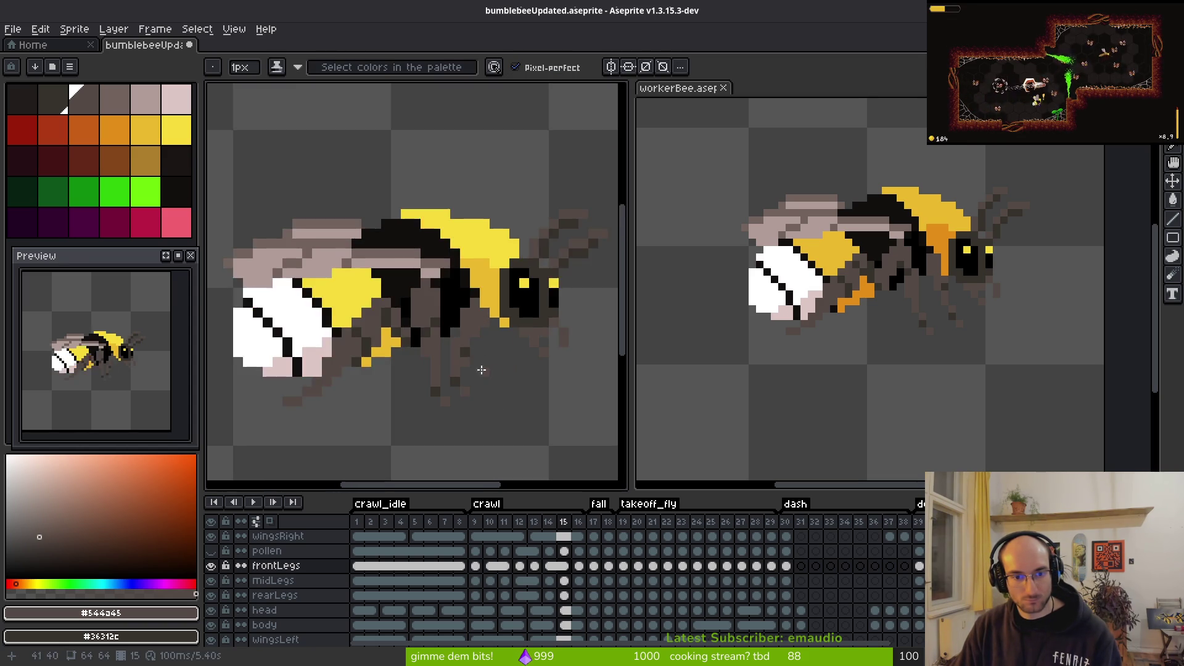
{"action": "scroll", "coordinate": [488, 372], "scroll_direction": "up", "scroll_amount": 2}
{"action": "scroll", "coordinate": [534, 396], "scroll_direction": "down", "scroll_amount": 3}
{"action": "scroll", "coordinate": [518, 389], "scroll_direction": "up", "scroll_amount": 4}
{"action": "key", "text": "b"}
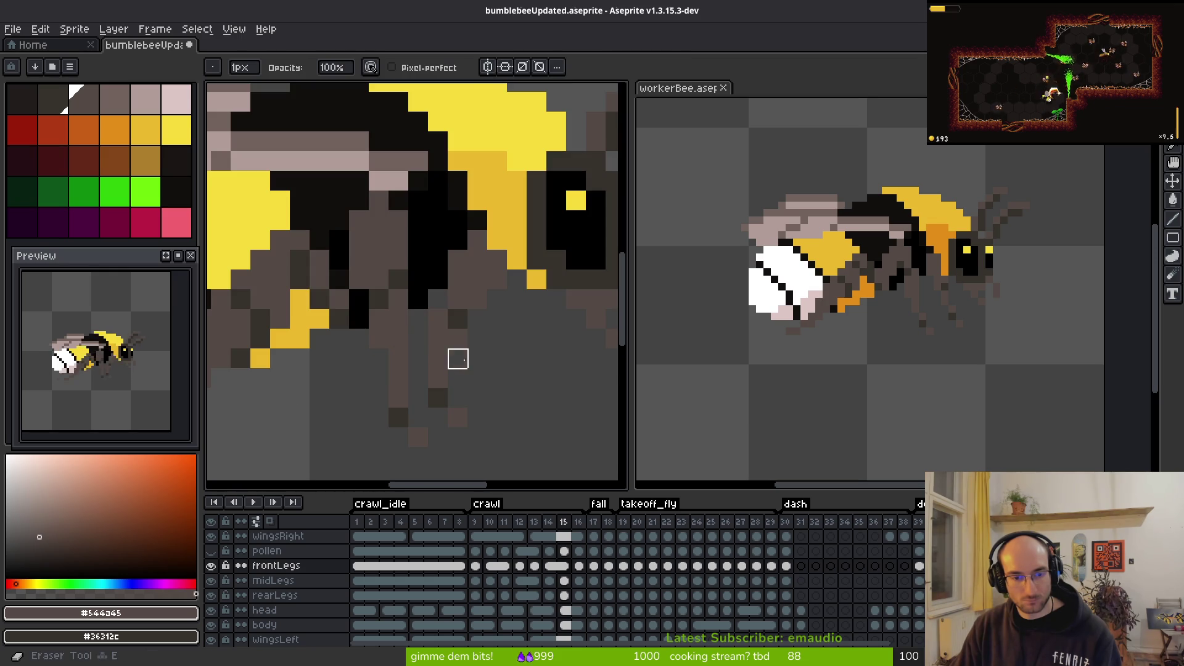
{"action": "scroll", "coordinate": [530, 389], "scroll_direction": "down", "scroll_amount": 2}
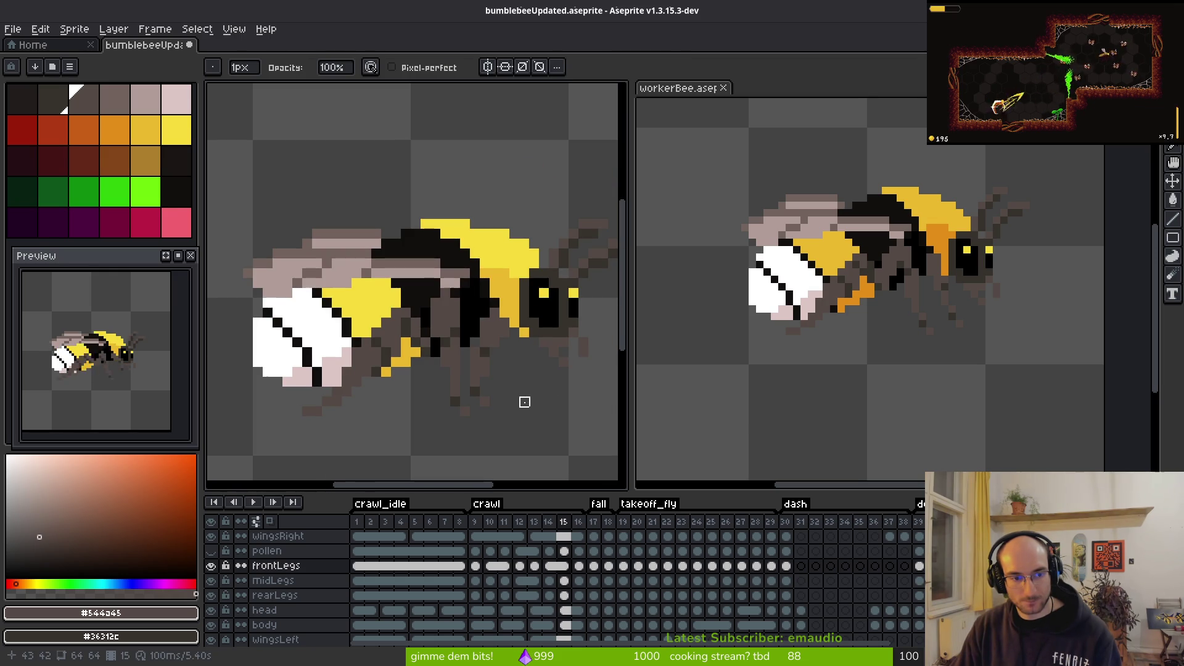
{"action": "key", "text": "i"}
{"action": "key", "text": "comma"}
{"action": "key", "text": "comma"}
{"action": "key", "text": "period"}
{"action": "key", "text": "comma"}
{"action": "key", "text": "period"}
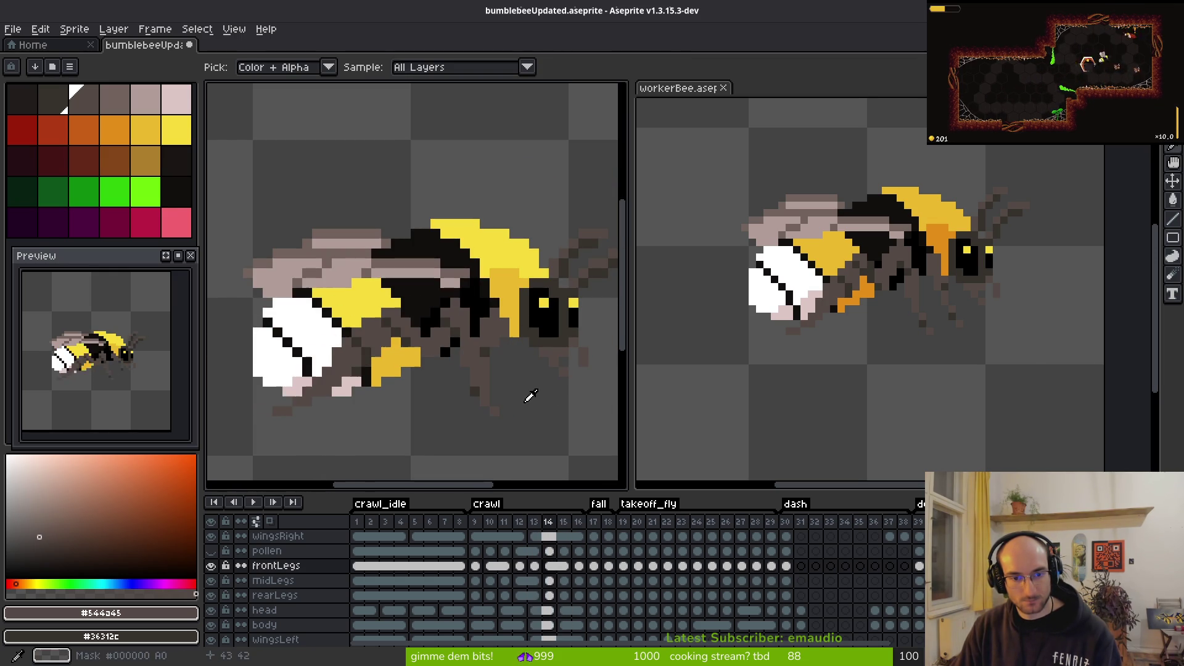
{"action": "key", "text": "period"}
{"action": "key", "text": "comma"}
{"action": "key", "text": "period"}
{"action": "key", "text": "comma"}
{"action": "key", "text": "period"}
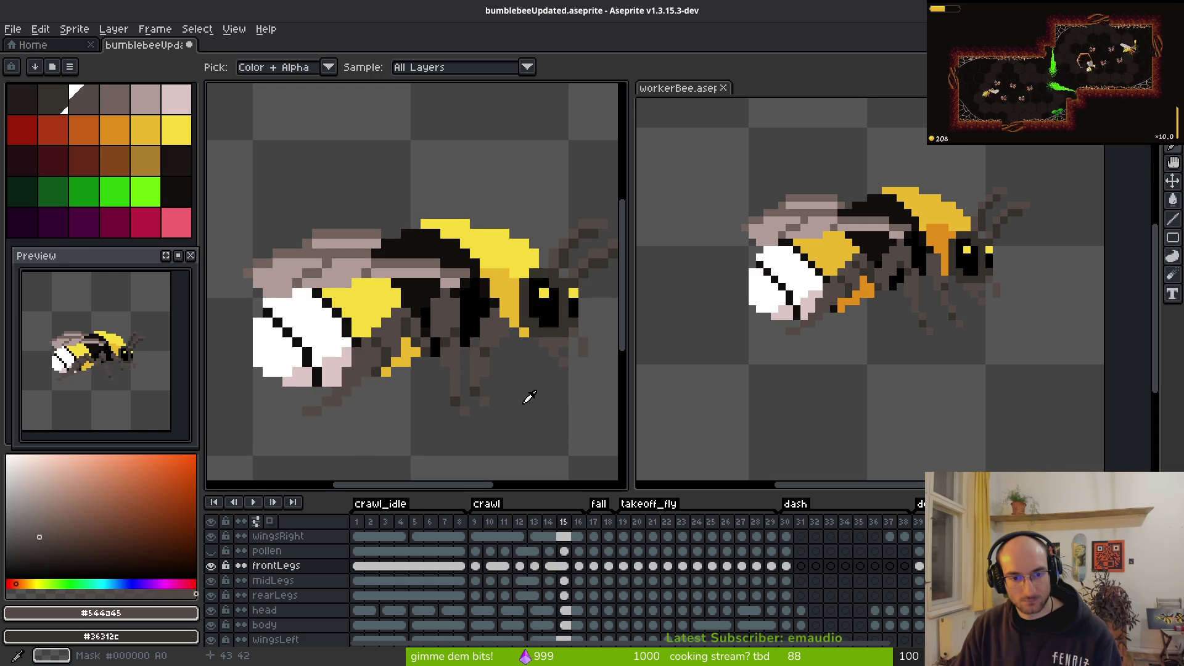
Step: Paint dark #36312c and brown #544a45 pixels onto frame 15's front leg and erase stray pixels
{"action": "key", "text": "b"}
{"action": "scroll", "coordinate": [471, 396], "scroll_direction": "up", "scroll_amount": 5}
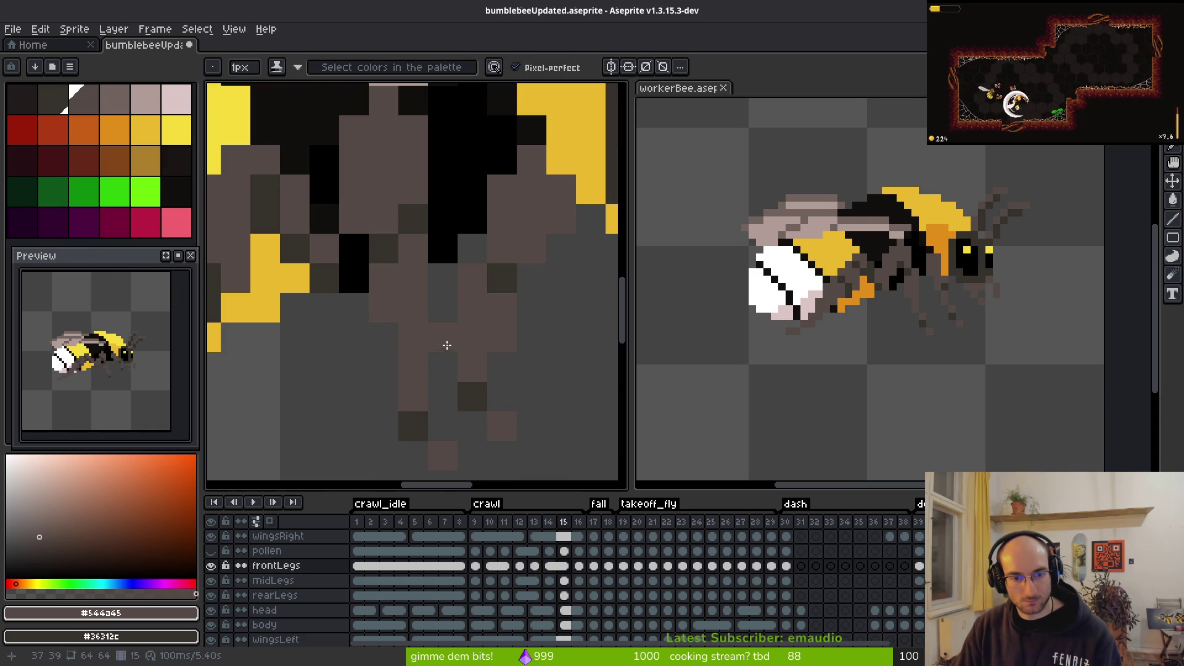
{"action": "left_click", "coordinate": [471, 391], "text": "alt"}
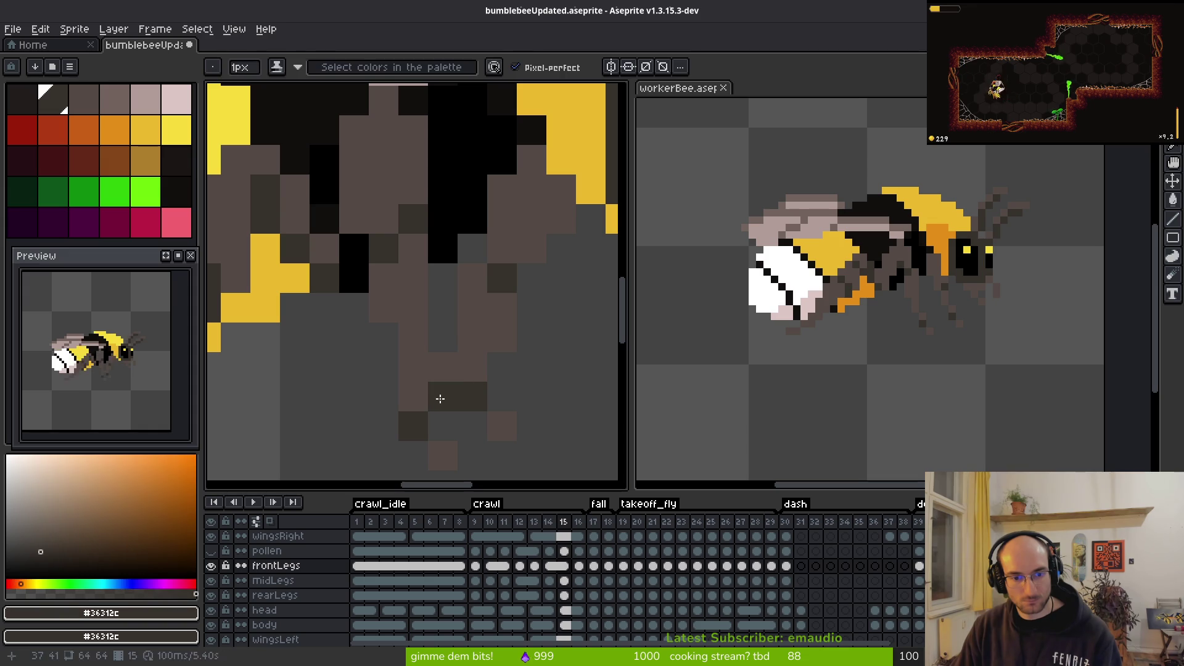
{"action": "left_click", "coordinate": [439, 397]}
{"action": "left_click", "coordinate": [503, 416], "text": "alt"}
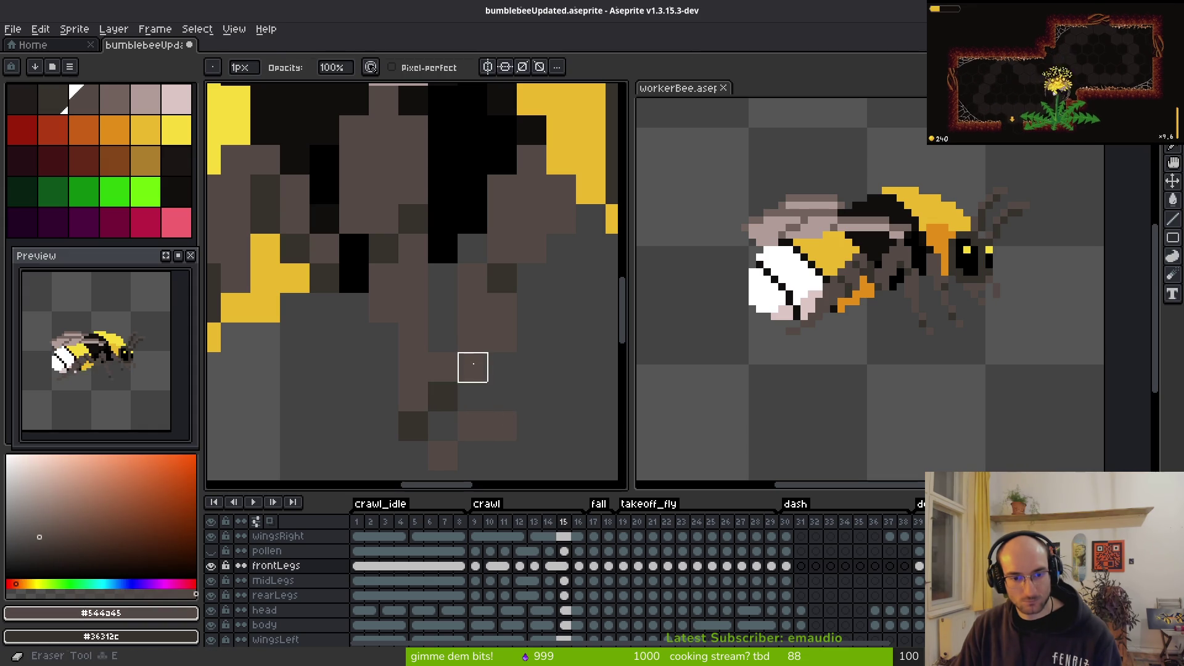
{"action": "left_click", "coordinate": [455, 339]}
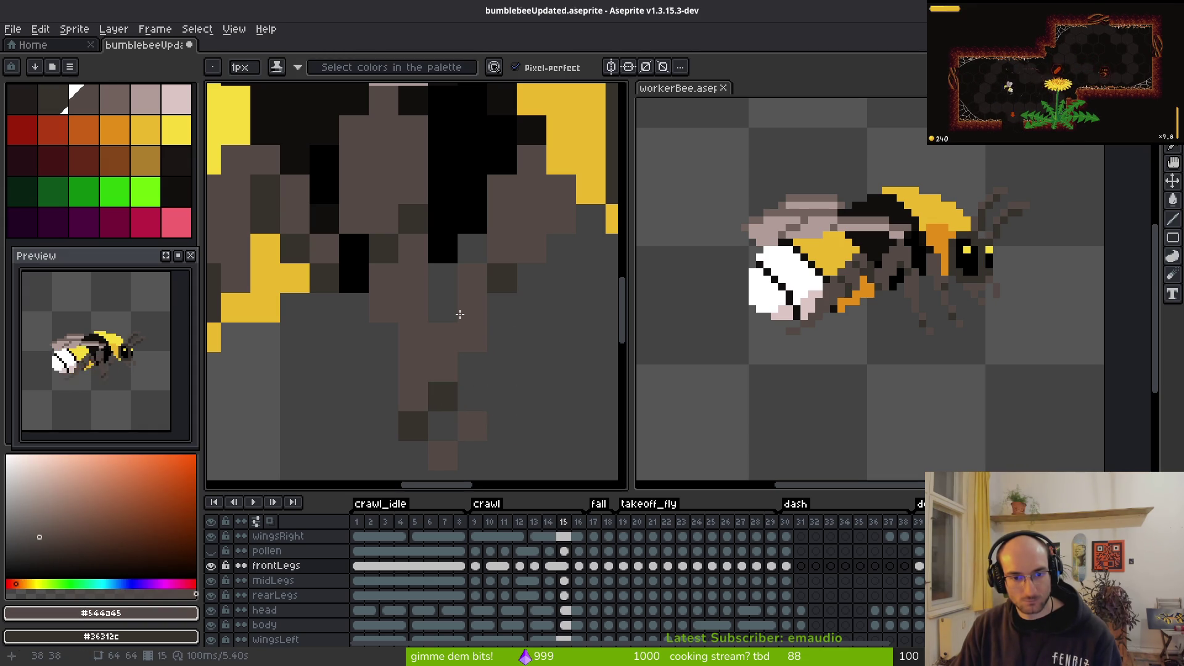
{"action": "left_click_drag", "start_coordinate": [480, 278], "coordinate": [503, 278]}
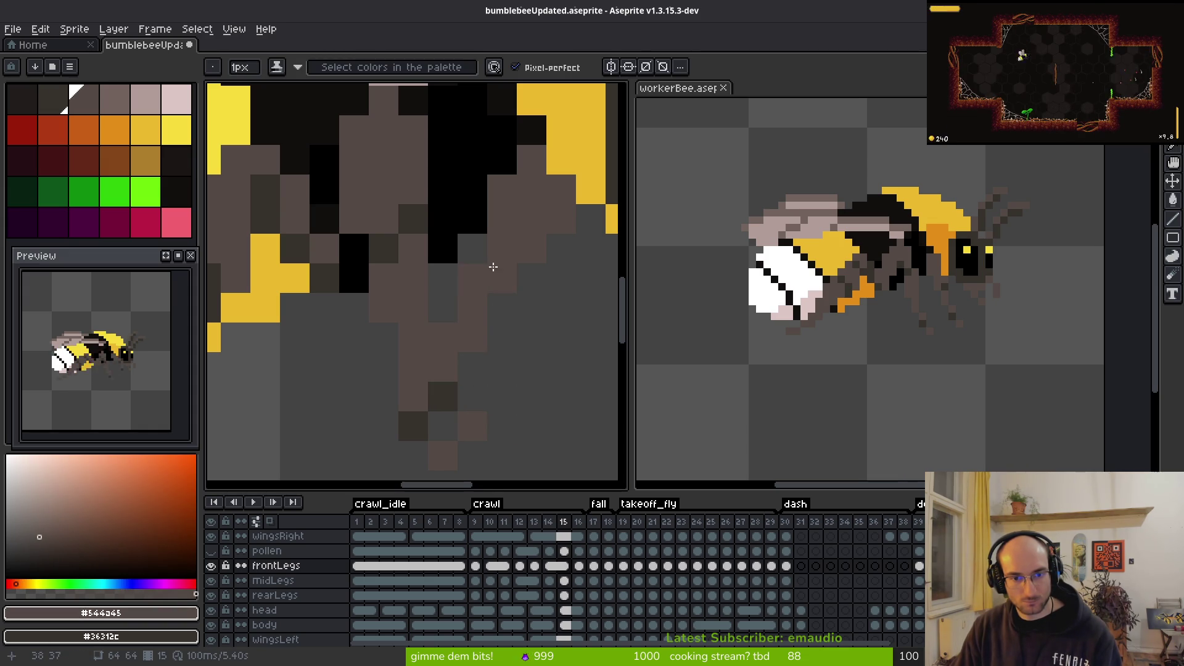
{"action": "key", "text": "e"}
{"action": "left_click", "coordinate": [560, 223]}
{"action": "left_click", "coordinate": [513, 280]}
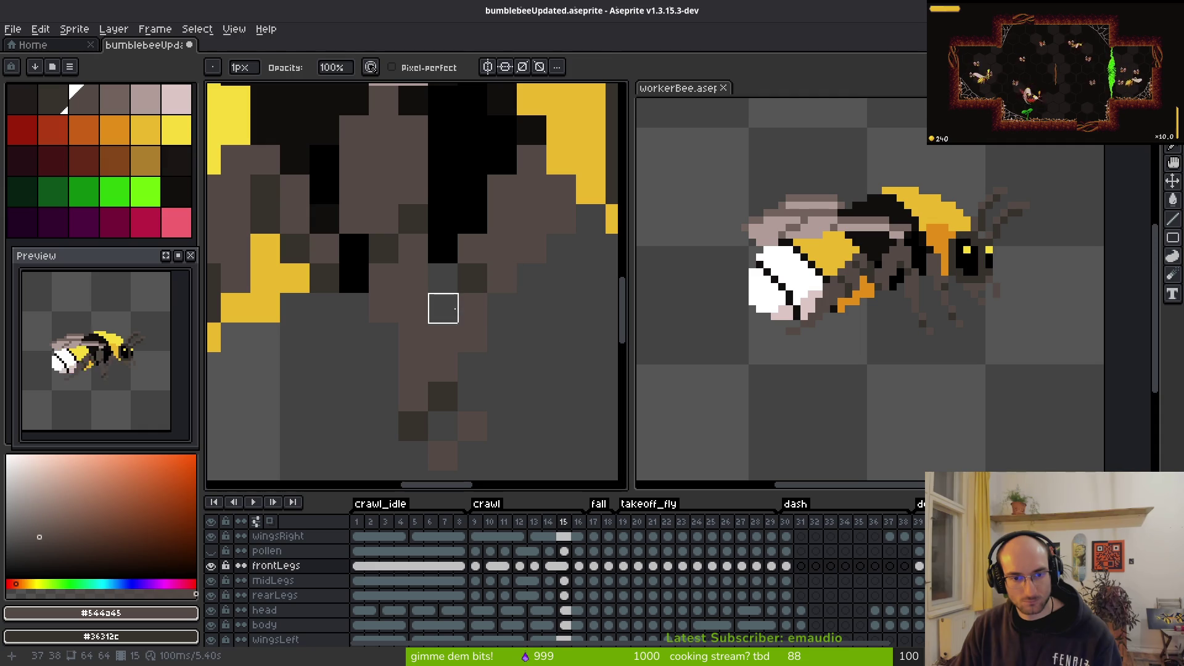
{"action": "key", "text": "b"}
Step: Compare the front legs across crawl frames 10 to 16, ending on frame 13
{"action": "key", "text": "e"}
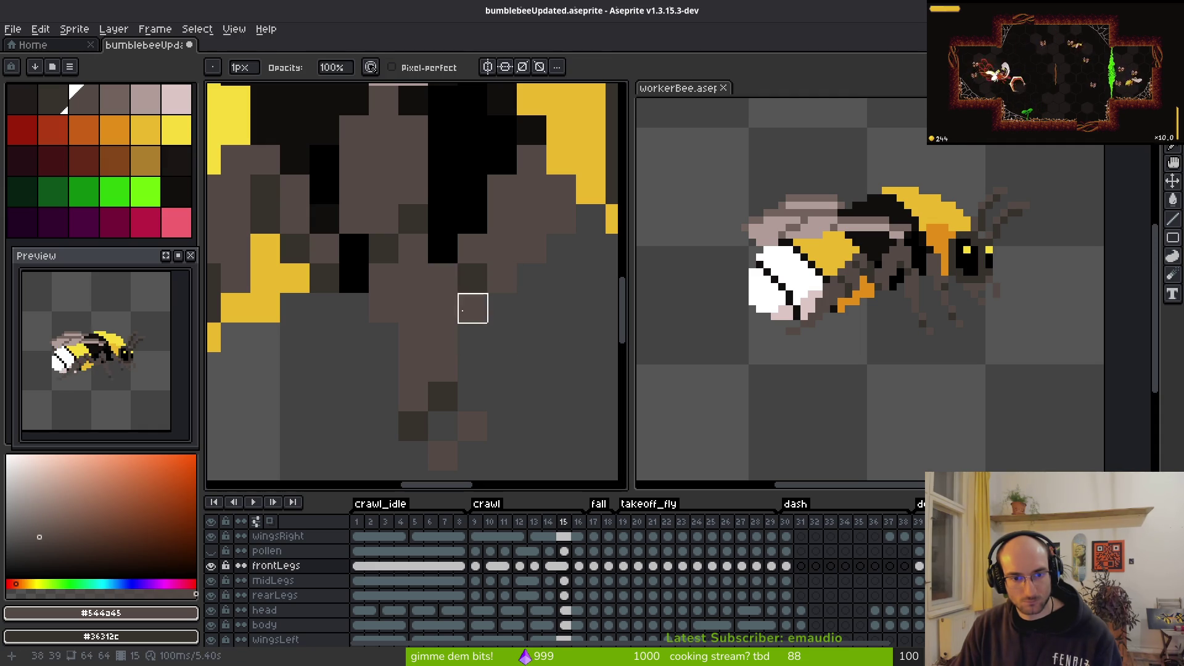
{"action": "scroll", "coordinate": [503, 338], "scroll_direction": "down", "scroll_amount": 3}
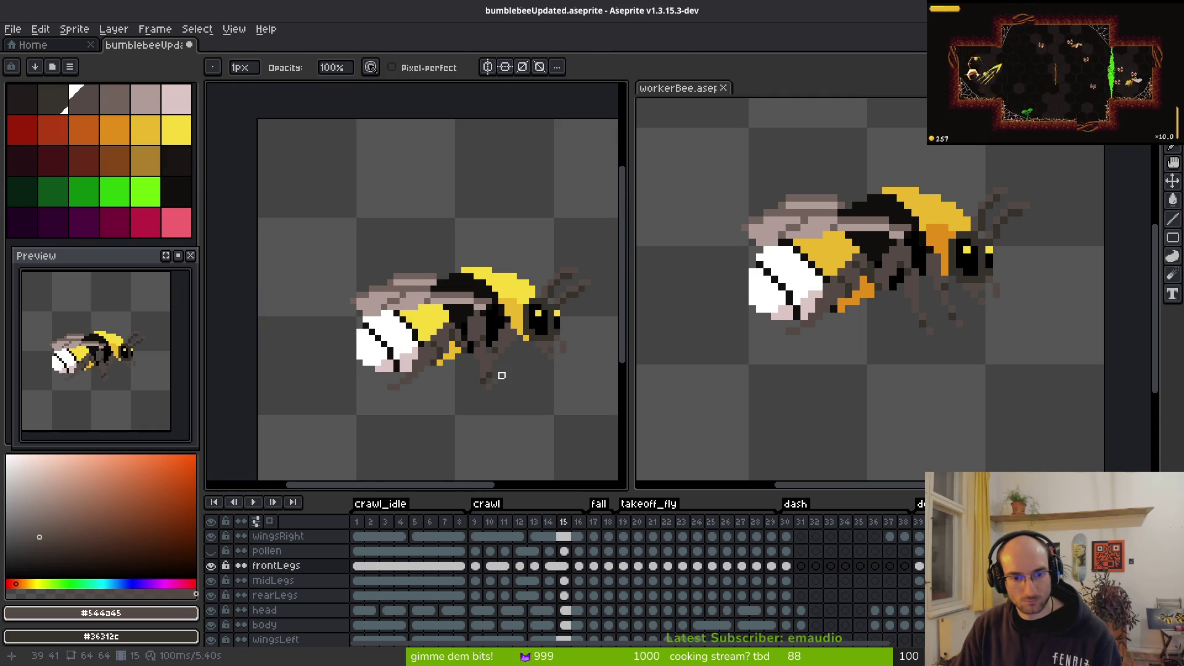
{"action": "scroll", "coordinate": [491, 361], "scroll_direction": "up", "scroll_amount": 5}
{"action": "scroll", "coordinate": [572, 417], "scroll_direction": "down", "scroll_amount": 6}
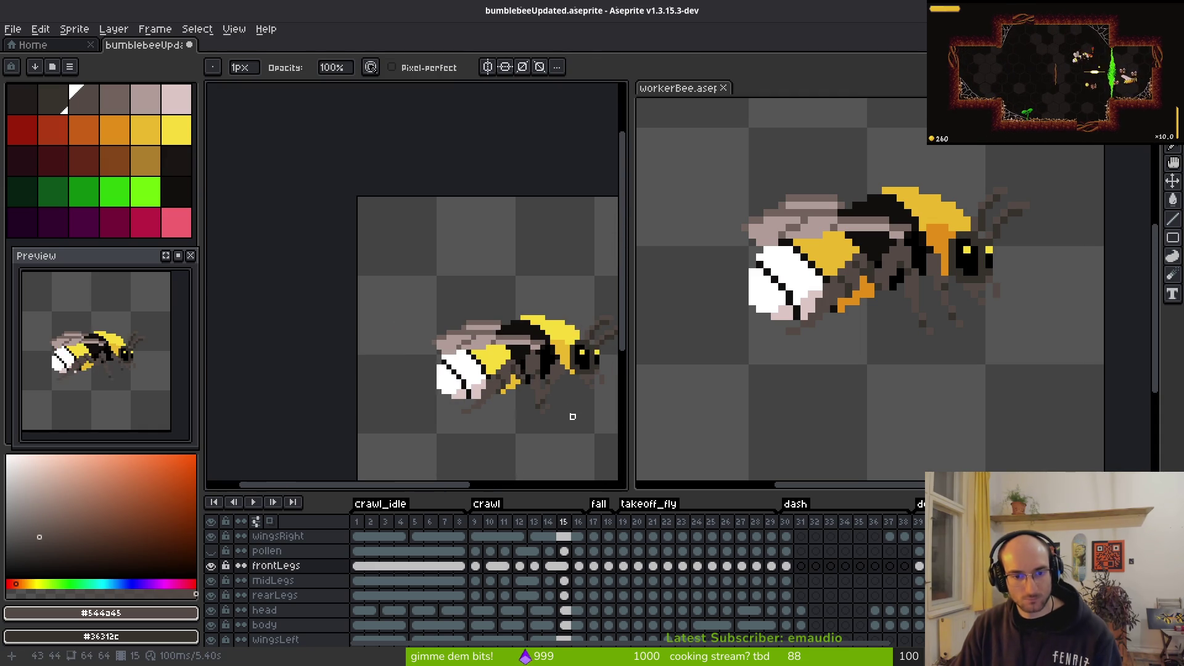
{"action": "scroll", "coordinate": [555, 410], "scroll_direction": "down", "scroll_amount": 2}
{"action": "key", "text": "alt"}
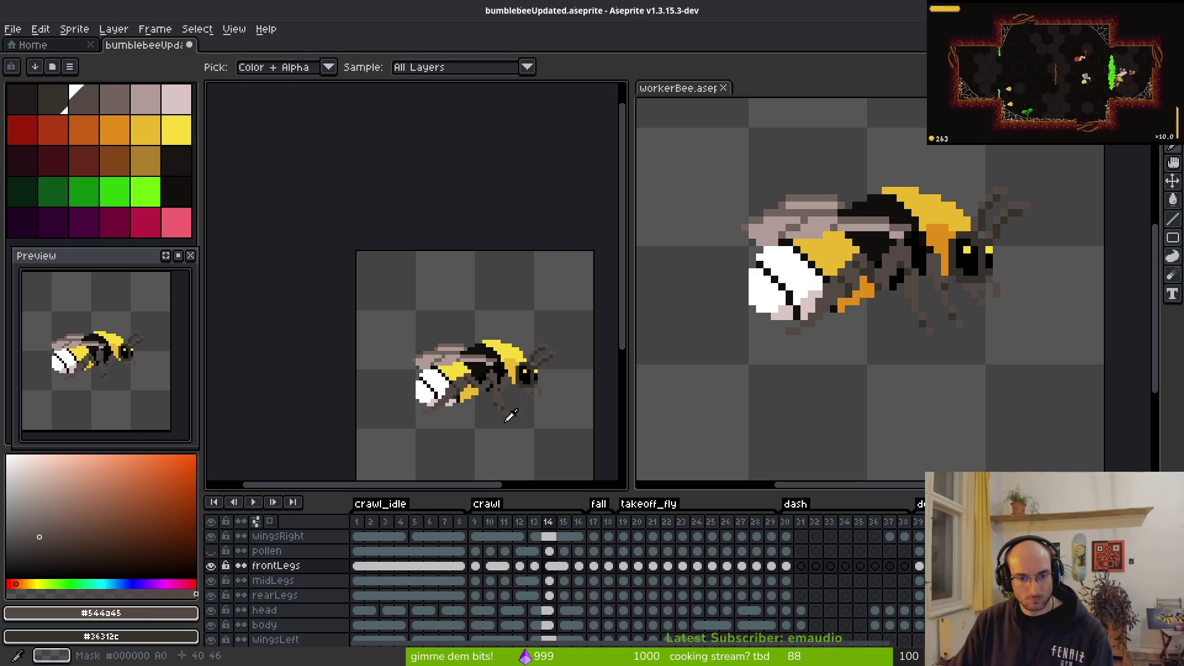
{"action": "scroll", "coordinate": [515, 431], "scroll_direction": "up", "scroll_amount": 5}
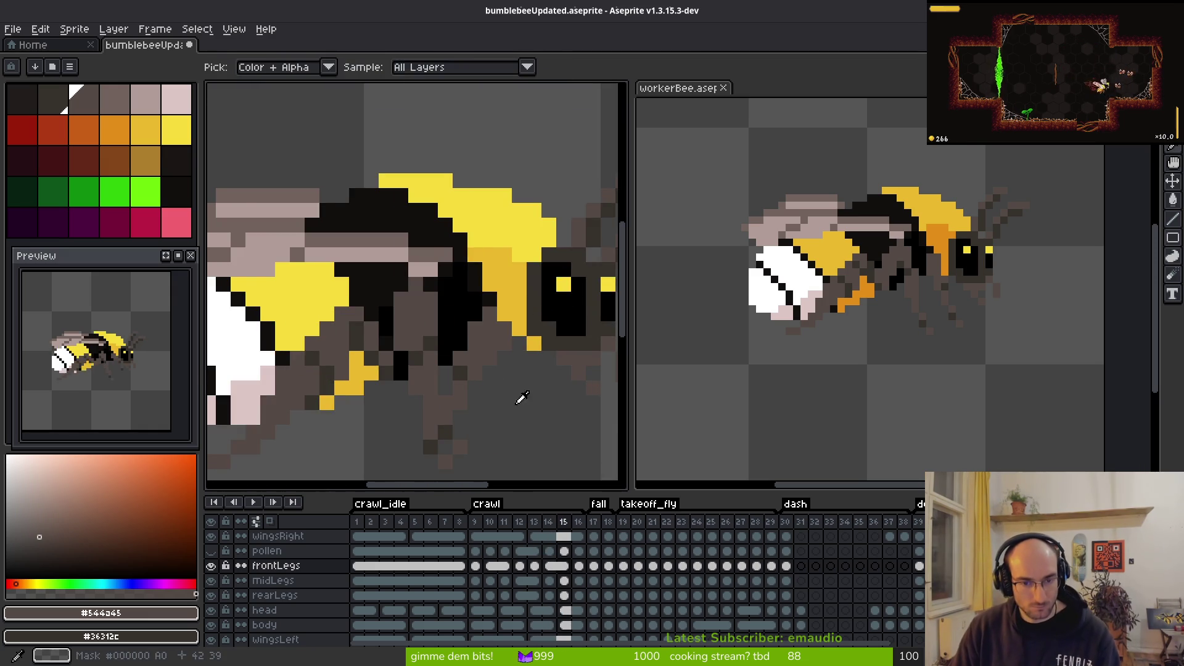
{"action": "scroll", "coordinate": [522, 398], "scroll_direction": "up", "scroll_amount": 2}
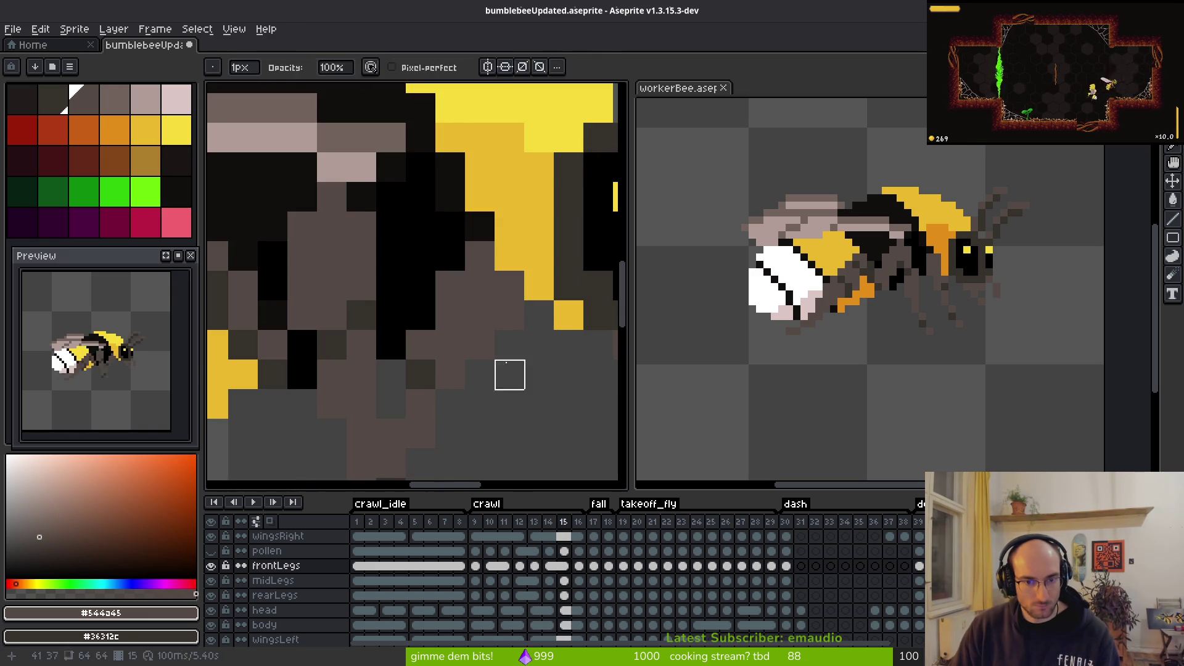
{"action": "key", "text": "b"}
{"action": "key", "text": "e"}
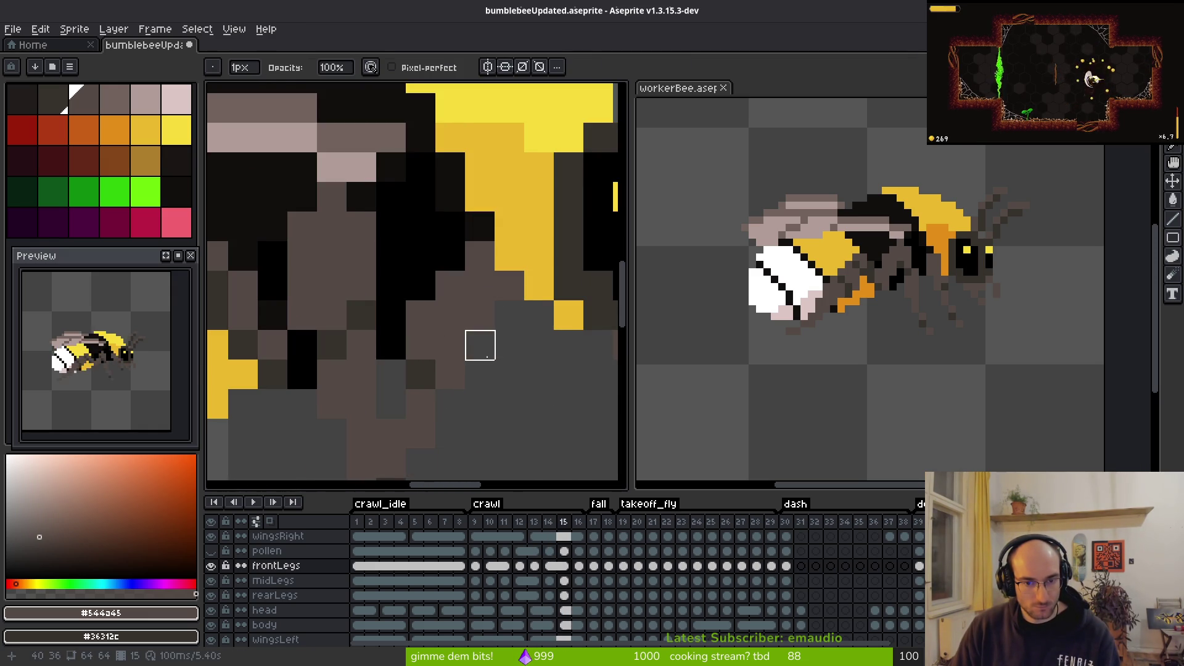
{"action": "scroll", "coordinate": [510, 404], "scroll_direction": "down", "scroll_amount": 5}
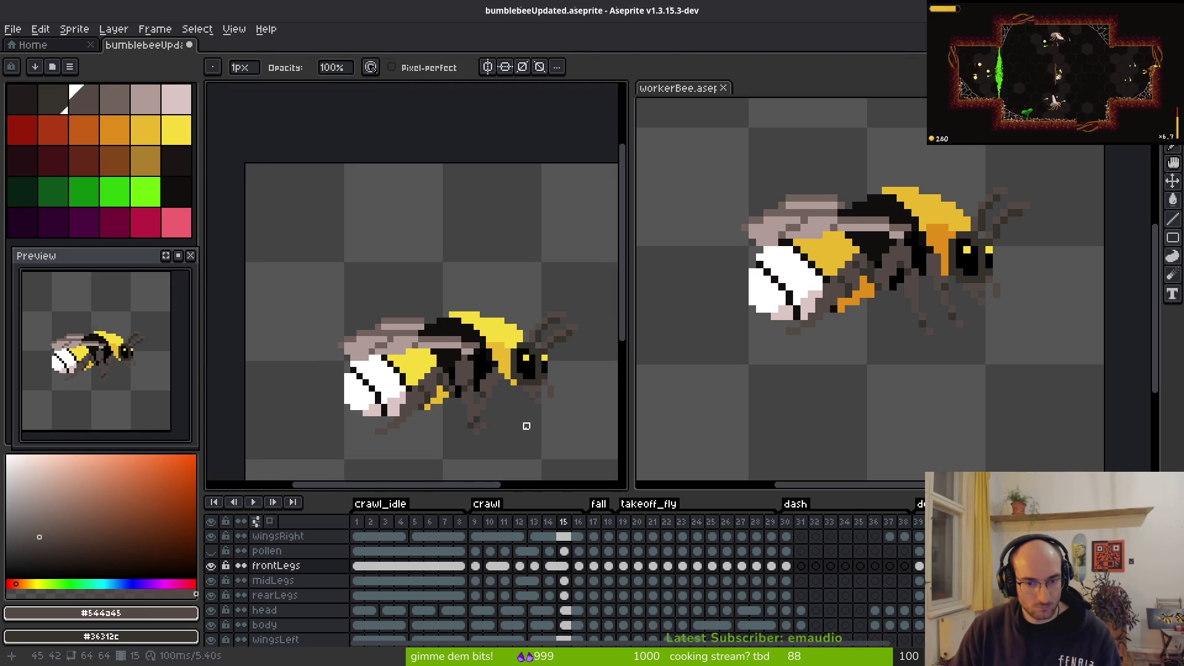
{"action": "scroll", "coordinate": [507, 420], "scroll_direction": "up", "scroll_amount": 5}
{"action": "scroll", "coordinate": [524, 386], "scroll_direction": "down", "scroll_amount": 5}
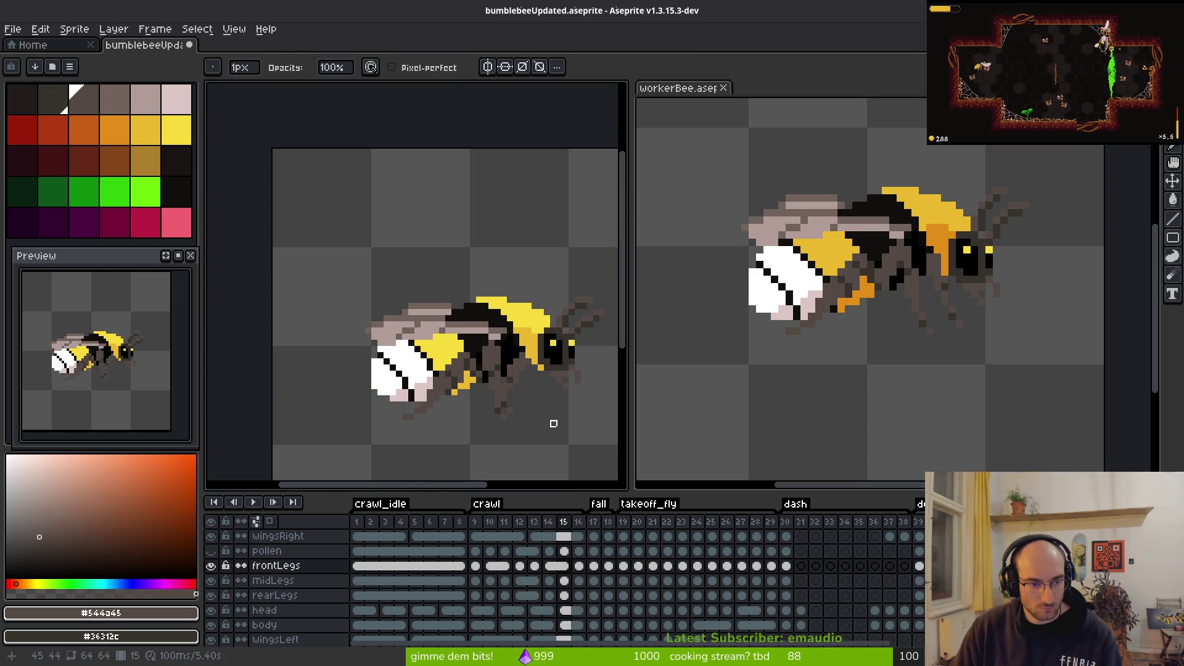
{"action": "key", "text": "Left"}
{"action": "key", "text": "i"}
{"action": "key", "text": "Right"}
{"action": "key", "text": "Right"}
{"action": "key", "text": "Left"}
{"action": "key", "text": "Right"}
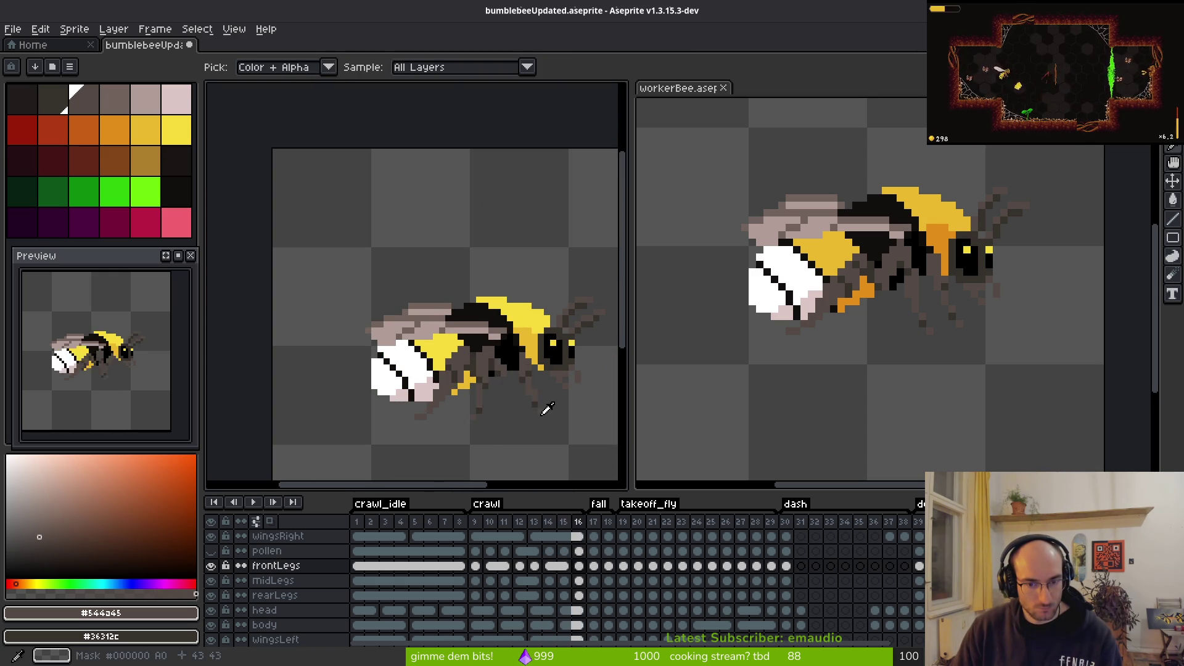
{"action": "key", "text": "Left"}
{"action": "key", "text": "Left"}
{"action": "key", "text": "Left"}
{"action": "key", "text": "Left"}
{"action": "key", "text": "Right"}
{"action": "key", "text": "Right"}
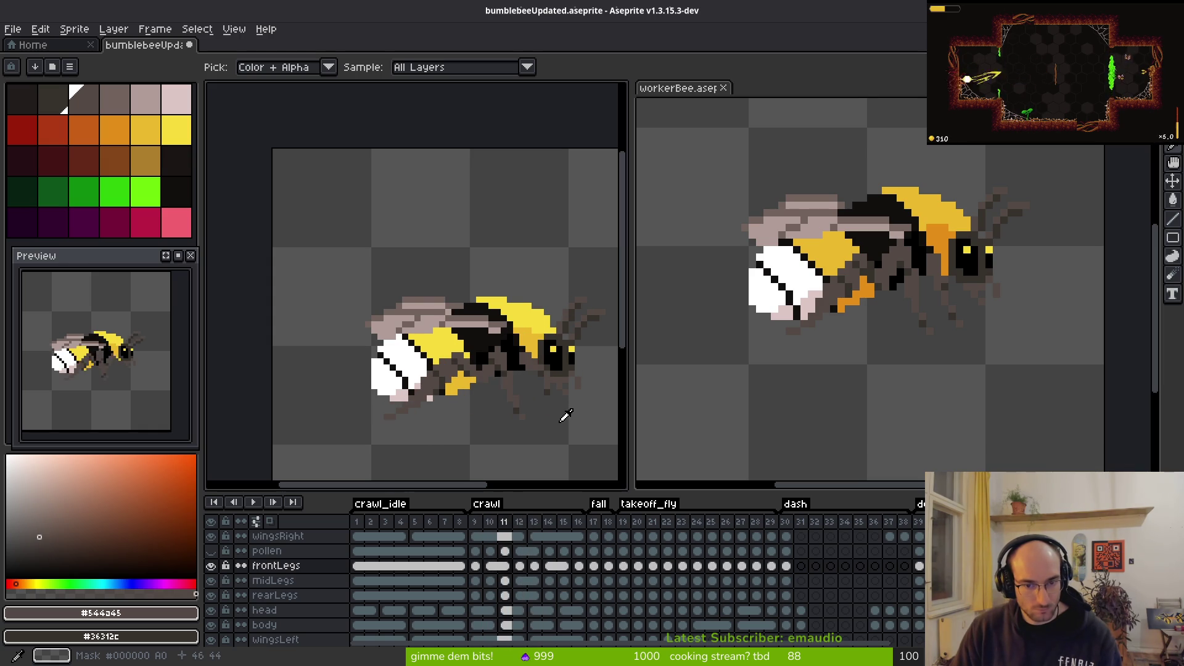
{"action": "key", "text": "Right"}
{"action": "key", "text": "Right"}
{"action": "key", "text": "Right"}
{"action": "key", "text": "Left"}
{"action": "key", "text": "Left"}
{"action": "key", "text": "Right"}
{"action": "key", "text": "Right"}
{"action": "key", "text": "Left"}
Step: Reshape frame 13's front leg under the head with a dark pixel and erase stray lower-leg pixels
{"action": "key", "text": "b"}
{"action": "scroll", "coordinate": [543, 389], "scroll_direction": "up", "scroll_amount": 5}
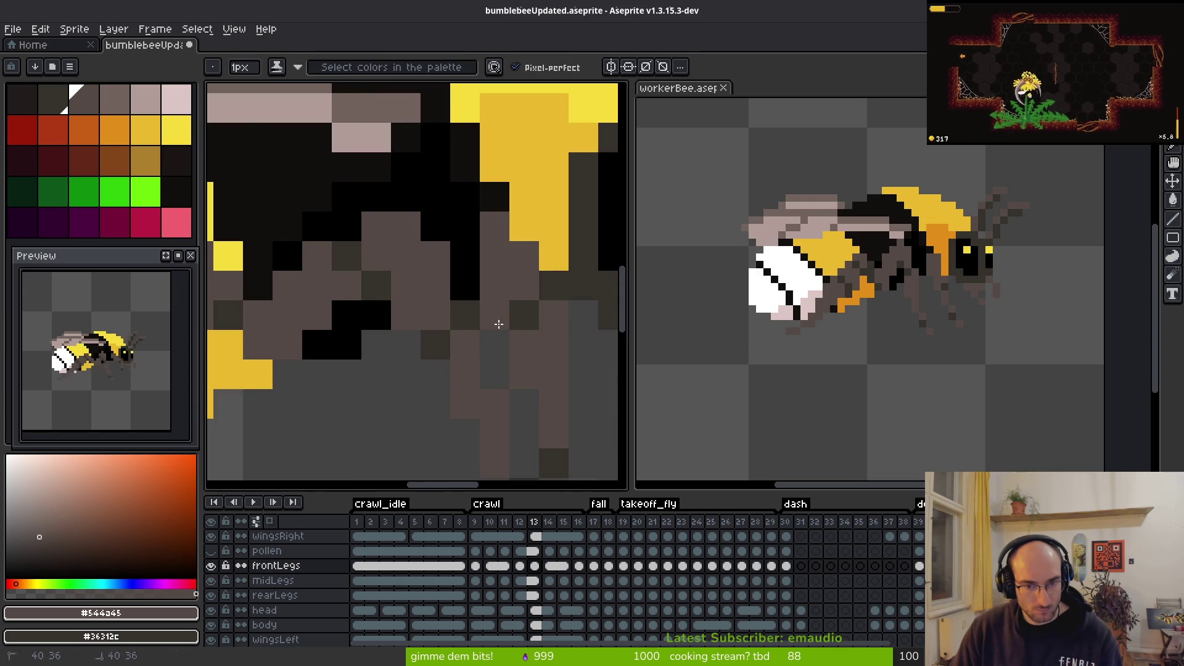
{"action": "left_click_drag", "start_coordinate": [491, 318], "coordinate": [401, 231]}
{"action": "key", "text": "e"}
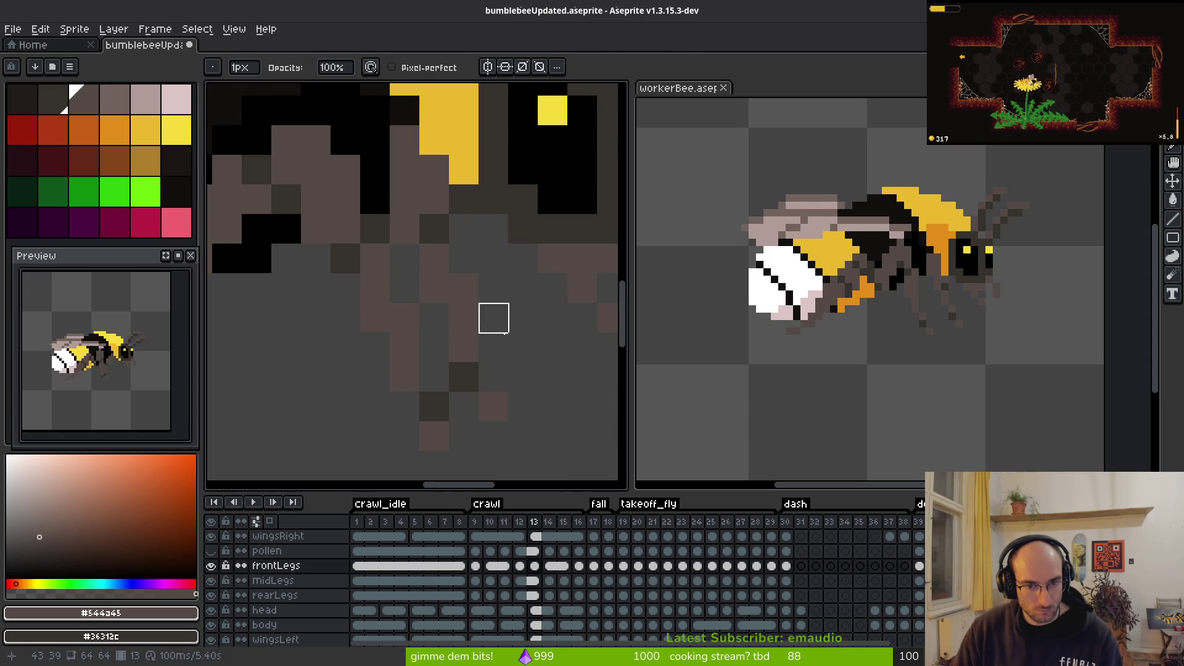
{"action": "key", "text": "b"}
{"action": "right_click", "coordinate": [435, 376]}
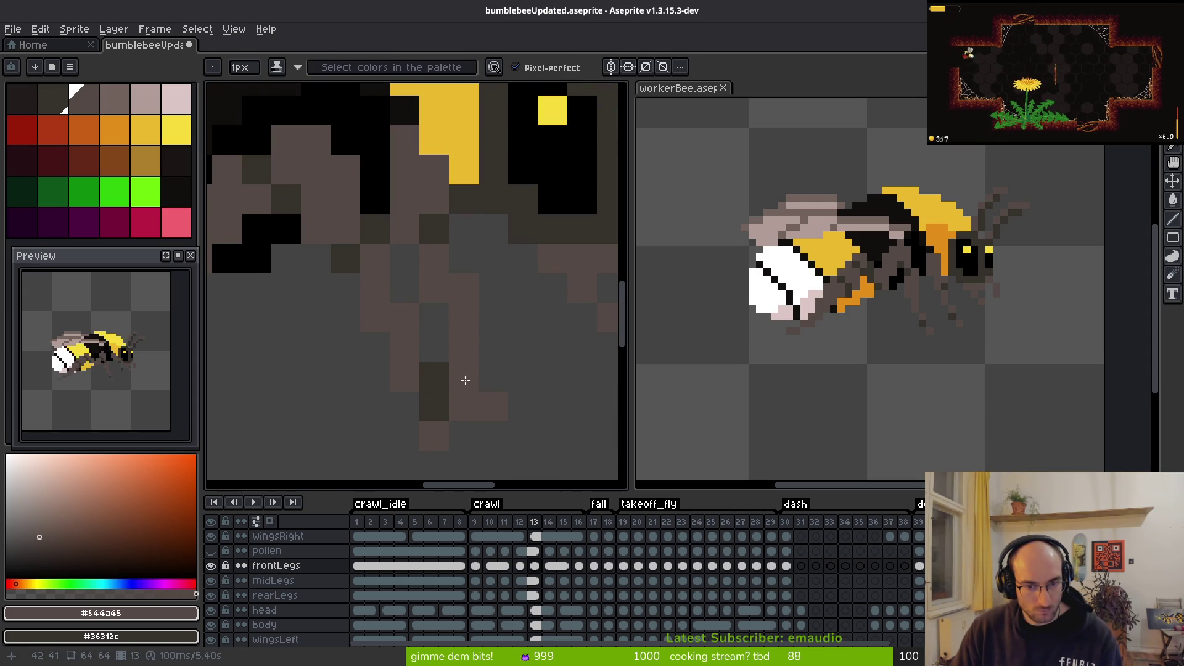
{"action": "key", "text": "e"}
{"action": "left_click", "coordinate": [463, 378]}
{"action": "key", "text": "b"}
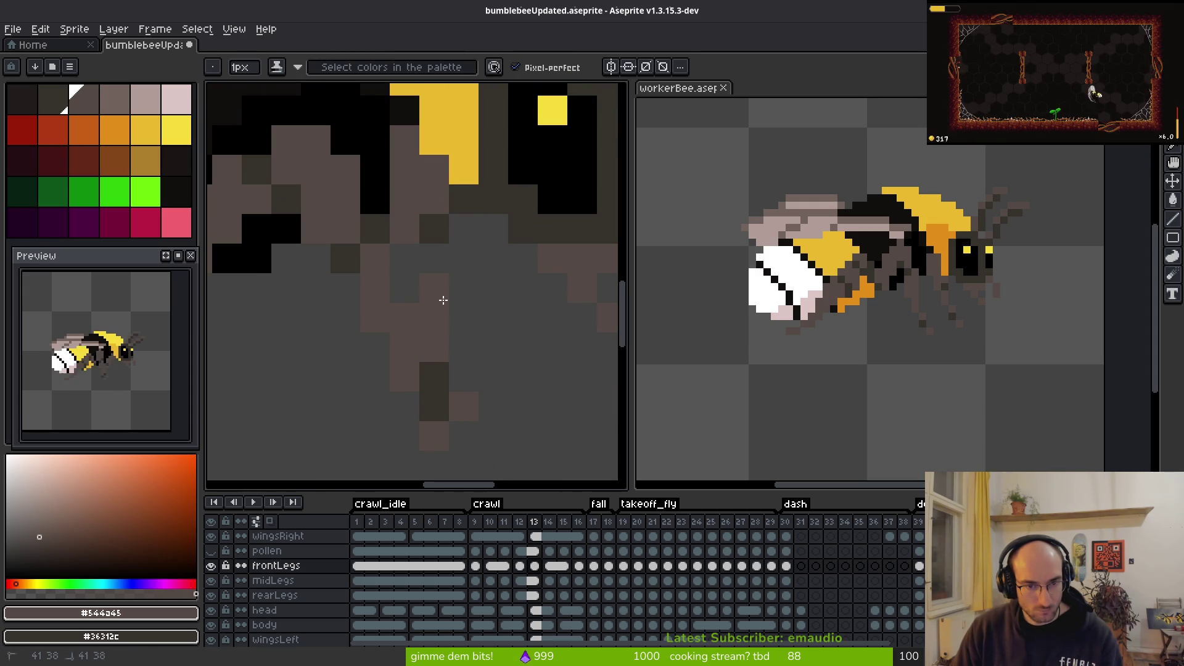
{"action": "key", "text": "e"}
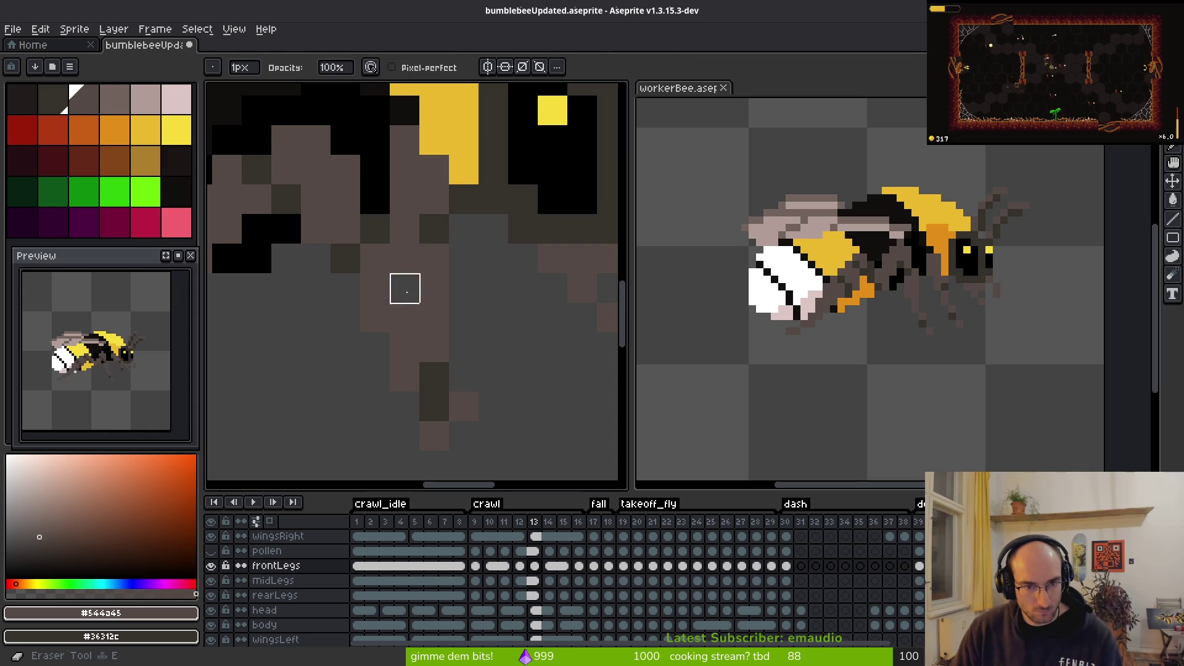
{"action": "left_click", "coordinate": [401, 286]}
{"action": "scroll", "coordinate": [494, 375], "scroll_direction": "down", "scroll_amount": 5}
{"action": "scroll", "coordinate": [502, 365], "scroll_direction": "up", "scroll_amount": 3}
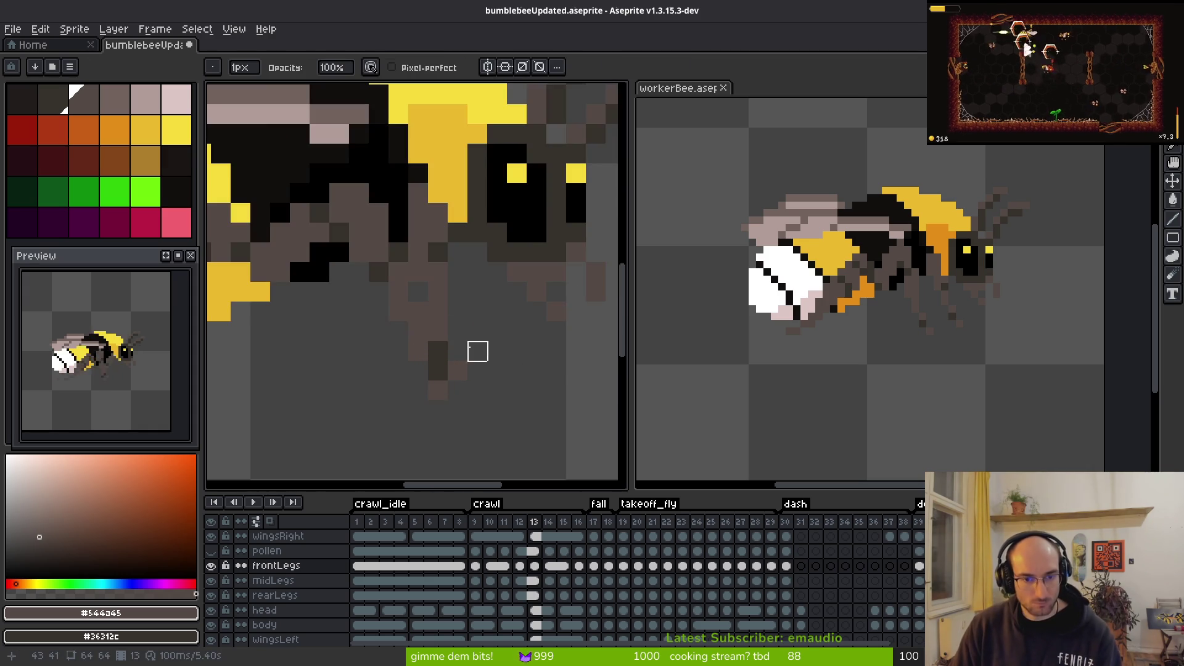
{"action": "key", "text": "b"}
{"action": "scroll", "coordinate": [524, 364], "scroll_direction": "down", "scroll_amount": 3}
Step: Check frame 13's leg against frames 11 and 12, then save the bumblebee sprite
{"action": "key", "text": "comma"}
{"action": "key", "text": "i"}
{"action": "key", "text": "period"}
{"action": "key", "text": "comma"}
{"action": "key", "text": "comma"}
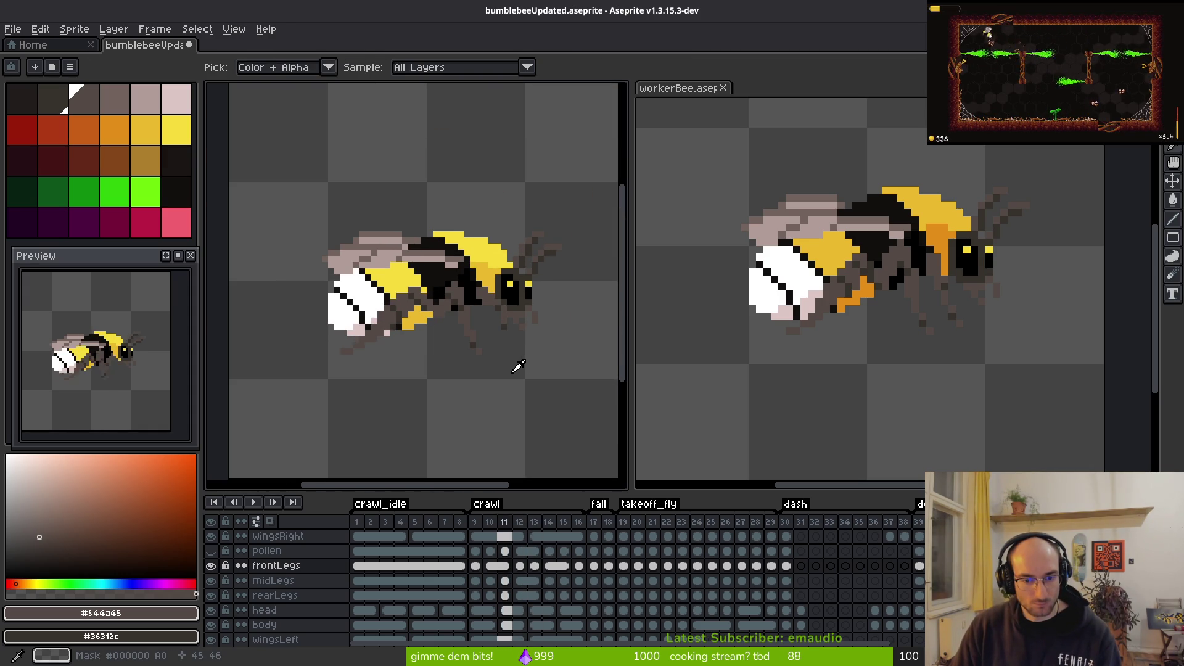
{"action": "key", "text": "period"}
{"action": "key", "text": "period"}
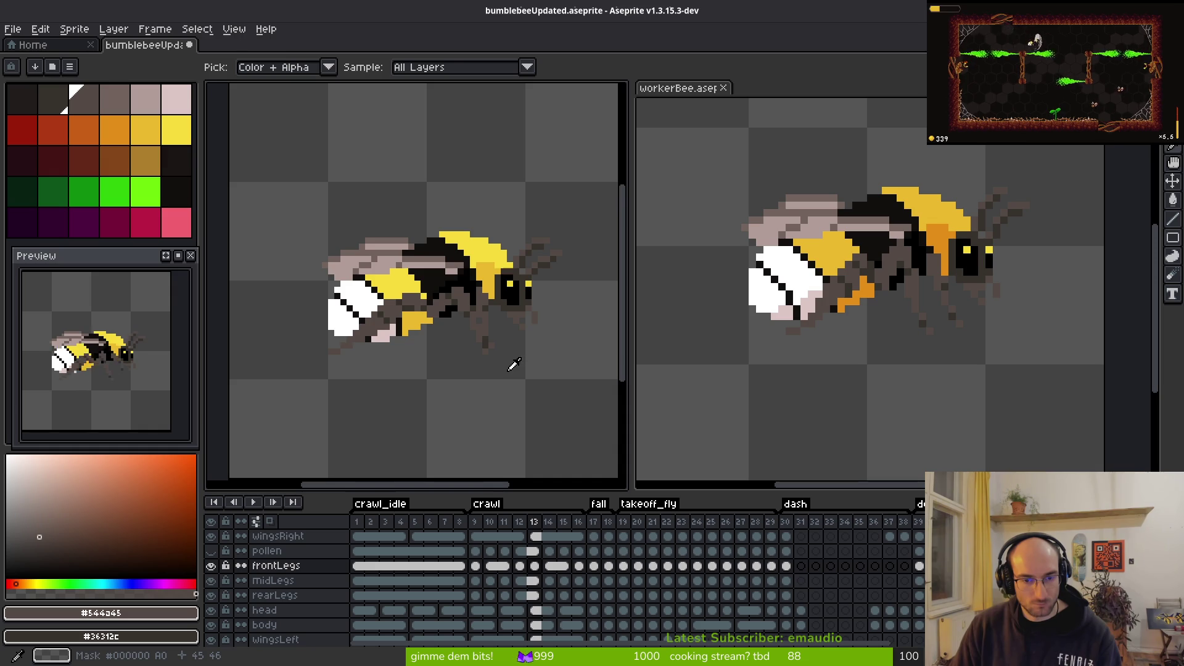
{"action": "key", "text": "b"}
{"action": "scroll", "coordinate": [486, 333], "scroll_direction": "up", "scroll_amount": 3}
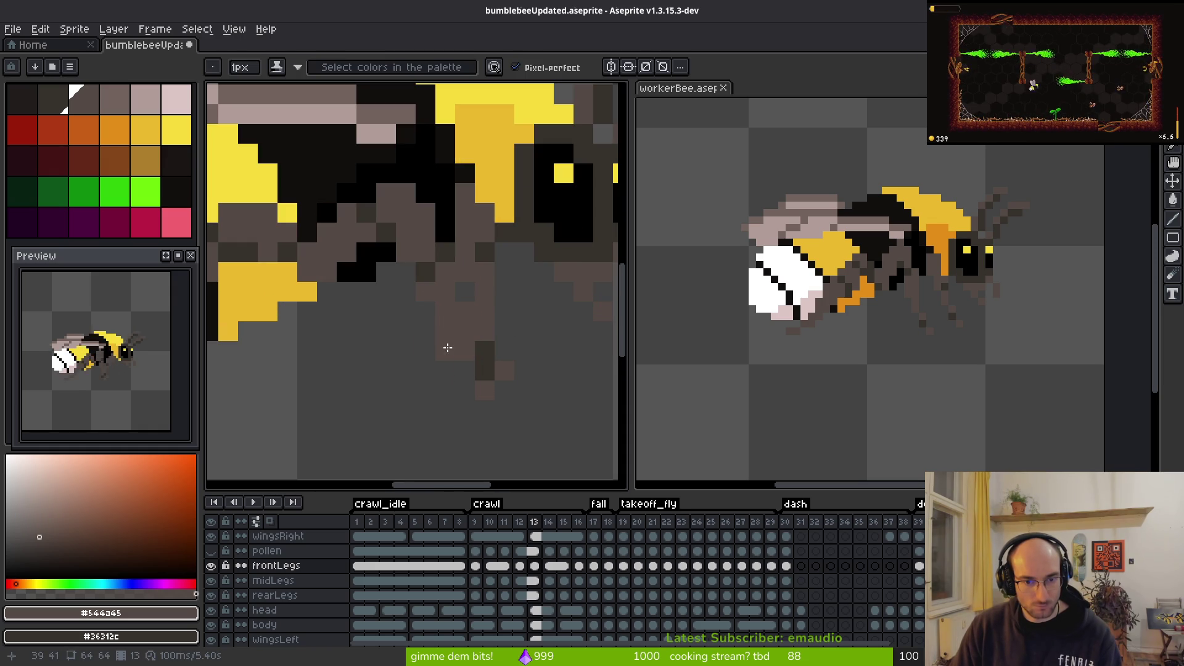
{"action": "key", "text": "e"}
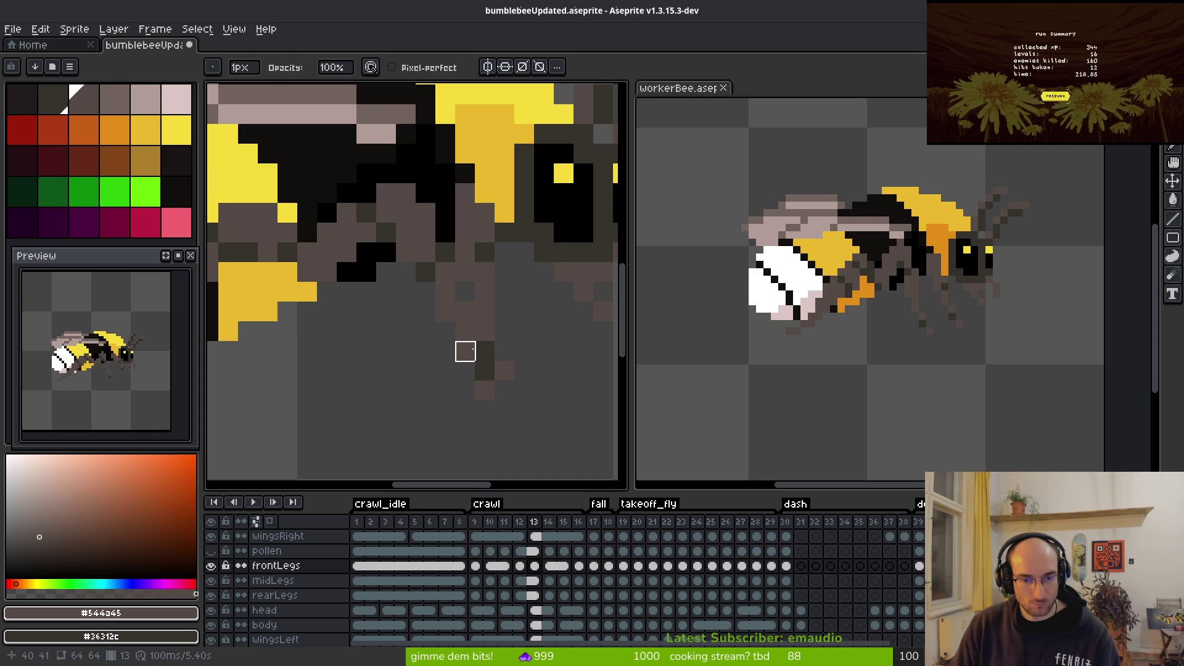
{"action": "key", "text": "ctrl+s"}
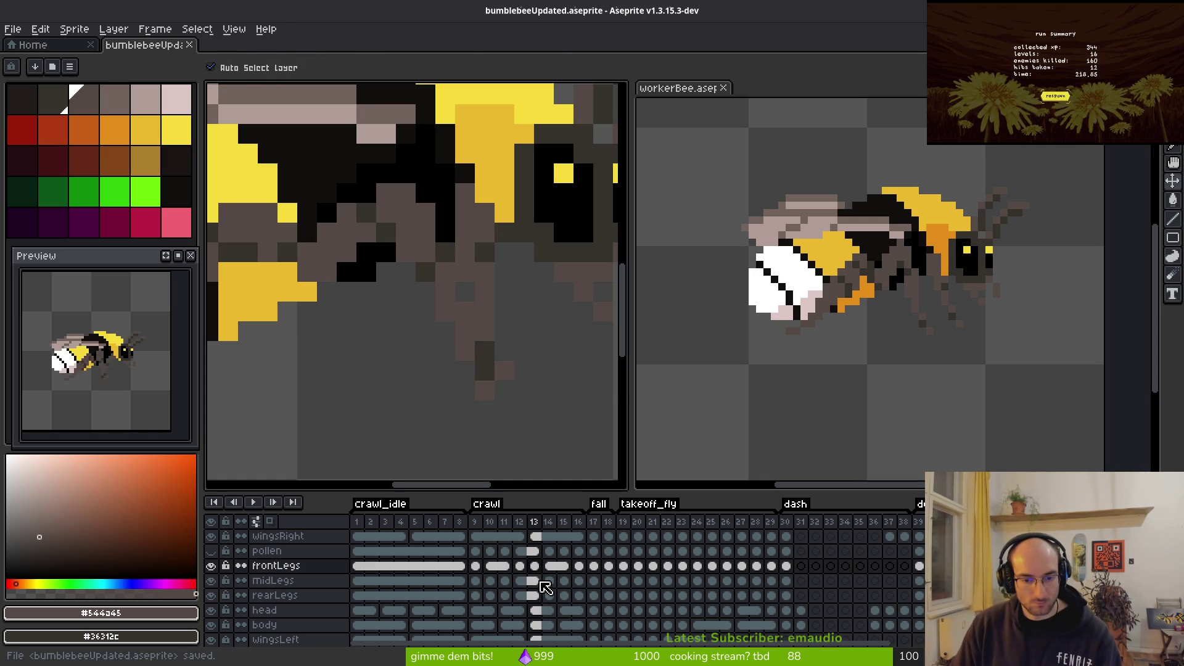
{"action": "left_click", "coordinate": [535, 581]}
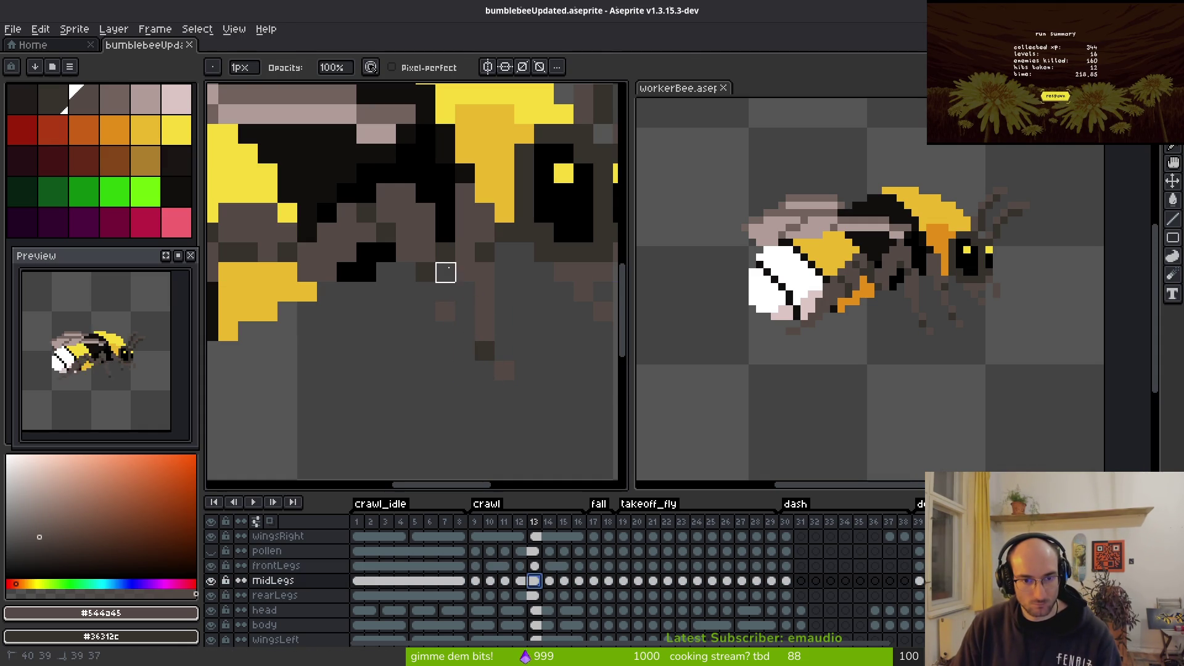
{"action": "key", "text": "b"}
{"action": "left_click", "coordinate": [411, 272]}
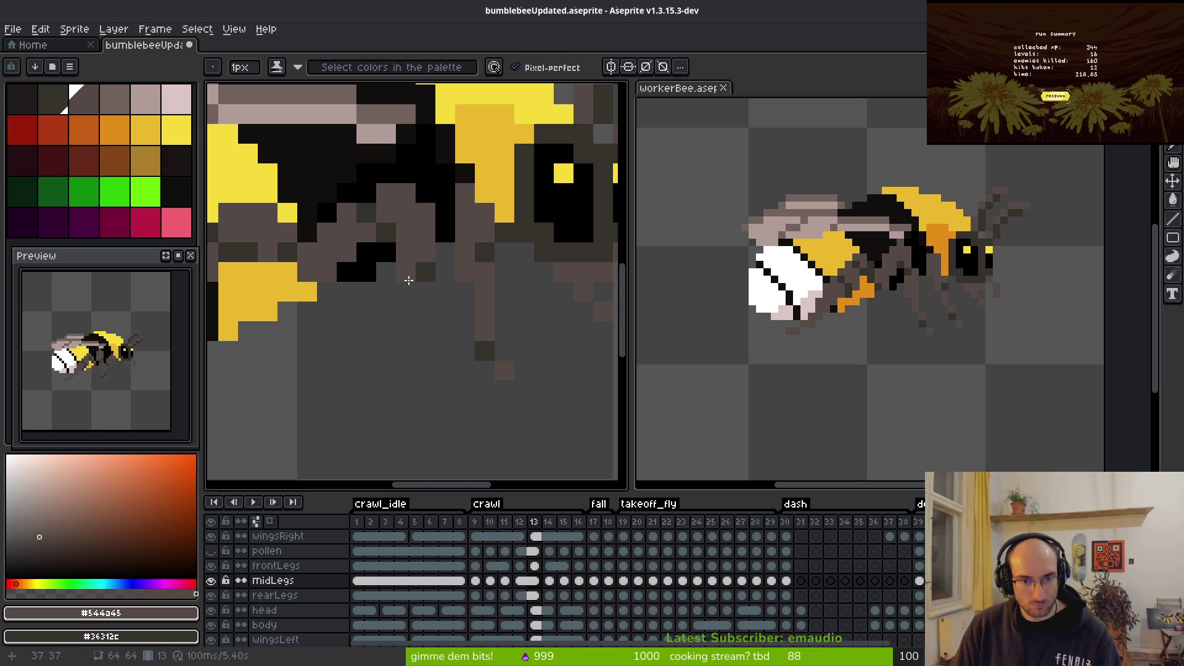
{"action": "left_click", "coordinate": [403, 276]}
{"action": "left_click_drag", "start_coordinate": [409, 310], "coordinate": [423, 383]}
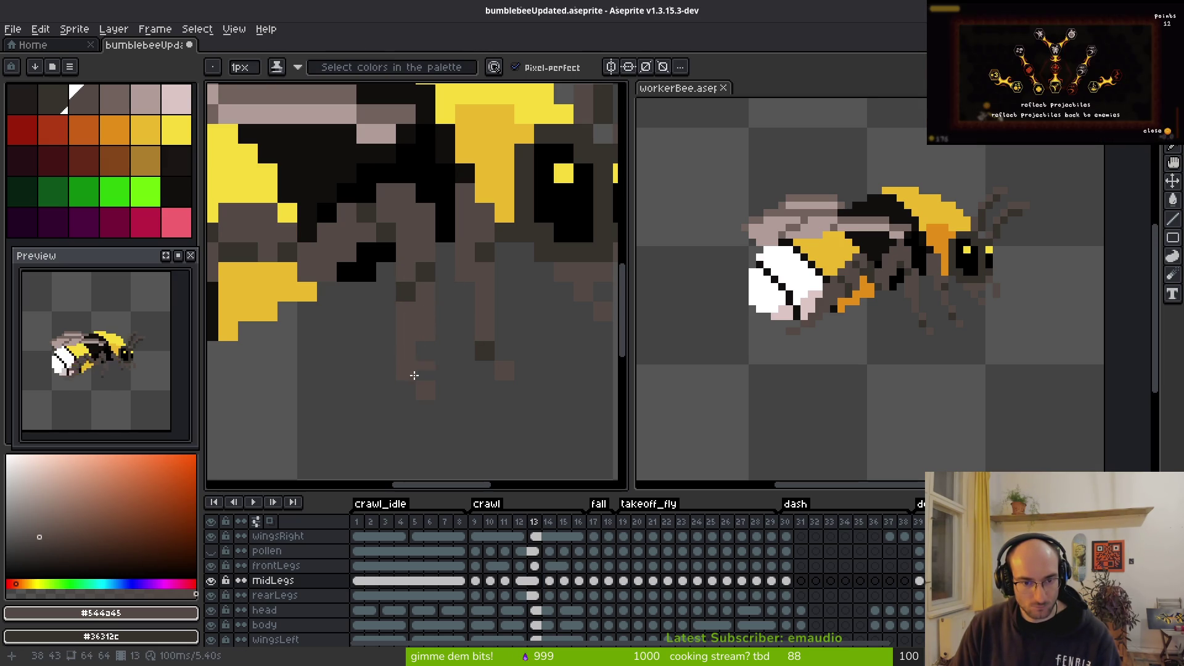
{"action": "scroll", "coordinate": [523, 418], "scroll_direction": "down", "scroll_amount": 5}
{"action": "key", "text": "alt"}
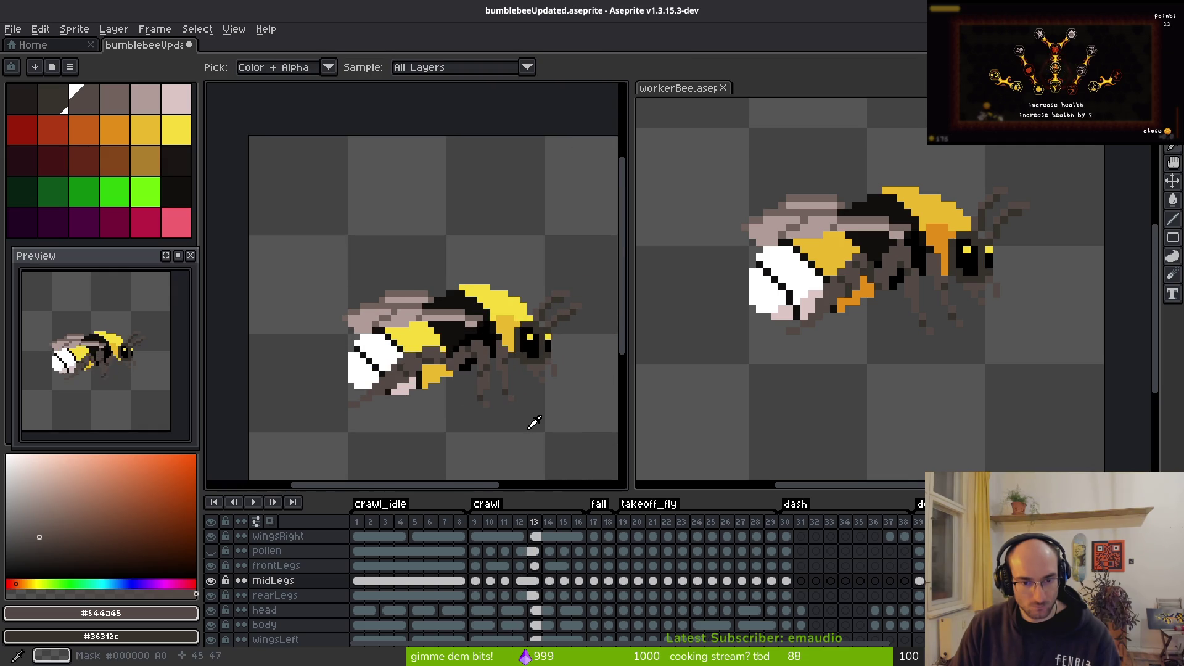
{"action": "key", "text": "Return"}
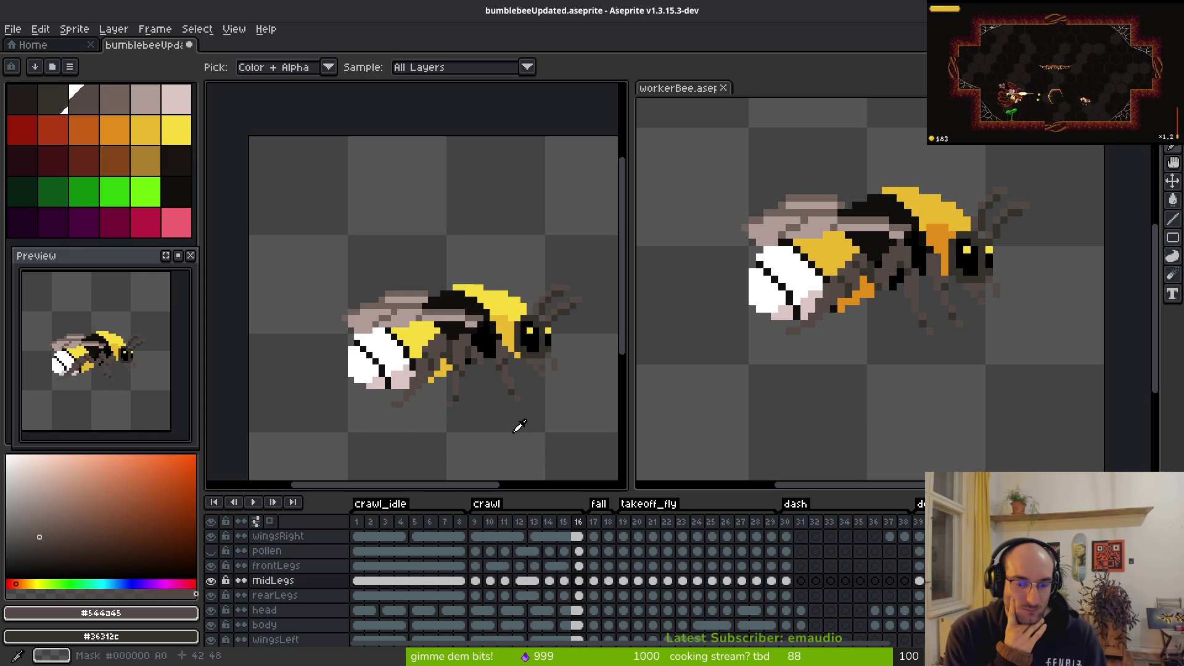
{"action": "key", "text": "b"}
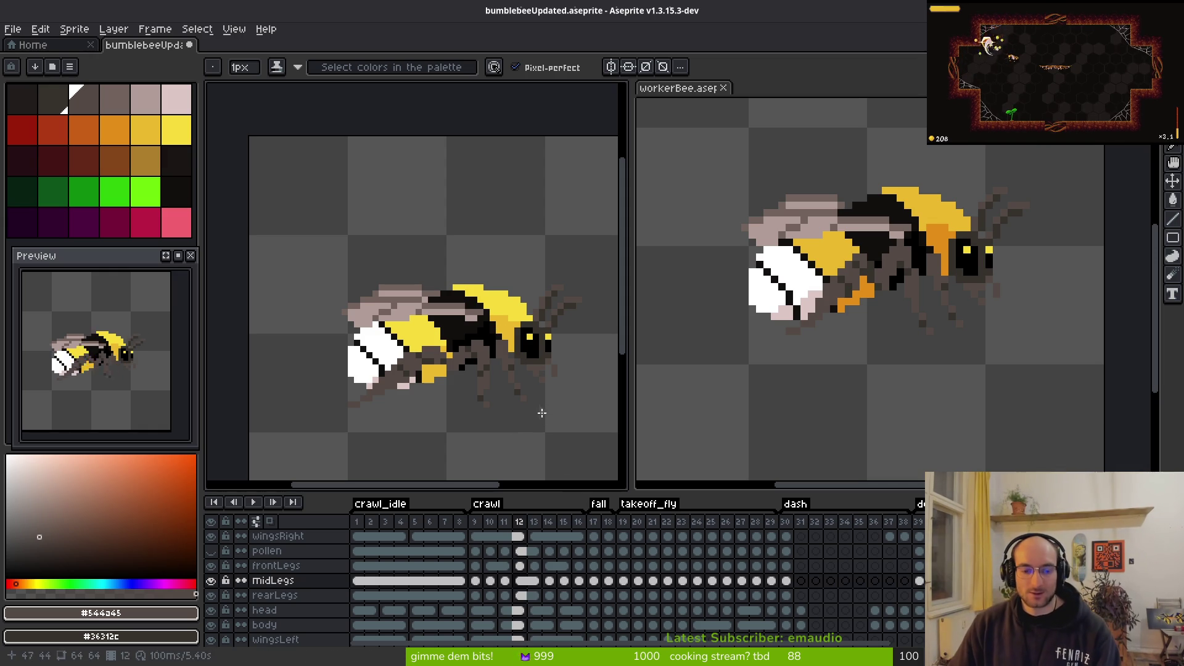
Step: Select frames 9 through 12 on the midLegs layer and play the crawl from frame 9
{"action": "left_click", "coordinate": [481, 585]}
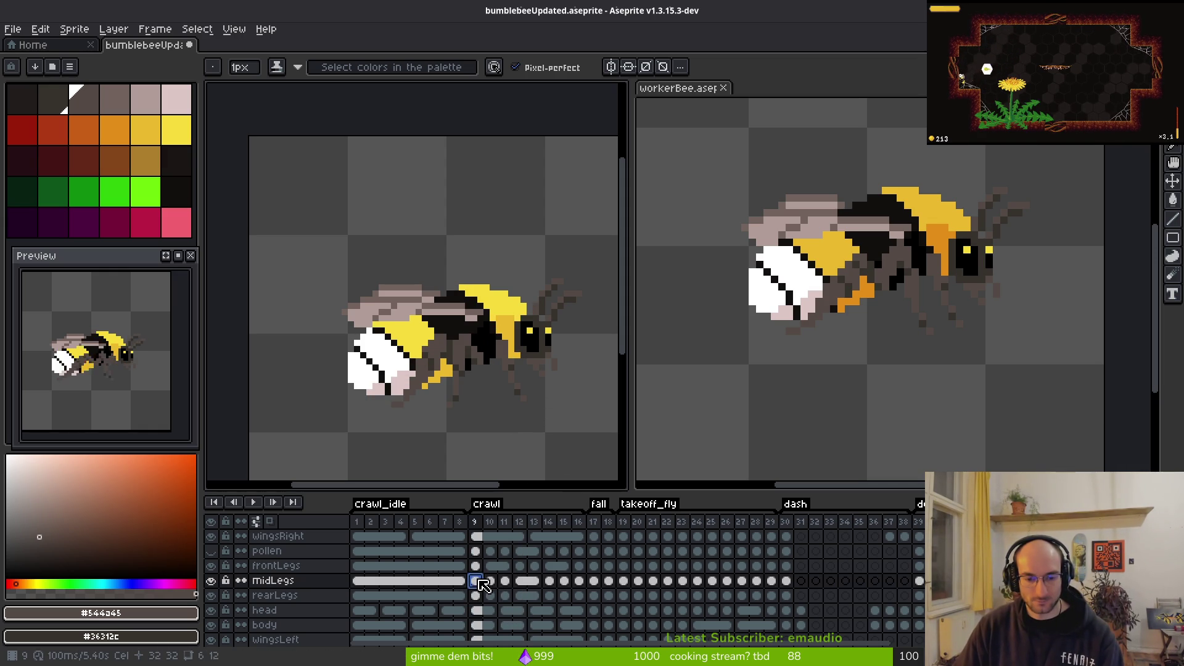
{"action": "left_click_drag", "start_coordinate": [476, 522], "coordinate": [525, 532]}
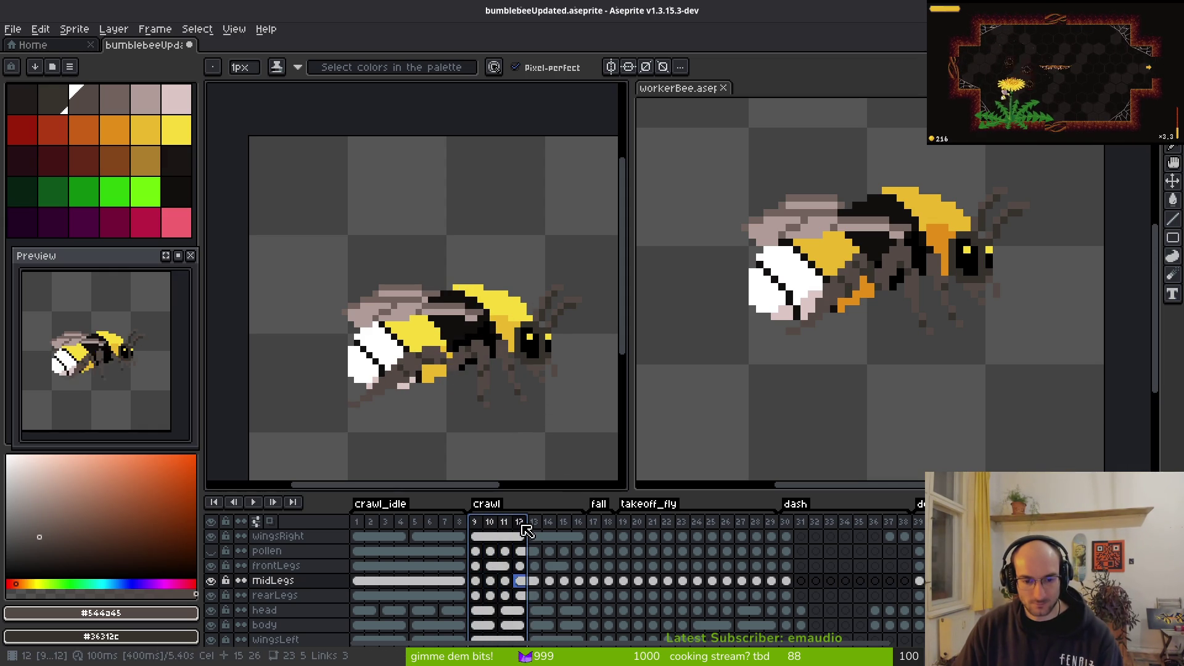
{"action": "left_click", "coordinate": [475, 581]}
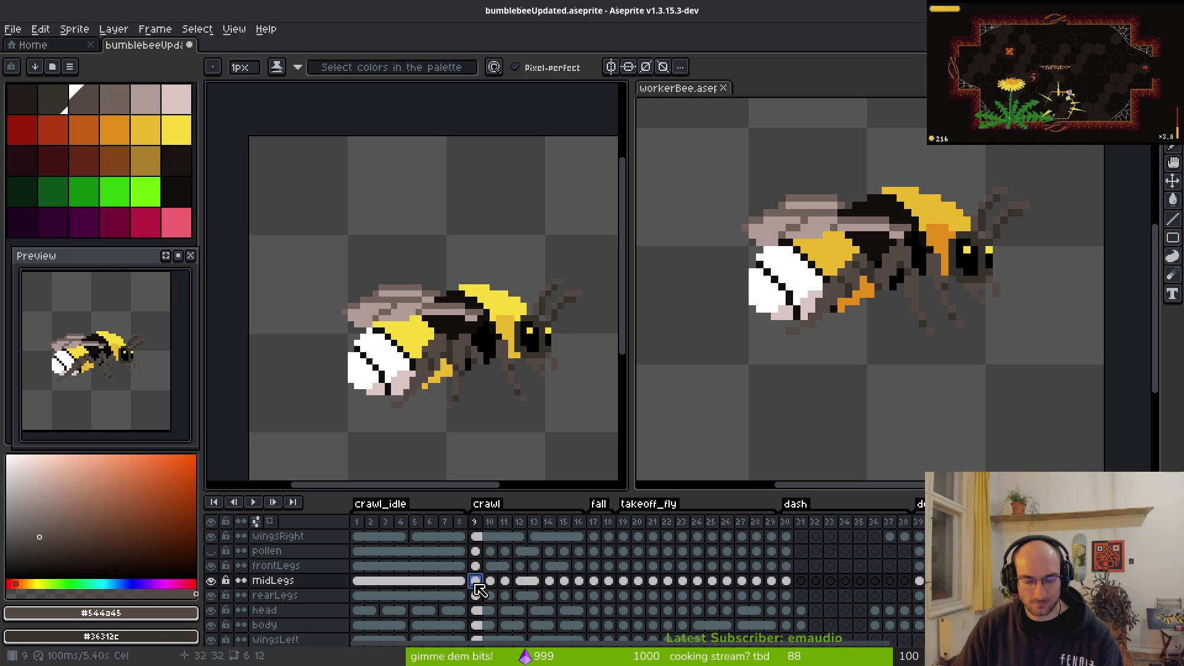
{"action": "key", "text": "Return"}
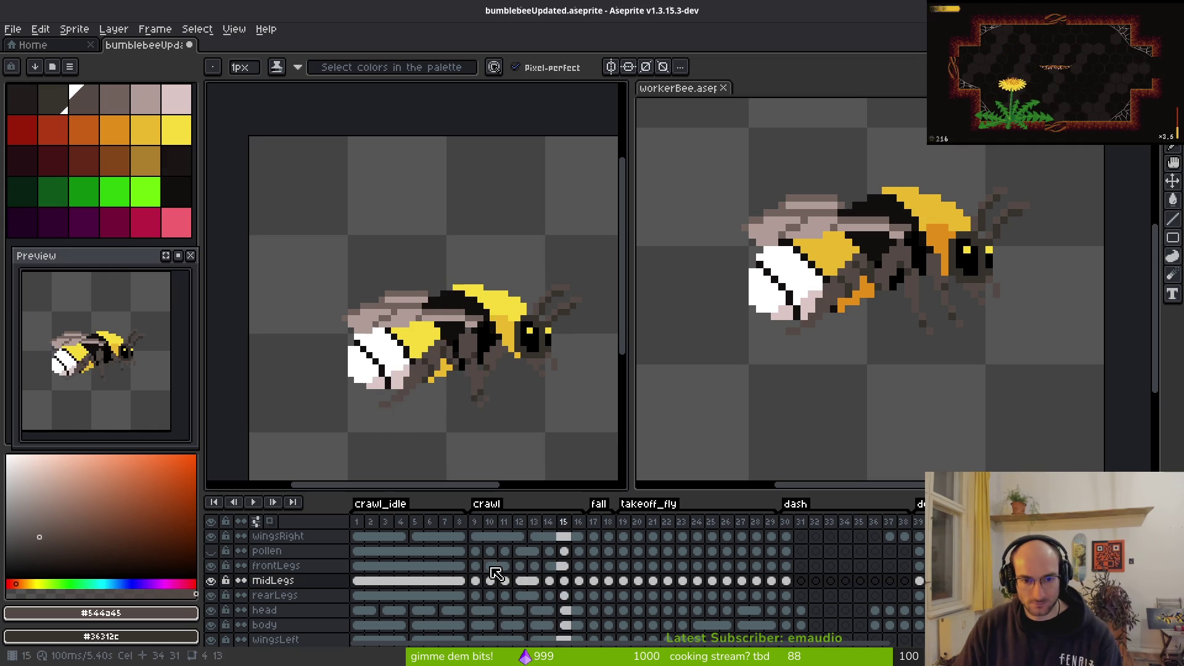
Step: Hide the midLegs layer and replay the crawl from the first frame
{"action": "left_click", "coordinate": [212, 581]}
{"action": "key", "text": "i"}
{"action": "key", "text": "Left"}
{"action": "key", "text": "Left"}
{"action": "key", "text": "Left"}
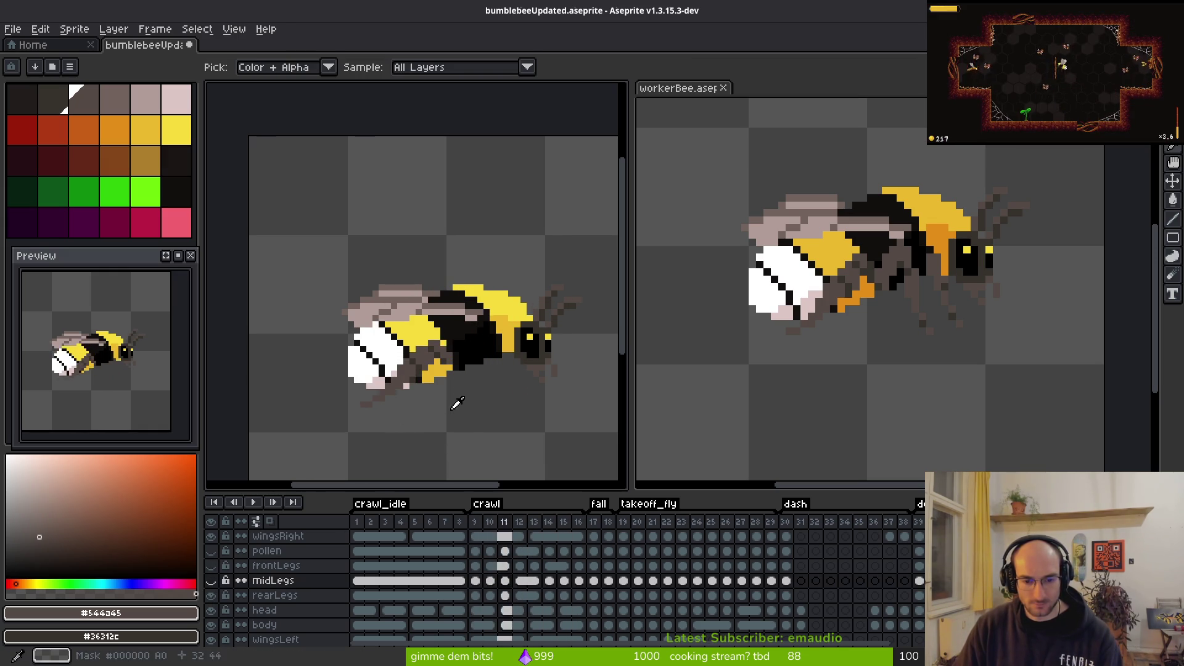
{"action": "key", "text": "Return"}
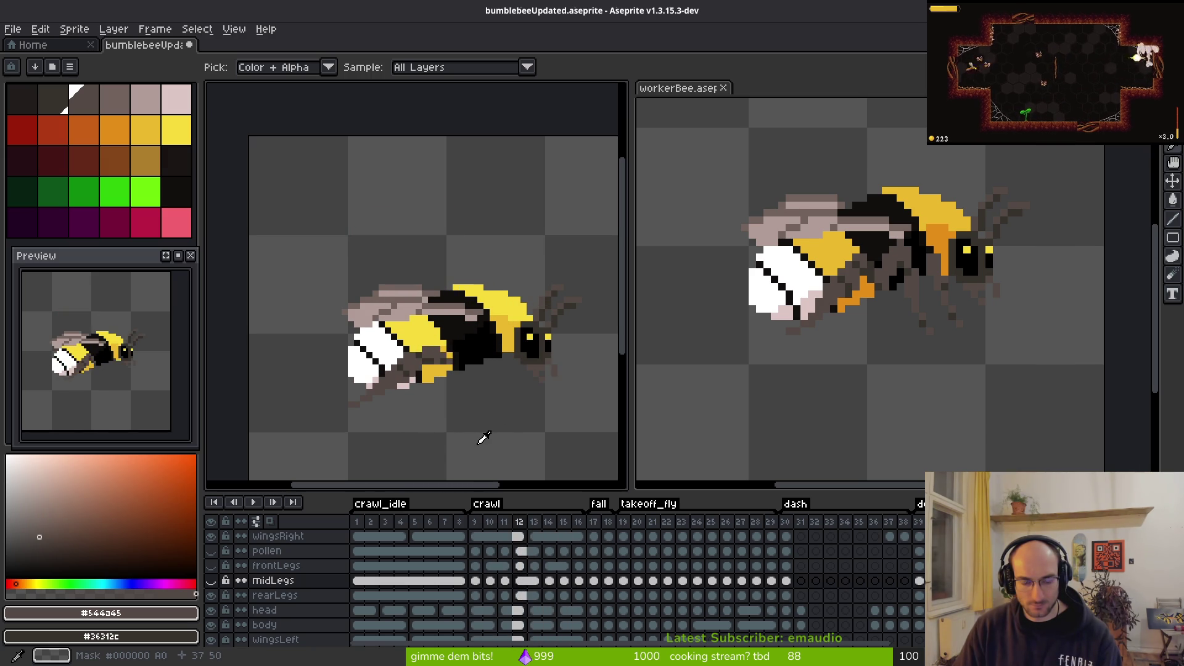
Step: Inspect the cel options for the midLegs and frame-13 rearLegs cels without changing anything
{"action": "right_click", "coordinate": [518, 580]}
{"action": "left_click", "coordinate": [568, 609]}
{"action": "left_click", "coordinate": [534, 596]}
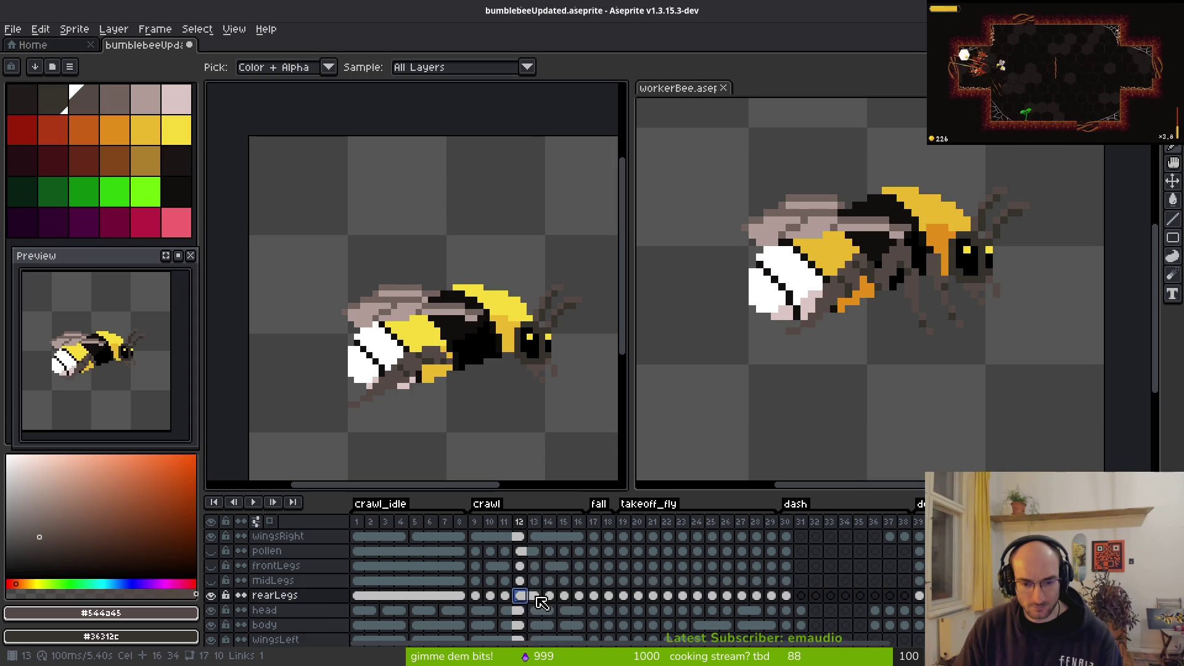
{"action": "right_click", "coordinate": [534, 595]}
{"action": "left_click", "coordinate": [558, 609]}
Step: Unlink the frontLegs cels on frames 11 and 14, then select the rearLegs cel on frame 9
{"action": "left_click", "coordinate": [503, 578]}
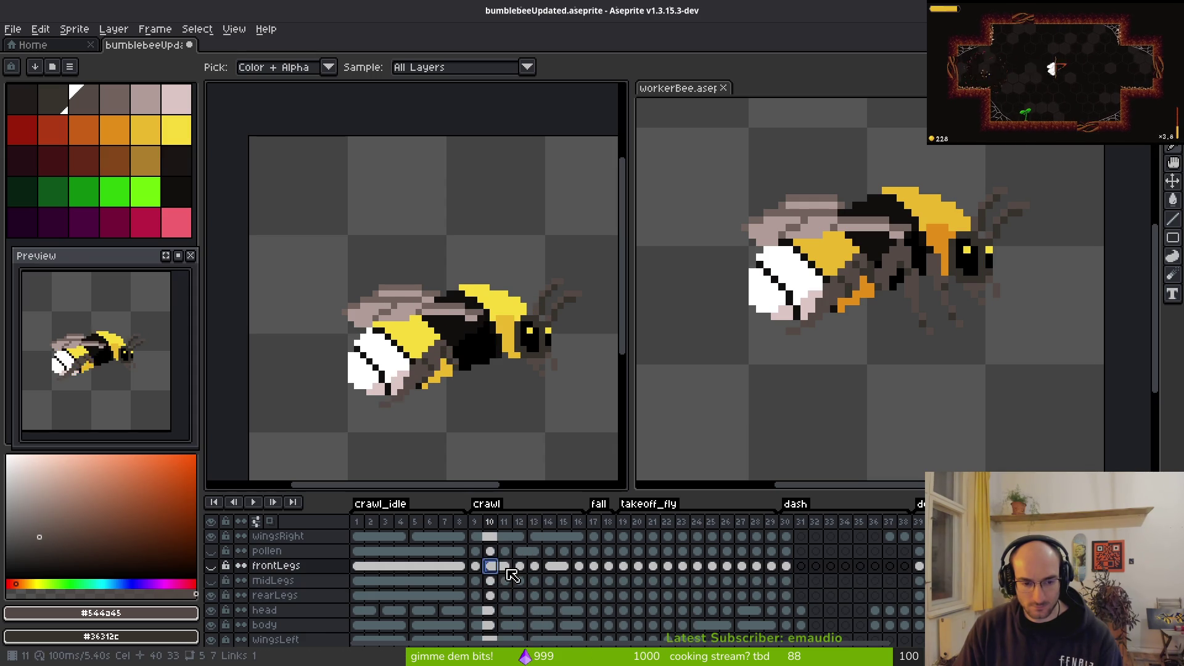
{"action": "right_click", "coordinate": [505, 566]}
{"action": "left_click", "coordinate": [553, 614]}
{"action": "left_click", "coordinate": [548, 565]}
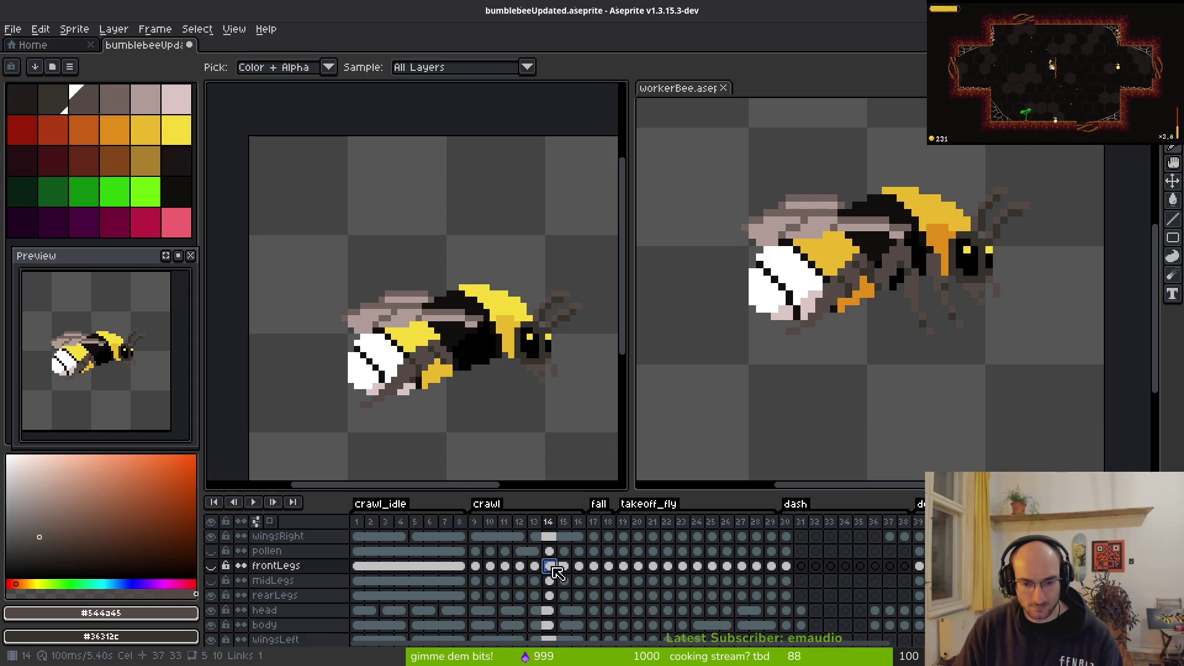
{"action": "right_click", "coordinate": [549, 565]}
{"action": "left_click", "coordinate": [583, 608]}
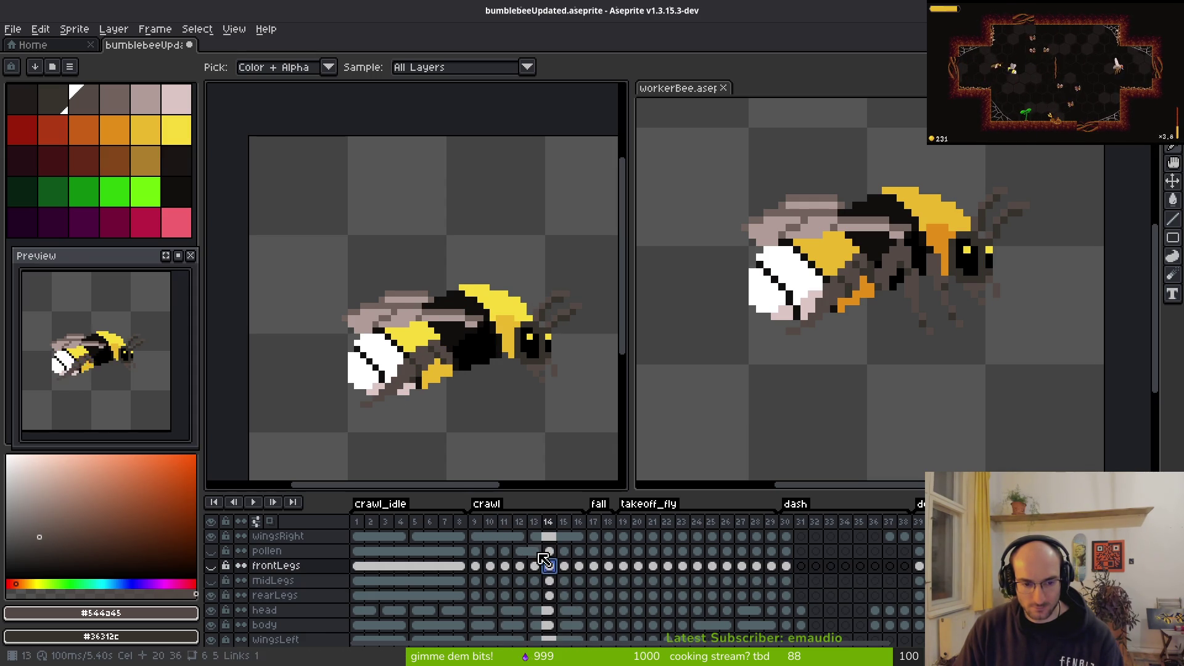
{"action": "left_click", "coordinate": [475, 566]}
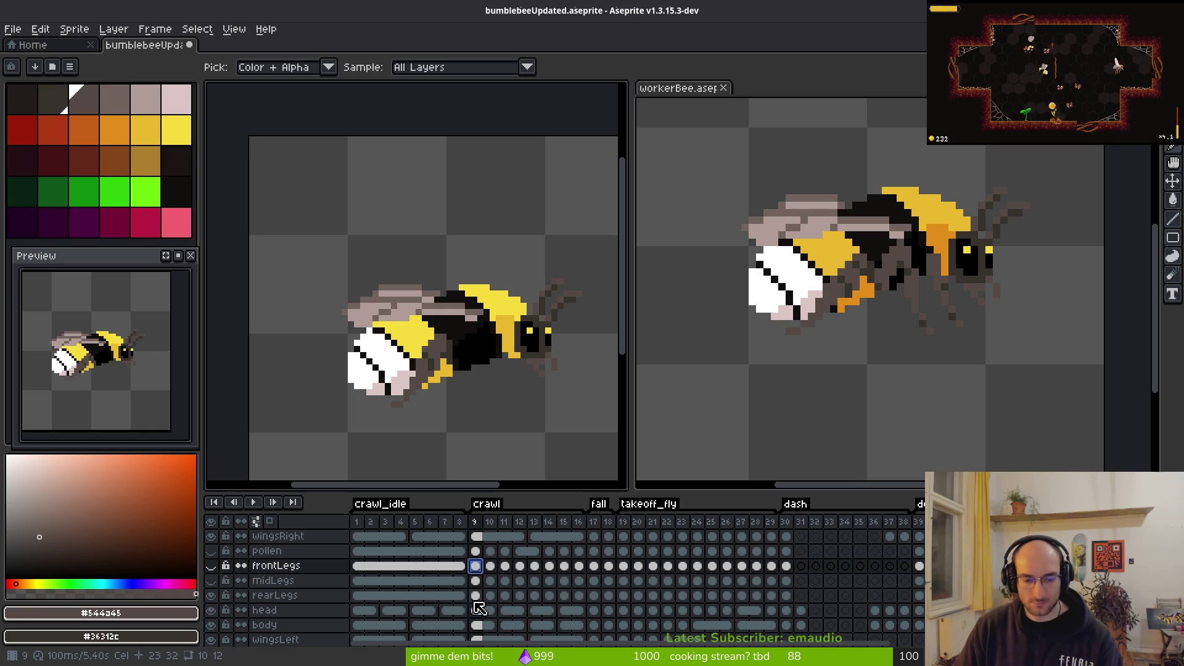
{"action": "left_click", "coordinate": [476, 595]}
Step: Go to crawl frame 10, compare it with frame 9, and paint two dark rear-leg pixels
{"action": "key", "text": "b"}
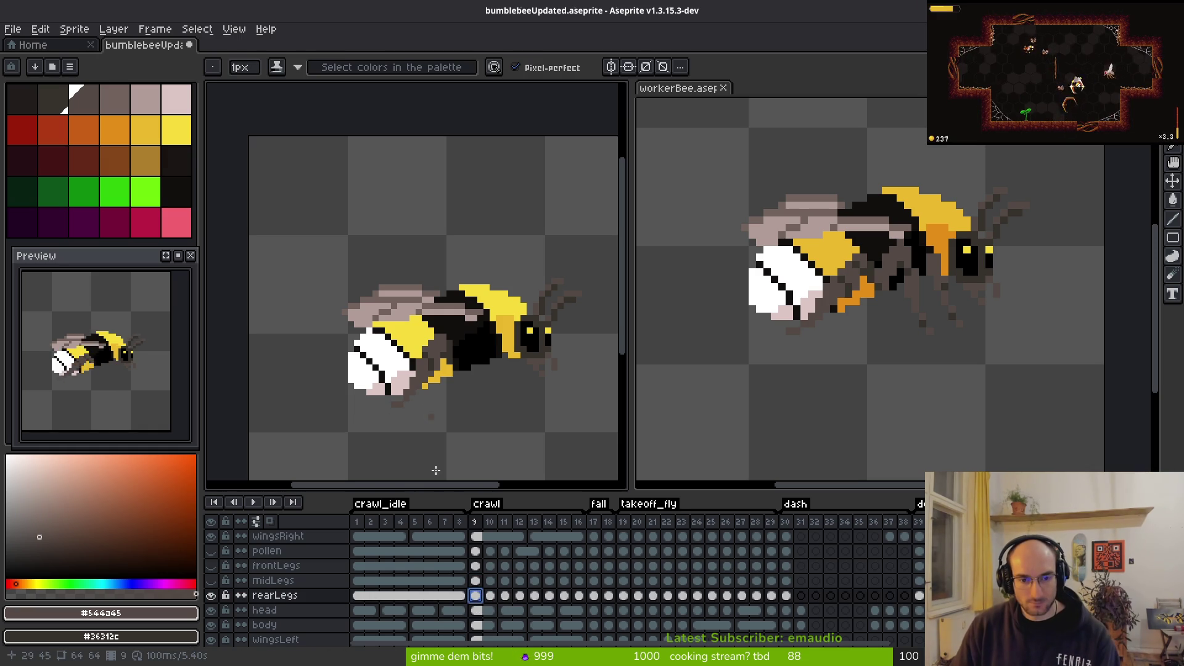
{"action": "left_click", "coordinate": [490, 521]}
{"action": "key", "text": "i"}
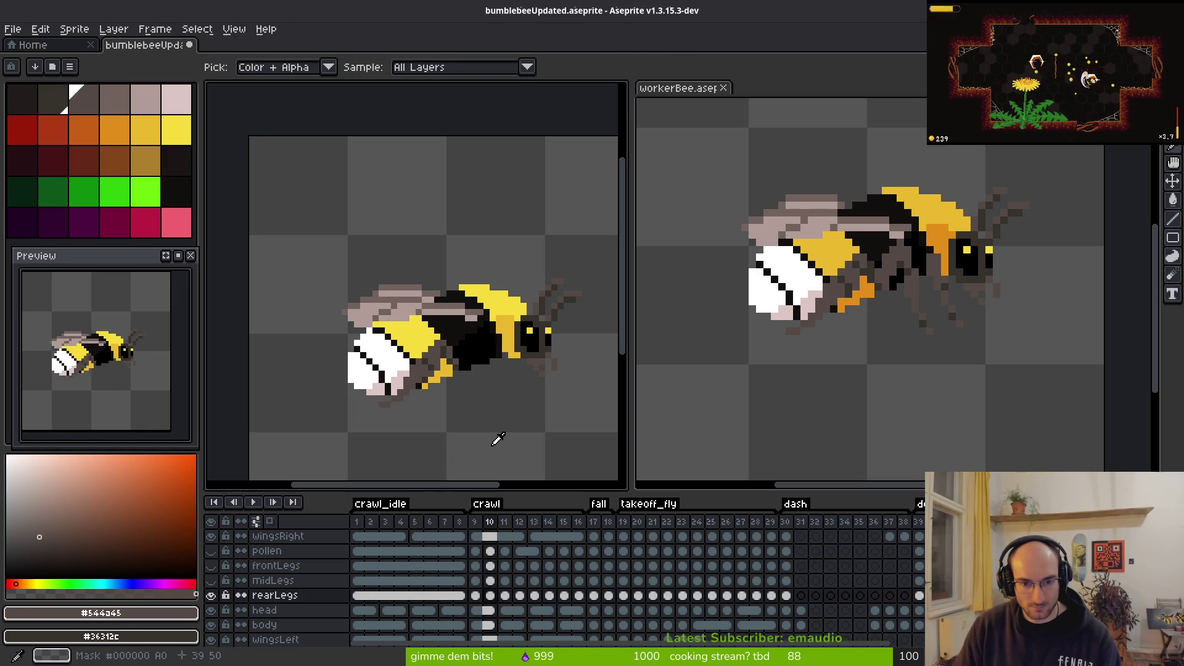
{"action": "key", "text": "Left"}
{"action": "key", "text": "Right"}
{"action": "scroll", "coordinate": [475, 429], "scroll_direction": "up", "scroll_amount": 3}
{"action": "key", "text": "b"}
{"action": "key", "text": "Left"}
{"action": "left_click", "coordinate": [464, 422]}
{"action": "left_click", "coordinate": [438, 436]}
{"action": "scroll", "coordinate": [437, 437], "scroll_direction": "down", "scroll_amount": 3}
Step: Flip between frames 8, 9 and 10, zoomed in, to compare the rear-leg poses
{"action": "key", "text": "i"}
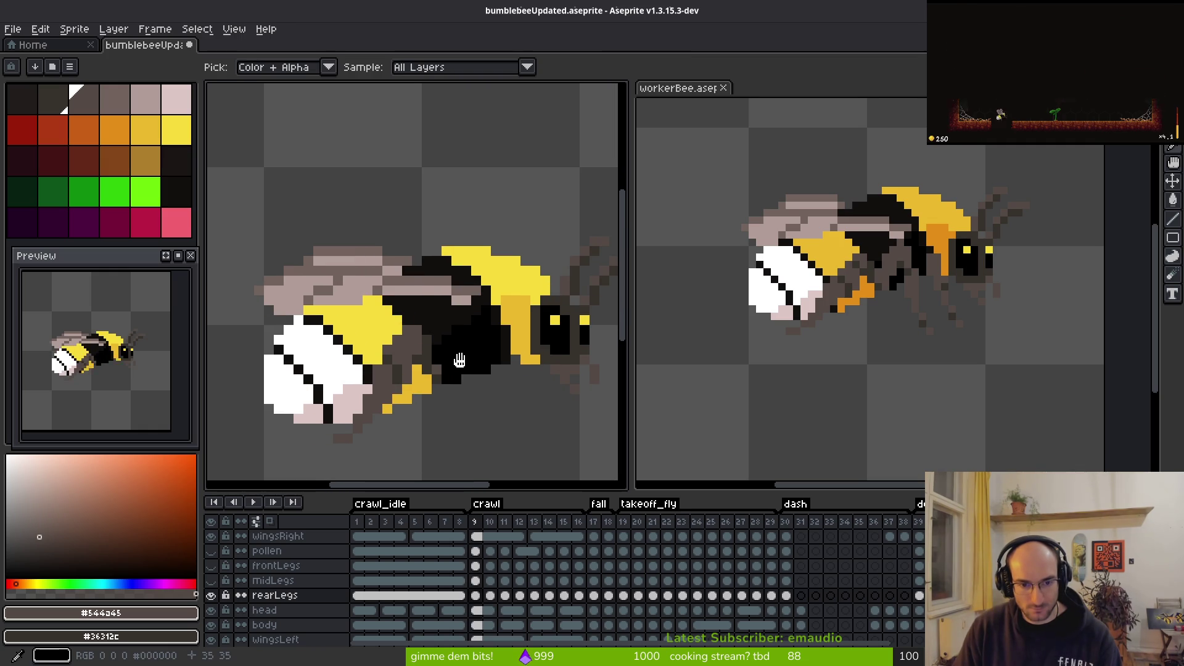
{"action": "key", "text": "Left"}
{"action": "key", "text": "Right"}
{"action": "key", "text": "Left"}
{"action": "key", "text": "Right"}
{"action": "key", "text": "b"}
{"action": "scroll", "coordinate": [439, 371], "scroll_direction": "up", "scroll_amount": 2}
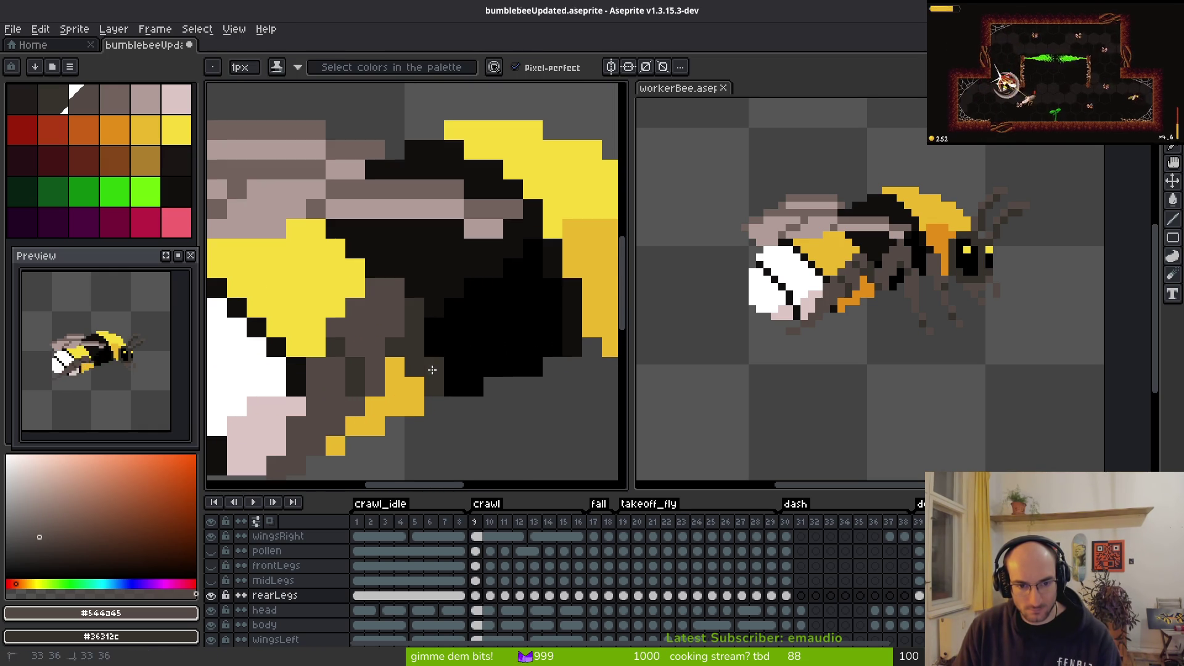
{"action": "scroll", "coordinate": [510, 410], "scroll_direction": "down", "scroll_amount": 4}
{"action": "key", "text": "Left"}
{"action": "key", "text": "i"}
{"action": "key", "text": "Right"}
{"action": "key", "text": "Right"}
{"action": "key", "text": "b"}
{"action": "scroll", "coordinate": [502, 399], "scroll_direction": "up", "scroll_amount": 2}
{"action": "scroll", "coordinate": [464, 367], "scroll_direction": "down", "scroll_amount": 3}
{"action": "scroll", "coordinate": [487, 365], "scroll_direction": "up", "scroll_amount": 2}
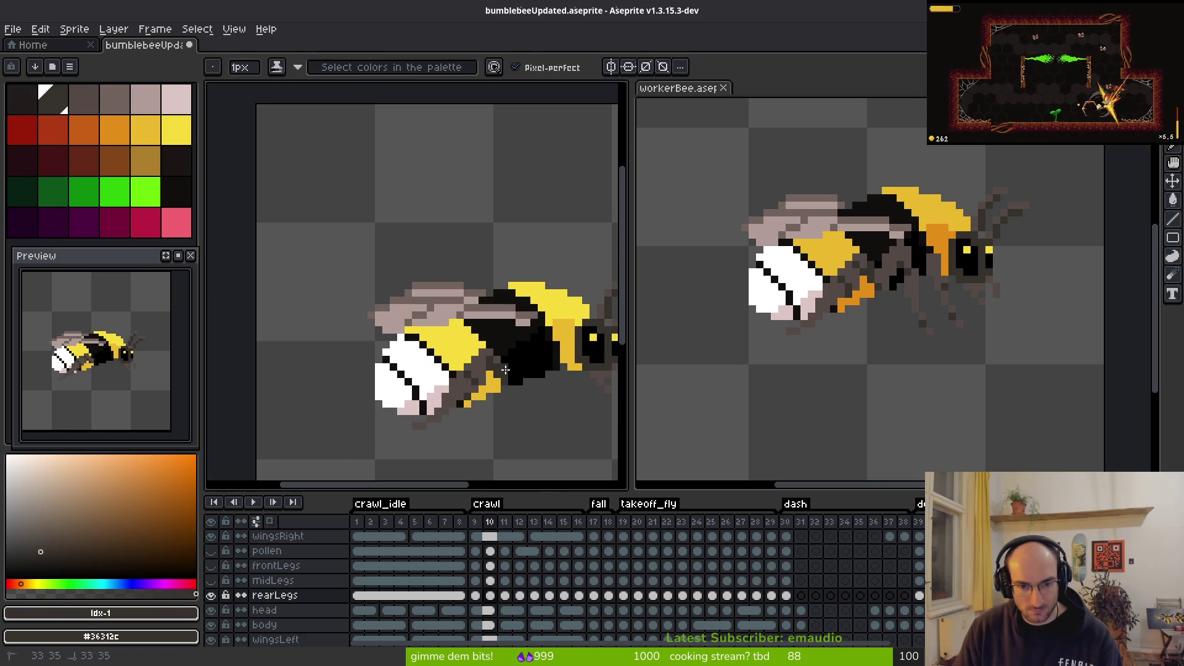
Step: Sample the dark brown #544d45 and transparency to erase leg pixels, comparing frames 9 and 10
{"action": "key", "text": "i"}
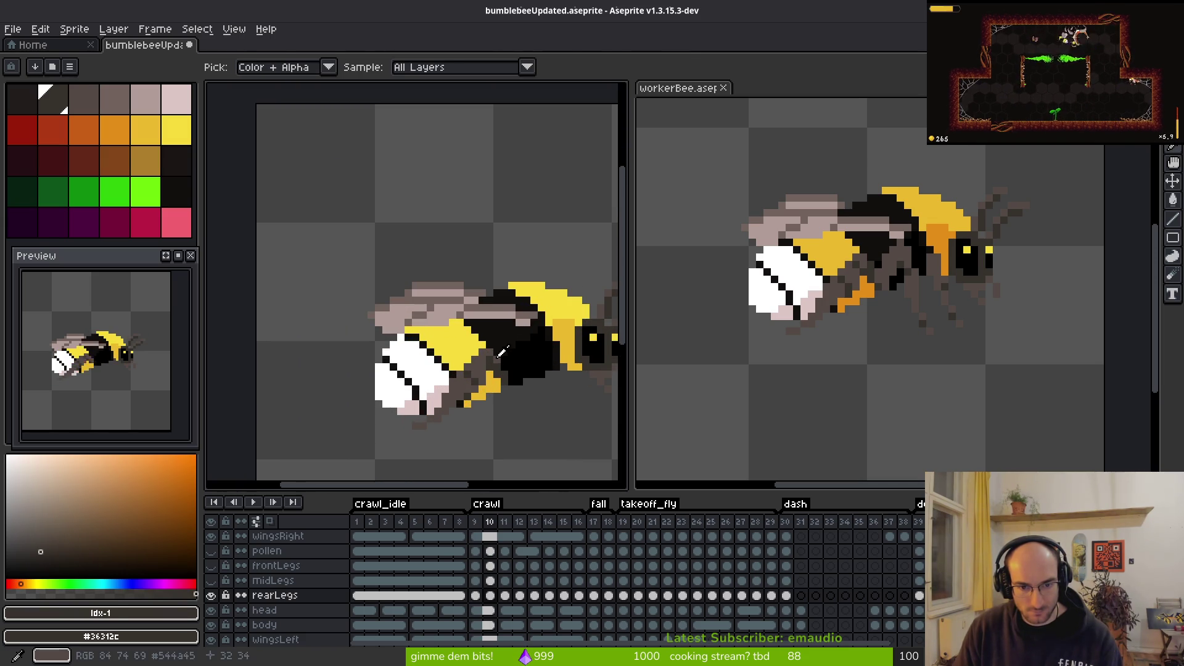
{"action": "left_click", "coordinate": [501, 346]}
{"action": "key", "text": "Left"}
{"action": "scroll", "coordinate": [533, 383], "scroll_direction": "down", "scroll_amount": 3}
{"action": "key", "text": "Right"}
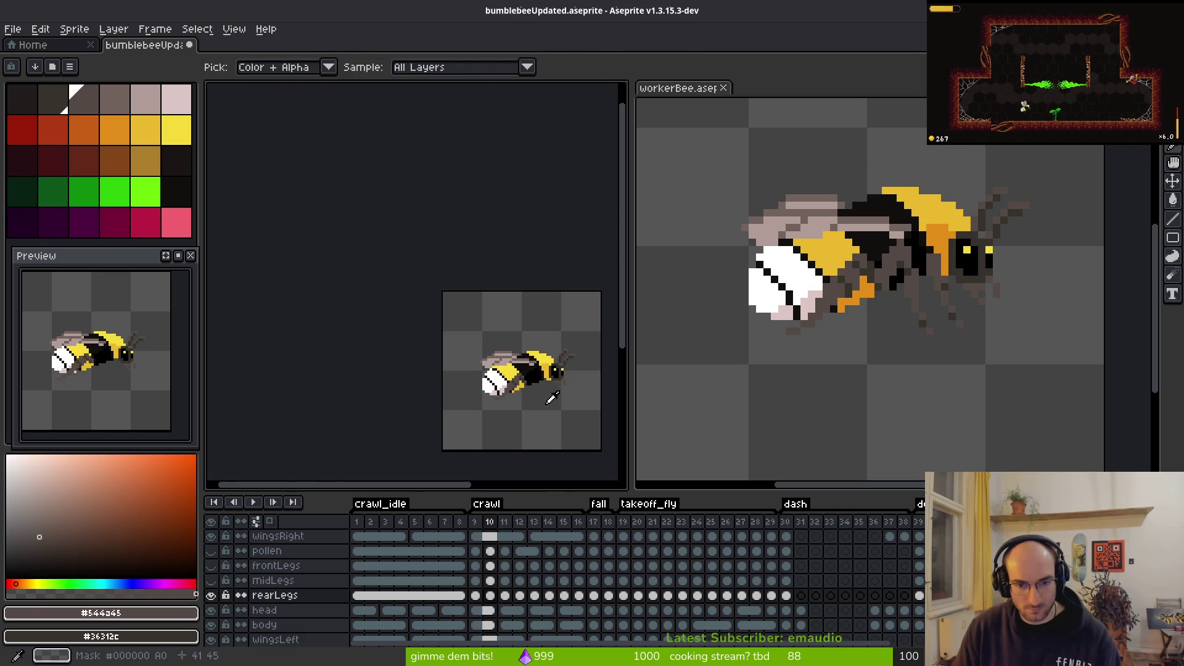
{"action": "key", "text": "b"}
{"action": "scroll", "coordinate": [529, 378], "scroll_direction": "up", "scroll_amount": 3}
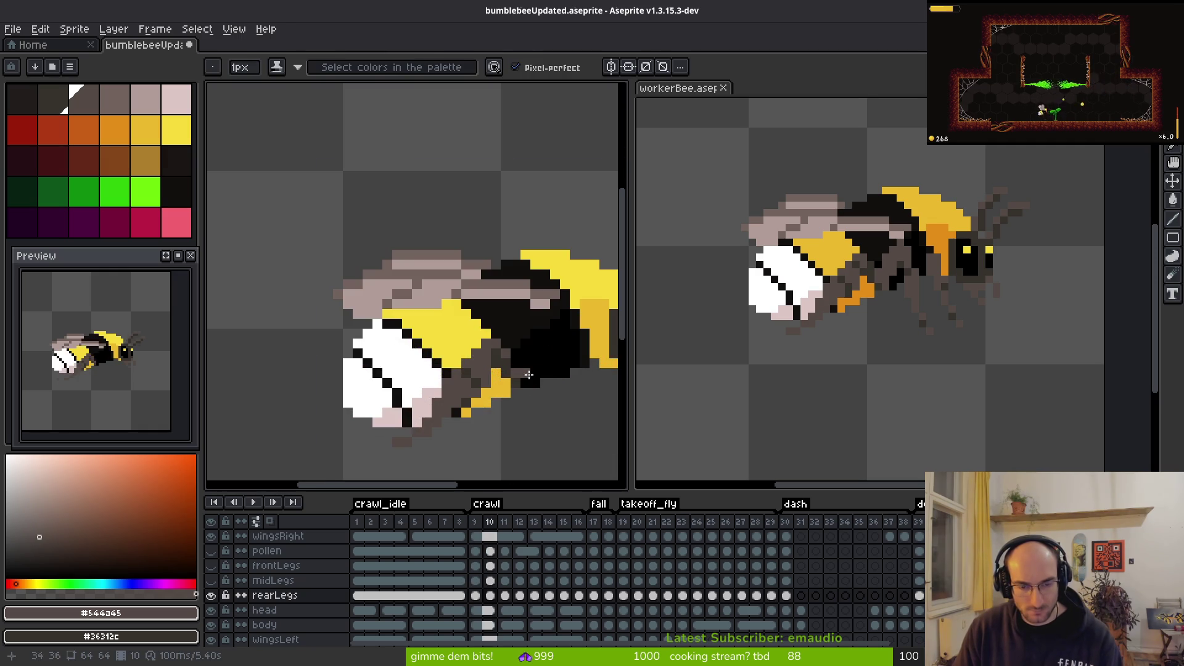
{"action": "key", "text": "i"}
{"action": "key", "text": "Left"}
{"action": "key", "text": "Left"}
{"action": "key", "text": "Right"}
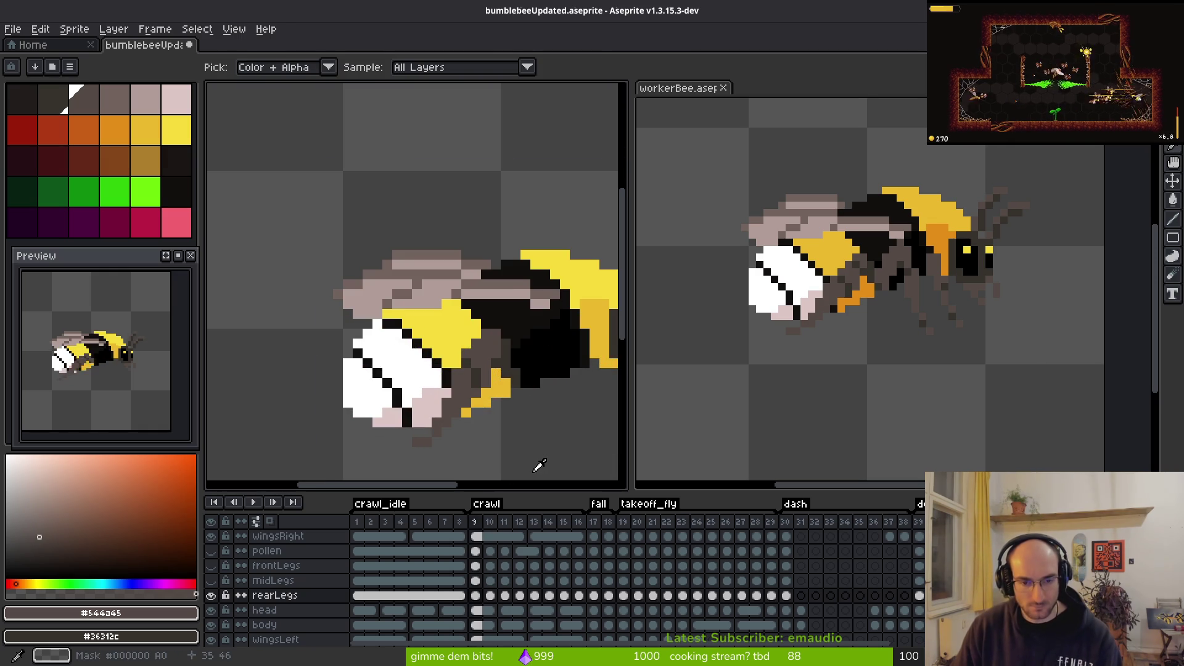
{"action": "left_click", "coordinate": [539, 466]}
{"action": "key", "text": "b"}
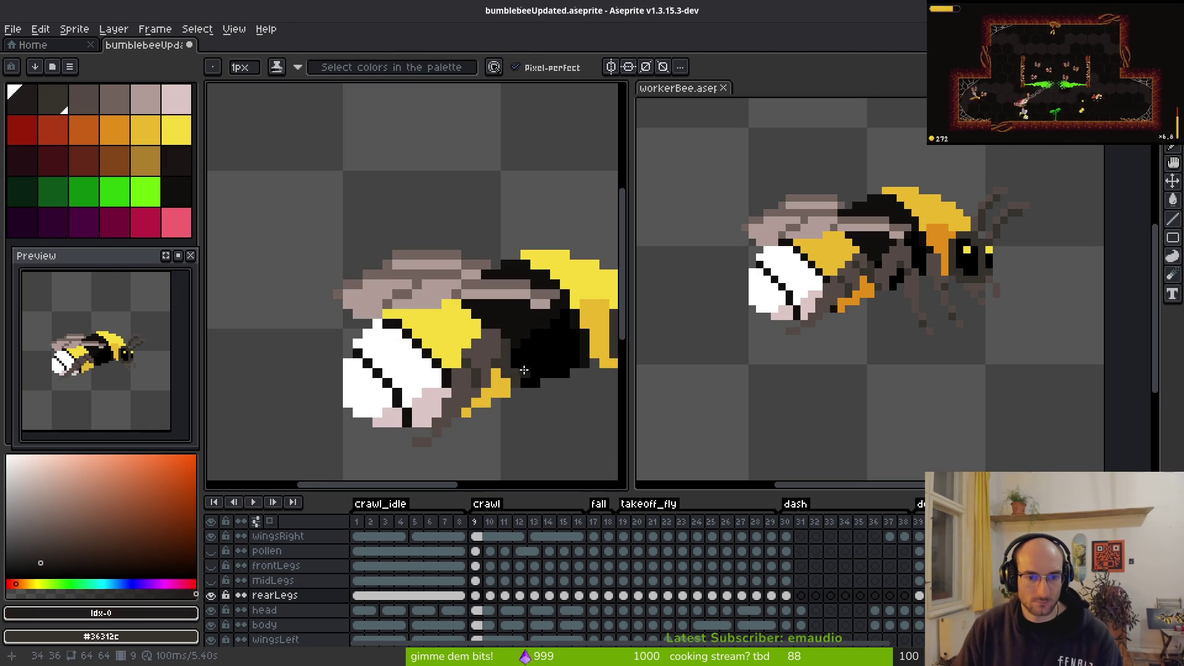
Step: Bring the whole bee back into view and play the crawl animation to review the legs
{"action": "key", "text": "i"}
{"action": "key", "text": "Right"}
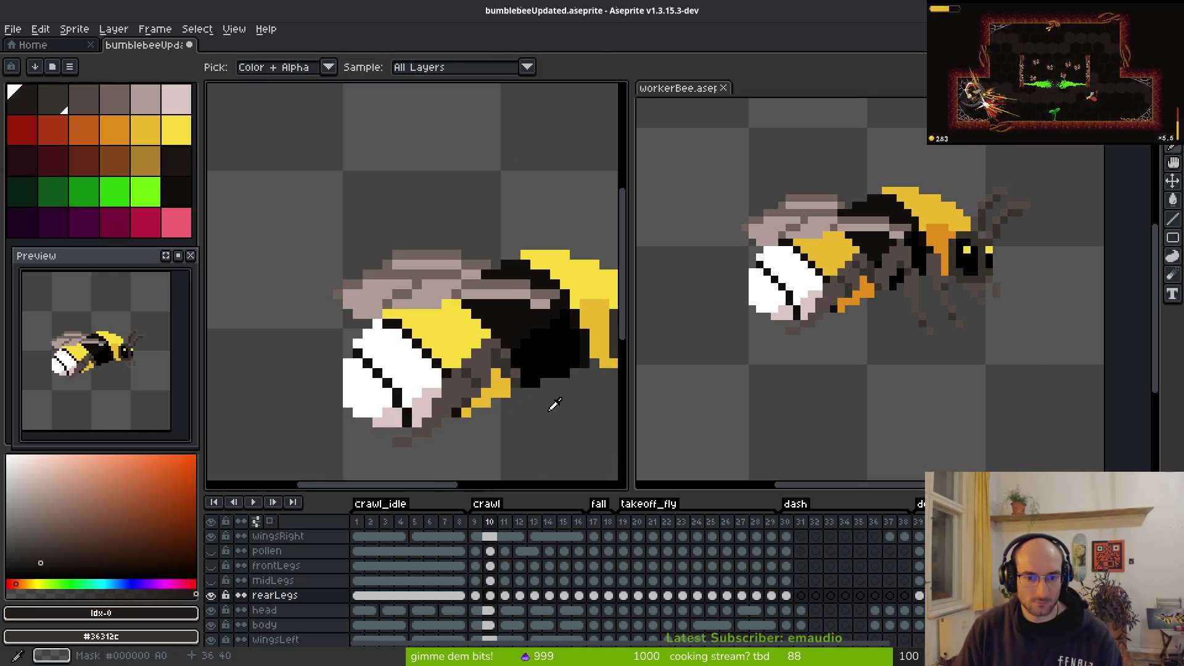
{"action": "key", "text": "b"}
{"action": "scroll", "coordinate": [546, 409], "scroll_direction": "down", "scroll_amount": 2}
{"action": "left_click_drag", "start_coordinate": [546, 409], "coordinate": [483, 389]}
{"action": "key", "text": "i"}
{"action": "key", "text": "Left"}
{"action": "key", "text": "Left"}
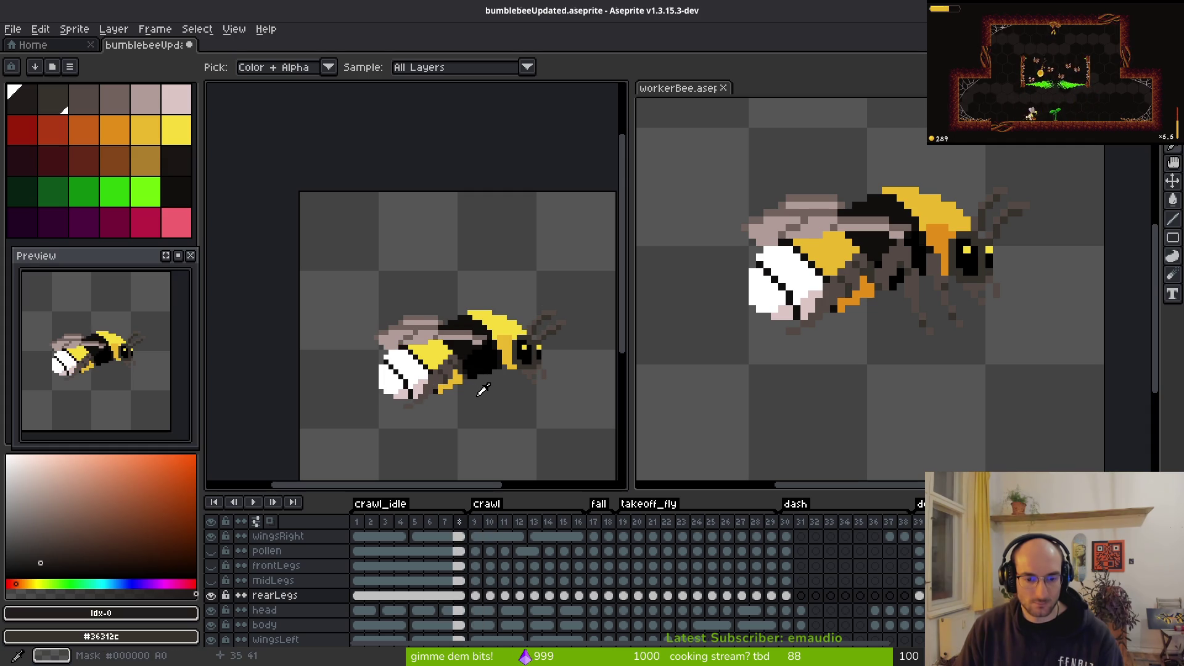
{"action": "key", "text": "Right"}
{"action": "key", "text": "Right"}
{"action": "key", "text": "Right"}
{"action": "key", "text": "Right"}
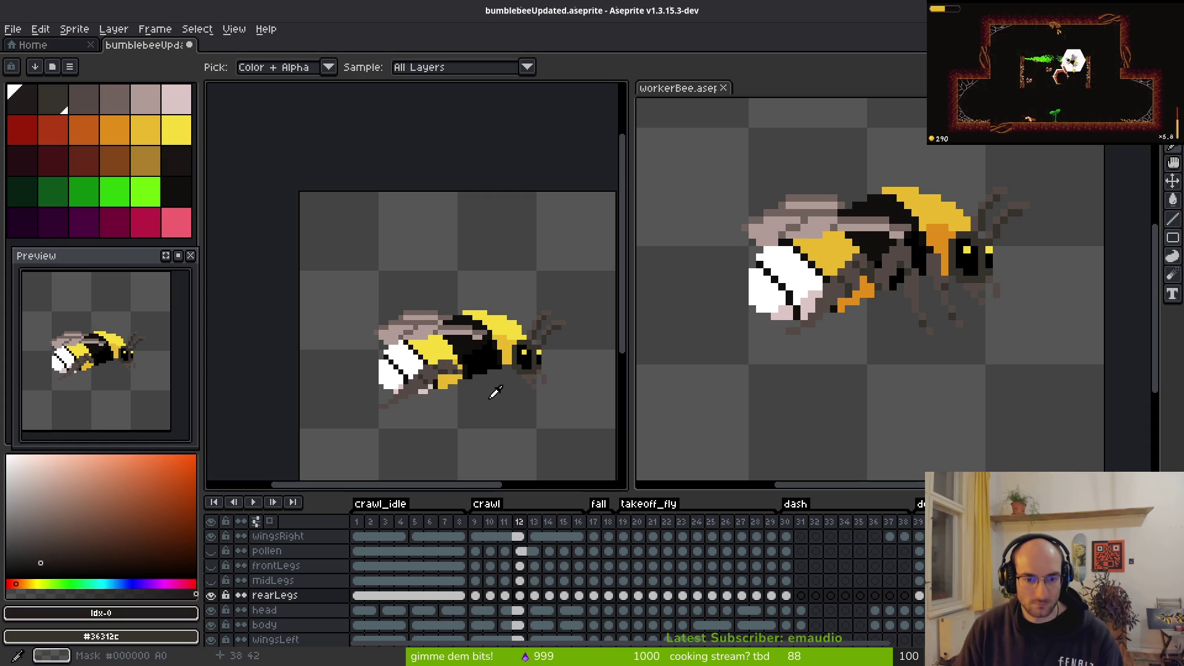
{"action": "key", "text": "Right"}
{"action": "key", "text": "Right"}
{"action": "key", "text": "Right"}
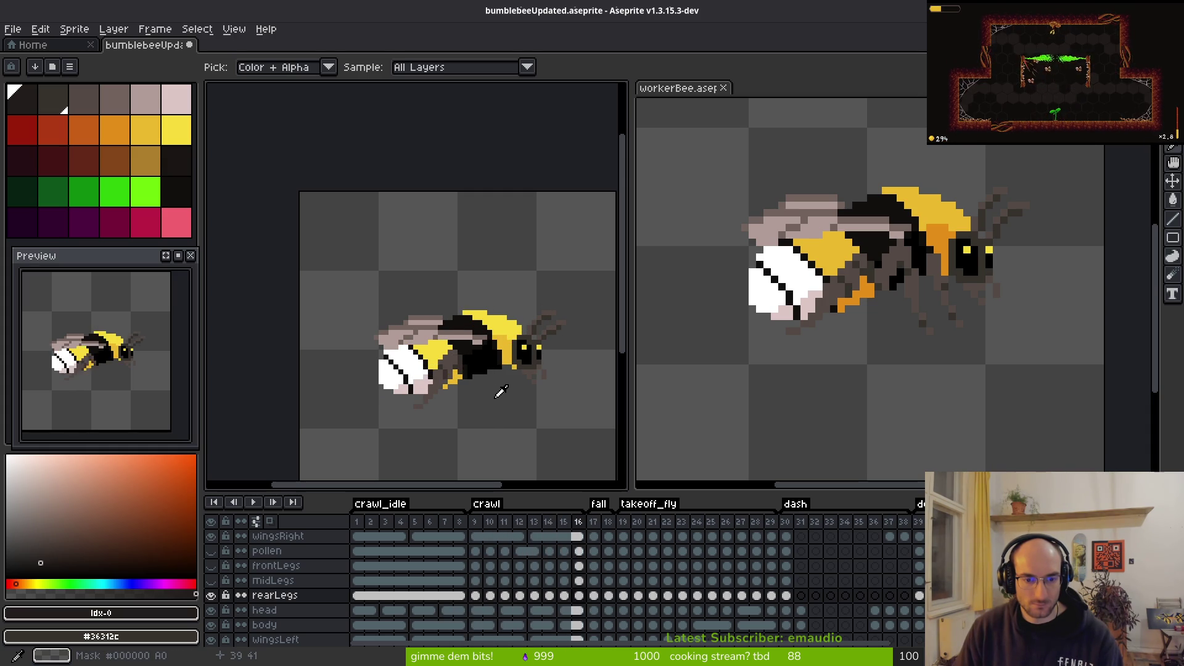
{"action": "key", "text": "Left"}
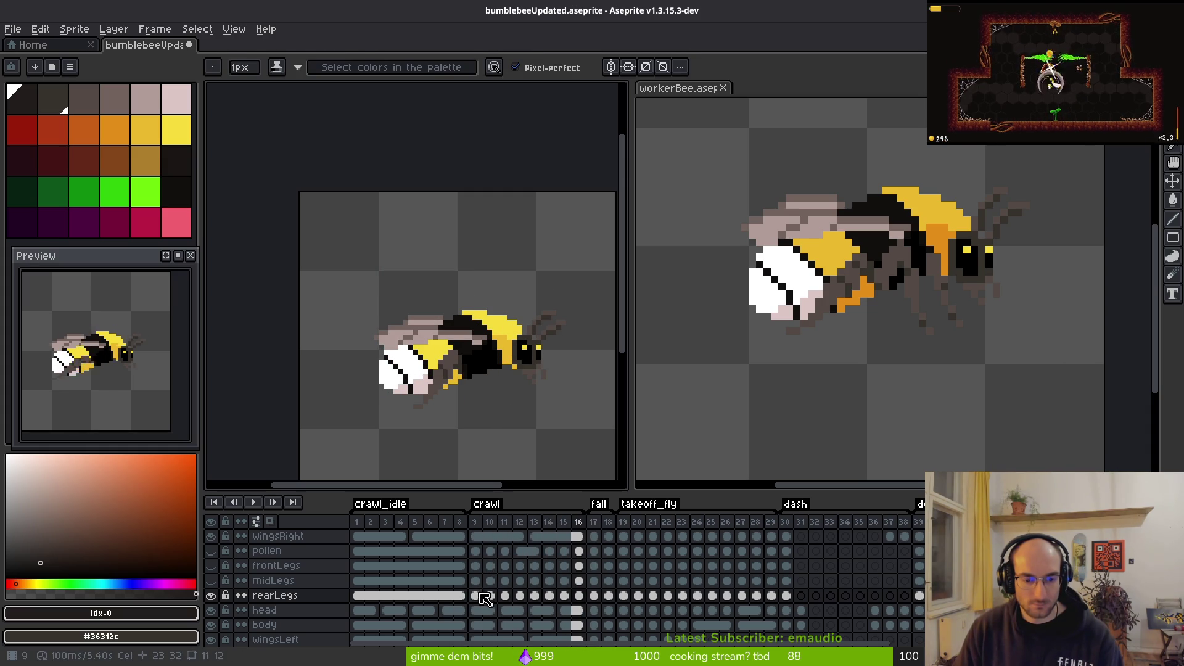
Step: Return to frame 9, pick #544a45, and darken two rear-leg pixels in frame 10
{"action": "left_click", "coordinate": [475, 596]}
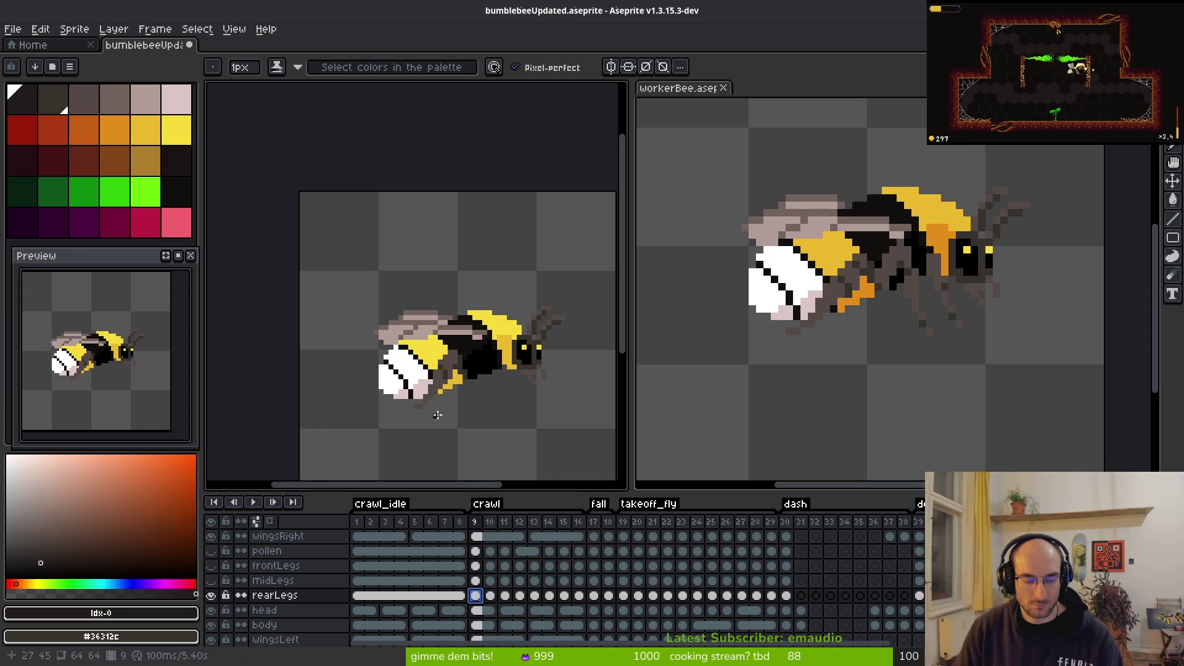
{"action": "scroll", "coordinate": [479, 413], "scroll_direction": "left", "scroll_amount": 1}
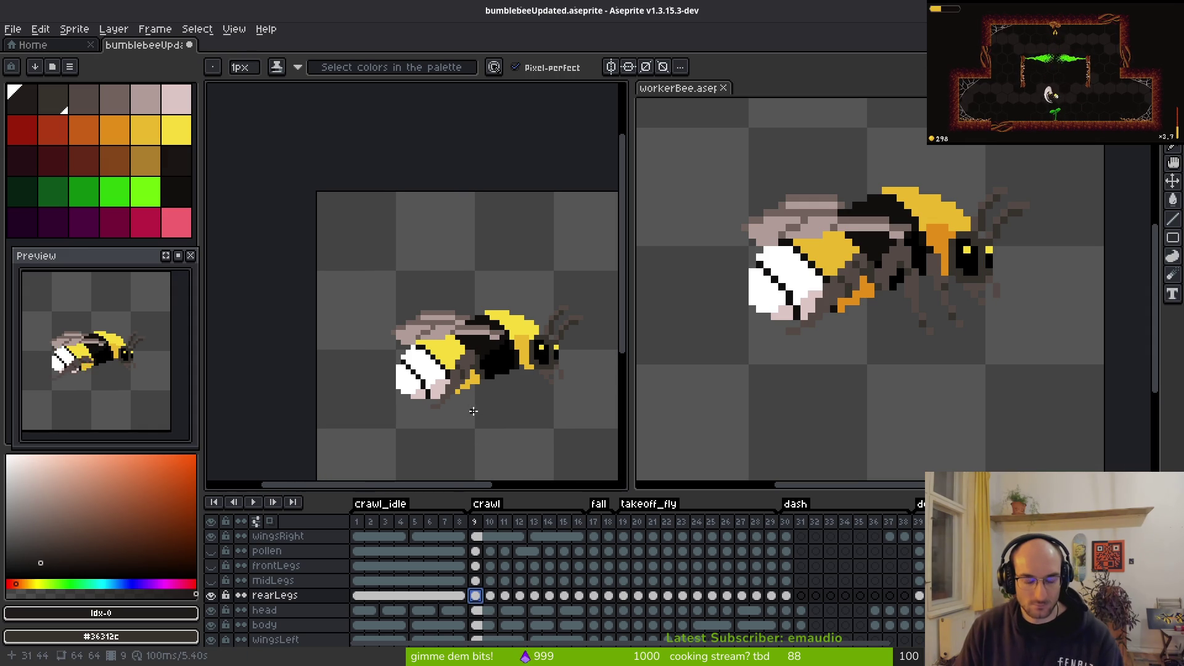
{"action": "scroll", "coordinate": [465, 410], "scroll_direction": "left", "scroll_amount": 1}
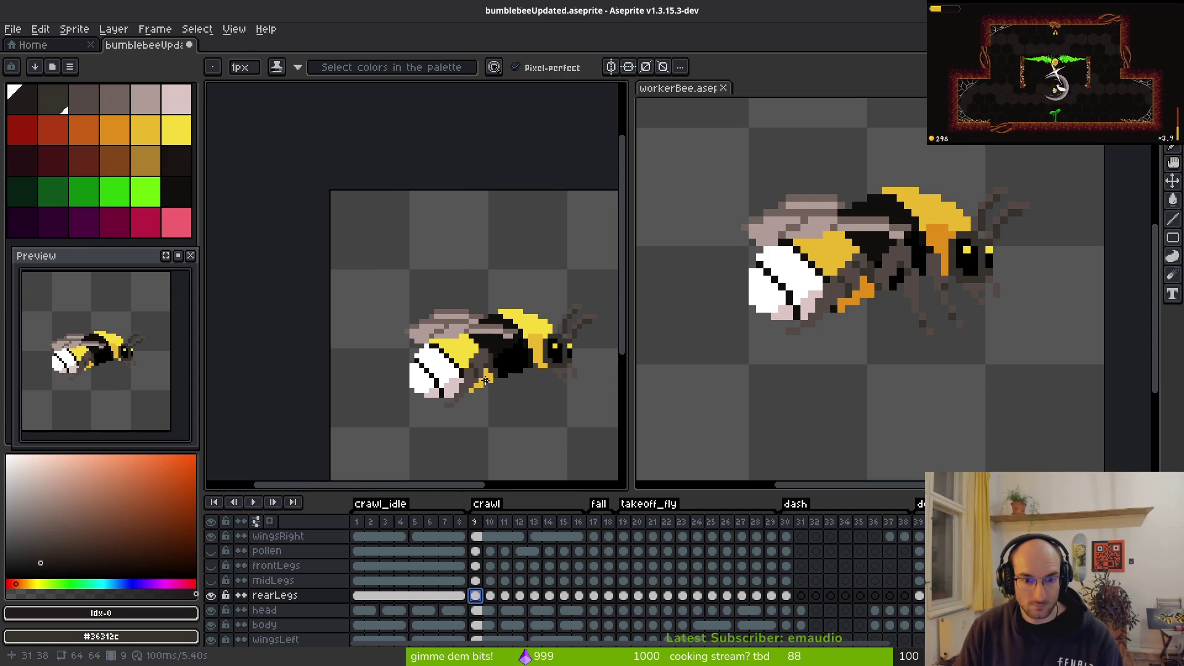
{"action": "scroll", "coordinate": [486, 380], "scroll_direction": "up", "scroll_amount": 3}
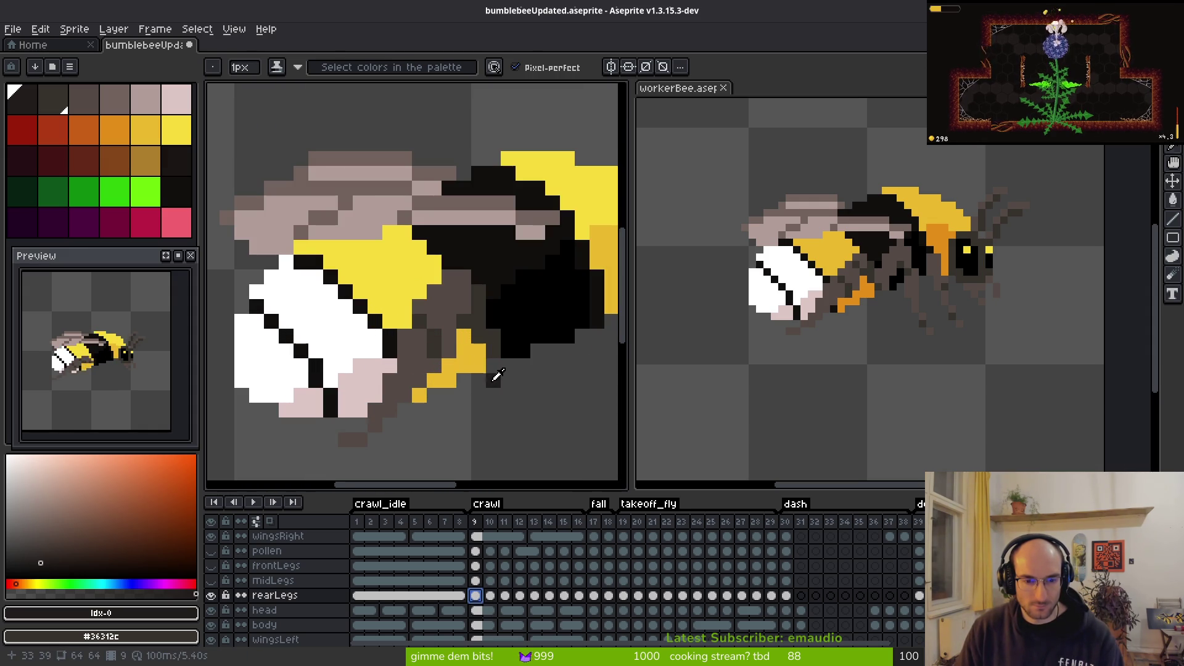
{"action": "key", "text": "period"}
{"action": "key", "text": "alt"}
{"action": "key", "text": "comma"}
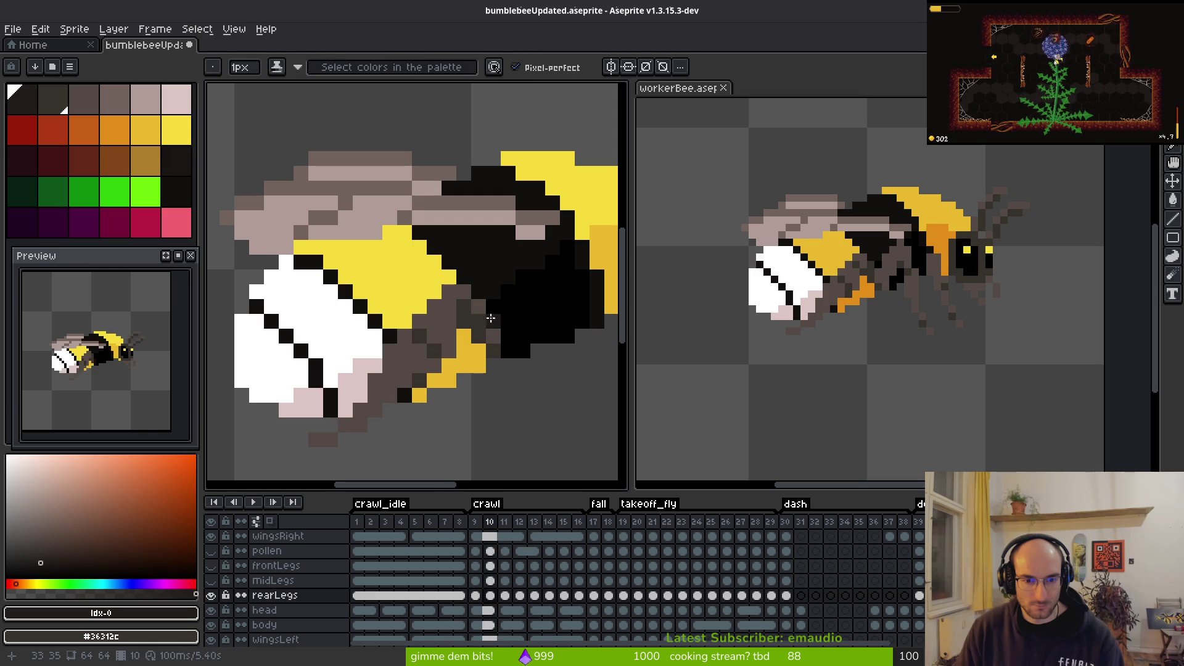
{"action": "scroll", "coordinate": [490, 324], "scroll_direction": "up", "scroll_amount": 2}
{"action": "key", "text": "alt"}
{"action": "key", "text": "period"}
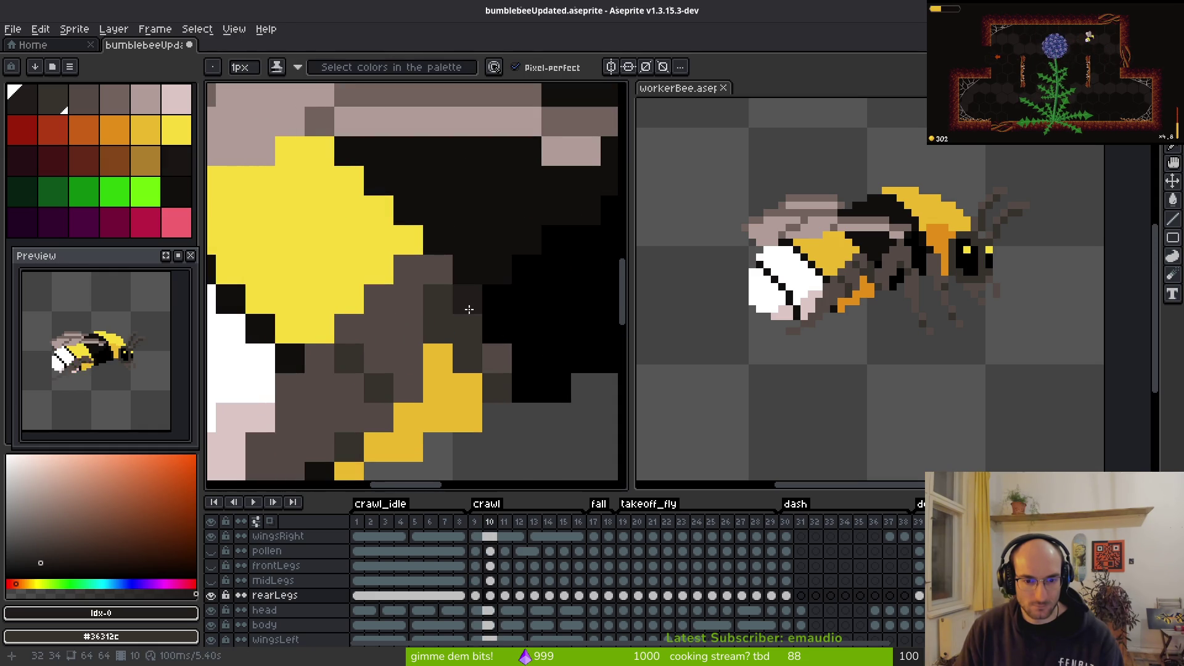
{"action": "key", "text": "alt"}
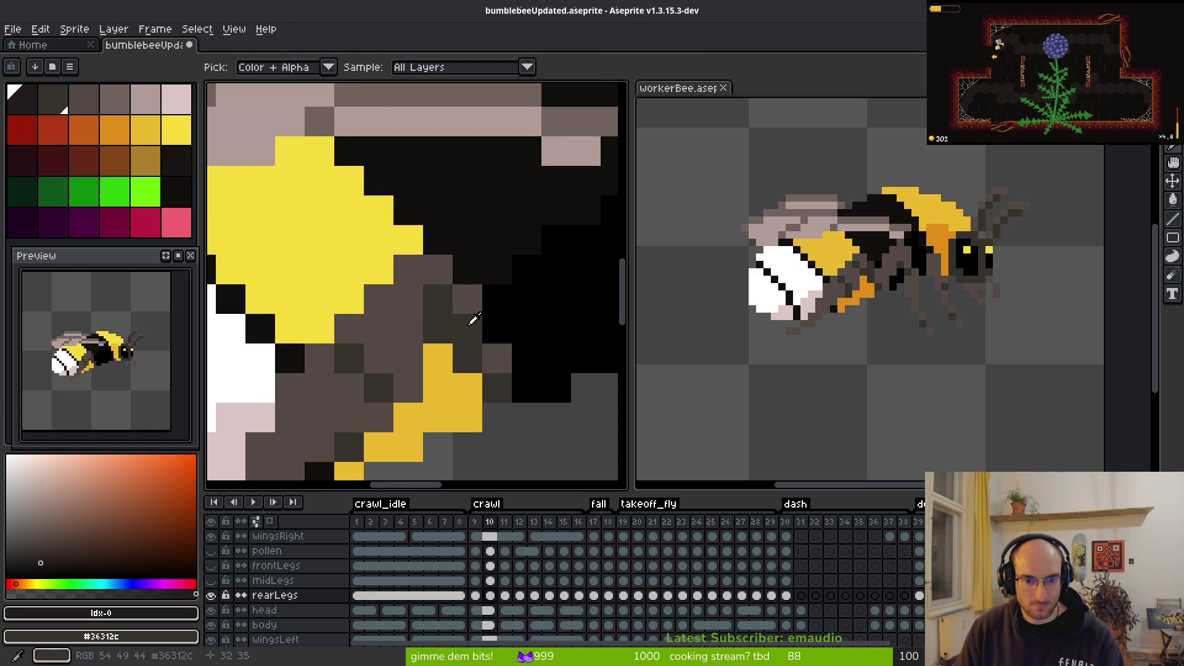
{"action": "left_click", "coordinate": [474, 296]}
{"action": "right_click", "coordinate": [467, 320]}
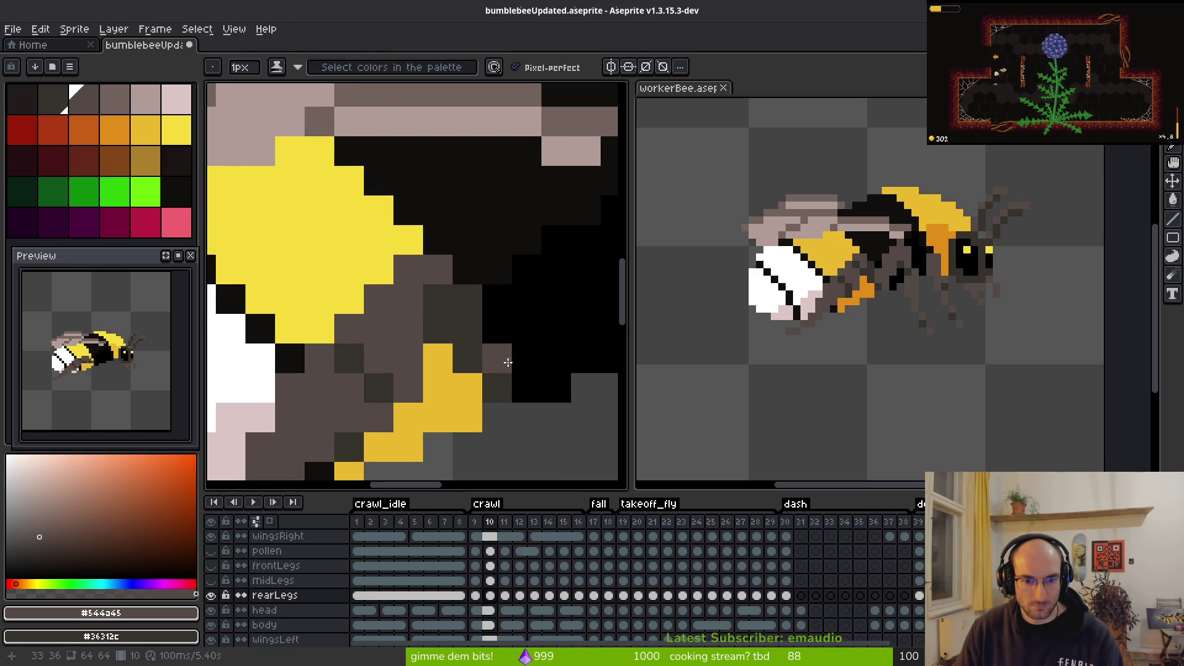
{"action": "scroll", "coordinate": [507, 362], "scroll_direction": "down", "scroll_amount": 4}
Step: Flip back and forth between frames 9 and 10 with comma and period to compare the rear legs
{"action": "key", "text": "comma"}
{"action": "key", "text": "alt"}
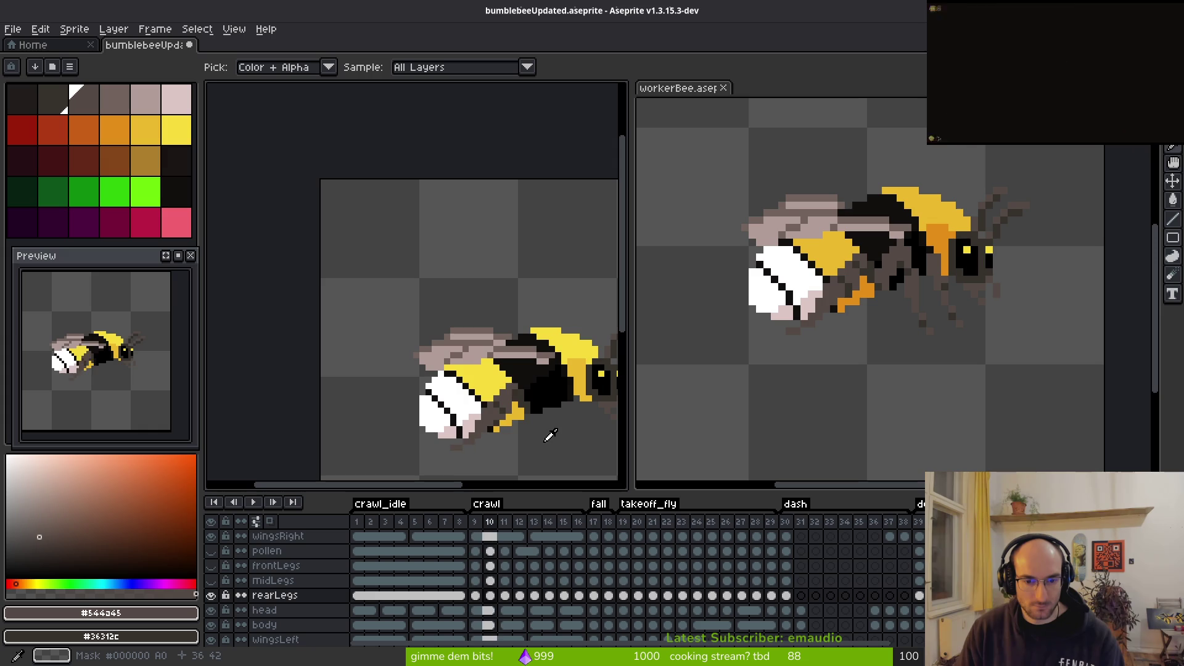
{"action": "key", "text": "period"}
{"action": "scroll", "coordinate": [504, 373], "scroll_direction": "up", "scroll_amount": 3}
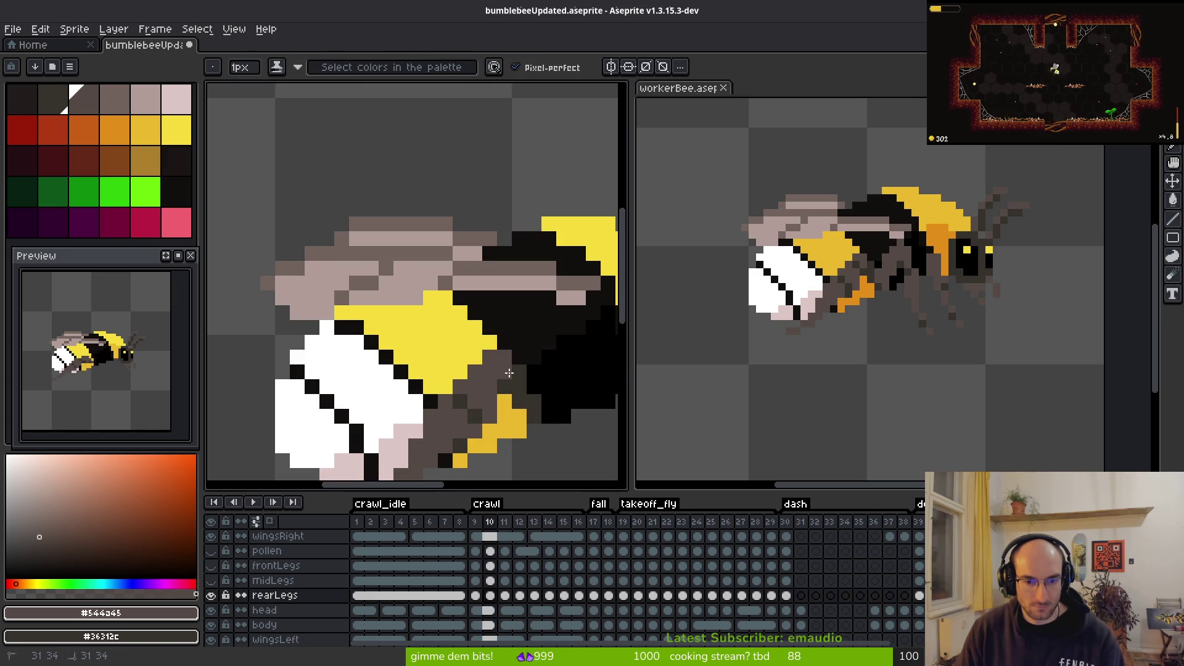
{"action": "scroll", "coordinate": [509, 373], "scroll_direction": "down", "scroll_amount": 4}
{"action": "key", "text": "alt"}
{"action": "key", "text": "comma"}
{"action": "key", "text": "period"}
{"action": "scroll", "coordinate": [536, 399], "scroll_direction": "up", "scroll_amount": 3}
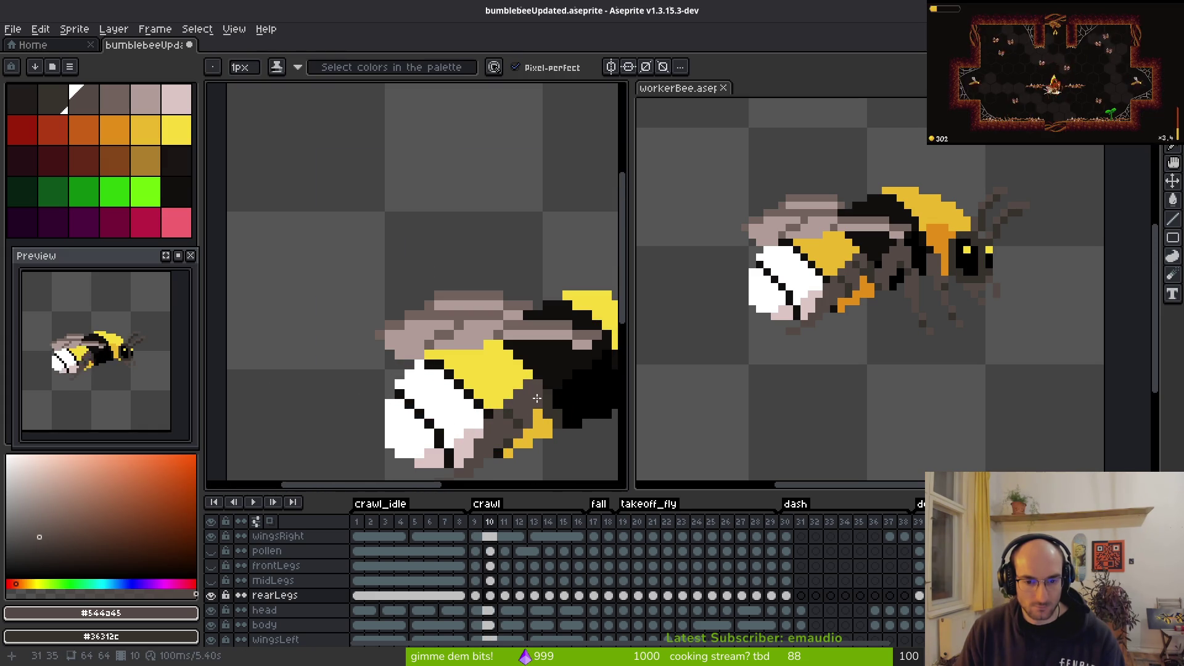
{"action": "key", "text": "alt"}
{"action": "key", "text": "comma"}
{"action": "scroll", "coordinate": [569, 436], "scroll_direction": "down", "scroll_amount": 2}
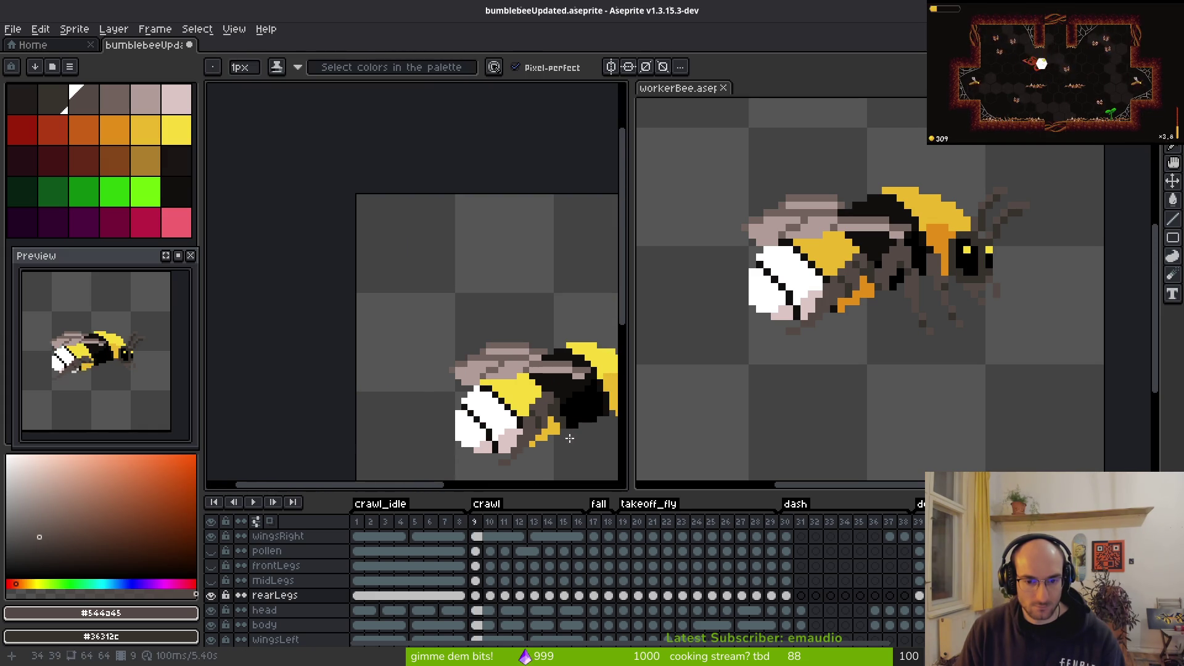
{"action": "scroll", "coordinate": [568, 434], "scroll_direction": "down", "scroll_amount": 2}
{"action": "key", "text": "alt"}
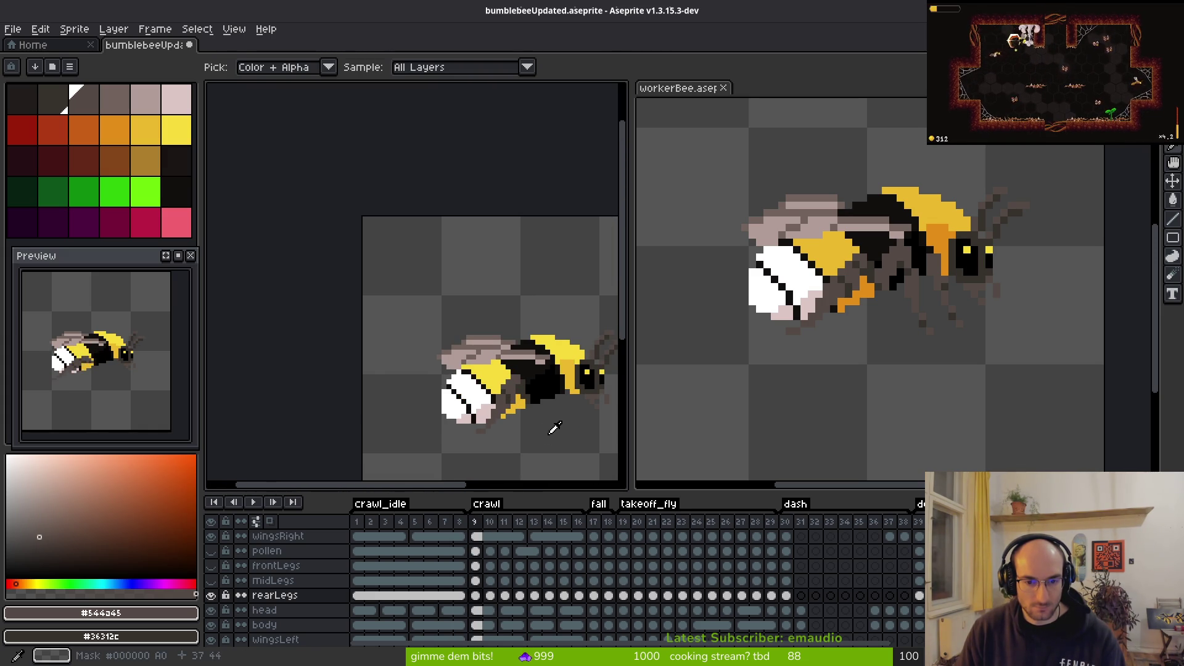
{"action": "key", "text": "period"}
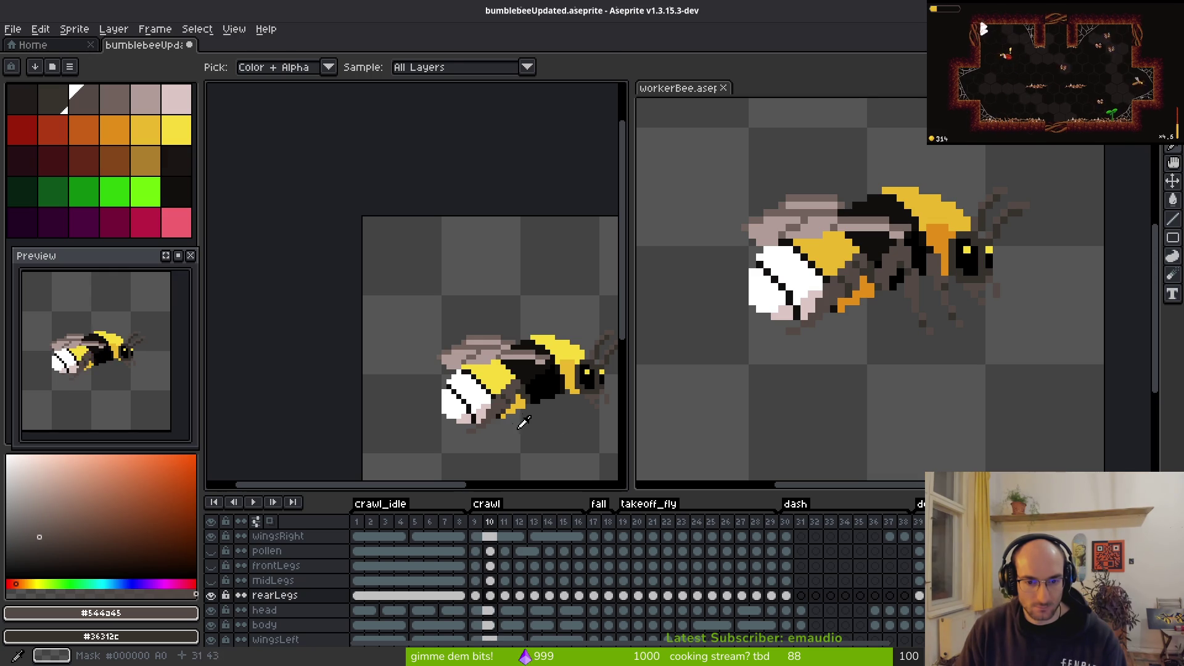
{"action": "scroll", "coordinate": [531, 406], "scroll_direction": "up", "scroll_amount": 3}
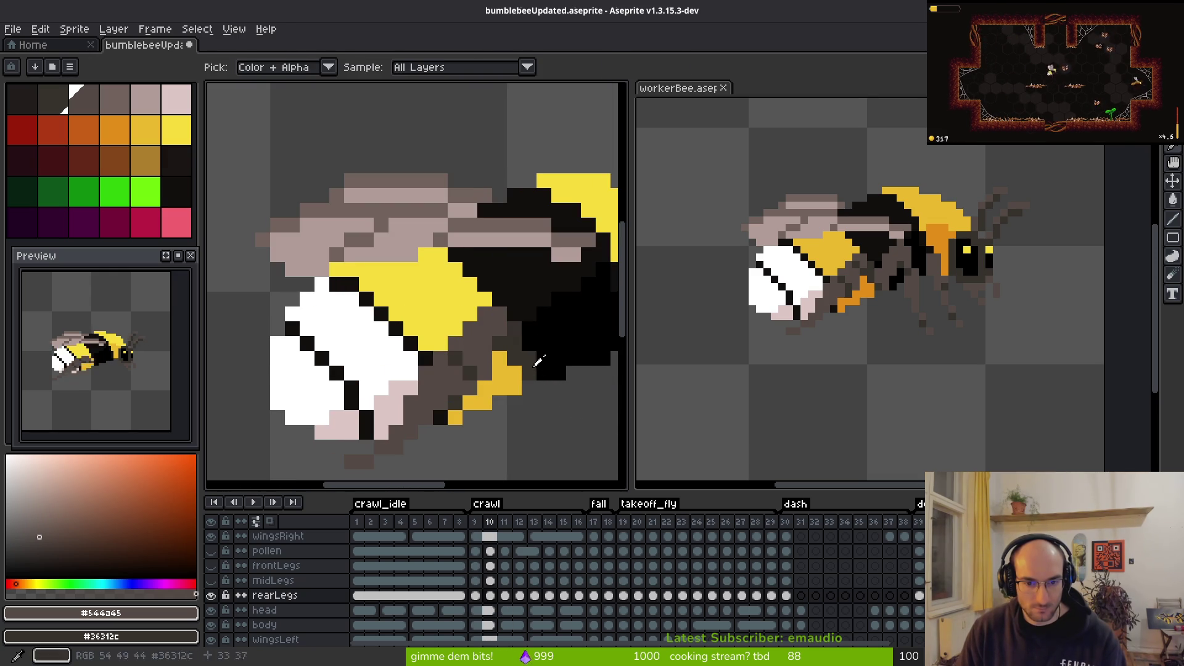
Step: Undo the accidental shift of the bee's upper layers and recheck frame 10
{"action": "key", "text": "ctrl+z"}
{"action": "key", "text": "ctrl+z"}
{"action": "key", "text": "b"}
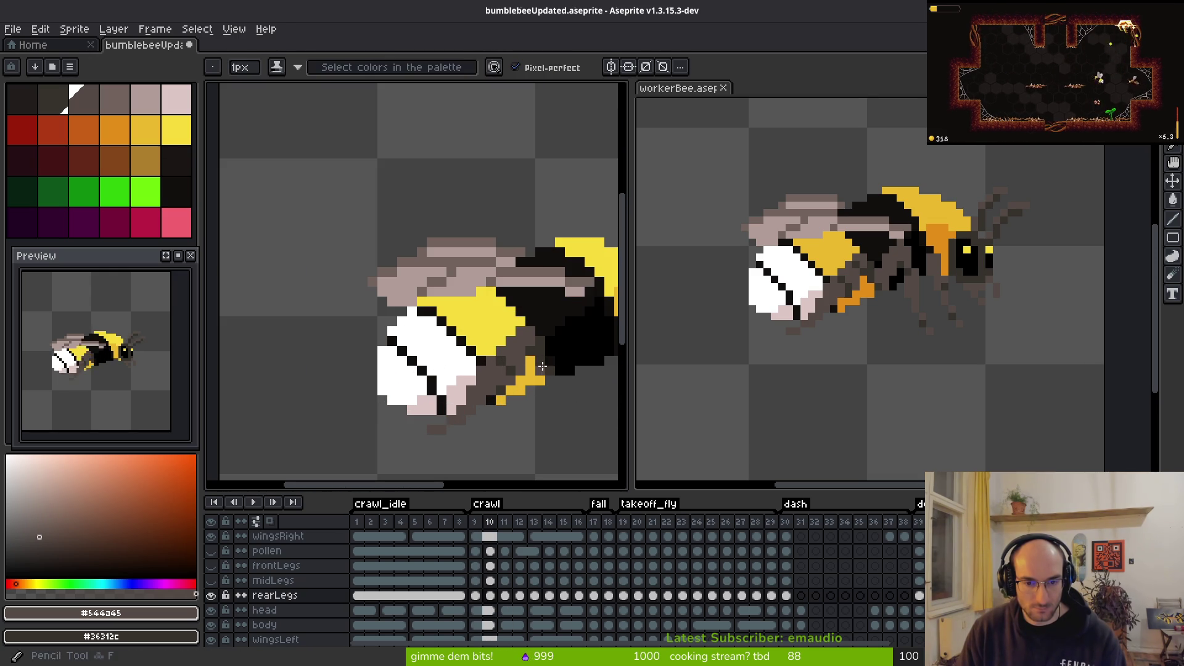
{"action": "scroll", "coordinate": [568, 387], "scroll_direction": "down", "scroll_amount": 2}
{"action": "key", "text": "alt"}
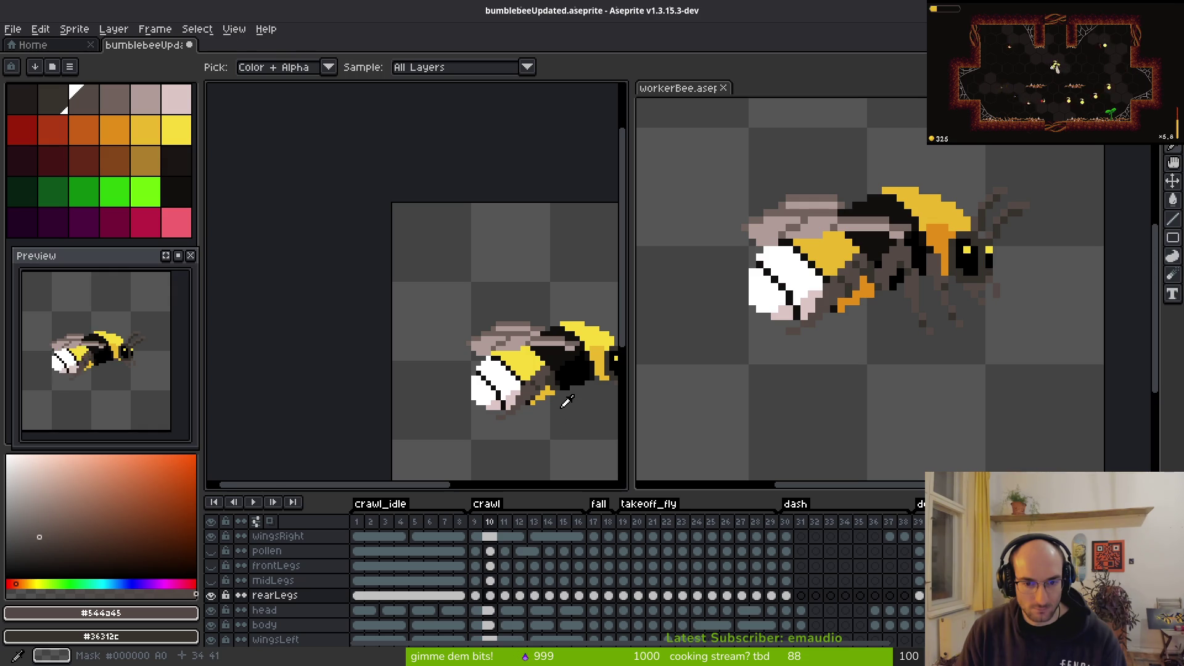
{"action": "scroll", "coordinate": [543, 358], "scroll_direction": "up", "scroll_amount": 4}
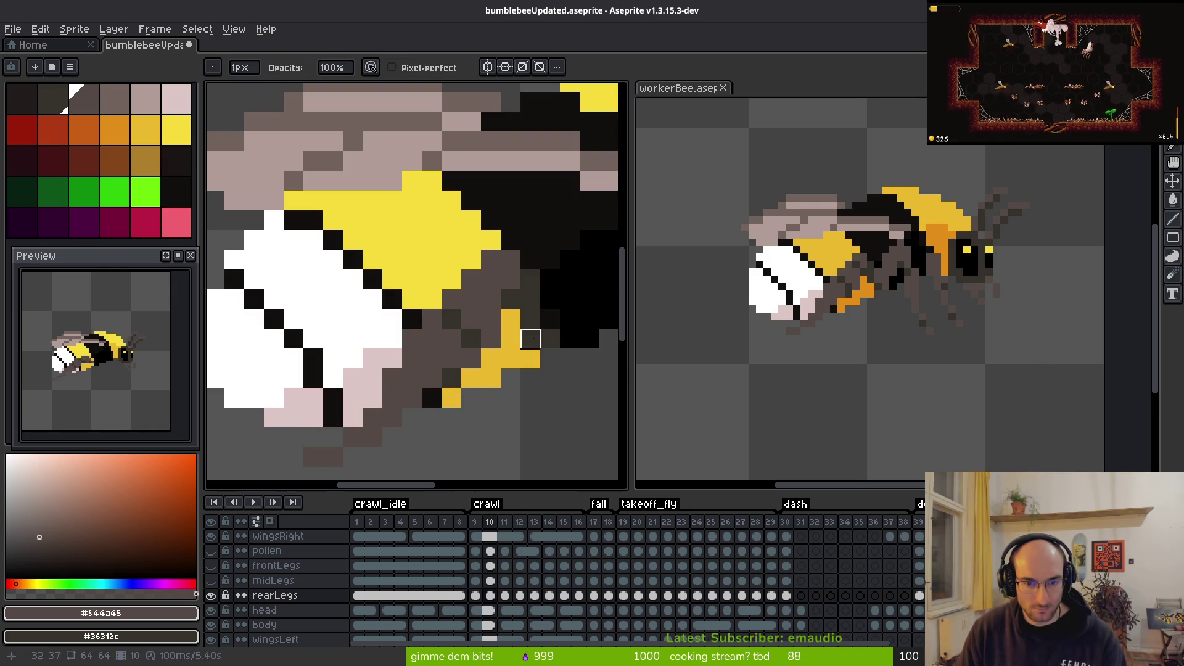
{"action": "scroll", "coordinate": [531, 339], "scroll_direction": "down", "scroll_amount": 3}
{"action": "key", "text": "alt"}
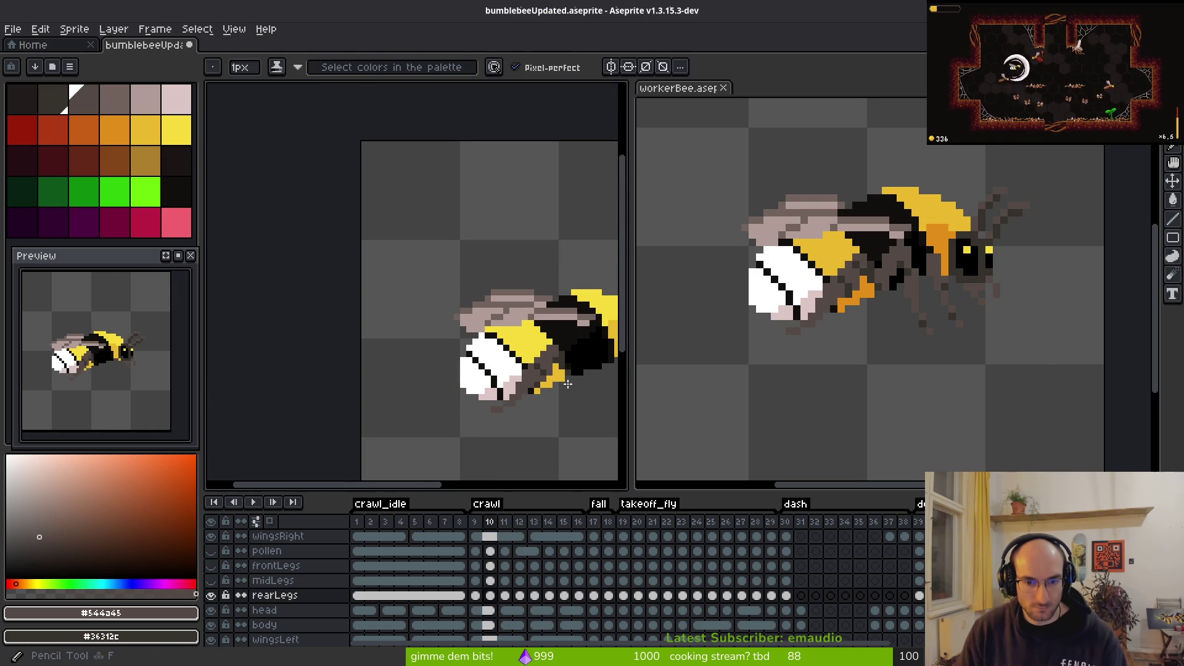
{"action": "scroll", "coordinate": [568, 384], "scroll_direction": "up", "scroll_amount": 2}
{"action": "scroll", "coordinate": [586, 414], "scroll_direction": "down", "scroll_amount": 3}
{"action": "key", "text": "alt"}
{"action": "key", "text": "Right"}
{"action": "scroll", "coordinate": [589, 422], "scroll_direction": "up", "scroll_amount": 2}
{"action": "scroll", "coordinate": [593, 424], "scroll_direction": "down", "scroll_amount": 1}
{"action": "scroll", "coordinate": [592, 424], "scroll_direction": "down", "scroll_amount": 1}
{"action": "key", "text": "alt"}
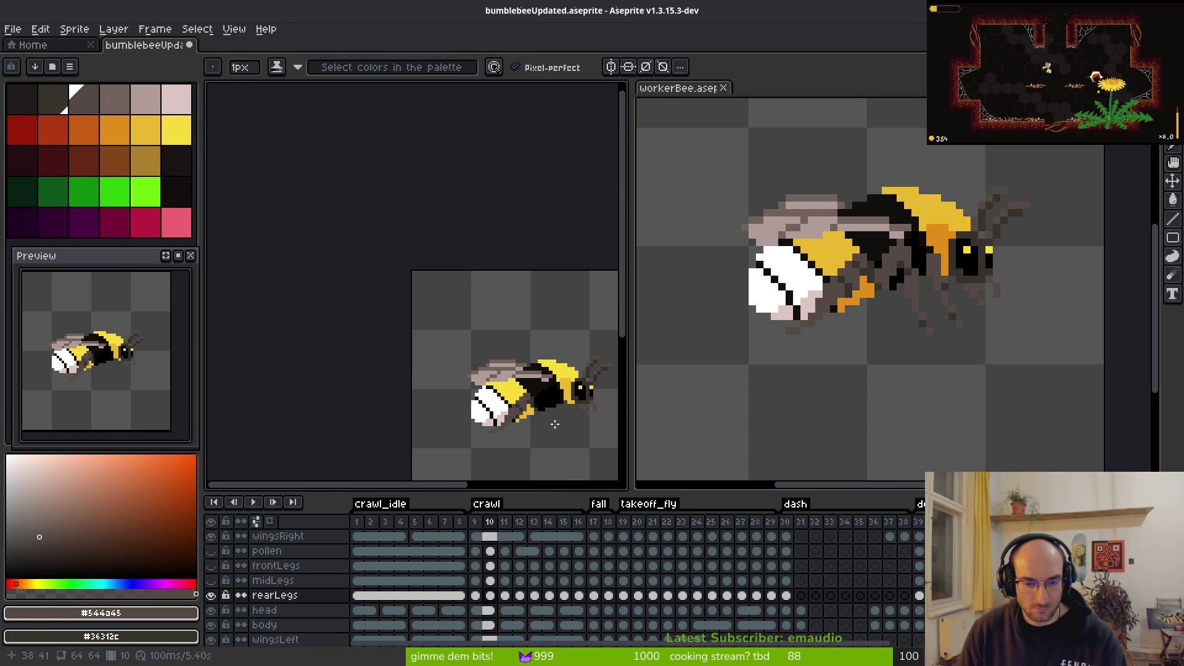
Step: In frame 9, lighten two dark rear-leg pixels to grey-brown #544a45
{"action": "key", "text": "alt"}
{"action": "key", "text": "period"}
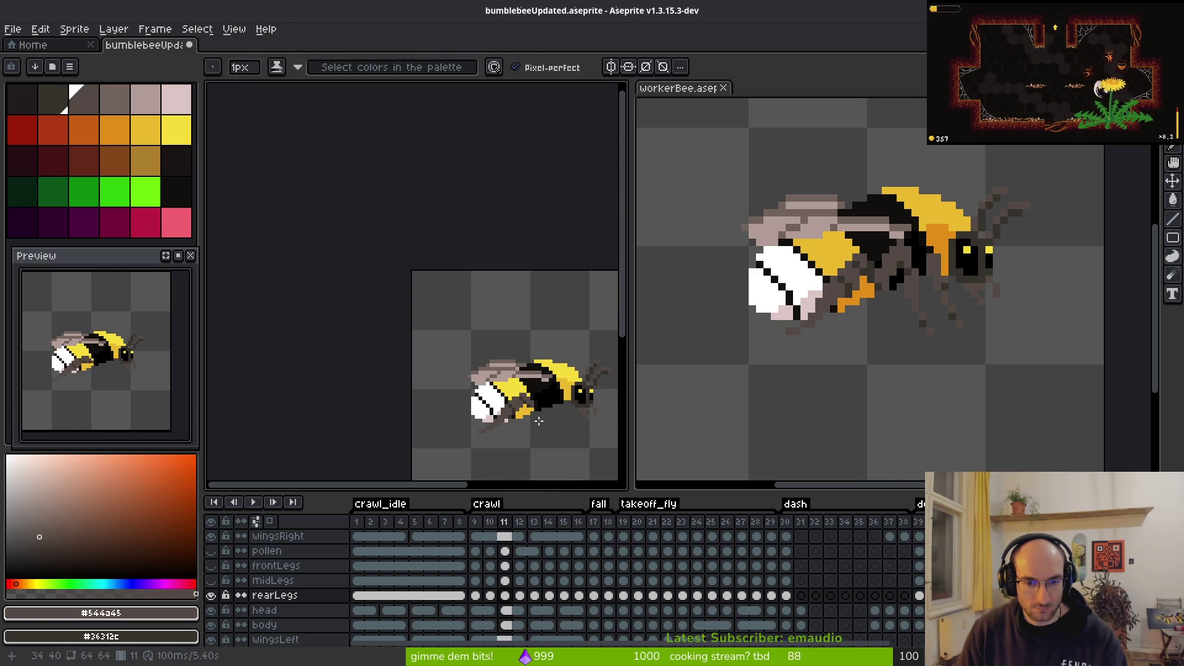
{"action": "key", "text": "comma"}
{"action": "key", "text": "comma"}
{"action": "key", "text": "alt"}
{"action": "key", "text": "period"}
{"action": "key", "text": "comma"}
{"action": "scroll", "coordinate": [544, 396], "scroll_direction": "up", "scroll_amount": 4}
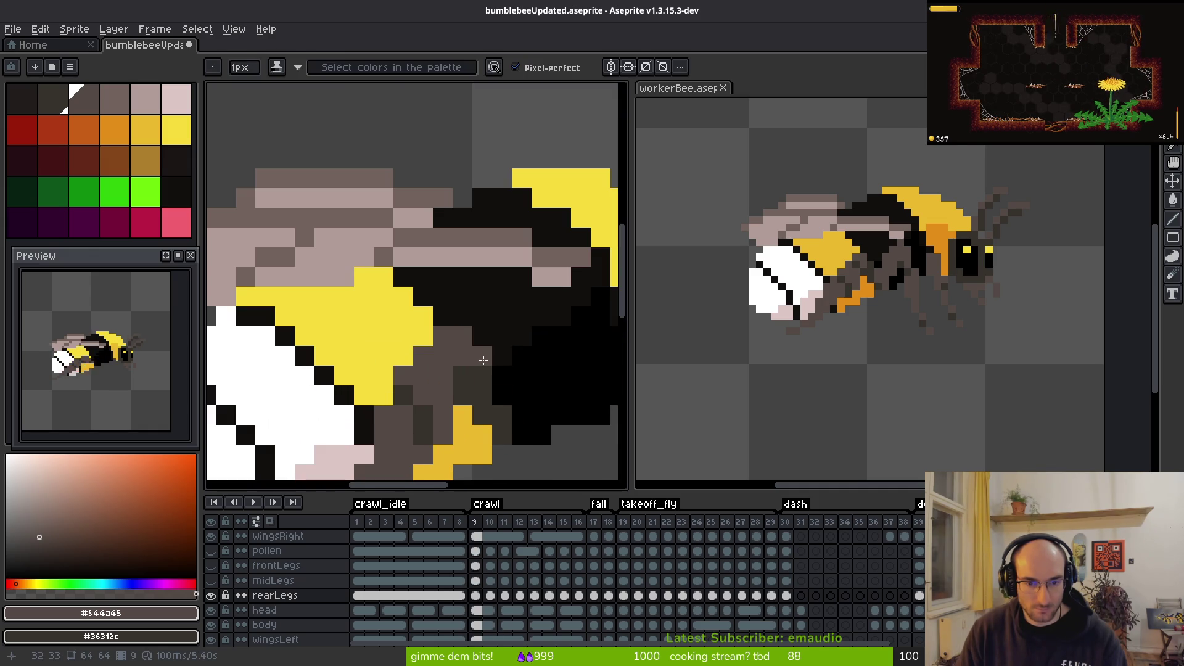
{"action": "left_click", "coordinate": [481, 356]}
{"action": "left_click", "coordinate": [484, 350]}
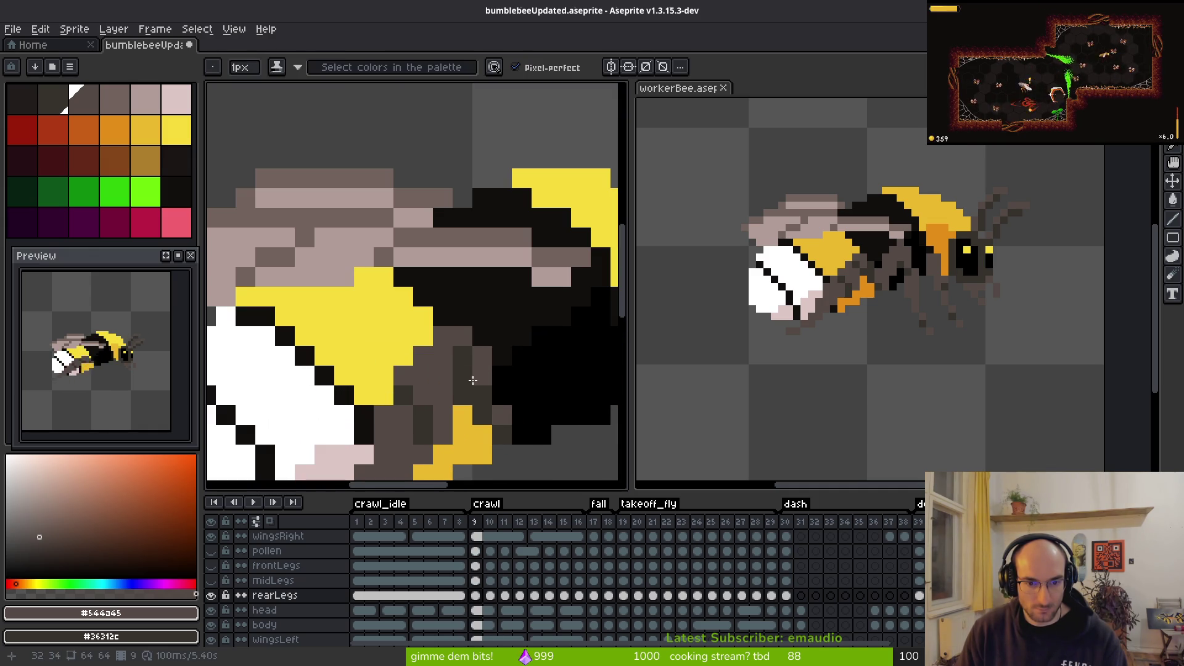
{"action": "scroll", "coordinate": [546, 416], "scroll_direction": "down", "scroll_amount": 5}
{"action": "scroll", "coordinate": [549, 420], "scroll_direction": "up", "scroll_amount": 5}
Step: In frame 10, darken two brown rear-leg pixels to #36312c
{"action": "key", "text": "alt"}
{"action": "key", "text": "Right"}
{"action": "scroll", "coordinate": [543, 415], "scroll_direction": "up", "scroll_amount": 2}
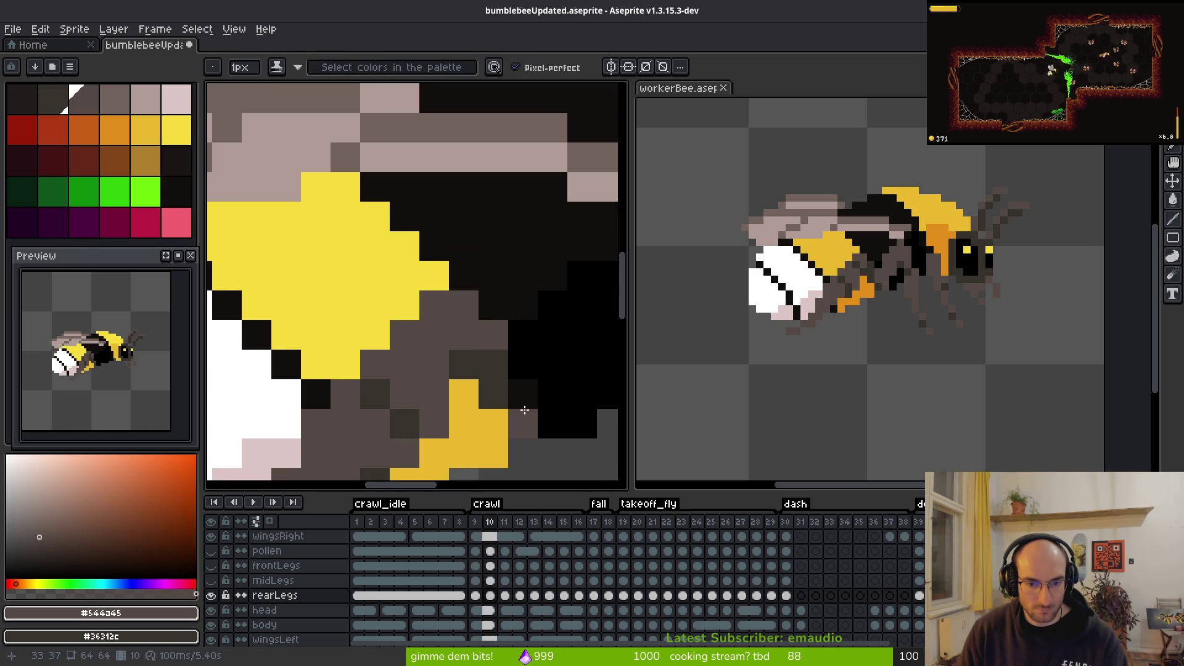
{"action": "right_click", "coordinate": [523, 422]}
{"action": "right_click", "coordinate": [468, 338]}
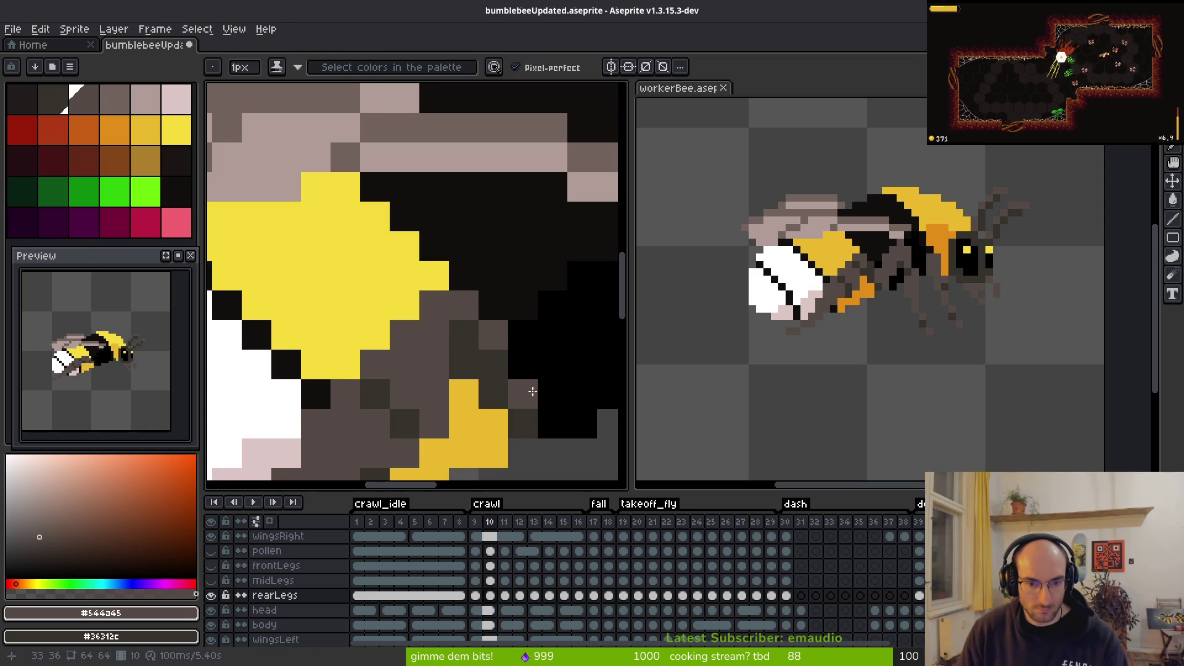
{"action": "scroll", "coordinate": [557, 446], "scroll_direction": "down", "scroll_amount": 5}
{"action": "key", "text": "alt"}
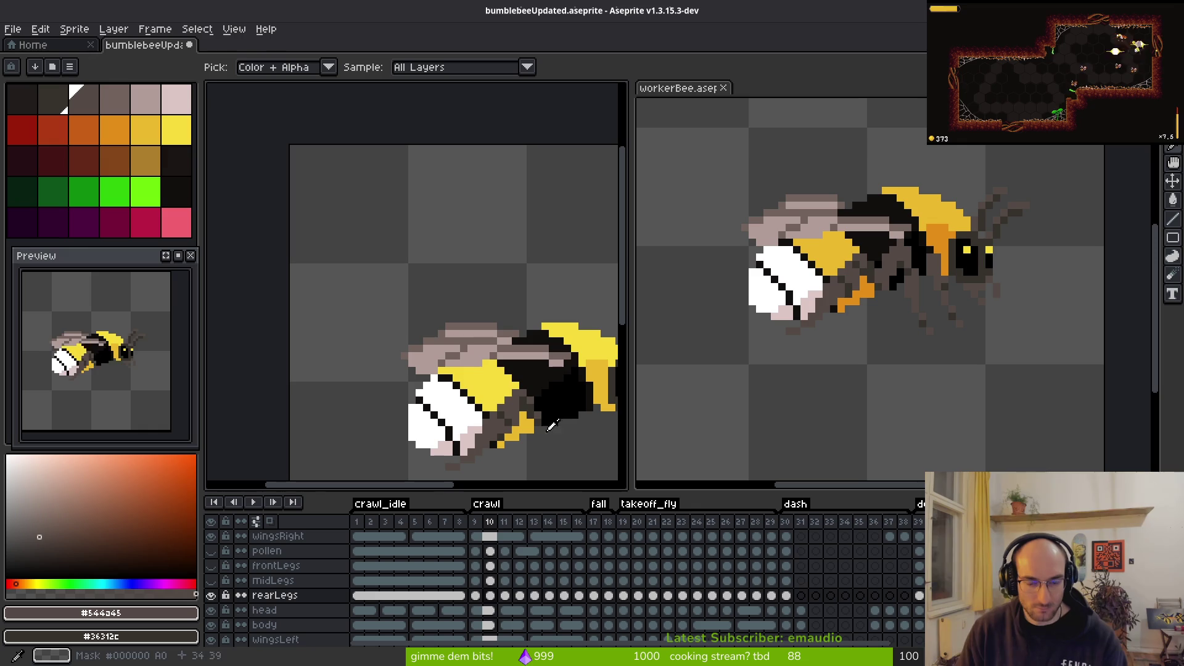
{"action": "scroll", "coordinate": [526, 405], "scroll_direction": "up", "scroll_amount": 2}
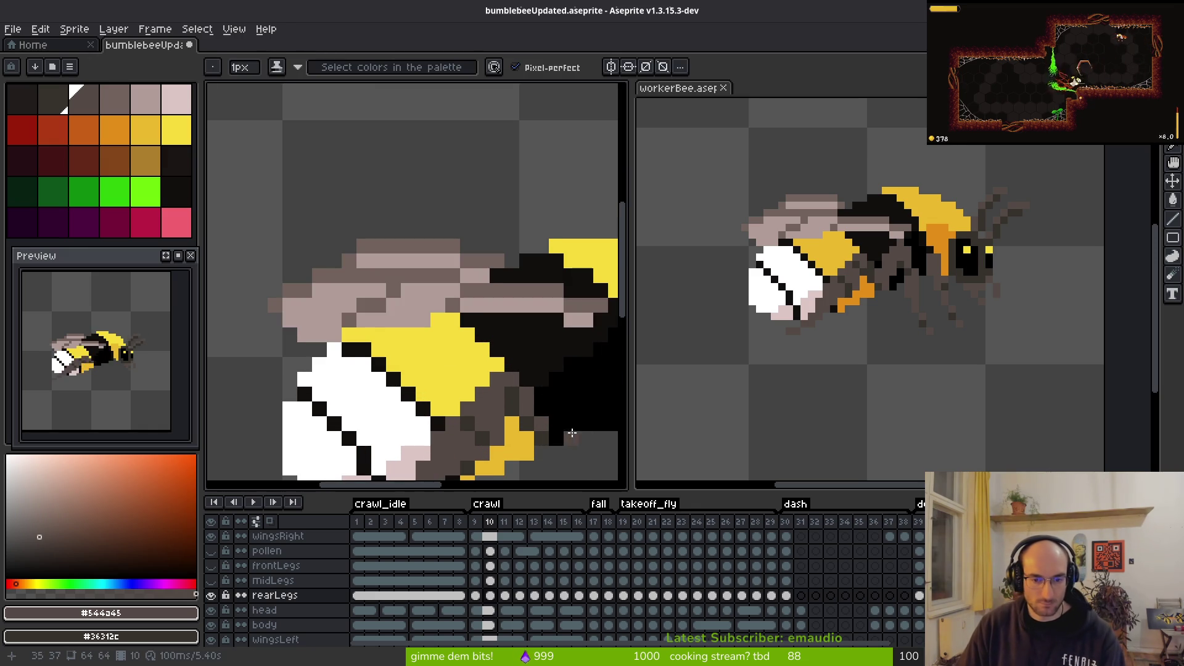
Step: In frame 11, repaint a short run of dark rear-leg pixels, then advance to frame 12
{"action": "key", "text": "Right"}
{"action": "scroll", "coordinate": [536, 427], "scroll_direction": "down", "scroll_amount": 4}
{"action": "key", "text": "alt"}
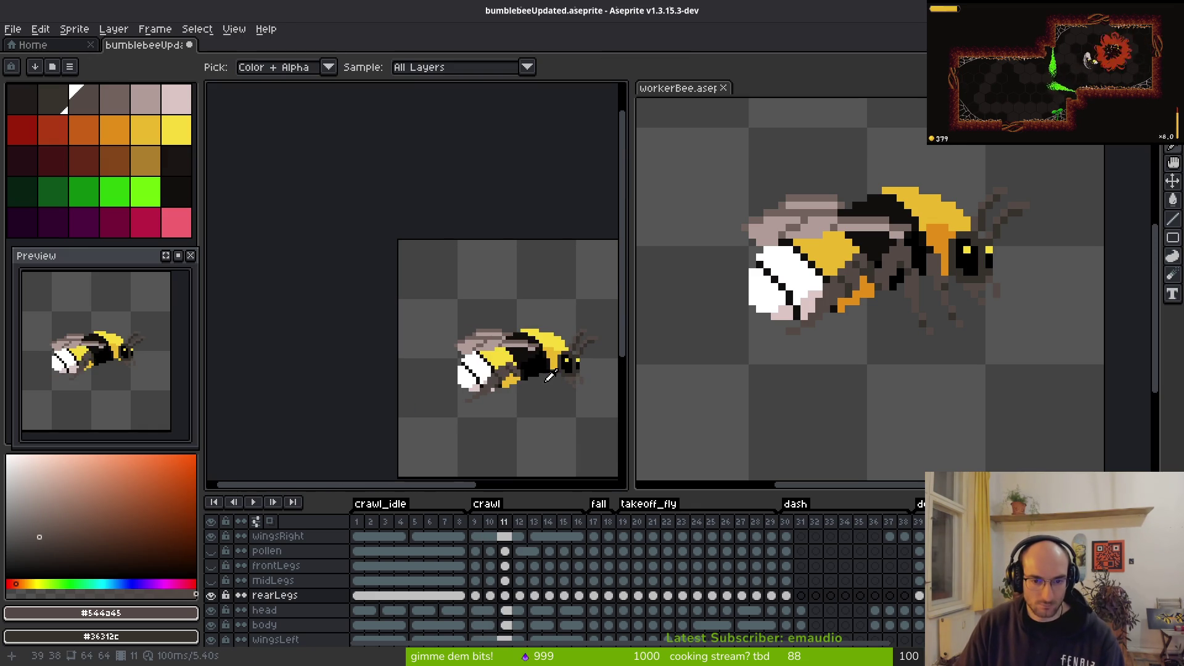
{"action": "scroll", "coordinate": [543, 369], "scroll_direction": "up", "scroll_amount": 3}
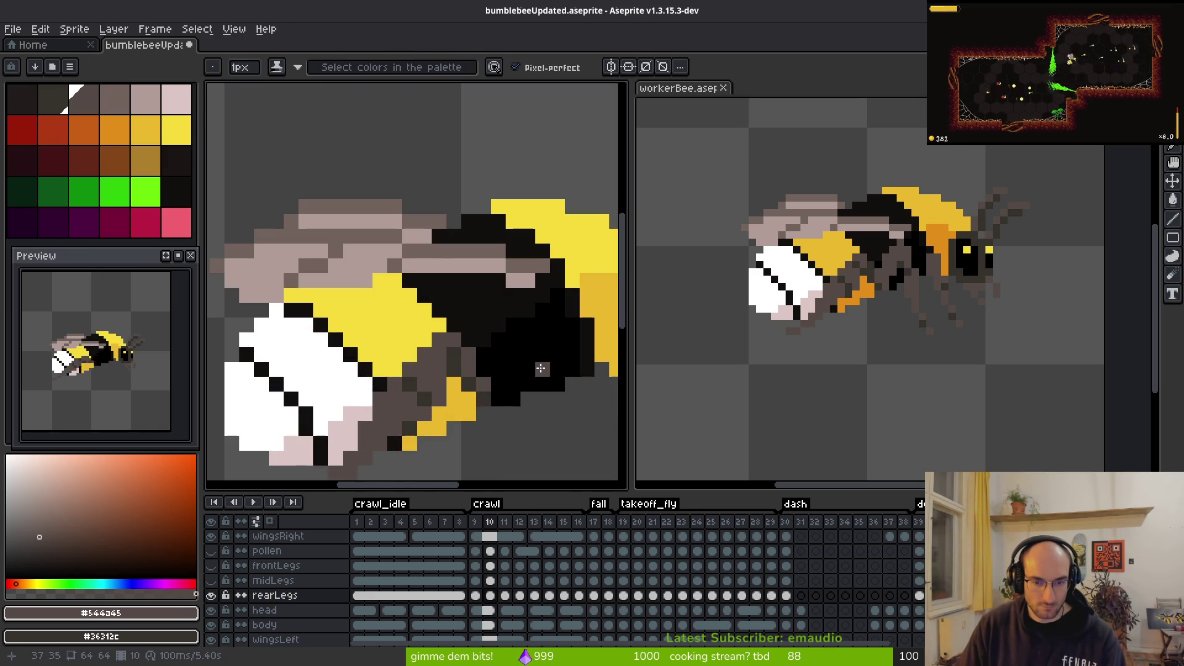
{"action": "left_click_drag", "start_coordinate": [468, 400], "coordinate": [483, 399]}
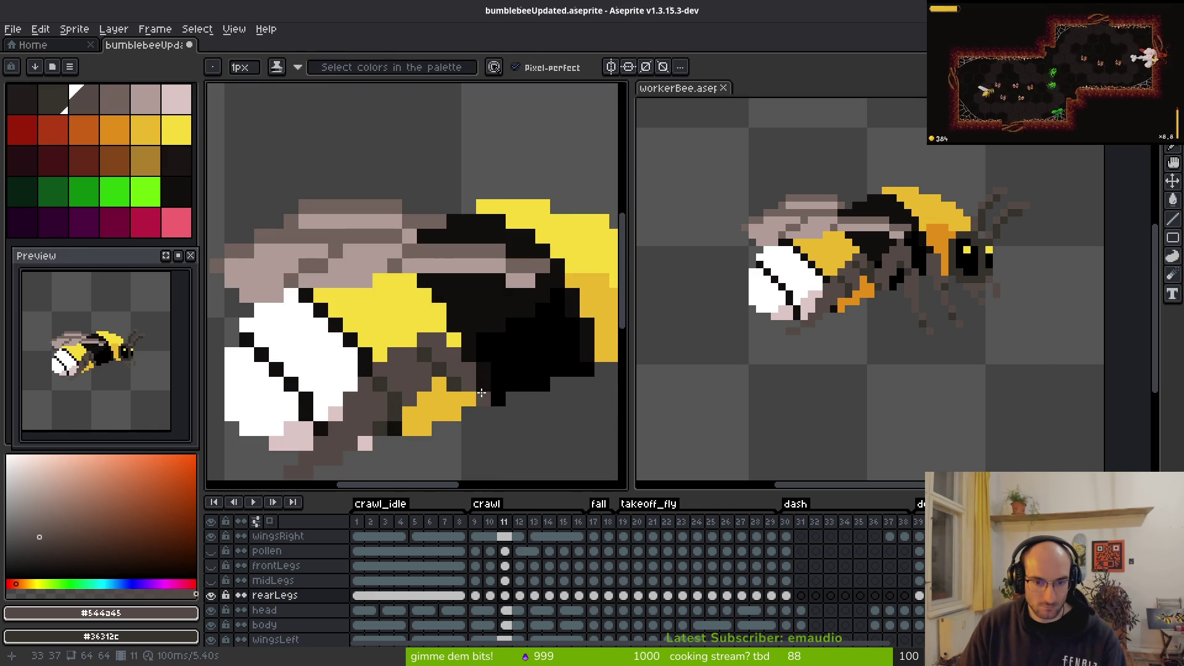
{"action": "scroll", "coordinate": [508, 405], "scroll_direction": "down", "scroll_amount": 4}
{"action": "key", "text": "alt"}
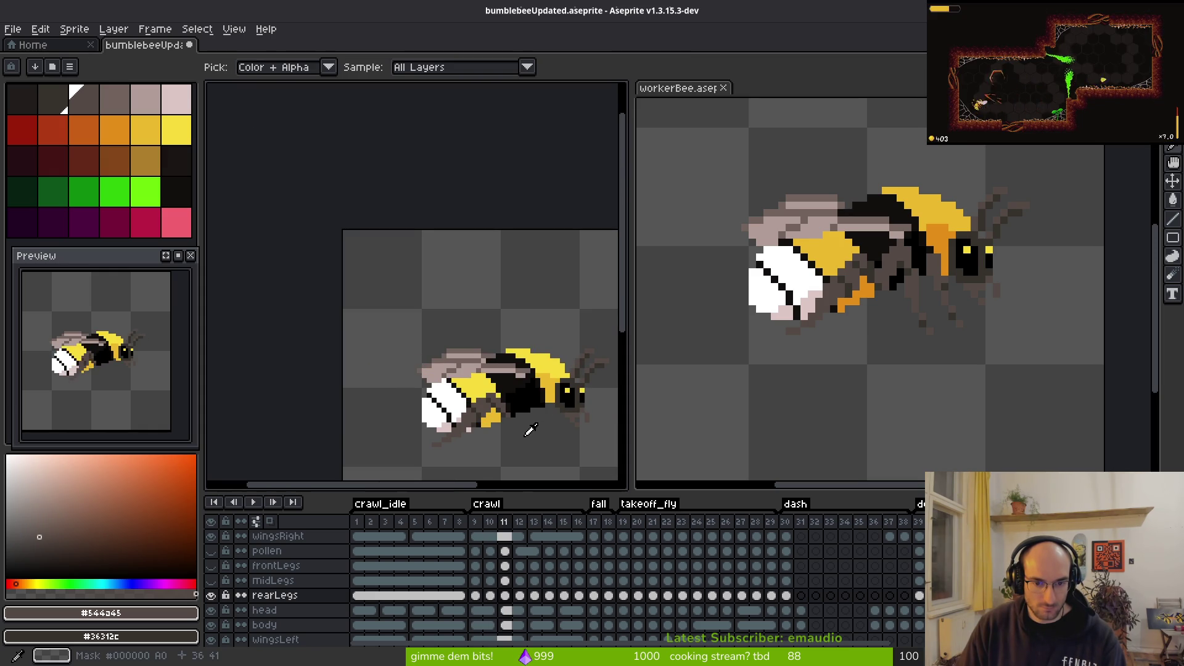
{"action": "key", "text": "Right"}
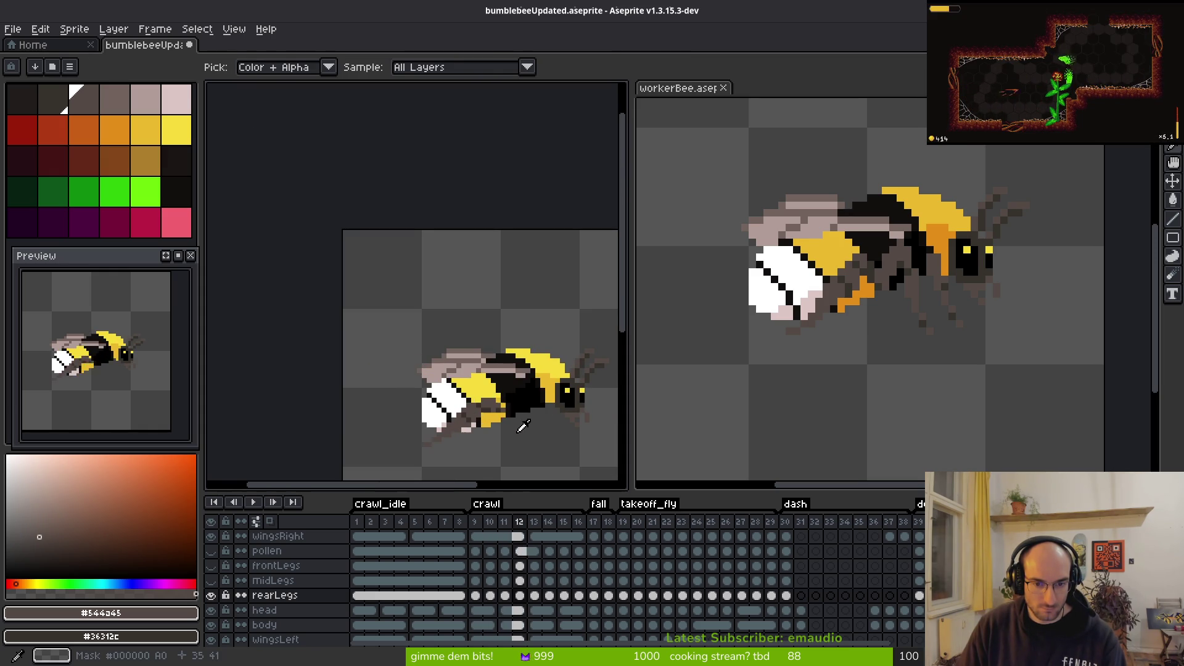
Step: Recolour a yellow leg pixel grey-brown and centre the whole bee in view
{"action": "scroll", "coordinate": [520, 407], "scroll_direction": "up", "scroll_amount": 6}
{"action": "left_click", "coordinate": [490, 396]}
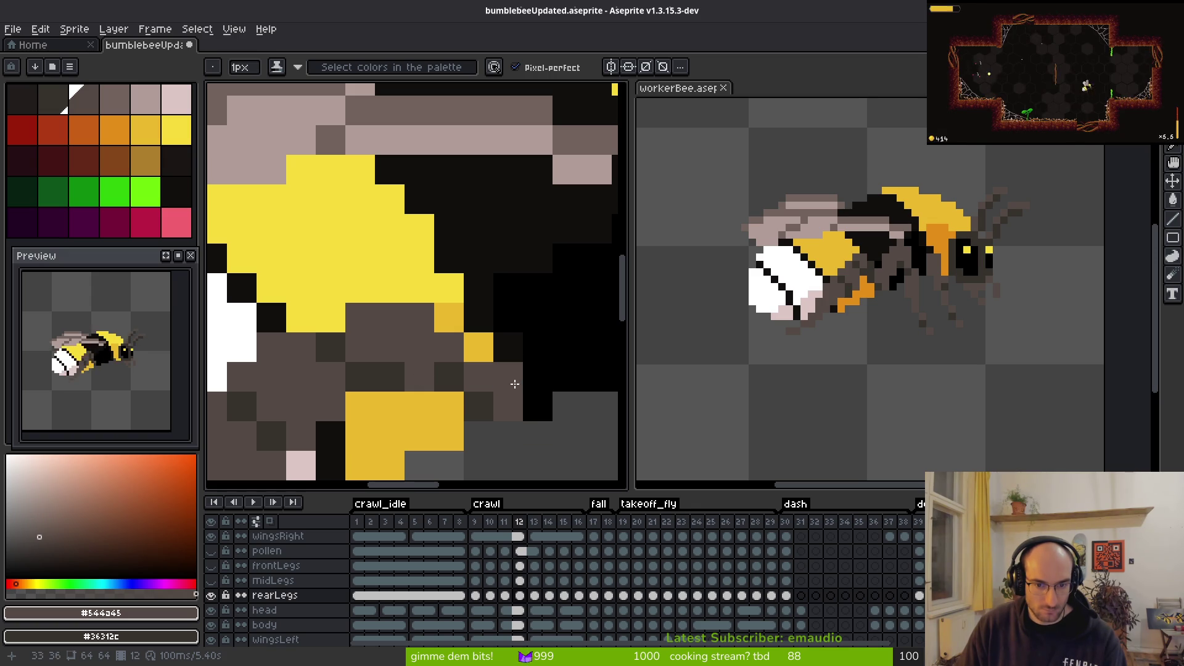
{"action": "scroll", "coordinate": [560, 446], "scroll_direction": "down", "scroll_amount": 4}
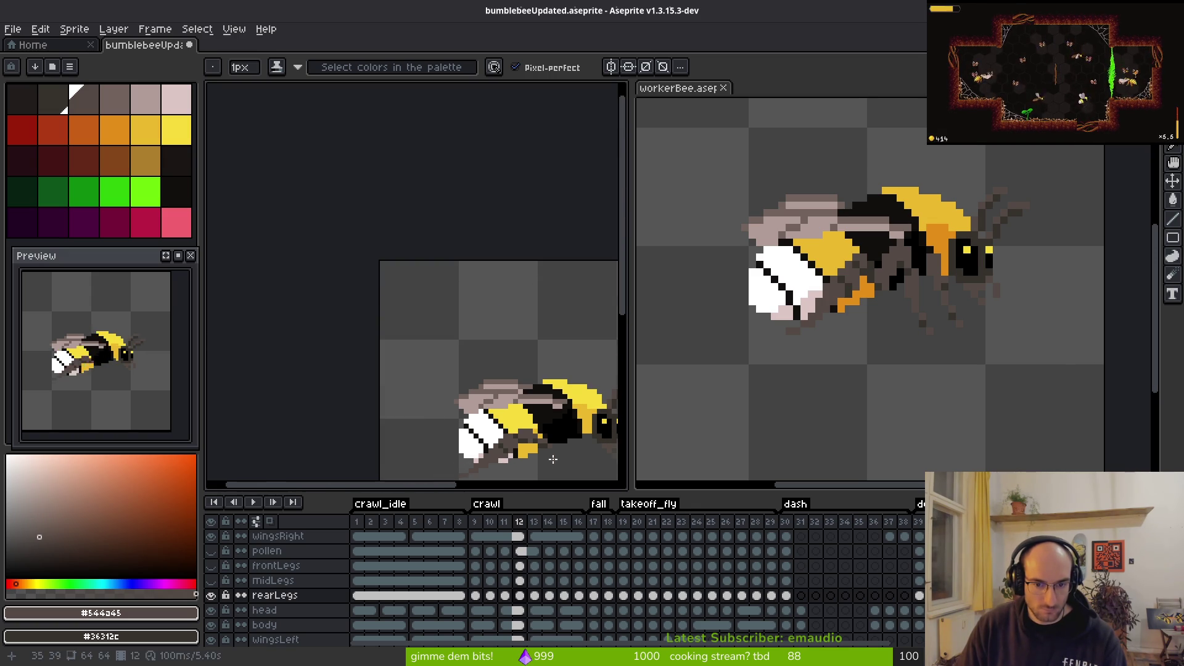
{"action": "left_click_drag", "start_coordinate": [523, 439], "coordinate": [472, 383]}
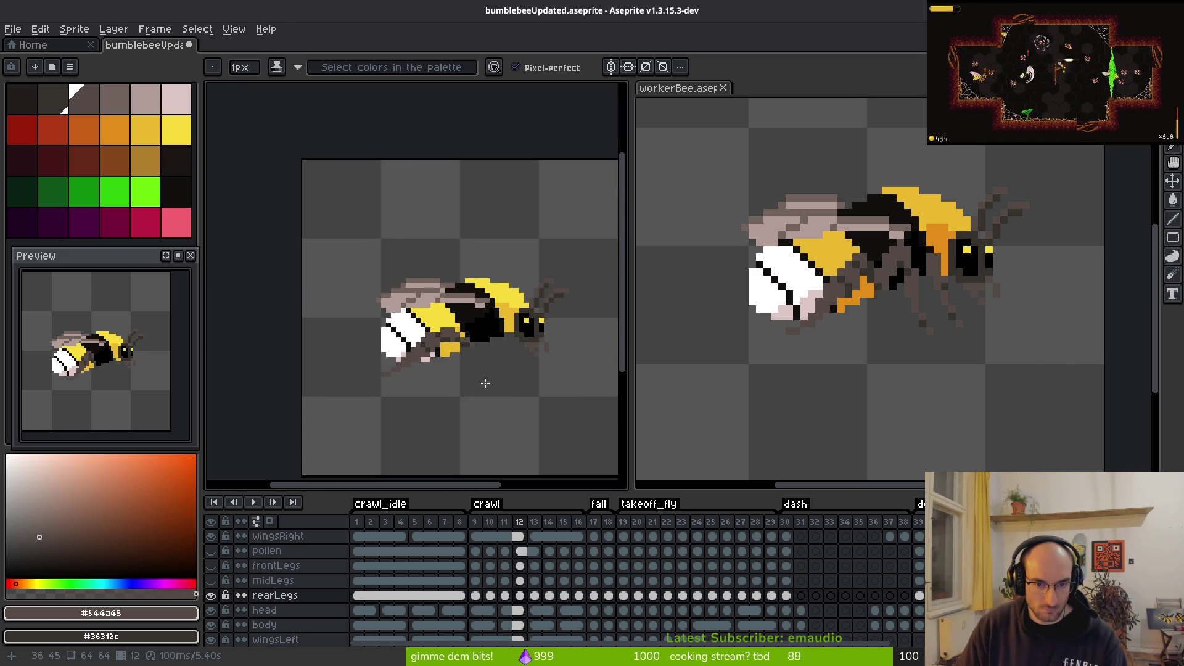
Step: Flip between crawl frames 10, 11 and 12 to compare the bee's legs
{"action": "key", "text": "Left"}
{"action": "key", "text": "i"}
{"action": "scroll", "coordinate": [527, 379], "scroll_direction": "up", "scroll_amount": 6}
{"action": "key", "text": "e"}
{"action": "key", "text": "Right"}
{"action": "scroll", "coordinate": [476, 369], "scroll_direction": "down", "scroll_amount": 5}
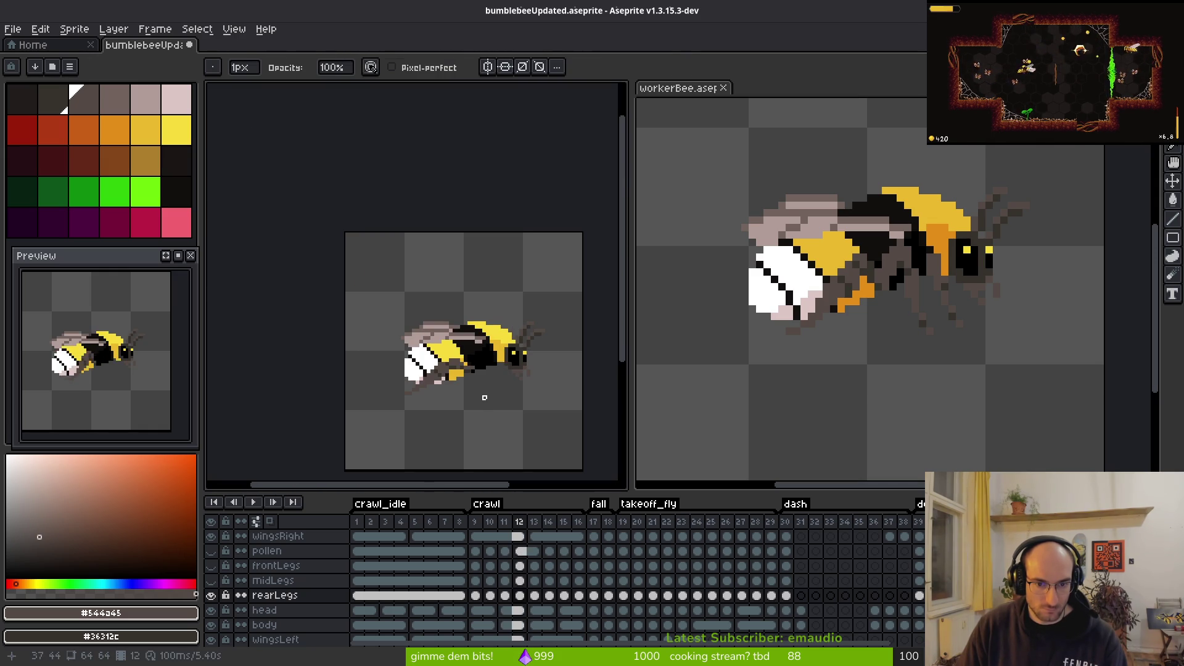
{"action": "key", "text": "i"}
{"action": "key", "text": "Left"}
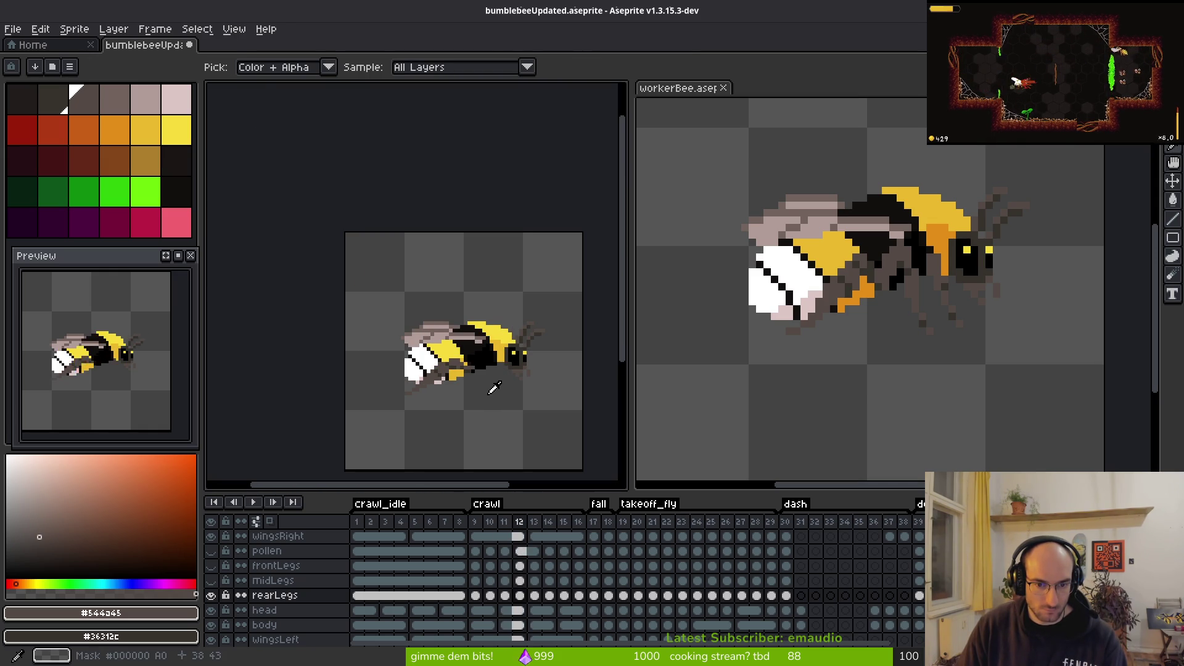
{"action": "key", "text": "Left"}
{"action": "key", "text": "Right"}
{"action": "key", "text": "Right"}
{"action": "key", "text": "Left"}
{"action": "key", "text": "Right"}
{"action": "key", "text": "b"}
{"action": "scroll", "coordinate": [478, 375], "scroll_direction": "up", "scroll_amount": 5}
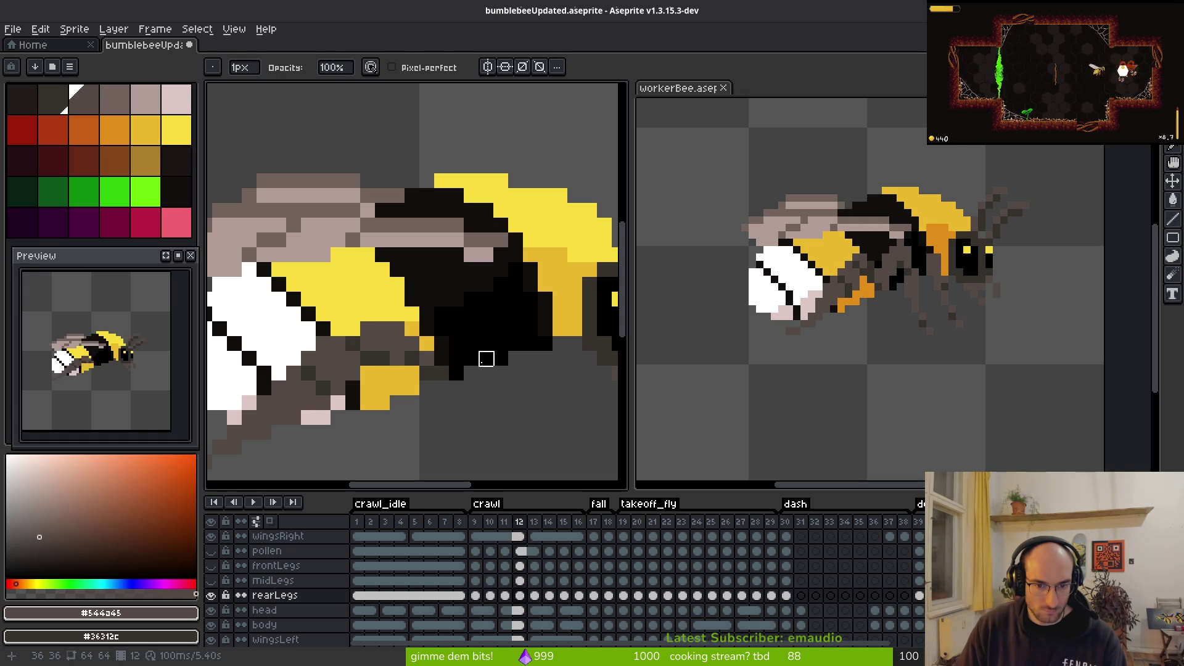
{"action": "key", "text": "Left"}
{"action": "key", "text": "i"}
{"action": "key", "text": "Right"}
{"action": "key", "text": "b"}
Step: Flick between frames 11 and 12 again, then settle on crawl frame 13
{"action": "scroll", "coordinate": [525, 409], "scroll_direction": "down", "scroll_amount": 5}
{"action": "key", "text": "i"}
{"action": "key", "text": "b"}
{"action": "scroll", "coordinate": [503, 407], "scroll_direction": "up", "scroll_amount": 5}
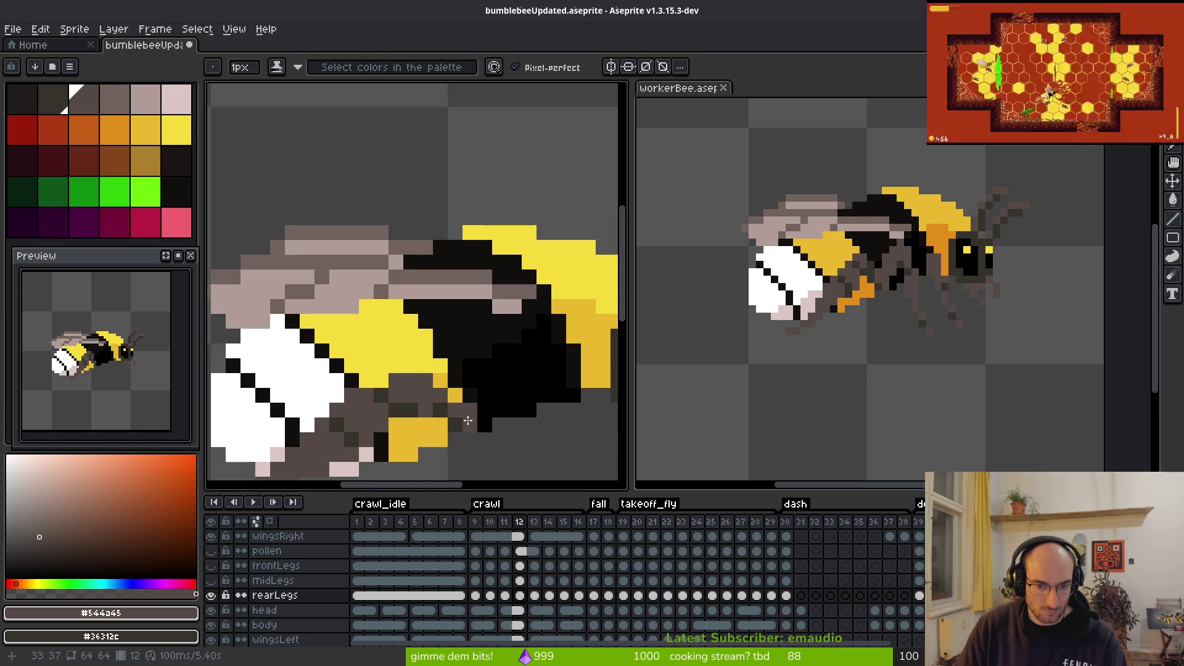
{"action": "scroll", "coordinate": [532, 438], "scroll_direction": "down", "scroll_amount": 5}
{"action": "key", "text": "i"}
{"action": "key", "text": "Left"}
{"action": "key", "text": "Right"}
{"action": "key", "text": "Left"}
{"action": "key", "text": "Right"}
{"action": "key", "text": "Right"}
{"action": "key", "text": "Left"}
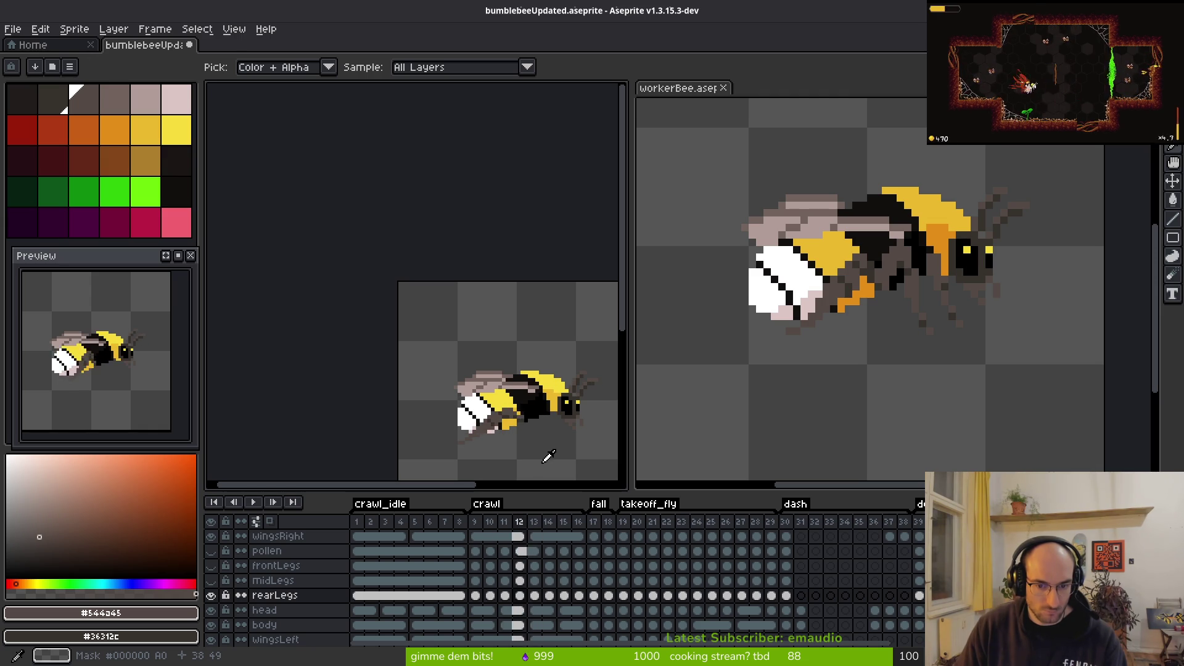
{"action": "key", "text": "Right"}
{"action": "key", "text": "Left"}
{"action": "key", "text": "Right"}
{"action": "key", "text": "b"}
{"action": "scroll", "coordinate": [537, 453], "scroll_direction": "up", "scroll_amount": 5}
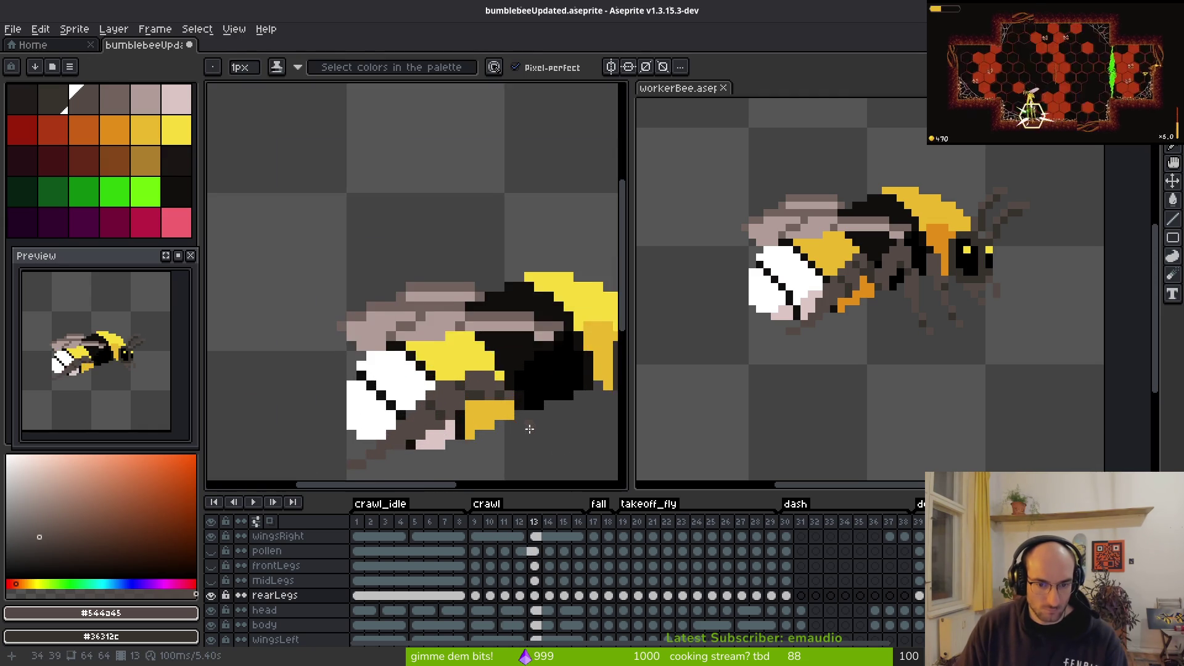
{"action": "key", "text": "Right"}
Step: Compare frame 13's leg pose against neighbouring frame 14
{"action": "key", "text": "i"}
{"action": "key", "text": "Left"}
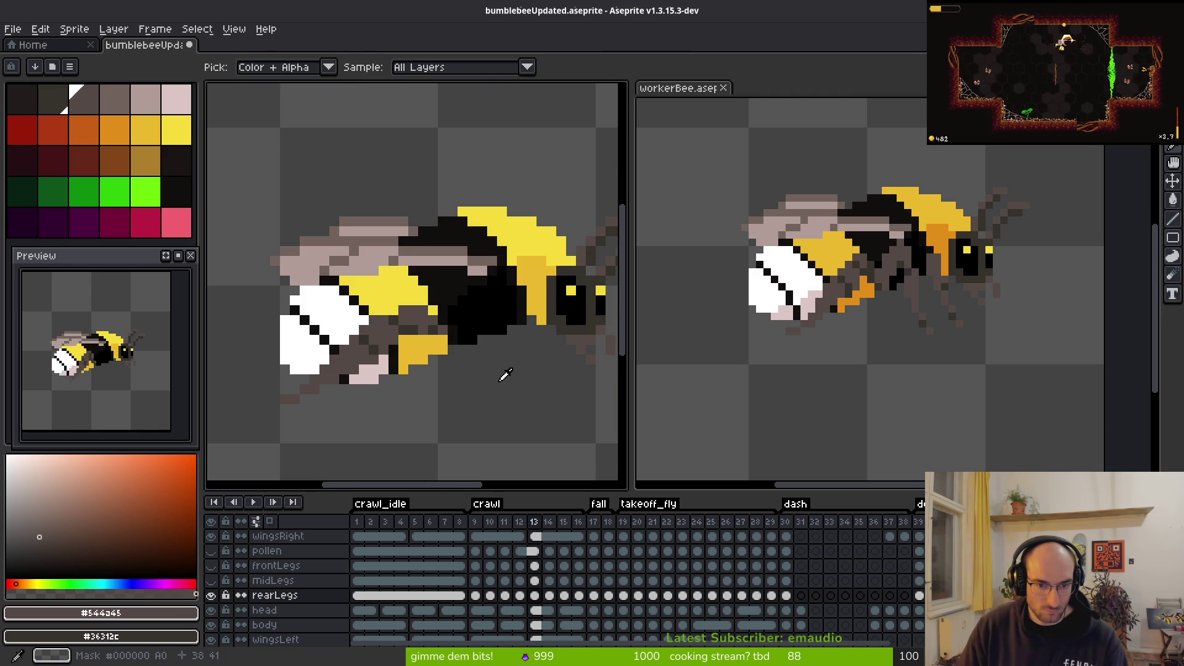
{"action": "key", "text": "Right"}
{"action": "key", "text": "Left"}
{"action": "key", "text": "b"}
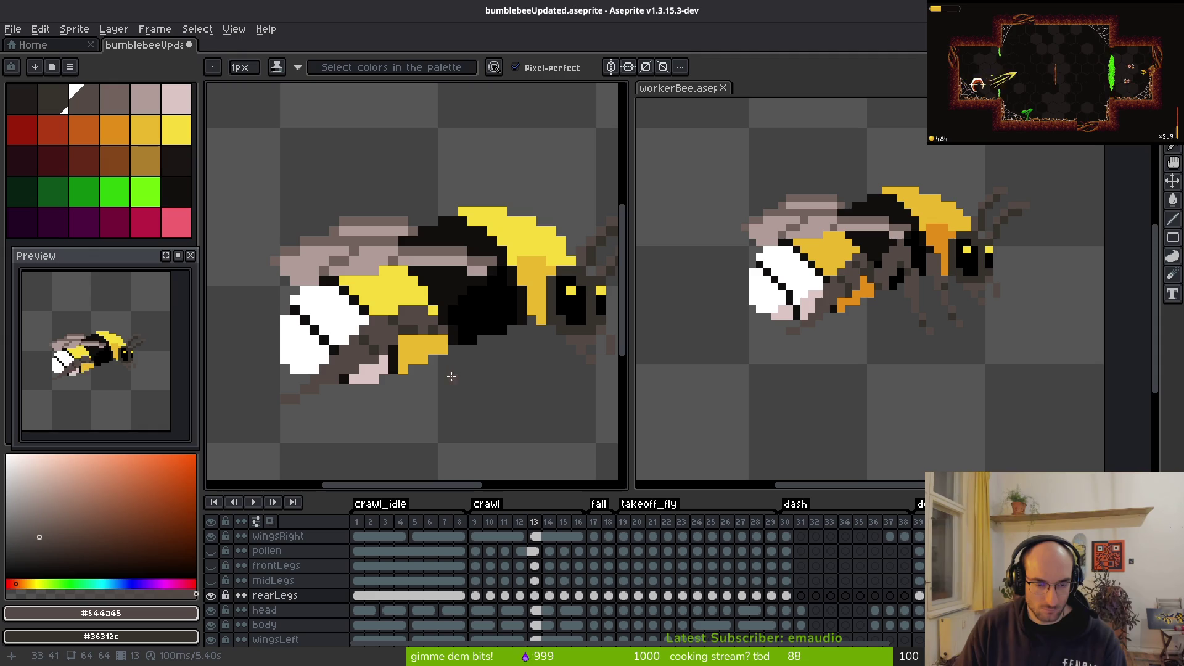
{"action": "key", "text": "Right"}
{"action": "key", "text": "i"}
{"action": "key", "text": "Left"}
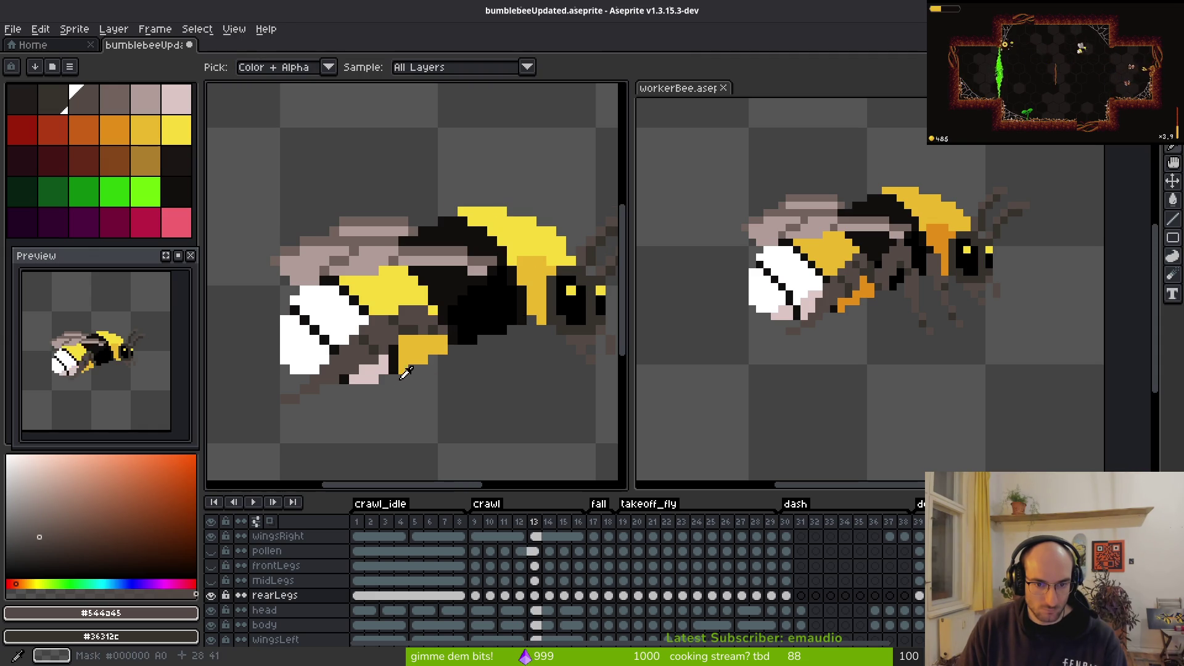
Step: Step back through frames 11 and 10, then settle on frame 12 with the Pencil
{"action": "key", "text": "Left"}
{"action": "key", "text": "Left"}
{"action": "key", "text": "Right"}
{"action": "key", "text": "Left"}
{"action": "key", "text": "Left"}
{"action": "key", "text": "Left"}
{"action": "key", "text": "Right"}
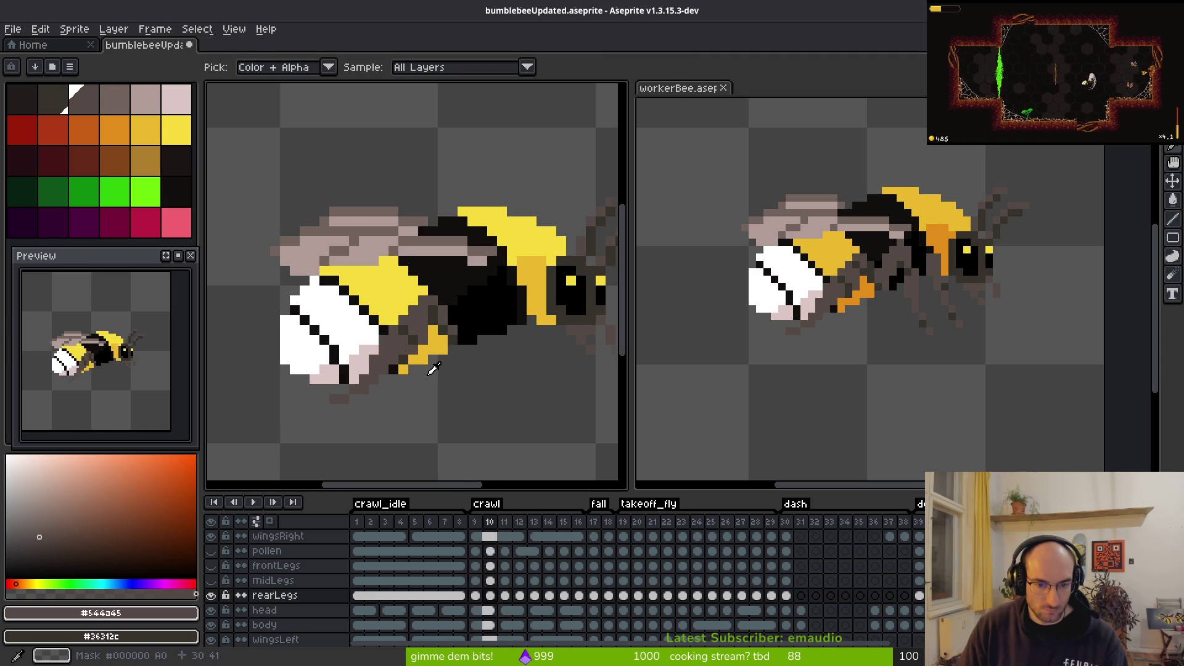
{"action": "key", "text": "Right"}
{"action": "key", "text": "Right"}
{"action": "key", "text": "Right"}
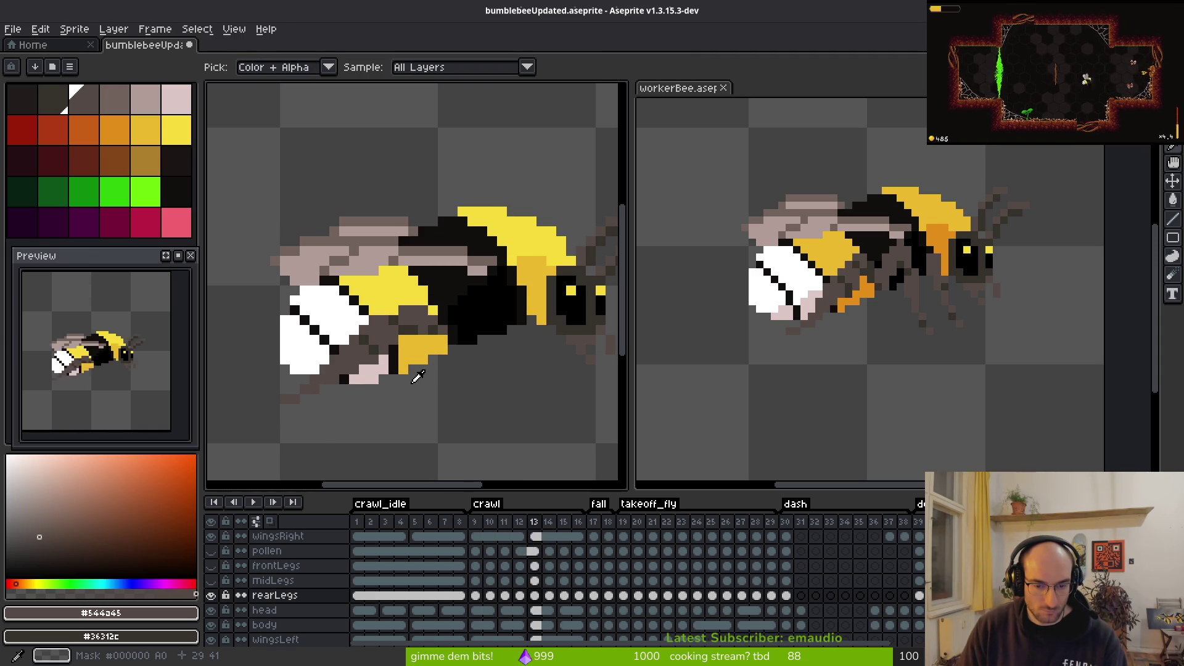
{"action": "key", "text": "Left"}
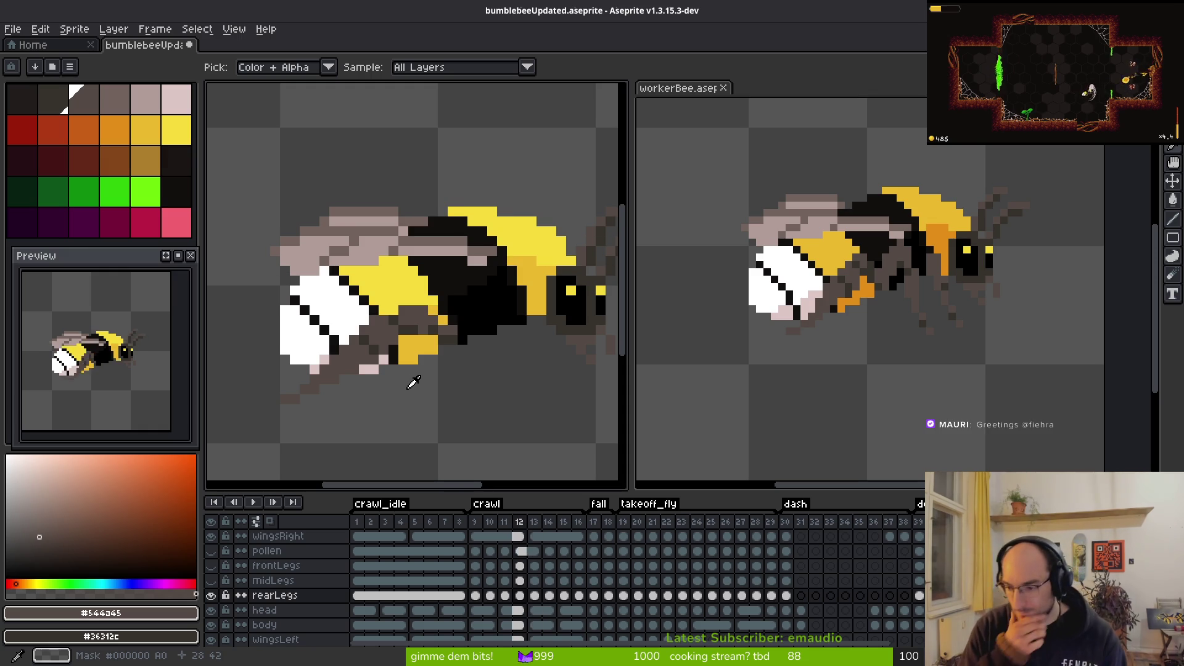
{"action": "key", "text": "b"}
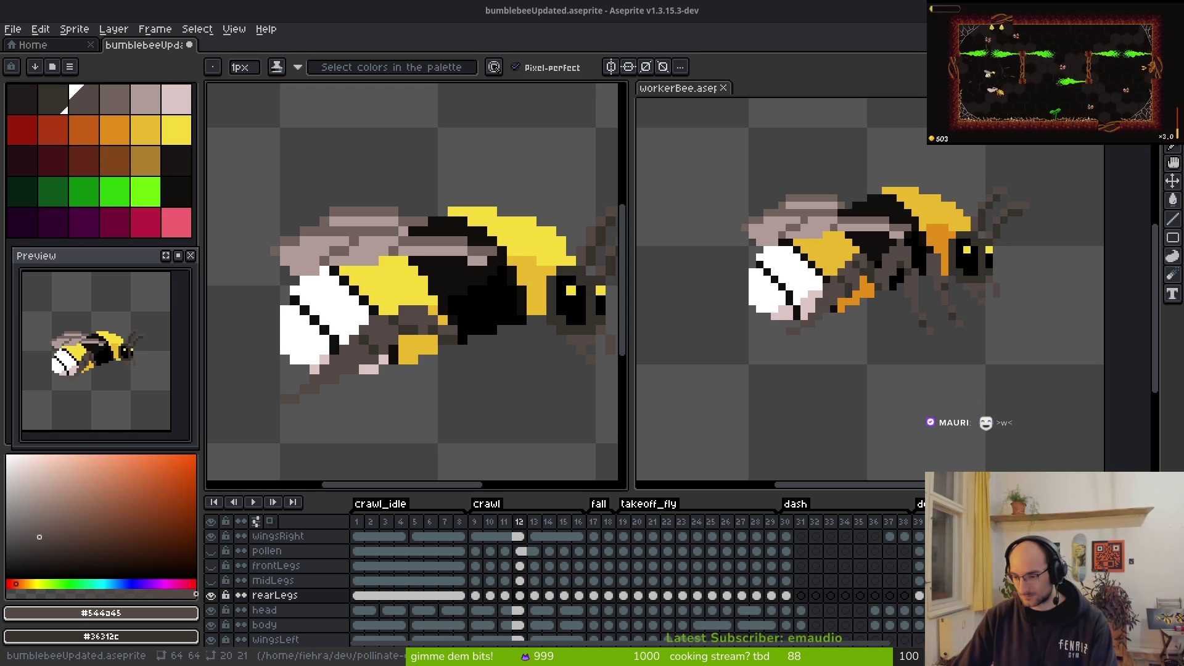
Step: Reposition both bee sprites in view and save bumblebeeUpdated.aseprite with Ctrl+S
{"action": "left_click_drag", "start_coordinate": [374, 368], "coordinate": [348, 353]}
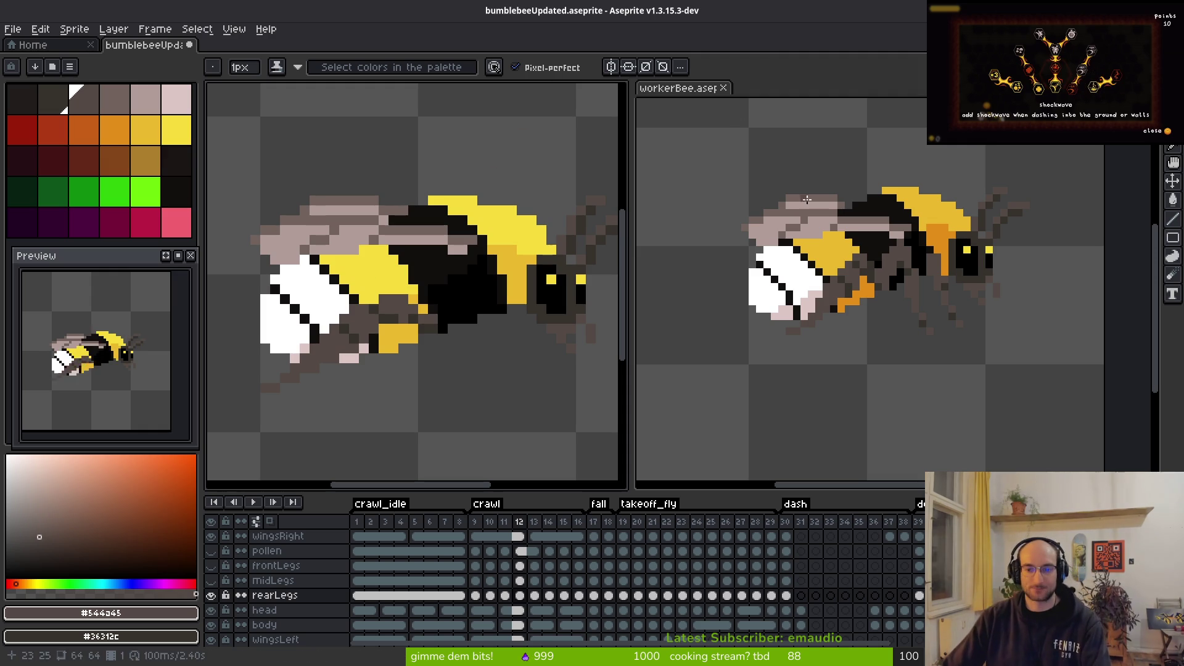
{"action": "left_click_drag", "start_coordinate": [806, 199], "coordinate": [787, 264]}
{"action": "mouse_move", "coordinate": [482, 267]}
{"action": "left_mouse_down"}
{"action": "mouse_move", "coordinate": [505, 270]}
{"action": "mouse_move", "coordinate": [472, 267]}
{"action": "left_mouse_up"}
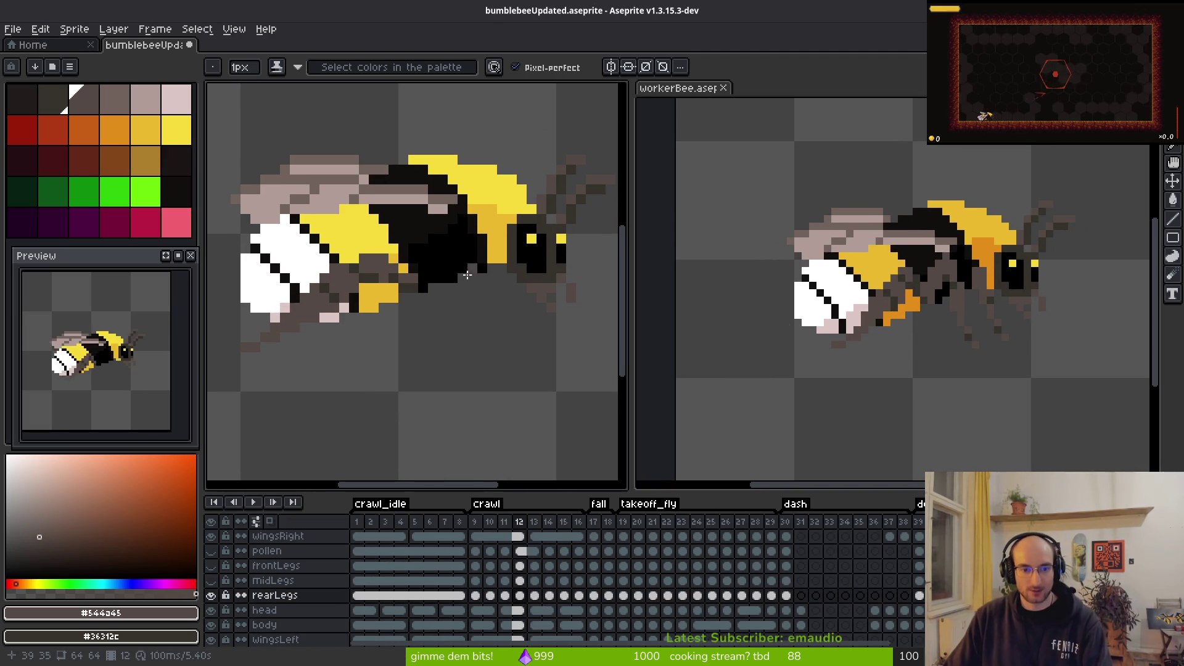
{"action": "key", "text": "ctrl+s"}
Step: Shift the bee right in view and advance to crawl frame 13
{"action": "left_click_drag", "start_coordinate": [480, 337], "coordinate": [520, 342]}
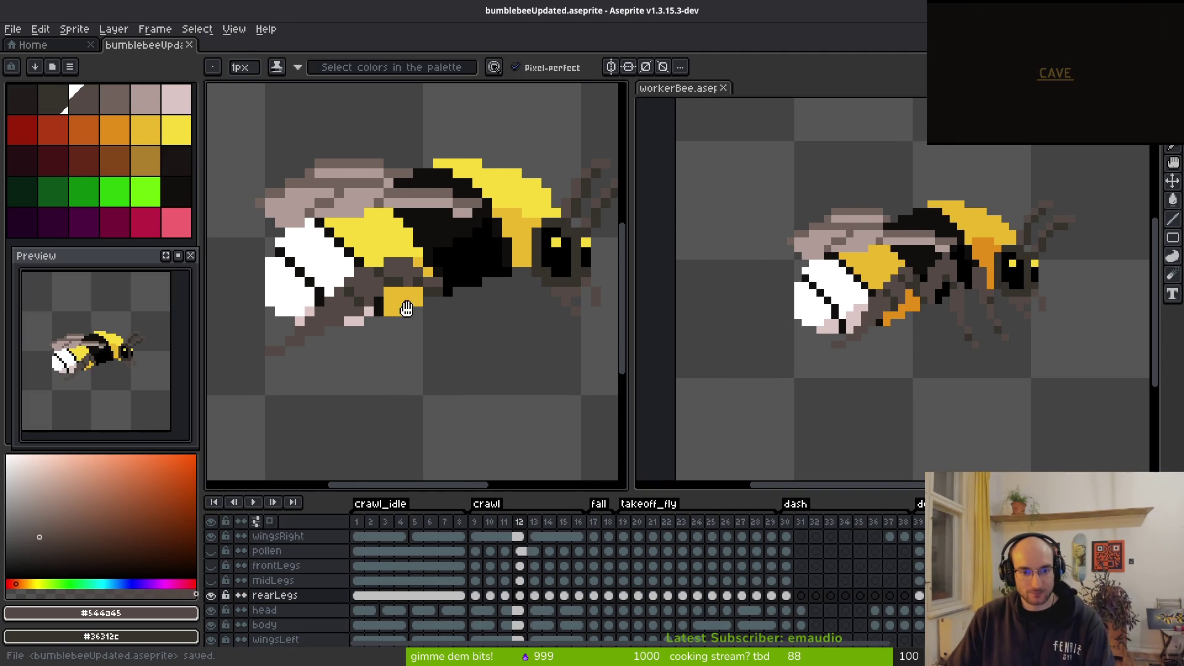
{"action": "key", "text": "i"}
{"action": "key", "text": "Right"}
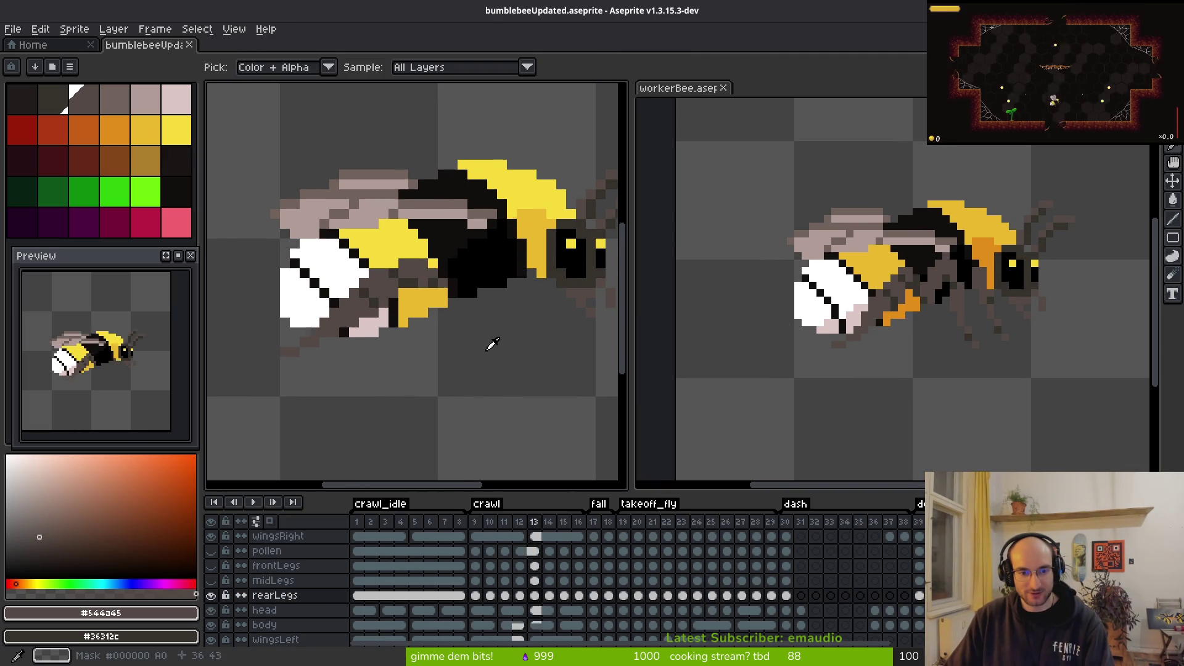
Step: Compare legs on frames 12 and 13, then redraw a few leg pixels on frame 13
{"action": "key", "text": "Left"}
{"action": "key", "text": "Right"}
{"action": "key", "text": "Left"}
{"action": "key", "text": "Right"}
{"action": "key", "text": "Left"}
{"action": "key", "text": "Right"}
{"action": "key", "text": "b"}
{"action": "scroll", "coordinate": [432, 309], "scroll_direction": "up", "scroll_amount": 3}
{"action": "scroll", "coordinate": [568, 303], "scroll_direction": "right", "scroll_amount": 2}
{"action": "left_click_drag", "start_coordinate": [514, 287], "coordinate": [539, 262]}
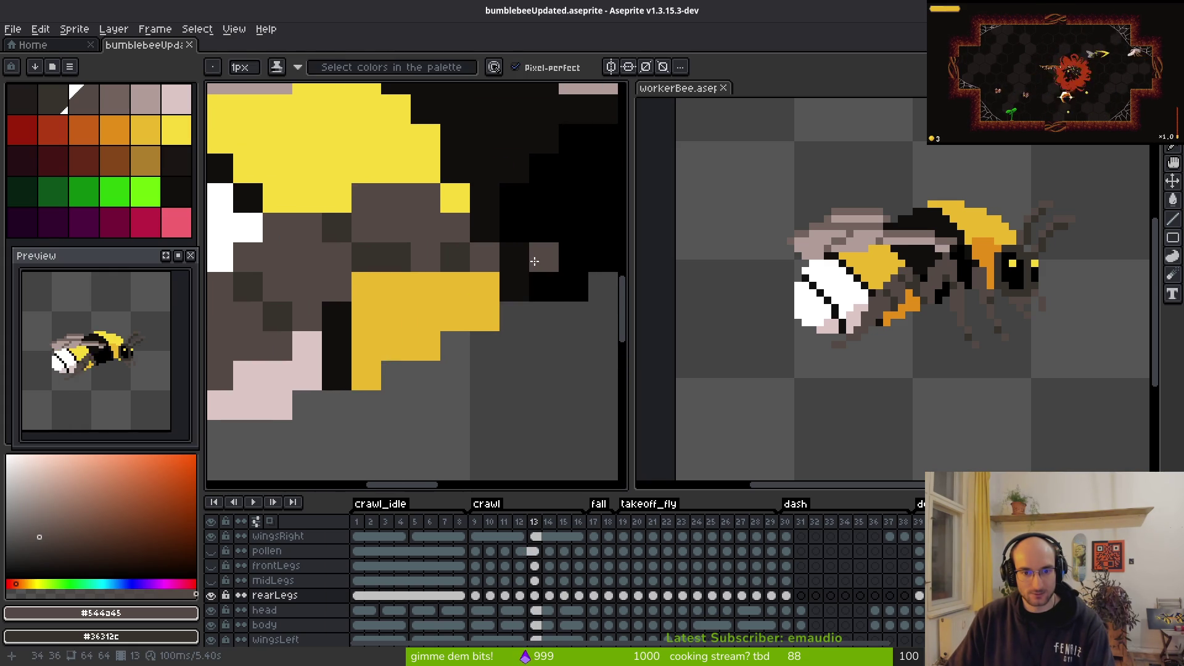
Step: Recheck frame 12, then paint another brown leg pixel on frame 13
{"action": "key", "text": "Left"}
{"action": "key", "text": "i"}
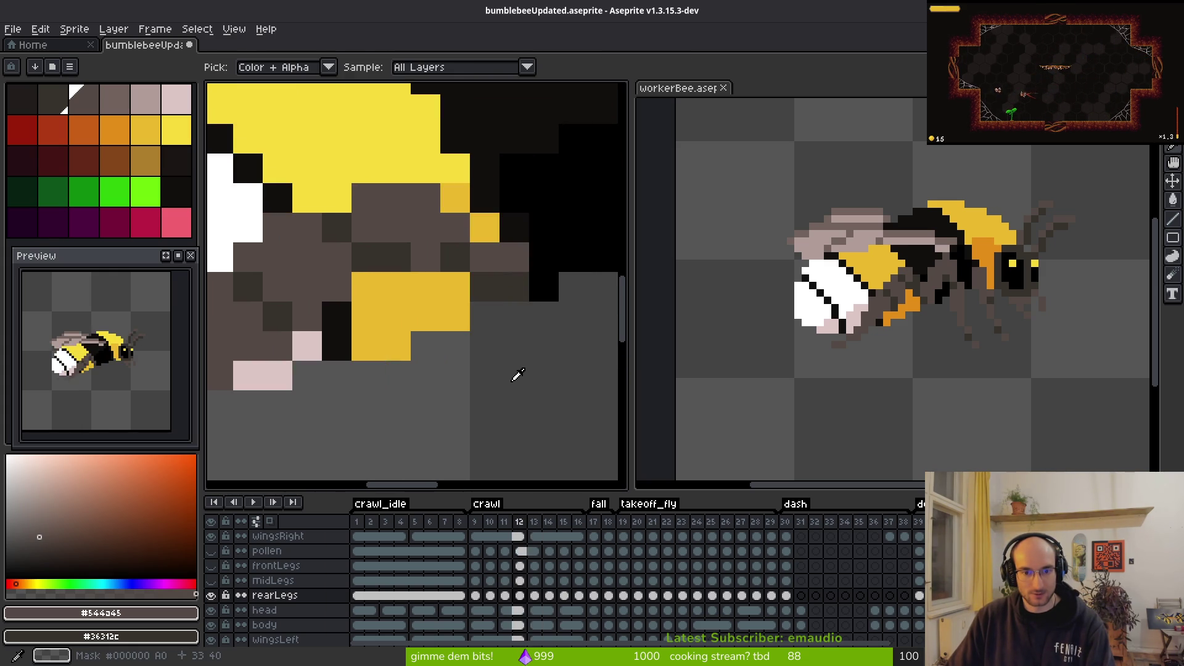
{"action": "key", "text": "Right"}
{"action": "key", "text": "b"}
{"action": "mouse_move", "coordinate": [436, 272]}
{"action": "left_mouse_down"}
{"action": "mouse_move", "coordinate": [591, 263]}
{"action": "mouse_move", "coordinate": [414, 125]}
{"action": "mouse_move", "coordinate": [470, 253]}
{"action": "left_mouse_up"}
{"action": "left_click", "coordinate": [470, 253]}
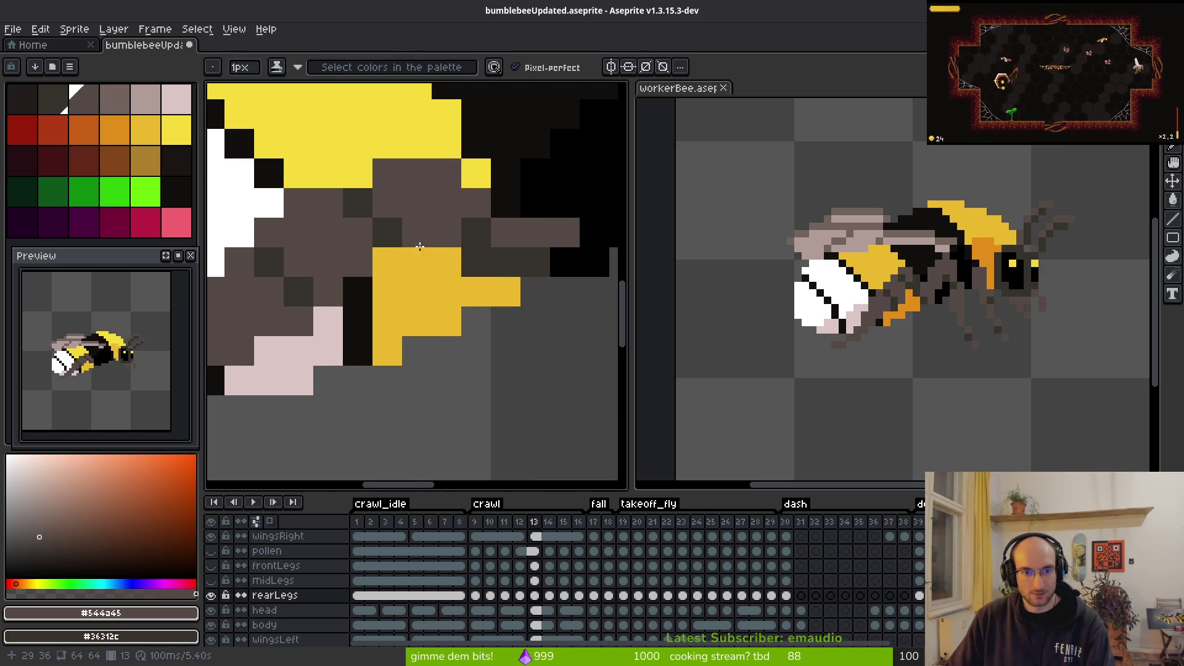
{"action": "scroll", "coordinate": [470, 251], "scroll_direction": "down", "scroll_amount": 2}
{"action": "left_click_drag", "start_coordinate": [470, 252], "coordinate": [558, 255]}
Step: Shift the legs under the abdomen two pixels left, then realign another block rightward
{"action": "key", "text": "m"}
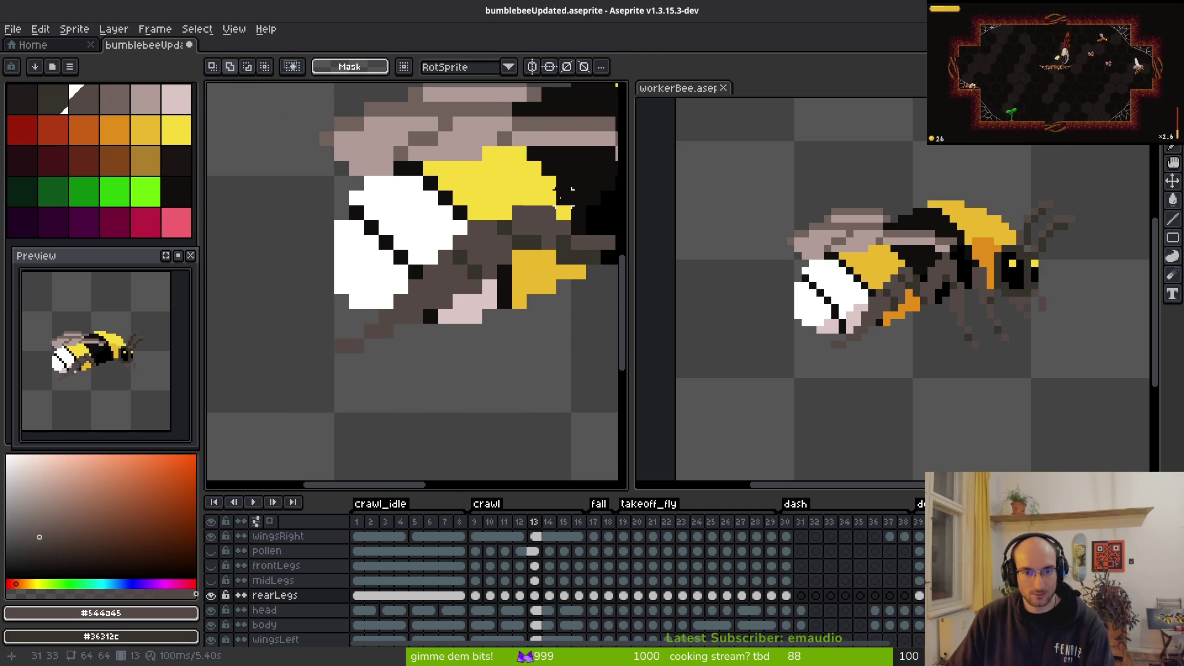
{"action": "mouse_move", "coordinate": [571, 188]}
{"action": "left_mouse_down"}
{"action": "mouse_move", "coordinate": [392, 296]}
{"action": "mouse_move", "coordinate": [256, 400]}
{"action": "left_mouse_up"}
{"action": "left_click_drag", "start_coordinate": [418, 313], "coordinate": [389, 313]}
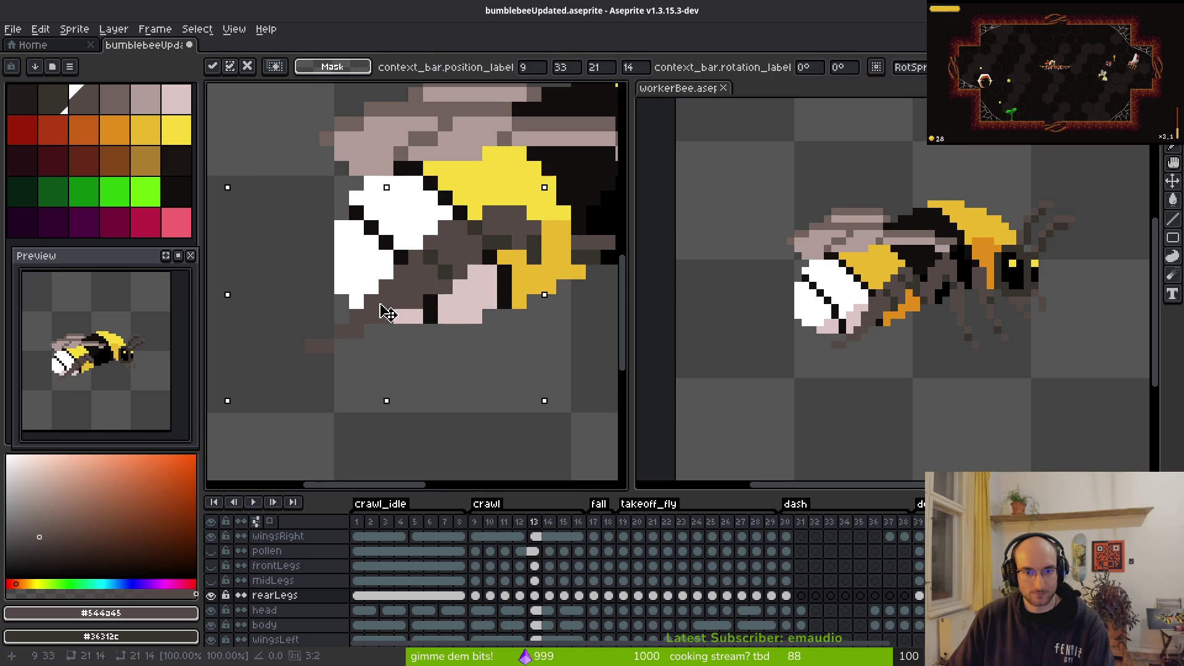
{"action": "key", "text": "Return"}
{"action": "left_click_drag", "start_coordinate": [261, 162], "coordinate": [560, 410]}
{"action": "left_click_drag", "start_coordinate": [463, 304], "coordinate": [492, 305]}
{"action": "key", "text": "ctrl+d"}
Step: Nudge one leg upward, recolour a pixel white, extend its left end, and erase a stray pixel
{"action": "mouse_move", "coordinate": [275, 354]}
{"action": "left_mouse_down"}
{"action": "mouse_move", "coordinate": [364, 371]}
{"action": "mouse_move", "coordinate": [330, 348]}
{"action": "left_mouse_up"}
{"action": "key", "text": "Return"}
{"action": "key", "text": "b"}
{"action": "left_click", "coordinate": [373, 306]}
{"action": "left_click", "coordinate": [327, 336]}
{"action": "key", "text": "e"}
{"action": "left_click", "coordinate": [386, 331]}
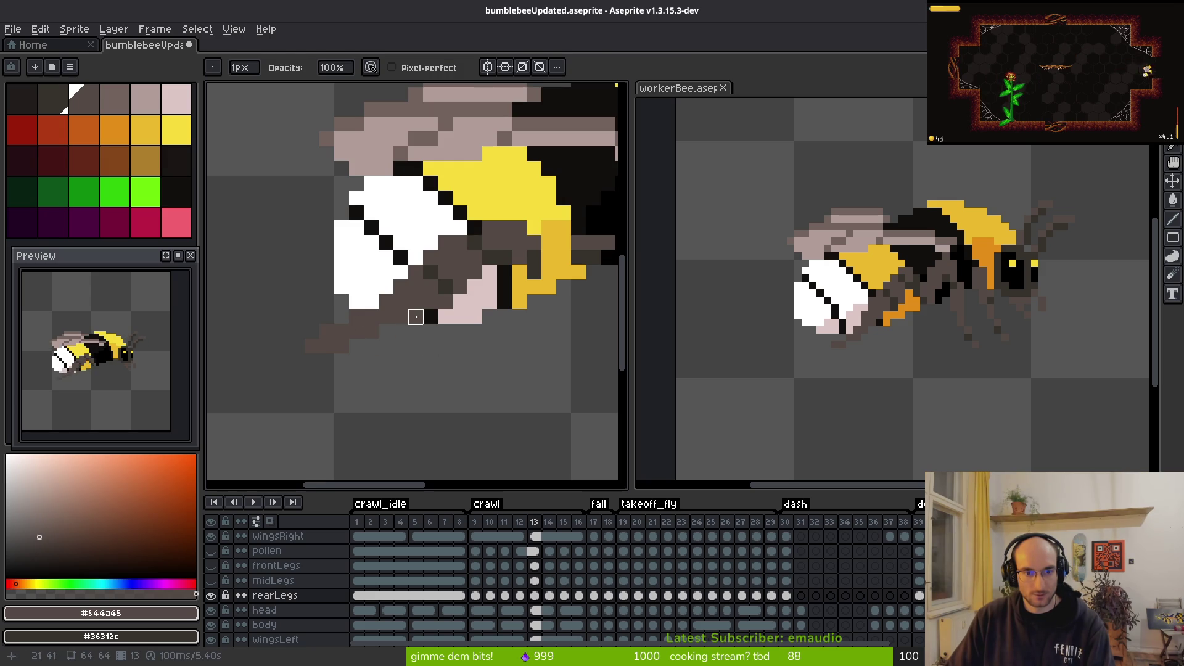
Step: Compare rear legs on frames 12 and 13, then zoom in on frame 13
{"action": "scroll", "coordinate": [383, 336], "scroll_direction": "up", "scroll_amount": 6}
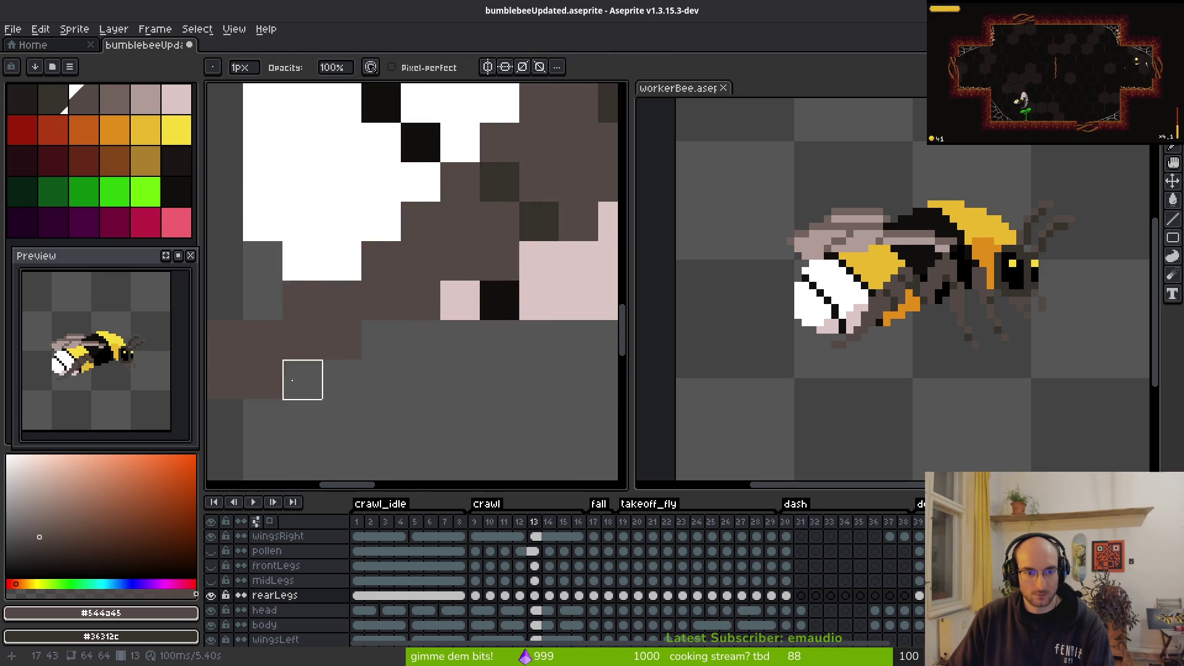
{"action": "scroll", "coordinate": [446, 394], "scroll_direction": "down", "scroll_amount": 4}
{"action": "key", "text": "b"}
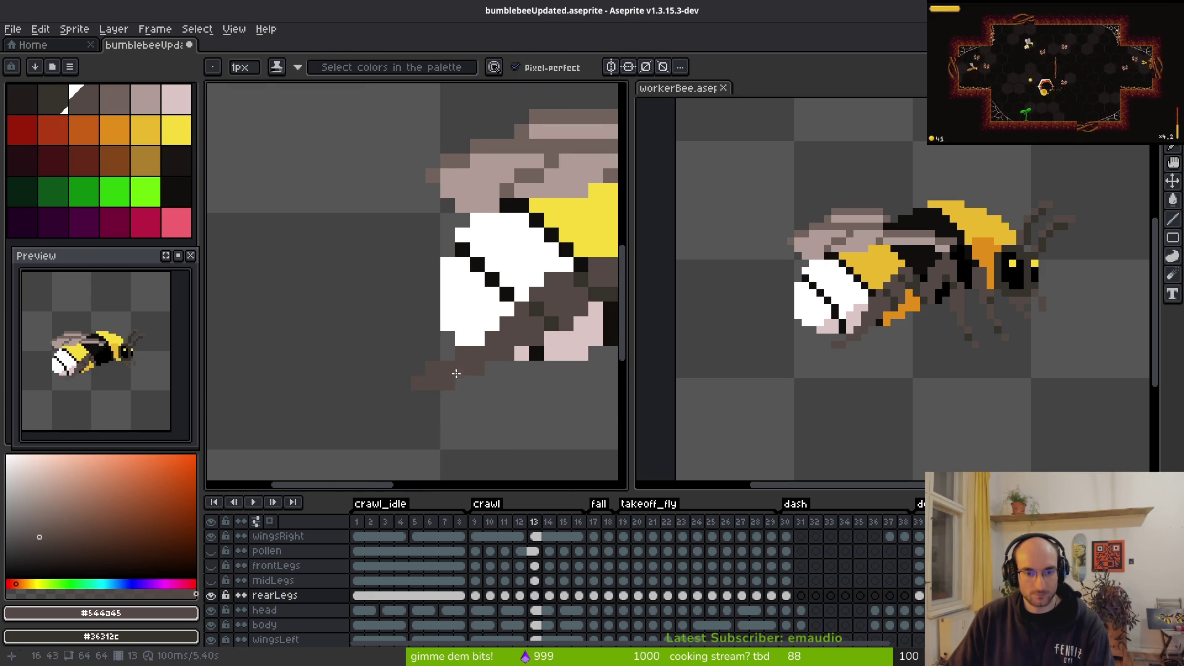
{"action": "scroll", "coordinate": [466, 406], "scroll_direction": "down", "scroll_amount": 3}
{"action": "key", "text": "i"}
{"action": "key", "text": "Left"}
{"action": "key", "text": "Right"}
{"action": "key", "text": "Left"}
{"action": "key", "text": "Right"}
{"action": "key", "text": "b"}
{"action": "scroll", "coordinate": [382, 382], "scroll_direction": "up", "scroll_amount": 4}
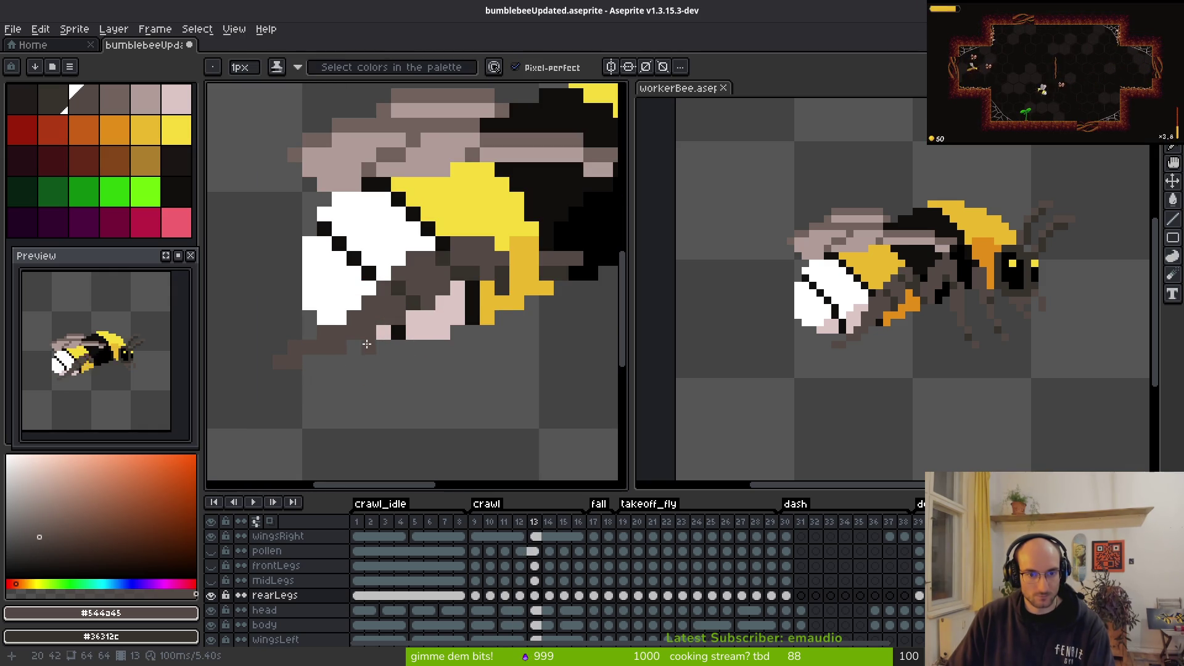
{"action": "scroll", "coordinate": [520, 312], "scroll_direction": "up", "scroll_amount": 1}
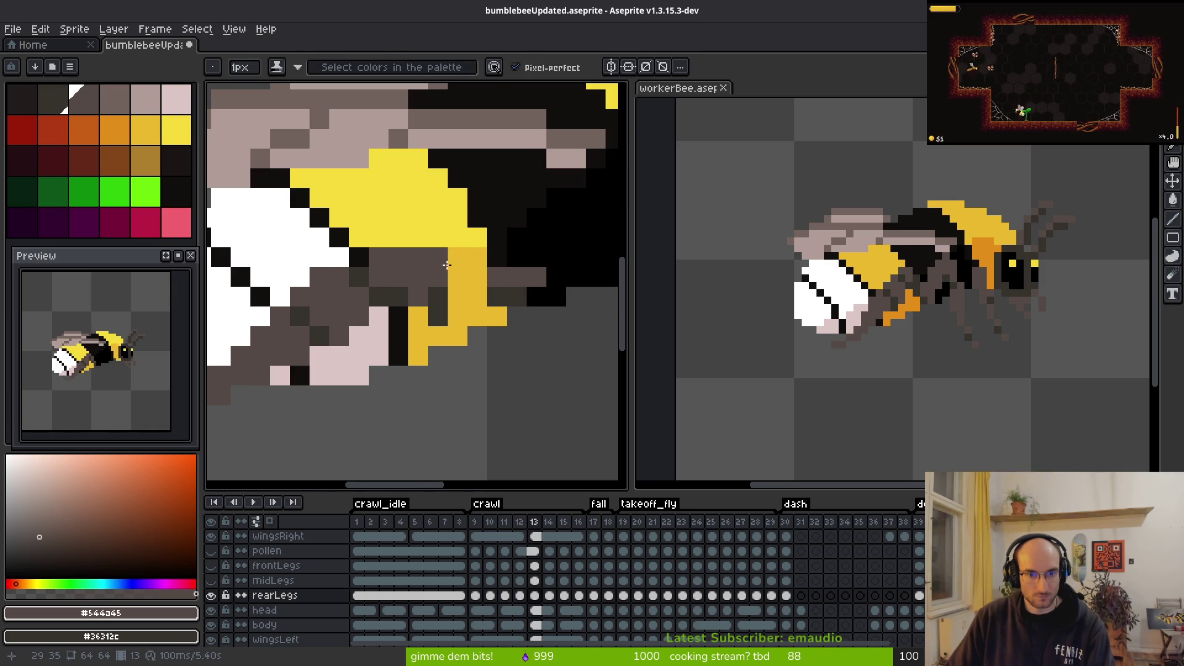
Step: Darken yellow and orange rear-leg pixels to brown, undoing misplaced ones
{"action": "left_click_drag", "start_coordinate": [438, 263], "coordinate": [463, 277]}
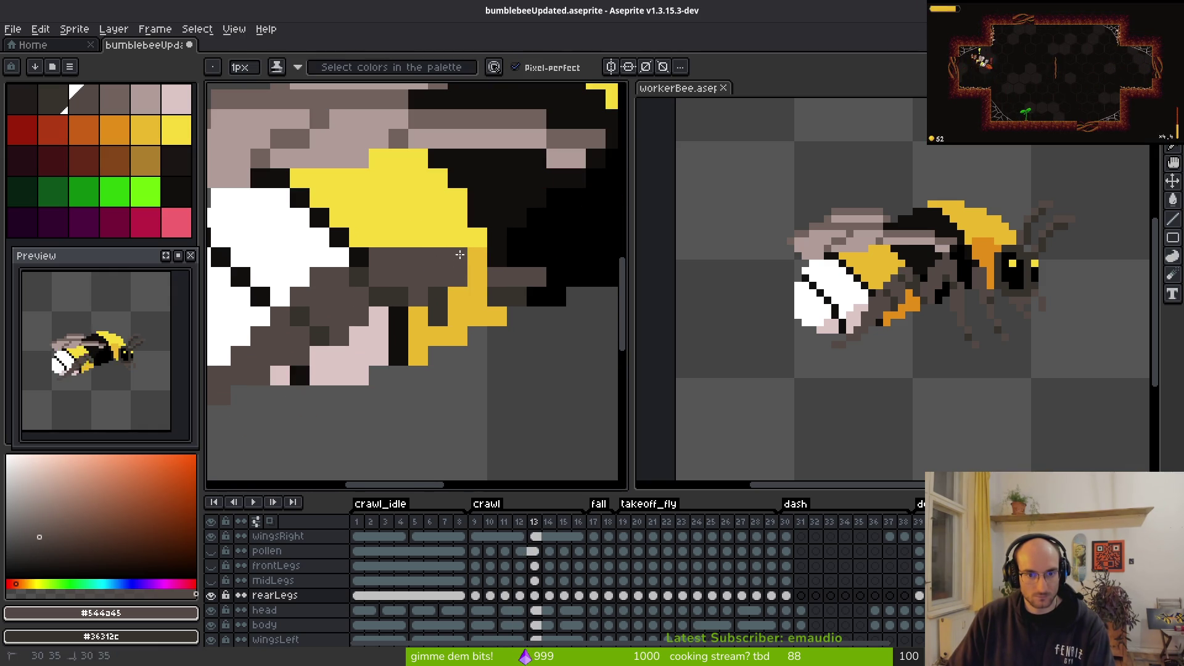
{"action": "key", "text": "ctrl+z"}
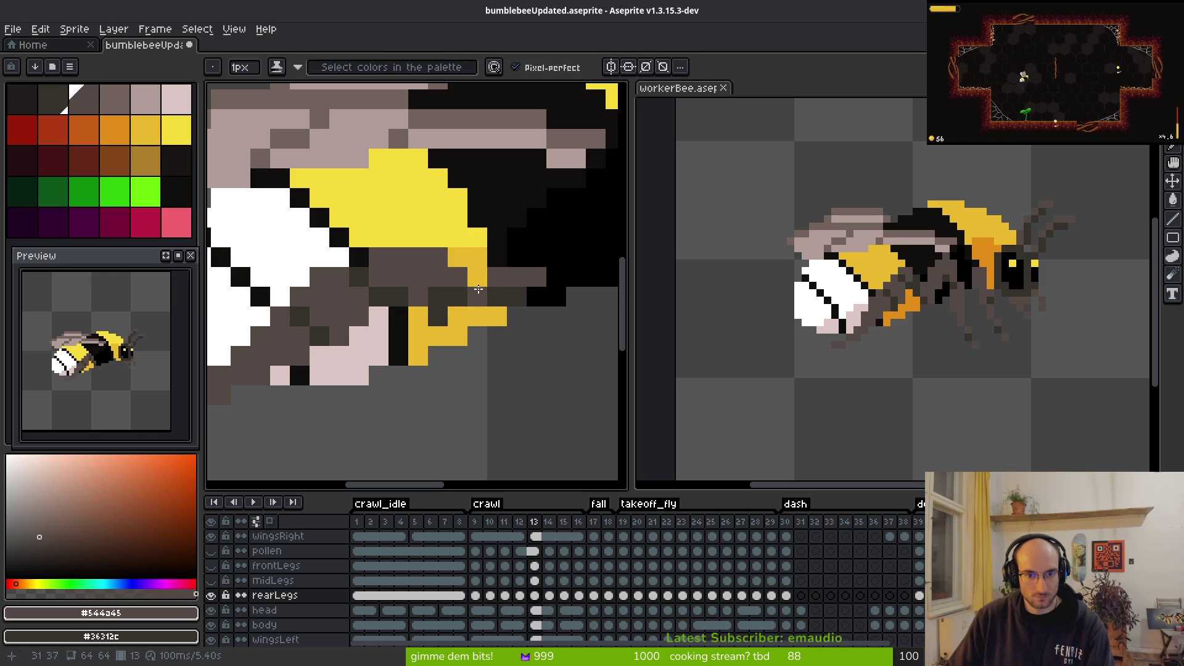
{"action": "left_click_drag", "start_coordinate": [476, 298], "coordinate": [457, 325]}
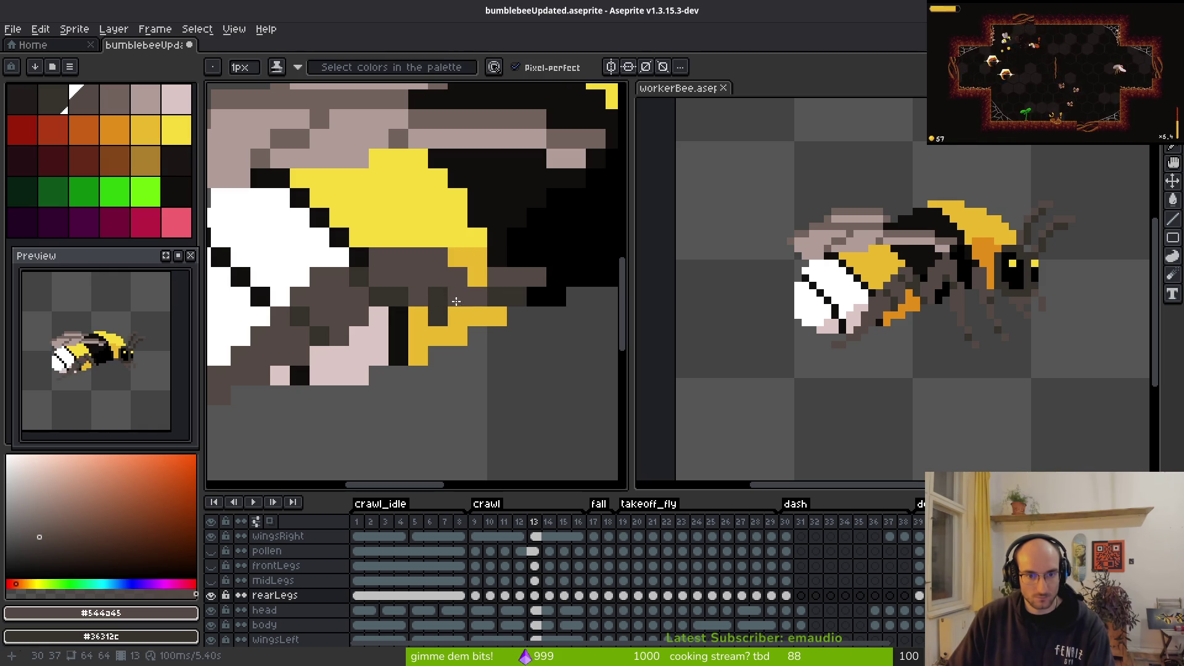
{"action": "left_click", "coordinate": [458, 316]}
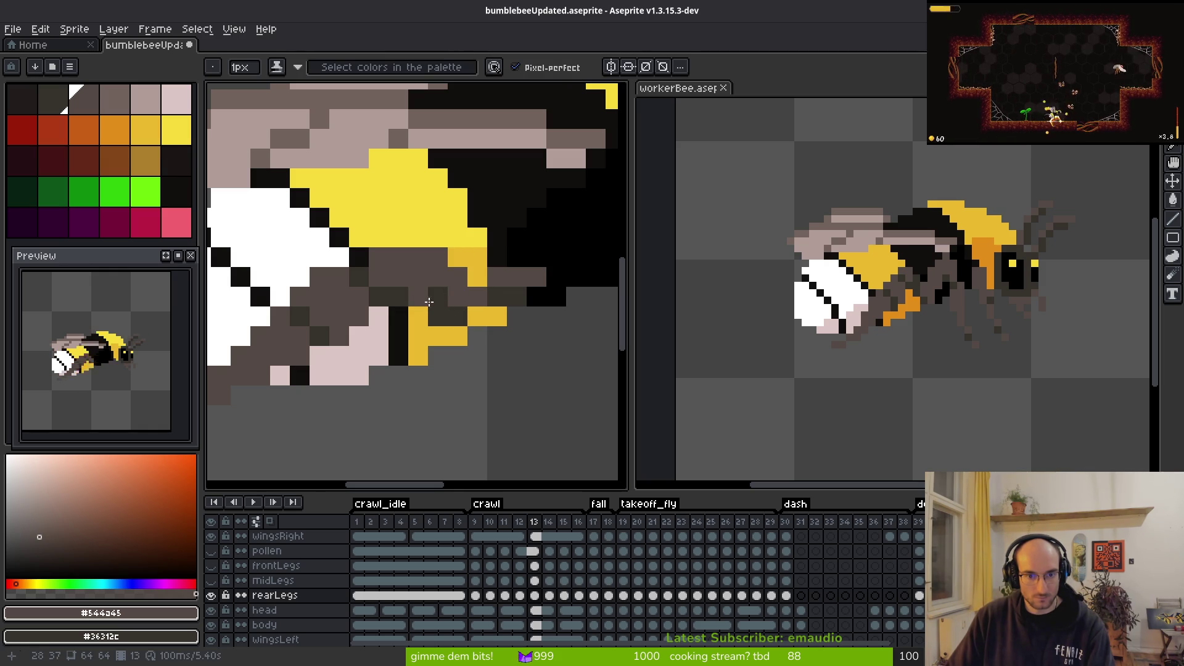
{"action": "scroll", "coordinate": [424, 300], "scroll_direction": "down", "scroll_amount": 4}
{"action": "scroll", "coordinate": [465, 260], "scroll_direction": "up", "scroll_amount": 5}
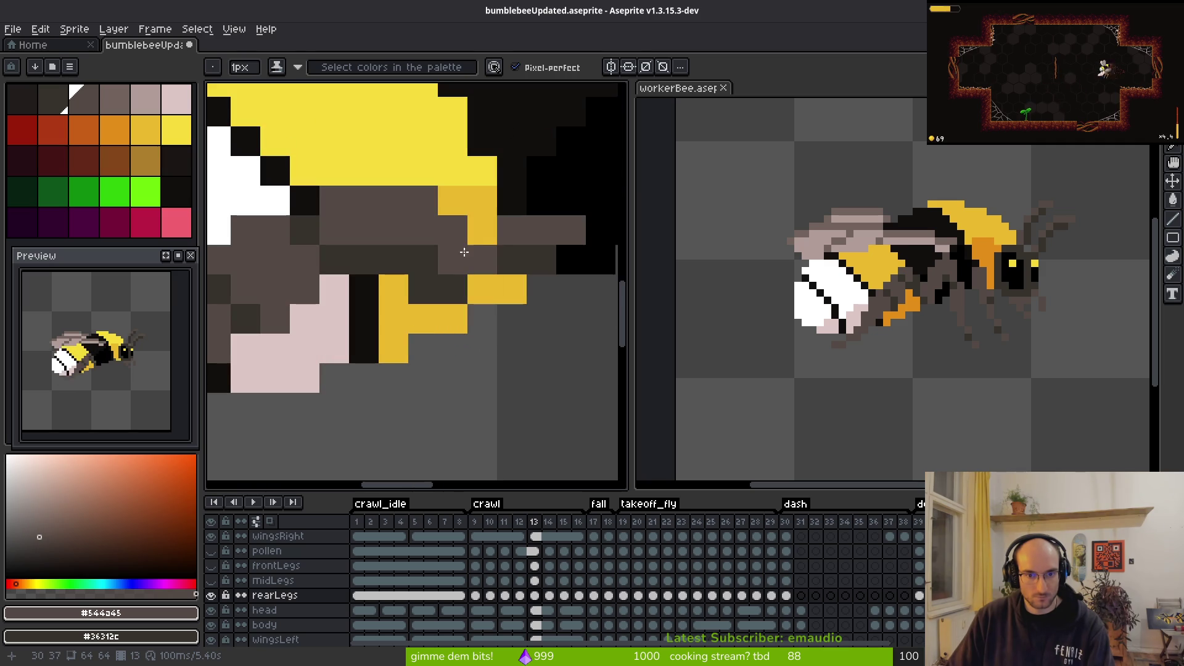
{"action": "left_click", "coordinate": [483, 229]}
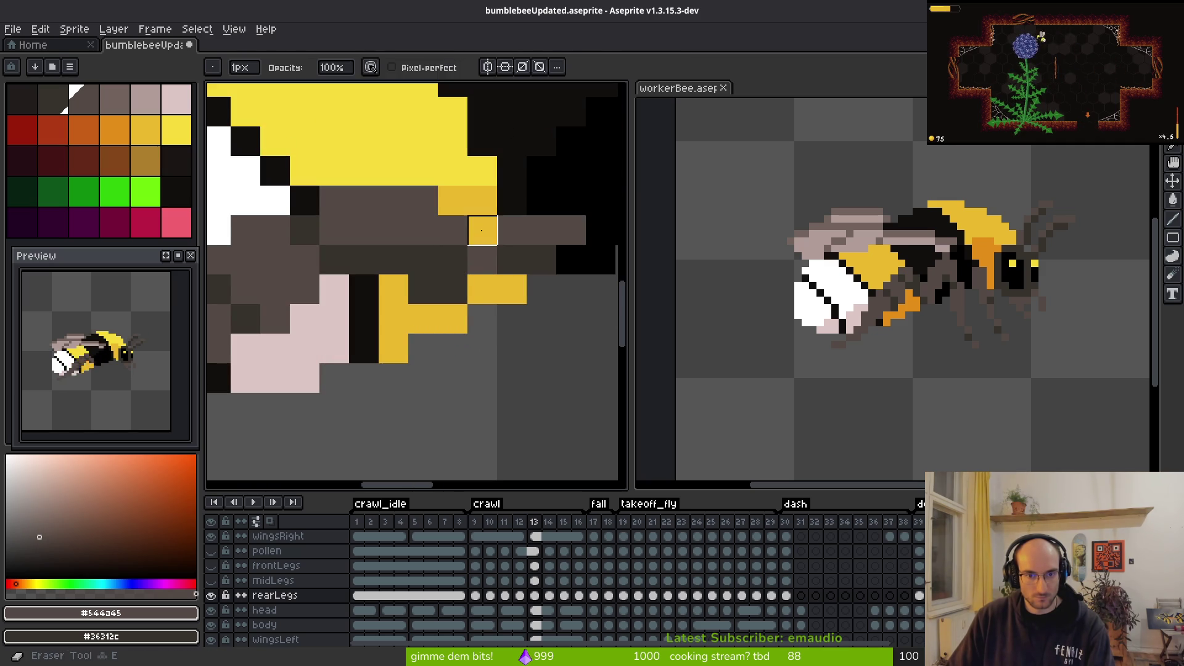
{"action": "key", "text": "ctrl+z"}
{"action": "left_click", "coordinate": [446, 294]}
{"action": "key", "text": "ctrl+z"}
Step: Paint a run of brown rear-leg pixels and add dark shade pixels beneath
{"action": "left_click", "coordinate": [482, 229]}
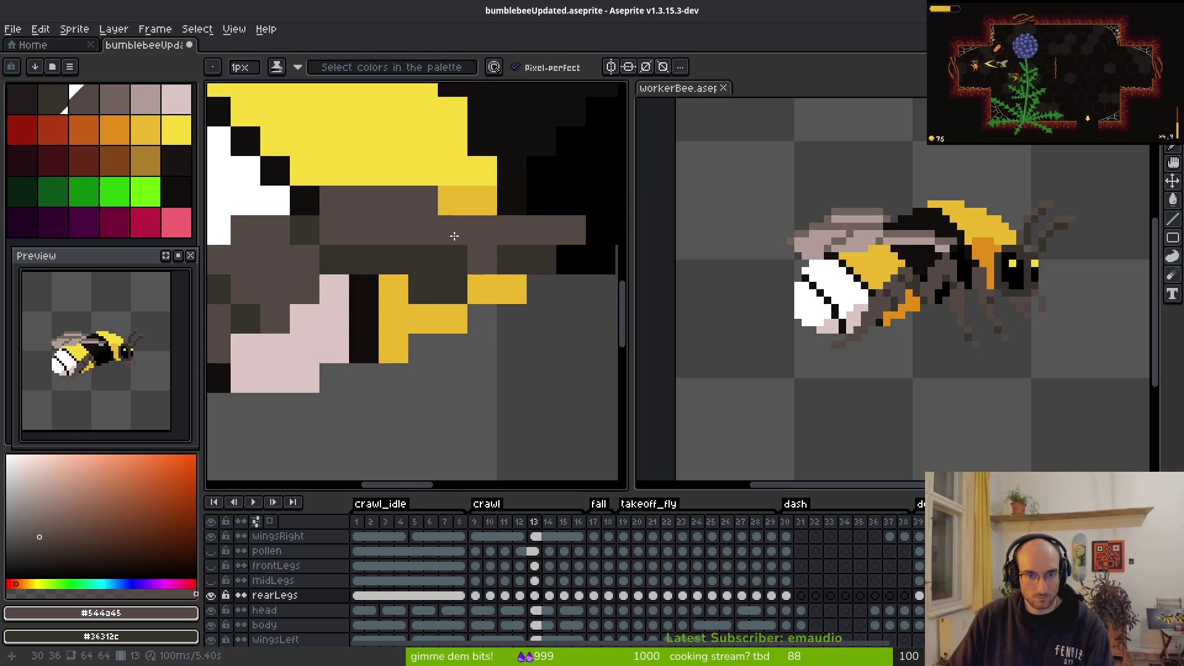
{"action": "right_click", "coordinate": [453, 229]}
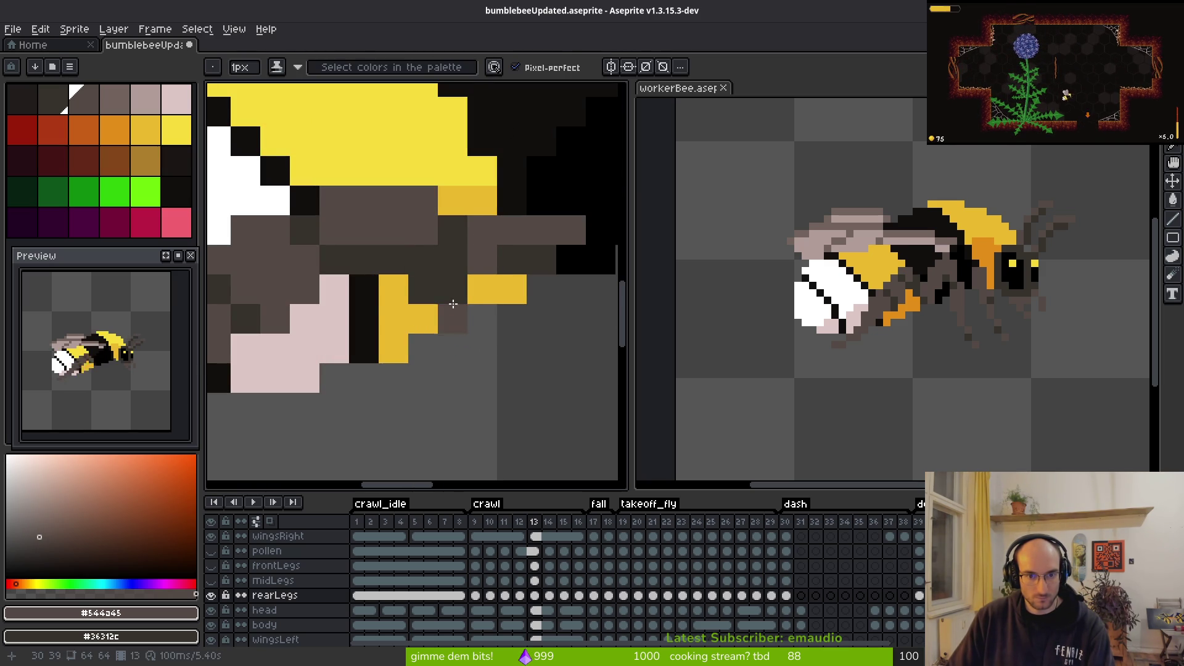
{"action": "key", "text": "ctrl+z"}
{"action": "scroll", "coordinate": [472, 266], "scroll_direction": "up", "scroll_amount": 1}
{"action": "left_click", "coordinate": [472, 266]}
{"action": "left_click_drag", "start_coordinate": [472, 266], "coordinate": [423, 266]}
{"action": "right_click", "coordinate": [423, 267]}
{"action": "right_click", "coordinate": [442, 270]}
{"action": "scroll", "coordinate": [557, 353], "scroll_direction": "down", "scroll_amount": 2}
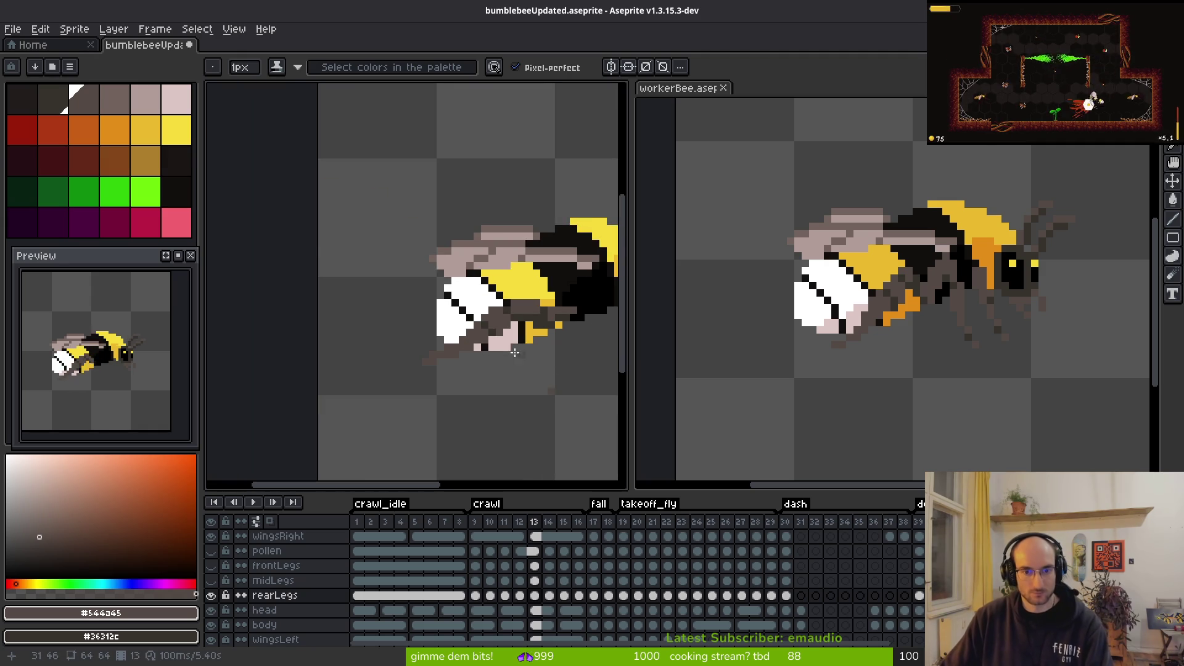
Step: Undo the darkened rear-leg pixels on crawl frame 13
{"action": "scroll", "coordinate": [453, 339], "scroll_direction": "up", "scroll_amount": 3}
{"action": "key", "text": "ctrl+z"}
{"action": "key", "text": "ctrl+z"}
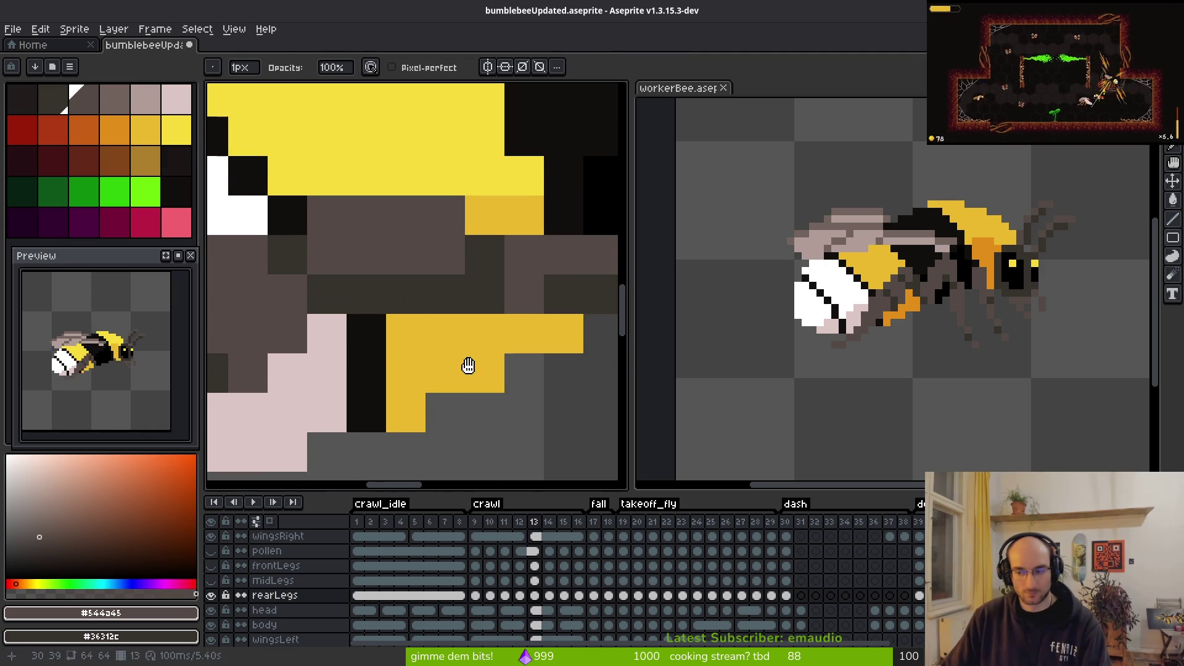
{"action": "scroll", "coordinate": [453, 339], "scroll_direction": "down", "scroll_amount": 3}
{"action": "key", "text": "i"}
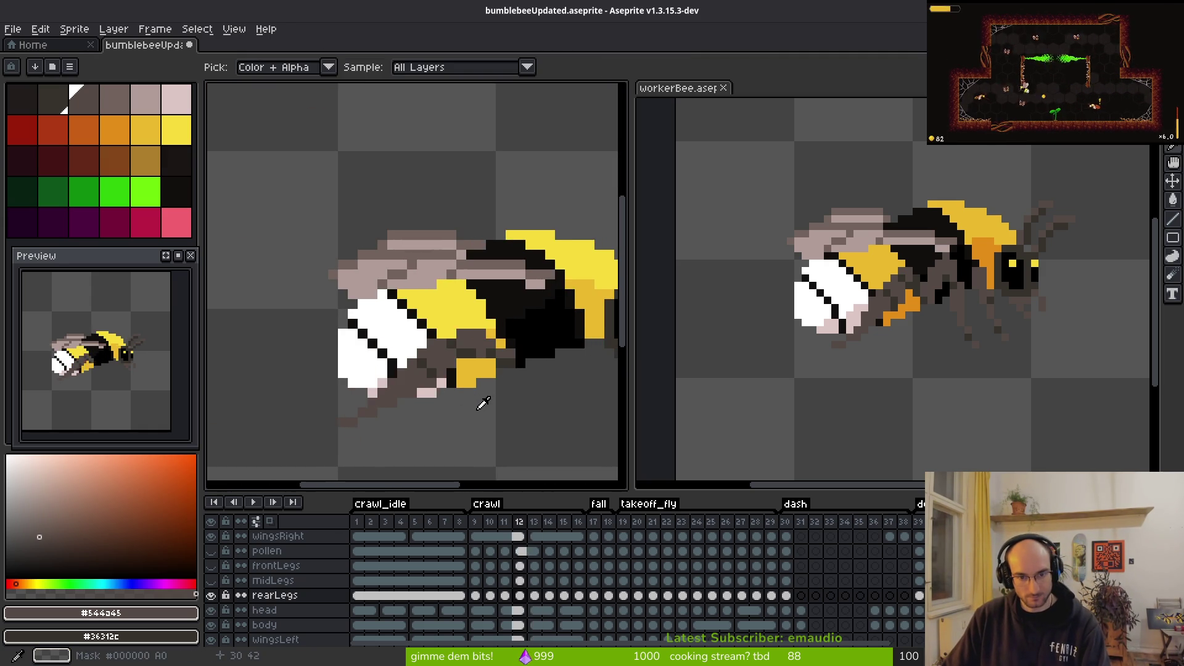
{"action": "key", "text": "b"}
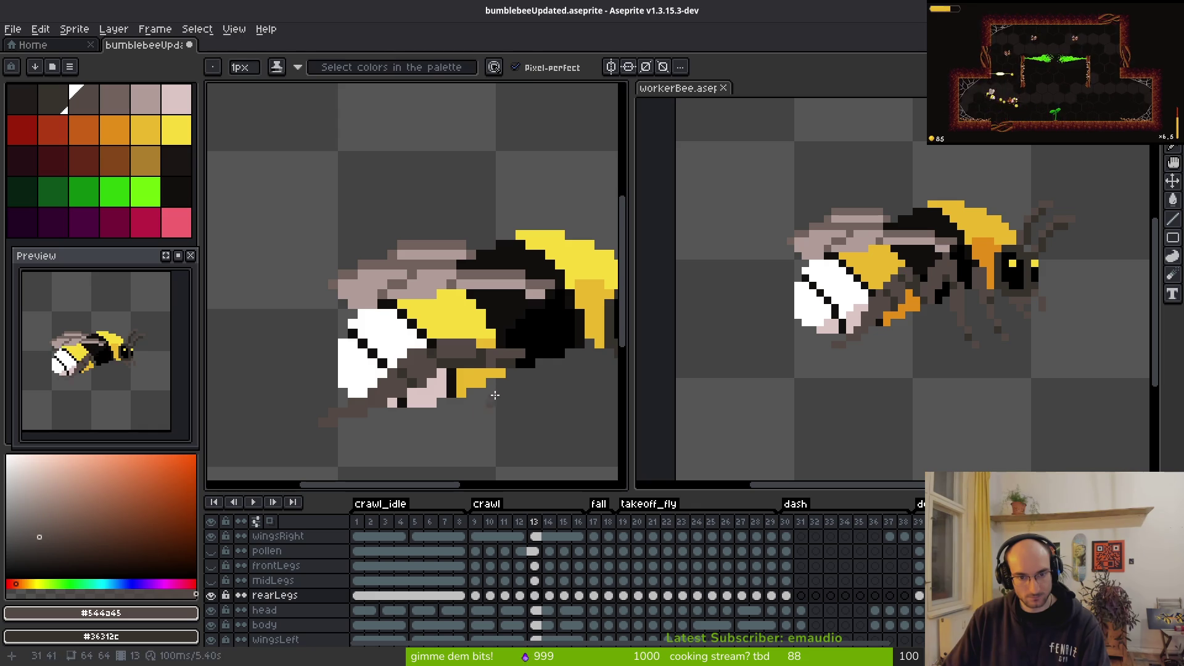
{"action": "left_click_drag", "start_coordinate": [500, 414], "coordinate": [401, 389]}
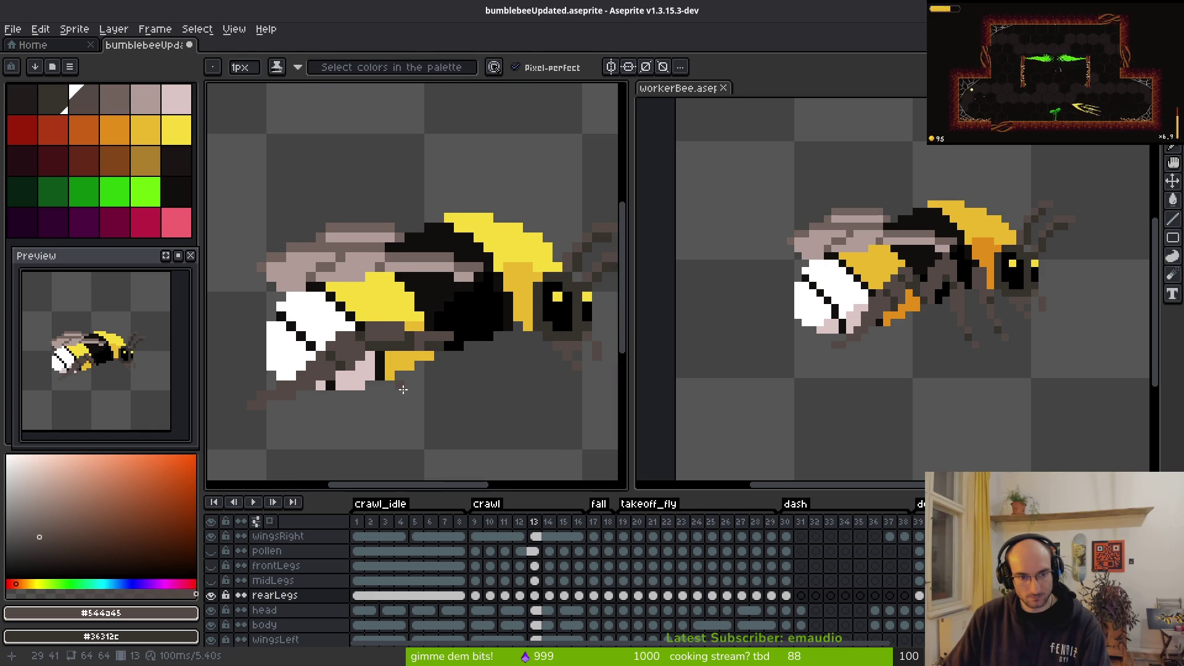
Step: Compare frame 12's rear-leg pose with frame 13, alternating eraser and pencil
{"action": "scroll", "coordinate": [285, 392], "scroll_direction": "up", "scroll_amount": 1}
{"action": "scroll", "coordinate": [285, 392], "scroll_direction": "up", "scroll_amount": 3}
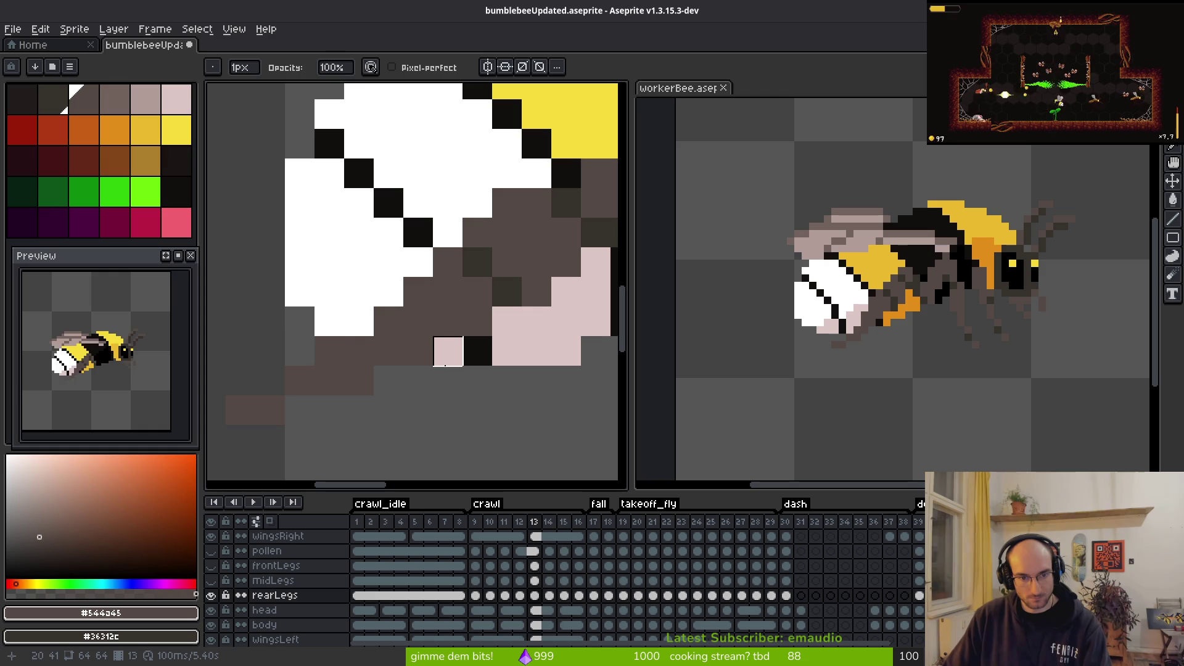
{"action": "key", "text": "e"}
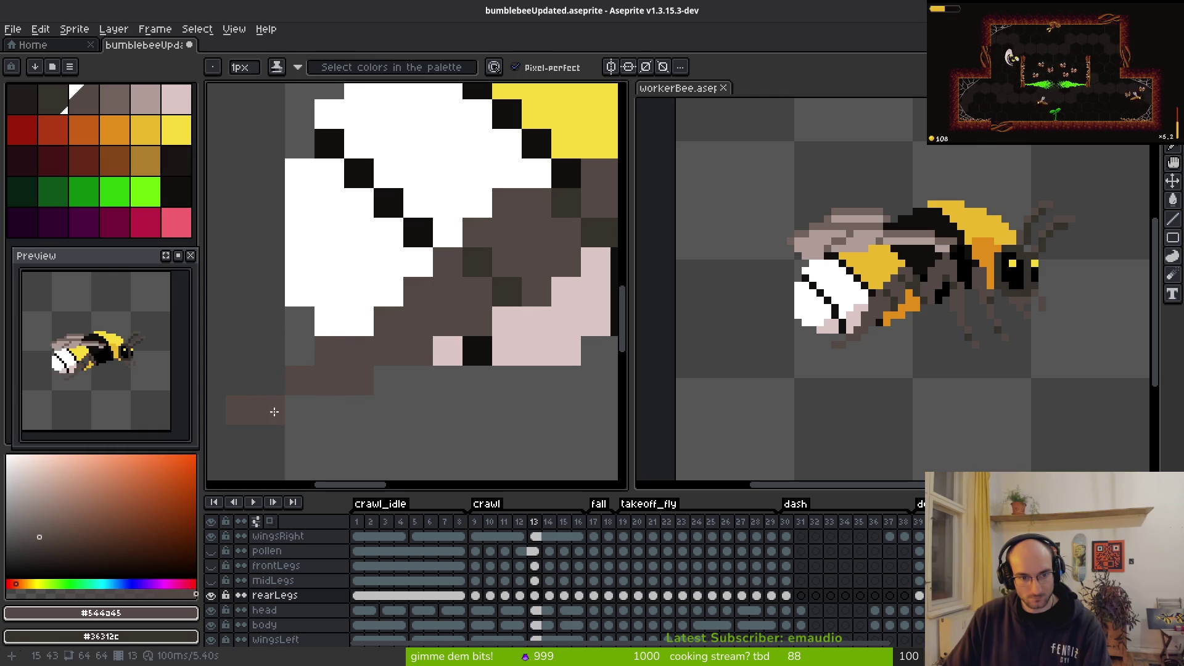
{"action": "scroll", "coordinate": [357, 437], "scroll_direction": "down", "scroll_amount": 2}
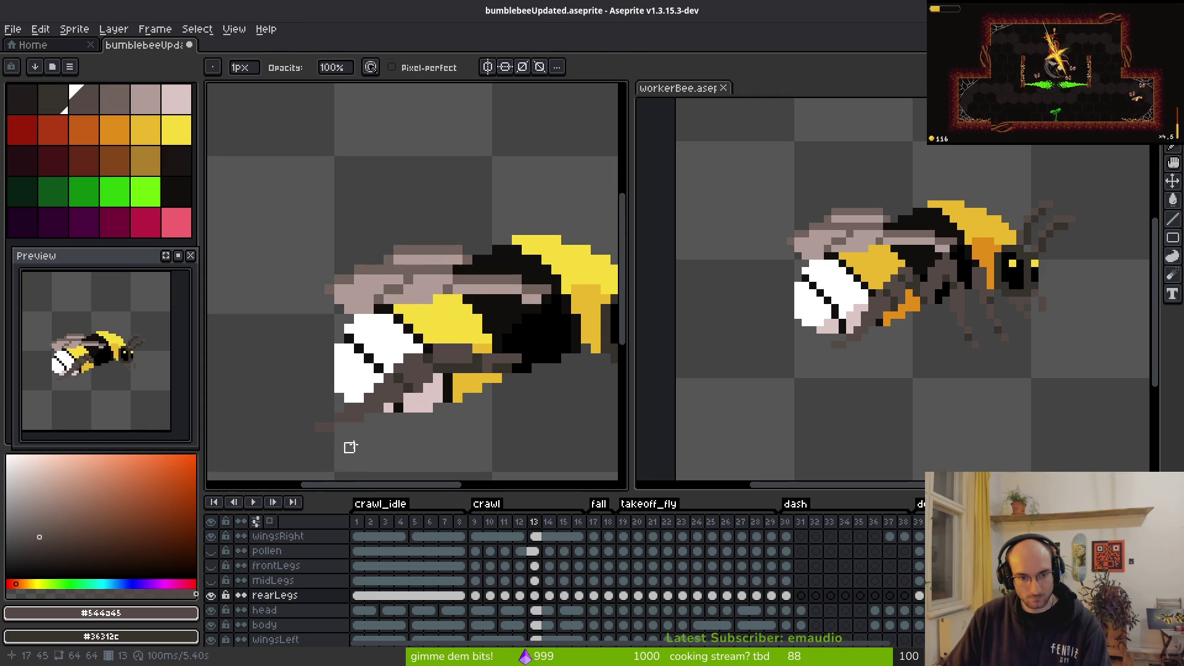
{"action": "key", "text": "b"}
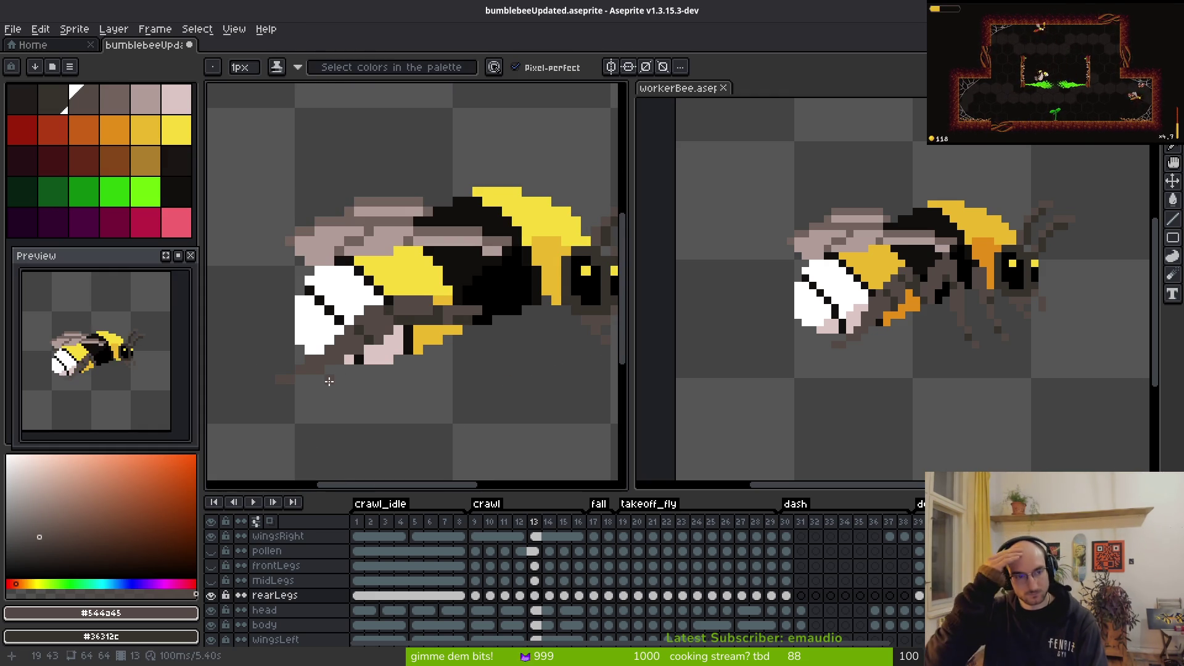
{"action": "key", "text": "comma"}
{"action": "key", "text": "i"}
{"action": "key", "text": "period"}
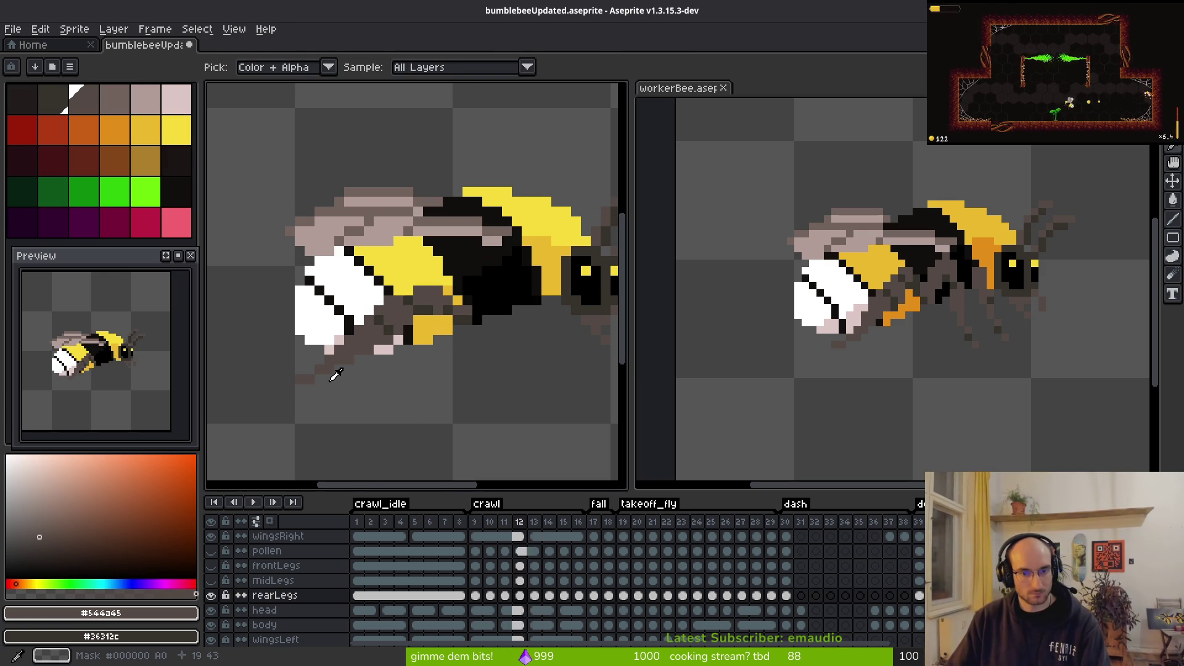
{"action": "scroll", "coordinate": [489, 352], "scroll_direction": "up", "scroll_amount": 3}
{"action": "scroll", "coordinate": [528, 391], "scroll_direction": "down", "scroll_amount": 5}
Step: Flip back and forth between frames 12 and 13 several more times to check the legs
{"action": "key", "text": "comma"}
{"action": "key", "text": "period"}
{"action": "scroll", "coordinate": [517, 401], "scroll_direction": "up", "scroll_amount": 3}
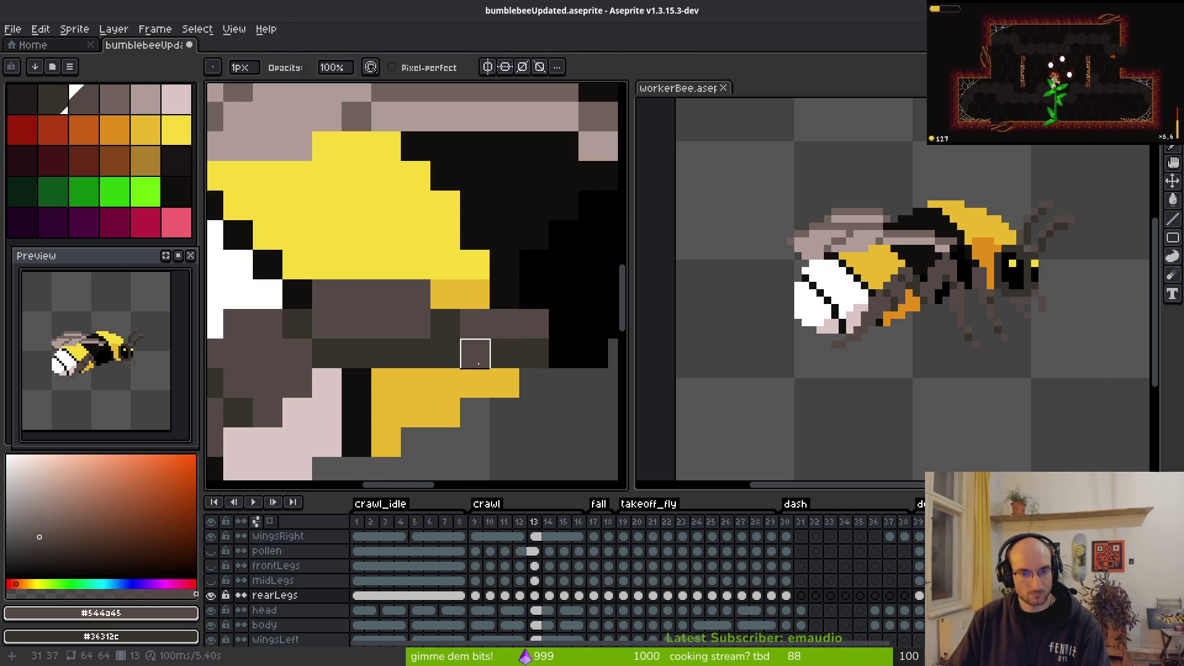
{"action": "scroll", "coordinate": [529, 398], "scroll_direction": "down", "scroll_amount": 4}
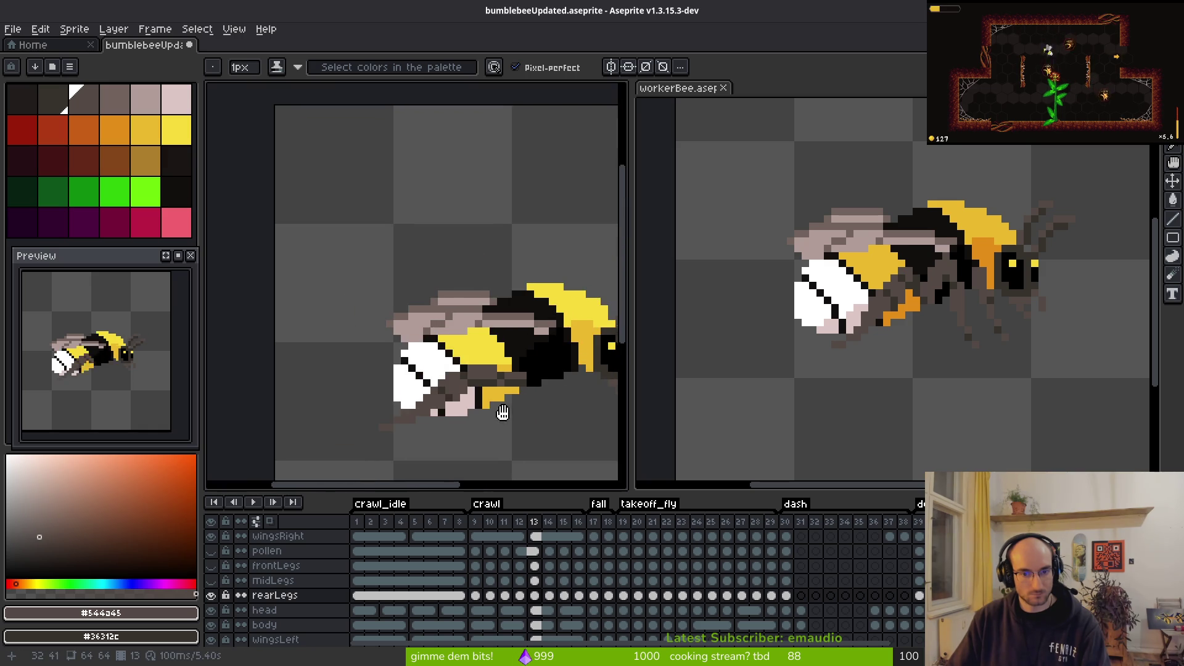
{"action": "key", "text": "i"}
{"action": "key", "text": "comma"}
{"action": "key", "text": "period"}
{"action": "key", "text": "comma"}
{"action": "key", "text": "period"}
{"action": "scroll", "coordinate": [494, 402], "scroll_direction": "up", "scroll_amount": 3}
{"action": "key", "text": "comma"}
{"action": "key", "text": "period"}
Step: Pan the view to centre the bee's legs, ending with the eyedropper selected
{"action": "key", "text": "e"}
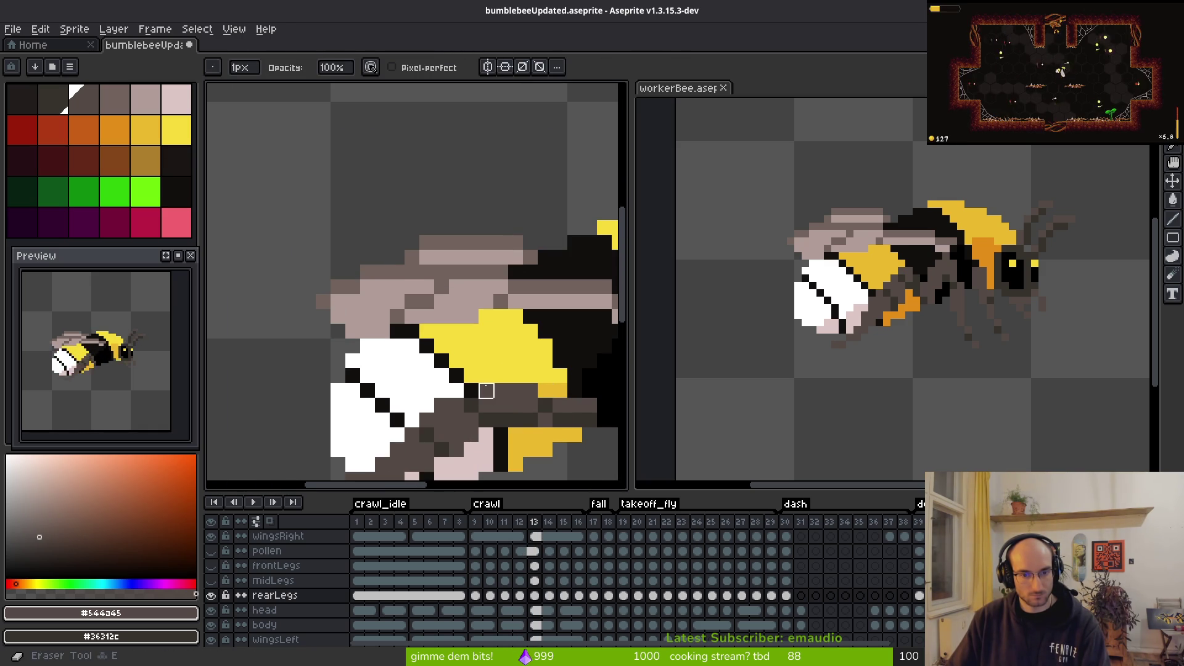
{"action": "left_click_drag", "start_coordinate": [488, 392], "coordinate": [449, 353]}
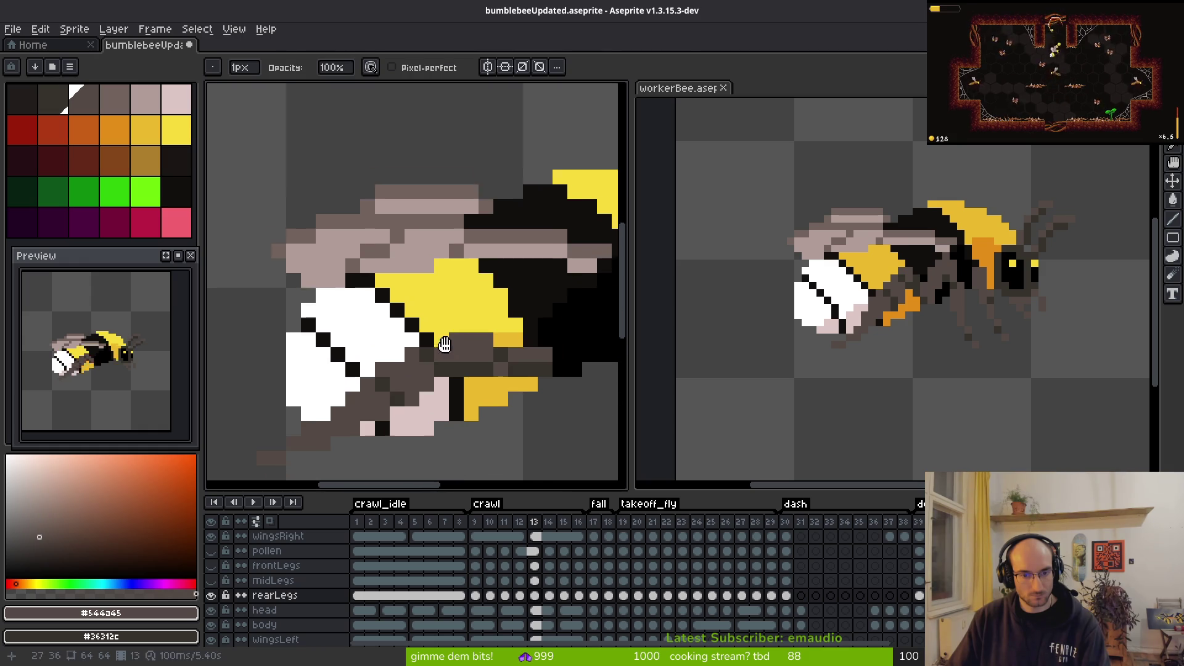
{"action": "scroll", "coordinate": [493, 408], "scroll_direction": "down", "scroll_amount": 3}
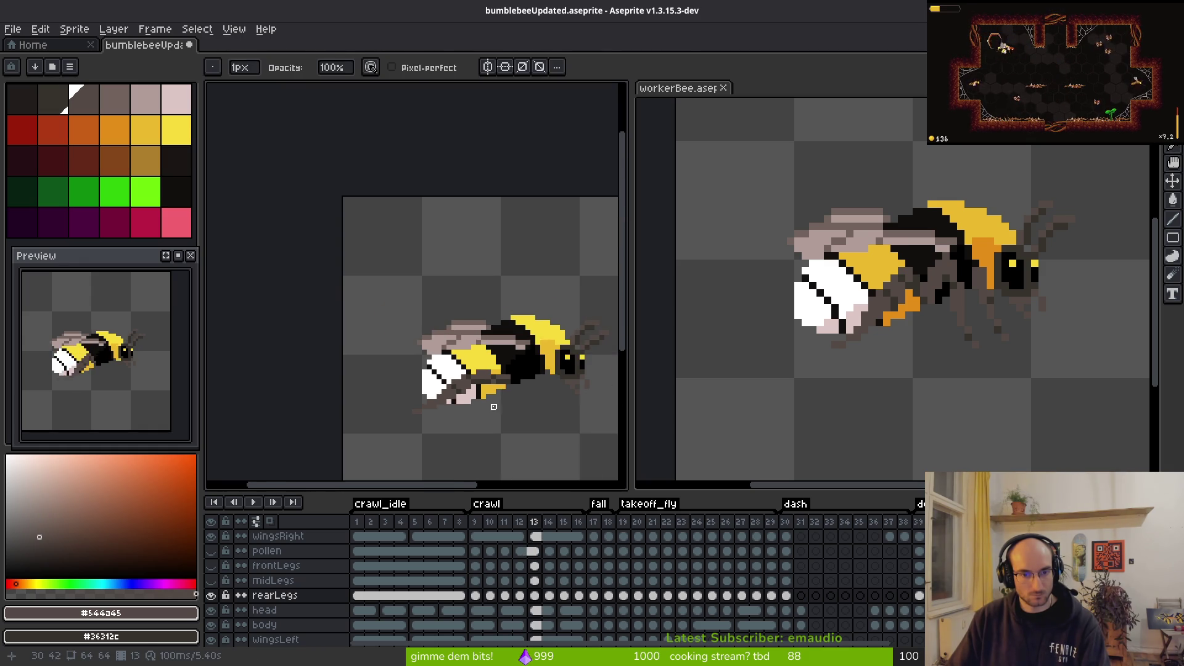
{"action": "key", "text": "i"}
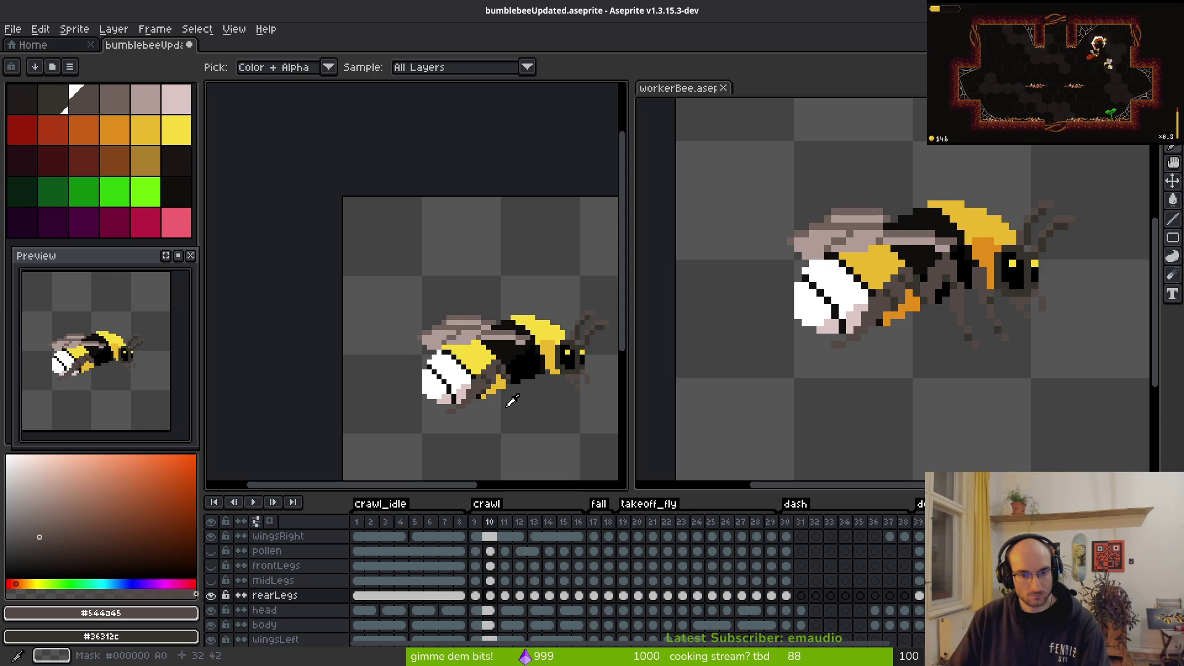
Step: Step back and forth across crawl frames 9–13 to watch the legs move, stopping on frame 11
{"action": "key", "text": "Right"}
{"action": "key", "text": "Left"}
{"action": "key", "text": "Left"}
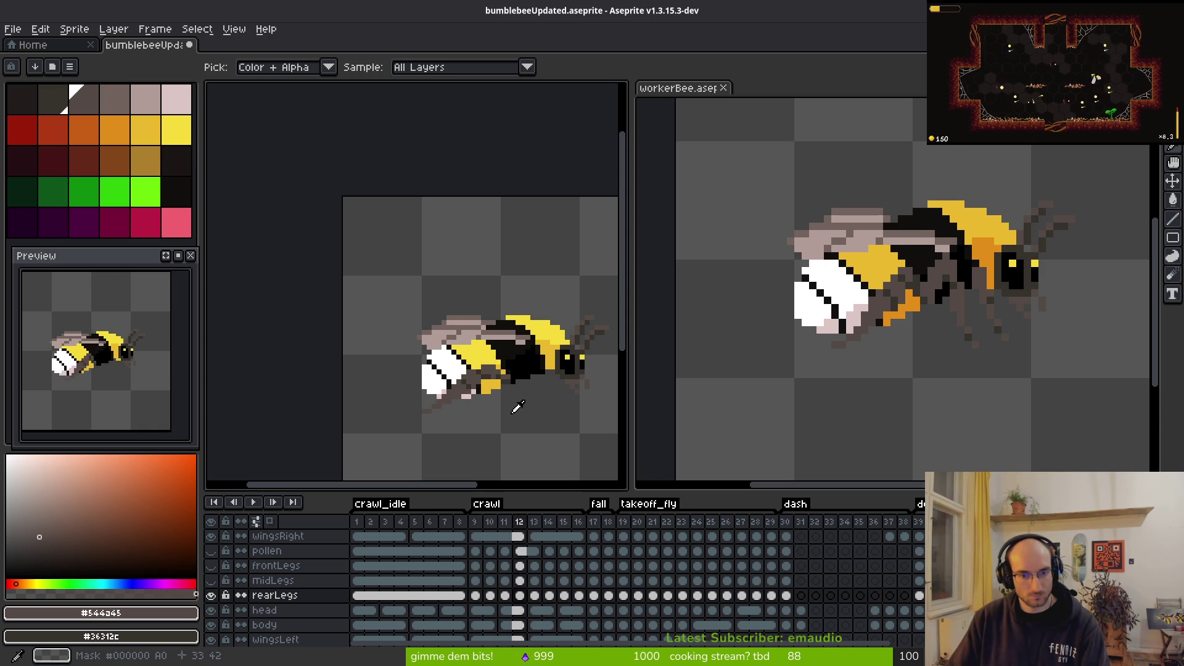
{"action": "key", "text": "Right"}
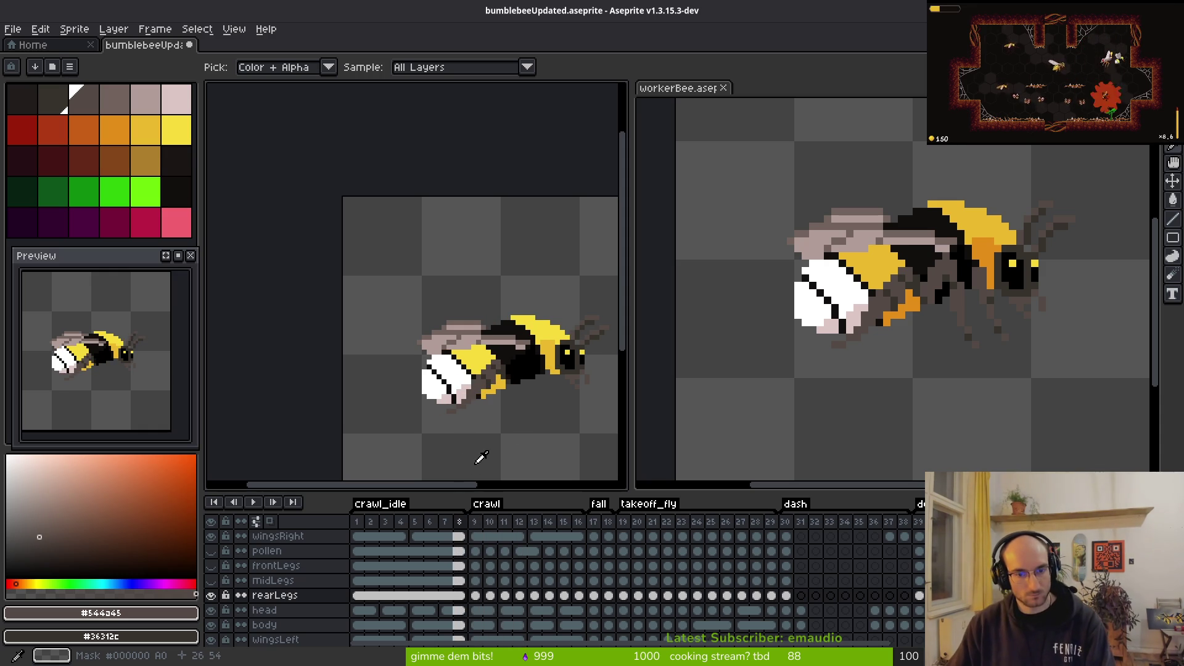
{"action": "key", "text": "Right"}
{"action": "key", "text": "Right"}
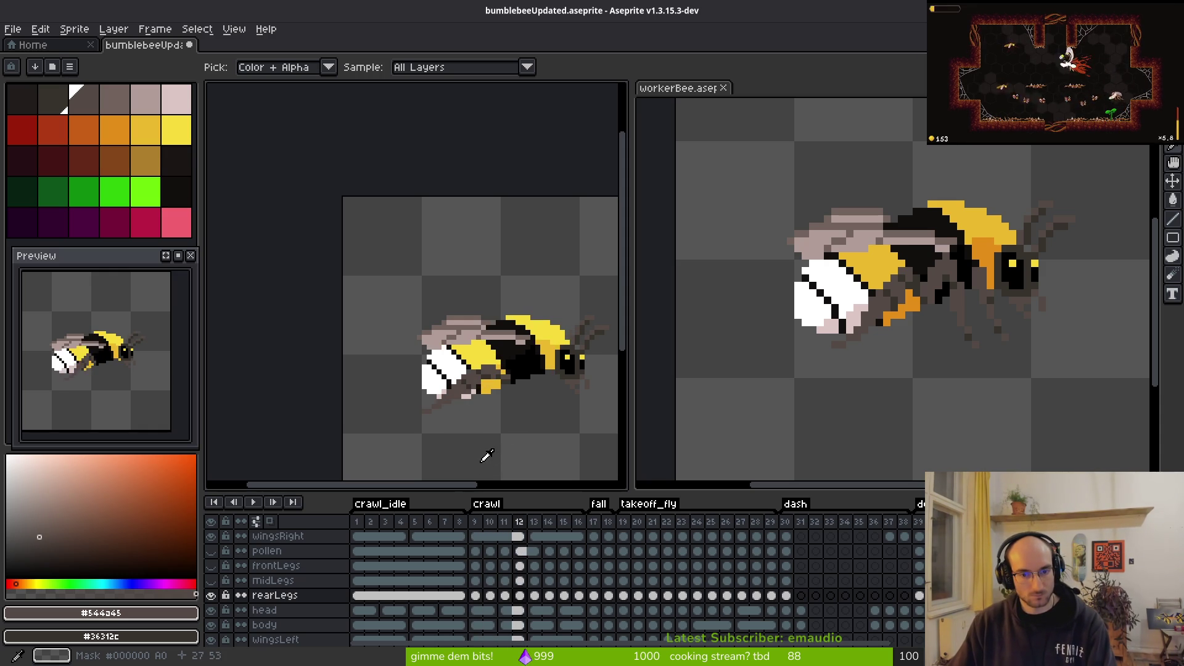
{"action": "key", "text": "Left"}
{"action": "key", "text": "Left"}
{"action": "key", "text": "Right"}
{"action": "key", "text": "Right"}
{"action": "key", "text": "Right"}
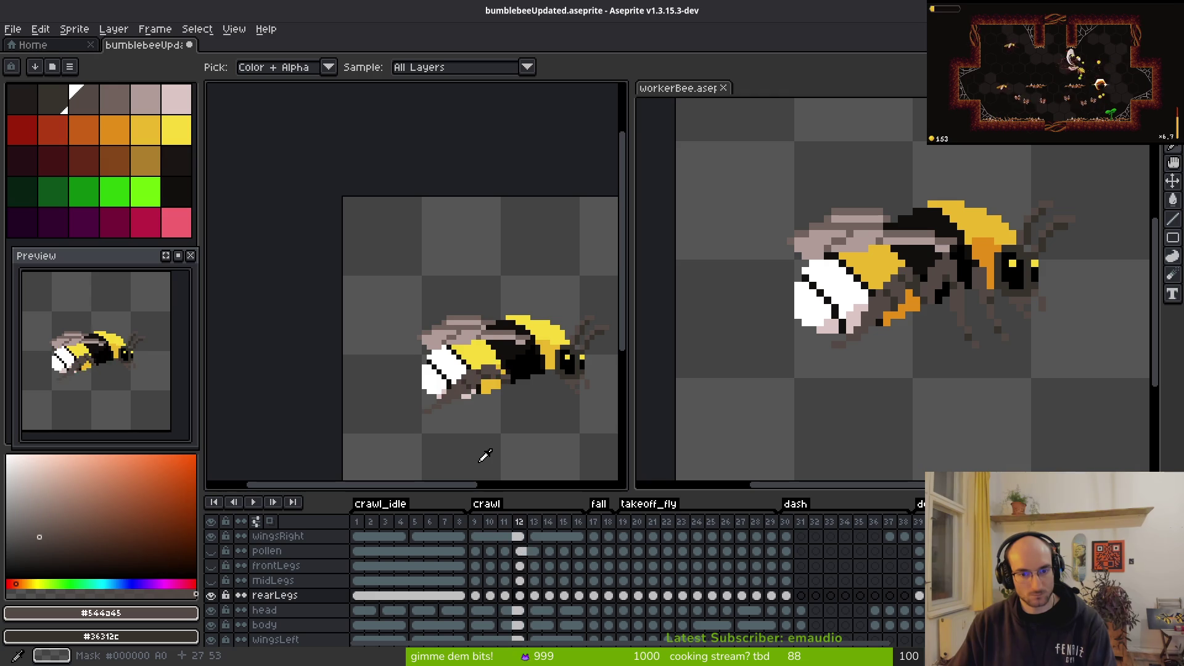
{"action": "key", "text": "Left"}
{"action": "key", "text": "Left"}
{"action": "key", "text": "Left"}
{"action": "key", "text": "Right"}
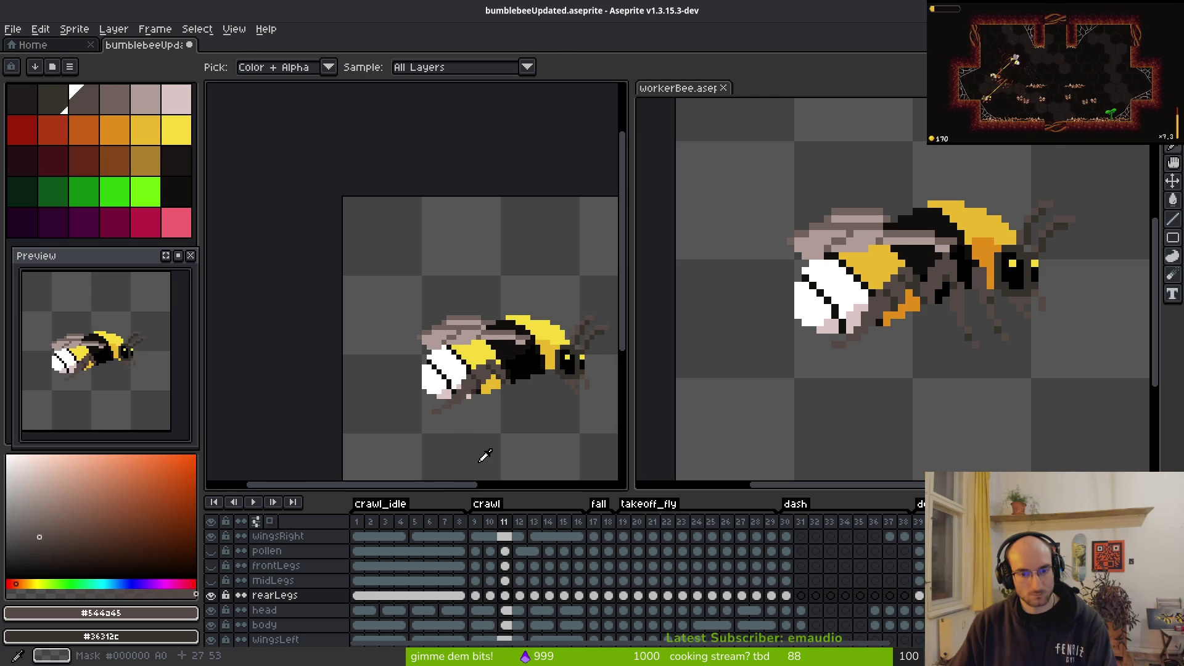
{"action": "scroll", "coordinate": [521, 381], "scroll_direction": "up", "scroll_amount": 3}
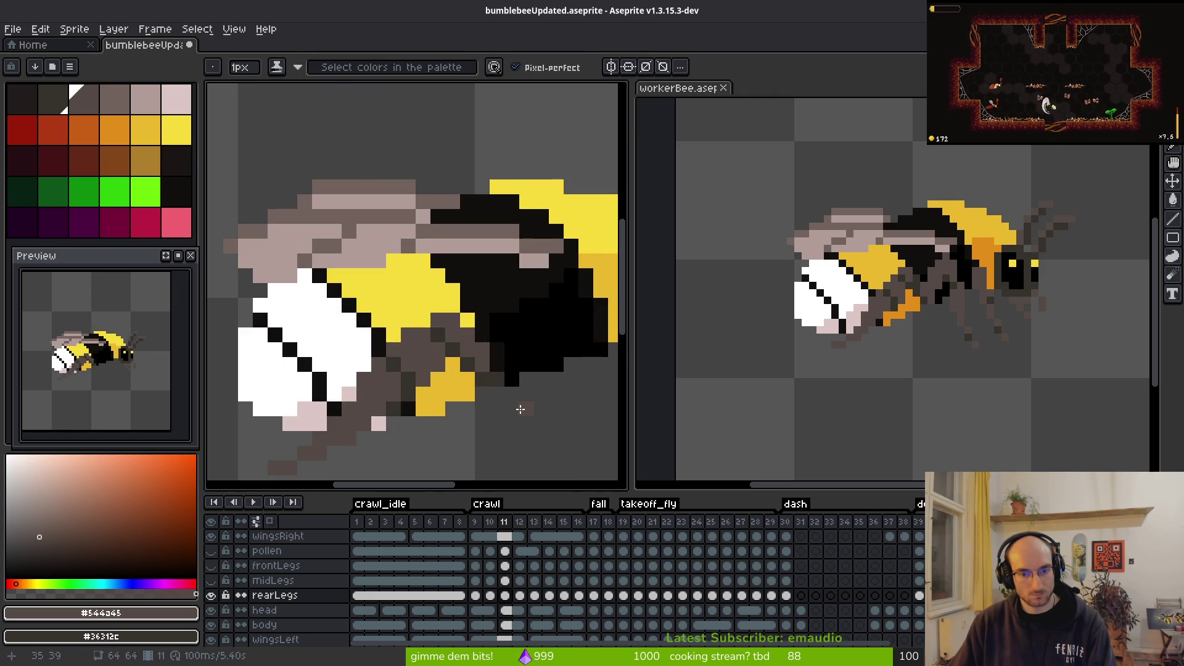
Step: Repaint the black rear-leg pixel brown on crawl frame 13
{"action": "scroll", "coordinate": [478, 361], "scroll_direction": "down", "scroll_amount": 2}
{"action": "scroll", "coordinate": [490, 359], "scroll_direction": "up", "scroll_amount": 3}
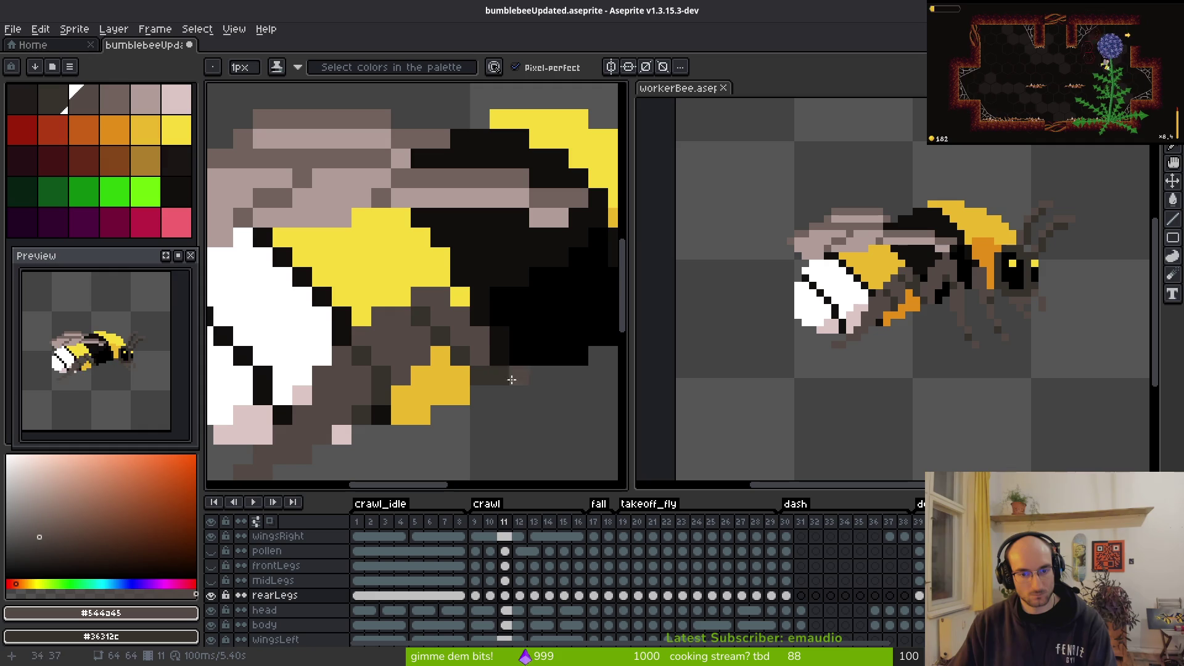
{"action": "left_click", "coordinate": [499, 363]}
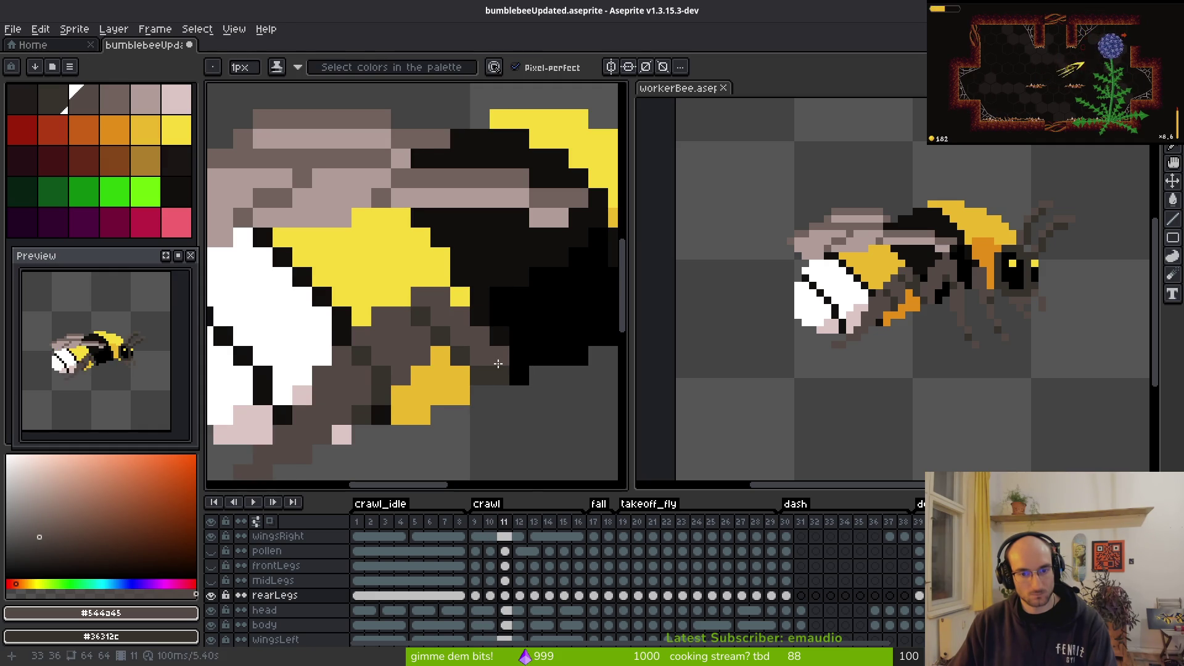
{"action": "scroll", "coordinate": [592, 416], "scroll_direction": "down", "scroll_amount": 3}
Step: On frame 12, darken two rear-leg pixels and recolour a yellow leg pixel grey-brown
{"action": "key", "text": "Right"}
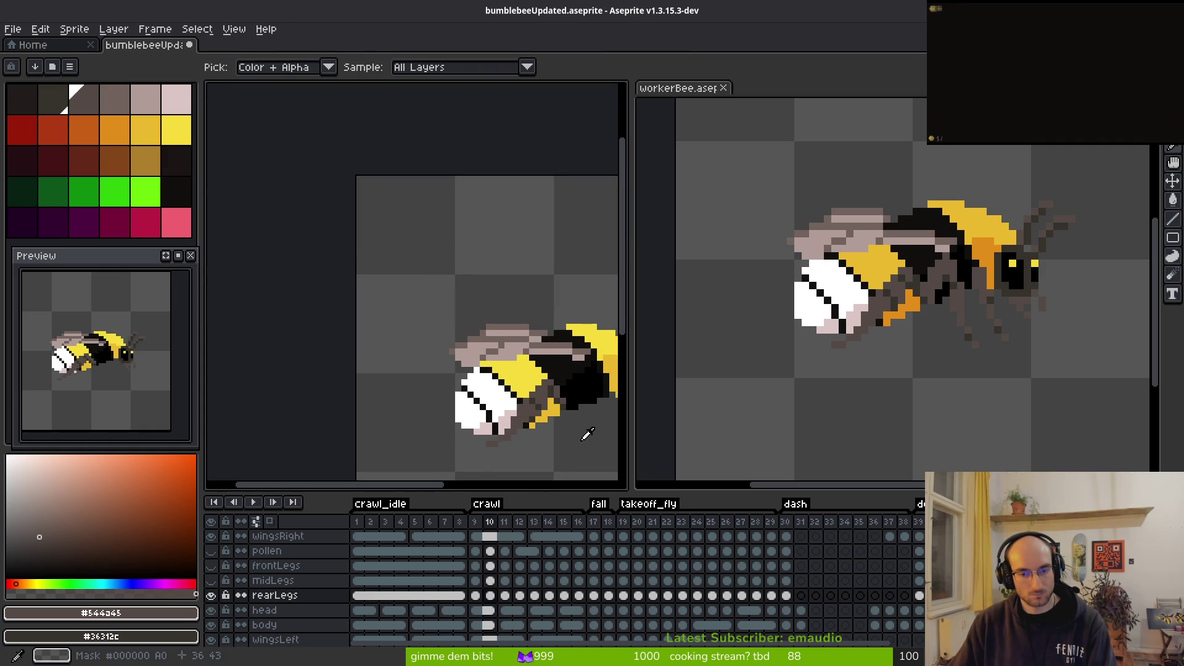
{"action": "scroll", "coordinate": [563, 408], "scroll_direction": "up", "scroll_amount": 3}
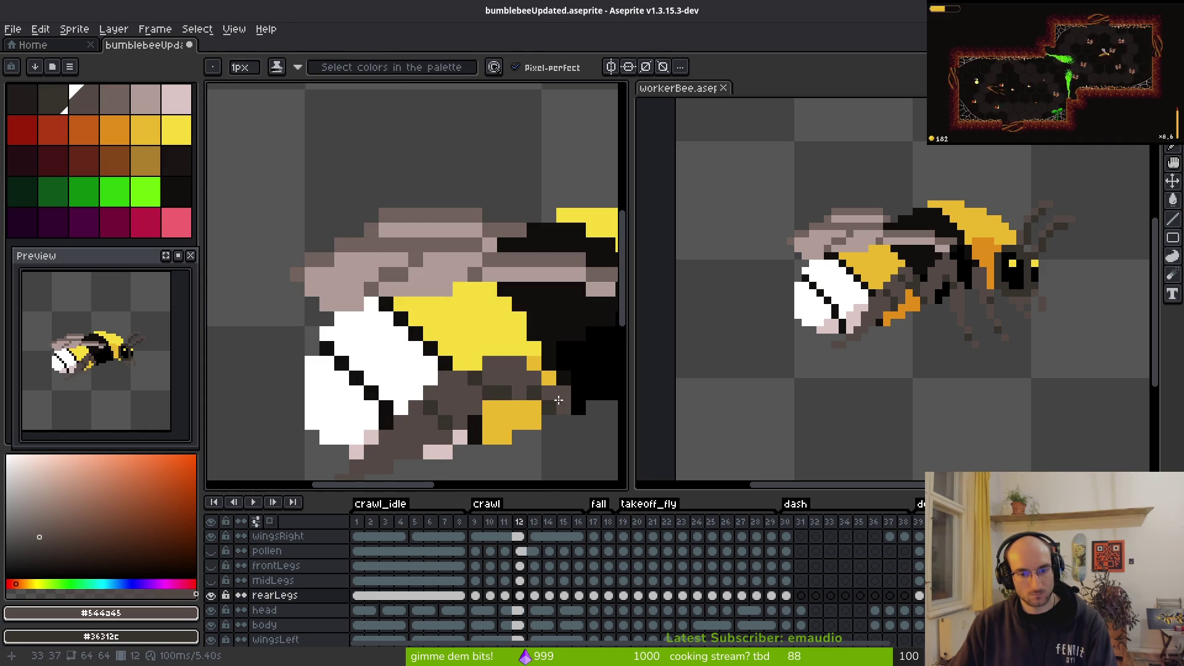
{"action": "scroll", "coordinate": [482, 385], "scroll_direction": "down", "scroll_amount": 2}
{"action": "scroll", "coordinate": [520, 386], "scroll_direction": "up", "scroll_amount": 2}
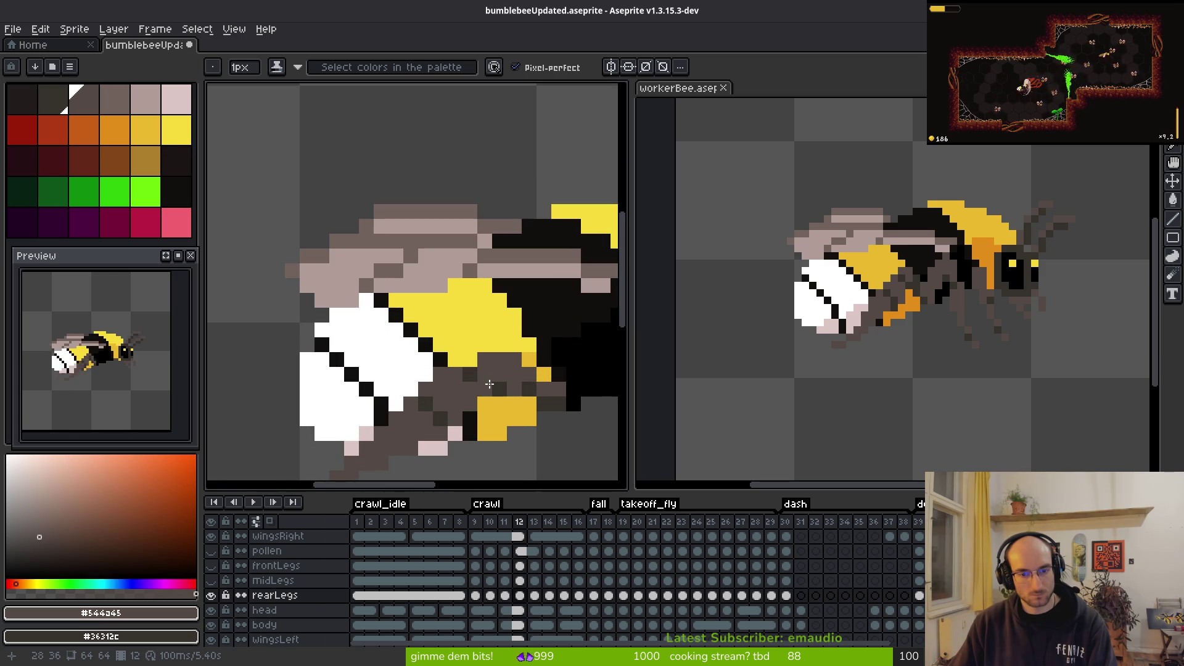
{"action": "scroll", "coordinate": [486, 377], "scroll_direction": "down", "scroll_amount": 3}
{"action": "key", "text": "Left"}
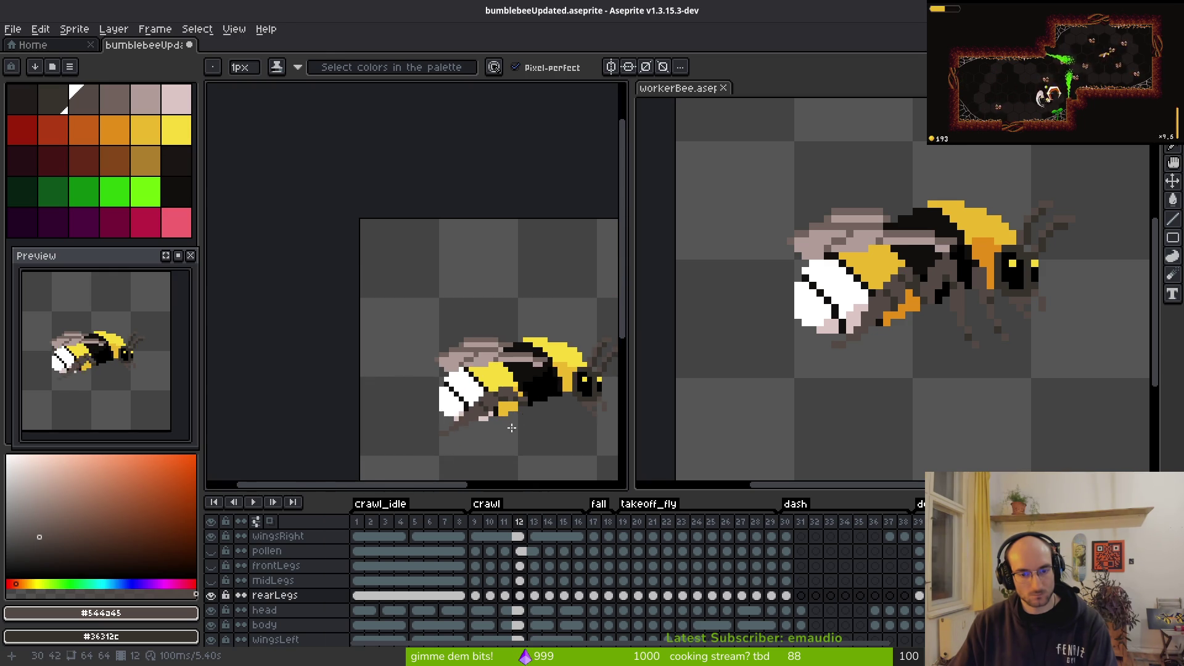
{"action": "key", "text": "Right"}
{"action": "scroll", "coordinate": [518, 420], "scroll_direction": "up", "scroll_amount": 3}
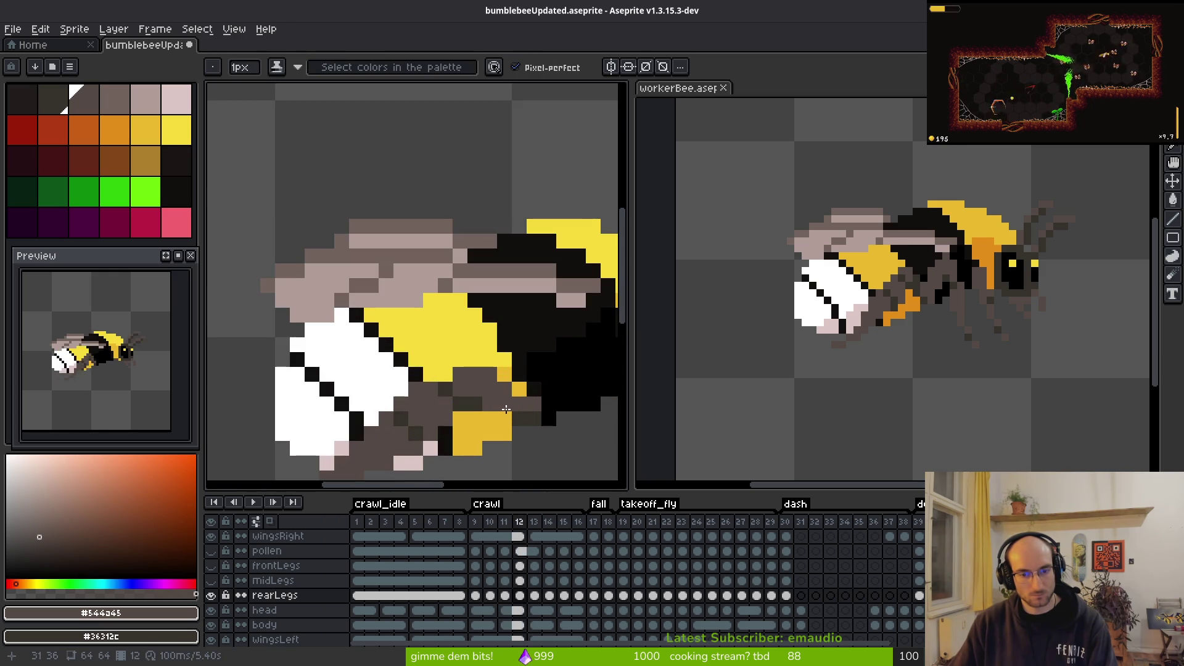
{"action": "right_click", "coordinate": [490, 404]}
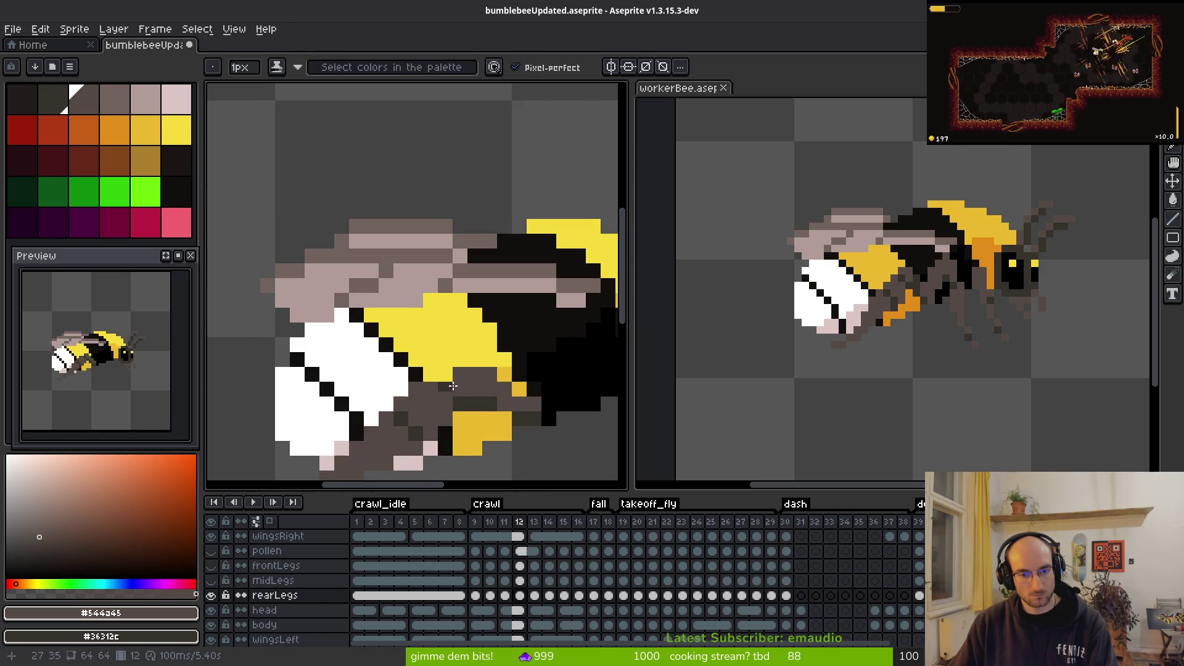
{"action": "right_click", "coordinate": [505, 413]}
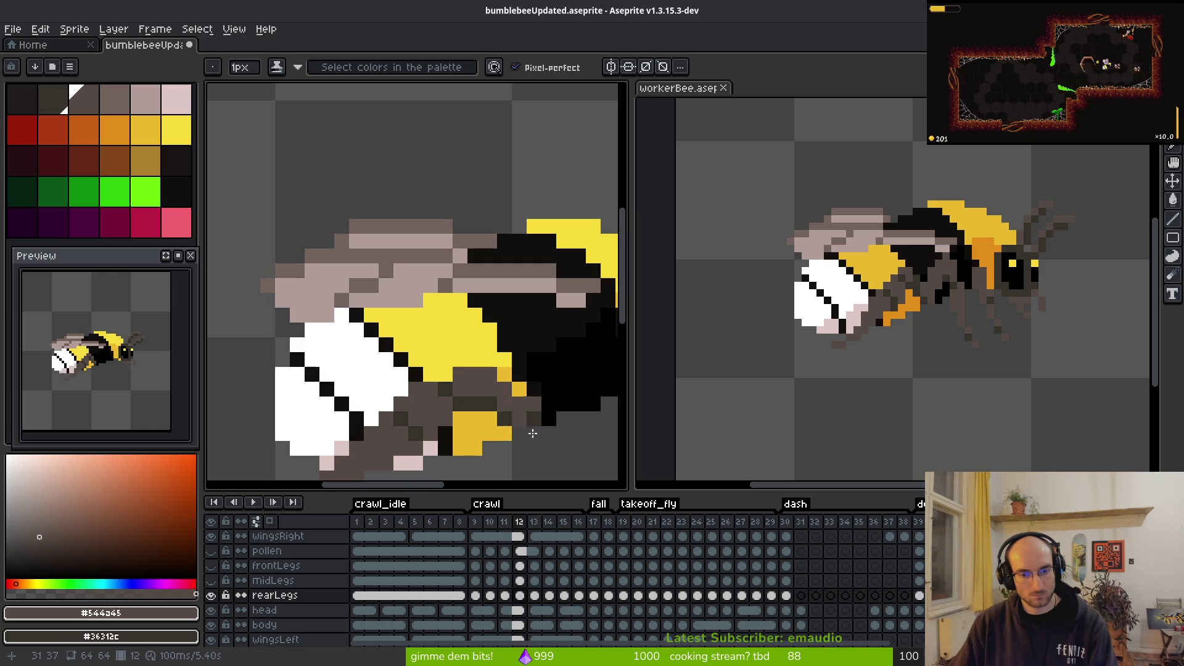
{"action": "scroll", "coordinate": [525, 395], "scroll_direction": "down", "scroll_amount": 3}
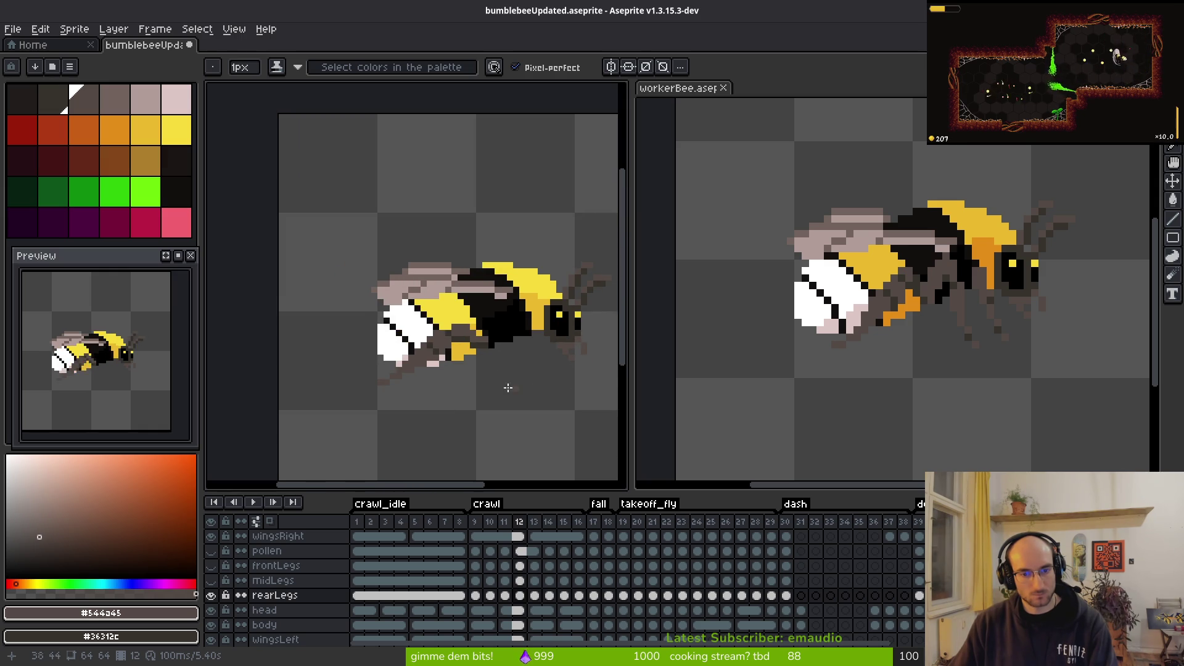
{"action": "scroll", "coordinate": [517, 391], "scroll_direction": "up", "scroll_amount": 3}
{"action": "left_click", "coordinate": [472, 338]}
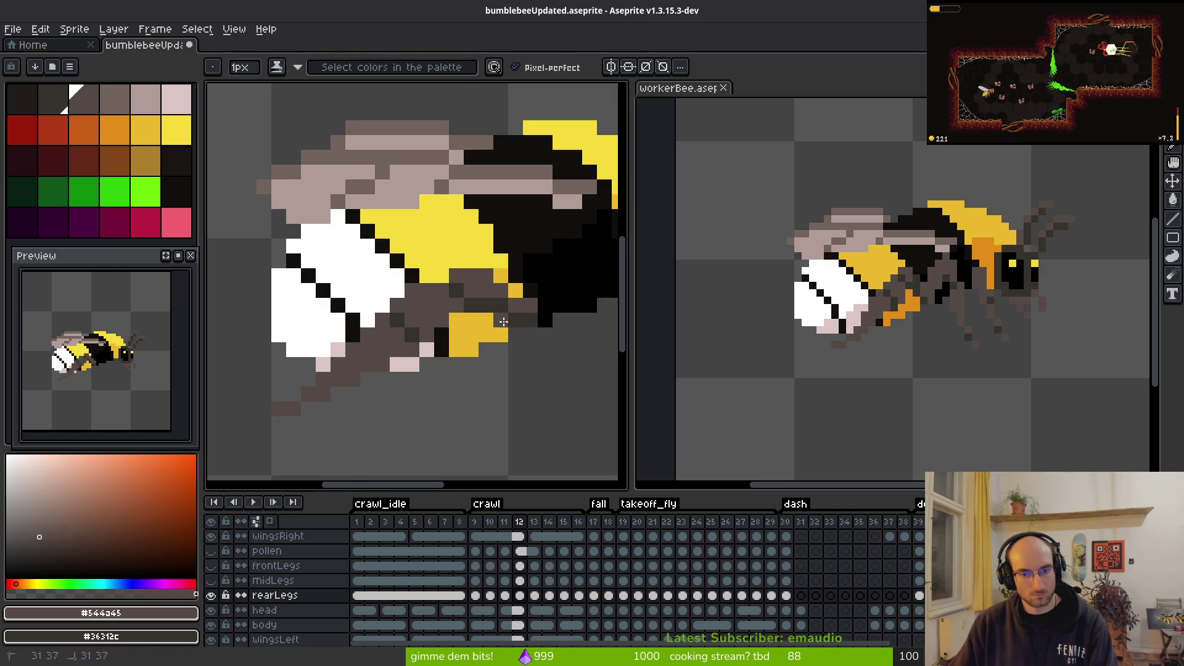
Step: Flip between frames 12 and 13 to compare the retouched leg poses
{"action": "scroll", "coordinate": [515, 348], "scroll_direction": "down", "scroll_amount": 1}
{"action": "scroll", "coordinate": [531, 368], "scroll_direction": "down", "scroll_amount": 1}
{"action": "key", "text": "period"}
{"action": "key", "text": "period"}
{"action": "scroll", "coordinate": [513, 344], "scroll_direction": "up", "scroll_amount": 2}
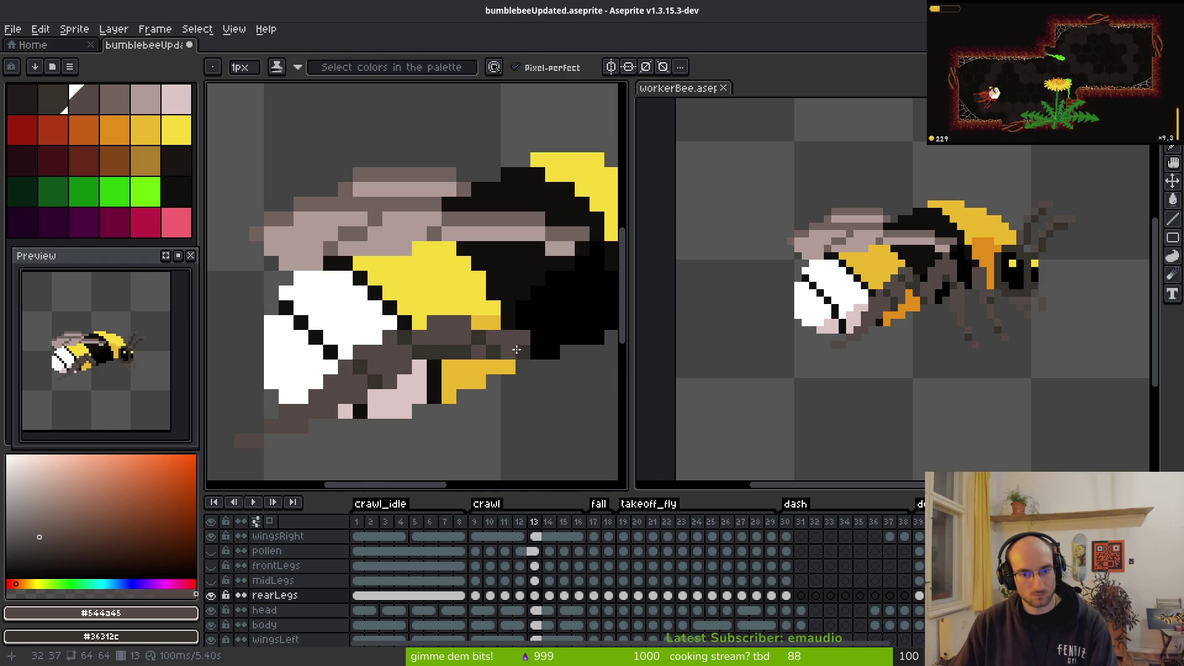
{"action": "key", "text": "comma"}
{"action": "key", "text": "period"}
{"action": "key", "text": "comma"}
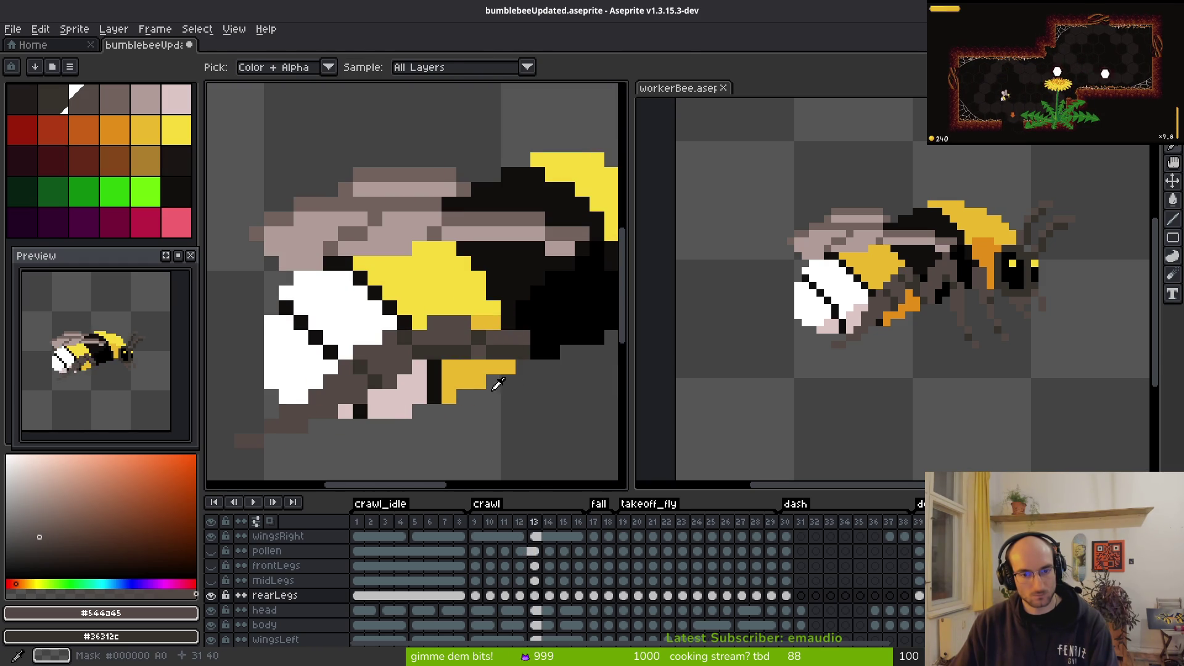
{"action": "key", "text": "period"}
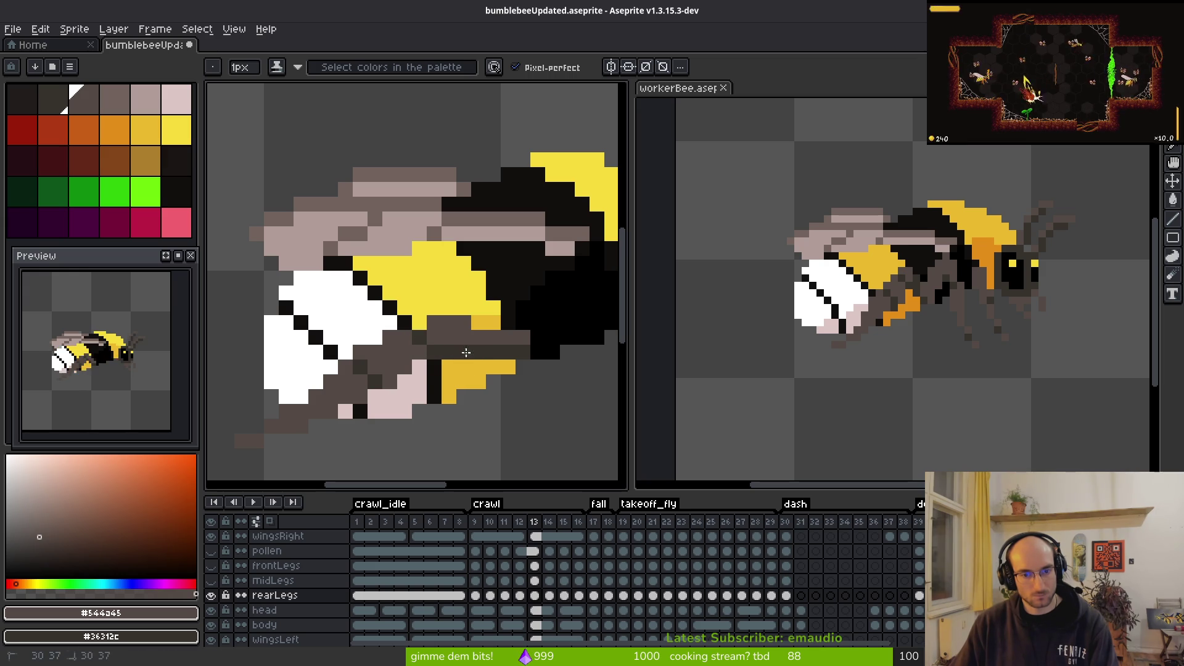
{"action": "scroll", "coordinate": [488, 379], "scroll_direction": "down", "scroll_amount": 5}
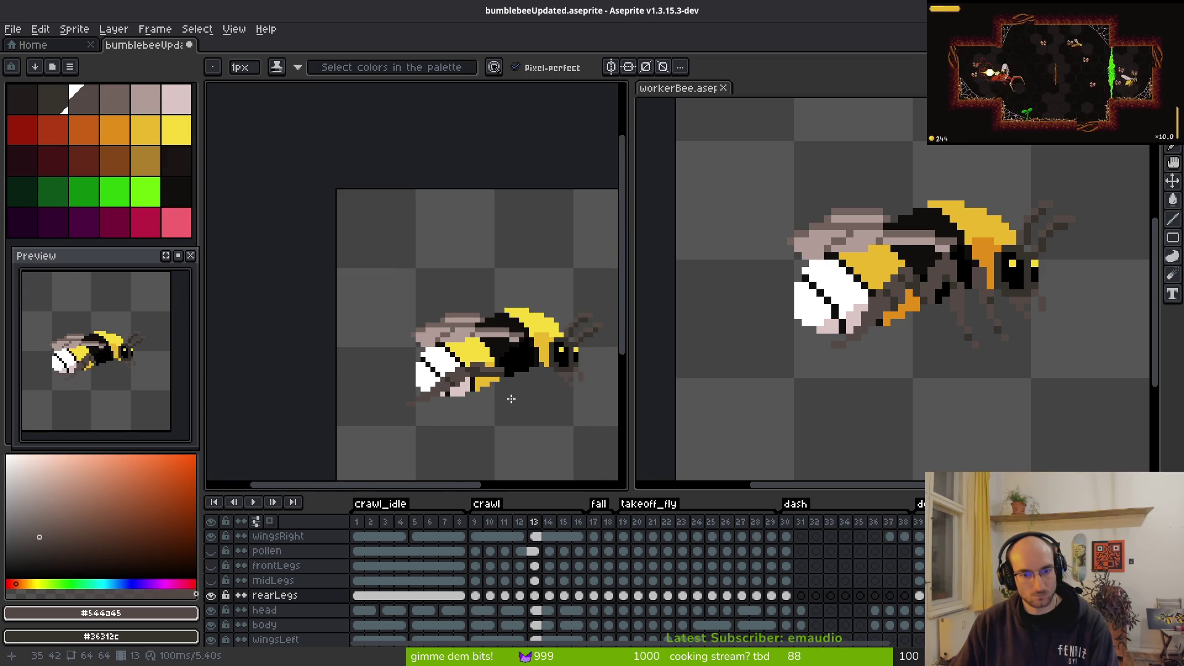
Step: Step through crawl frames 13–15 to inspect the rear legs
{"action": "scroll", "coordinate": [512, 400], "scroll_direction": "up", "scroll_amount": 4}
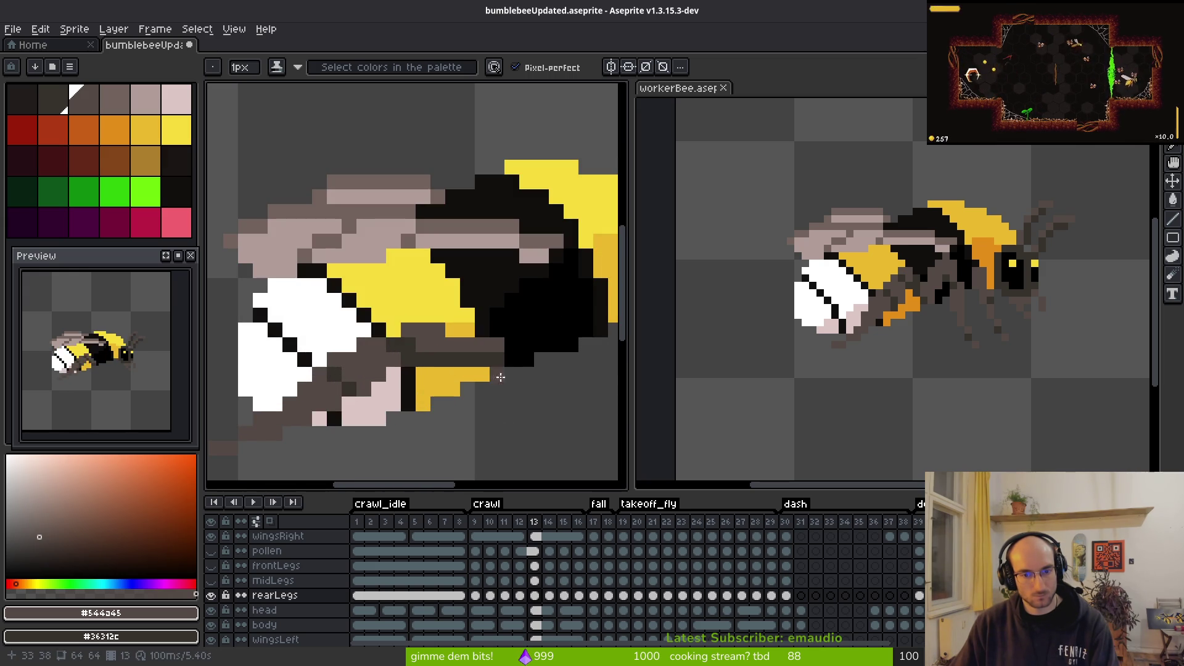
{"action": "key", "text": "e"}
{"action": "scroll", "coordinate": [530, 395], "scroll_direction": "down", "scroll_amount": 5}
{"action": "key", "text": "i"}
{"action": "key", "text": "period"}
{"action": "key", "text": "period"}
{"action": "key", "text": "comma"}
{"action": "key", "text": "comma"}
{"action": "key", "text": "comma"}
{"action": "key", "text": "period"}
{"action": "key", "text": "period"}
Step: Erase the rear legs on frames 14, 15 and 16 with an enlarged eraser, then return to frame 9
{"action": "key", "text": "b"}
{"action": "scroll", "coordinate": [513, 411], "scroll_direction": "up", "scroll_amount": 5}
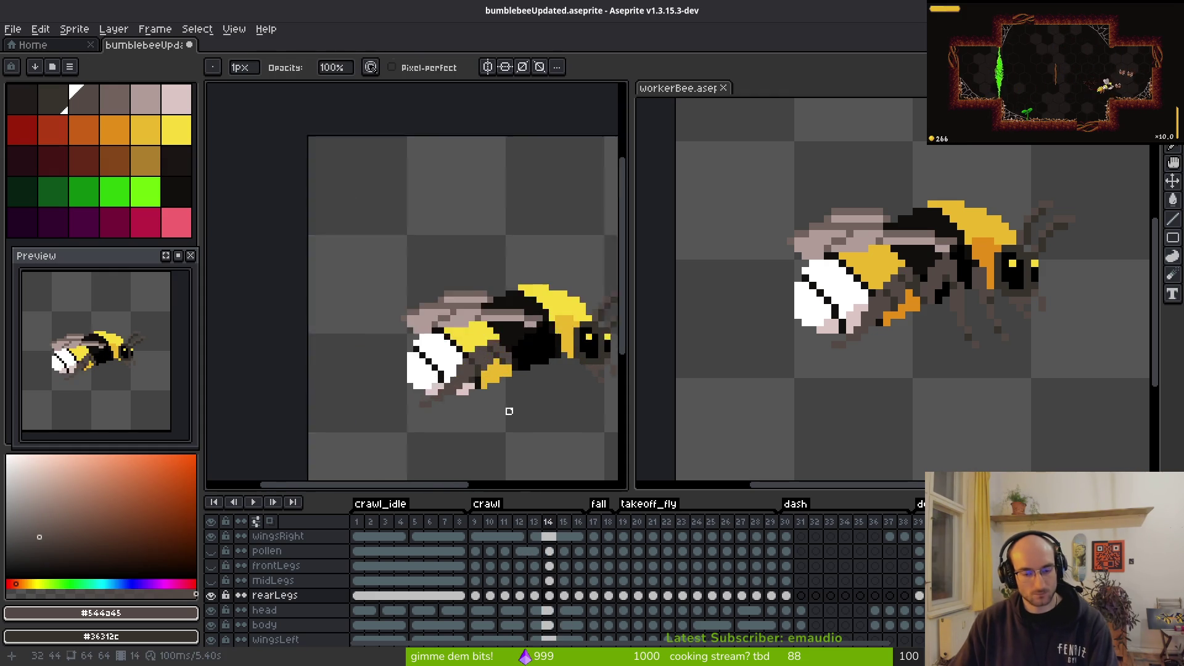
{"action": "key", "text": "e"}
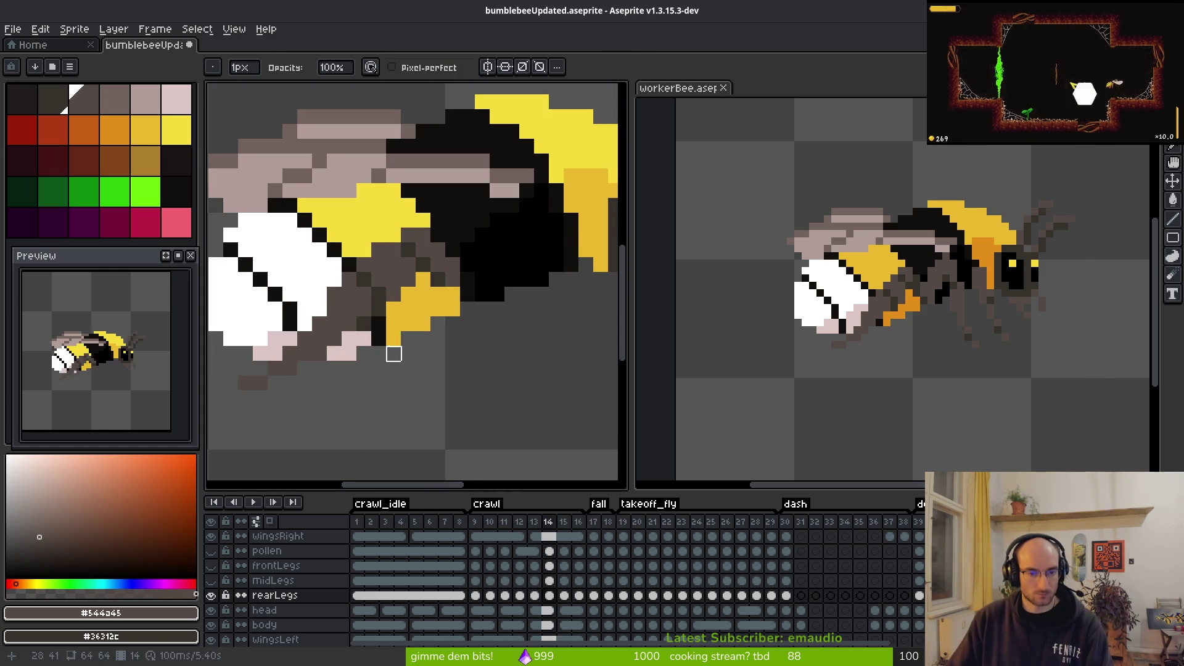
{"action": "mouse_move", "coordinate": [444, 284]}
{"action": "left_mouse_down"}
{"action": "mouse_move", "coordinate": [298, 339]}
{"action": "mouse_move", "coordinate": [335, 302]}
{"action": "mouse_move", "coordinate": [409, 317]}
{"action": "left_mouse_up"}
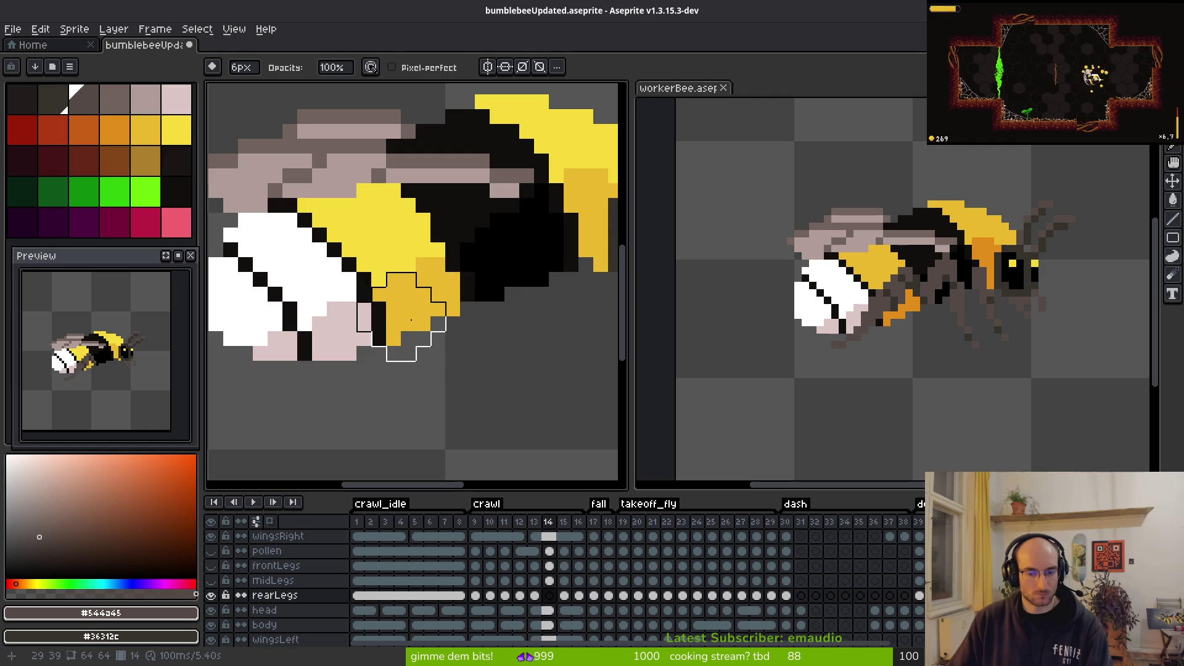
{"action": "key", "text": "period"}
{"action": "left_click", "coordinate": [326, 377]}
{"action": "key", "text": "period"}
{"action": "left_click_drag", "start_coordinate": [477, 265], "coordinate": [326, 392]}
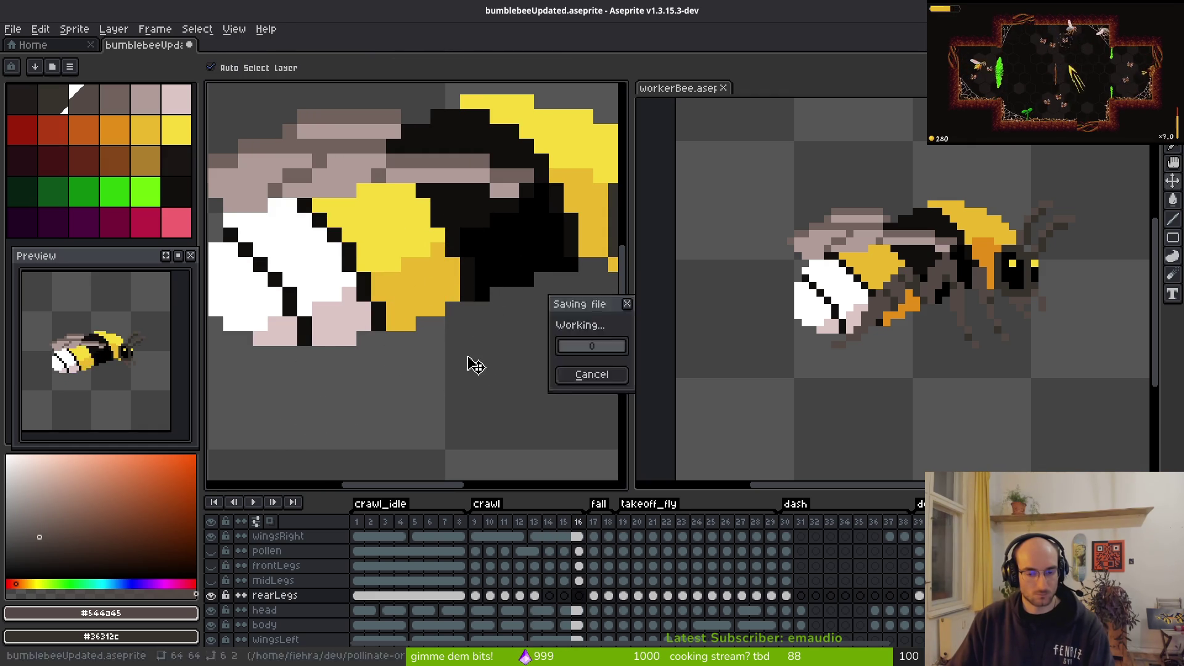
{"action": "left_click", "coordinate": [479, 597]}
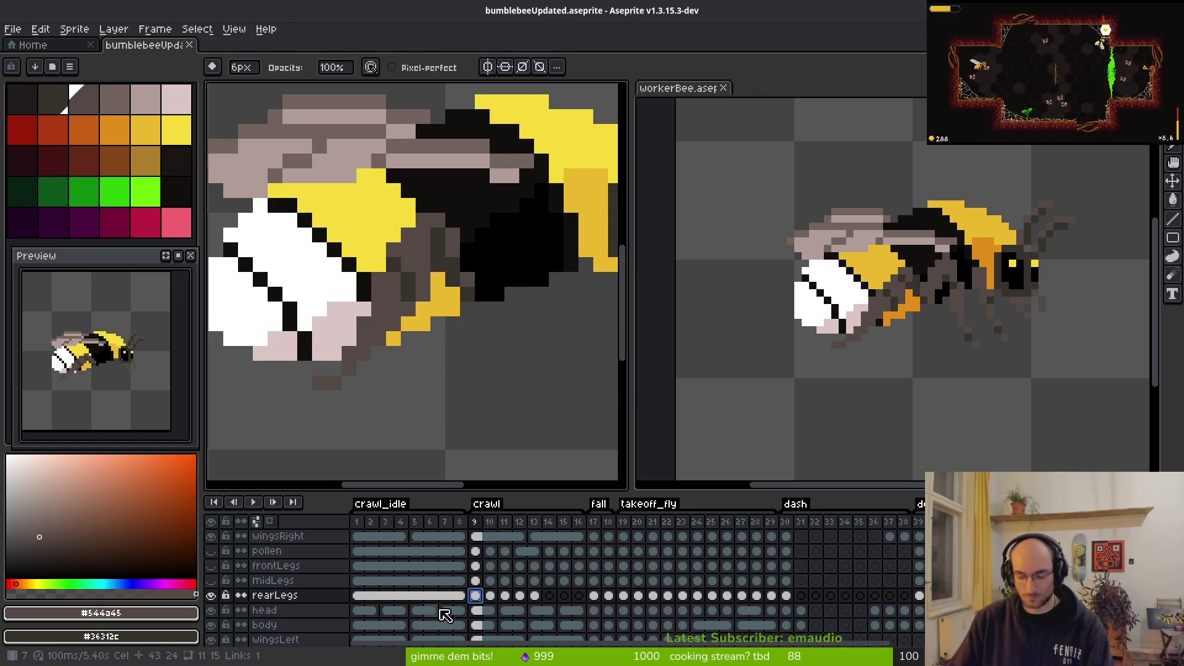
Step: On crawl frame 11, hide the wingsLeft, wingsRight and head layers and recentre the bee
{"action": "key", "text": "period"}
{"action": "key", "text": "period"}
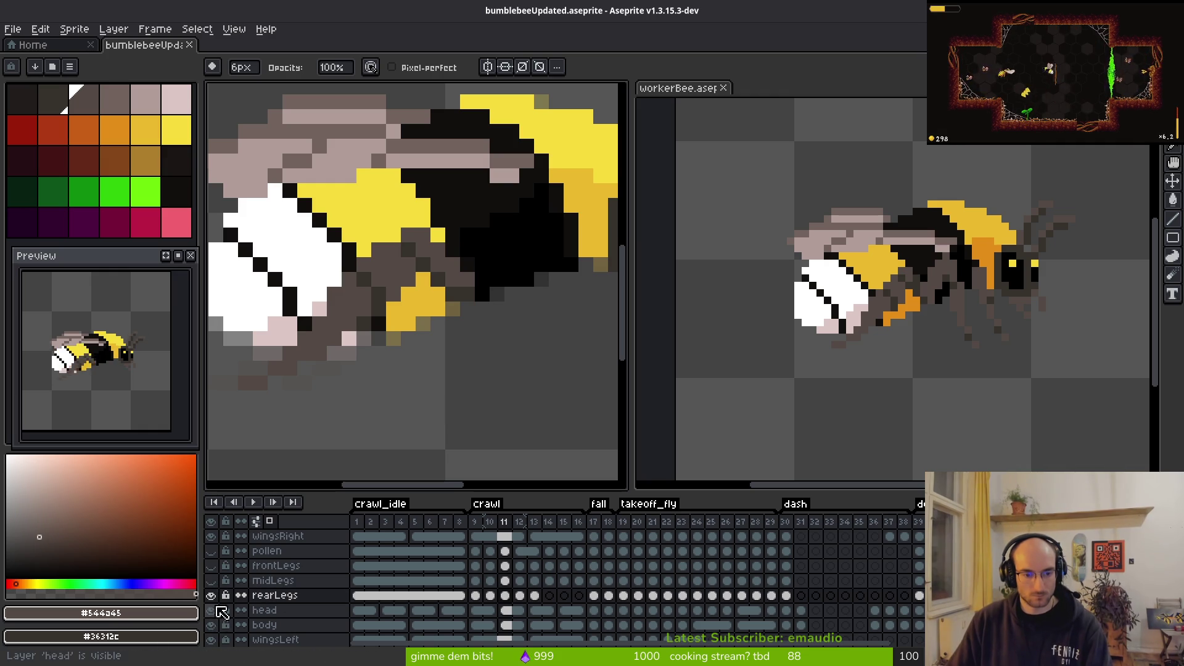
{"action": "left_click", "coordinate": [213, 640]}
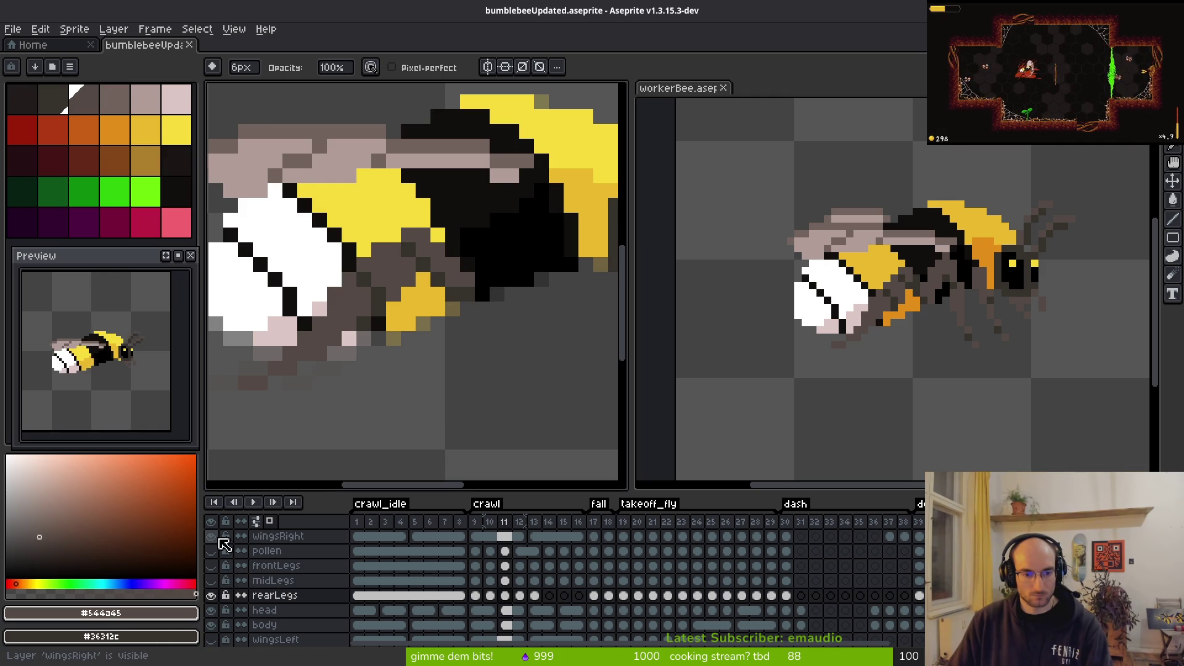
{"action": "left_click", "coordinate": [211, 536]}
{"action": "scroll", "coordinate": [456, 350], "scroll_direction": "down", "scroll_amount": 2}
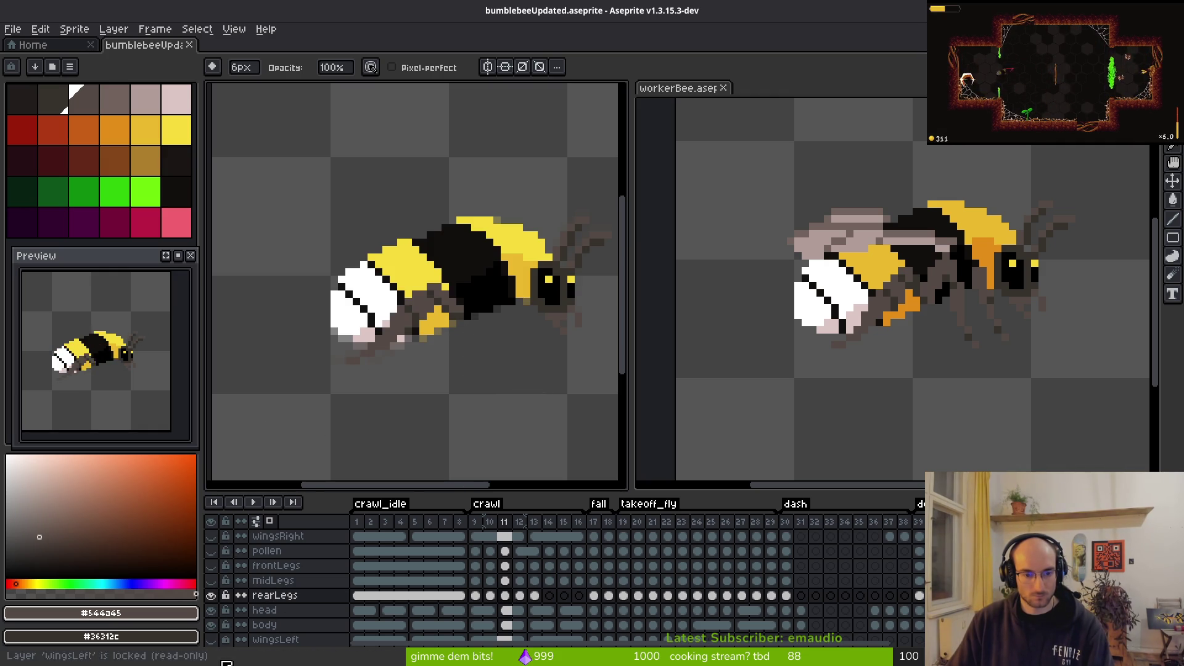
{"action": "left_click", "coordinate": [212, 610]}
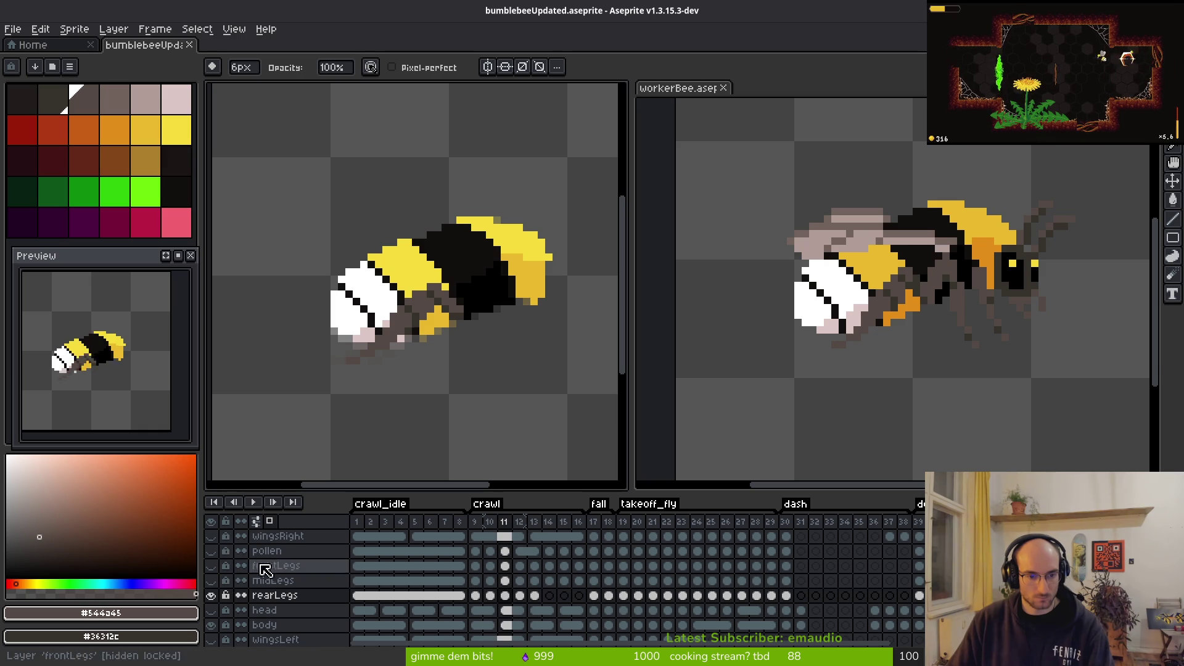
{"action": "scroll", "coordinate": [250, 592], "scroll_direction": "down", "scroll_amount": 2}
{"action": "scroll", "coordinate": [243, 576], "scroll_direction": "up", "scroll_amount": 2}
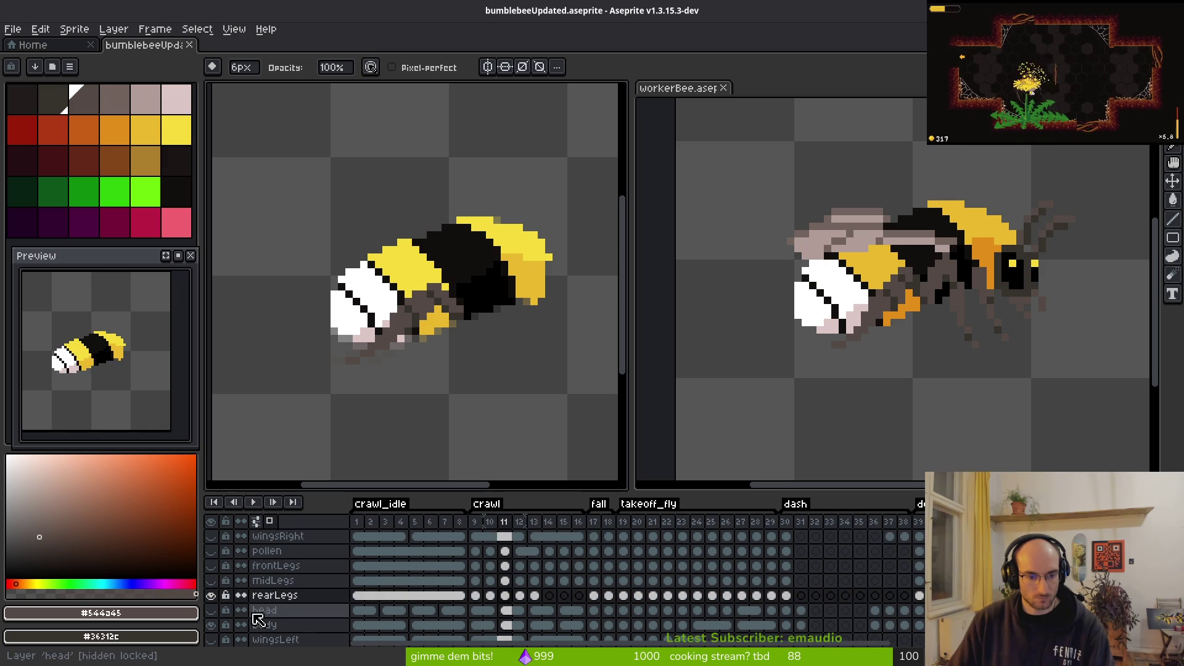
{"action": "left_click_drag", "start_coordinate": [434, 370], "coordinate": [413, 339]}
Step: Paint a stray yellow leg pixel dark with the 1px pencil on crawl frame 10
{"action": "key", "text": "b"}
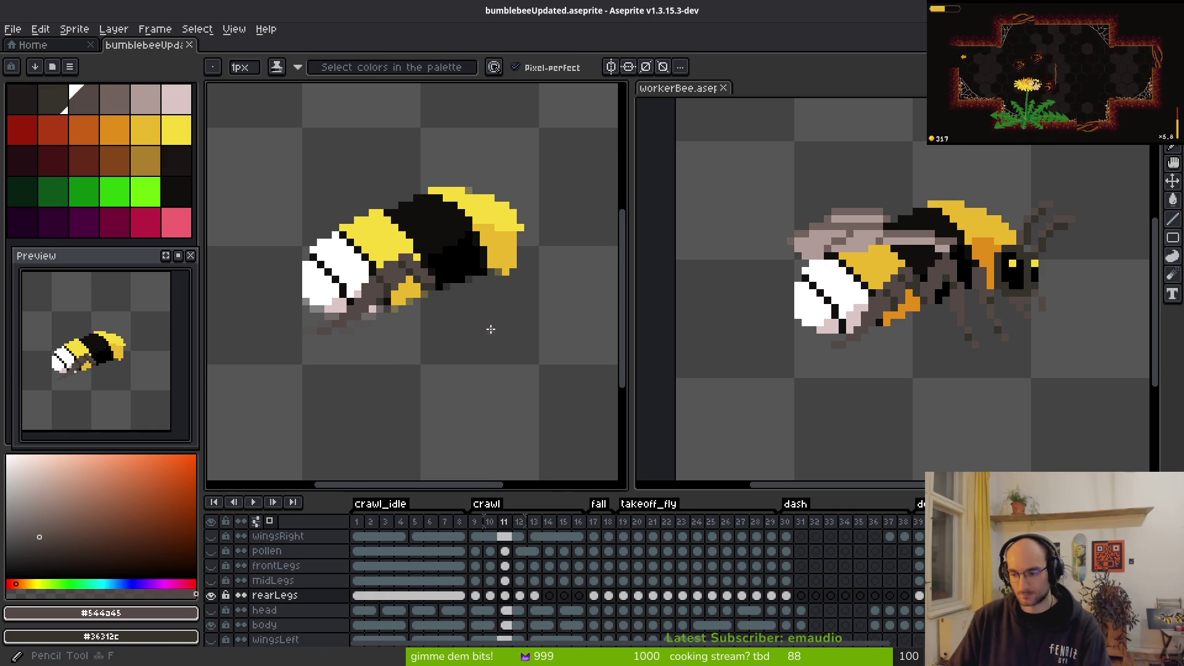
{"action": "scroll", "coordinate": [487, 303], "scroll_direction": "up", "scroll_amount": 2}
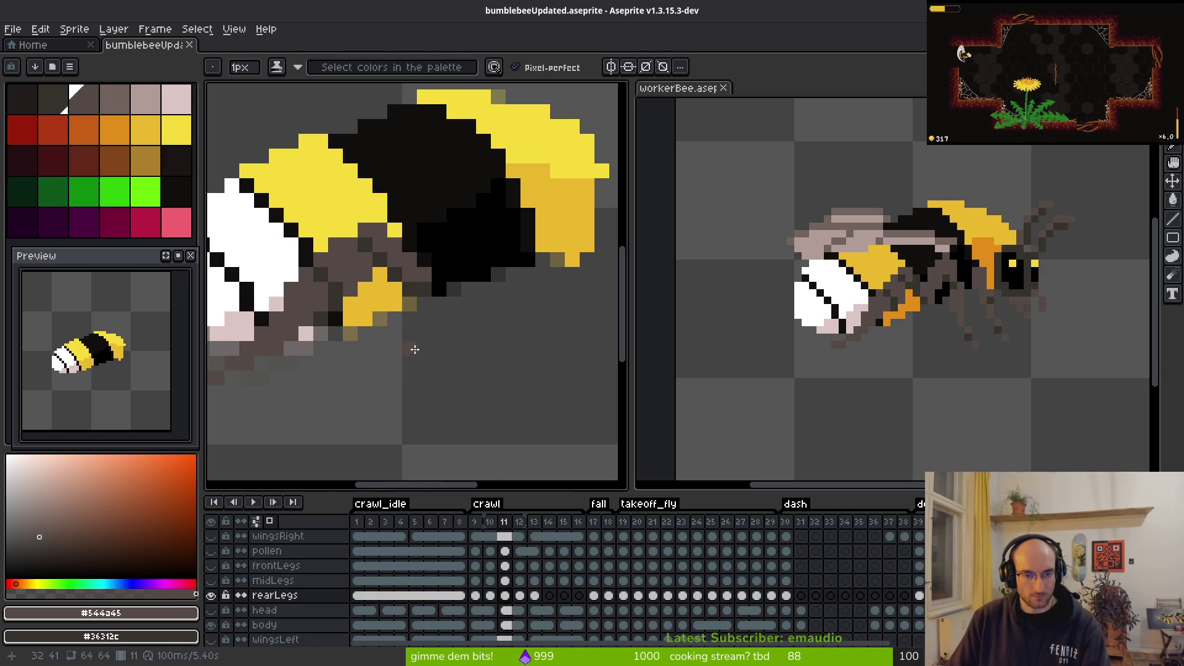
{"action": "key", "text": "Left"}
{"action": "scroll", "coordinate": [352, 246], "scroll_direction": "up", "scroll_amount": 2}
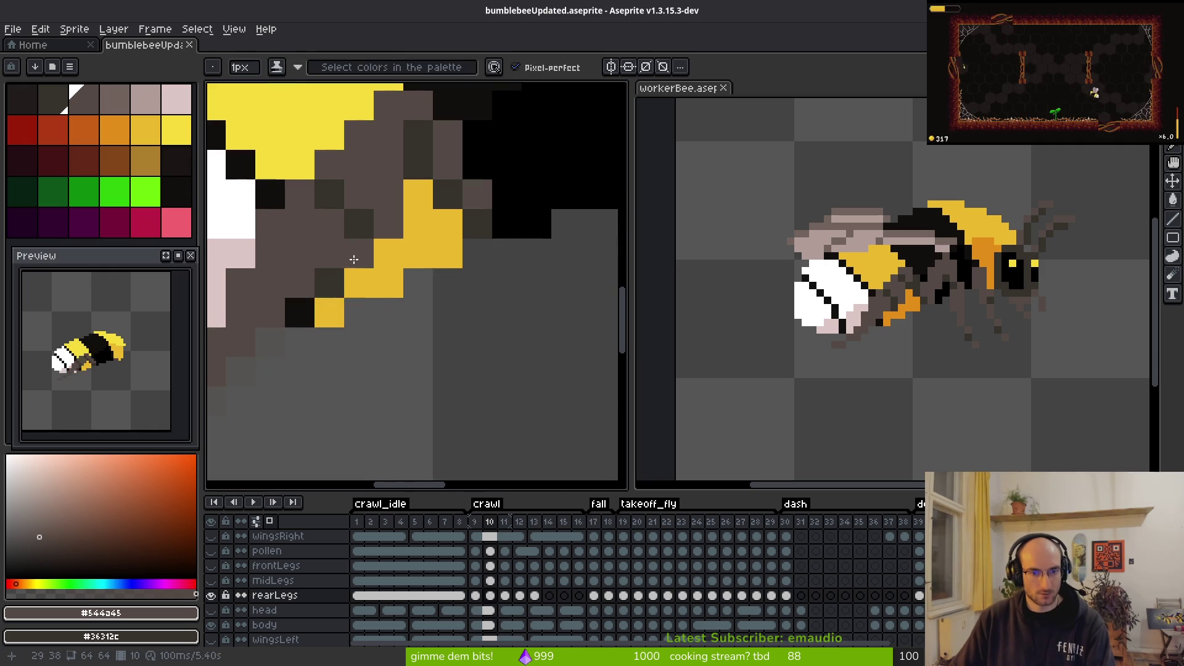
{"action": "left_click", "coordinate": [389, 283]}
{"action": "scroll", "coordinate": [415, 355], "scroll_direction": "down", "scroll_amount": 3}
Step: Step through crawl frames 9 to 12 to review the leg
{"action": "key", "text": "Left"}
{"action": "key", "text": "Right"}
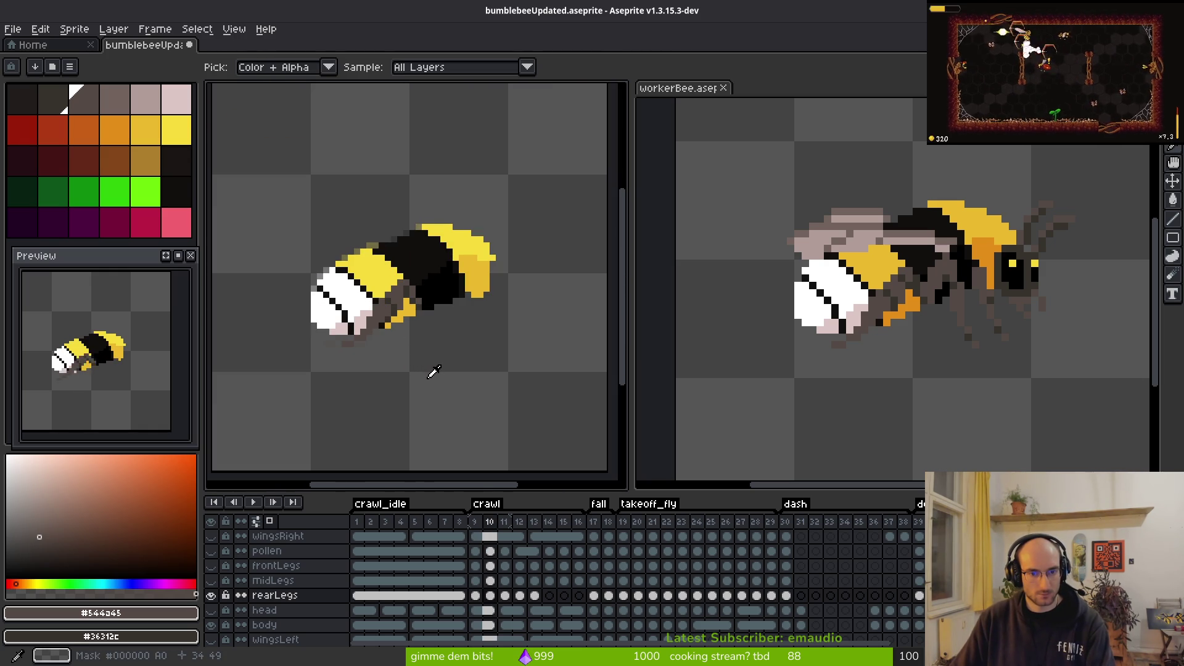
{"action": "key", "text": "Right"}
{"action": "key", "text": "Right"}
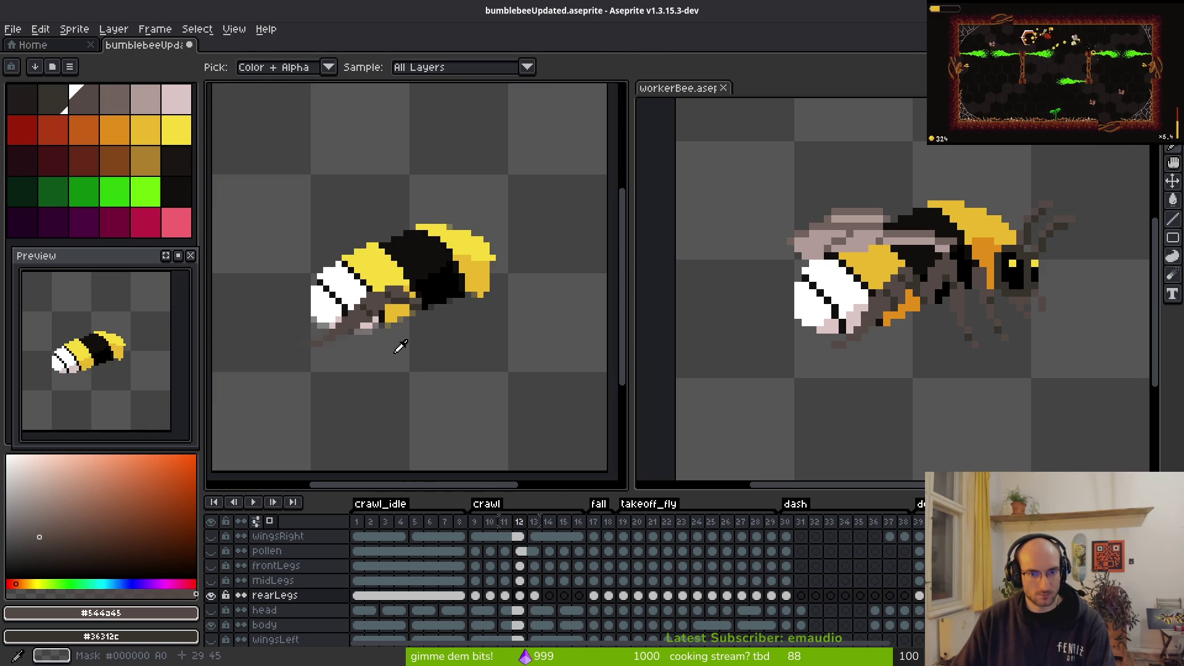
{"action": "key", "text": "Right"}
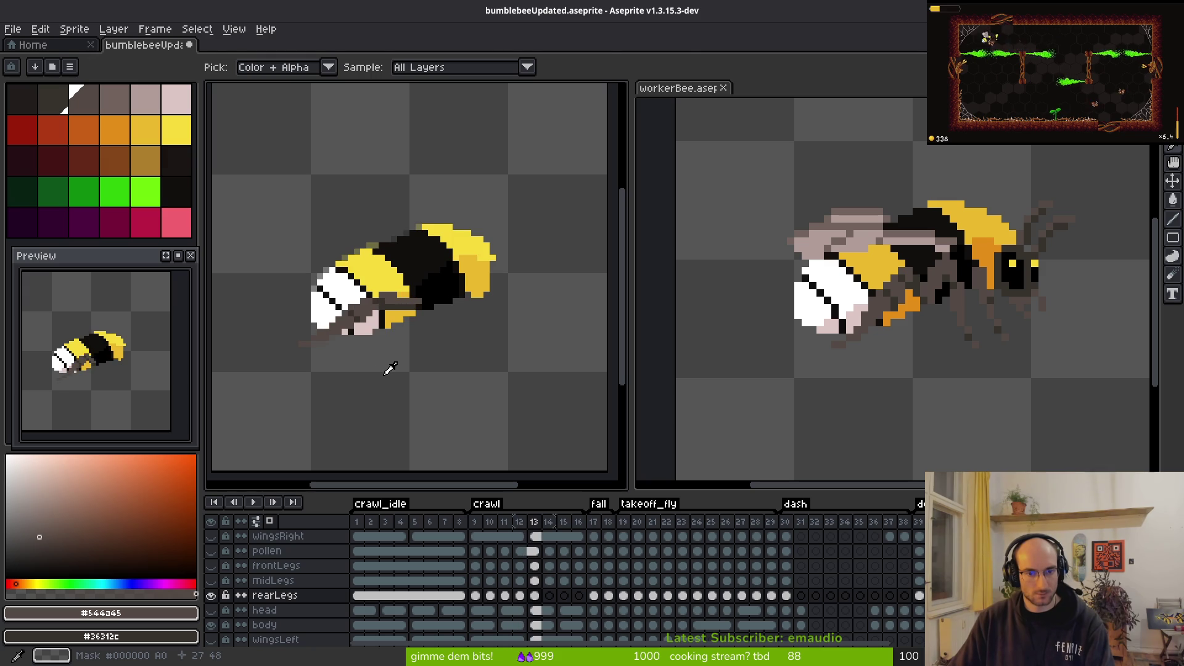
{"action": "key", "text": "Left"}
{"action": "scroll", "coordinate": [413, 336], "scroll_direction": "up", "scroll_amount": 2}
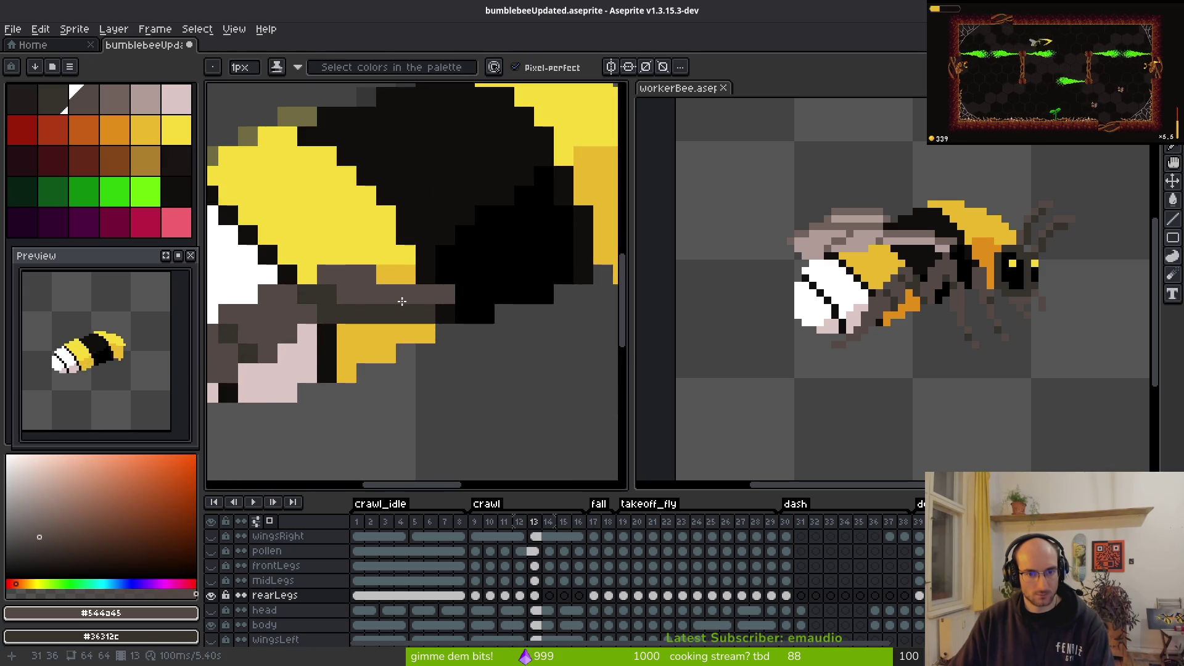
{"action": "scroll", "coordinate": [481, 298], "scroll_direction": "up", "scroll_amount": 1}
Step: Flip repeatedly between frames 11 and 12 to compare legs, then advance to frame 13
{"action": "key", "text": "Left"}
{"action": "key", "text": "Right"}
{"action": "key", "text": "Left"}
{"action": "key", "text": "Right"}
{"action": "key", "text": "Left"}
{"action": "key", "text": "Right"}
{"action": "key", "text": "Left"}
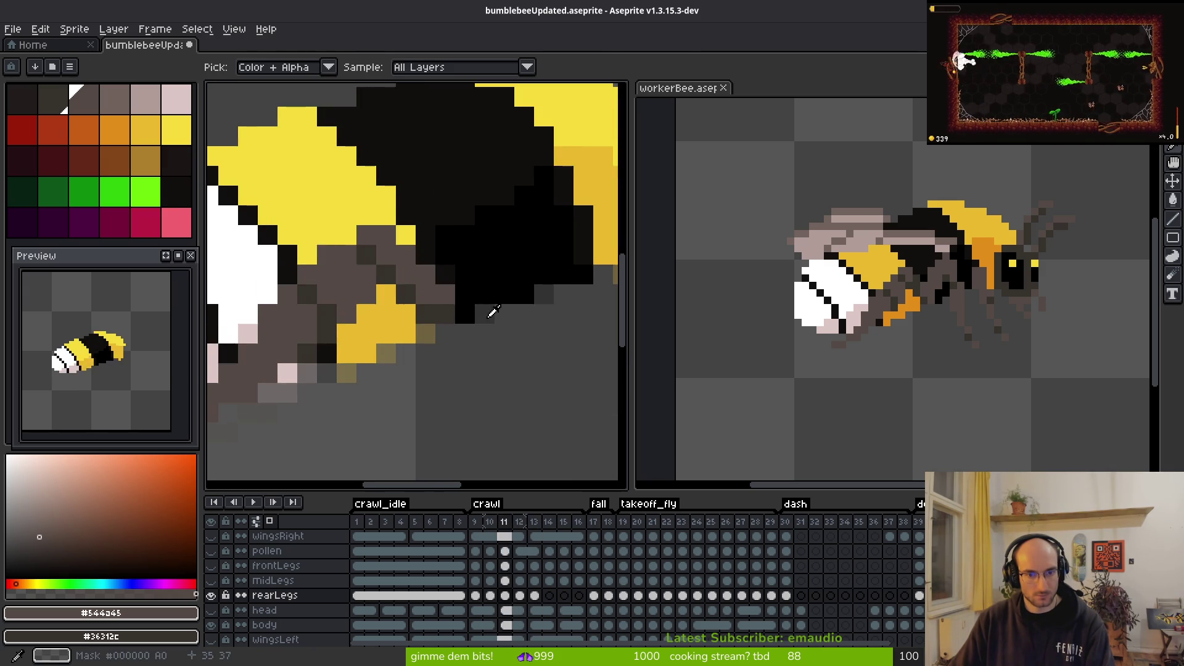
{"action": "key", "text": "Right"}
{"action": "key", "text": "Right"}
{"action": "key", "text": "b"}
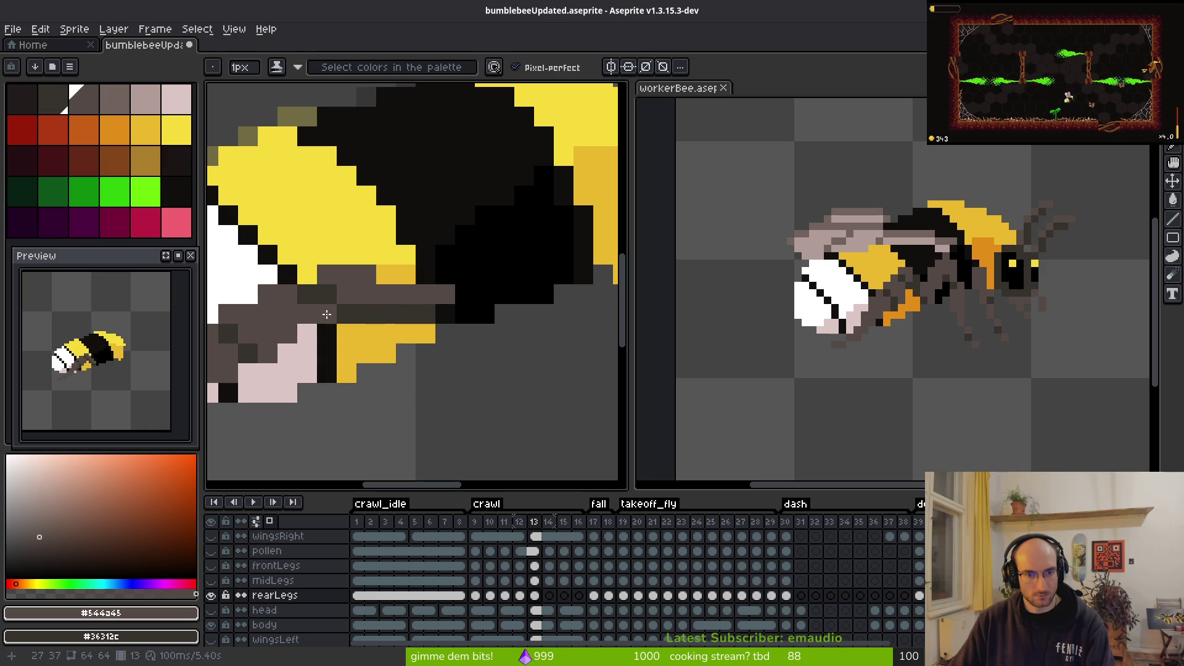
Step: Compare frames 12–14, then hide the body layer so only the legs remain visible
{"action": "scroll", "coordinate": [303, 298], "scroll_direction": "down", "scroll_amount": 3}
{"action": "key", "text": "i"}
{"action": "key", "text": "Left"}
{"action": "key", "text": "Right"}
{"action": "key", "text": "Left"}
{"action": "key", "text": "Right"}
{"action": "key", "text": "Right"}
{"action": "key", "text": "b"}
{"action": "scroll", "coordinate": [429, 415], "scroll_direction": "up", "scroll_amount": 3}
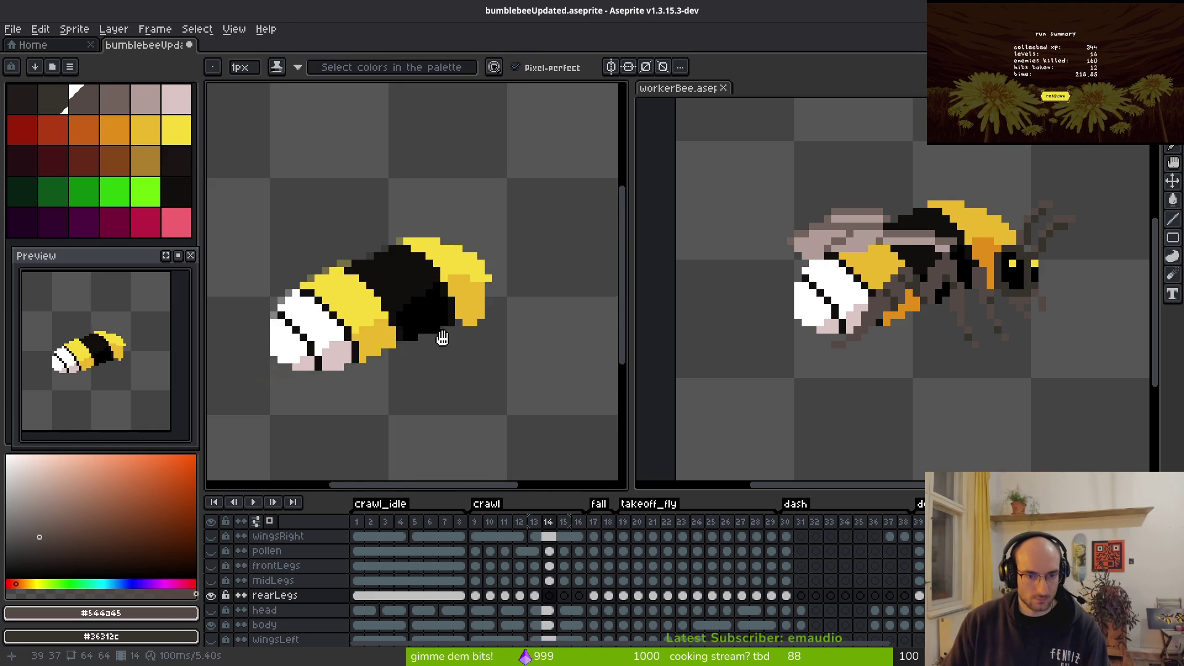
{"action": "left_click", "coordinate": [222, 627]}
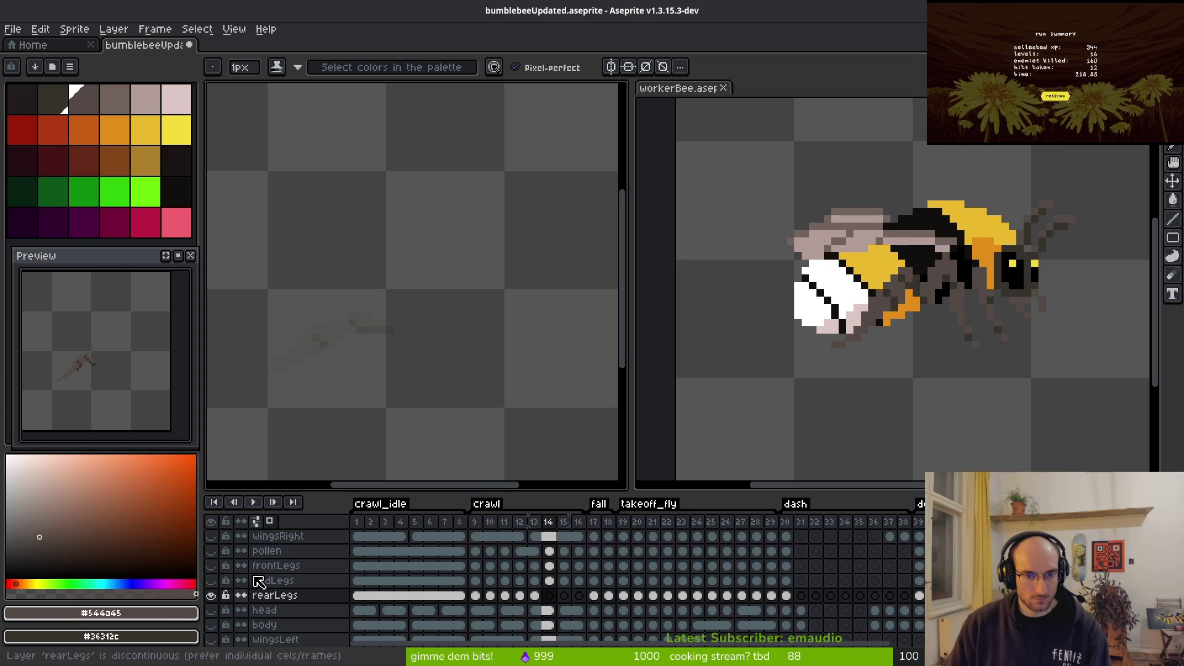
Step: Turn on onion skinning and set its opacity to 56%
{"action": "scroll", "coordinate": [479, 370], "scroll_direction": "up", "scroll_amount": 2}
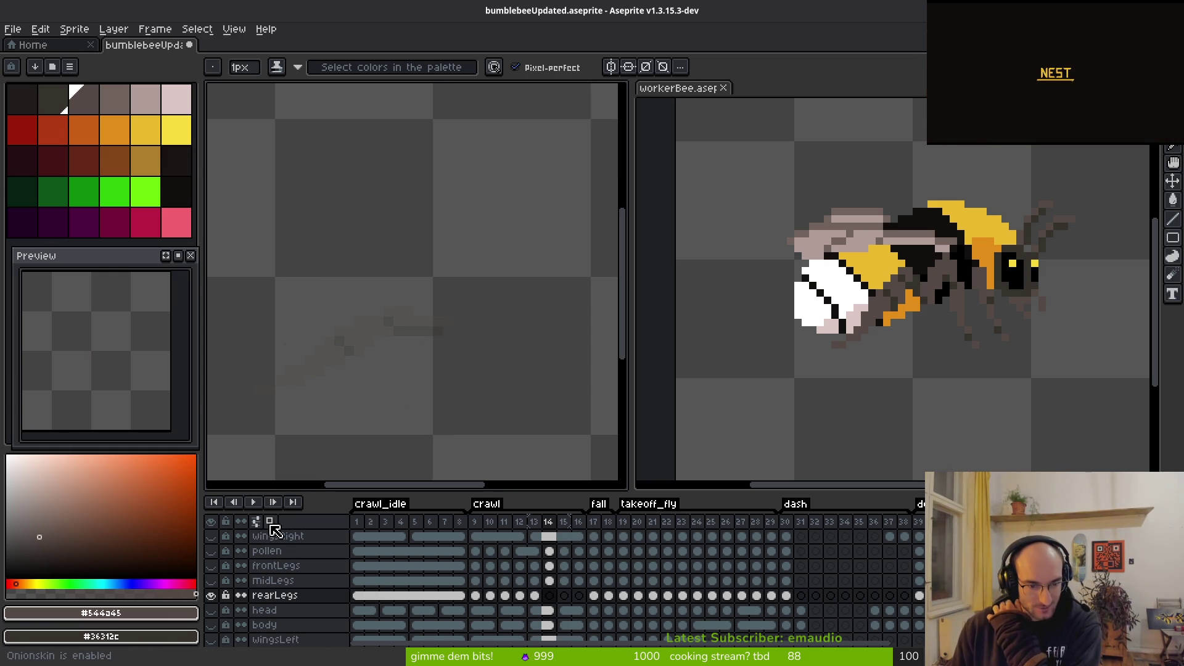
{"action": "left_click", "coordinate": [272, 522]}
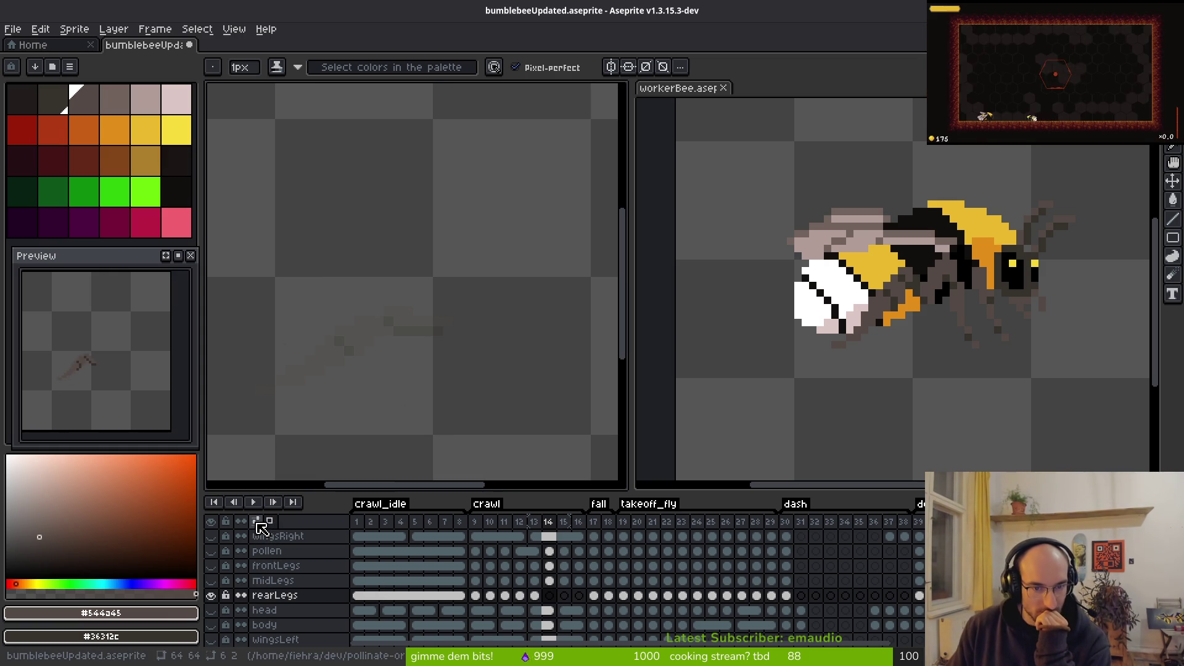
{"action": "right_click", "coordinate": [258, 523]}
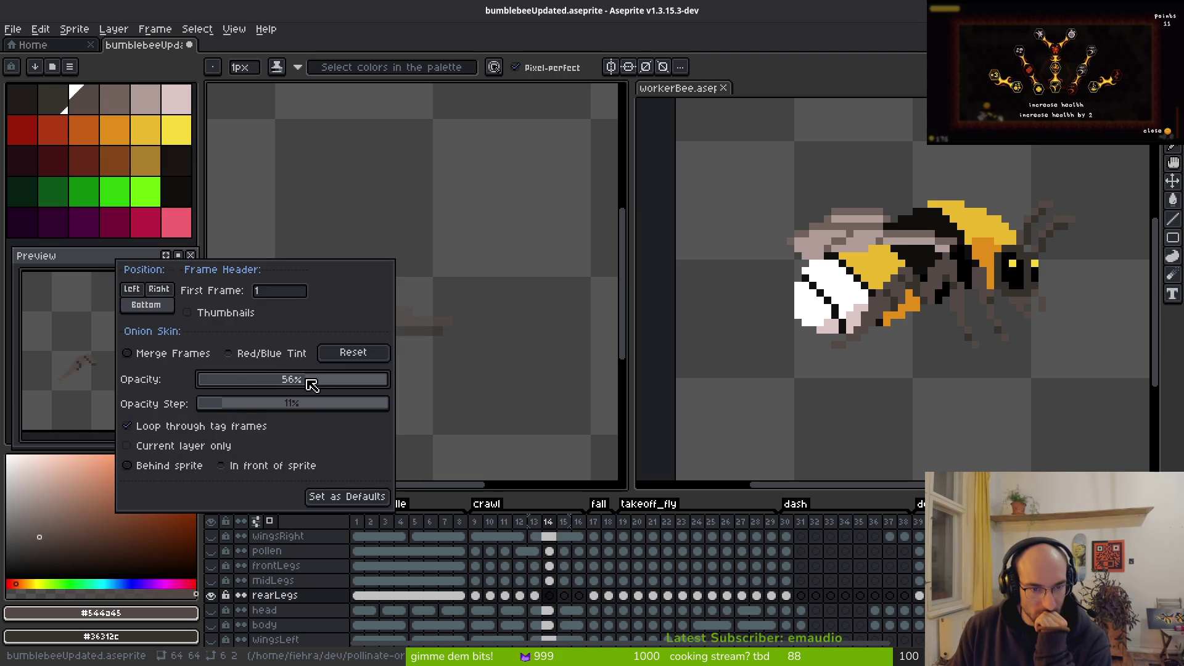
{"action": "left_click", "coordinate": [457, 296]}
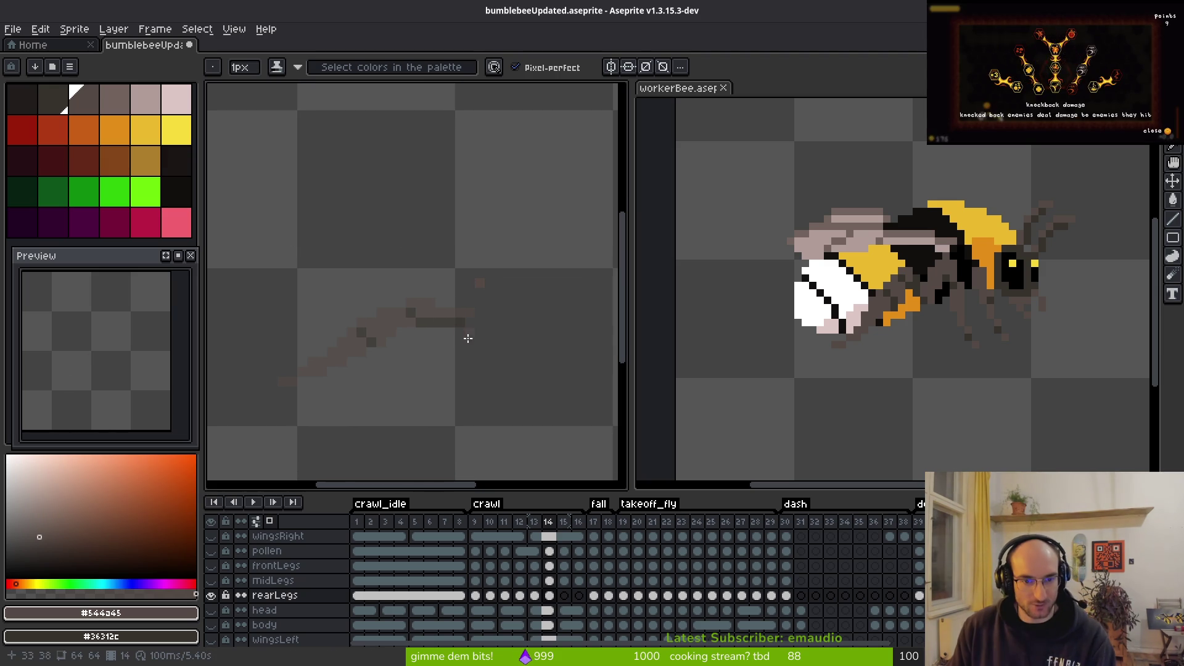
Step: Compare the rear legs in frames 13 and 14, then paint a dark pixel on frame 14's leg
{"action": "left_click", "coordinate": [534, 595]}
{"action": "left_click", "coordinate": [550, 597]}
{"action": "scroll", "coordinate": [444, 391], "scroll_direction": "up", "scroll_amount": 1}
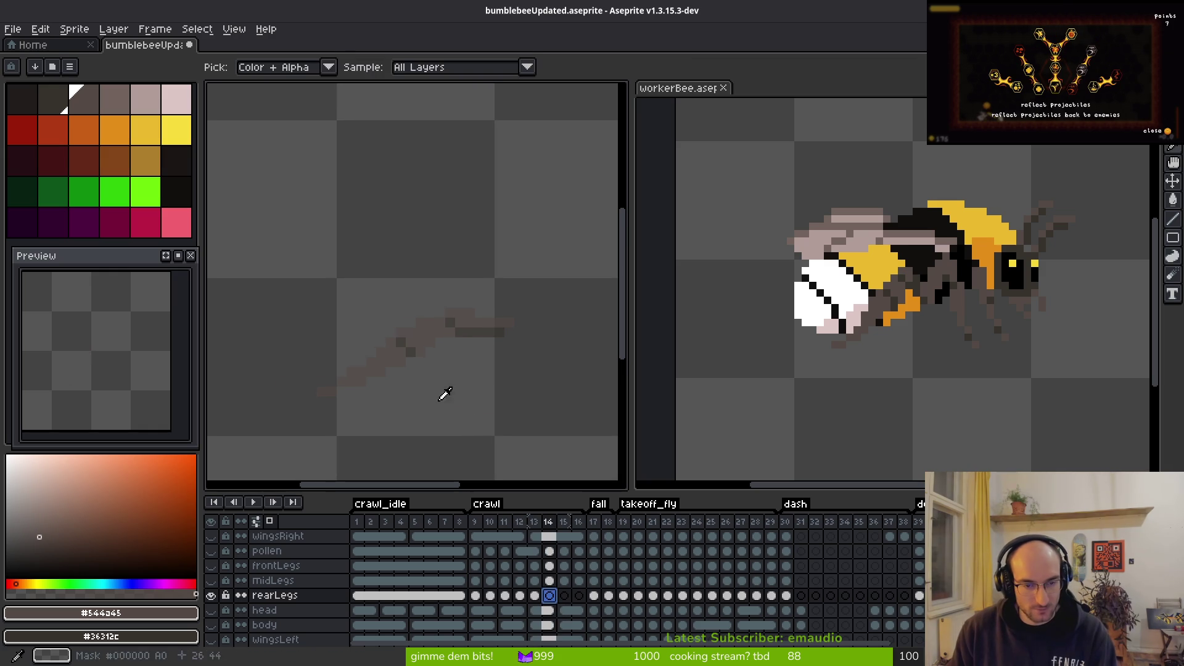
{"action": "scroll", "coordinate": [475, 331], "scroll_direction": "up", "scroll_amount": 1}
{"action": "scroll", "coordinate": [375, 283], "scroll_direction": "down", "scroll_amount": 2}
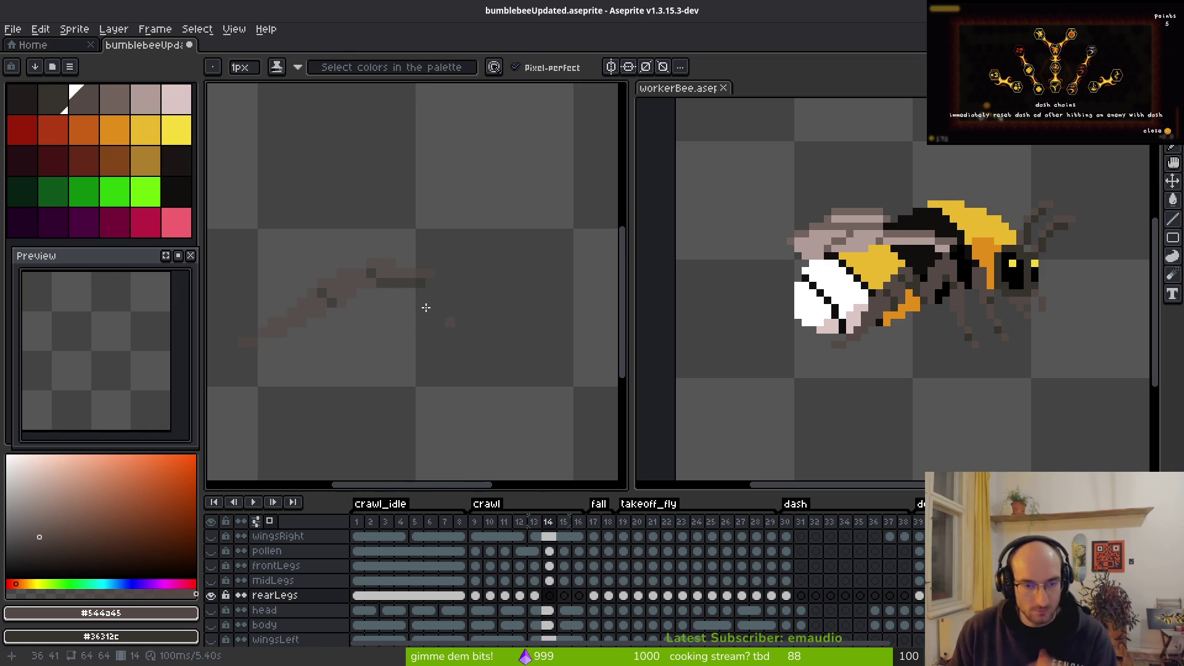
{"action": "scroll", "coordinate": [425, 279], "scroll_direction": "up", "scroll_amount": 1}
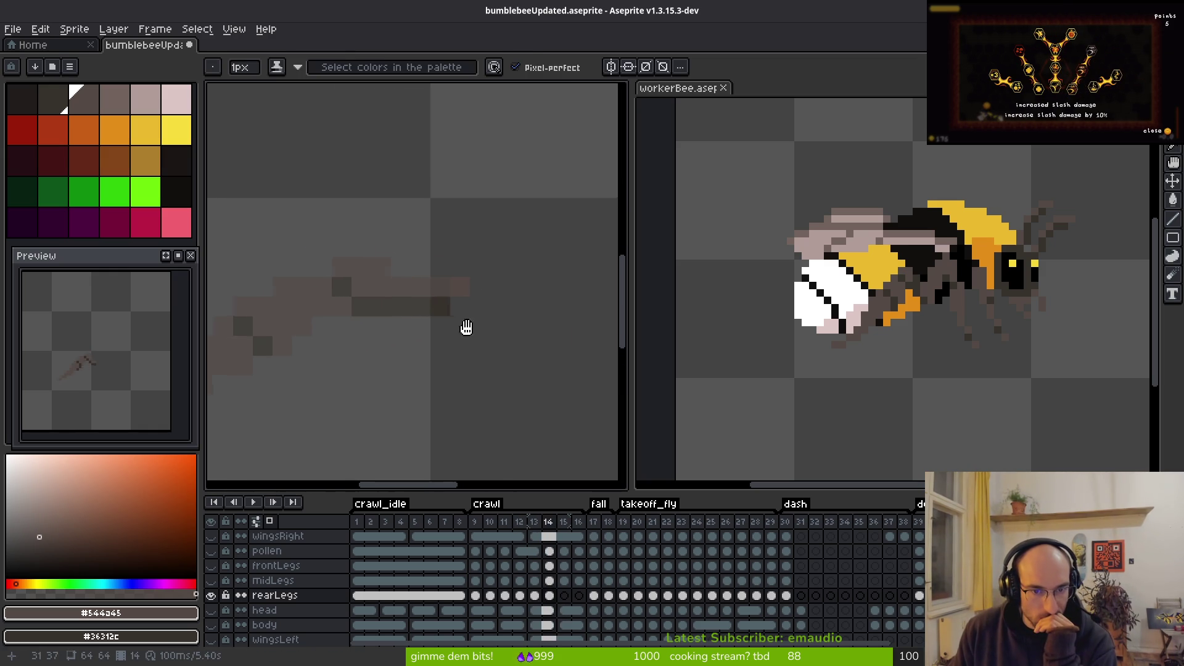
{"action": "left_click_drag", "start_coordinate": [426, 304], "coordinate": [548, 324]}
{"action": "left_click", "coordinate": [523, 314]}
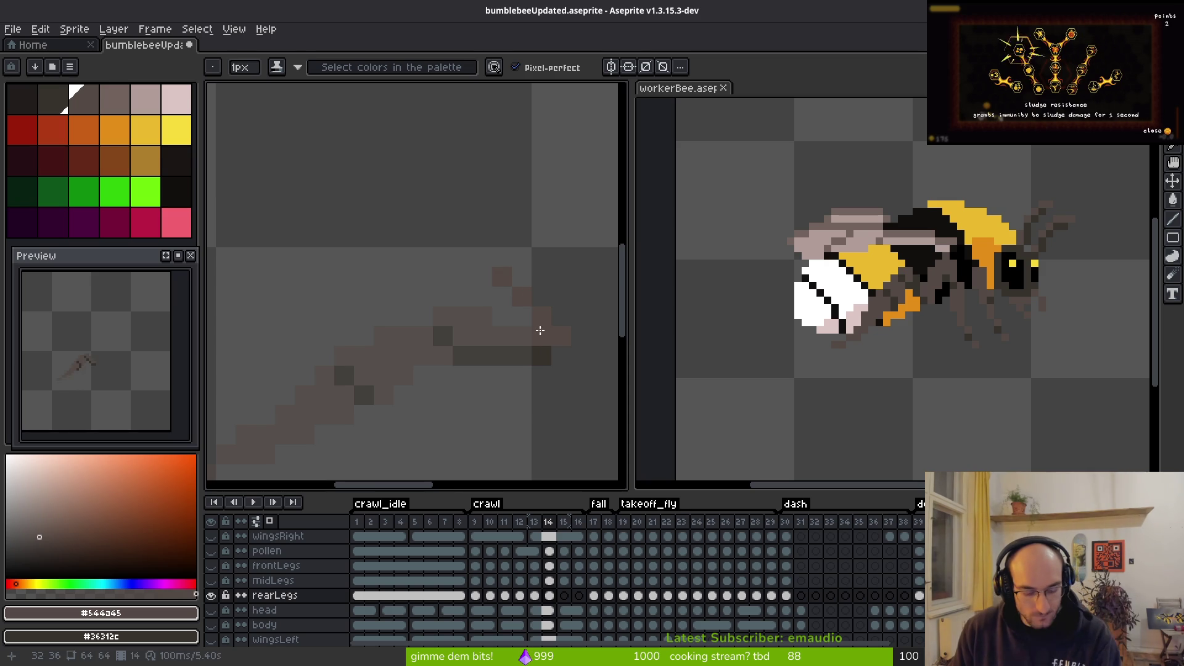
Step: Undo and repaint the rear-leg pixels, check against frame 13, then redo the pencil stroke
{"action": "key", "text": "ctrl+z"}
{"action": "key", "text": "ctrl+z"}
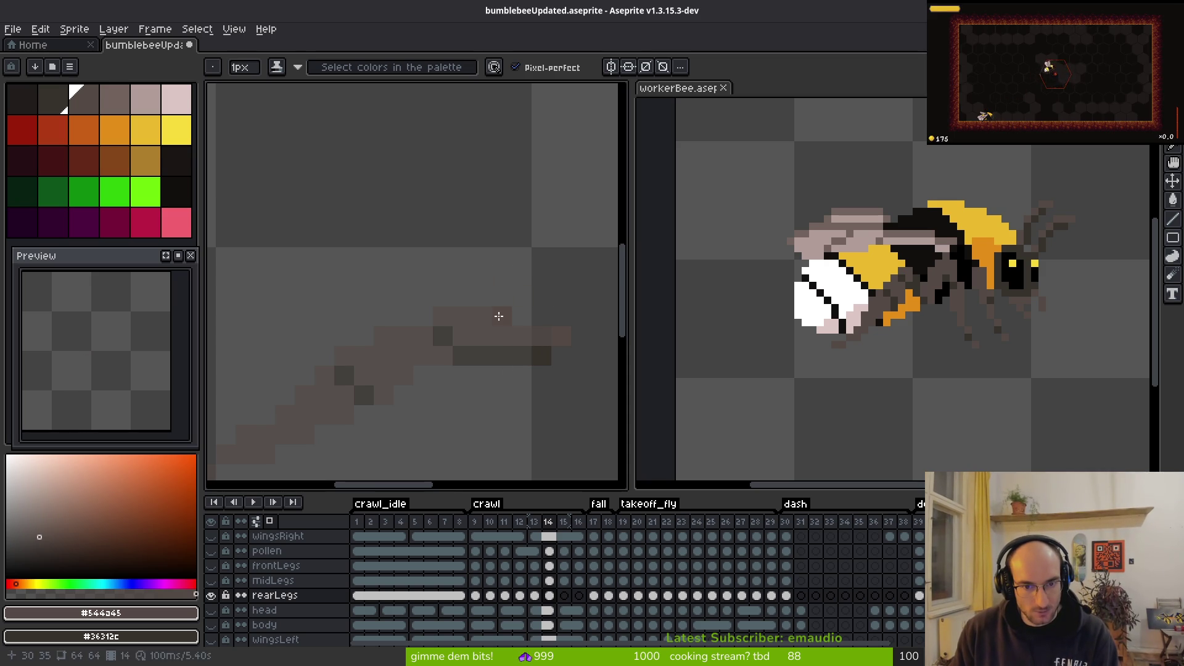
{"action": "left_click", "coordinate": [483, 302]}
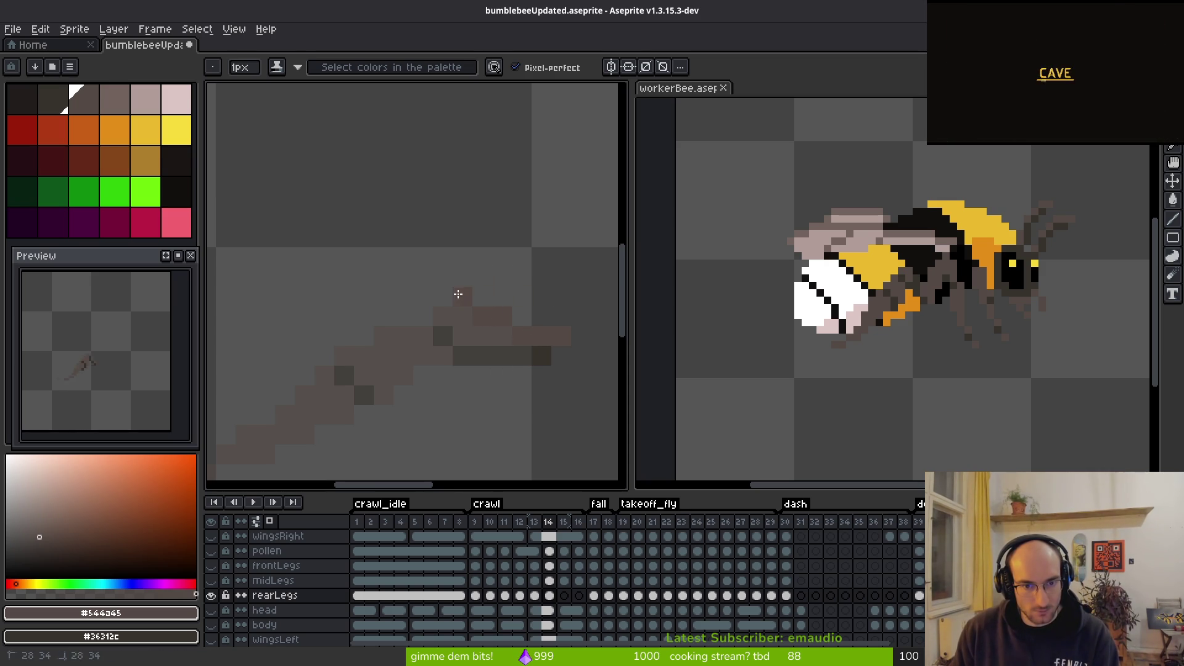
{"action": "left_click_drag", "start_coordinate": [440, 286], "coordinate": [461, 287]}
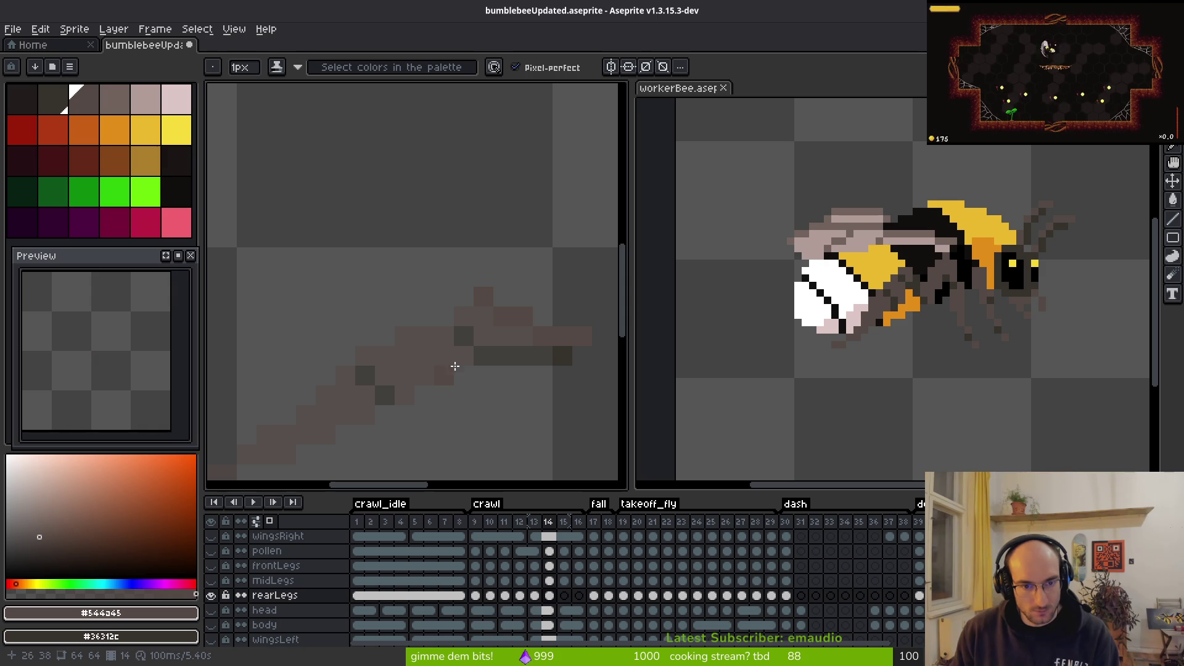
{"action": "key", "text": "comma"}
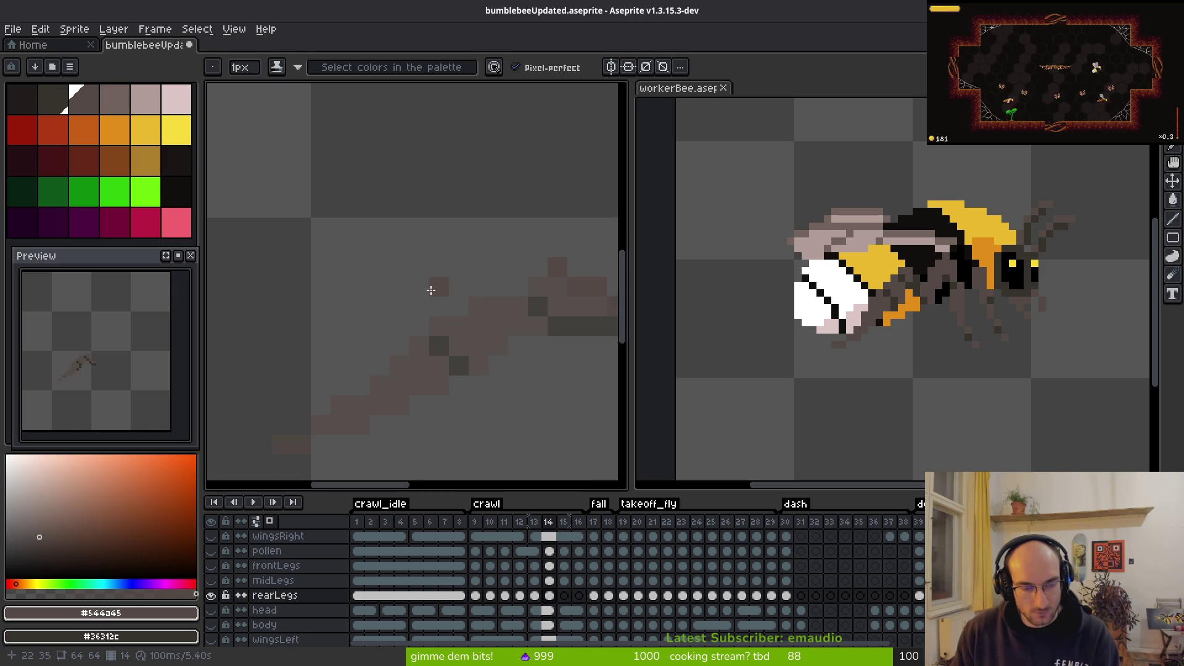
{"action": "left_click_drag", "start_coordinate": [459, 314], "coordinate": [533, 286]}
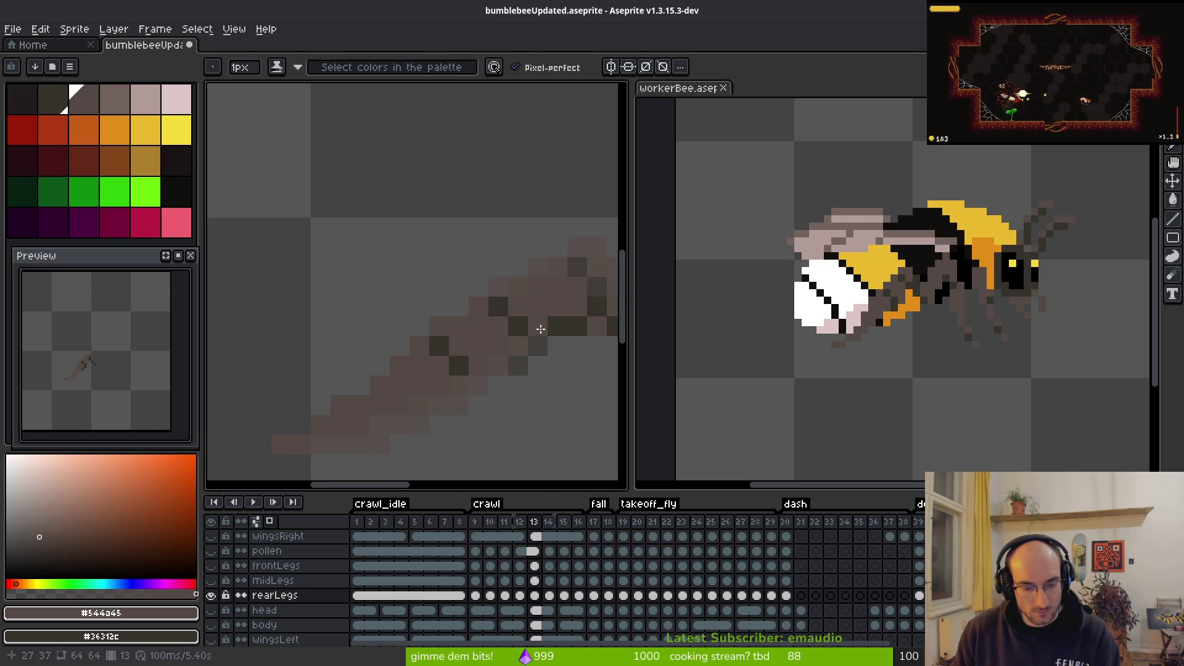
{"action": "key", "text": "period"}
{"action": "scroll", "coordinate": [415, 313], "scroll_direction": "down", "scroll_amount": 3}
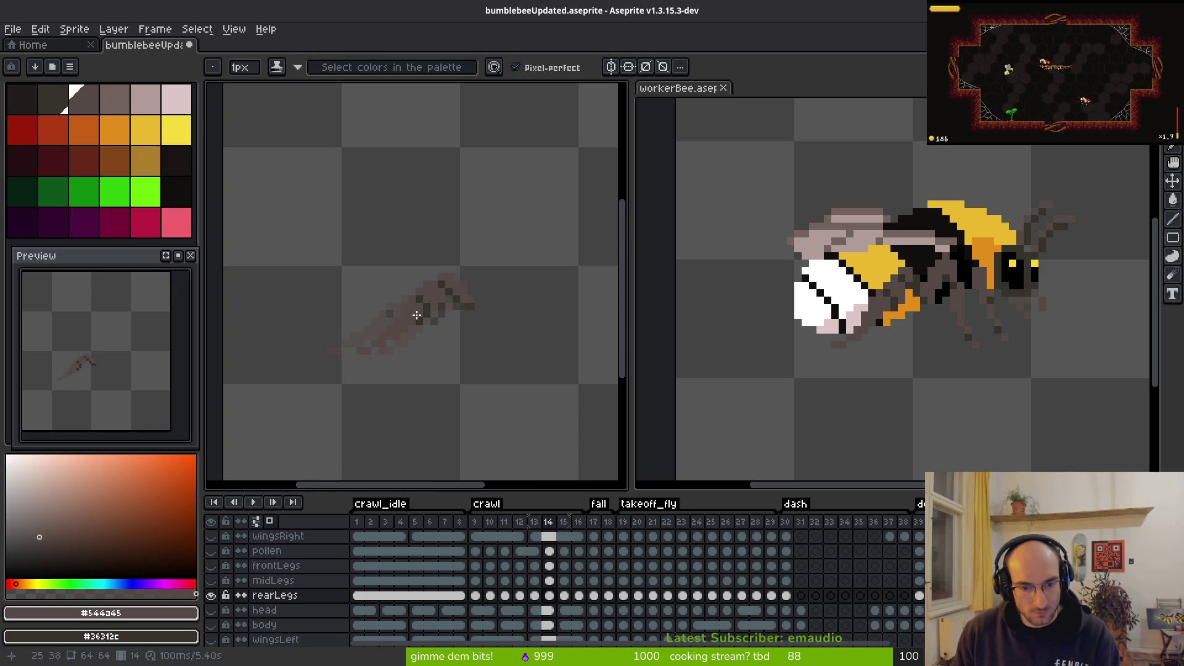
{"action": "key", "text": "ctrl+y"}
Step: Show the reference layer behind the sprite and open its frame 5 cel options
{"action": "key", "text": "period"}
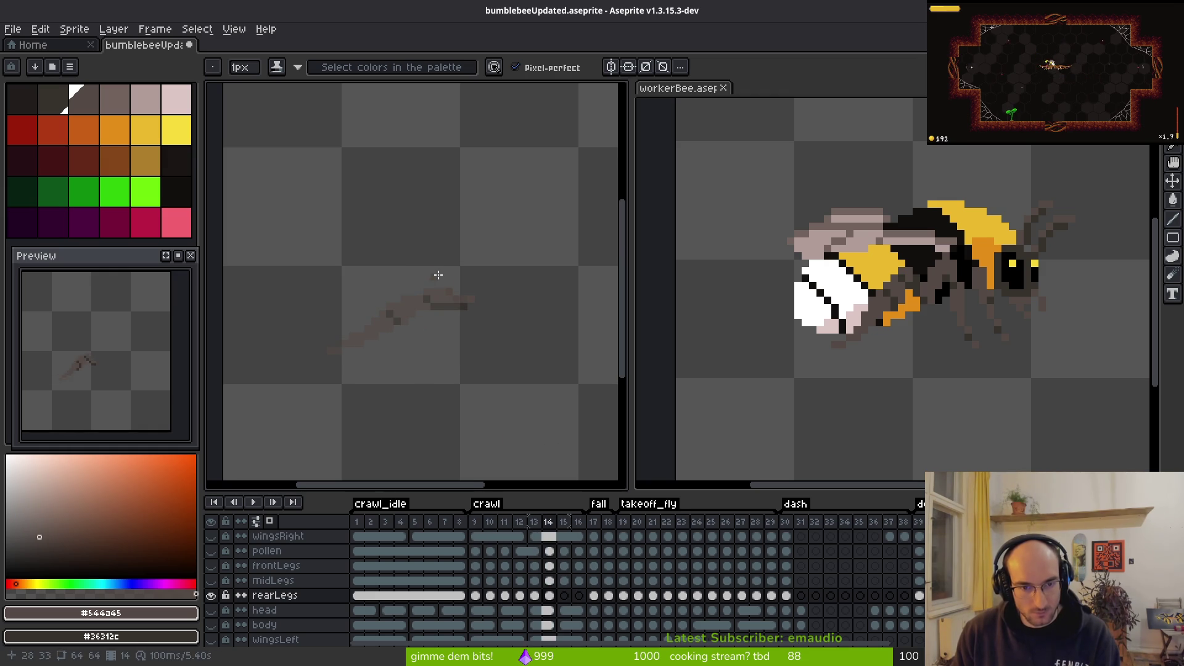
{"action": "scroll", "coordinate": [431, 275], "scroll_direction": "up", "scroll_amount": 2}
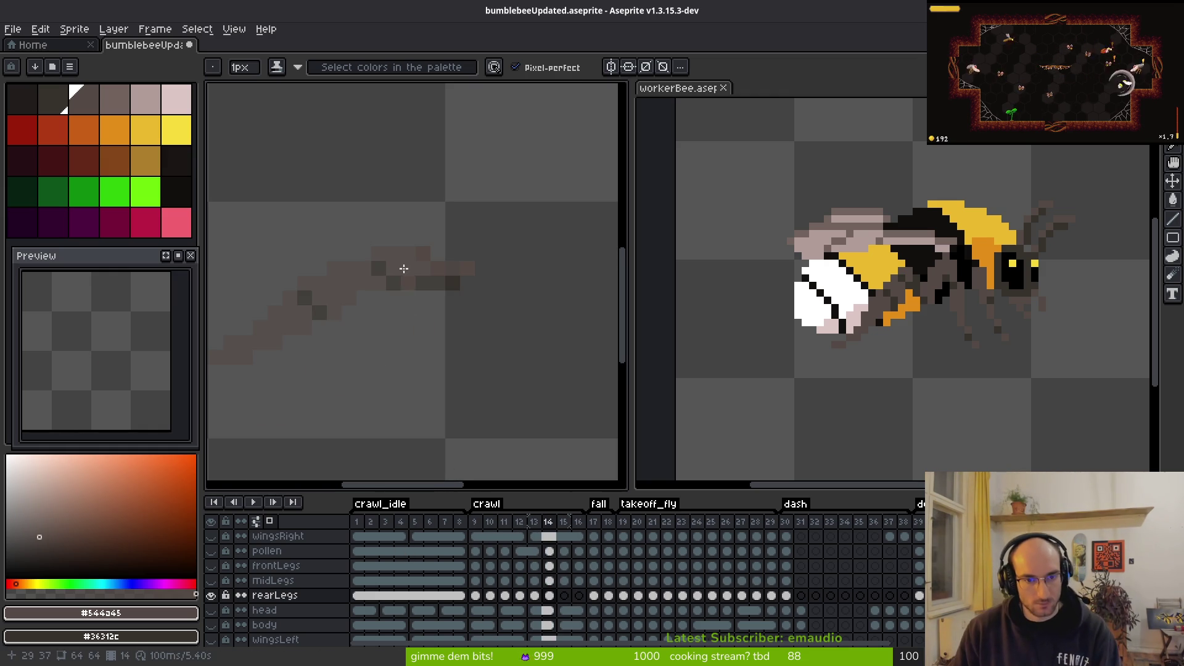
{"action": "scroll", "coordinate": [222, 617], "scroll_direction": "down", "scroll_amount": 3}
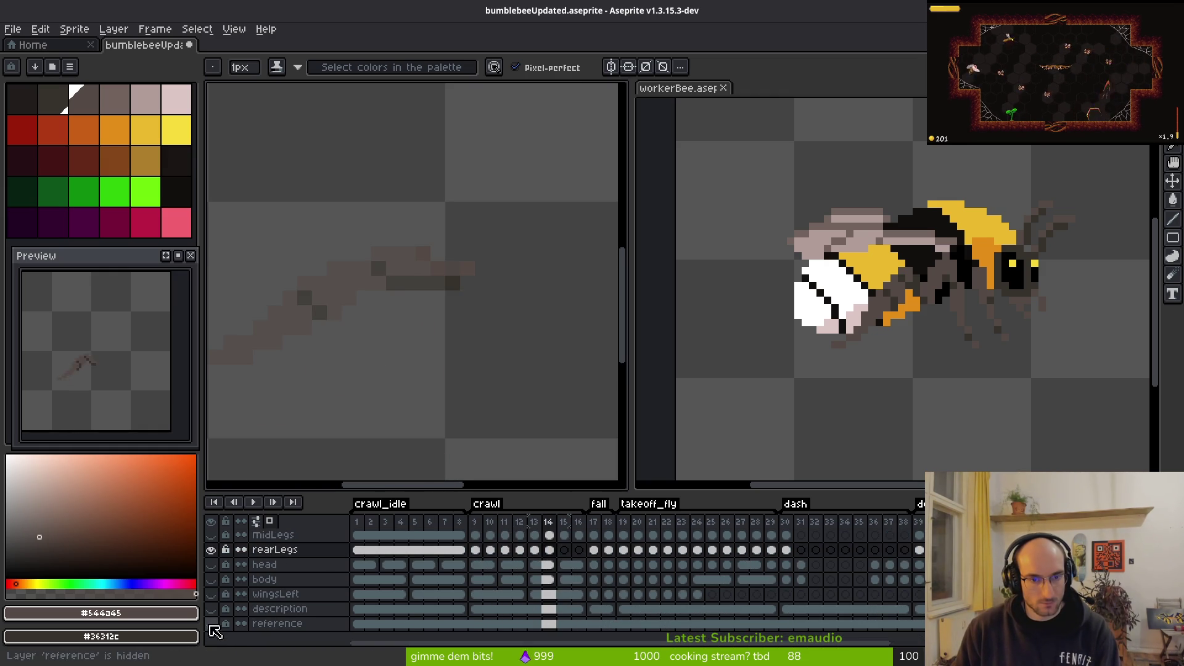
{"action": "left_click", "coordinate": [211, 624]}
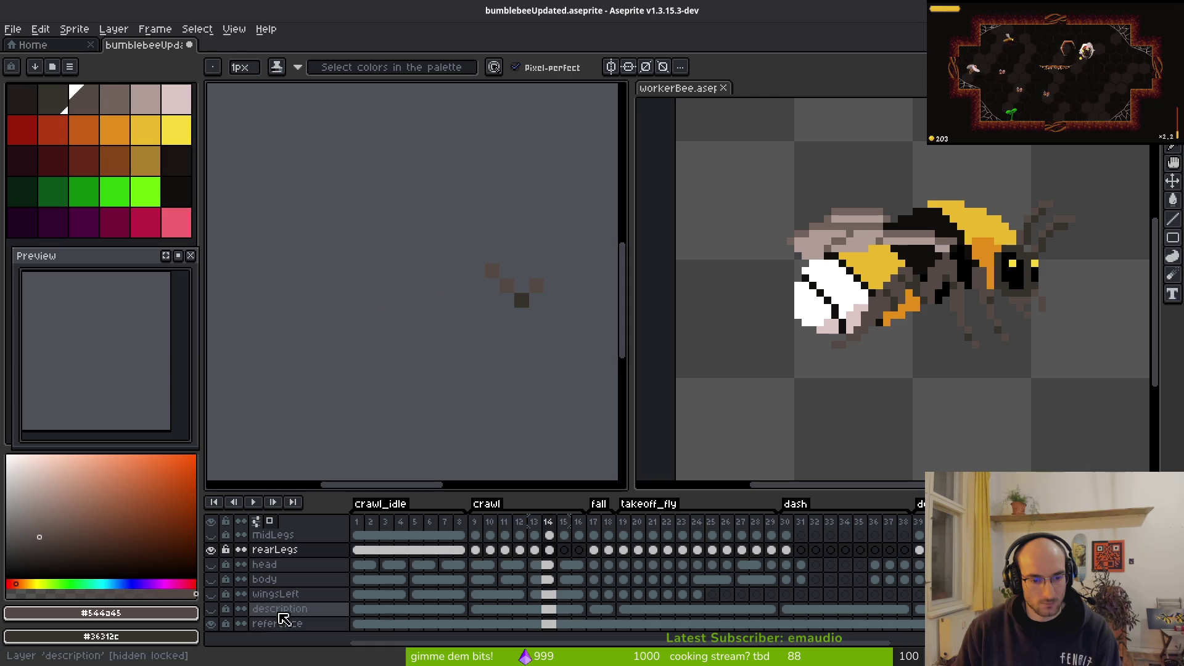
{"action": "right_click", "coordinate": [417, 625]}
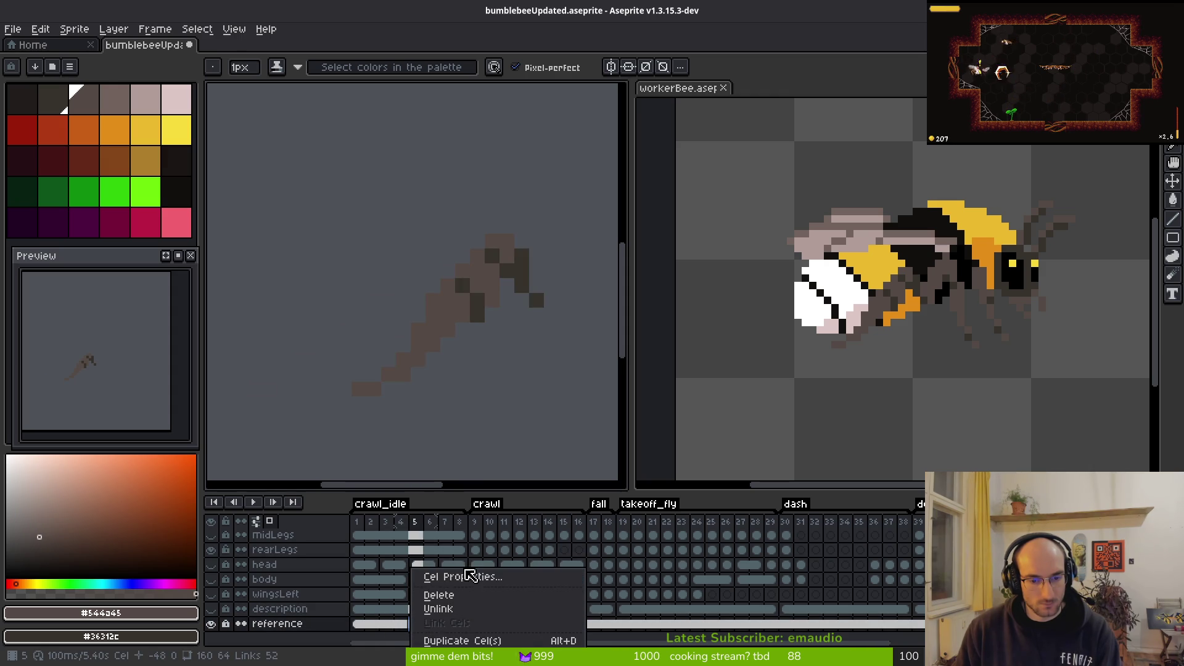
Step: Change the reference layer's blend mode from Lighten to Soft Light in Layer Properties
{"action": "left_click", "coordinate": [462, 577]}
{"action": "key", "text": "Escape"}
{"action": "right_click", "coordinate": [306, 625]}
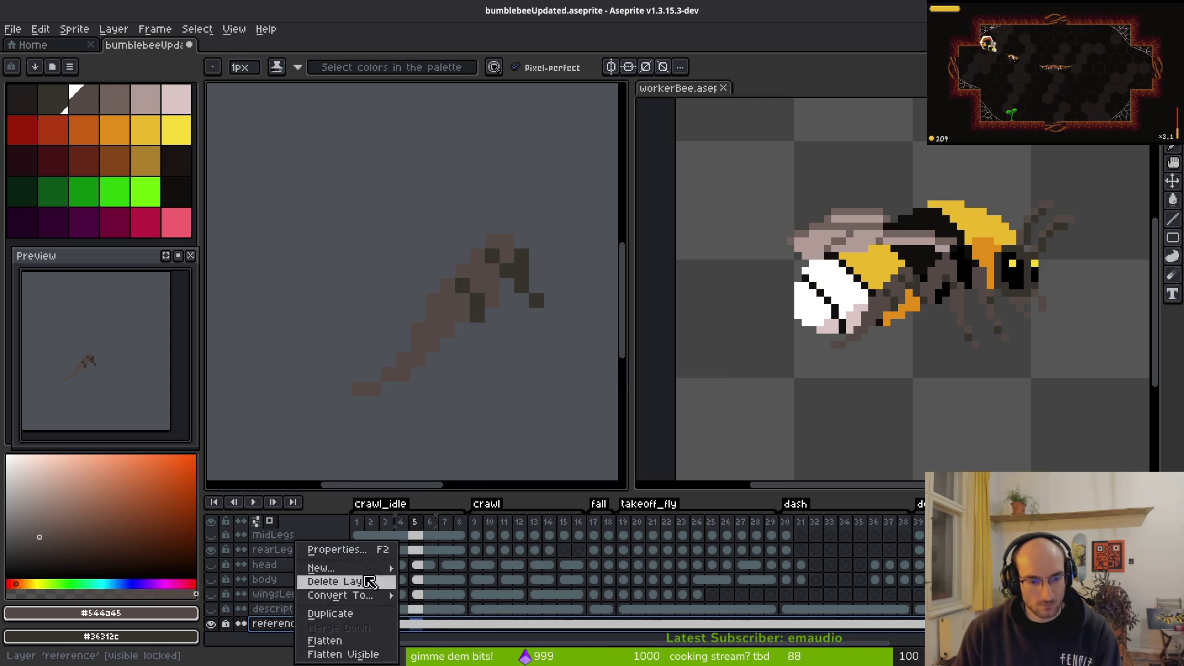
{"action": "left_click", "coordinate": [333, 545]}
{"action": "left_click", "coordinate": [905, 398]}
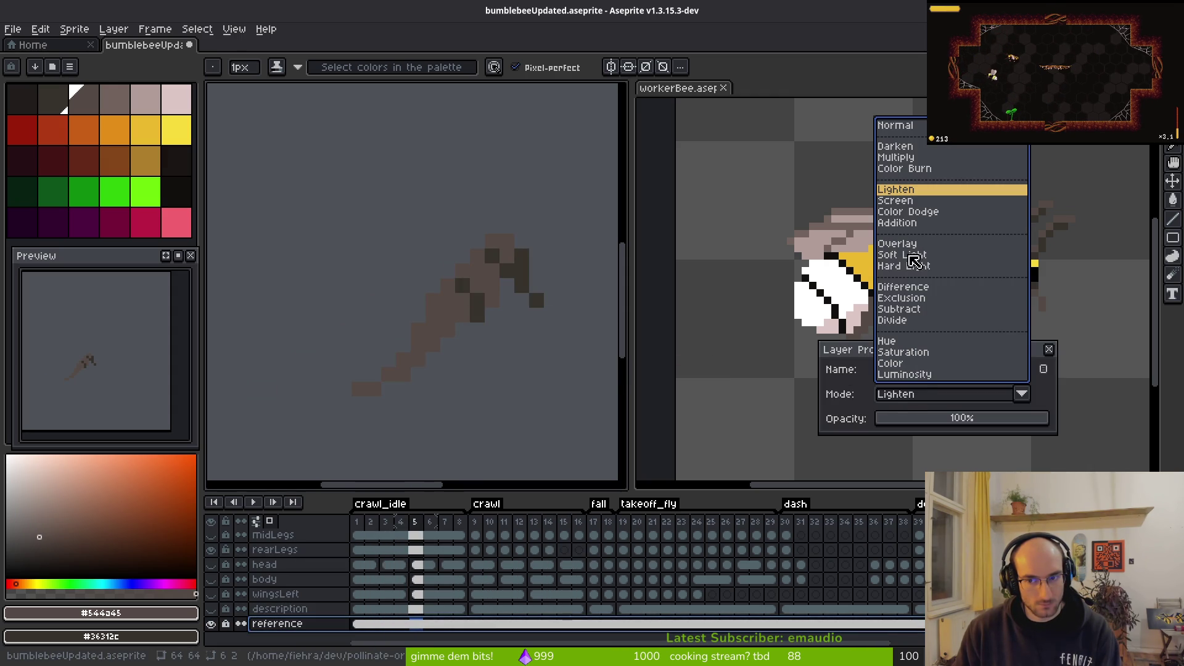
{"action": "left_click", "coordinate": [907, 254]}
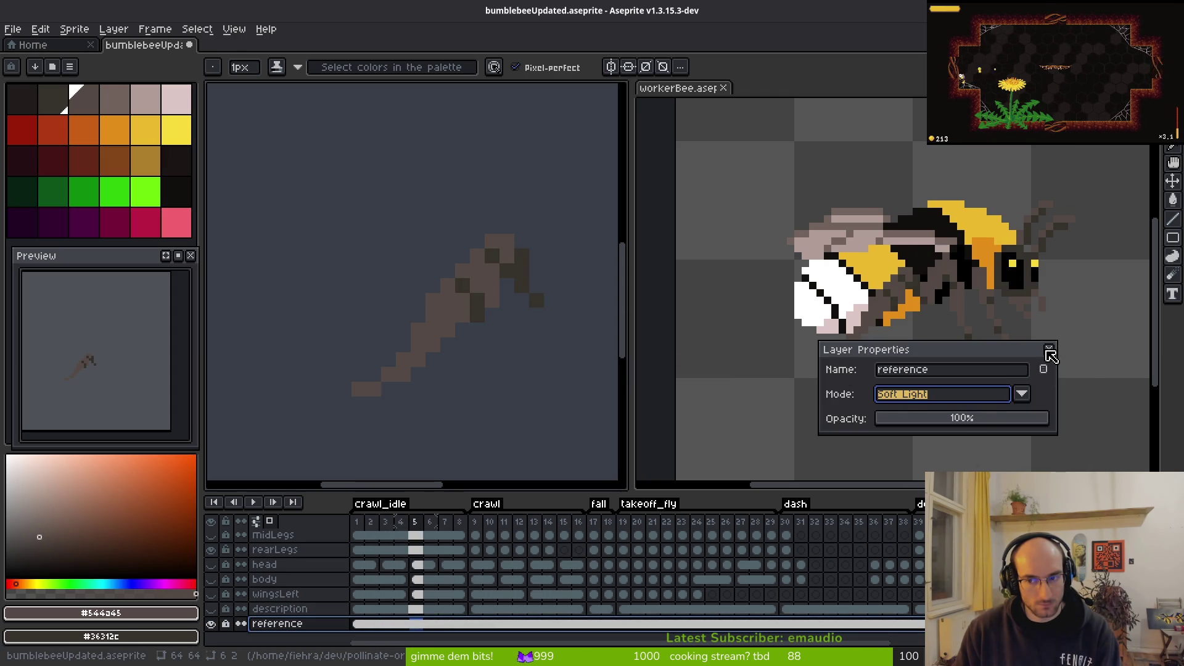
{"action": "key", "text": "space"}
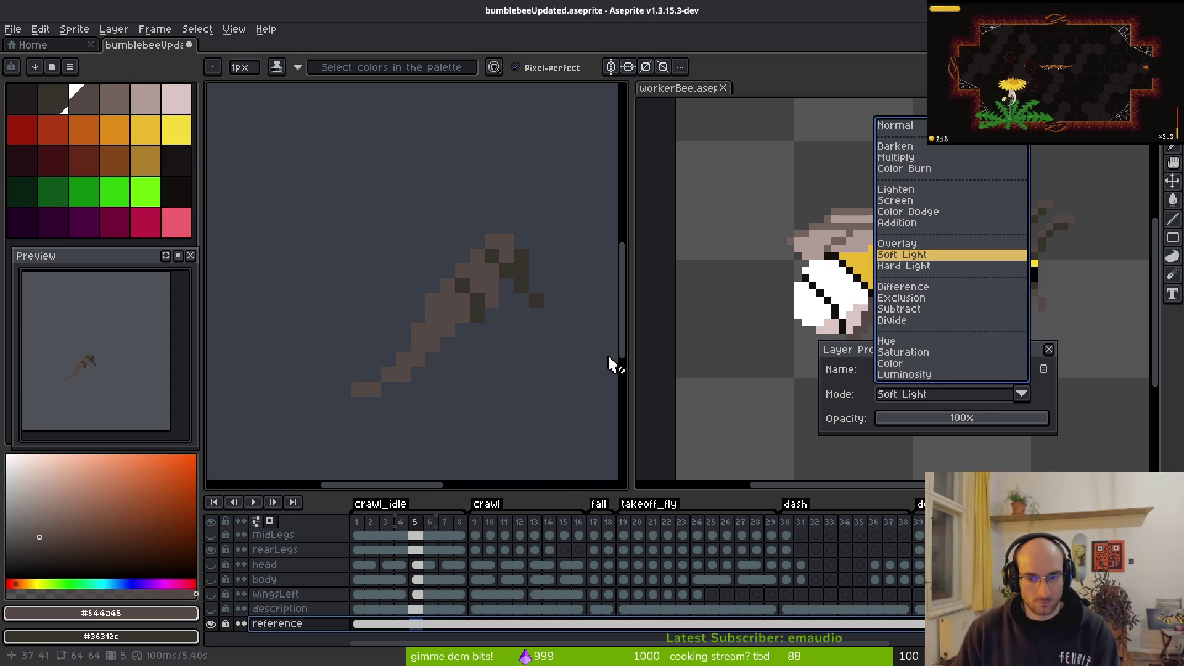
{"action": "key", "text": "Escape"}
{"action": "left_click", "coordinate": [1048, 349]}
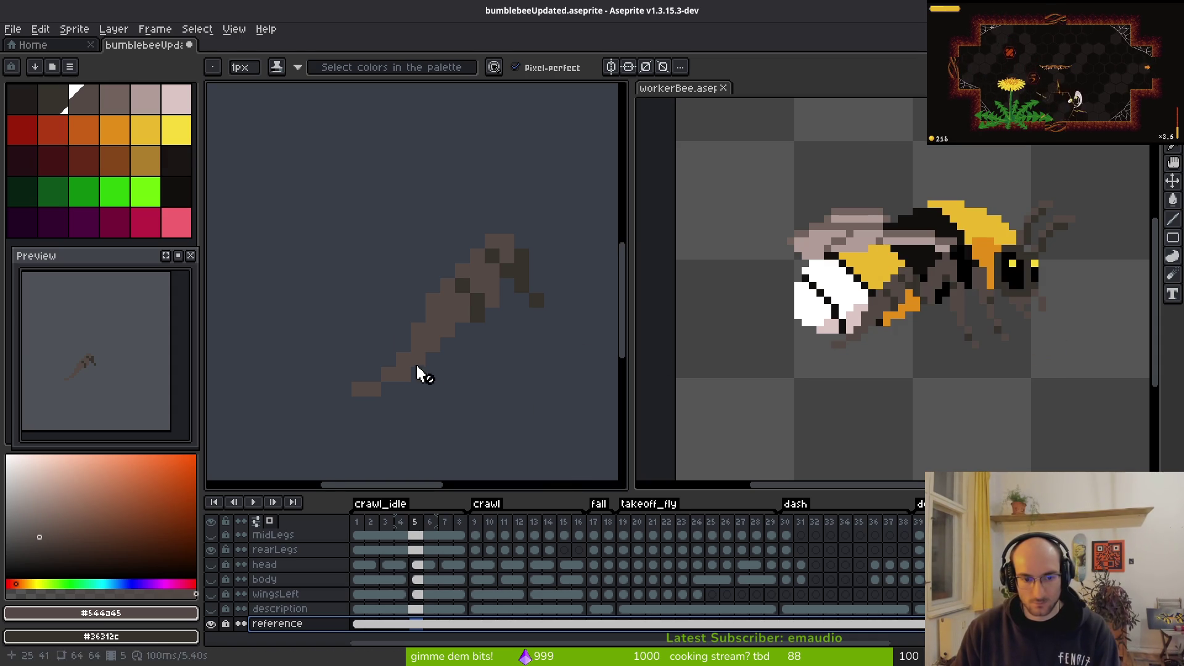
{"action": "scroll", "coordinate": [423, 566], "scroll_direction": "up", "scroll_amount": 3}
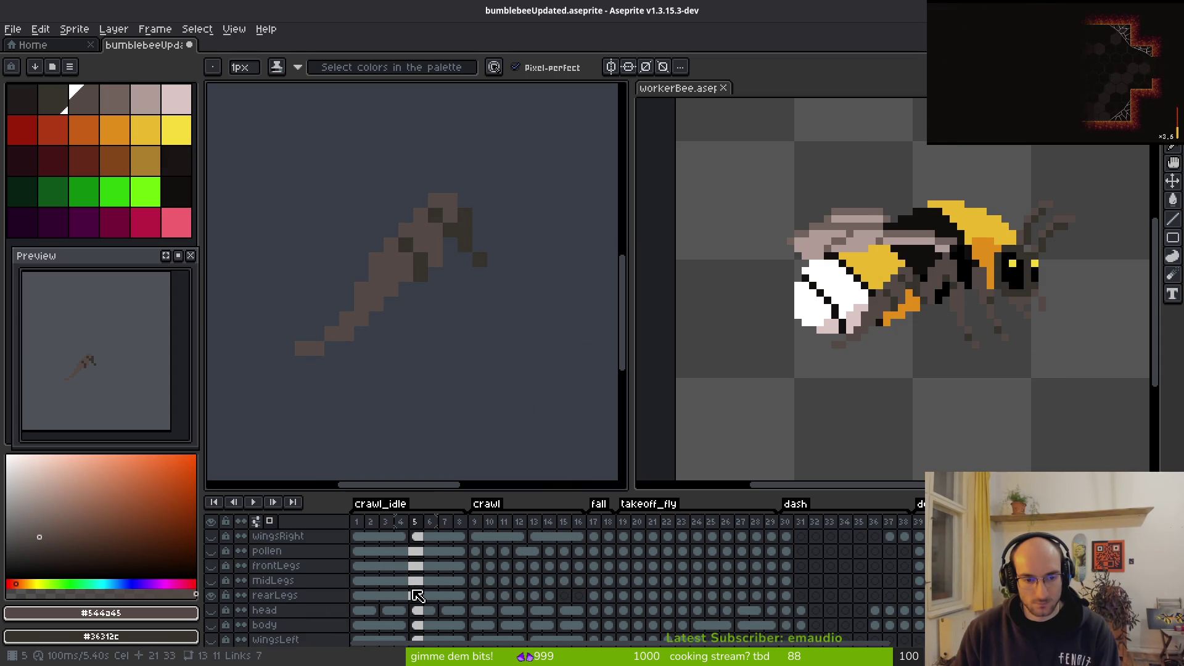
Step: Fill a gap in frame 14's rear leg with the Pencil
{"action": "left_click", "coordinate": [549, 595]}
{"action": "key", "text": "i"}
{"action": "key", "text": "b"}
{"action": "scroll", "coordinate": [479, 312], "scroll_direction": "up", "scroll_amount": 2}
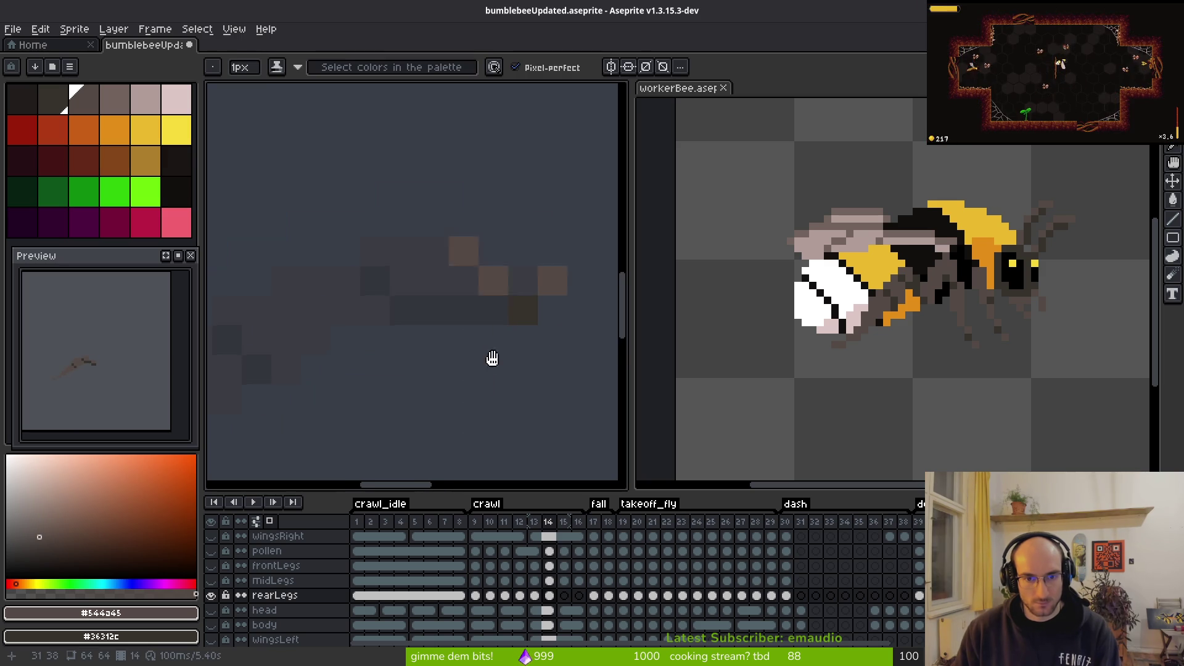
{"action": "scroll", "coordinate": [510, 389], "scroll_direction": "down", "scroll_amount": 2}
{"action": "scroll", "coordinate": [493, 370], "scroll_direction": "up", "scroll_amount": 2}
{"action": "left_click", "coordinate": [478, 339]}
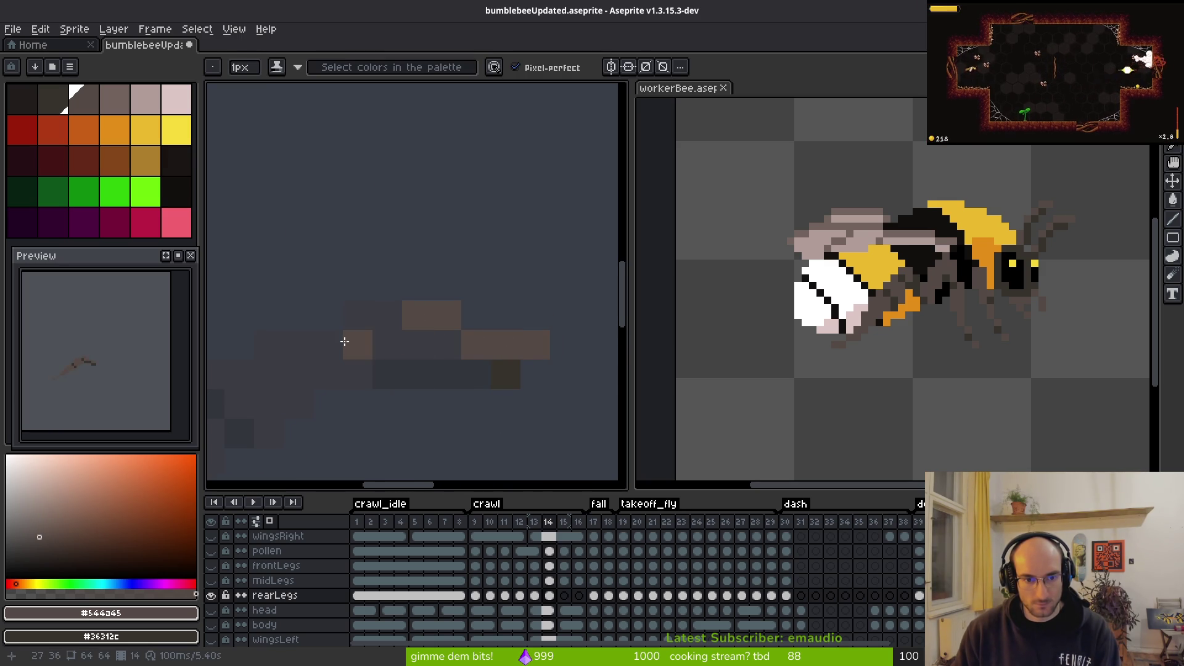
{"action": "left_click_drag", "start_coordinate": [343, 339], "coordinate": [405, 366]}
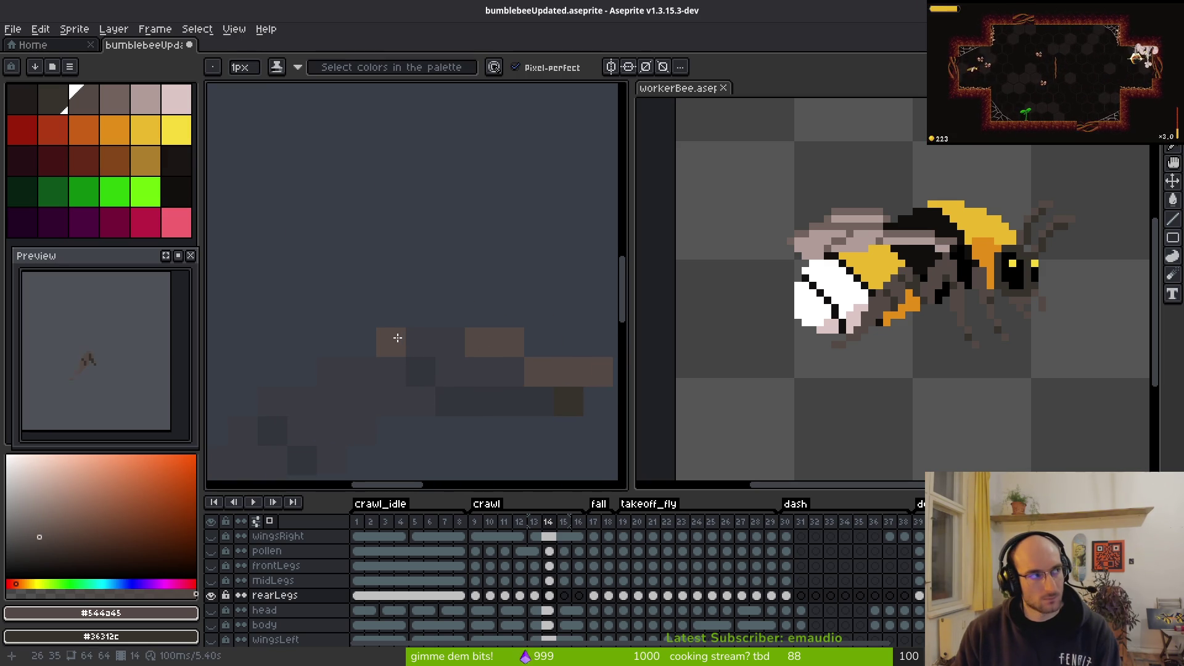
{"action": "scroll", "coordinate": [444, 345], "scroll_direction": "down", "scroll_amount": 3}
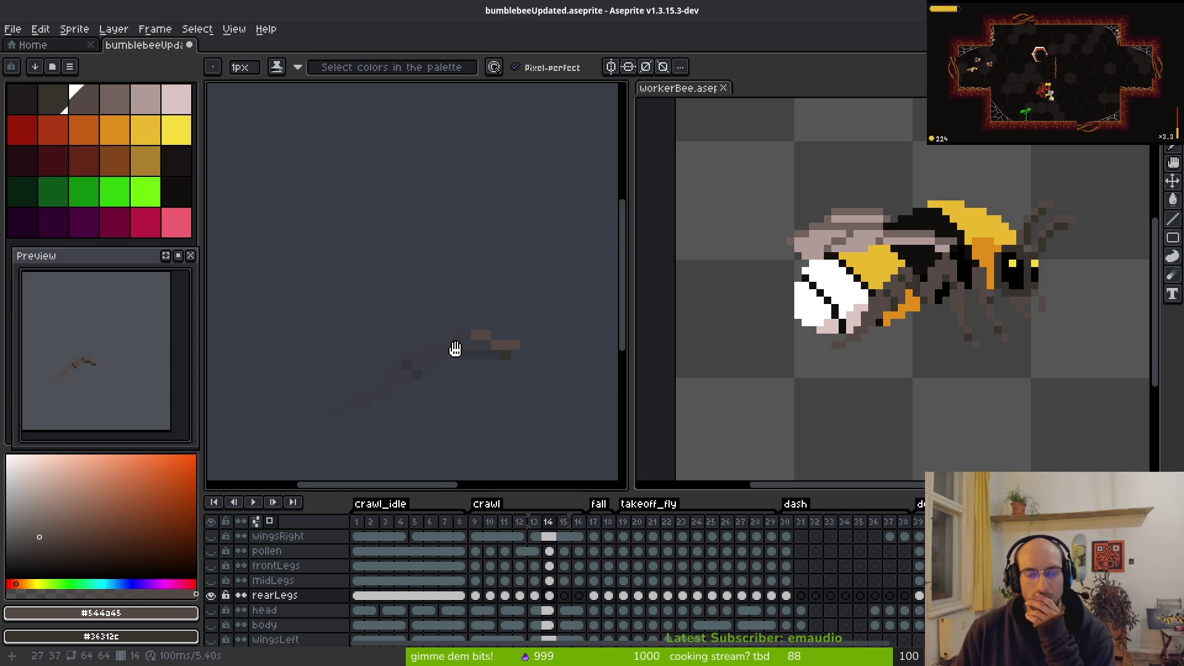
{"action": "left_click_drag", "start_coordinate": [461, 373], "coordinate": [467, 373]}
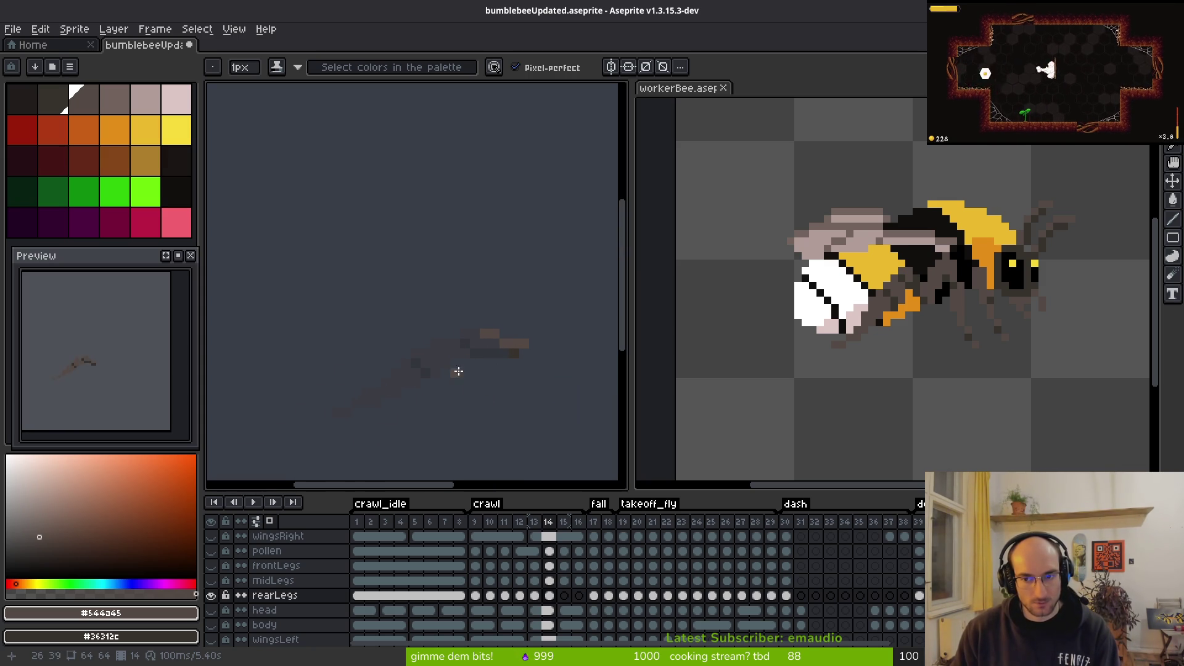
{"action": "scroll", "coordinate": [535, 338], "scroll_direction": "up", "scroll_amount": 2}
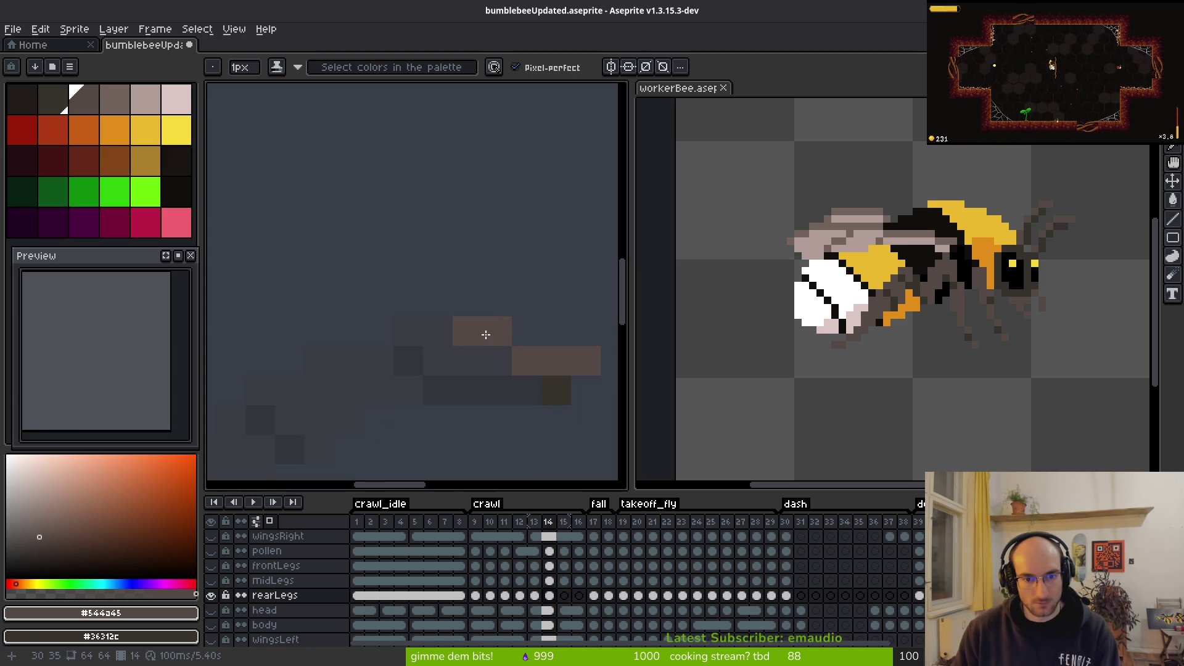
Step: Compare with the workerBee sprite and undo the flat horizontal leg strip
{"action": "left_click_drag", "start_coordinate": [908, 310], "coordinate": [899, 313]}
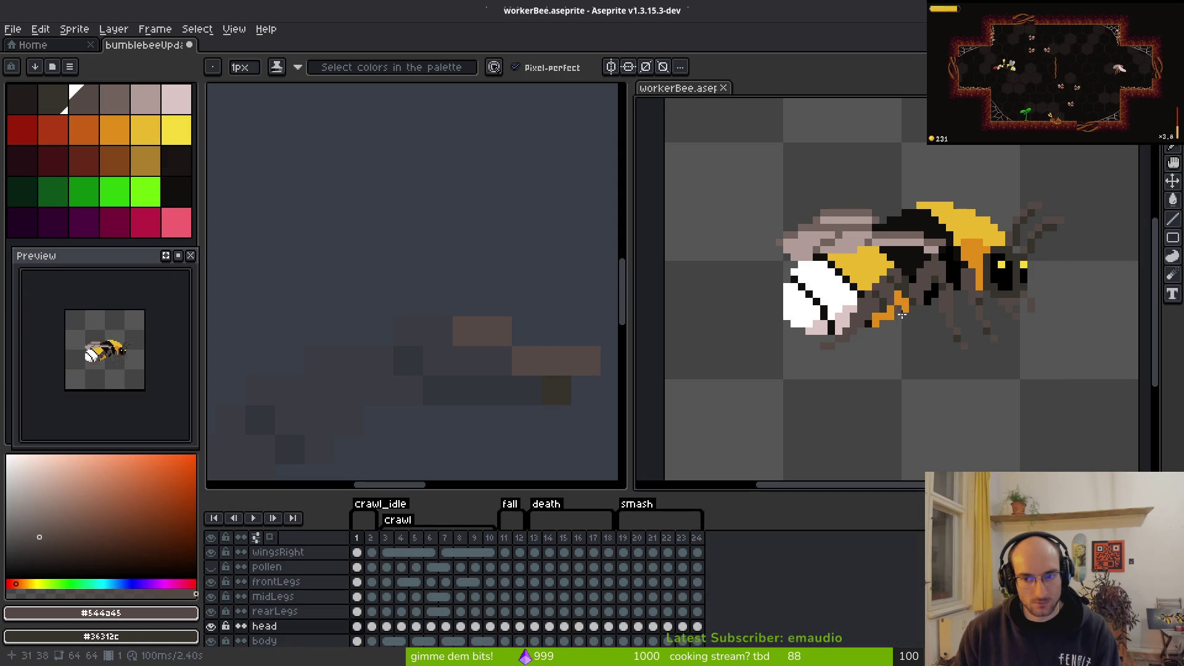
{"action": "left_click", "coordinate": [547, 360]}
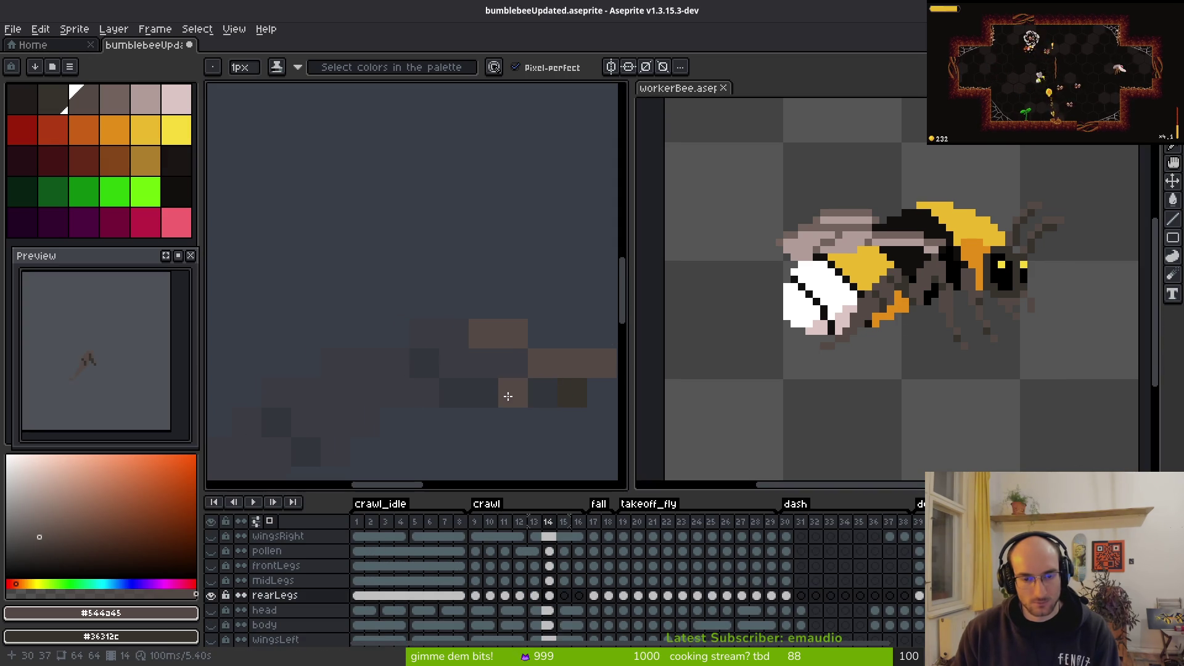
{"action": "scroll", "coordinate": [426, 319], "scroll_direction": "down", "scroll_amount": 2}
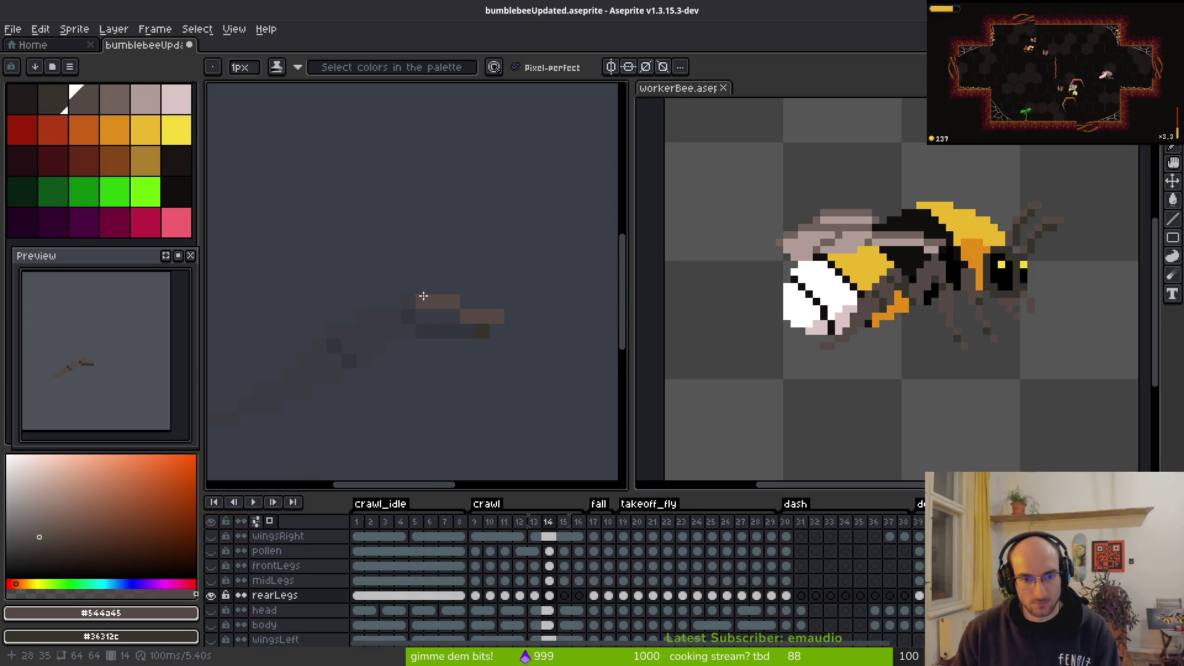
{"action": "scroll", "coordinate": [422, 299], "scroll_direction": "up", "scroll_amount": 3}
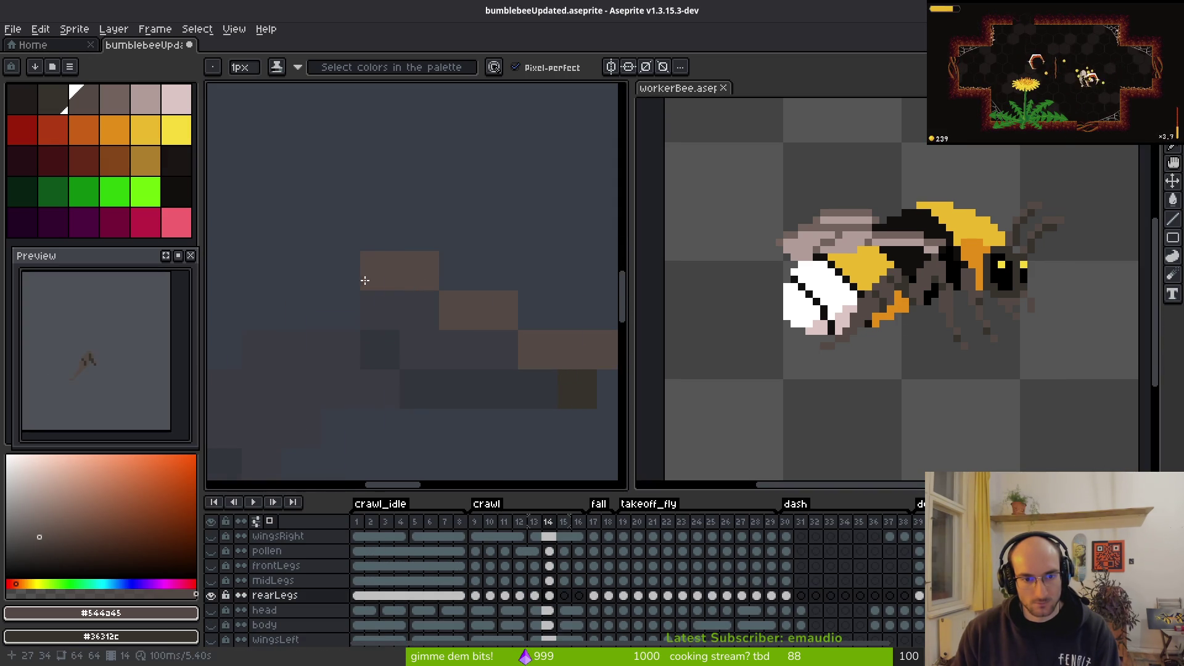
{"action": "key", "text": "ctrl+z"}
{"action": "key", "text": "ctrl+z"}
{"action": "key", "text": "ctrl+z"}
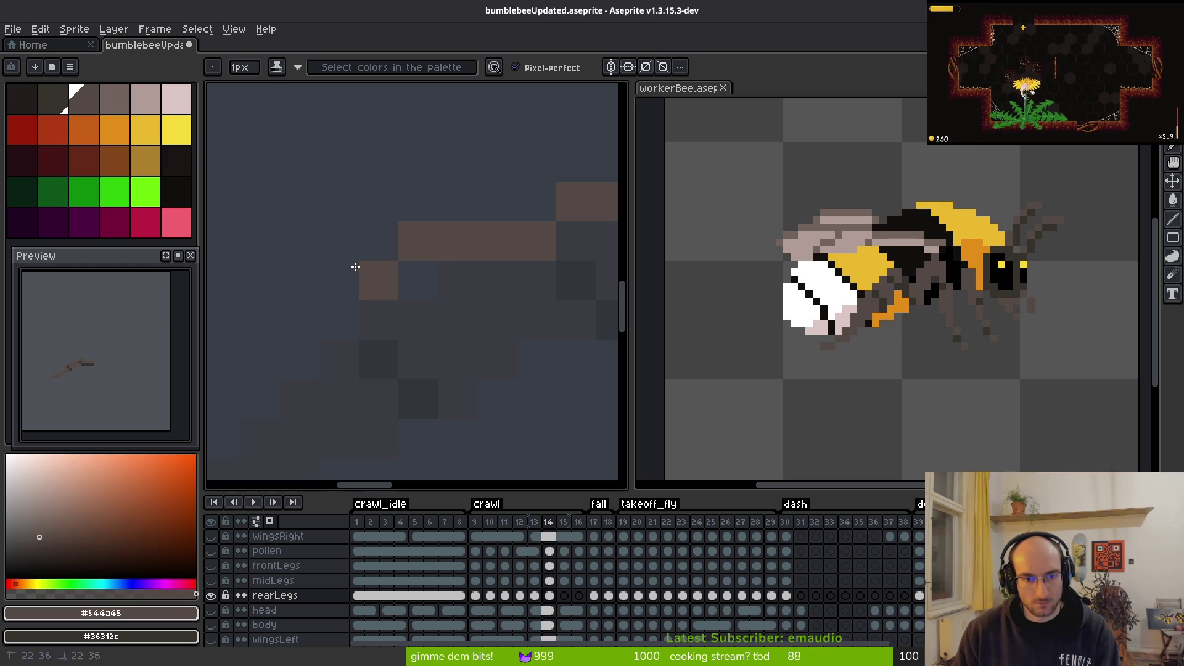
{"action": "key", "text": "ctrl+z"}
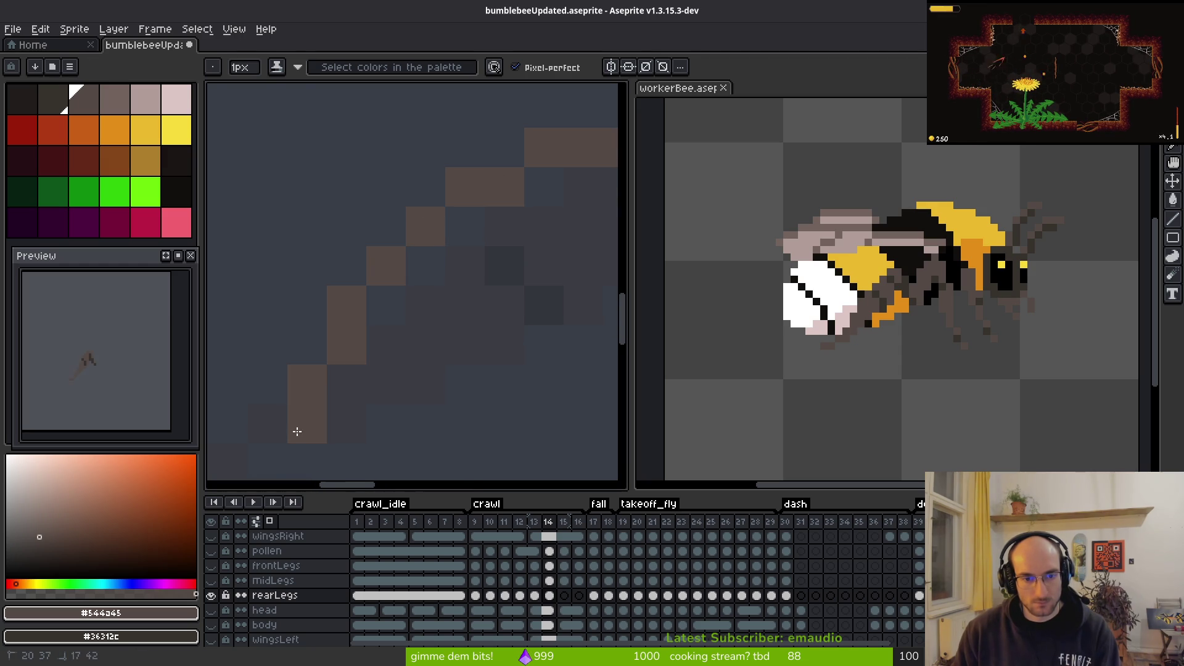
Step: Draw the lower diagonal part of the leg, check it against frame 13, and advance to frame 15
{"action": "scroll", "coordinate": [296, 431], "scroll_direction": "down", "scroll_amount": 3}
{"action": "left_click", "coordinate": [414, 393]}
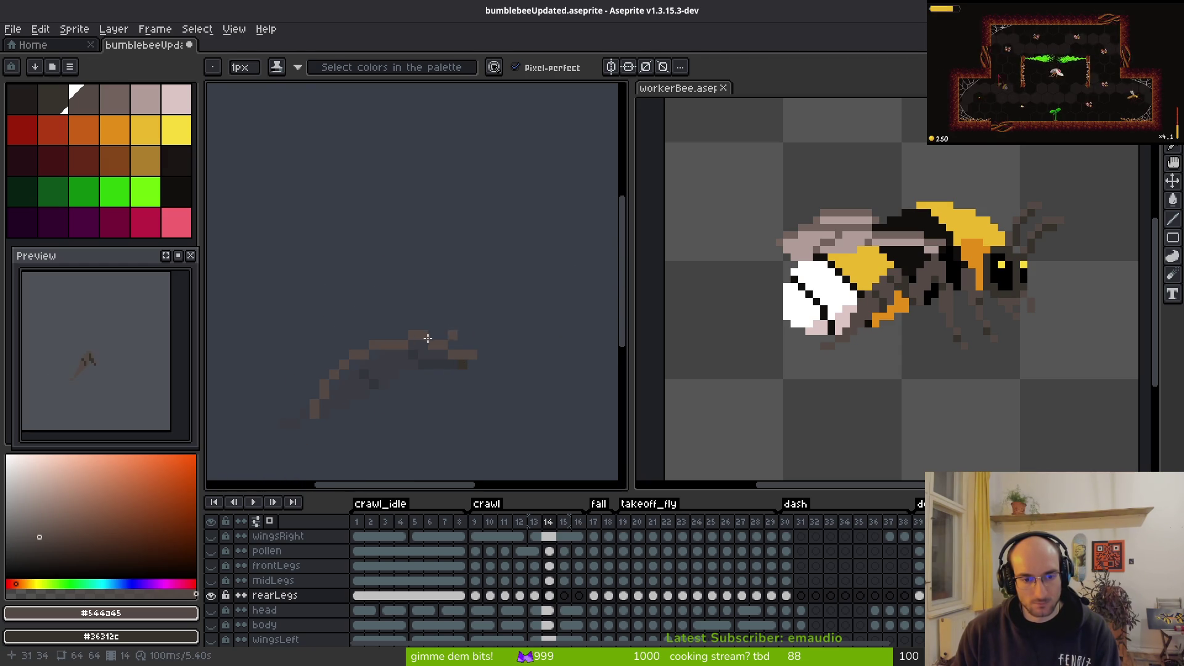
{"action": "key", "text": "comma"}
{"action": "key", "text": "alt"}
{"action": "key", "text": "period"}
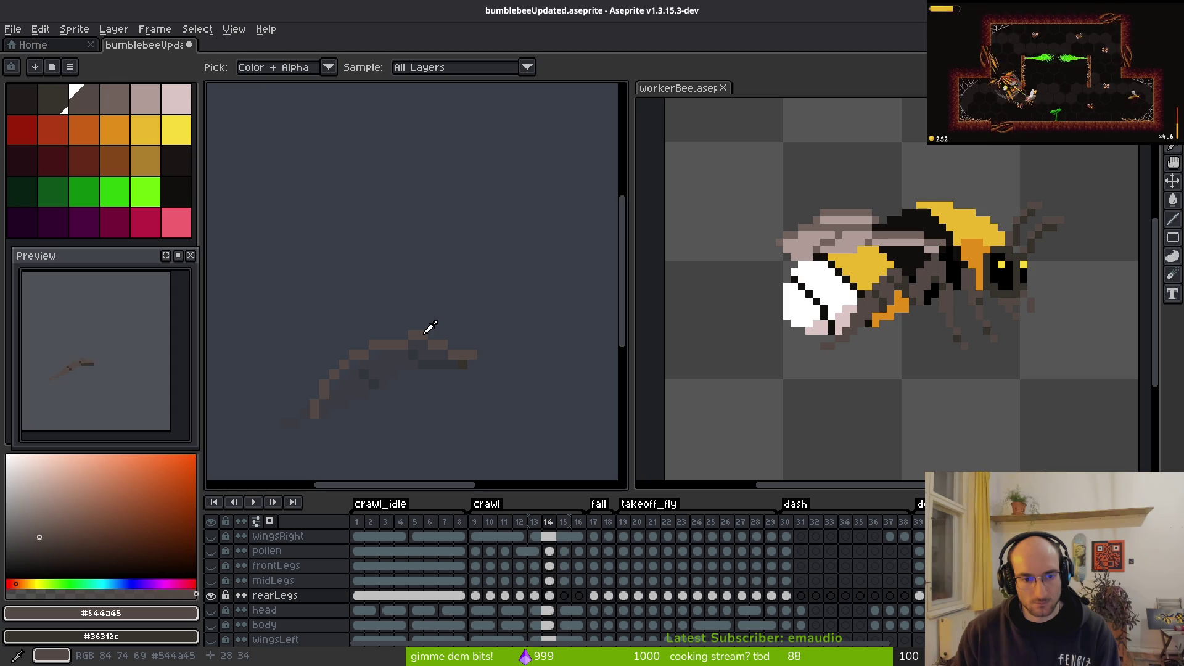
{"action": "key", "text": "period"}
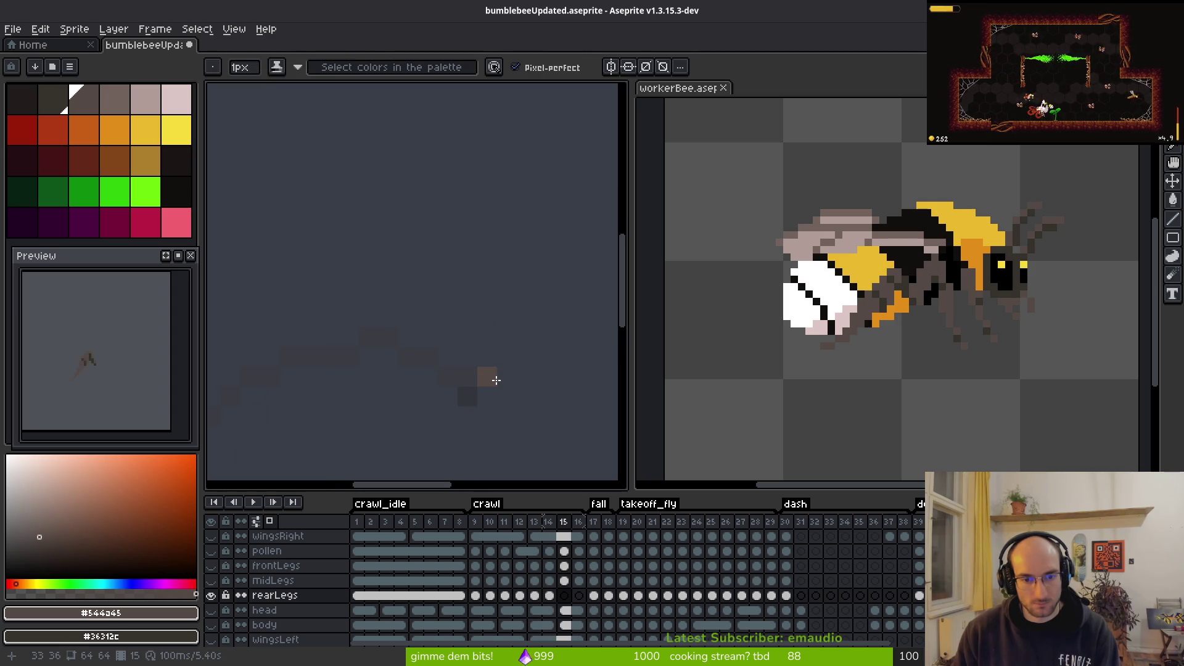
Step: Sketch the start of the frame 15 leg and erase the unwanted pixels
{"action": "left_click_drag", "start_coordinate": [489, 377], "coordinate": [453, 356]}
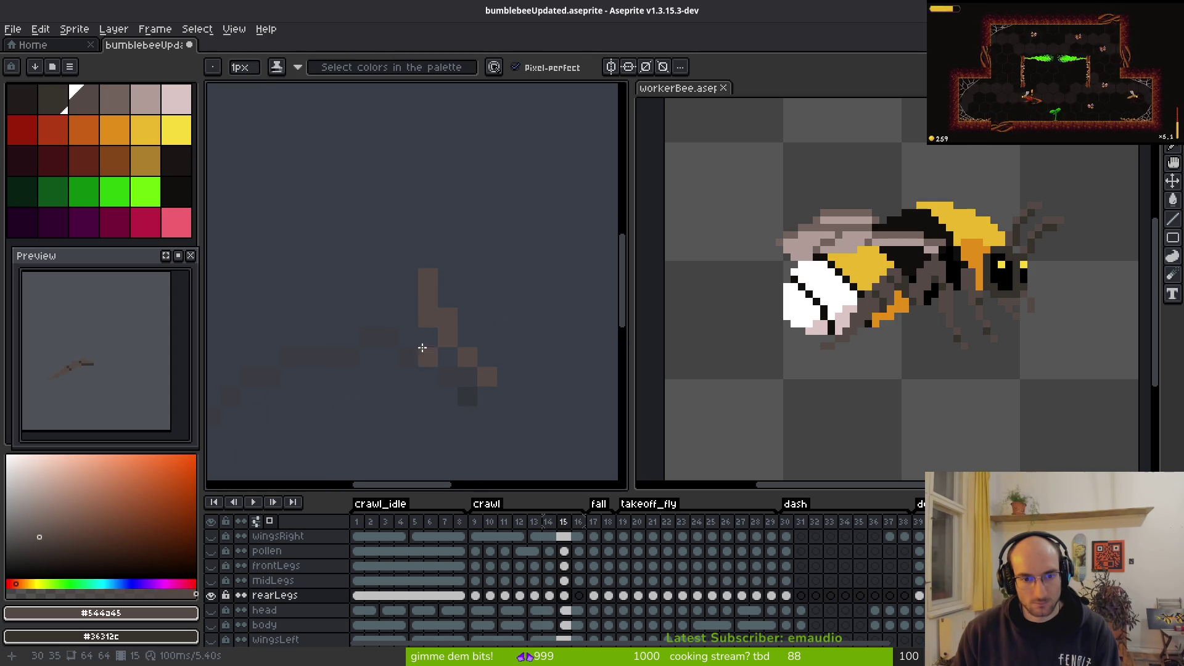
{"action": "scroll", "coordinate": [425, 350], "scroll_direction": "left", "scroll_amount": 3}
{"action": "scroll", "coordinate": [426, 349], "scroll_direction": "down", "scroll_amount": 2}
{"action": "scroll", "coordinate": [580, 261], "scroll_direction": "right", "scroll_amount": 3}
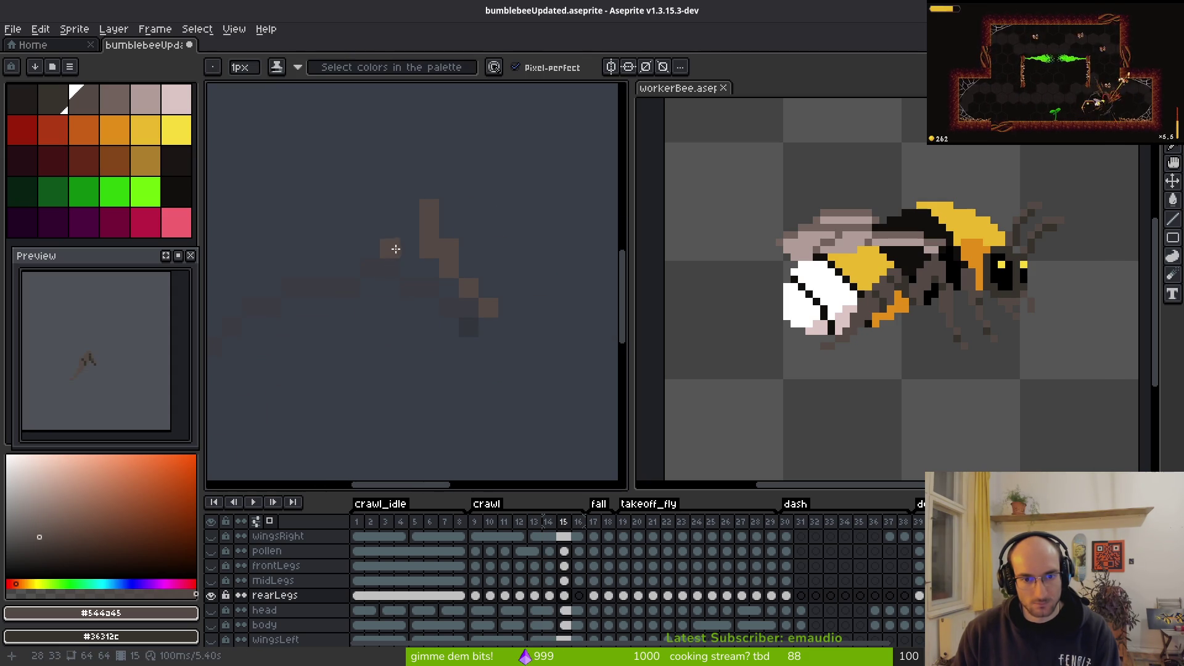
{"action": "left_click", "coordinate": [449, 229]}
{"action": "key", "text": "ctrl+shift+d"}
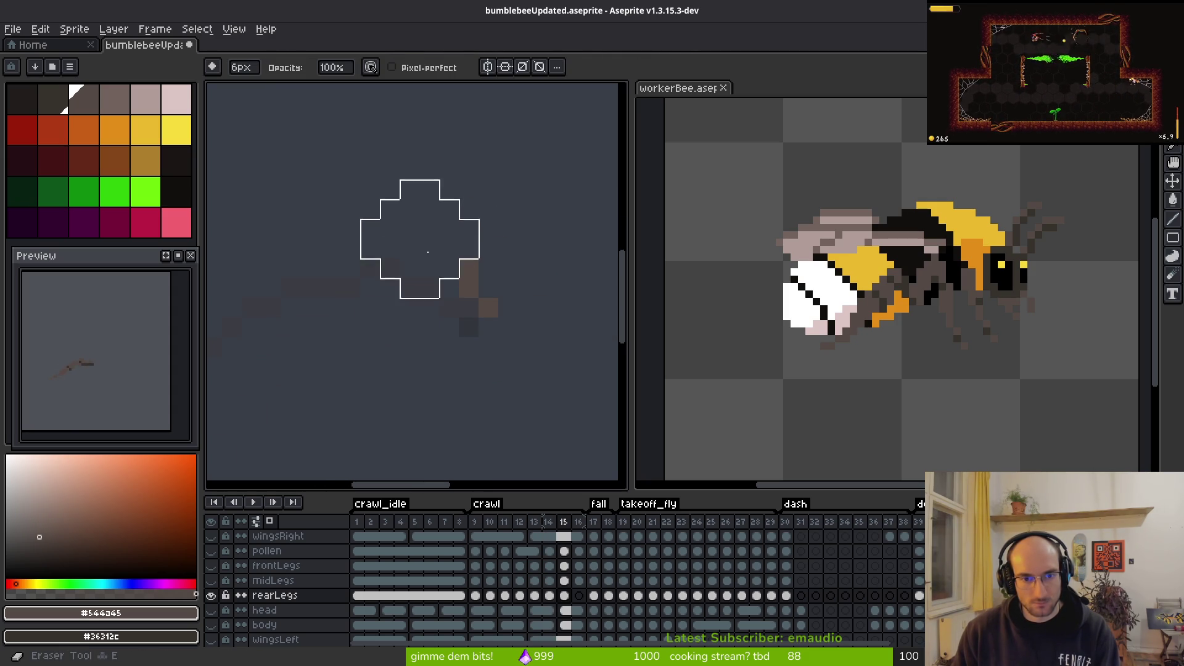
{"action": "key", "text": "ctrl+d"}
{"action": "key", "text": "e"}
{"action": "left_click_drag", "start_coordinate": [428, 206], "coordinate": [450, 265]}
{"action": "key", "text": "b"}
{"action": "scroll", "coordinate": [543, 251], "scroll_direction": "left", "scroll_amount": 3}
Step: Place a brown start pixel and draw the arch of the rear leg
{"action": "left_click", "coordinate": [553, 238]}
{"action": "left_click_drag", "start_coordinate": [559, 236], "coordinate": [441, 231]}
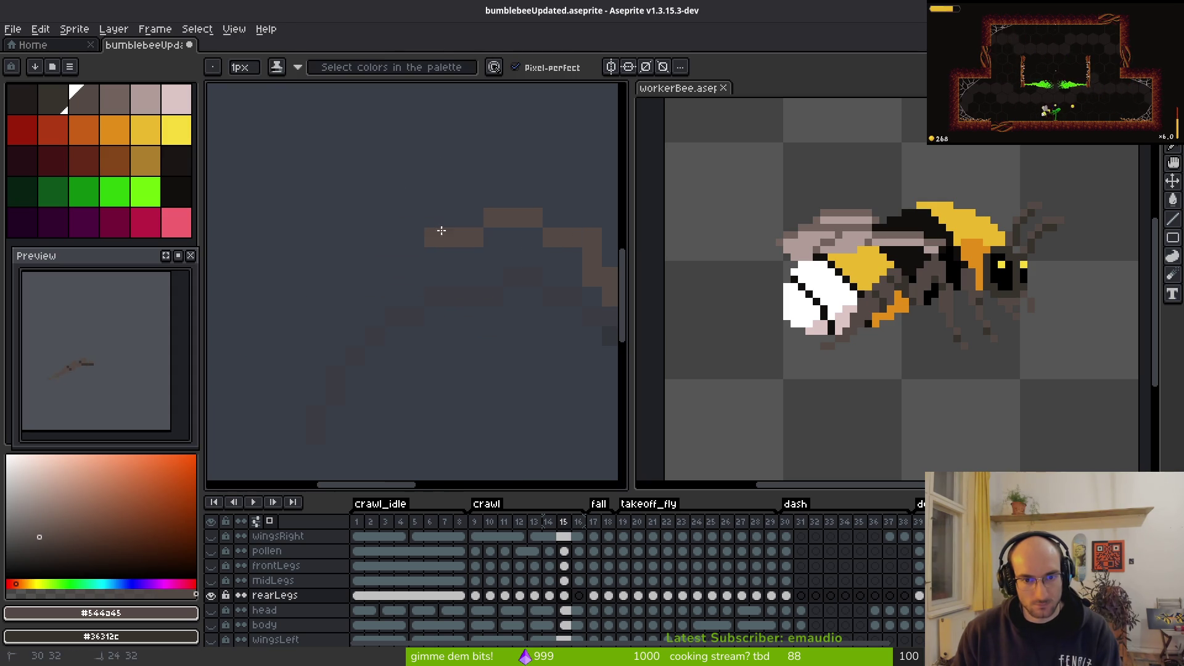
{"action": "scroll", "coordinate": [420, 284], "scroll_direction": "down", "scroll_amount": 2}
{"action": "scroll", "coordinate": [419, 285], "scroll_direction": "right", "scroll_amount": 1}
{"action": "mouse_move", "coordinate": [383, 206]}
{"action": "left_mouse_down"}
{"action": "mouse_move", "coordinate": [346, 251]}
{"action": "mouse_move", "coordinate": [306, 352]}
{"action": "left_mouse_up"}
{"action": "key", "text": "ctrl+z"}
Step: Redraw the leg's downward part as a steeper, thicker stroke, then return to frame 14
{"action": "left_click_drag", "start_coordinate": [389, 202], "coordinate": [312, 395]}
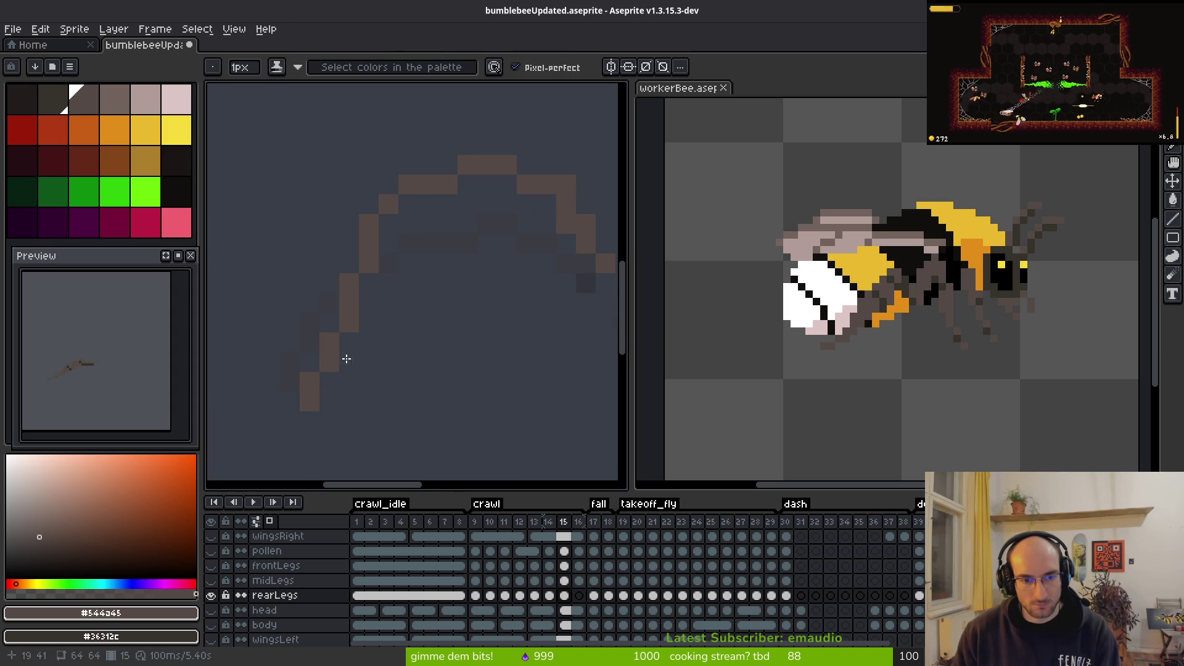
{"action": "key", "text": "ctrl+z"}
{"action": "left_click_drag", "start_coordinate": [372, 251], "coordinate": [350, 386]}
{"action": "mouse_move", "coordinate": [349, 320]}
{"action": "left_mouse_down"}
{"action": "mouse_move", "coordinate": [349, 297]}
{"action": "mouse_move", "coordinate": [396, 218]}
{"action": "left_mouse_up"}
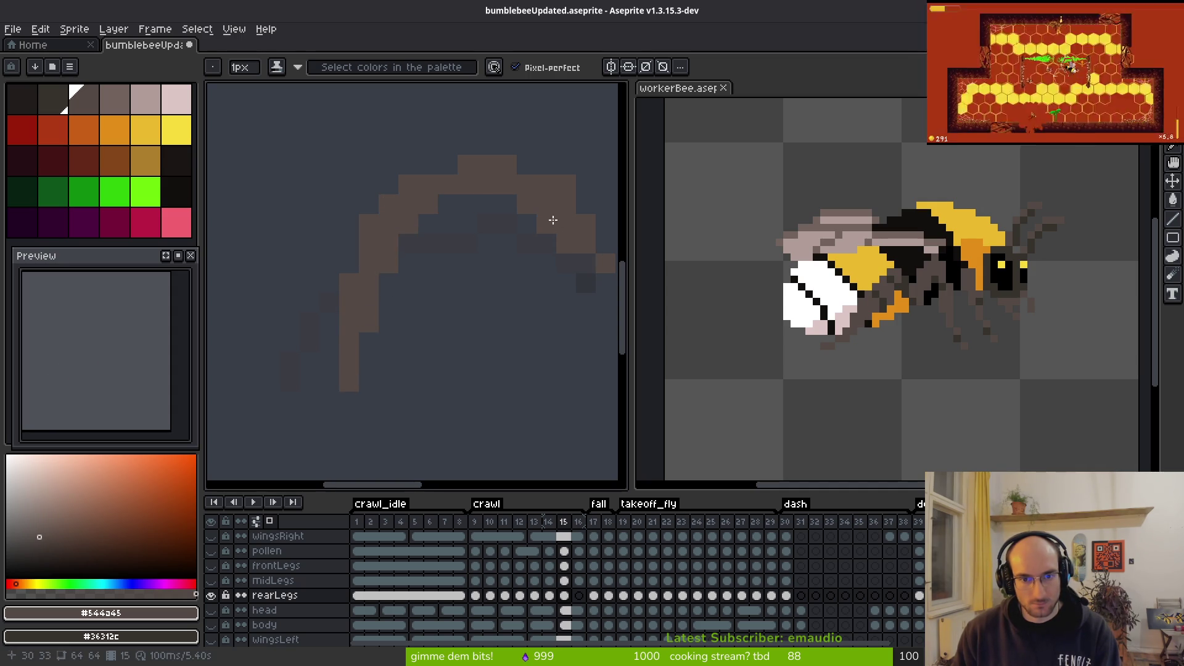
{"action": "scroll", "coordinate": [543, 200], "scroll_direction": "down", "scroll_amount": 3}
{"action": "scroll", "coordinate": [548, 248], "scroll_direction": "up", "scroll_amount": 3}
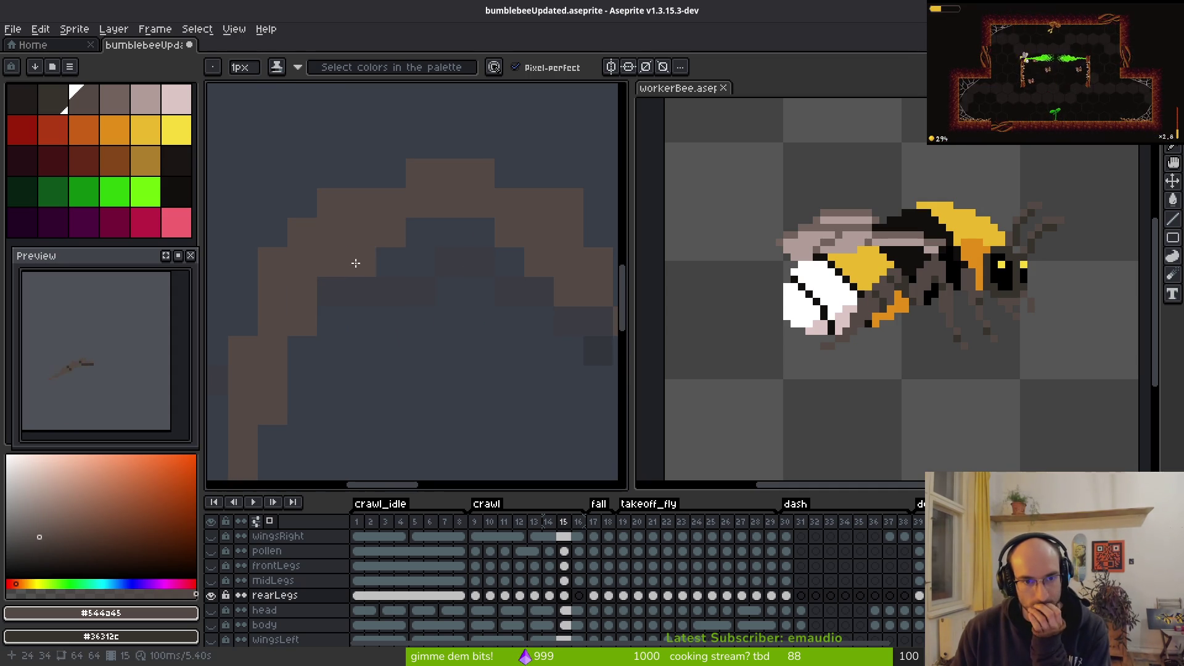
{"action": "scroll", "coordinate": [444, 191], "scroll_direction": "right", "scroll_amount": 2}
{"action": "scroll", "coordinate": [444, 191], "scroll_direction": "down", "scroll_amount": 3}
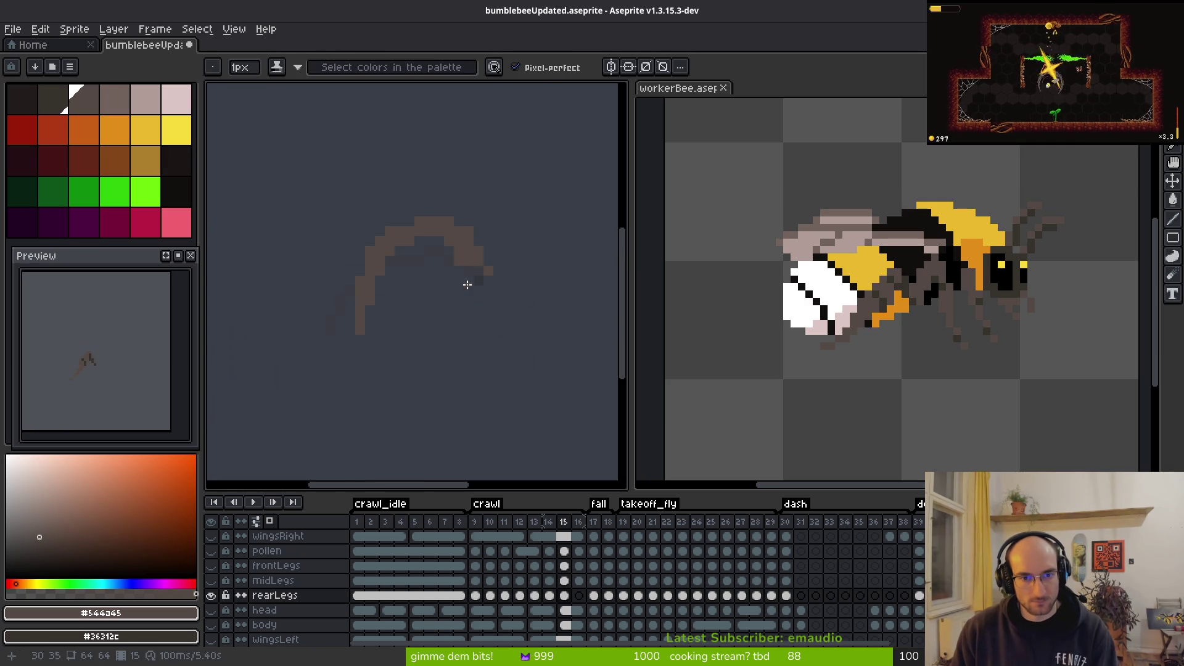
{"action": "scroll", "coordinate": [463, 333], "scroll_direction": "down", "scroll_amount": 2}
{"action": "key", "text": "Left"}
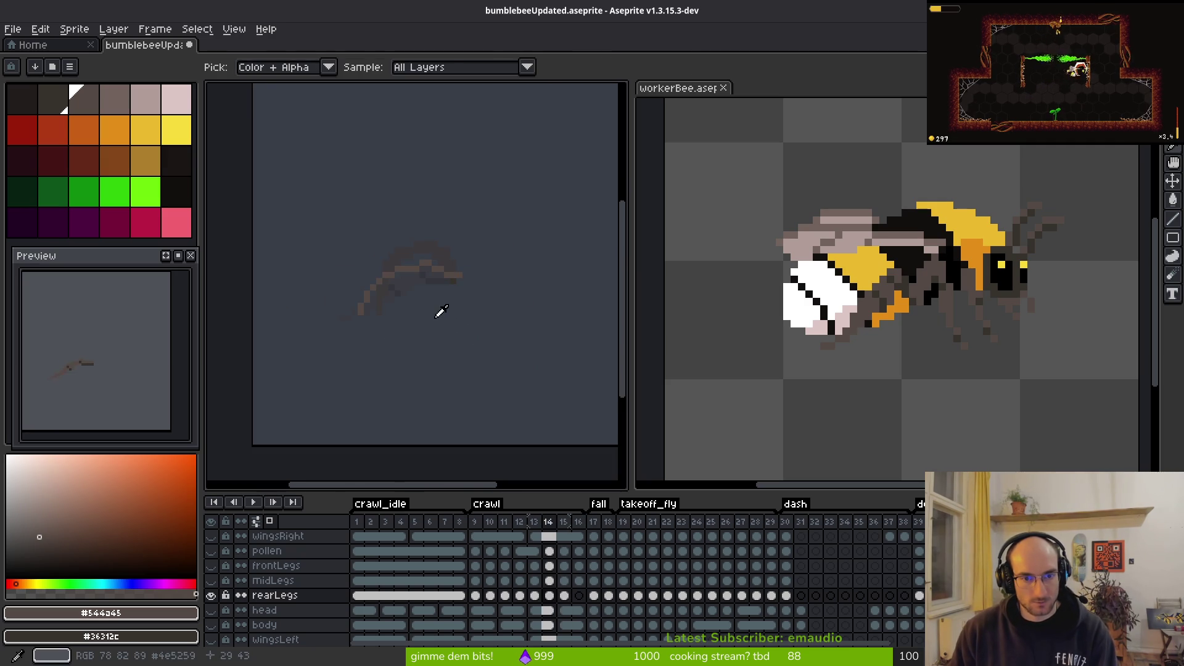
Step: Paint dark shading along the leg arc and brown pixels down to its lower end
{"action": "scroll", "coordinate": [418, 291], "scroll_direction": "up", "scroll_amount": 5}
{"action": "mouse_move", "coordinate": [514, 293]}
{"action": "left_mouse_down"}
{"action": "mouse_move", "coordinate": [423, 257]}
{"action": "mouse_move", "coordinate": [327, 291]}
{"action": "left_mouse_up"}
{"action": "scroll", "coordinate": [404, 256], "scroll_direction": "left", "scroll_amount": 3}
{"action": "scroll", "coordinate": [328, 290], "scroll_direction": "left", "scroll_amount": 5}
{"action": "left_click_drag", "start_coordinate": [400, 265], "coordinate": [327, 349]}
{"action": "left_click", "coordinate": [396, 296]}
{"action": "key", "text": "ctrl+z"}
{"action": "left_click", "coordinate": [301, 401]}
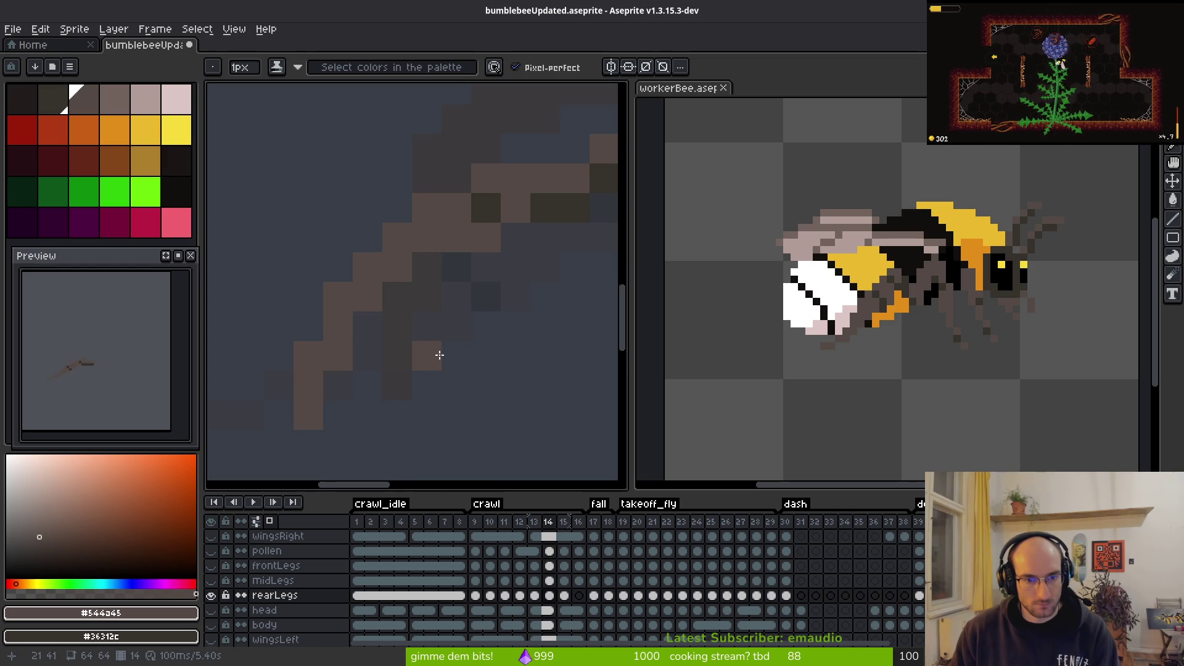
{"action": "scroll", "coordinate": [462, 375], "scroll_direction": "down", "scroll_amount": 3}
{"action": "scroll", "coordinate": [459, 363], "scroll_direction": "up", "scroll_amount": 3}
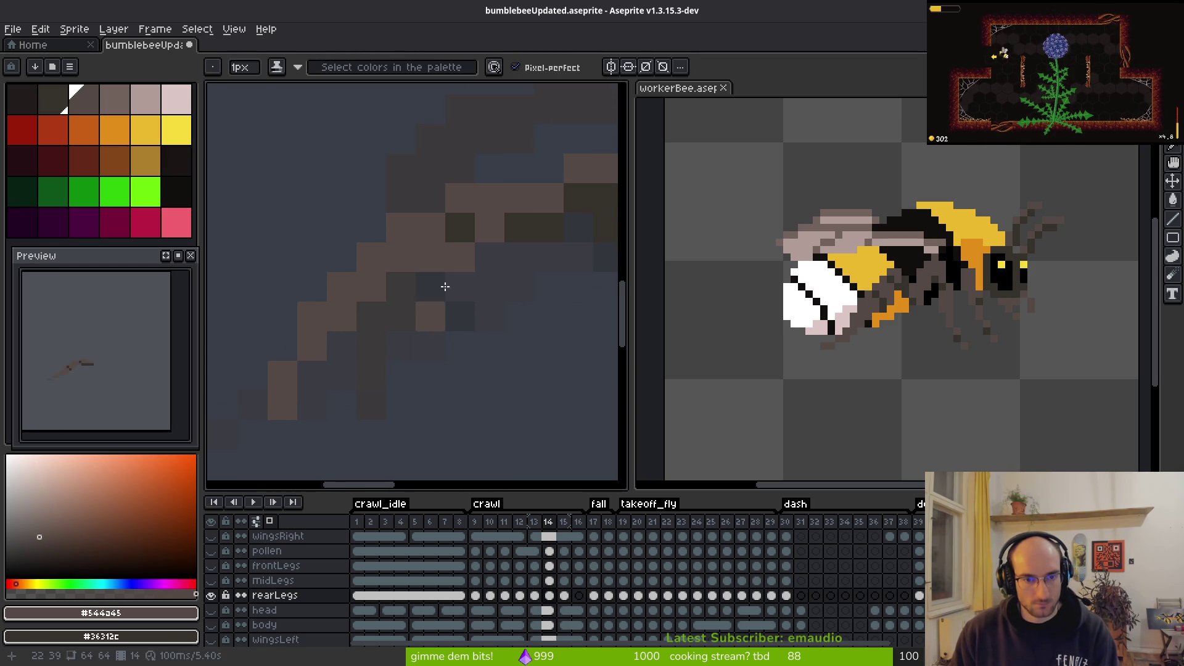
Step: Recolour several leg pixels brown and paint three others dark
{"action": "left_click_drag", "start_coordinate": [560, 230], "coordinate": [387, 269]}
{"action": "left_click", "coordinate": [401, 235]}
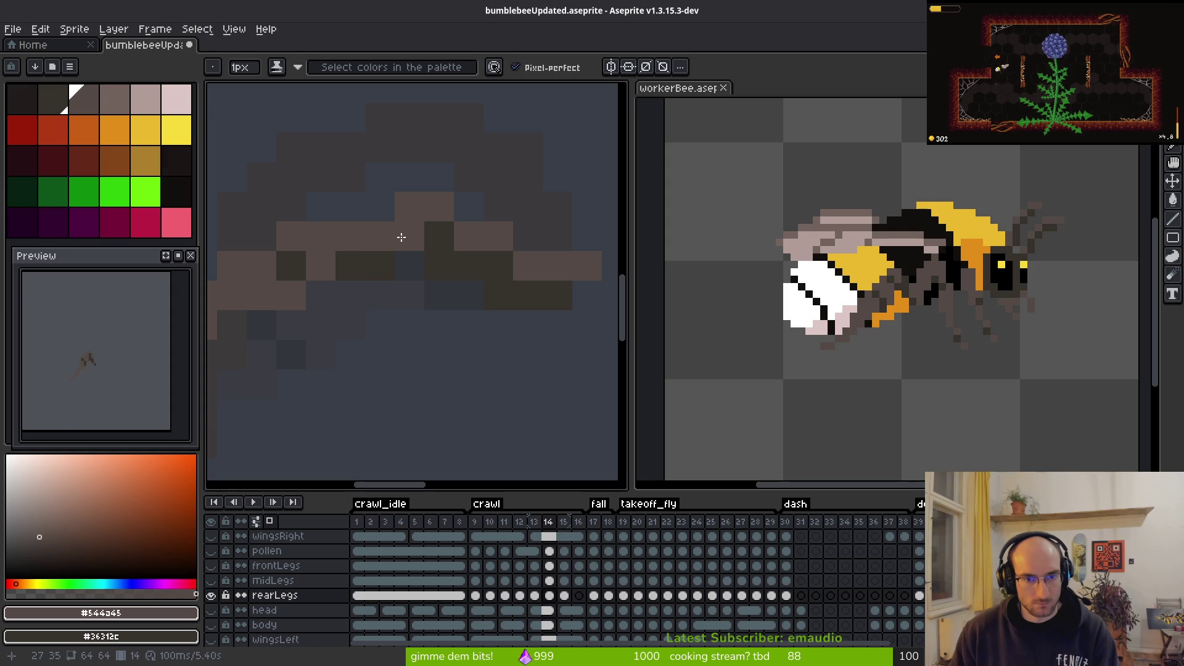
{"action": "left_click", "coordinate": [352, 265]}
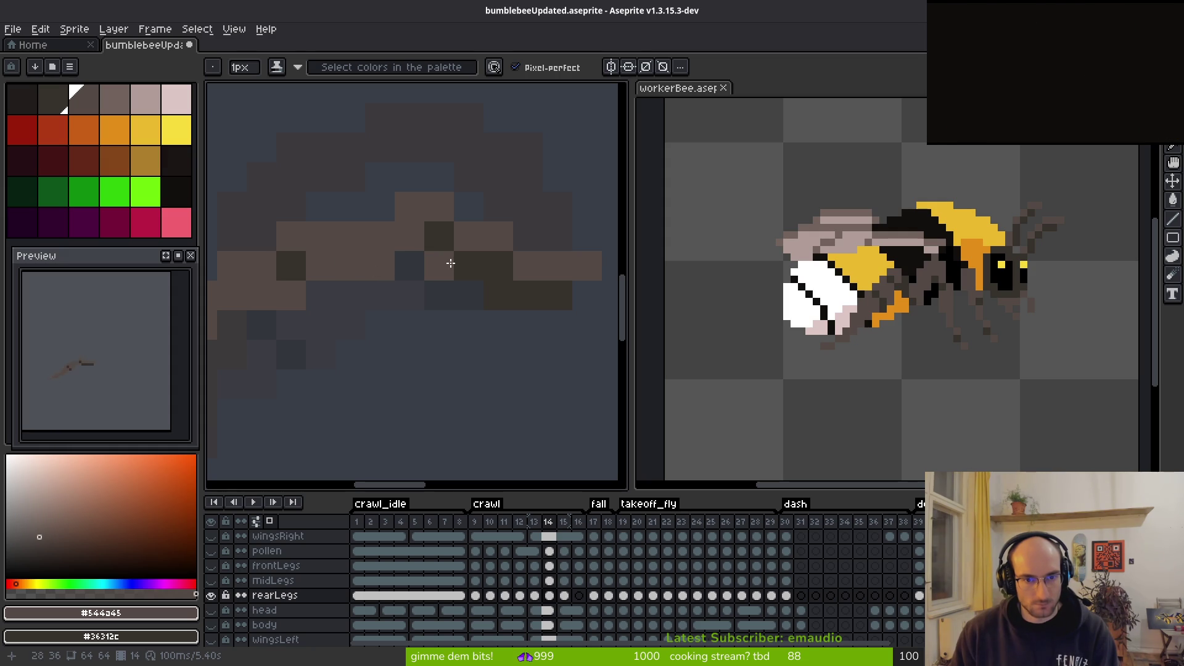
{"action": "left_click_drag", "start_coordinate": [467, 265], "coordinate": [500, 298]}
{"action": "scroll", "coordinate": [504, 308], "scroll_direction": "down", "scroll_amount": 3}
{"action": "scroll", "coordinate": [508, 357], "scroll_direction": "up", "scroll_amount": 3}
{"action": "right_click", "coordinate": [501, 274]}
{"action": "right_click", "coordinate": [479, 245]}
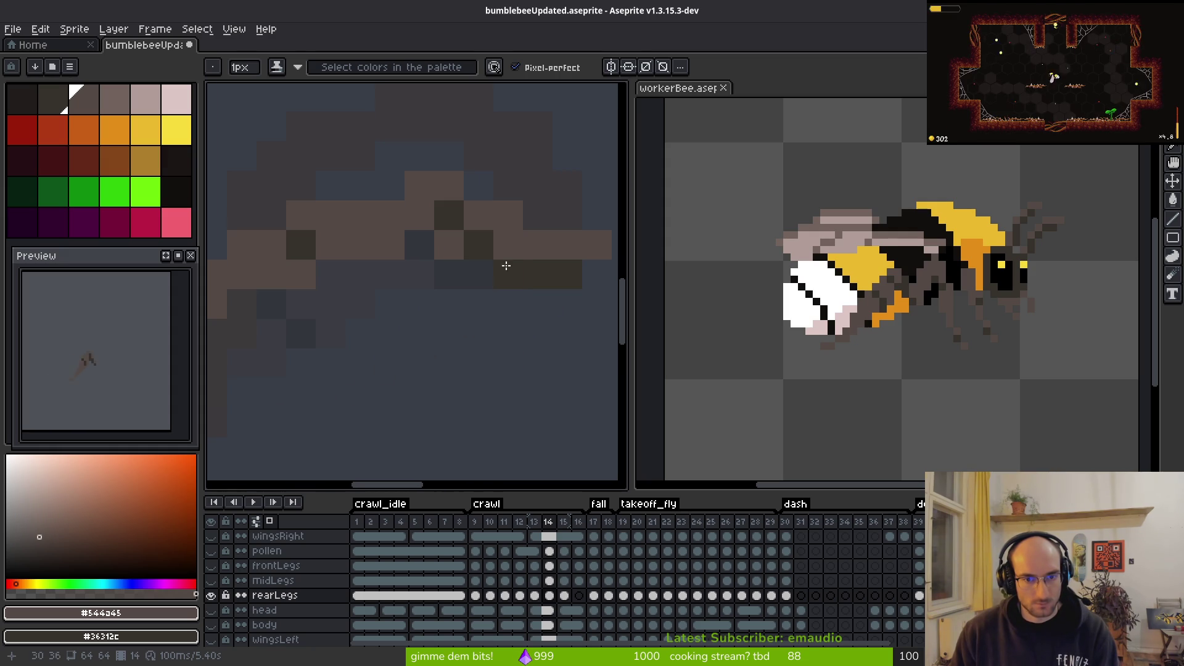
{"action": "right_click", "coordinate": [453, 243]}
{"action": "left_click", "coordinate": [455, 215]}
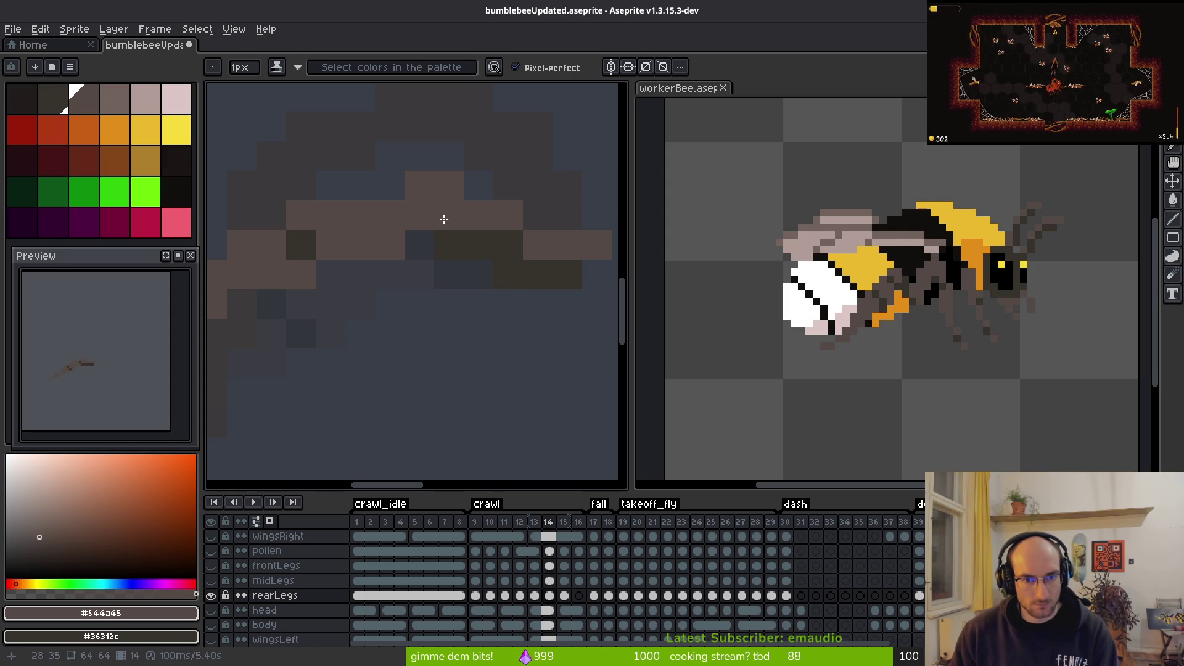
Step: Add further dark and brown pixels along the leg
{"action": "scroll", "coordinate": [503, 327], "scroll_direction": "down", "scroll_amount": 3}
{"action": "scroll", "coordinate": [463, 311], "scroll_direction": "up", "scroll_amount": 3}
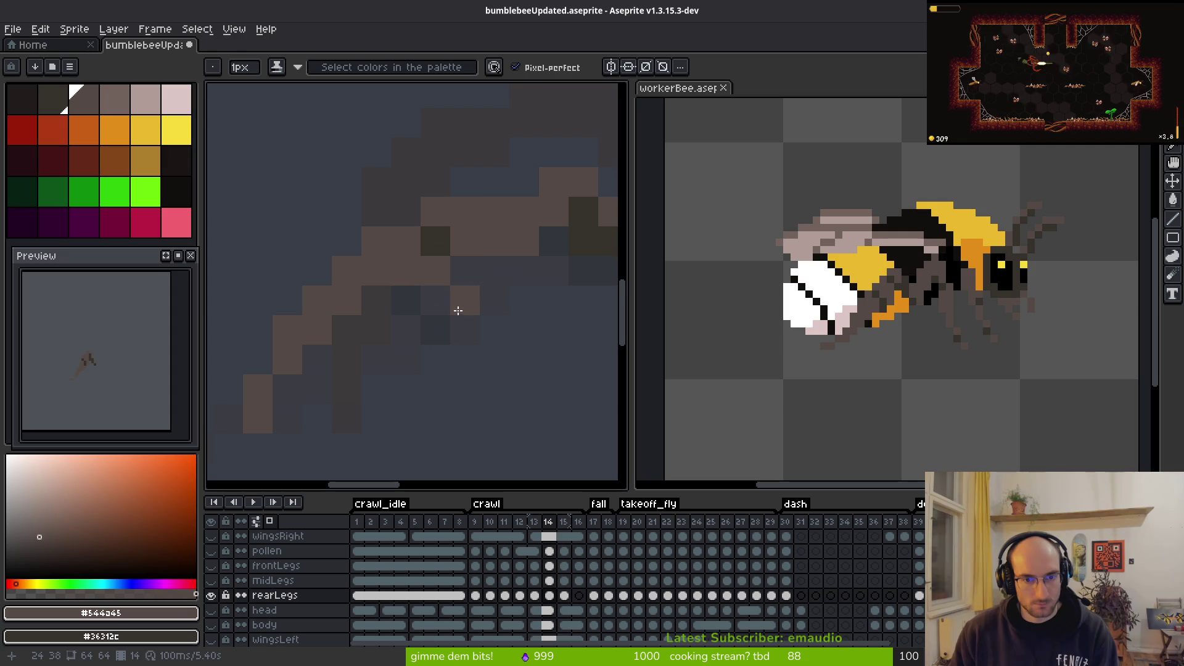
{"action": "right_click", "coordinate": [409, 244]}
{"action": "left_click", "coordinate": [521, 298]}
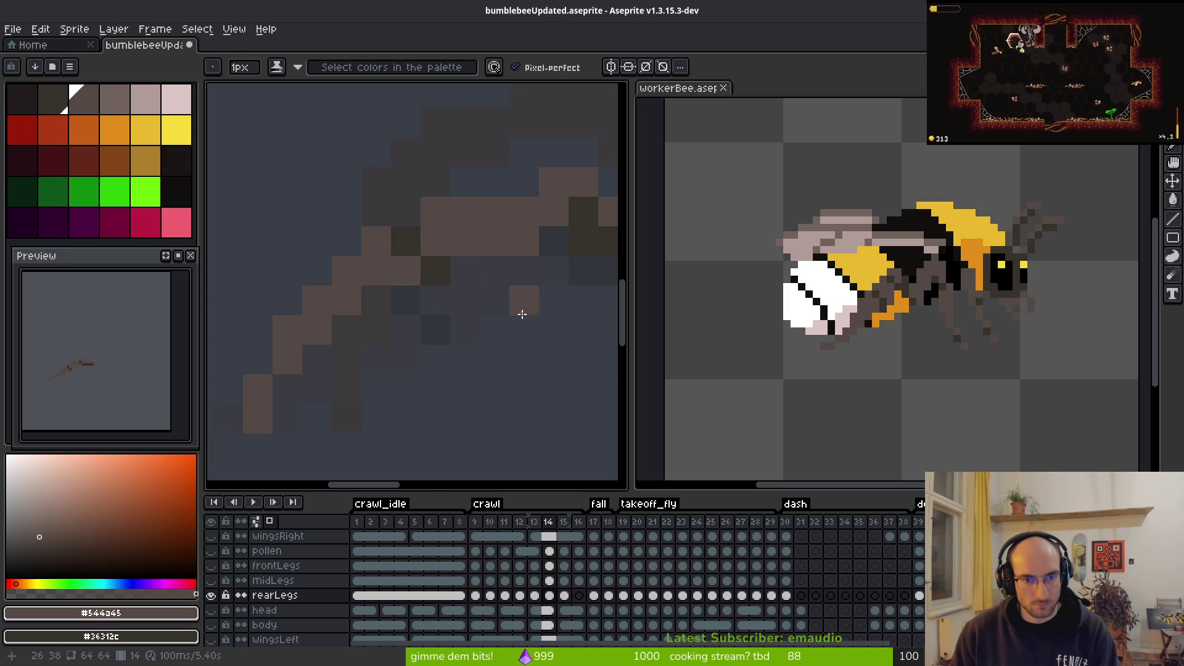
{"action": "scroll", "coordinate": [521, 349], "scroll_direction": "down", "scroll_amount": 3}
{"action": "scroll", "coordinate": [515, 346], "scroll_direction": "up", "scroll_amount": 3}
{"action": "scroll", "coordinate": [496, 324], "scroll_direction": "down", "scroll_amount": 3}
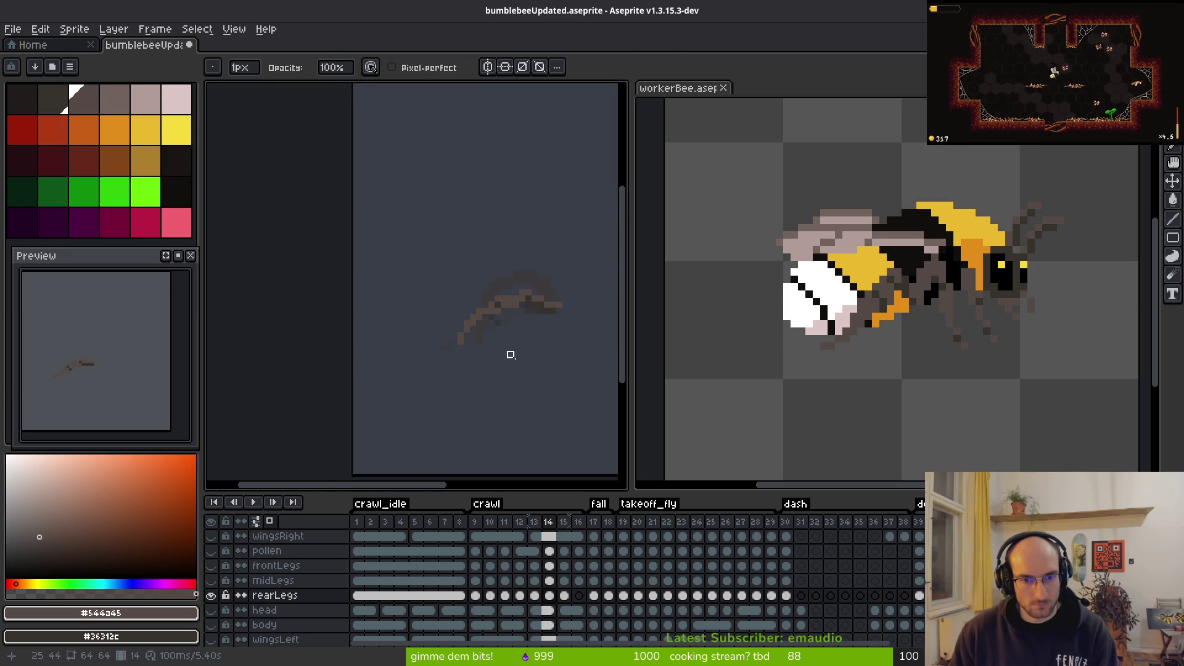
{"action": "scroll", "coordinate": [497, 326], "scroll_direction": "up", "scroll_amount": 3}
{"action": "key", "text": "b"}
{"action": "mouse_move", "coordinate": [428, 304]}
{"action": "left_mouse_down"}
{"action": "mouse_move", "coordinate": [398, 339]}
{"action": "mouse_move", "coordinate": [422, 325]}
{"action": "left_mouse_up"}
Step: Touch up stray pixels and add a brown pixel below the leg
{"action": "key", "text": "e"}
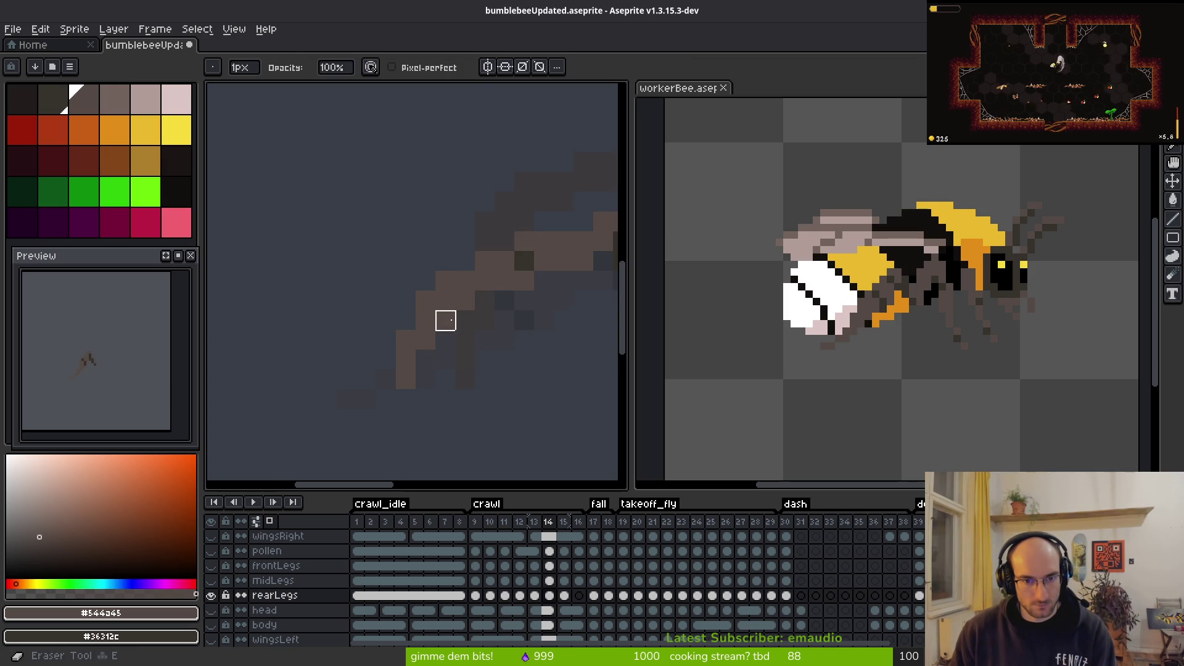
{"action": "scroll", "coordinate": [514, 380], "scroll_direction": "down", "scroll_amount": 3}
{"action": "scroll", "coordinate": [525, 387], "scroll_direction": "right", "scroll_amount": 1}
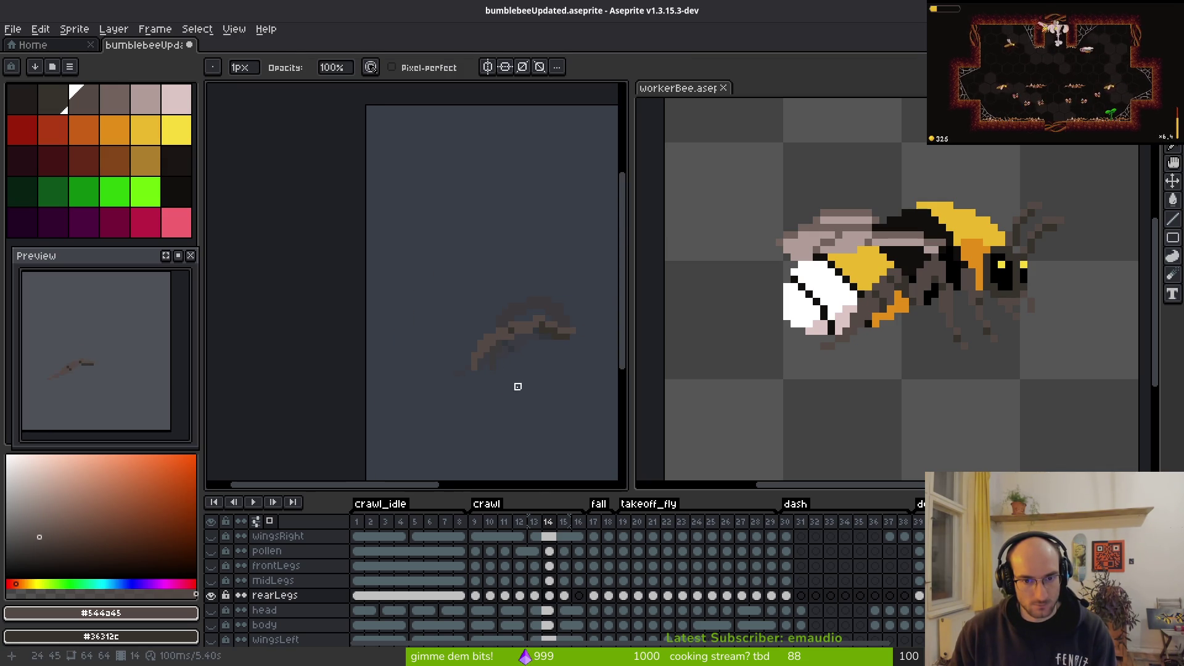
{"action": "scroll", "coordinate": [502, 374], "scroll_direction": "up", "scroll_amount": 3}
{"action": "key", "text": "b"}
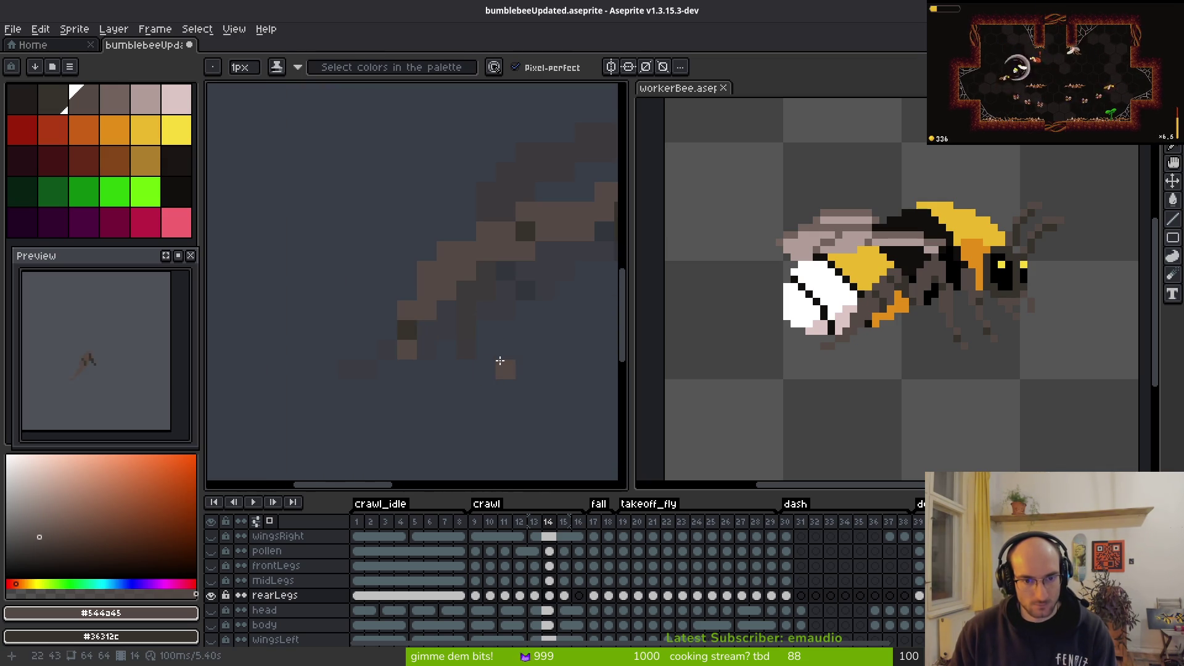
{"action": "key", "text": "ctrl+z"}
{"action": "left_click", "coordinate": [410, 330]}
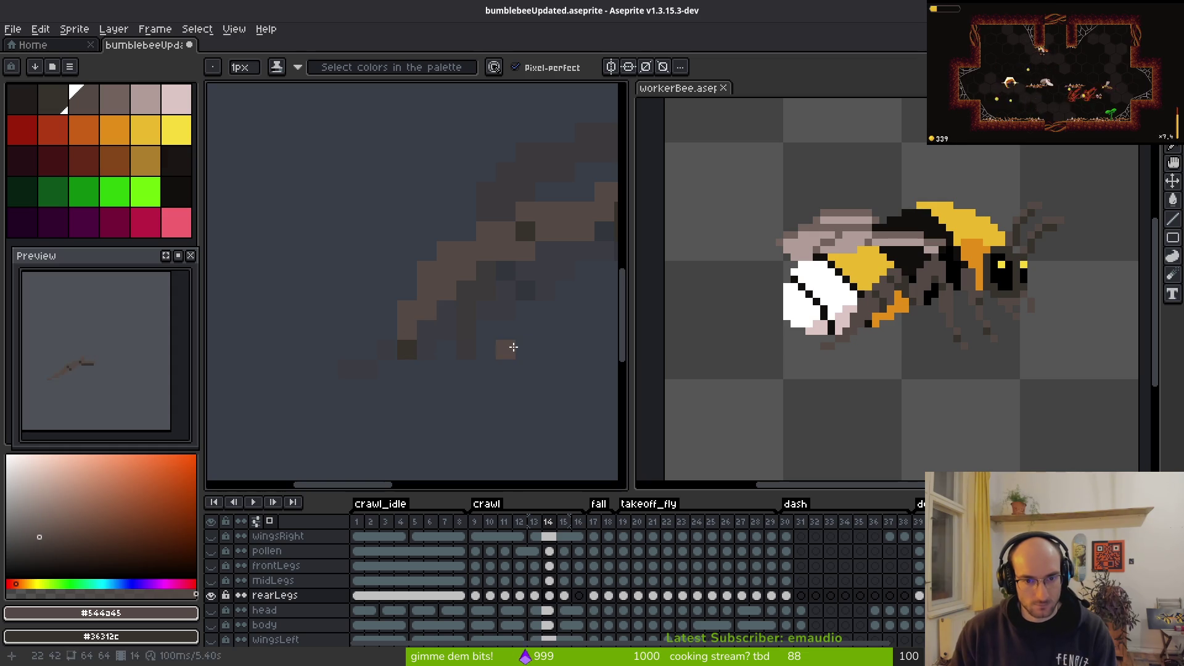
Step: Step back through frame 13 to crawl frame 12 to compare its thin diagonal leg
{"action": "key", "text": "i"}
{"action": "key", "text": "Left"}
{"action": "key", "text": "b"}
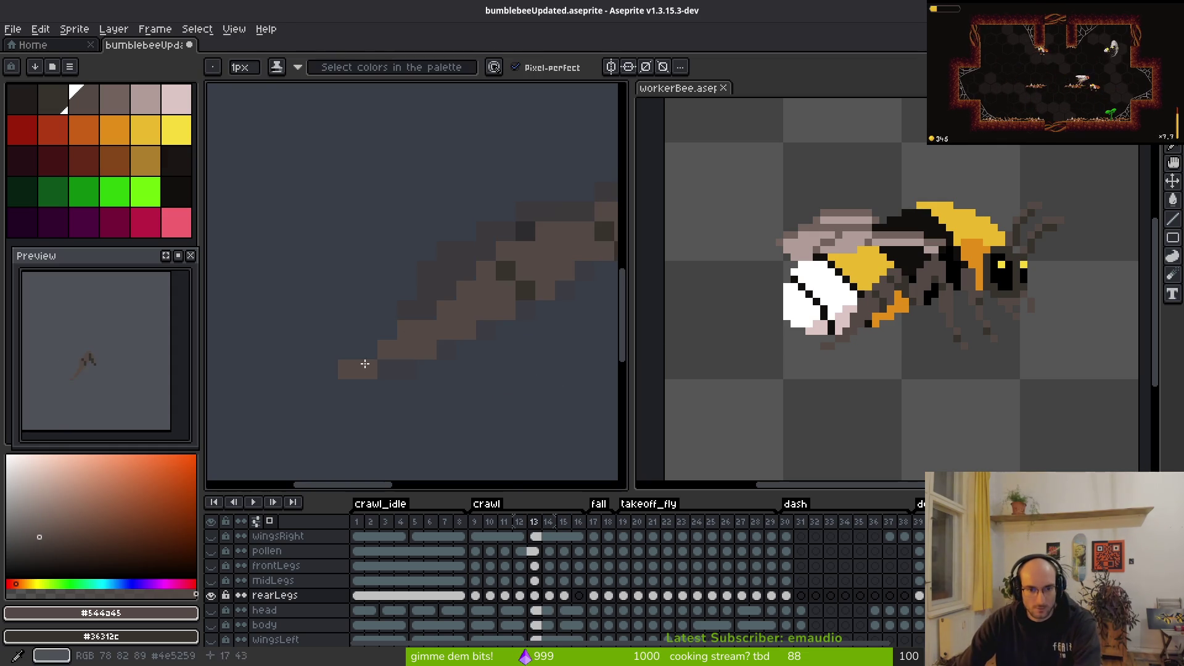
{"action": "scroll", "coordinate": [412, 406], "scroll_direction": "down", "scroll_amount": 3}
{"action": "key", "text": "alt"}
{"action": "scroll", "coordinate": [412, 409], "scroll_direction": "up", "scroll_amount": 3}
{"action": "key", "text": "alt"}
{"action": "key", "text": "comma"}
{"action": "scroll", "coordinate": [434, 369], "scroll_direction": "down", "scroll_amount": 3}
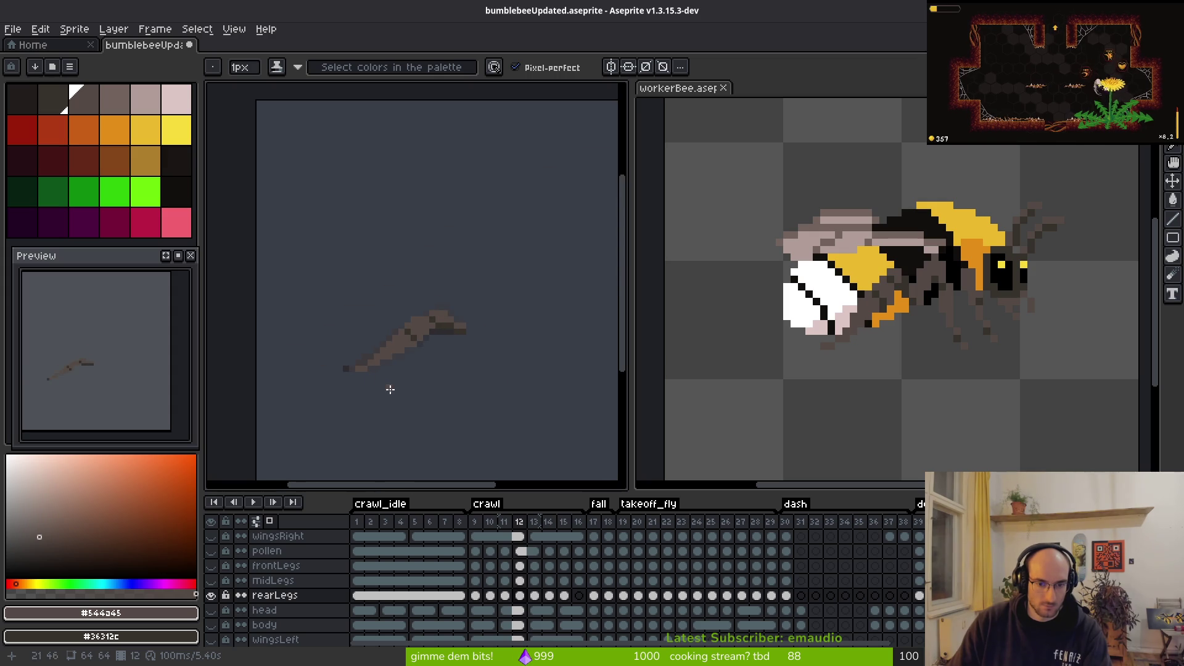
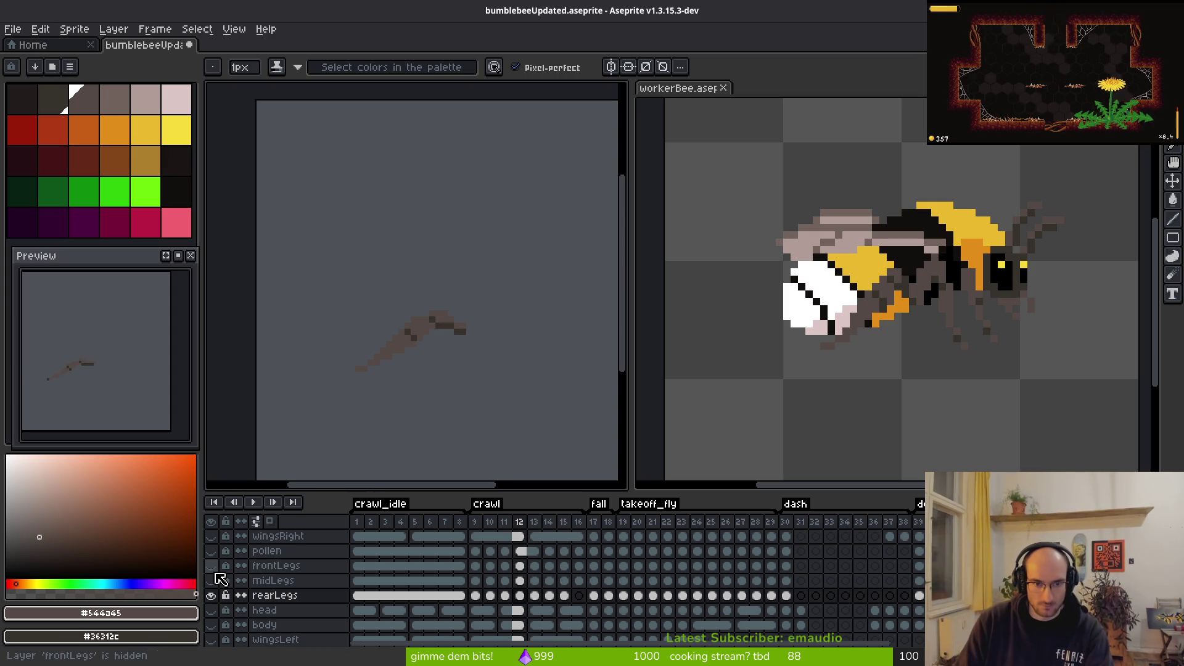
Step: Turn on onion skinning and step back to the first animation frame
{"action": "key", "text": "F3"}
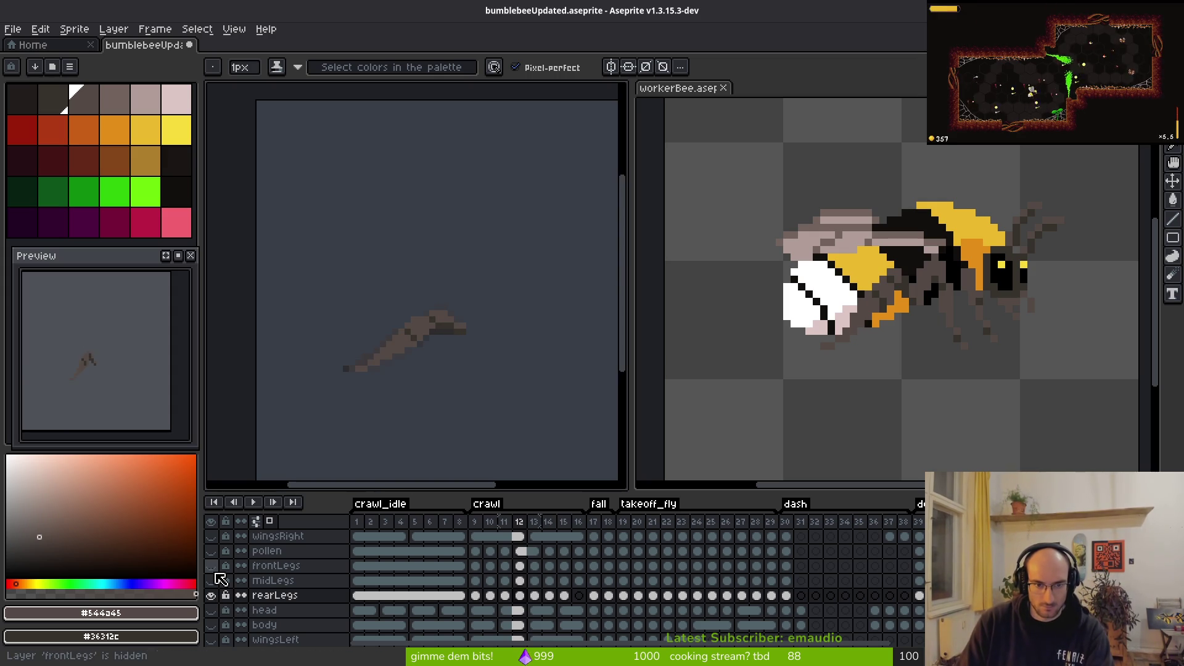
{"action": "key", "text": "Left"}
{"action": "key", "text": "Left"}
{"action": "key", "text": "Left"}
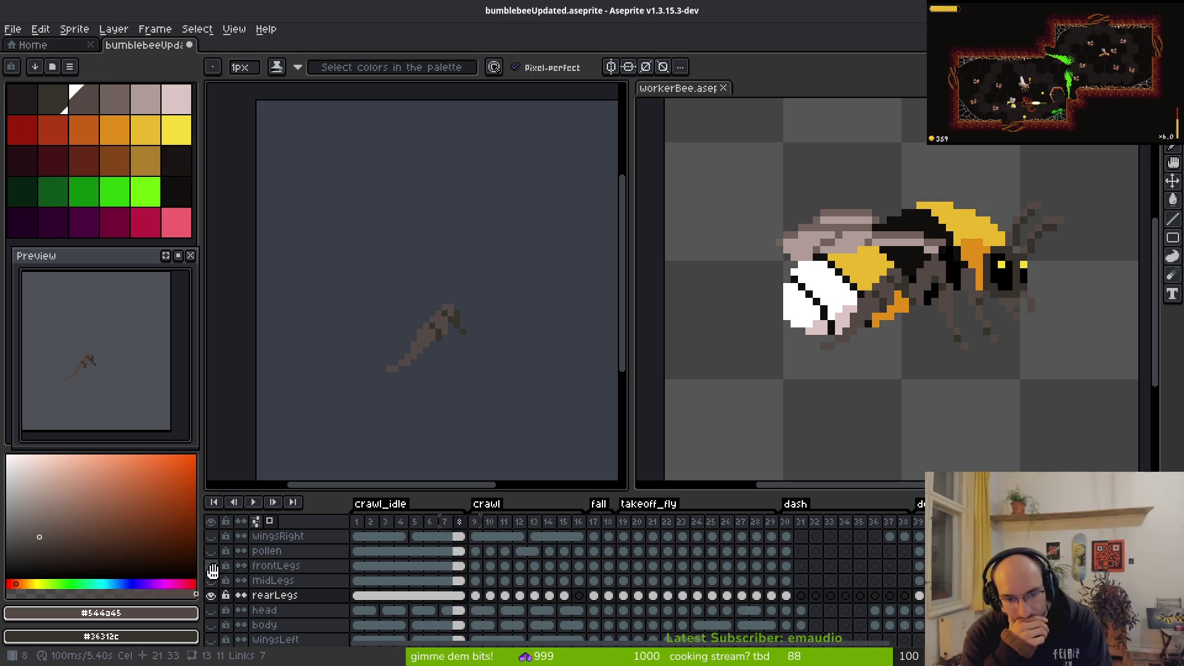
{"action": "key", "text": "Left"}
{"action": "key", "text": "Left"}
{"action": "key", "text": "Left"}
{"action": "key", "text": "i"}
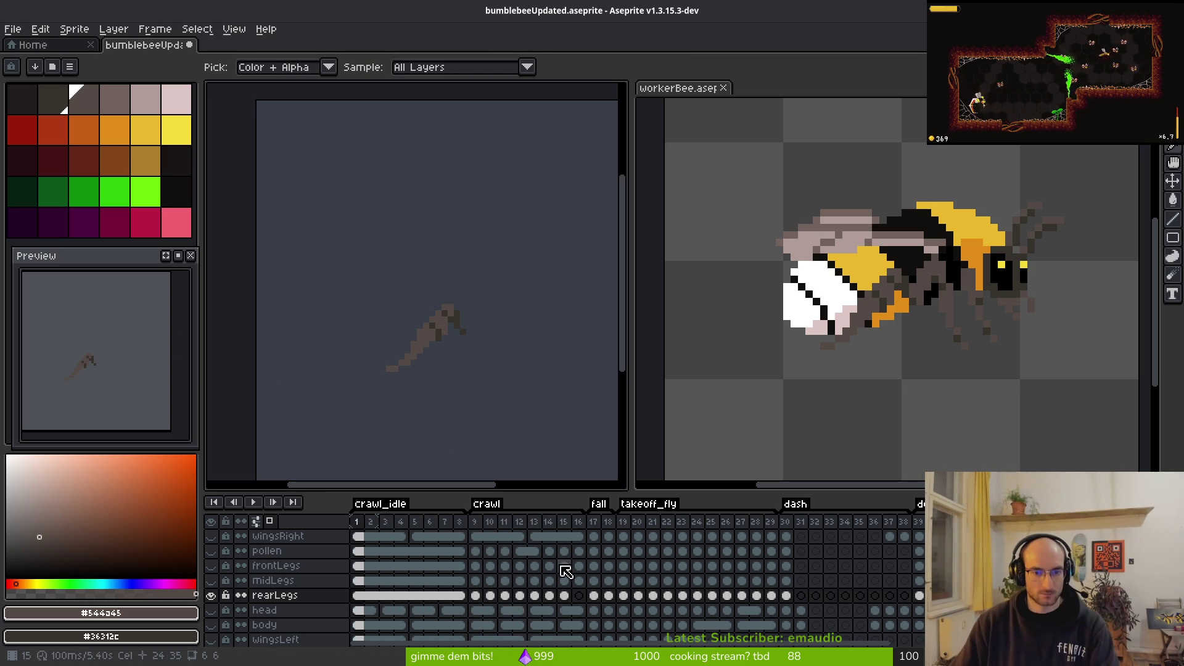
{"action": "key", "text": "b"}
{"action": "scroll", "coordinate": [407, 368], "scroll_direction": "up", "scroll_amount": 5}
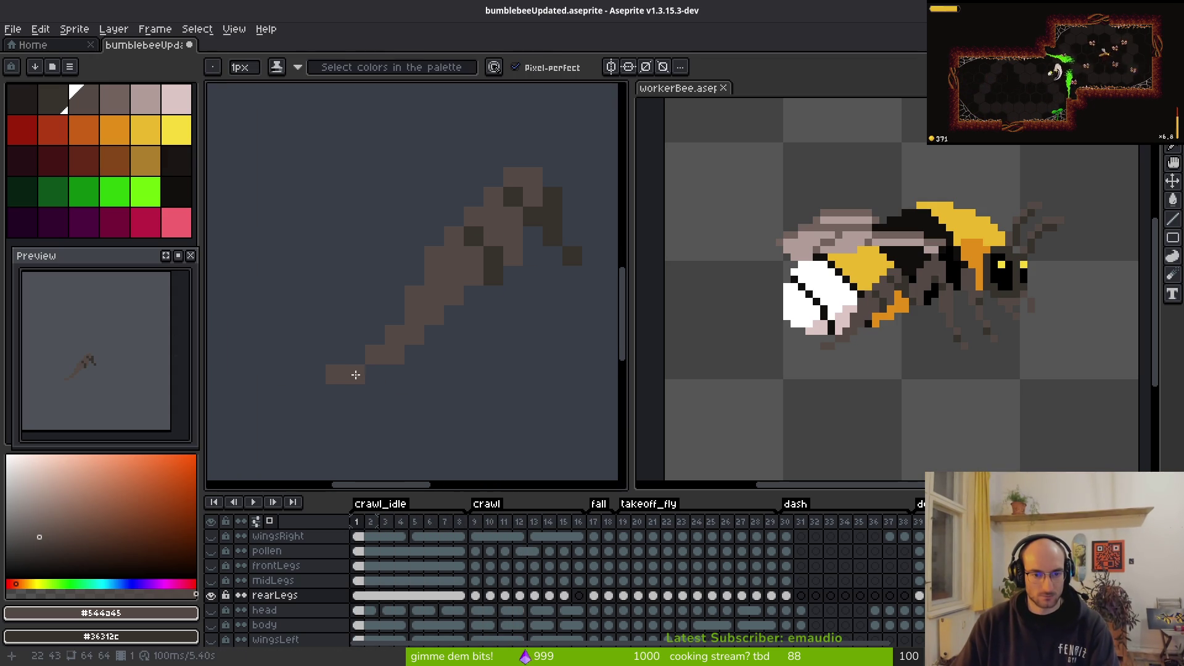
{"action": "scroll", "coordinate": [448, 415], "scroll_direction": "down", "scroll_amount": 4}
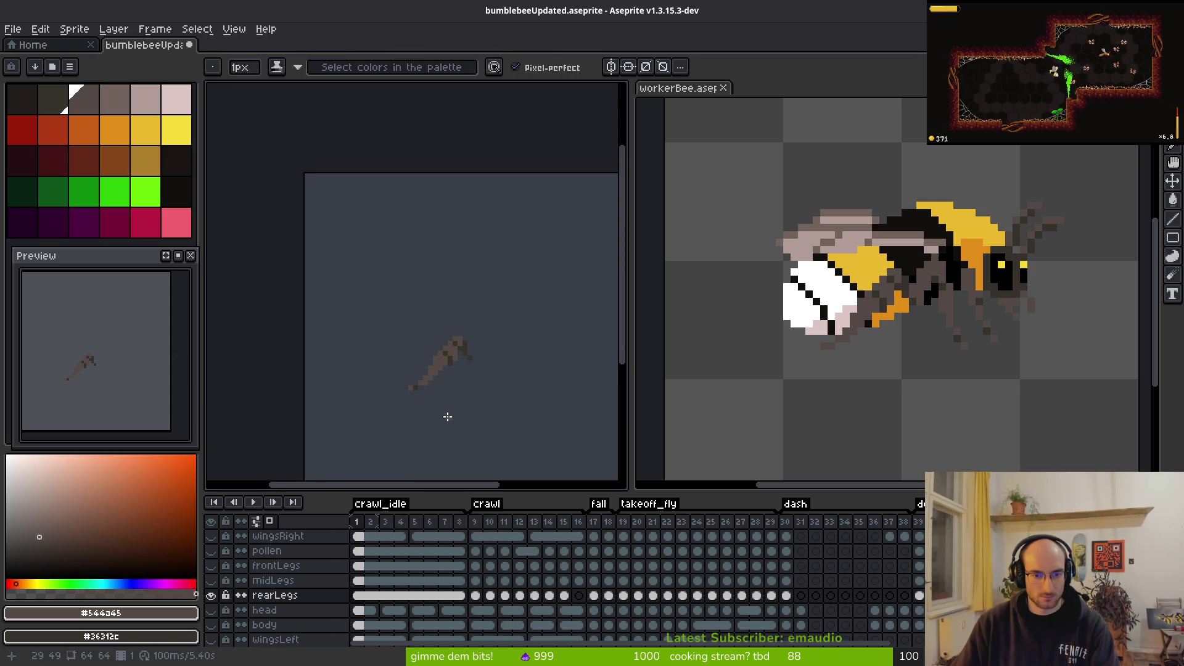
Step: Step through idle frames 2 and 3, then bring up the rearLegs cel on crawl frame 9
{"action": "key", "text": "Right"}
{"action": "scroll", "coordinate": [426, 407], "scroll_direction": "up", "scroll_amount": 4}
{"action": "key", "text": "alt"}
{"action": "key", "text": "Right"}
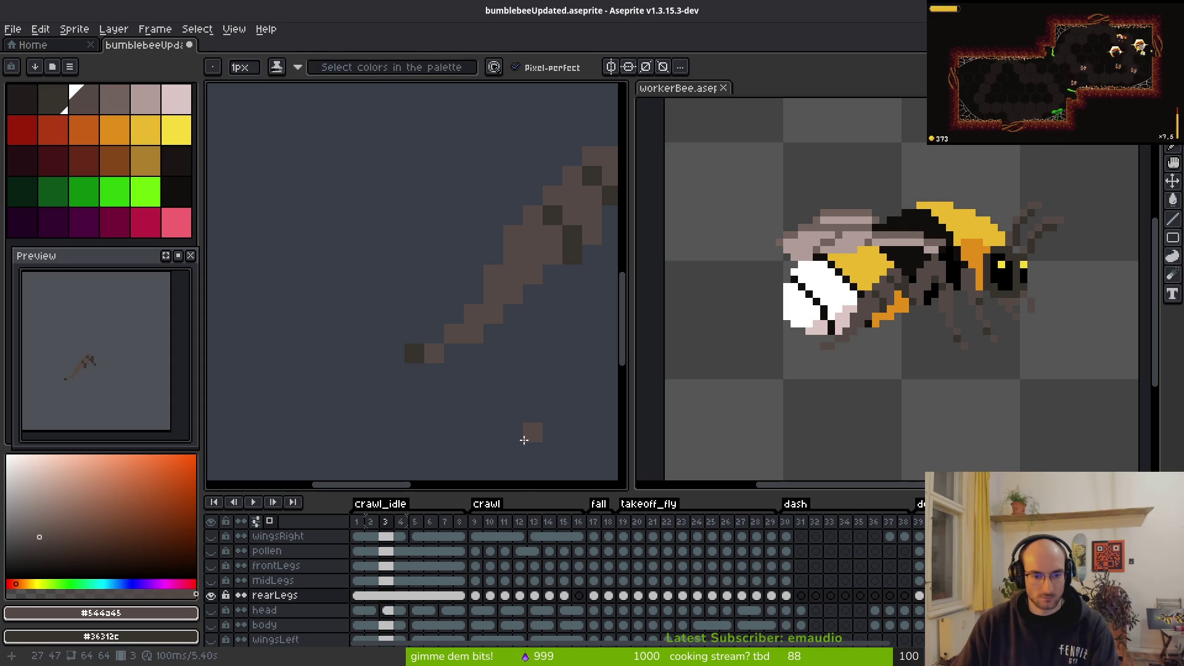
{"action": "key", "text": "alt"}
{"action": "left_click", "coordinate": [476, 596]}
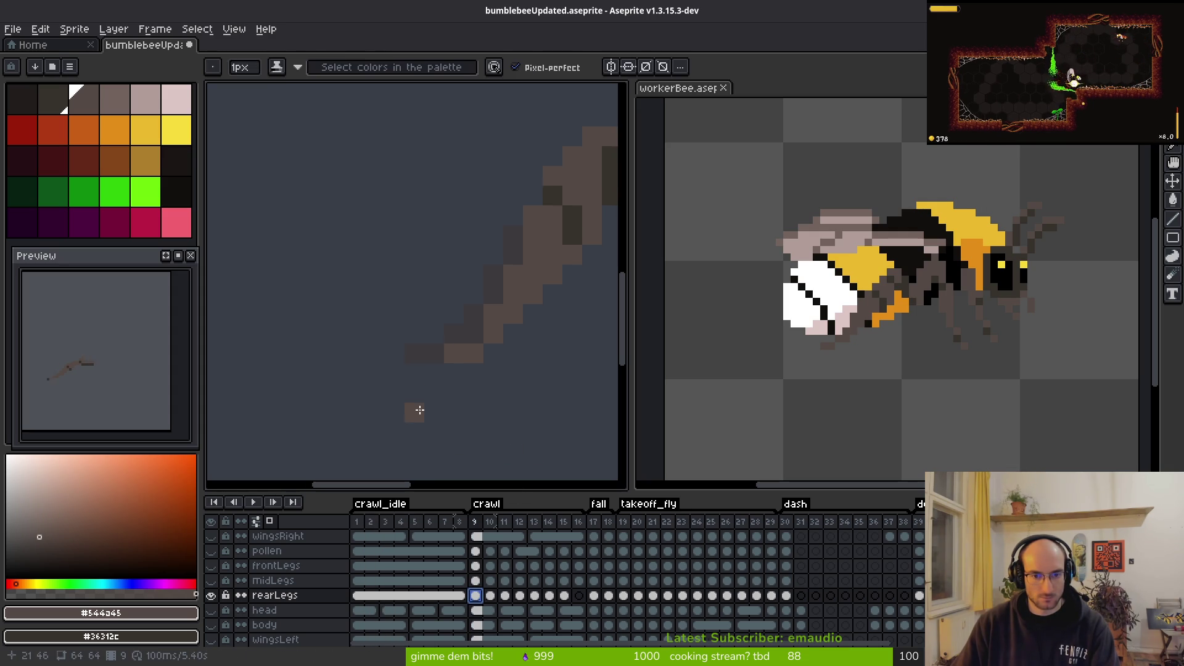
Step: On crawl frame 14, repaint a few rear-leg pixels in light and dark brown, undoing the last stroke
{"action": "key", "text": "Right"}
{"action": "key", "text": "Right"}
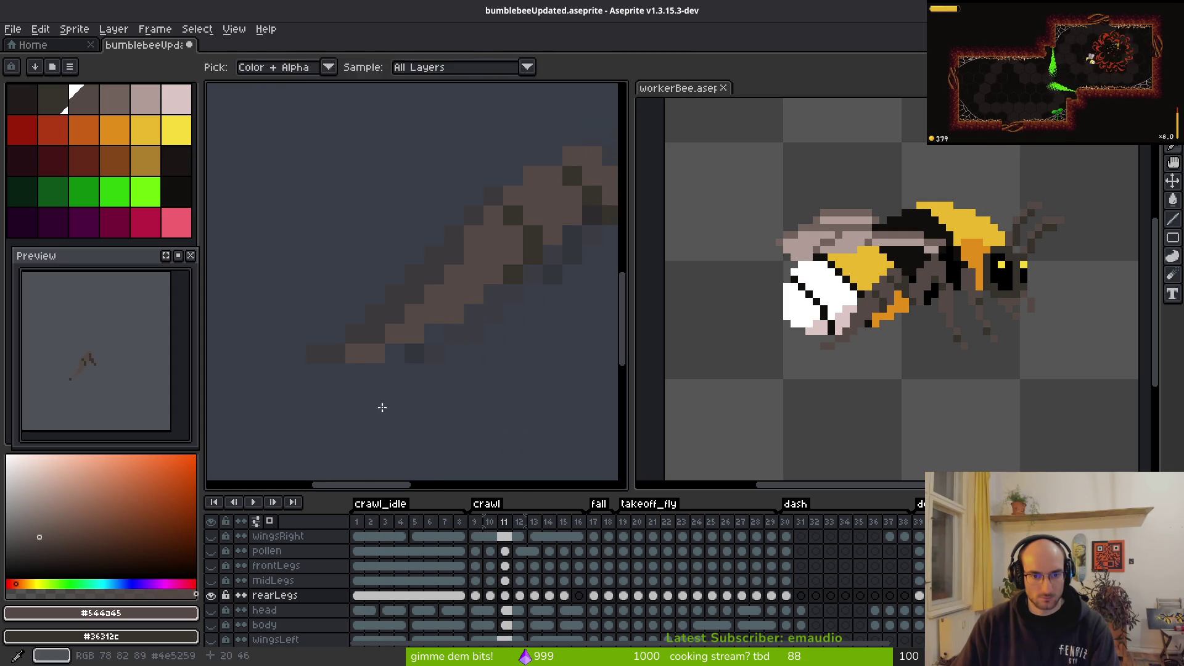
{"action": "key", "text": "Right"}
{"action": "key", "text": "Right"}
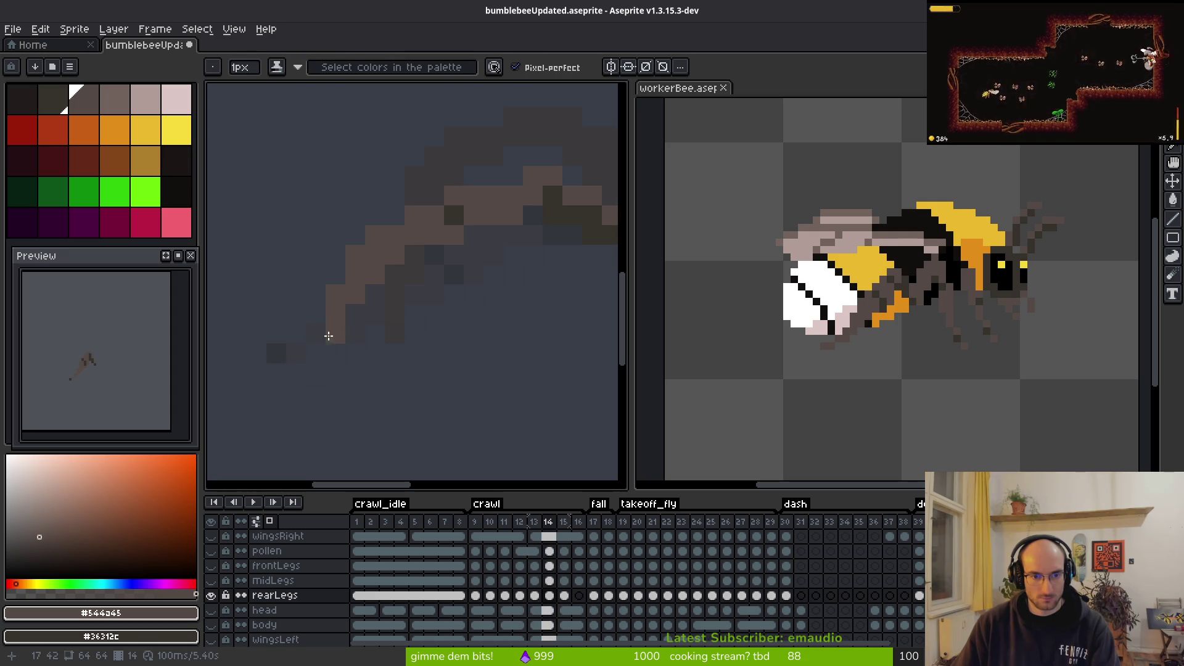
{"action": "key", "text": "Right"}
{"action": "scroll", "coordinate": [384, 358], "scroll_direction": "down", "scroll_amount": 2}
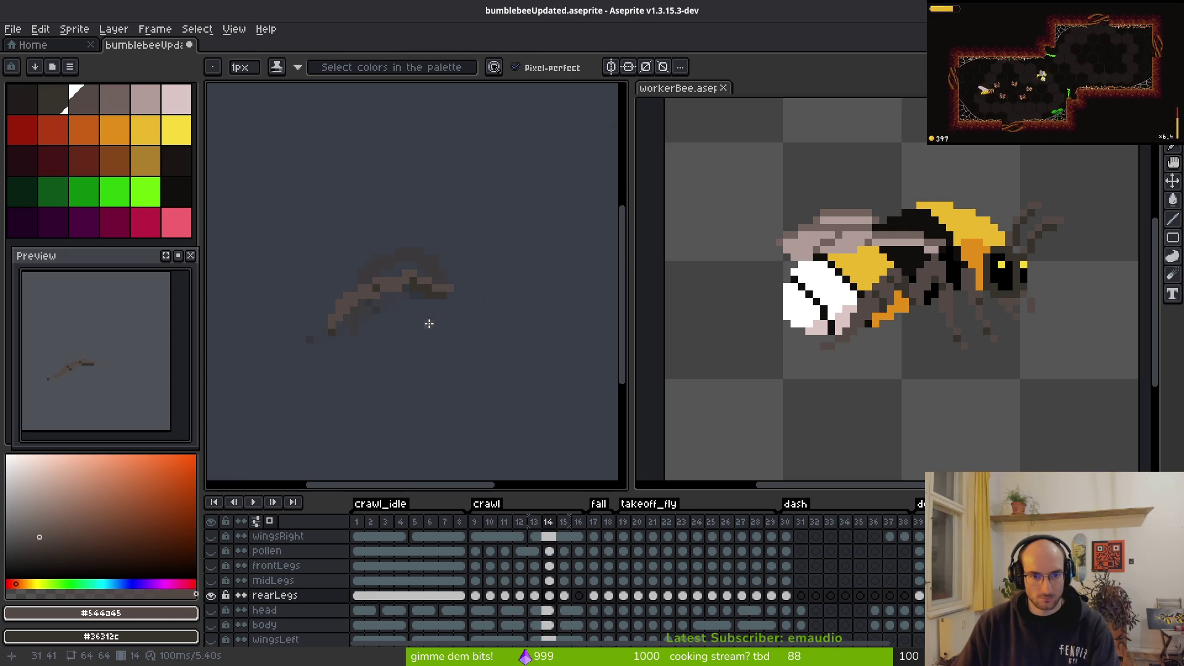
{"action": "scroll", "coordinate": [381, 281], "scroll_direction": "up", "scroll_amount": 3}
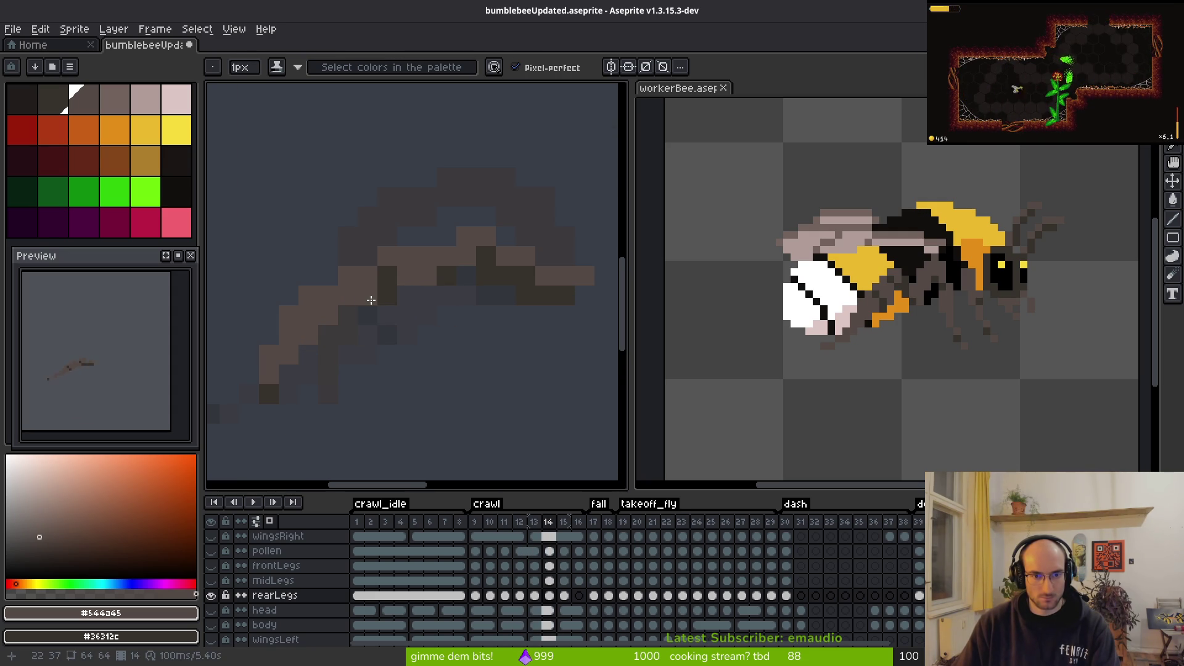
{"action": "left_click", "coordinate": [328, 325]}
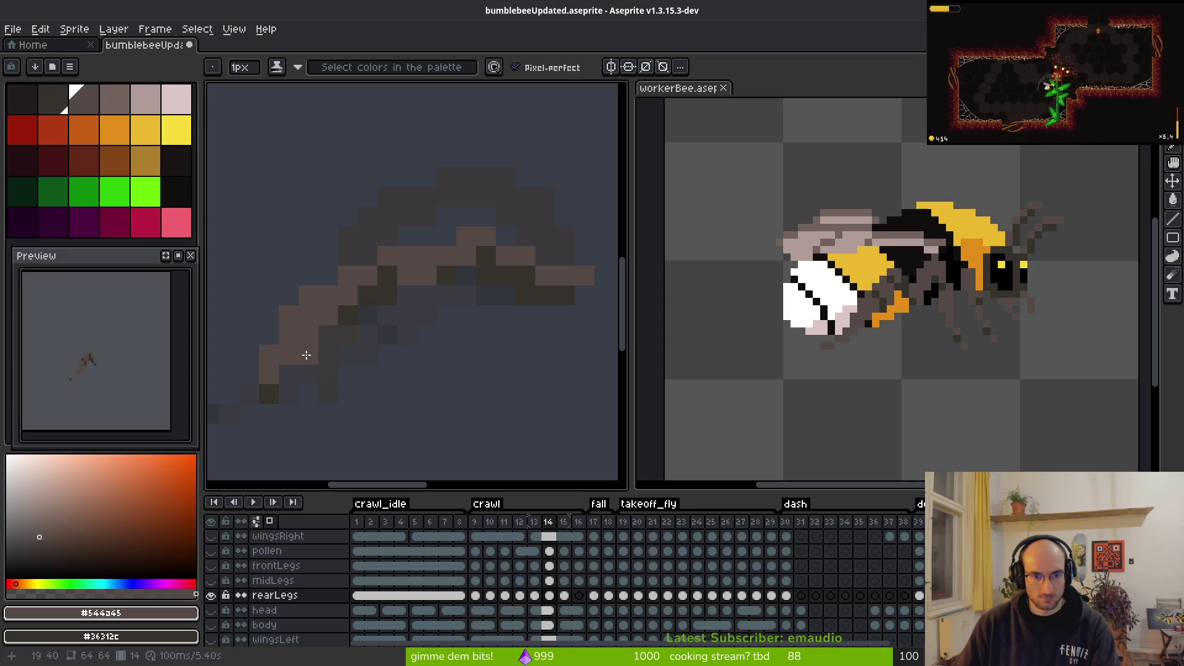
{"action": "right_click", "coordinate": [308, 335]}
{"action": "right_click", "coordinate": [329, 314]}
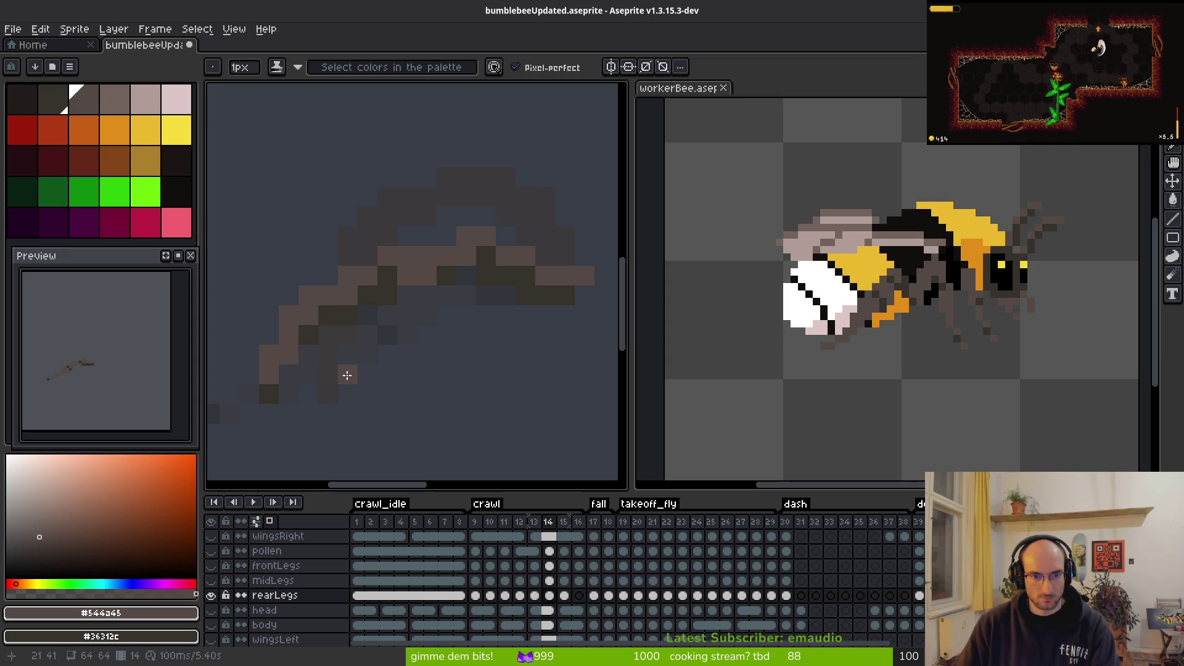
{"action": "scroll", "coordinate": [484, 400], "scroll_direction": "down", "scroll_amount": 5}
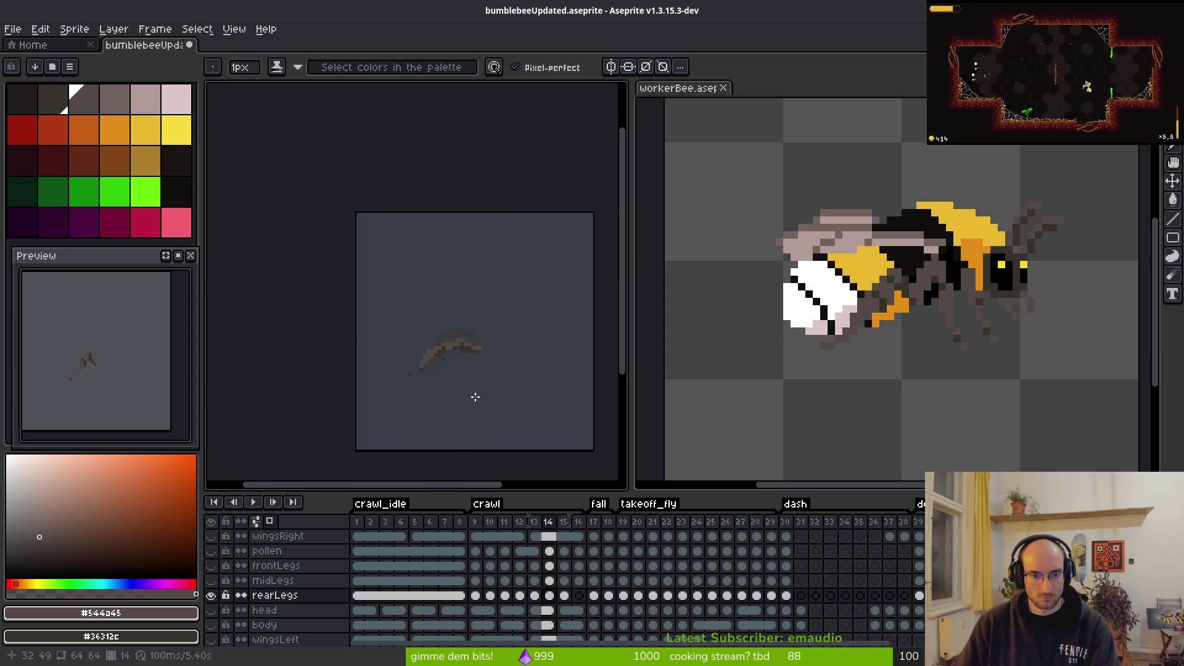
{"action": "key", "text": "ctrl+z"}
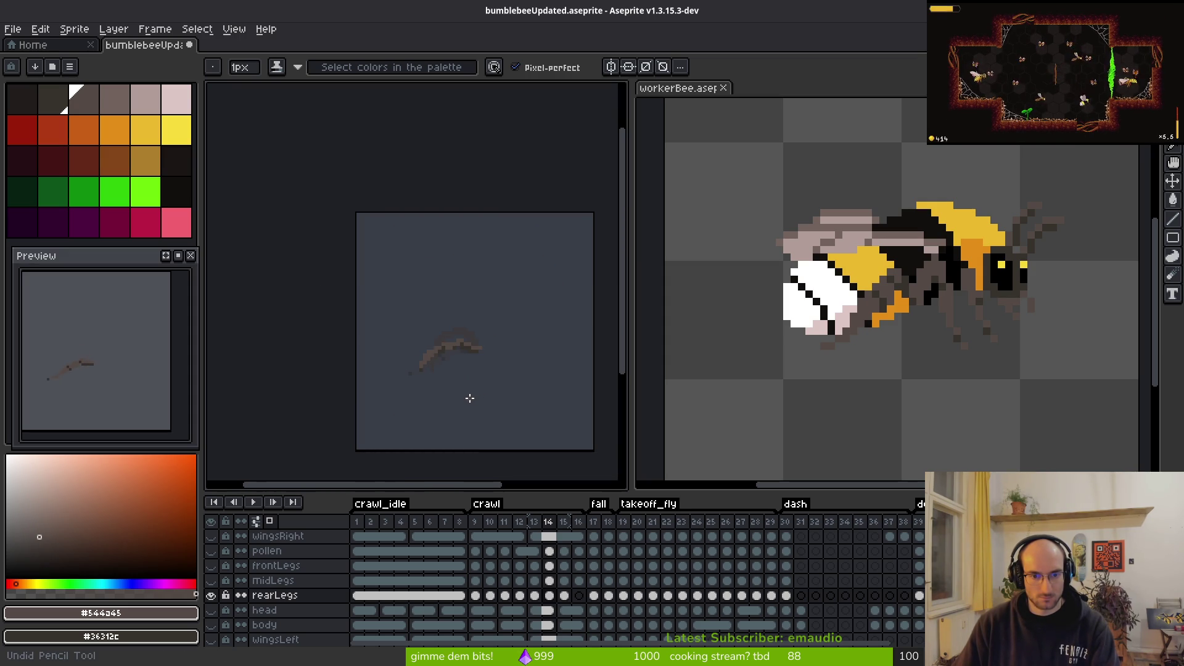
Step: Save the bumblebee file and advance to crawl frame 15
{"action": "mouse_move", "coordinate": [468, 391]}
{"action": "left_mouse_down"}
{"action": "mouse_move", "coordinate": [426, 381]}
{"action": "mouse_move", "coordinate": [438, 352]}
{"action": "left_mouse_up"}
{"action": "key", "text": "ctrl+s"}
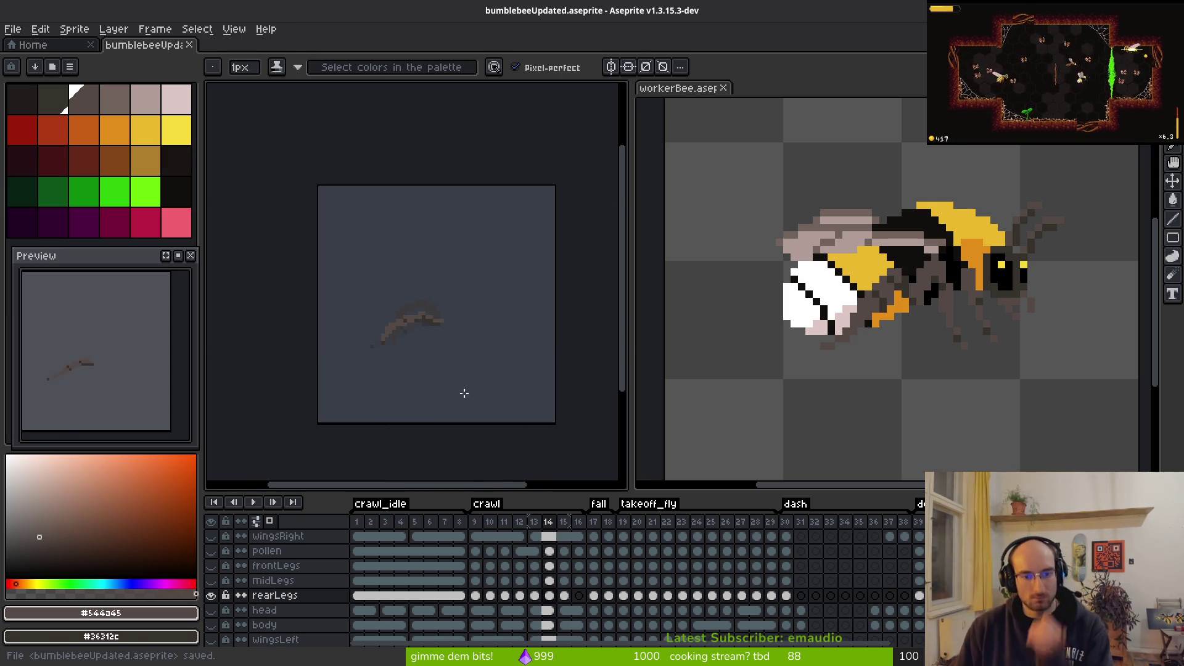
{"action": "key", "text": "Right"}
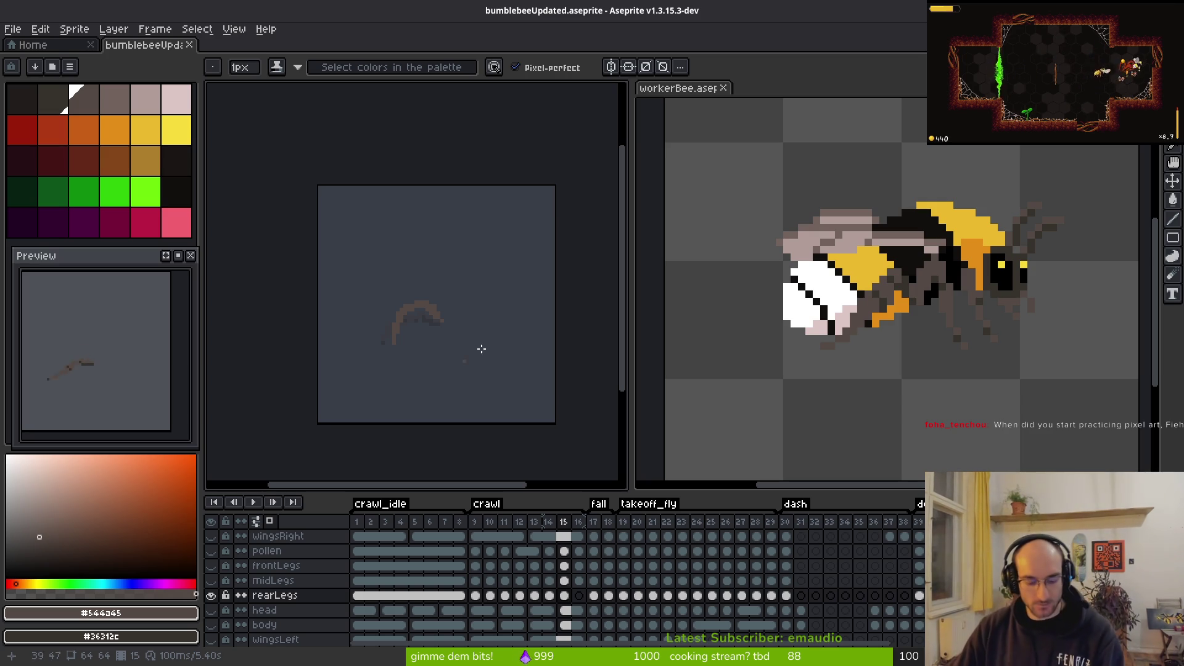
Step: Darken one pixel on top of the rear leg on crawl frame 15
{"action": "scroll", "coordinate": [486, 353], "scroll_direction": "up", "scroll_amount": 4}
{"action": "key", "text": "e"}
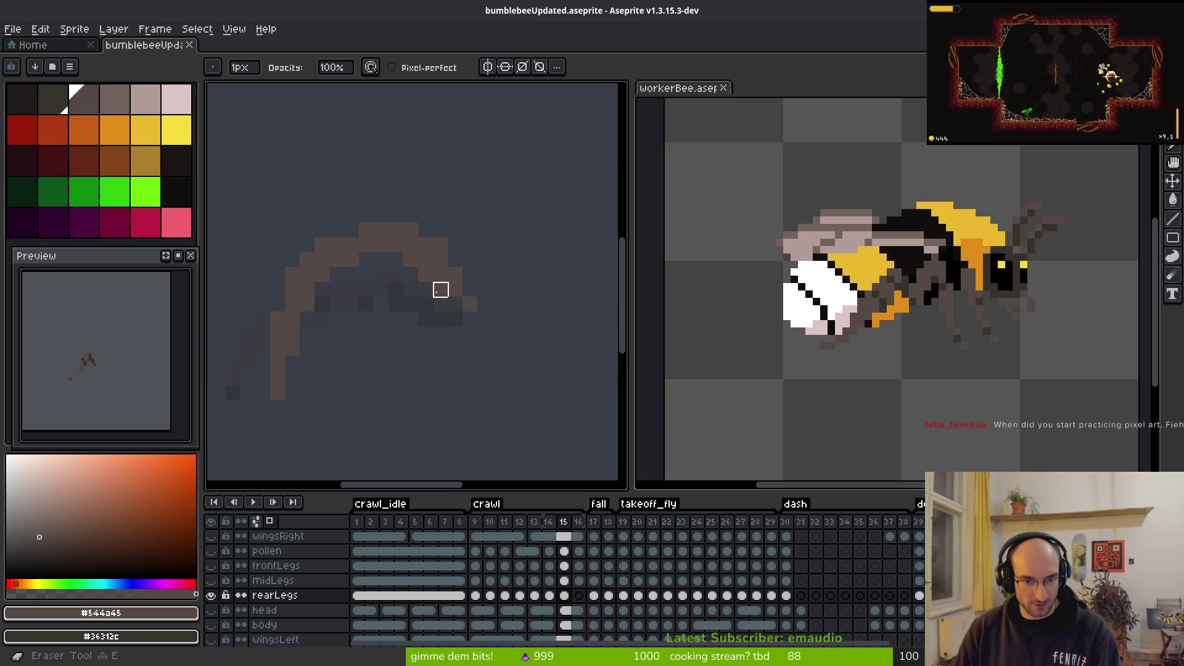
{"action": "key", "text": "b"}
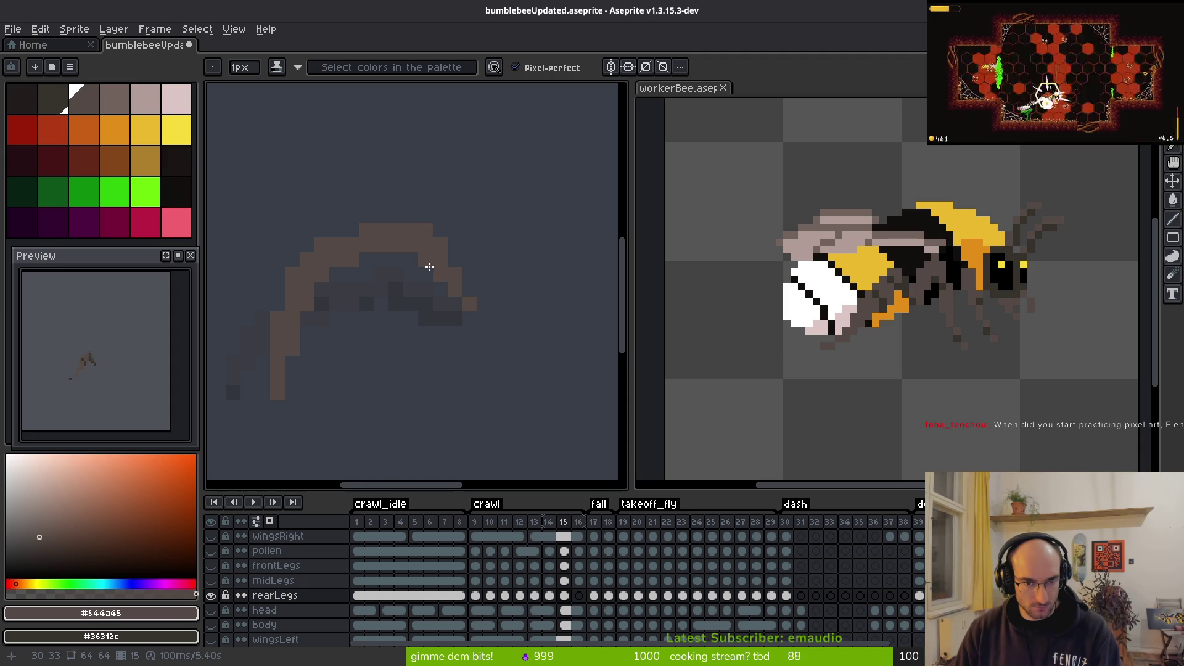
{"action": "left_click", "coordinate": [338, 260]}
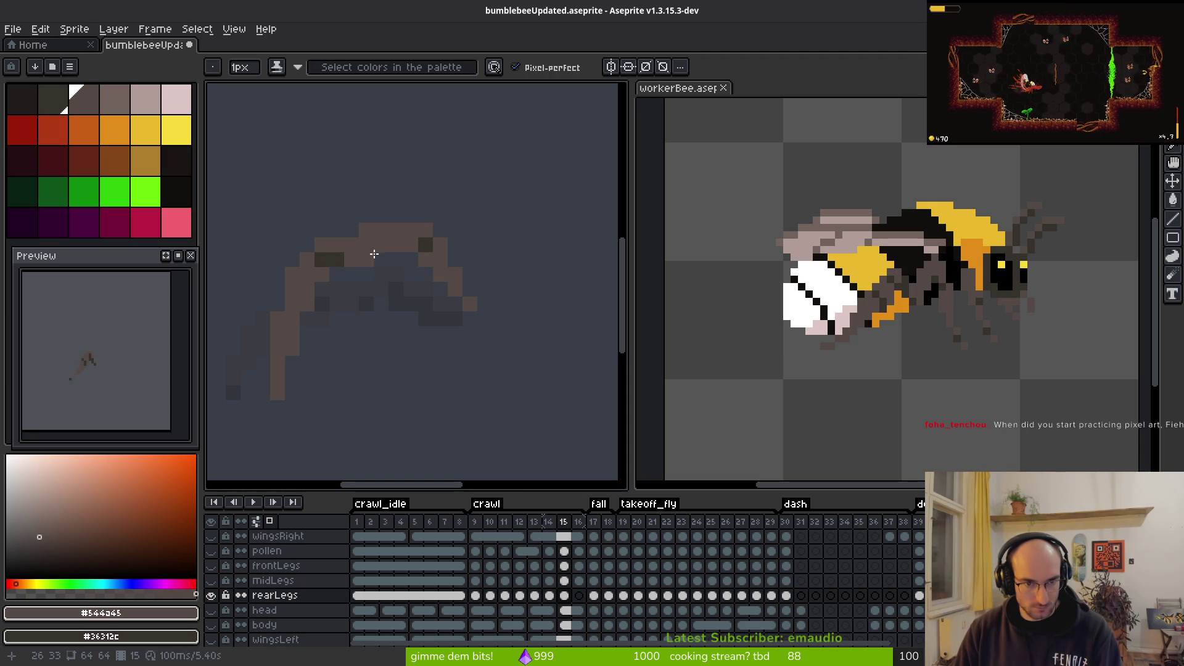
{"action": "scroll", "coordinate": [442, 302], "scroll_direction": "down", "scroll_amount": 3}
{"action": "scroll", "coordinate": [452, 391], "scroll_direction": "up", "scroll_amount": 3}
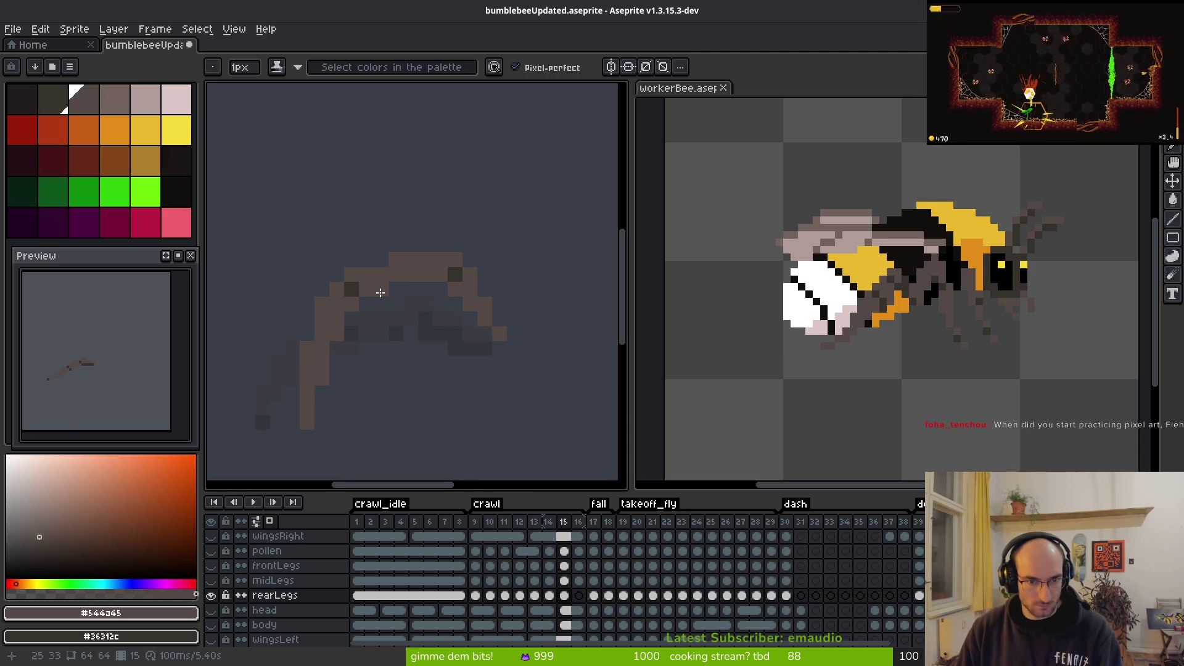
{"action": "scroll", "coordinate": [427, 367], "scroll_direction": "down", "scroll_amount": 1}
Step: Flip between crawl frames 14 and 15 to compare the rear leg poses
{"action": "key", "text": "Left"}
{"action": "key", "text": "Right"}
{"action": "key", "text": "Left"}
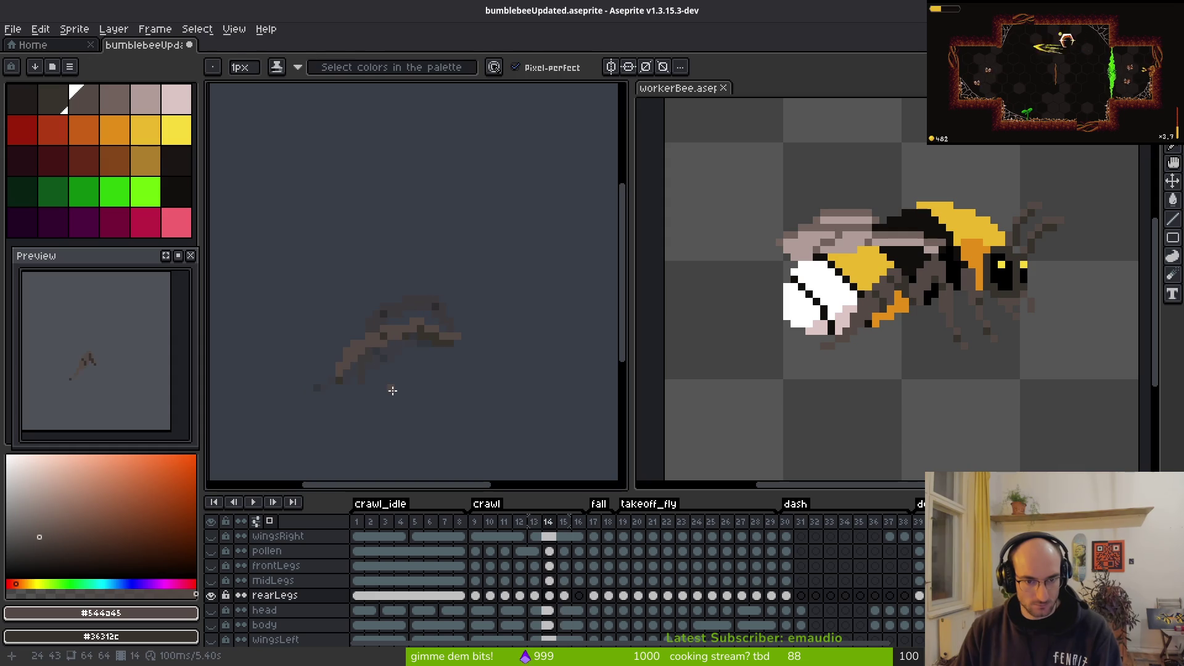
{"action": "scroll", "coordinate": [320, 312], "scroll_direction": "up", "scroll_amount": 2}
{"action": "scroll", "coordinate": [456, 373], "scroll_direction": "down", "scroll_amount": 2}
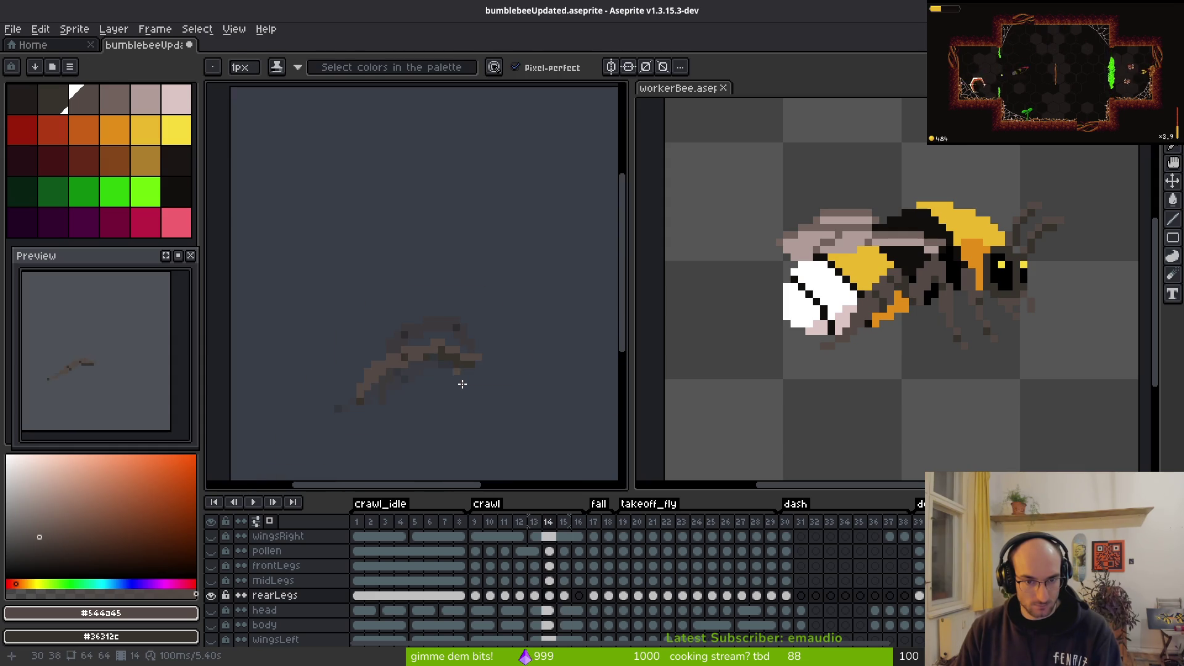
{"action": "key", "text": "i"}
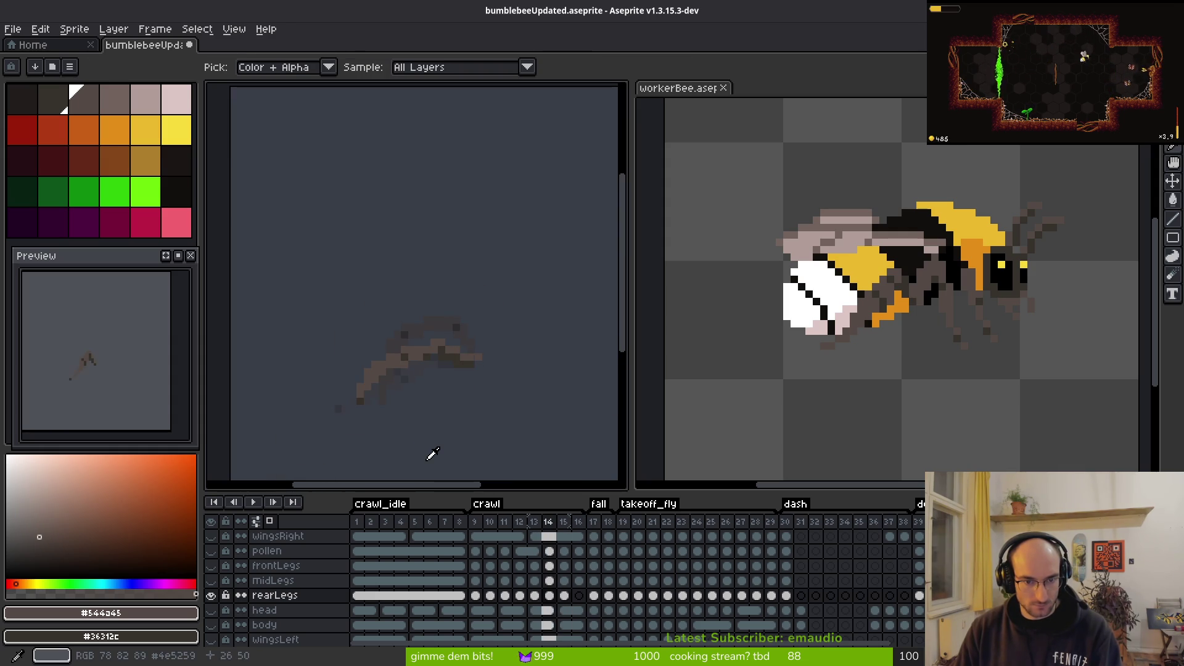
{"action": "key", "text": "Right"}
{"action": "scroll", "coordinate": [415, 444], "scroll_direction": "up", "scroll_amount": 3}
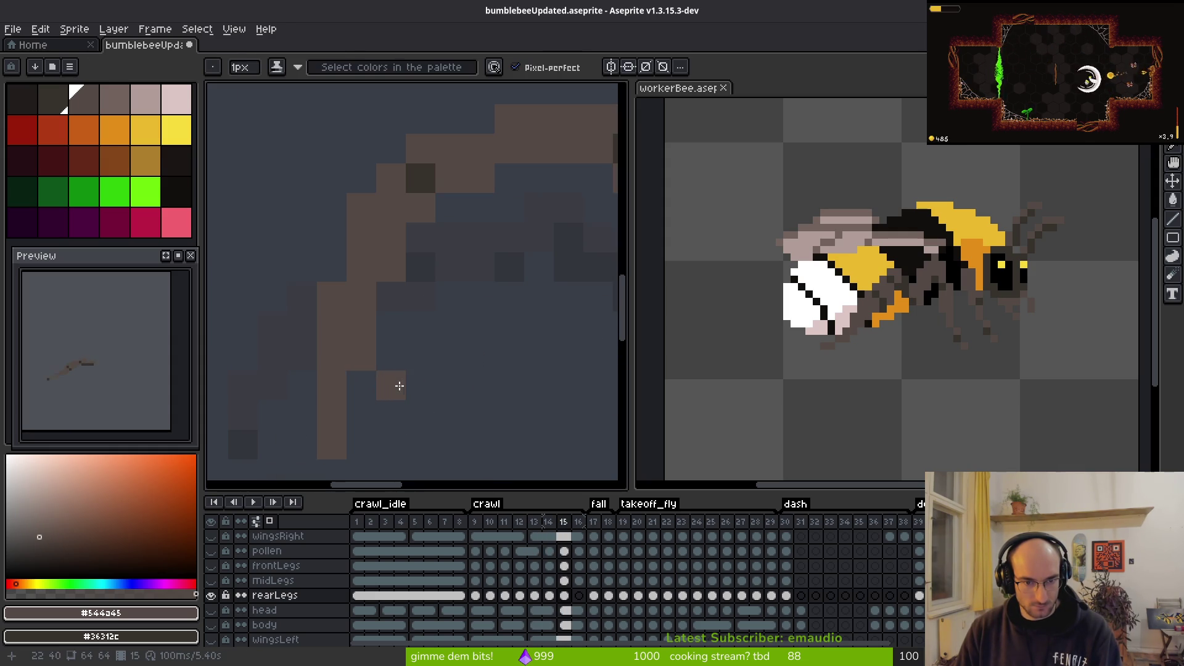
Step: Select a small square area of the leg on frame 15 with the rectangular marquee
{"action": "key", "text": "m"}
{"action": "left_click_drag", "start_coordinate": [272, 266], "coordinate": [422, 439]}
{"action": "left_click_drag", "start_coordinate": [332, 356], "coordinate": [368, 407]}
{"action": "scroll", "coordinate": [463, 390], "scroll_direction": "down", "scroll_amount": 4}
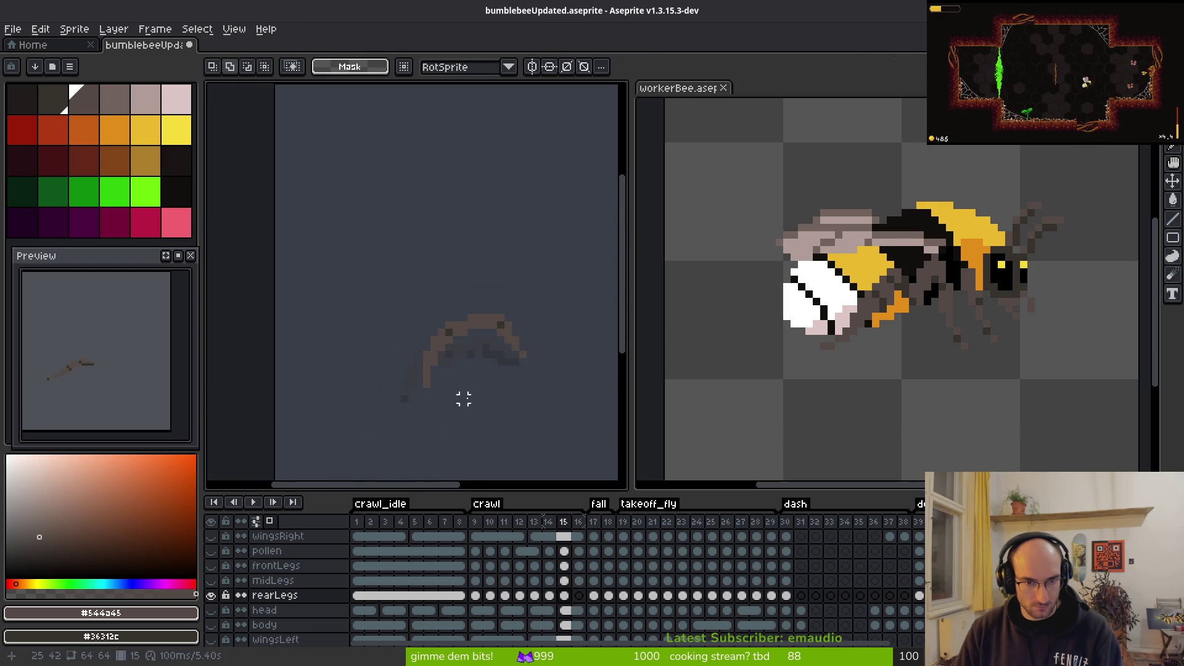
{"action": "key", "text": "i"}
{"action": "key", "text": "b"}
{"action": "scroll", "coordinate": [373, 389], "scroll_direction": "up", "scroll_amount": 3}
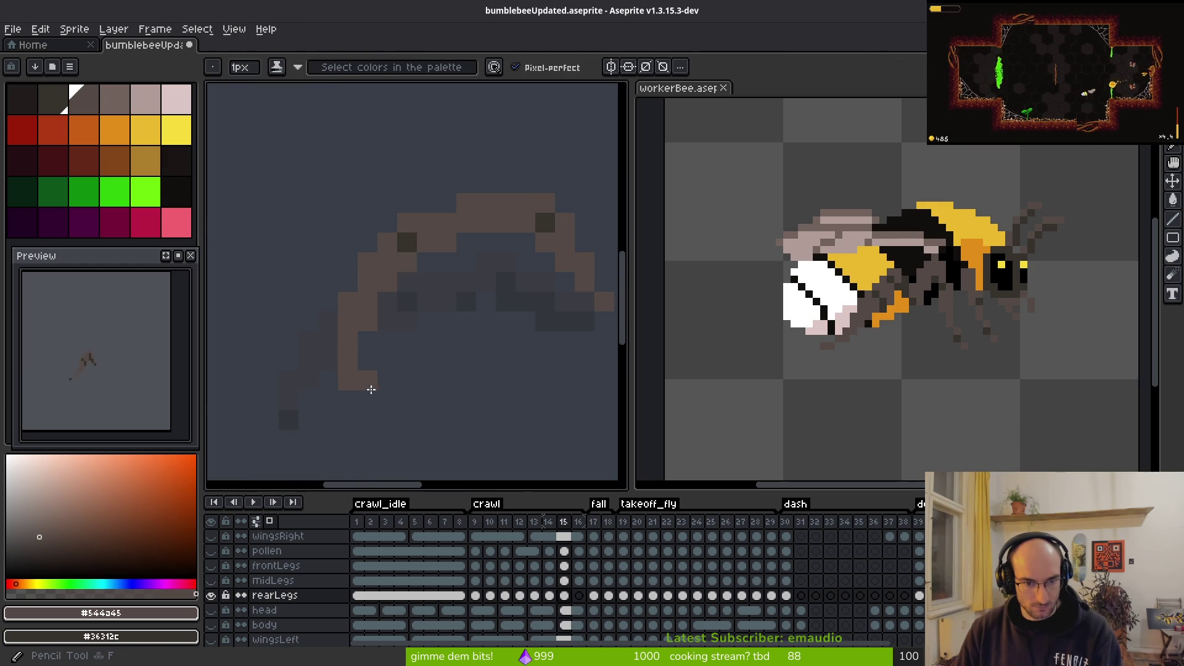
{"action": "scroll", "coordinate": [468, 389], "scroll_direction": "down", "scroll_amount": 3}
{"action": "key", "text": "i"}
{"action": "scroll", "coordinate": [468, 388], "scroll_direction": "right", "scroll_amount": 2}
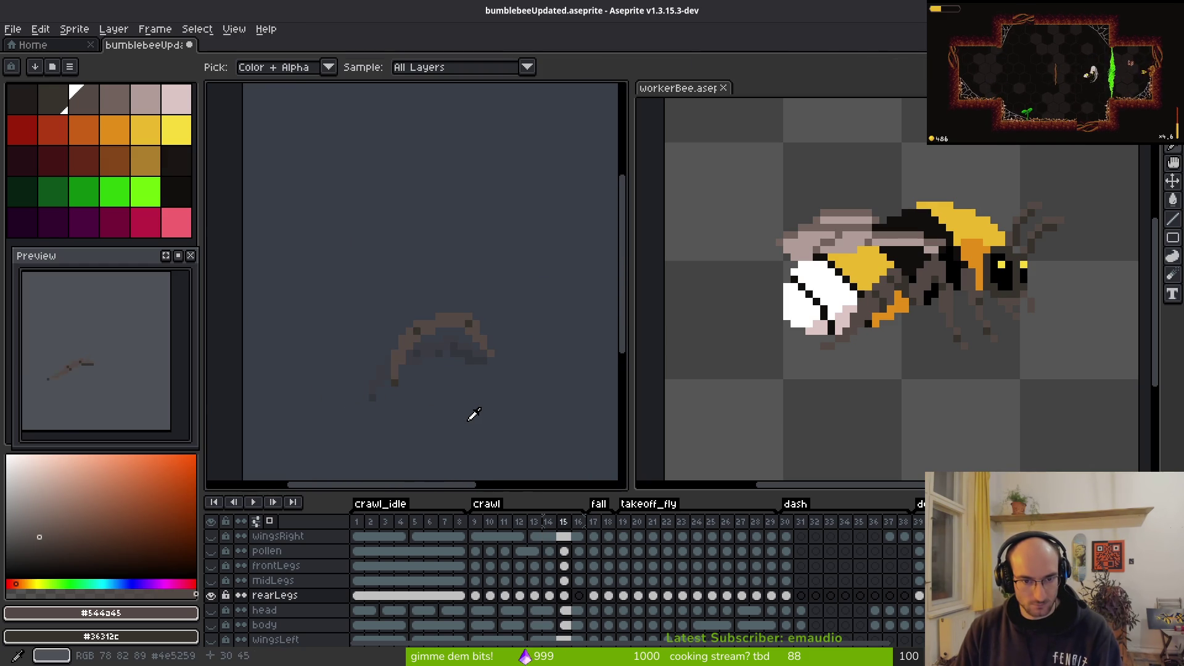
Step: Compare frames 14 and 15 once more, then move on to crawl frame 16
{"action": "key", "text": "Left"}
{"action": "key", "text": "Left"}
{"action": "key", "text": "Right"}
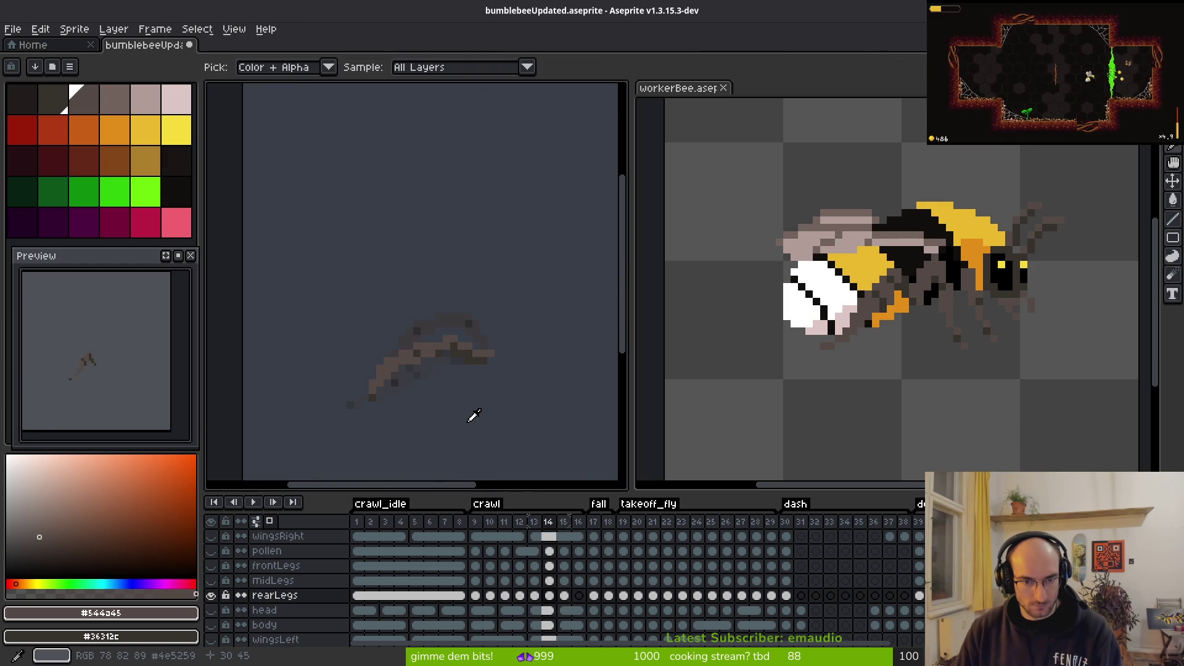
{"action": "key", "text": "Right"}
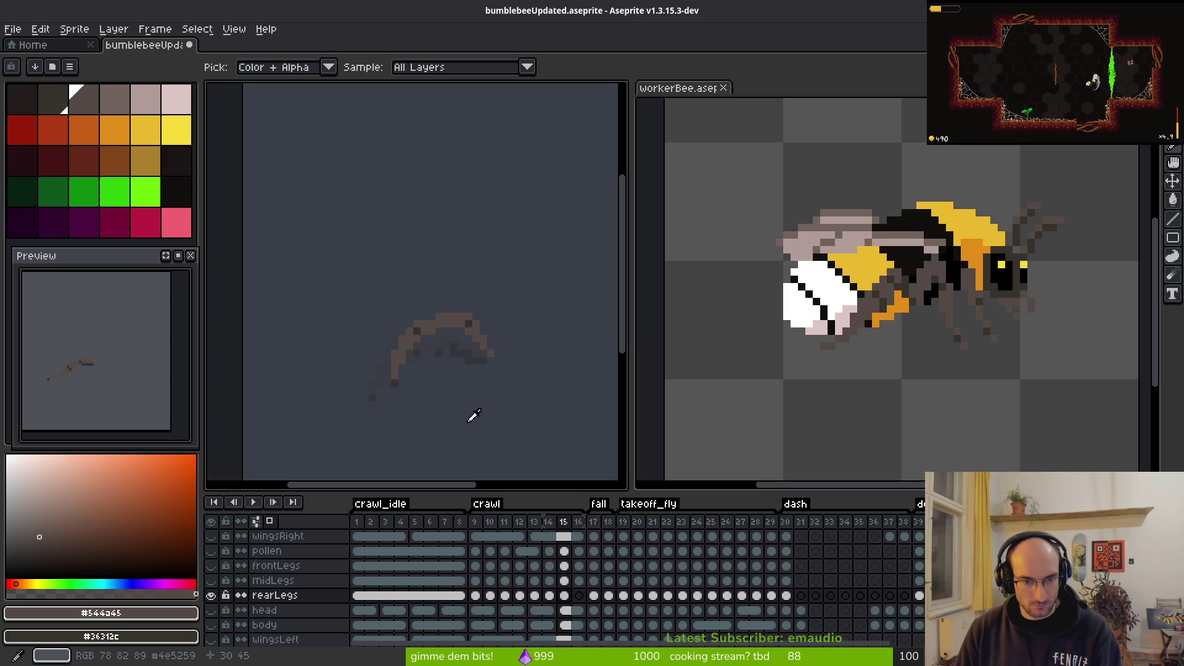
{"action": "key", "text": "Left"}
{"action": "key", "text": "Right"}
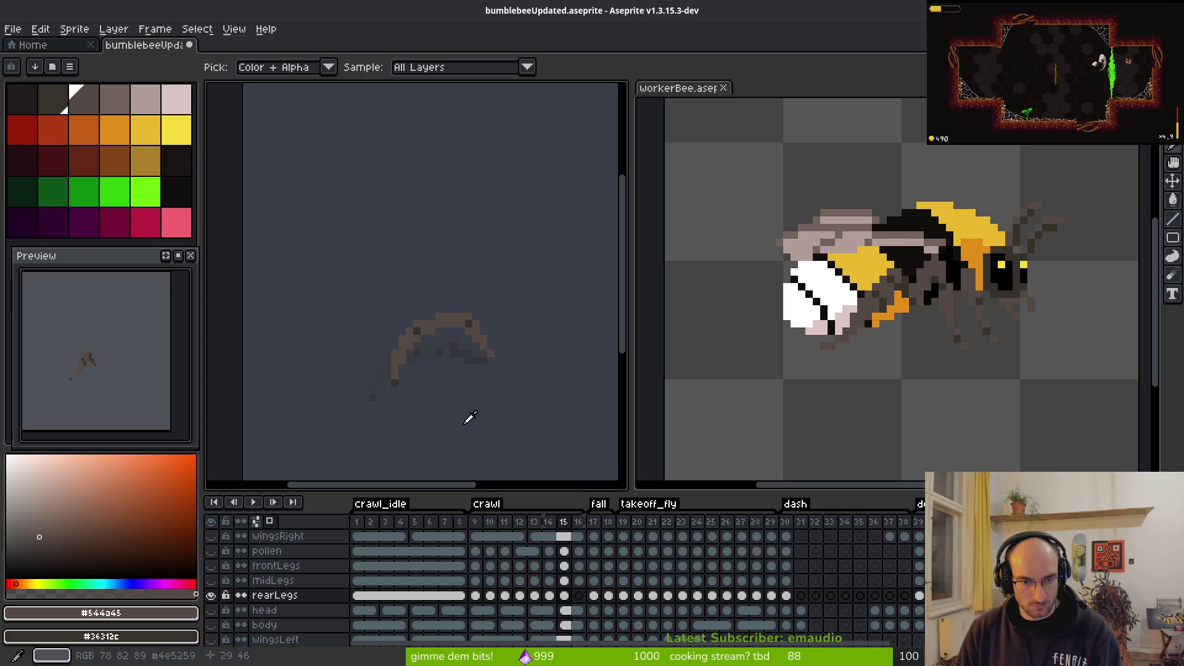
{"action": "key", "text": "Right"}
Step: Zoom in and extend the leg's light brown column upward on frame 16
{"action": "key", "text": "b"}
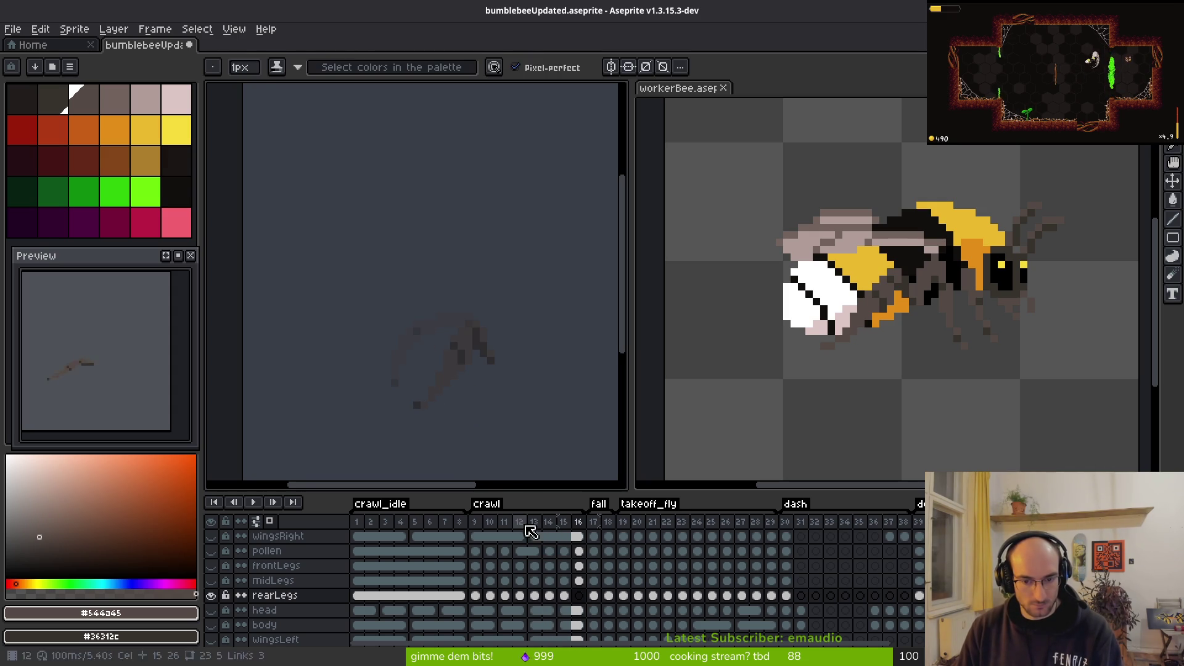
{"action": "scroll", "coordinate": [446, 401], "scroll_direction": "up", "scroll_amount": 1}
{"action": "left_click_drag", "start_coordinate": [446, 401], "coordinate": [428, 398]}
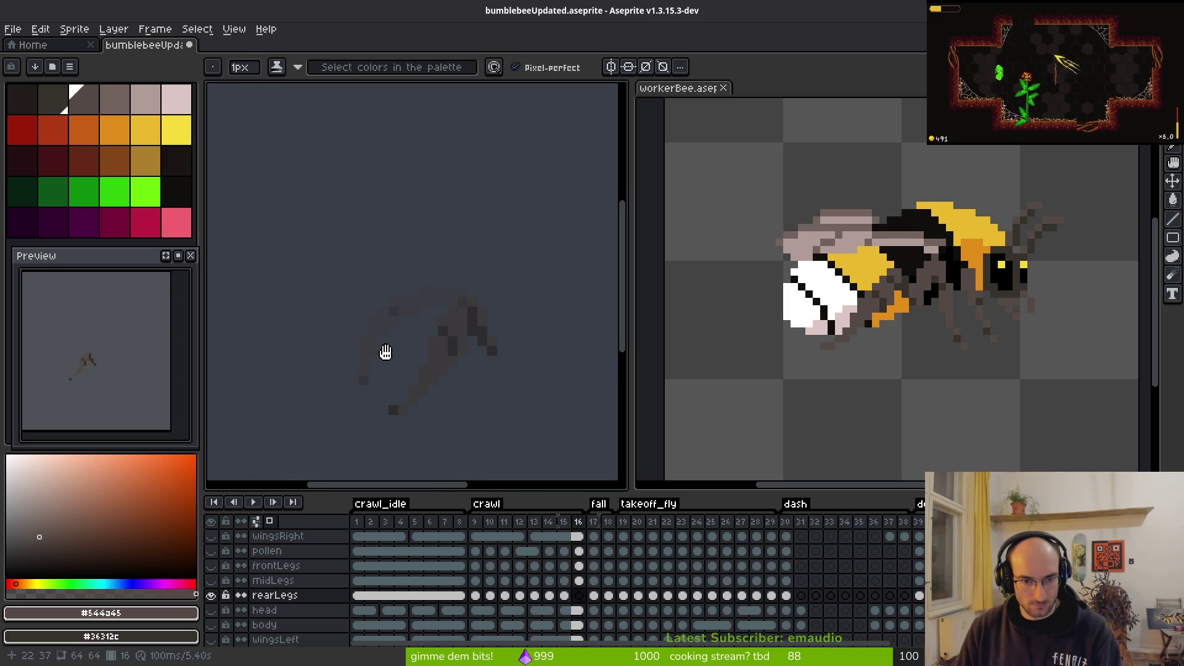
{"action": "scroll", "coordinate": [402, 353], "scroll_direction": "up", "scroll_amount": 1}
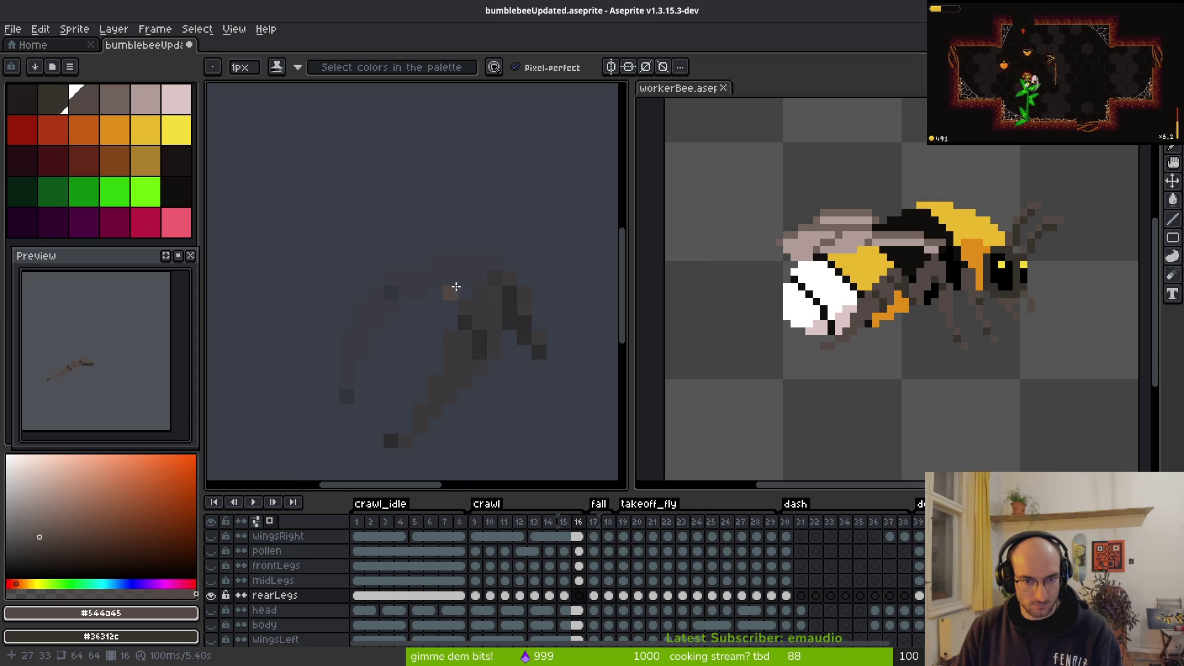
{"action": "scroll", "coordinate": [544, 338], "scroll_direction": "up", "scroll_amount": 1}
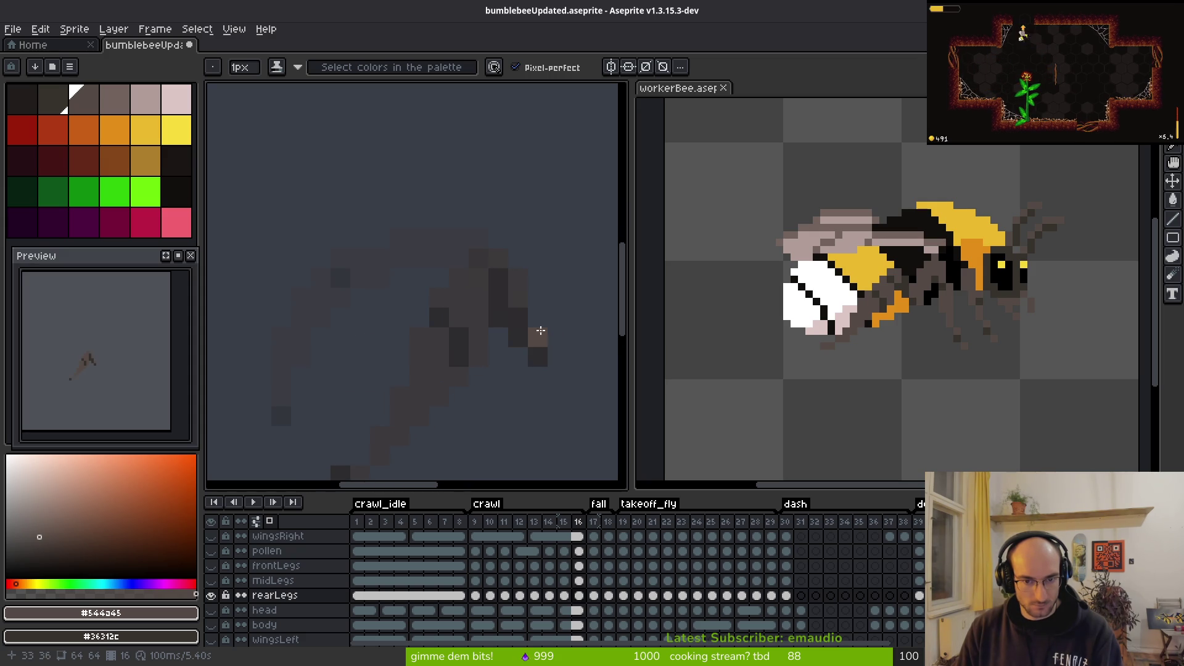
{"action": "mouse_move", "coordinate": [530, 317]}
{"action": "left_mouse_down"}
{"action": "mouse_move", "coordinate": [512, 246]}
{"action": "mouse_move", "coordinate": [409, 225]}
{"action": "mouse_move", "coordinate": [449, 163]}
{"action": "mouse_move", "coordinate": [418, 358]}
{"action": "mouse_move", "coordinate": [418, 327]}
{"action": "left_mouse_up"}
{"action": "scroll", "coordinate": [409, 207], "scroll_direction": "down", "scroll_amount": 3}
{"action": "scroll", "coordinate": [448, 254], "scroll_direction": "down", "scroll_amount": 1}
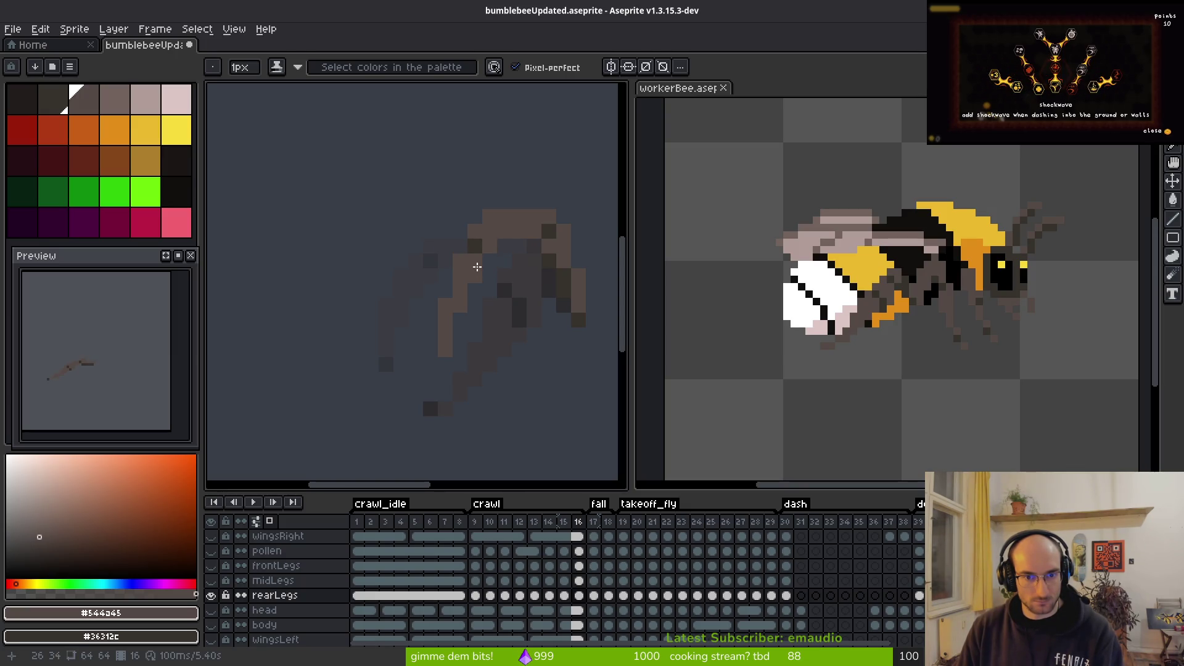
Step: Select the lower part of the leg and commit it in its new position
{"action": "key", "text": "m"}
{"action": "mouse_move", "coordinate": [485, 236]}
{"action": "left_mouse_down"}
{"action": "mouse_move", "coordinate": [390, 374]}
{"action": "mouse_move", "coordinate": [471, 243]}
{"action": "mouse_move", "coordinate": [454, 356]}
{"action": "mouse_move", "coordinate": [444, 347]}
{"action": "mouse_move", "coordinate": [462, 343]}
{"action": "left_mouse_up"}
{"action": "key", "text": "Return"}
{"action": "key", "text": "f"}
{"action": "scroll", "coordinate": [534, 327], "scroll_direction": "down", "scroll_amount": 4}
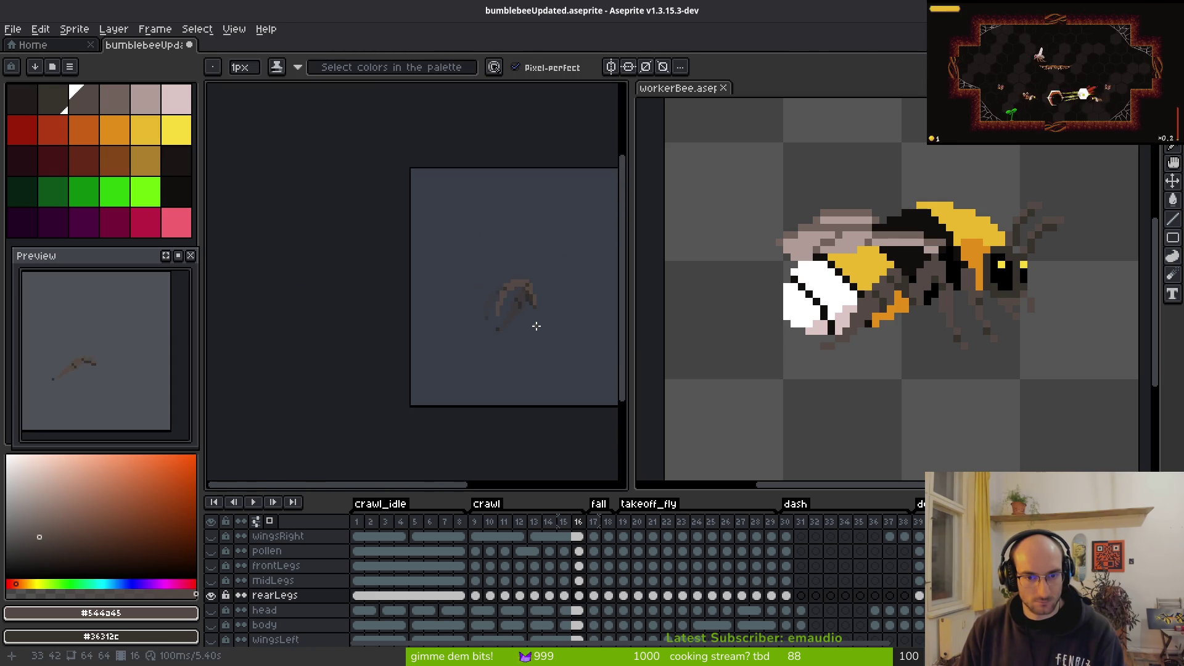
{"action": "key", "text": "i"}
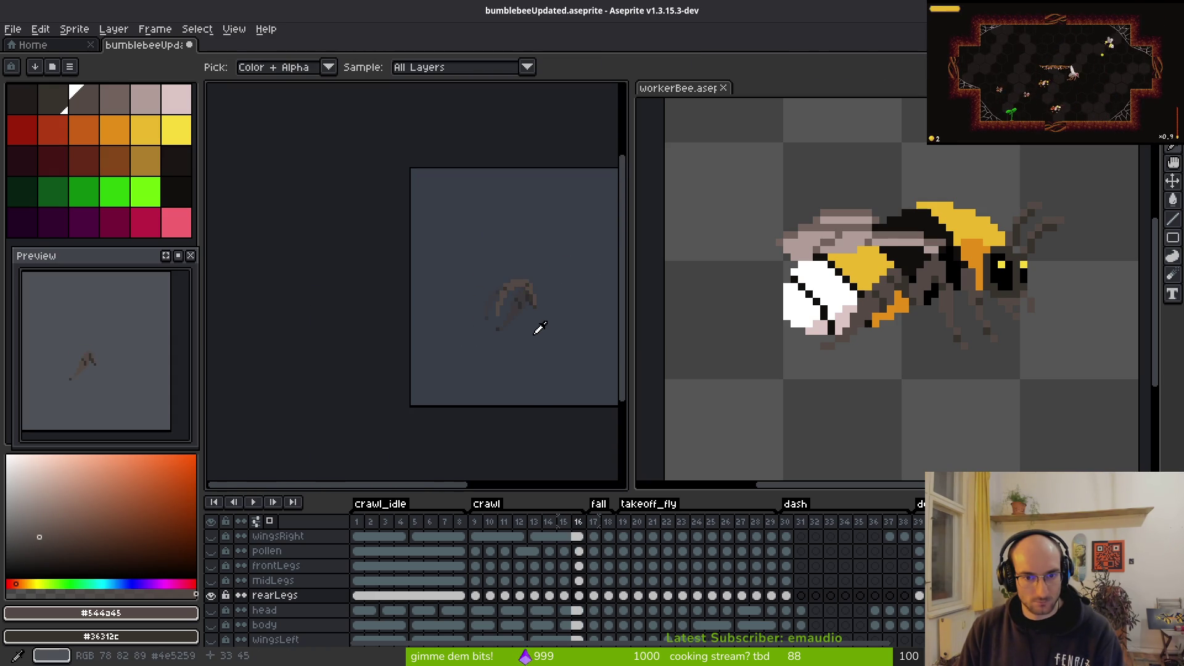
Step: Flip between frames 16 and 17 to compare the leg poses
{"action": "key", "text": "Right"}
{"action": "key", "text": "Left"}
{"action": "key", "text": "Right"}
{"action": "key", "text": "Left"}
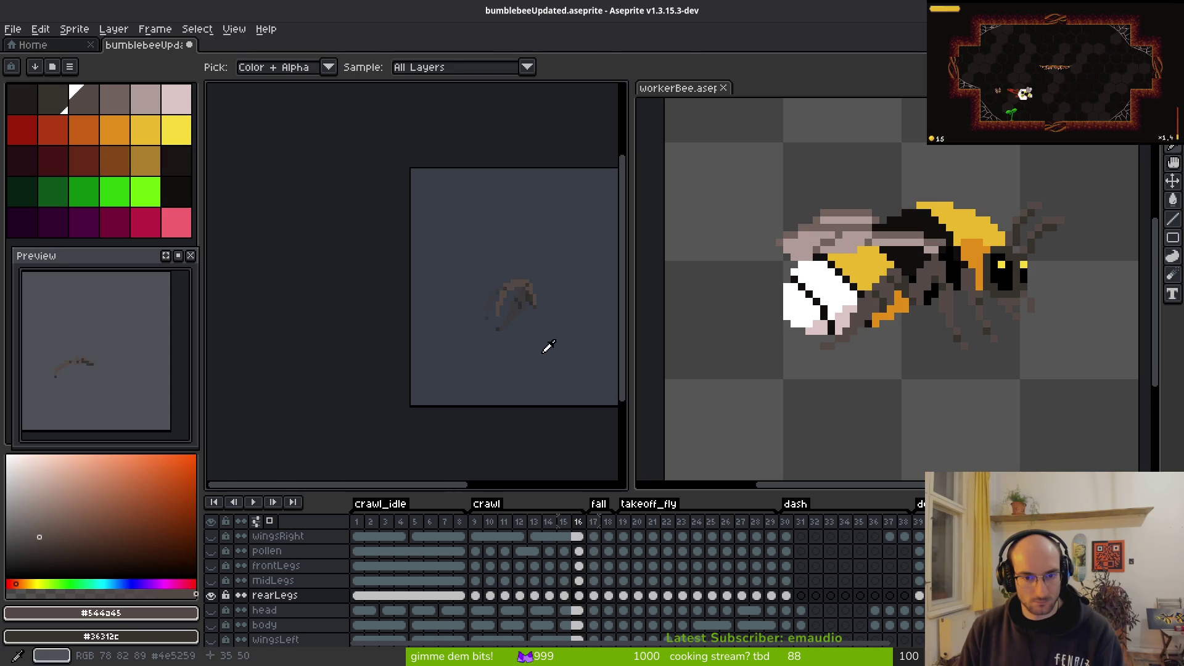
{"action": "key", "text": "b"}
{"action": "scroll", "coordinate": [533, 324], "scroll_direction": "up", "scroll_amount": 6}
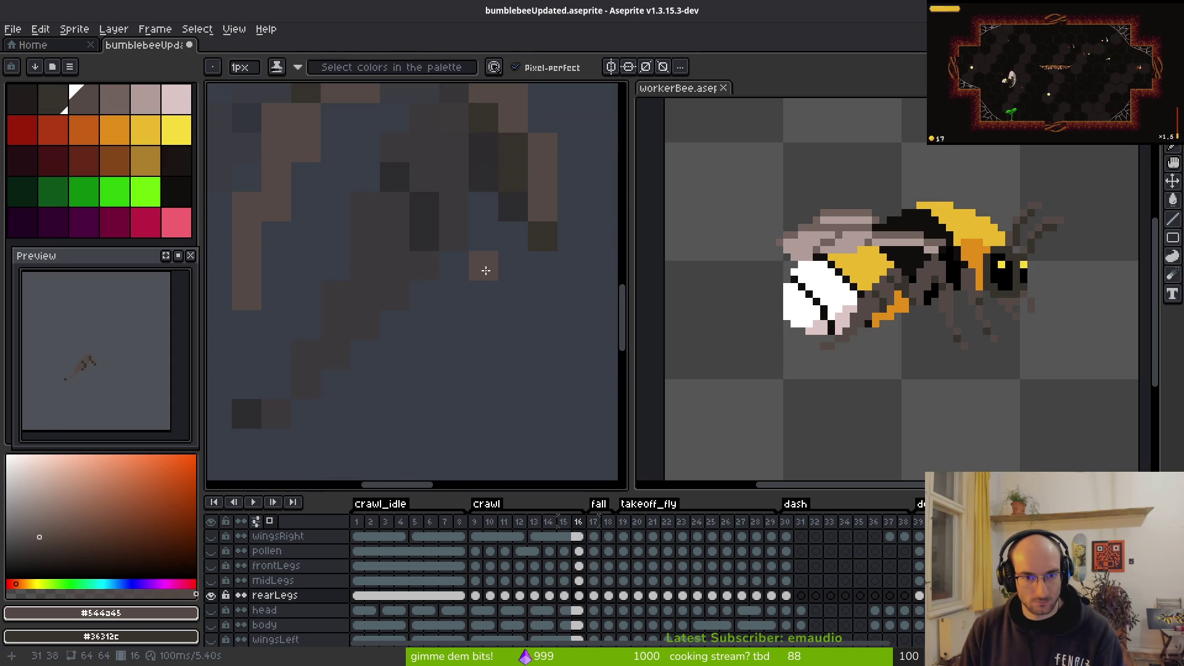
{"action": "key", "text": "Right"}
{"action": "key", "text": "Left"}
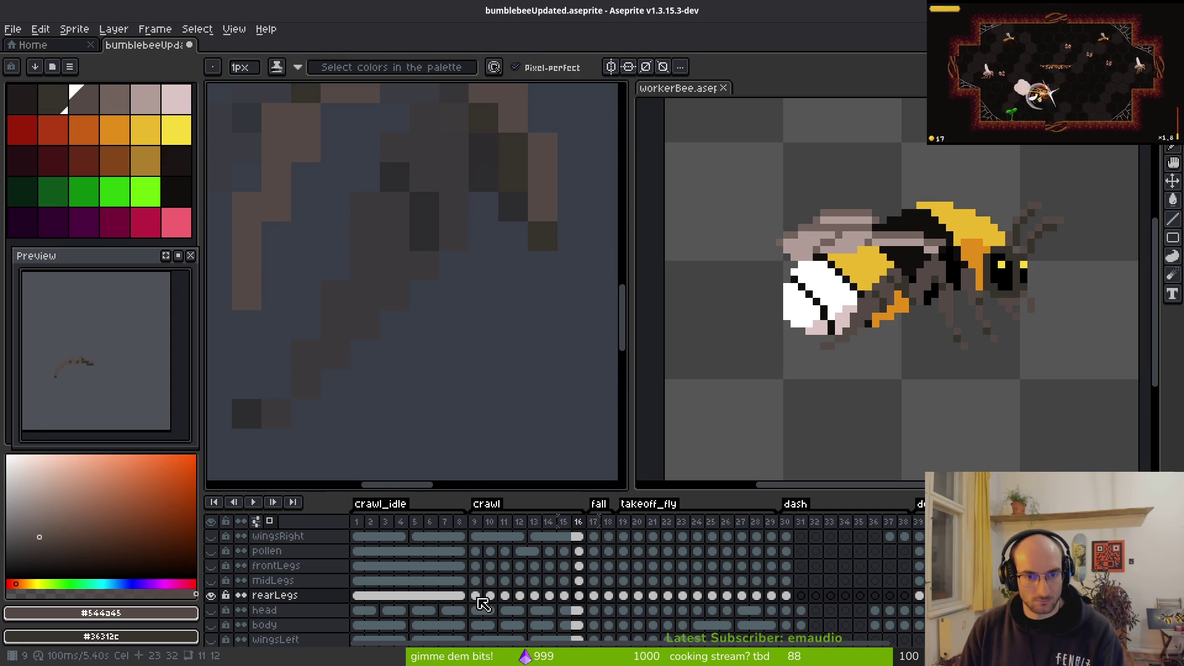
Step: Check frame 9, then on frame 16 swap a dark leg pixel to brown and a brown one to dark
{"action": "left_click", "coordinate": [478, 597]}
{"action": "scroll", "coordinate": [493, 322], "scroll_direction": "down", "scroll_amount": 5}
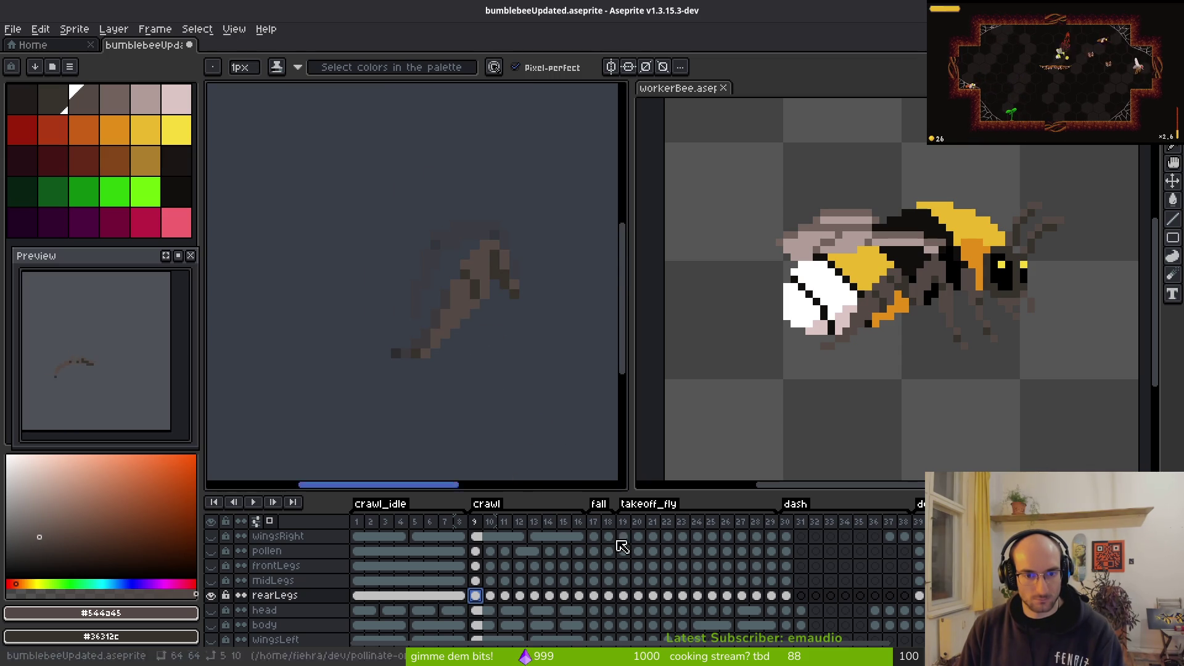
{"action": "left_click", "coordinate": [579, 595]}
{"action": "scroll", "coordinate": [452, 247], "scroll_direction": "up", "scroll_amount": 3}
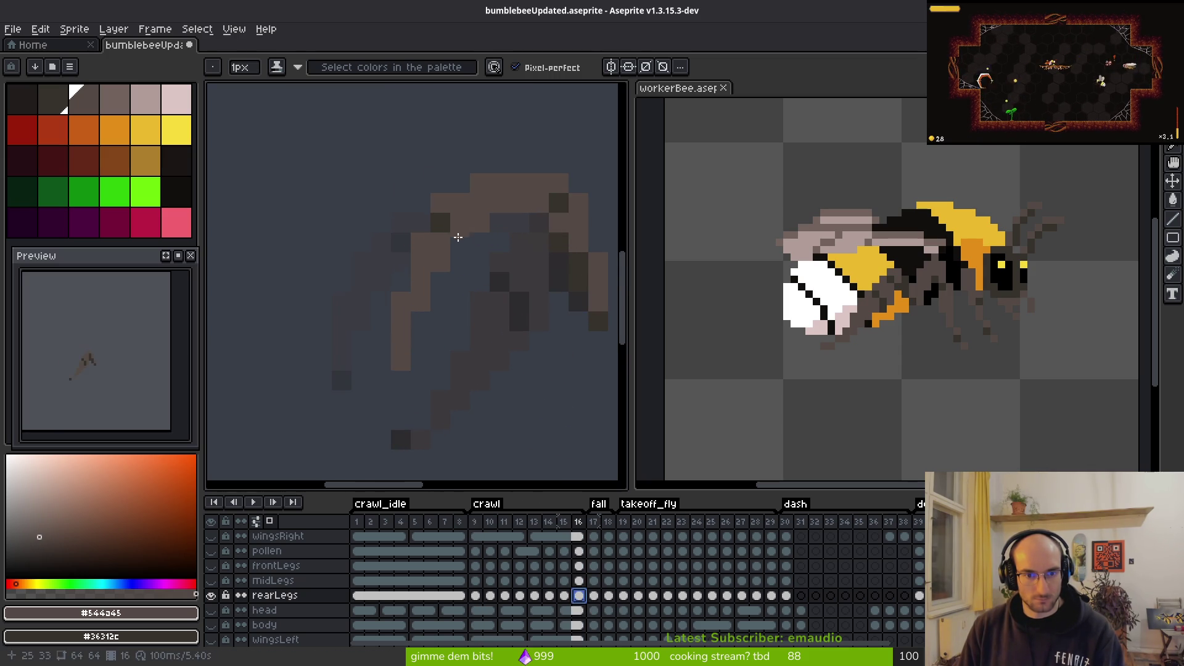
{"action": "left_click", "coordinate": [442, 221]}
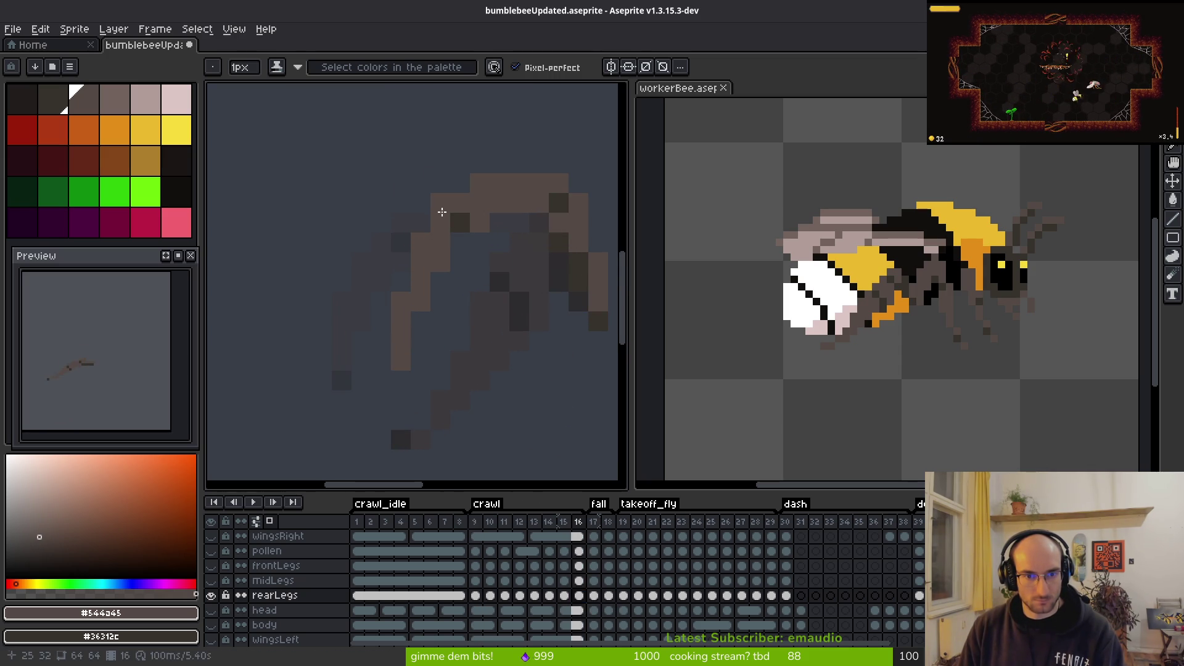
{"action": "right_click", "coordinate": [479, 210]}
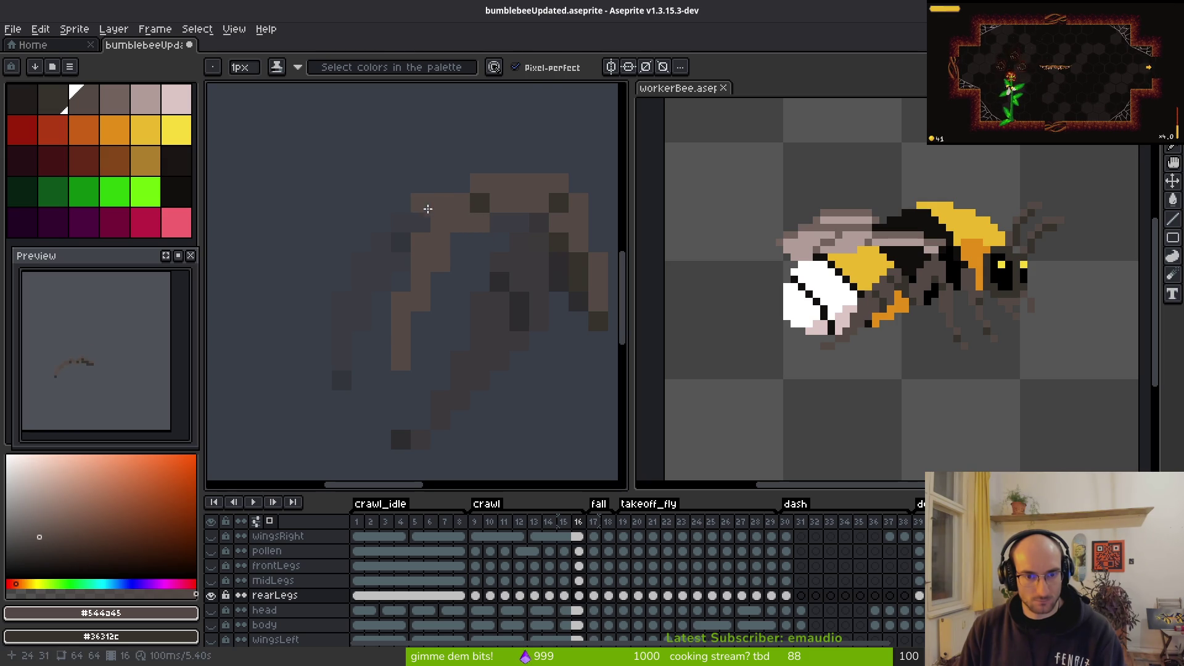
Step: Shift a 6x12 block of the leg sideways, deselect, and add a brown pixel
{"action": "key", "text": "m"}
{"action": "left_click_drag", "start_coordinate": [445, 175], "coordinate": [336, 409]}
{"action": "left_click_drag", "start_coordinate": [375, 328], "coordinate": [438, 320]}
{"action": "key", "text": "ctrl+d"}
{"action": "key", "text": "b"}
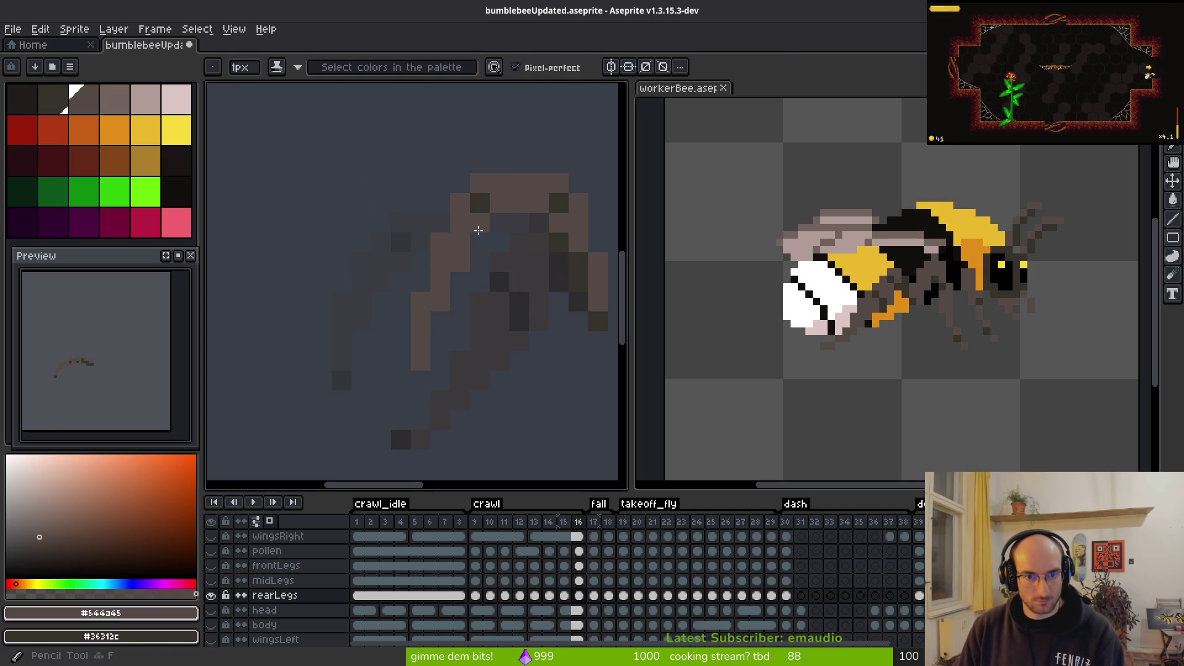
{"action": "left_click", "coordinate": [401, 282]}
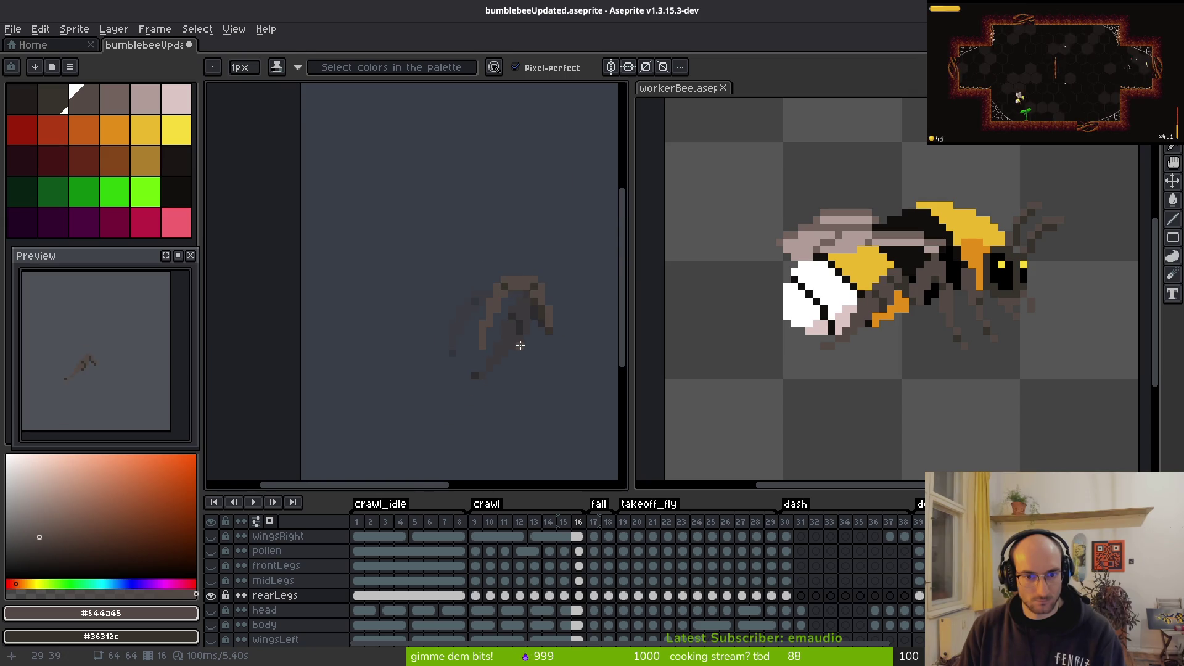
Step: Stop the crawl animation playback on frame 16, then jump to crawl frame 9
{"action": "scroll", "coordinate": [518, 344], "scroll_direction": "down", "scroll_amount": 4}
{"action": "key", "text": "i"}
{"action": "key", "text": "b"}
{"action": "scroll", "coordinate": [536, 349], "scroll_direction": "up", "scroll_amount": 4}
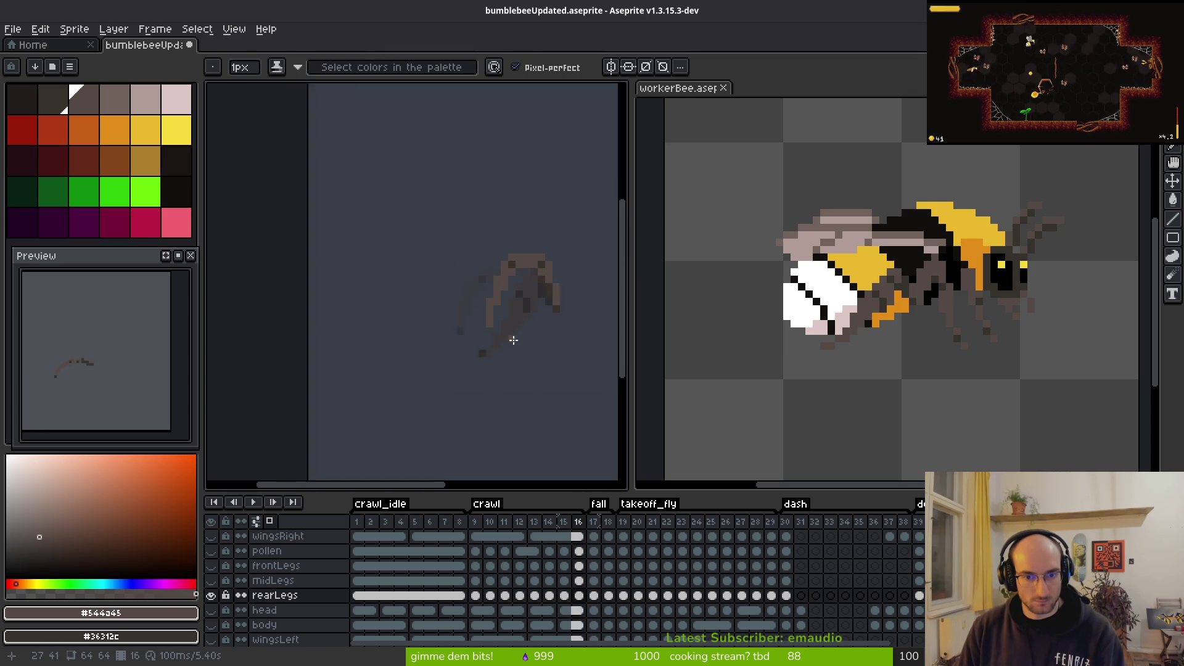
{"action": "key", "text": "i"}
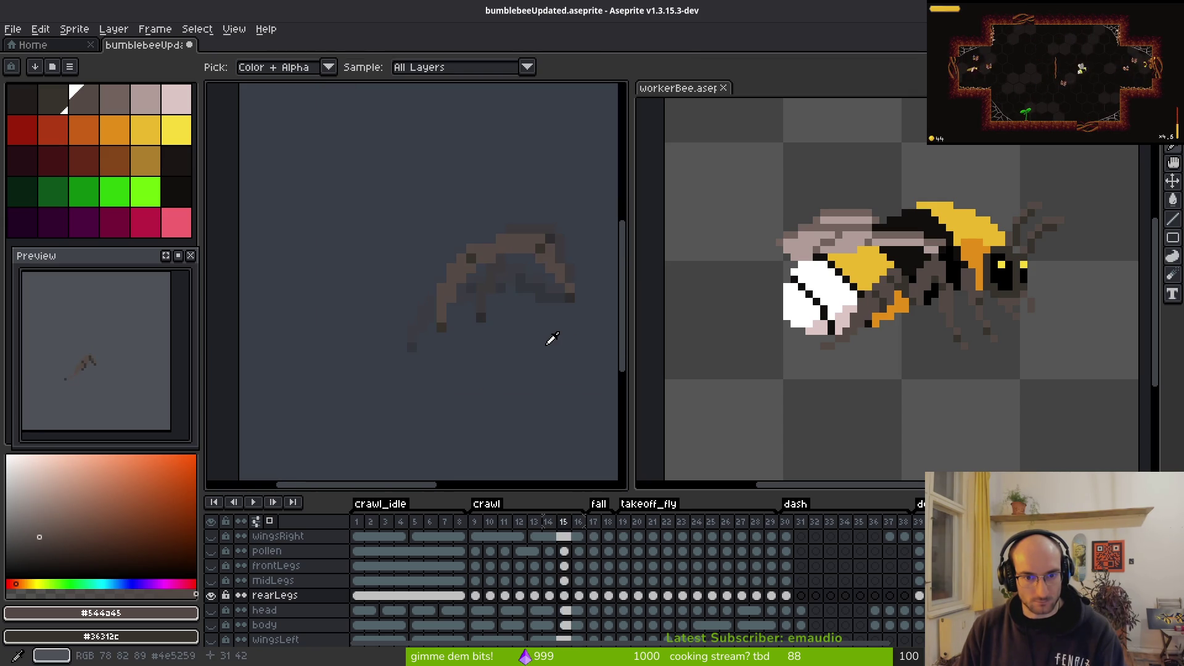
{"action": "key", "text": "b"}
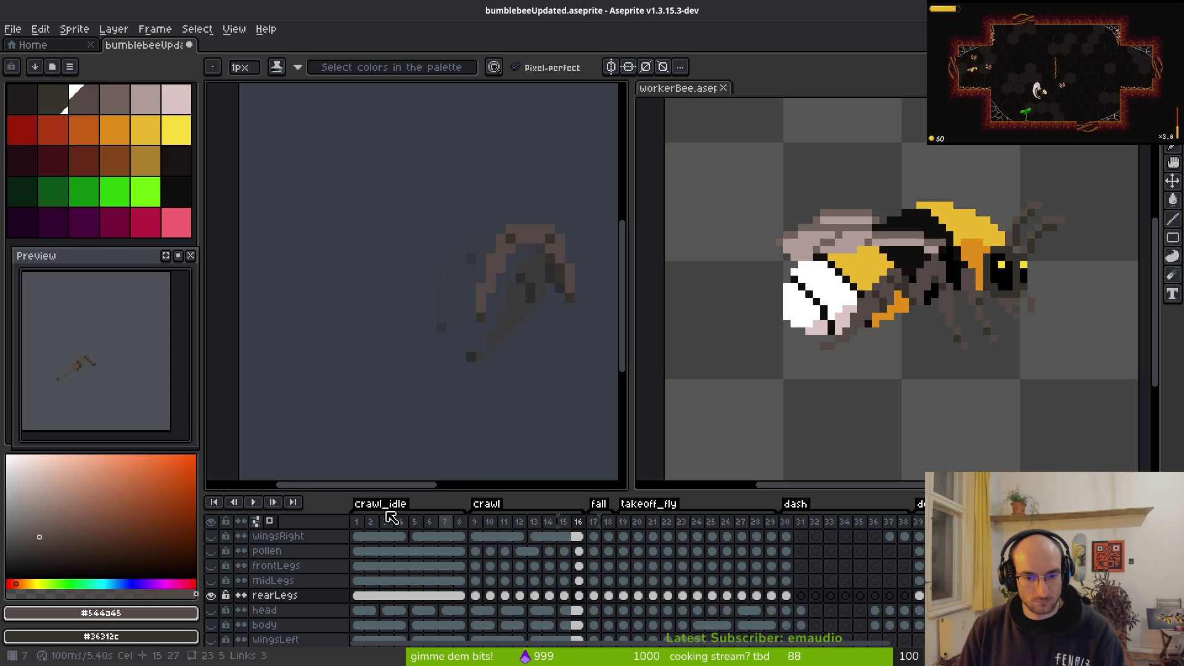
{"action": "scroll", "coordinate": [85, 365], "scroll_direction": "up", "scroll_amount": 2}
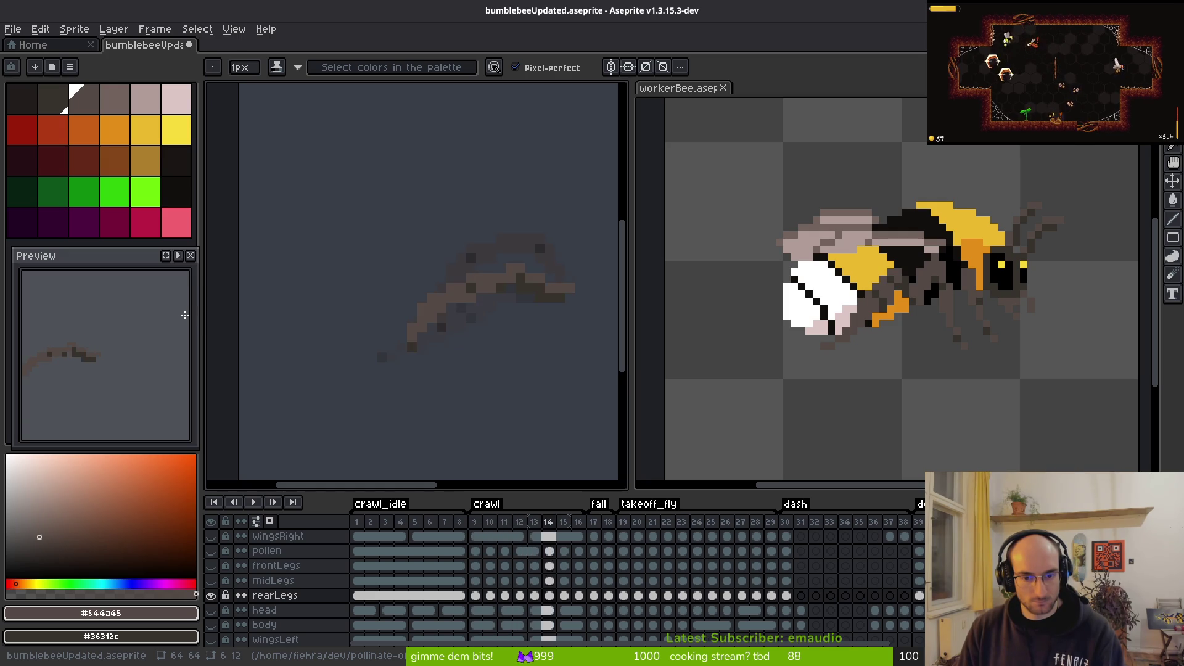
{"action": "key", "text": "Return"}
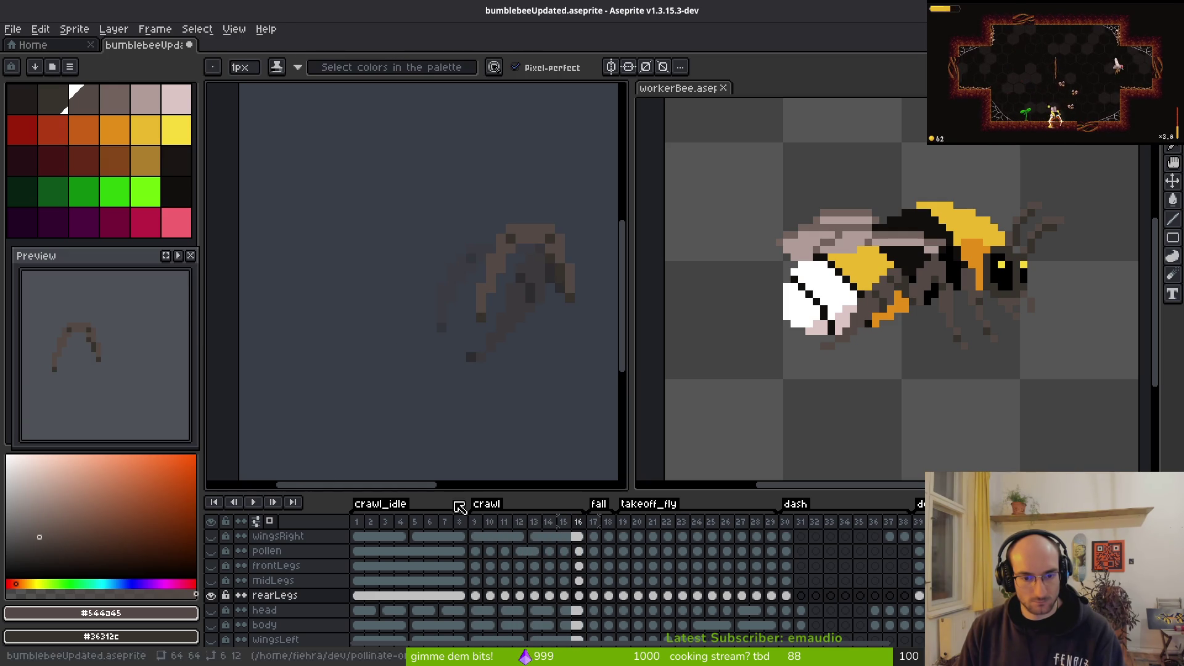
{"action": "left_click", "coordinate": [584, 524]}
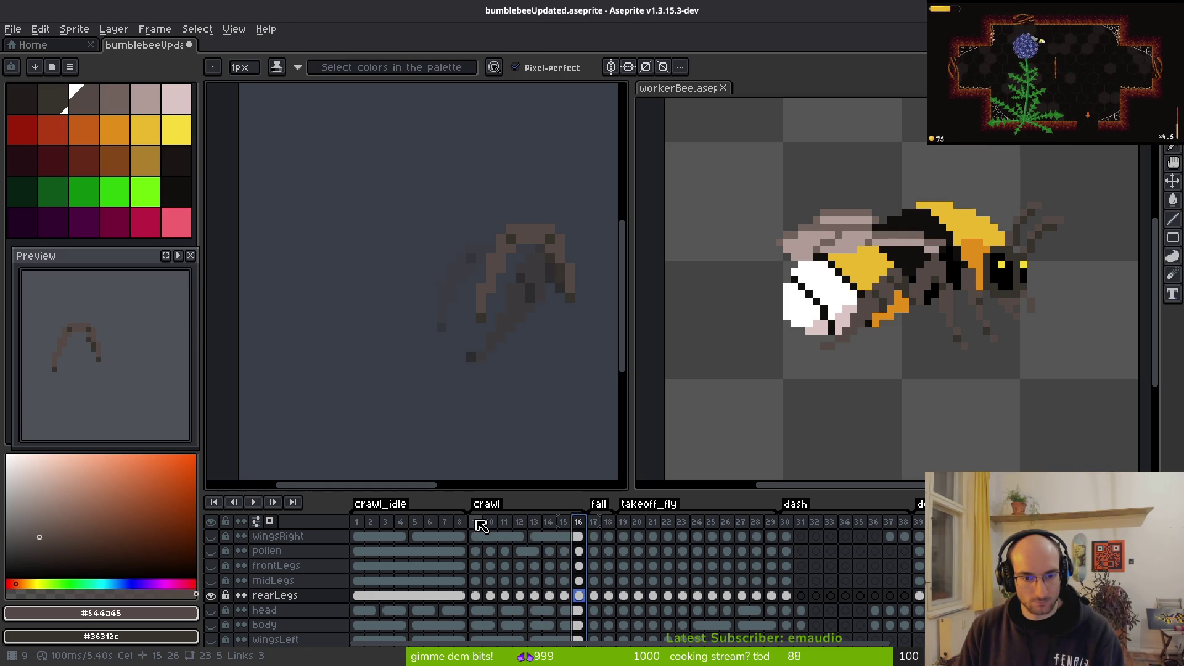
{"action": "left_click", "coordinate": [476, 523]}
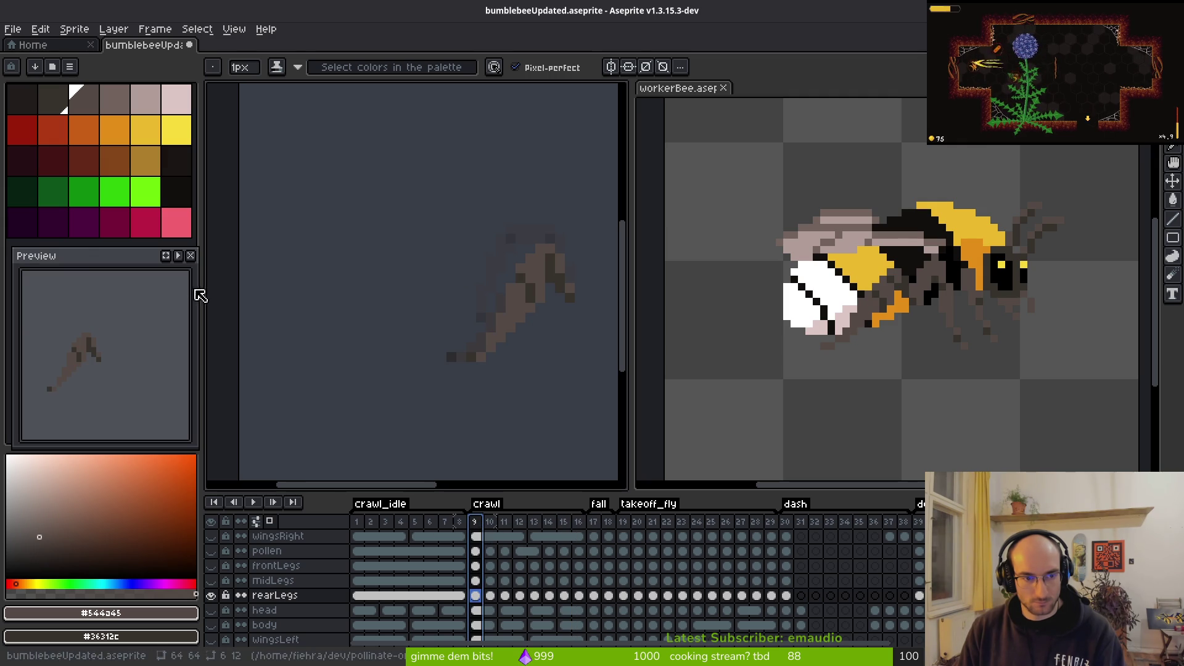
{"action": "scroll", "coordinate": [260, 611], "scroll_direction": "down", "scroll_amount": 3}
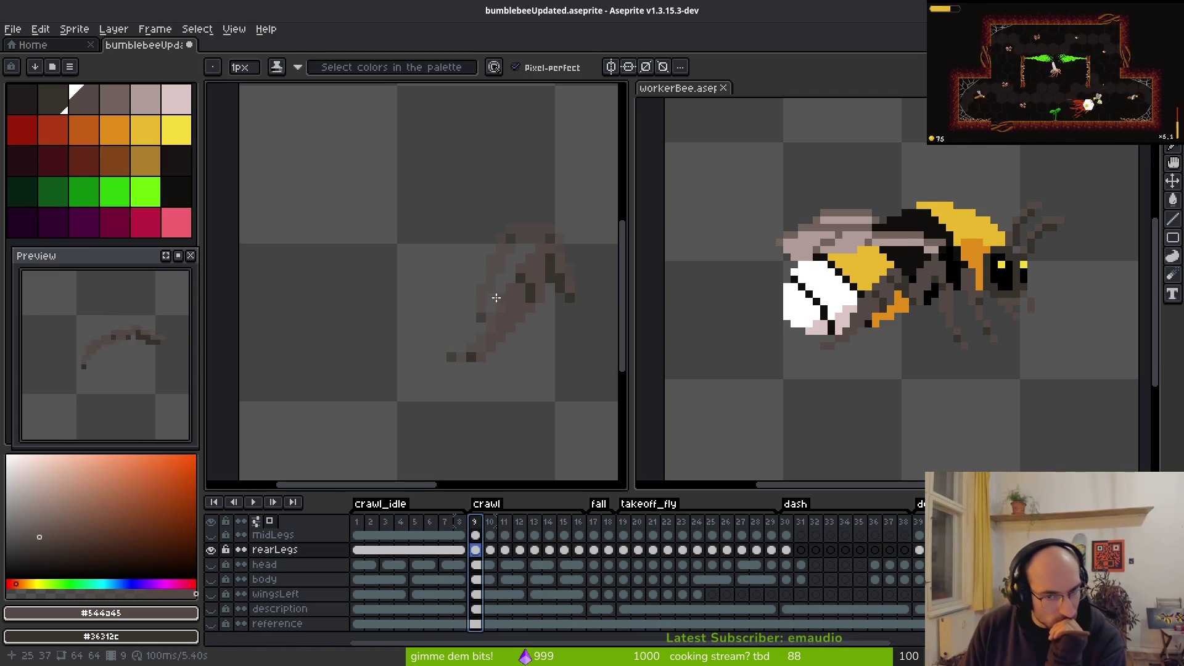
Step: Step from frame 8 through the crawl frames to frame 15
{"action": "key", "text": "Left"}
{"action": "key", "text": "i"}
{"action": "key", "text": "Right"}
{"action": "key", "text": "Left"}
{"action": "key", "text": "b"}
{"action": "key", "text": "i"}
{"action": "key", "text": "Right"}
{"action": "key", "text": "Right"}
{"action": "key", "text": "Right"}
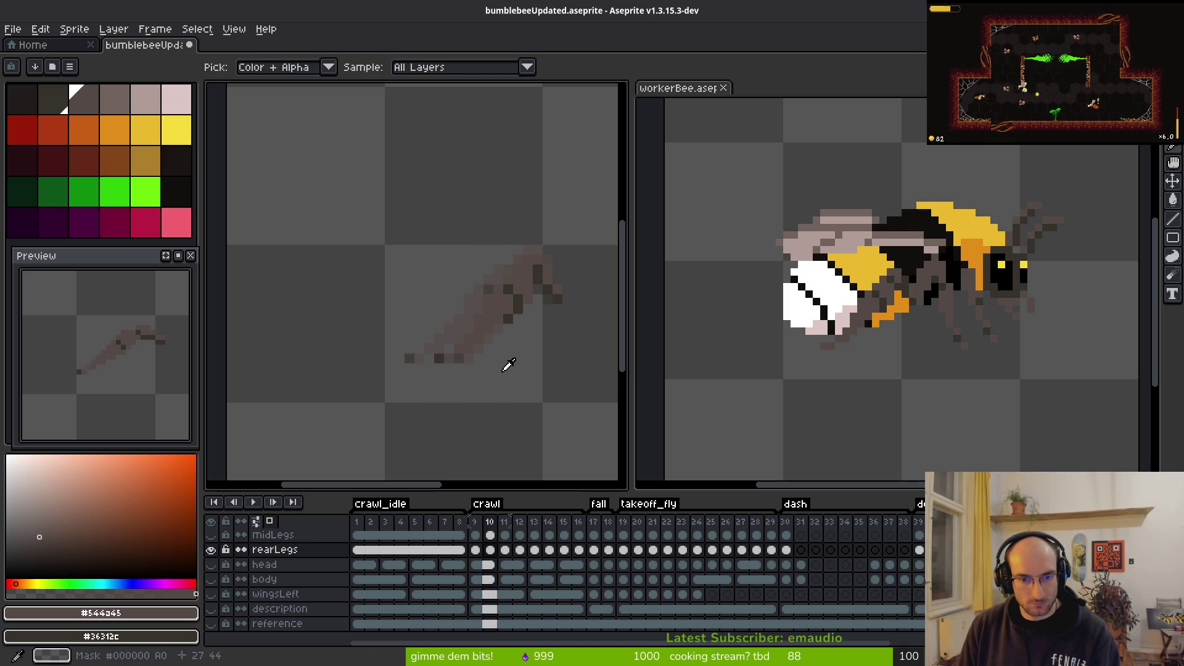
{"action": "key", "text": "Right"}
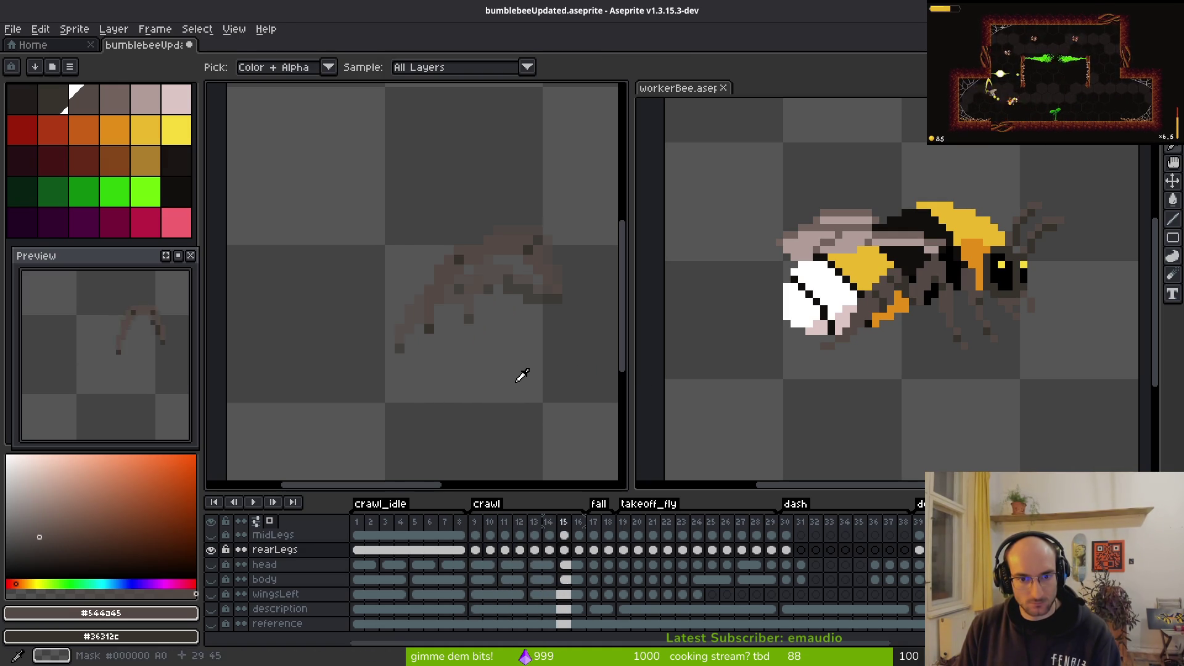
Step: Darken and repaint pixels along the rear leg on crawl frame 15
{"action": "key", "text": "b"}
{"action": "scroll", "coordinate": [549, 284], "scroll_direction": "up", "scroll_amount": 3}
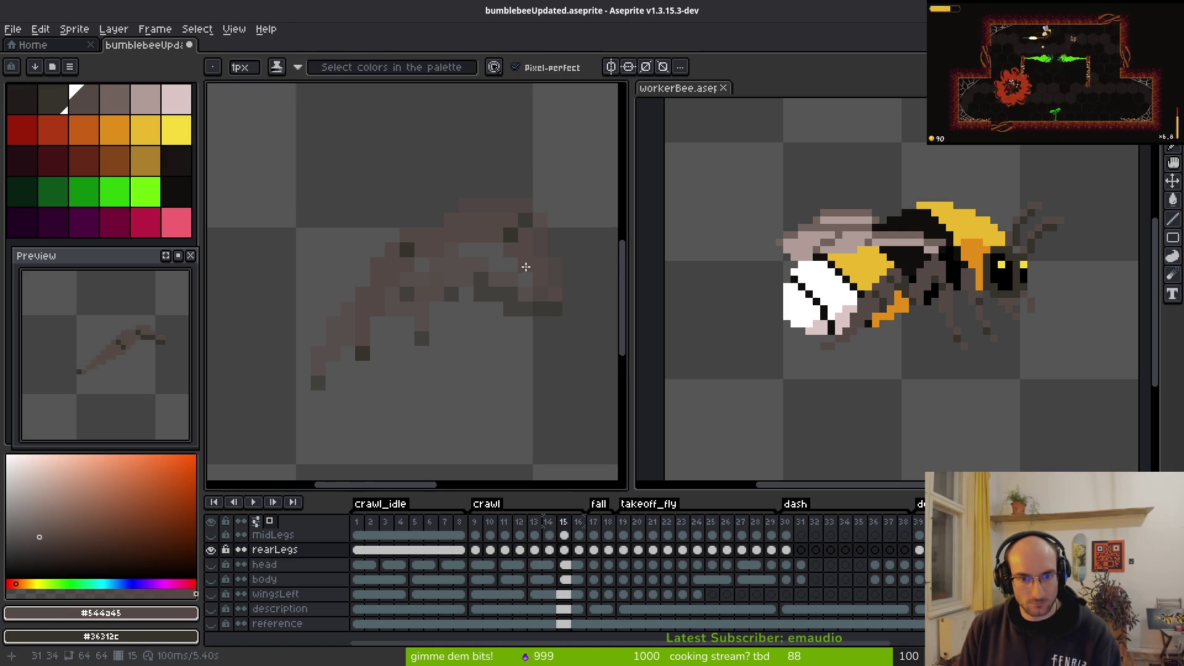
{"action": "scroll", "coordinate": [533, 293], "scroll_direction": "right", "scroll_amount": 2}
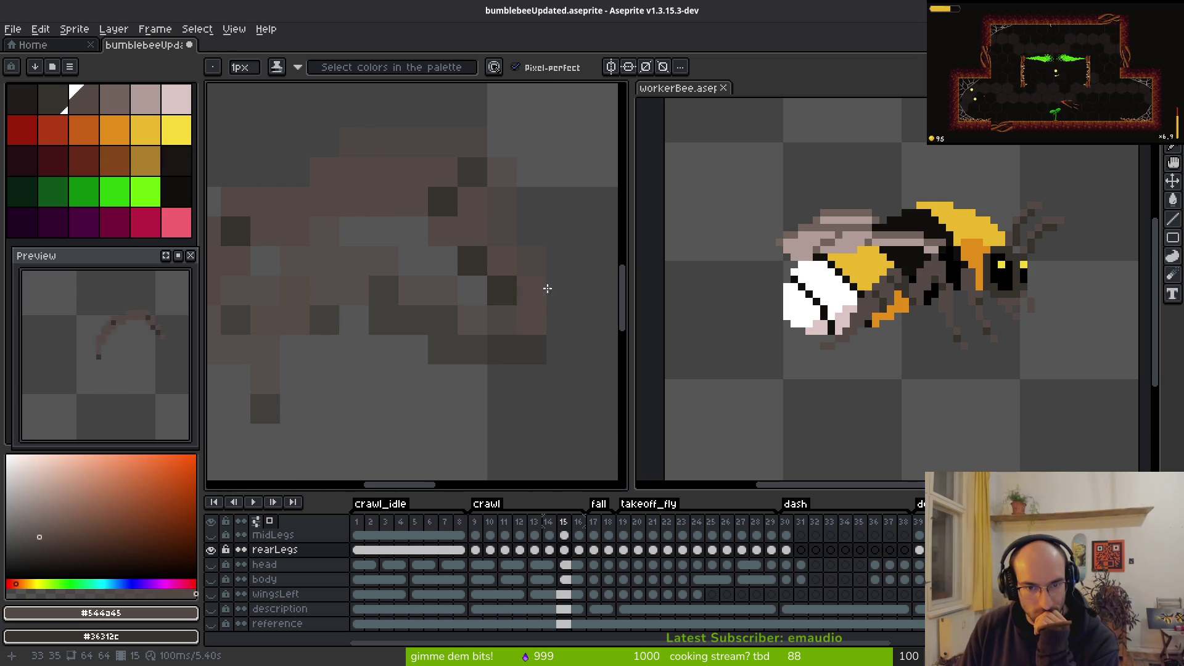
{"action": "mouse_move", "coordinate": [456, 235]}
{"action": "left_mouse_down"}
{"action": "mouse_move", "coordinate": [471, 240]}
{"action": "mouse_move", "coordinate": [441, 253]}
{"action": "mouse_move", "coordinate": [455, 206]}
{"action": "mouse_move", "coordinate": [469, 206]}
{"action": "mouse_move", "coordinate": [436, 245]}
{"action": "left_mouse_up"}
{"action": "scroll", "coordinate": [436, 246], "scroll_direction": "down", "scroll_amount": 2}
{"action": "scroll", "coordinate": [436, 304], "scroll_direction": "down", "scroll_amount": 2}
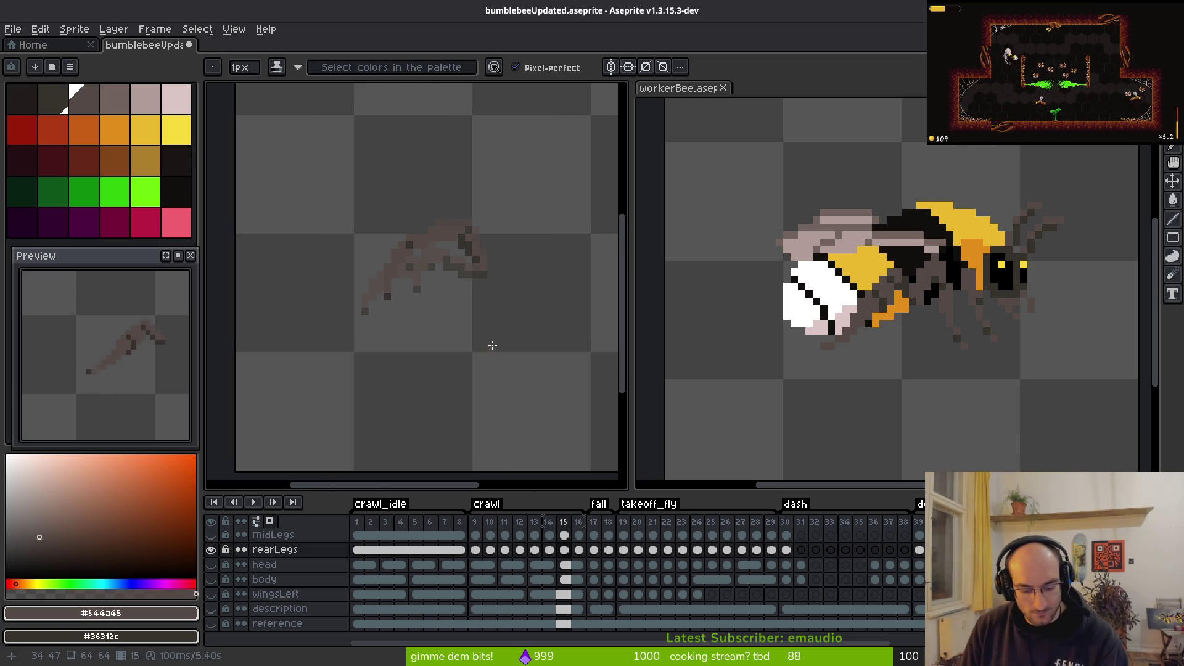
Step: Advance to crawl frame 16 and inspect its rear leg
{"action": "key", "text": "Right"}
{"action": "scroll", "coordinate": [474, 283], "scroll_direction": "up", "scroll_amount": 4}
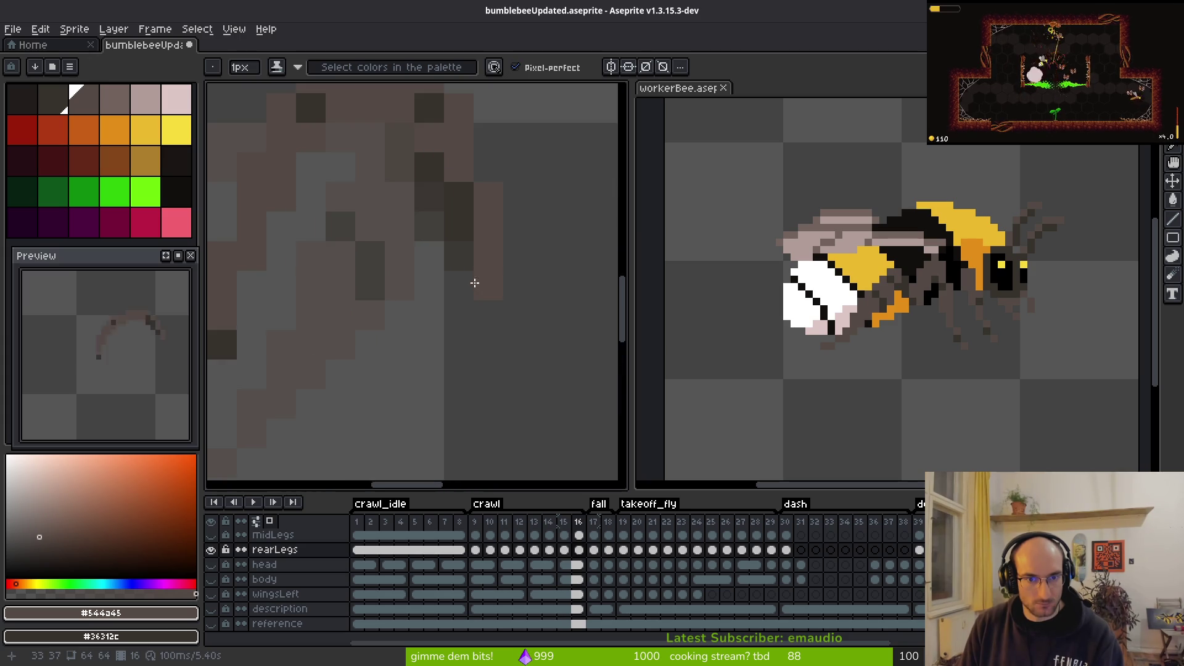
{"action": "scroll", "coordinate": [473, 283], "scroll_direction": "down", "scroll_amount": 4}
{"action": "key", "text": "i"}
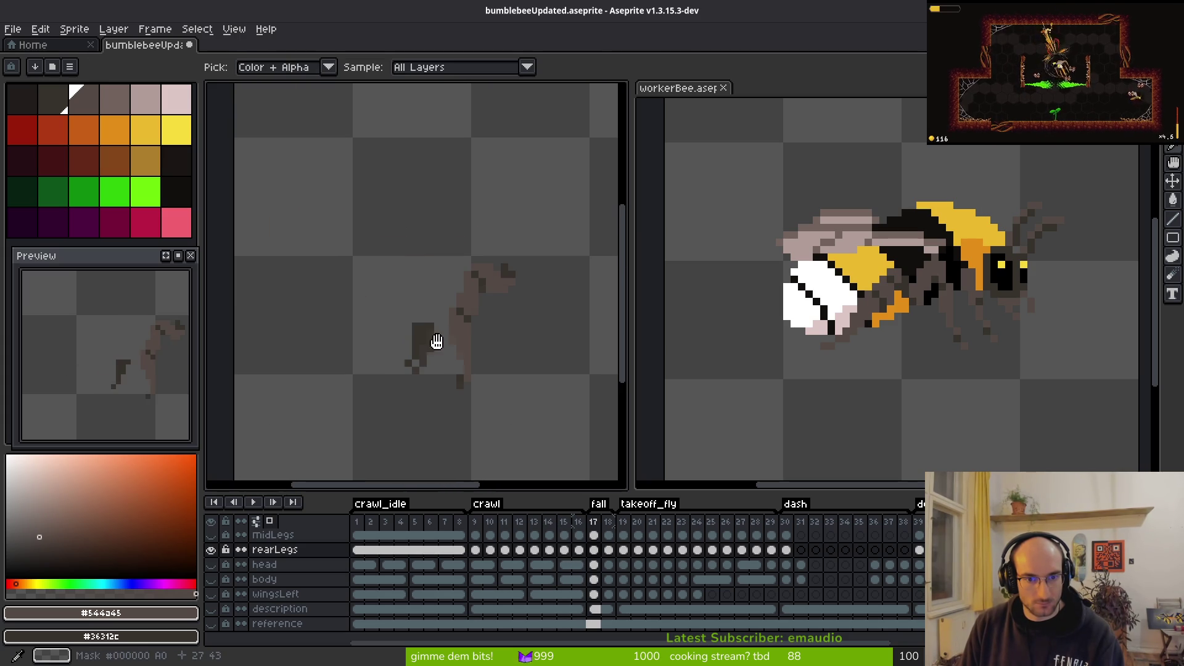
{"action": "key", "text": "b"}
{"action": "scroll", "coordinate": [550, 303], "scroll_direction": "up", "scroll_amount": 2}
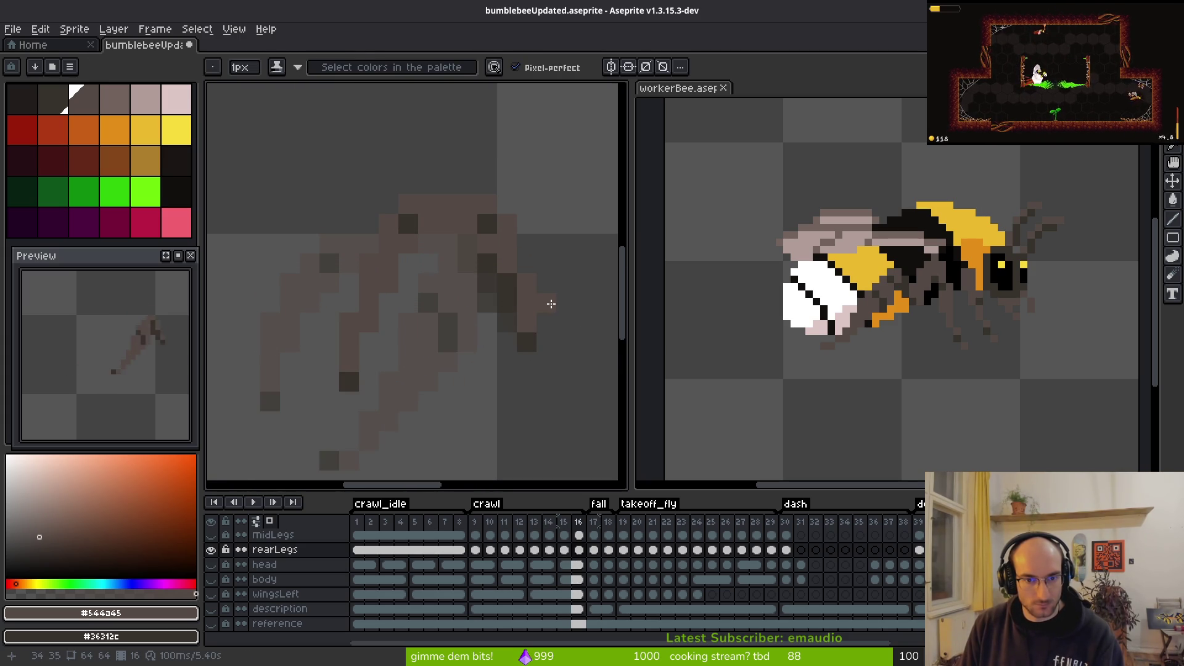
{"action": "scroll", "coordinate": [493, 234], "scroll_direction": "up", "scroll_amount": 2}
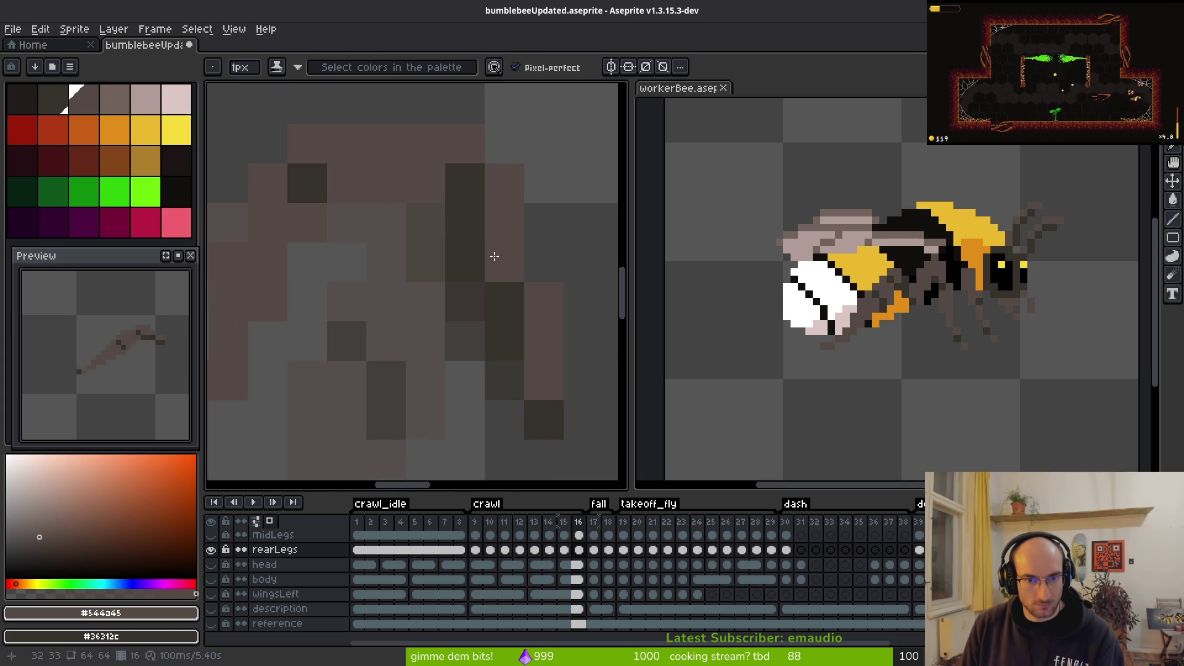
{"action": "scroll", "coordinate": [480, 323], "scroll_direction": "down", "scroll_amount": 4}
Step: Flip among crawl frames 13 to 15 to compare leg poses, then save the bumblebee file
{"action": "key", "text": "comma"}
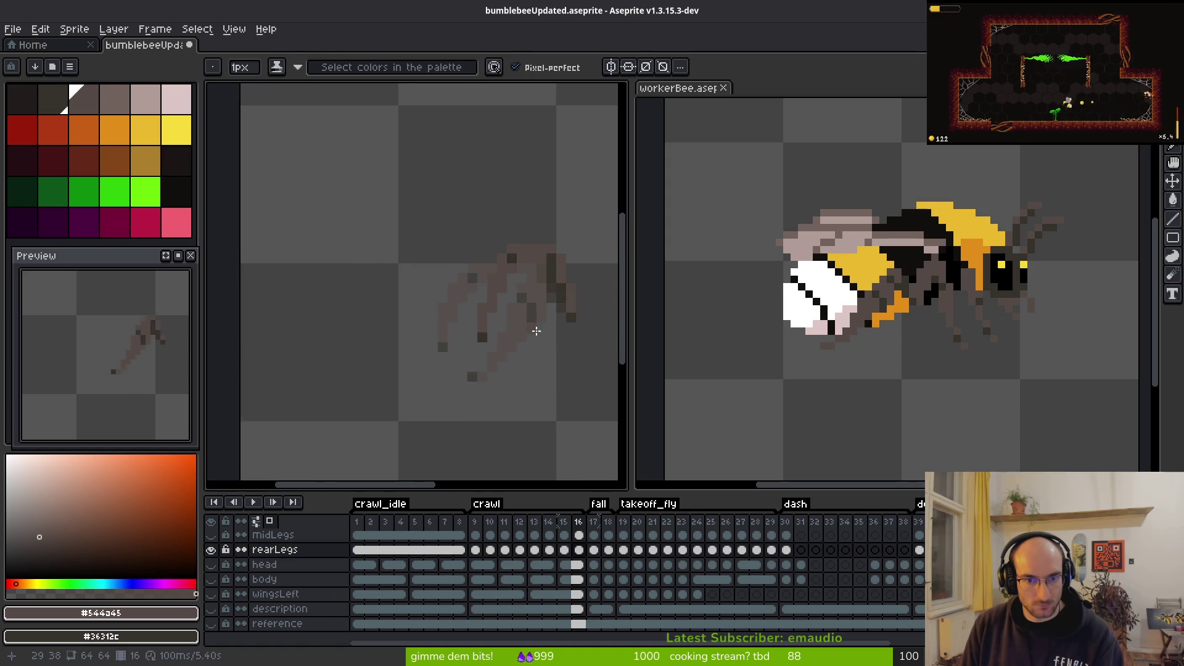
{"action": "key", "text": "i"}
{"action": "key", "text": "comma"}
{"action": "key", "text": "comma"}
{"action": "key", "text": "period"}
{"action": "key", "text": "comma"}
{"action": "key", "text": "comma"}
{"action": "key", "text": "period"}
{"action": "key", "text": "b"}
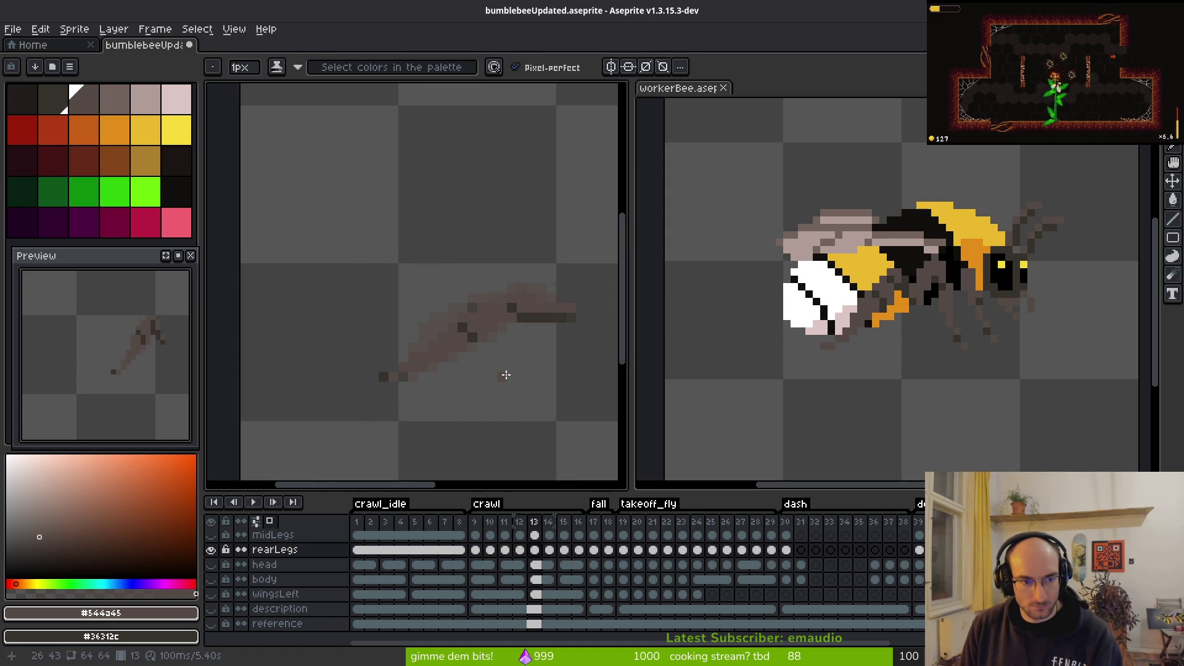
{"action": "scroll", "coordinate": [159, 388], "scroll_direction": "down", "scroll_amount": 2}
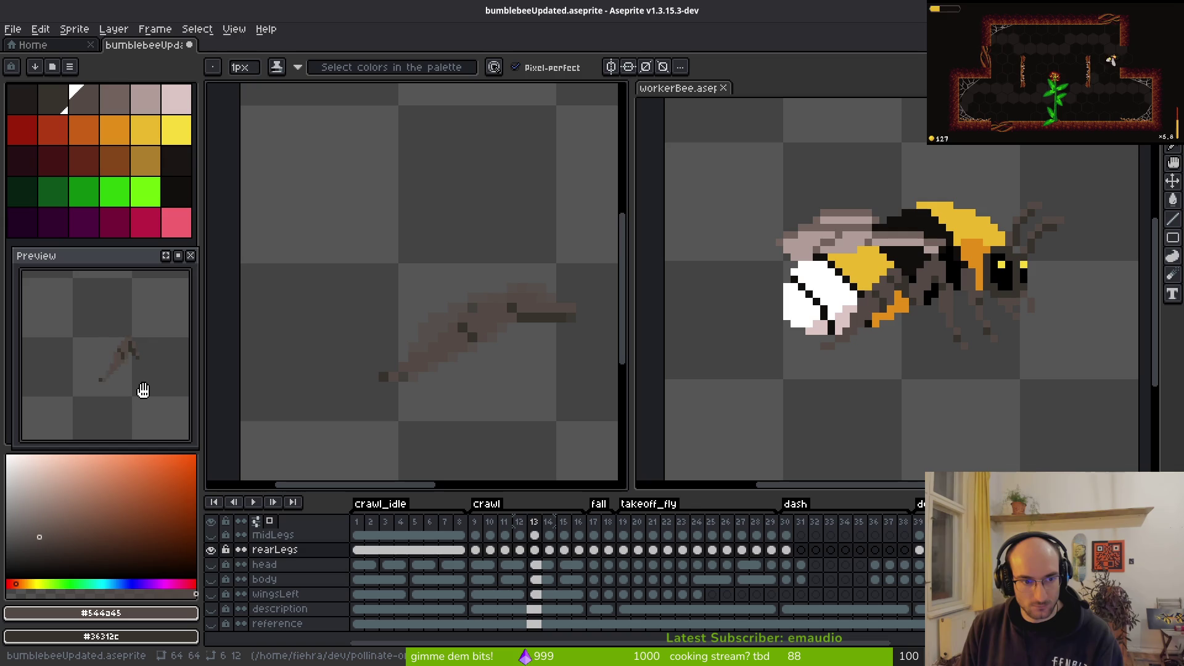
{"action": "key", "text": "ctrl+s"}
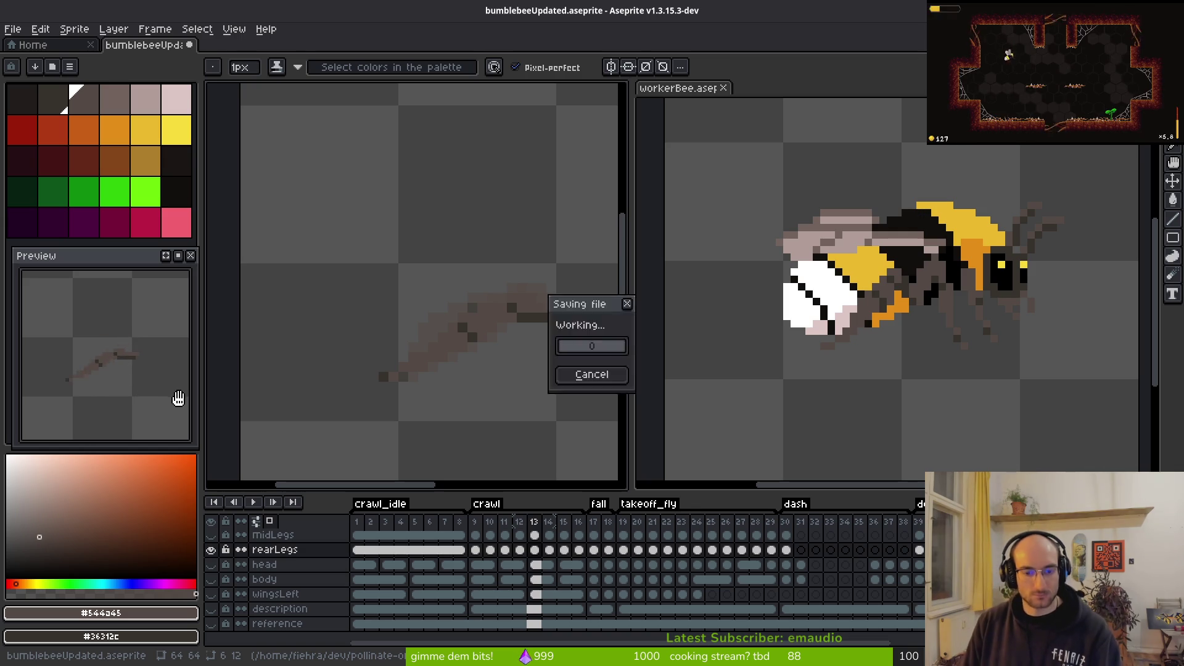
Step: Show the bee's body layers over the rear leg and fit the whole bee into the Preview
{"action": "scroll", "coordinate": [241, 566], "scroll_direction": "up", "scroll_amount": 2}
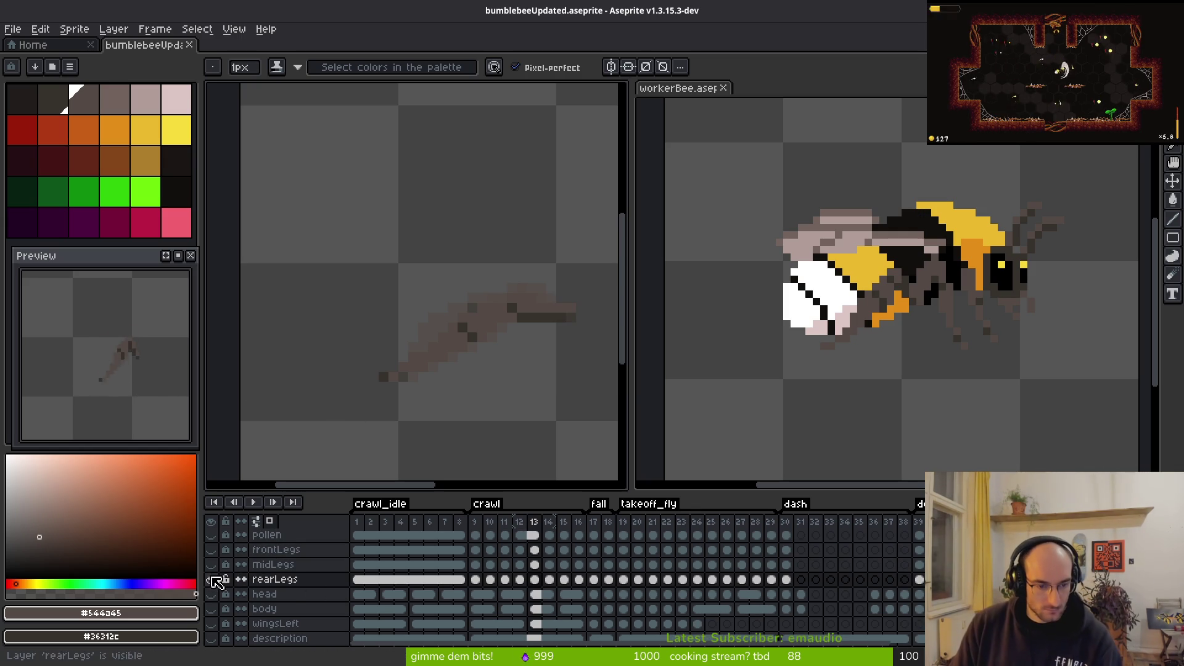
{"action": "left_click", "coordinate": [211, 594]}
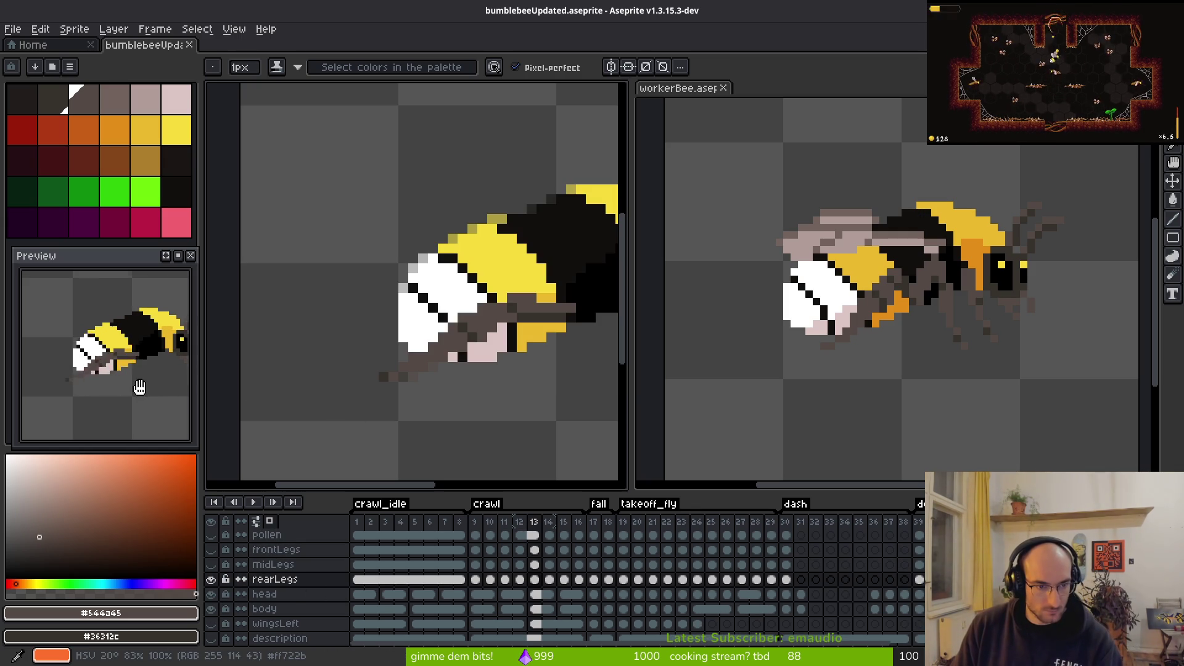
{"action": "scroll", "coordinate": [88, 389], "scroll_direction": "down", "scroll_amount": 1}
{"action": "left_click_drag", "start_coordinate": [78, 389], "coordinate": [112, 412]}
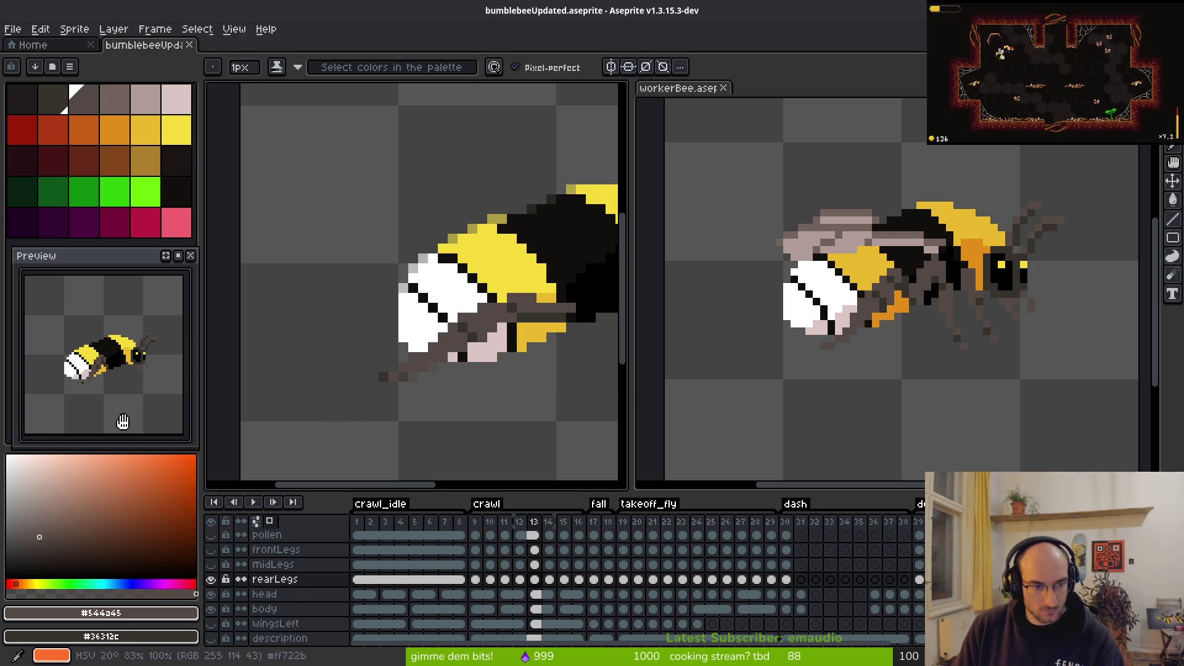
Step: Play the crawl animation, return to the Pencil, and switch over to the Godot editor
{"action": "scroll", "coordinate": [463, 390], "scroll_direction": "down", "scroll_amount": 2}
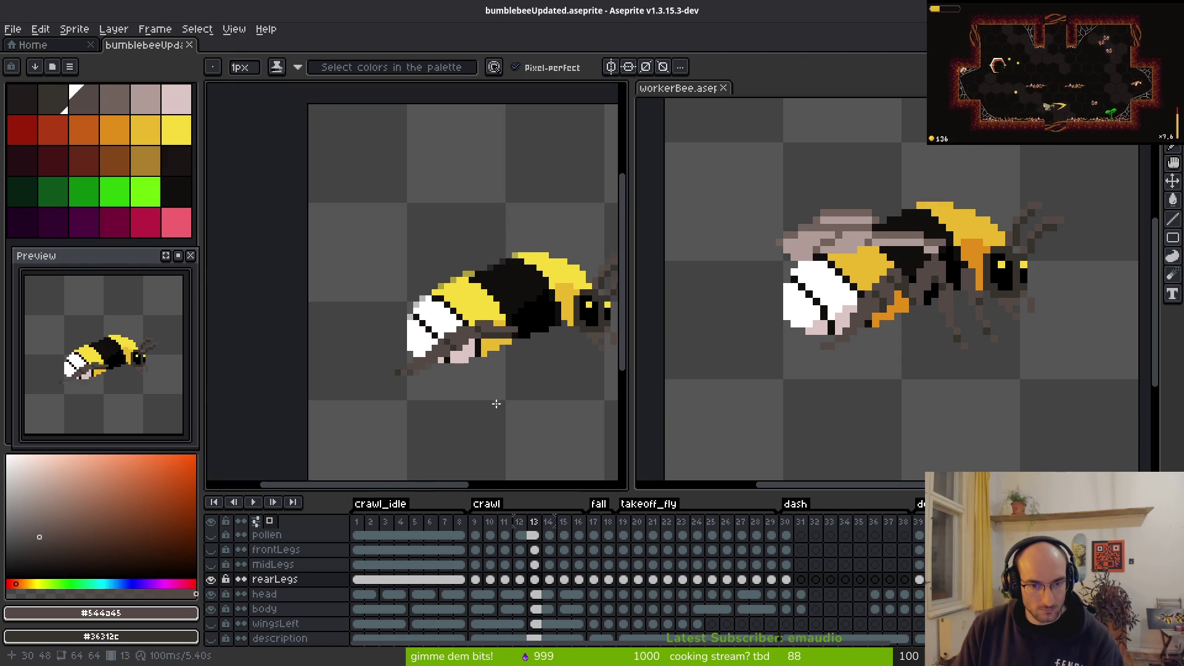
{"action": "key", "text": "Return"}
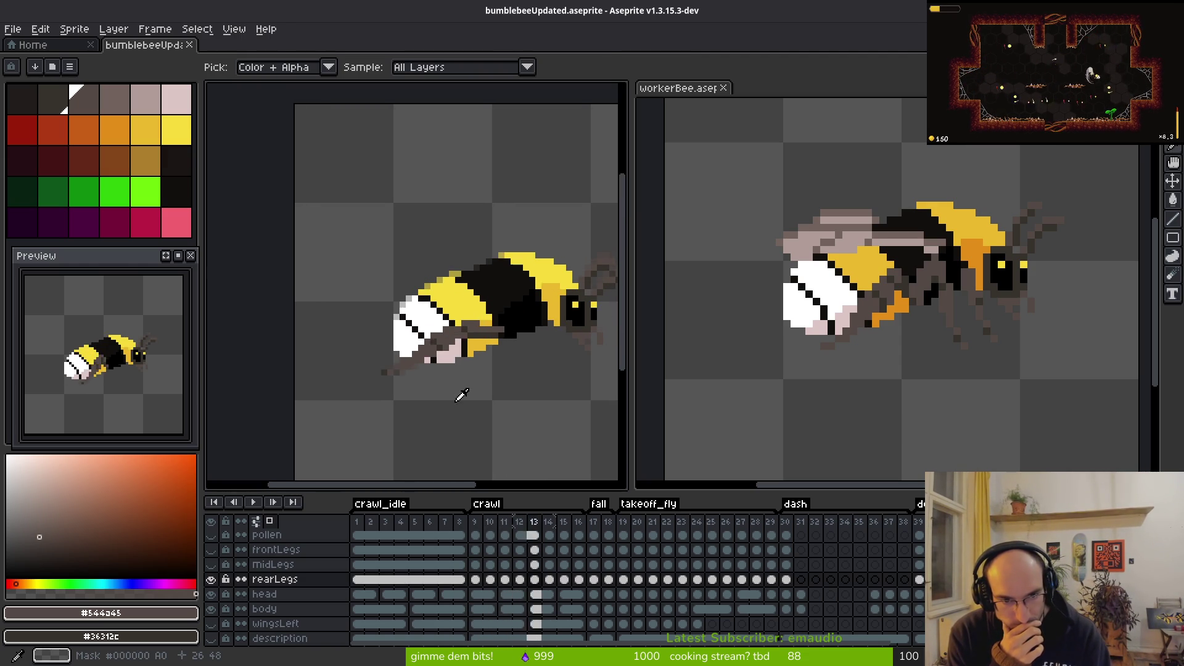
{"action": "key", "text": "b"}
{"action": "key", "text": "alt+Tab"}
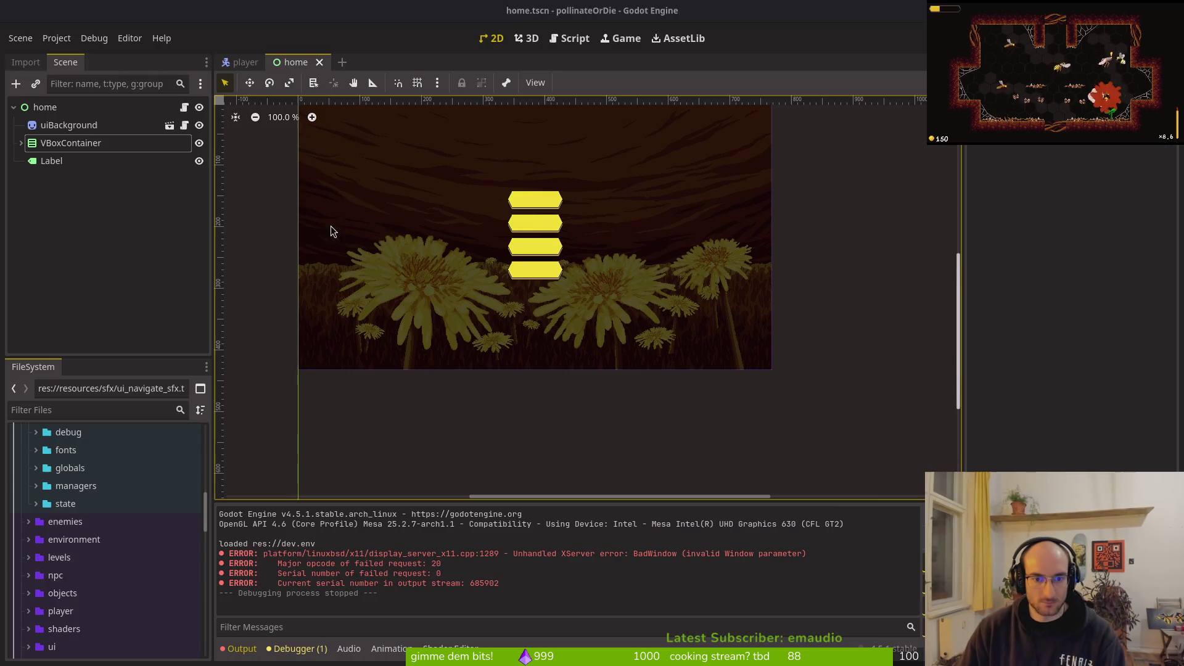
Step: Switch from Godot back to the bumblebee sprite in Aseprite
{"action": "key", "text": "alt+Tab"}
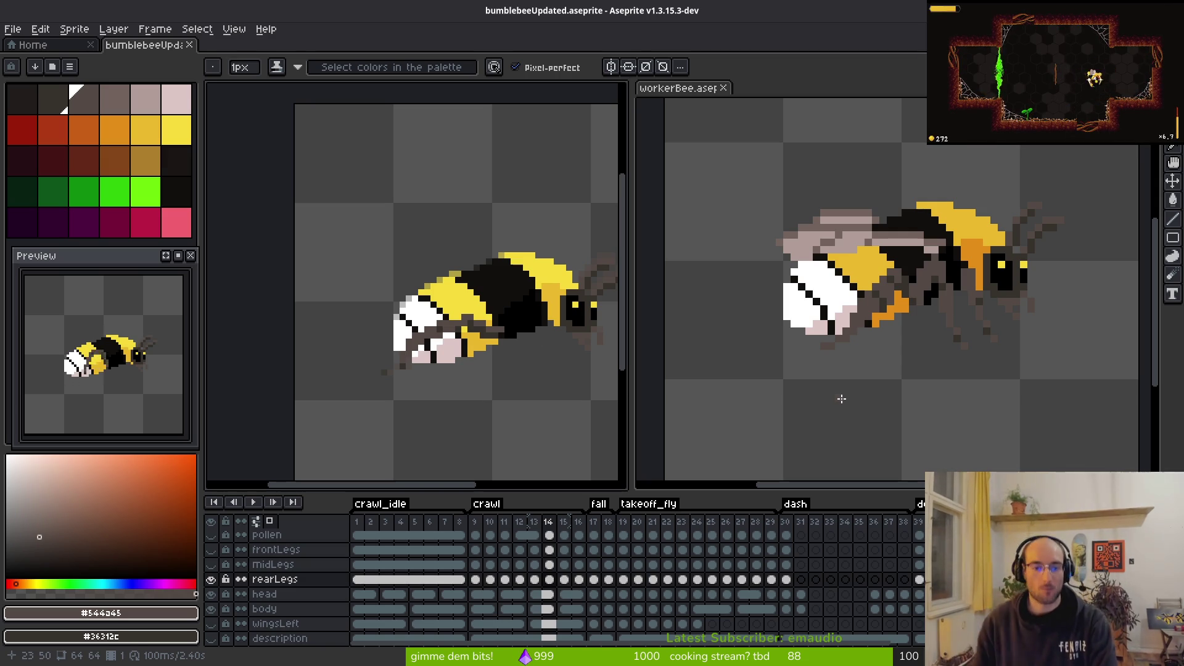
Step: Hide the bee's body and compare the arched and diagonal rear-leg versions, keeping the arched leg
{"action": "scroll", "coordinate": [368, 381], "scroll_direction": "up", "scroll_amount": 4}
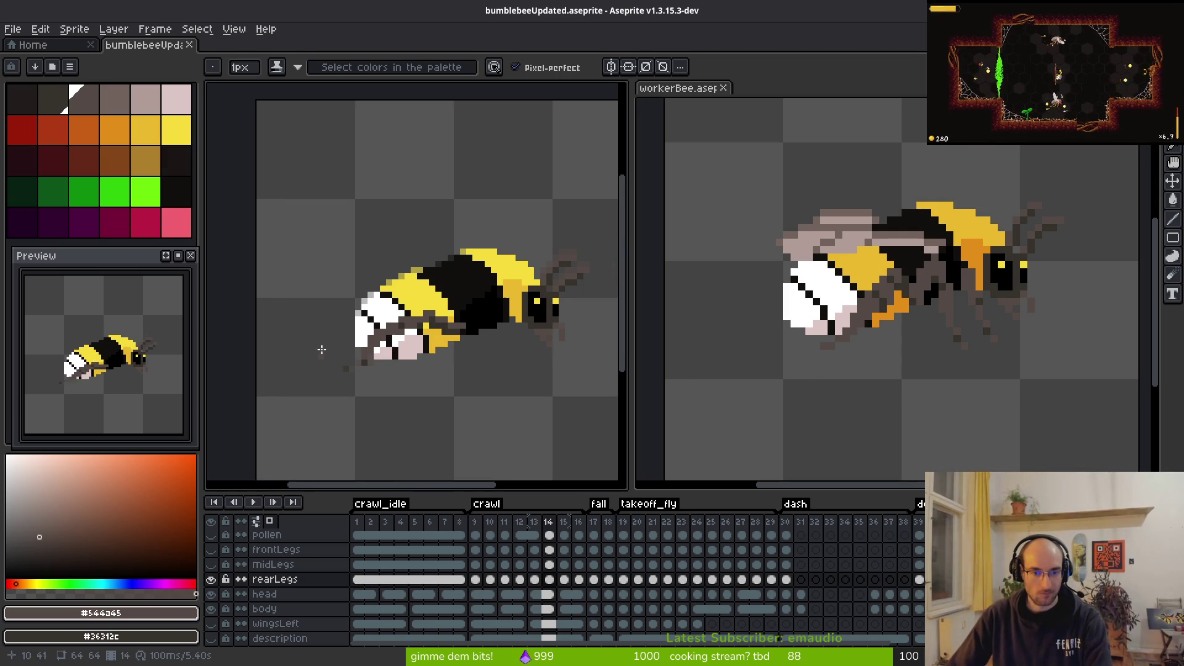
{"action": "left_click", "coordinate": [212, 609]}
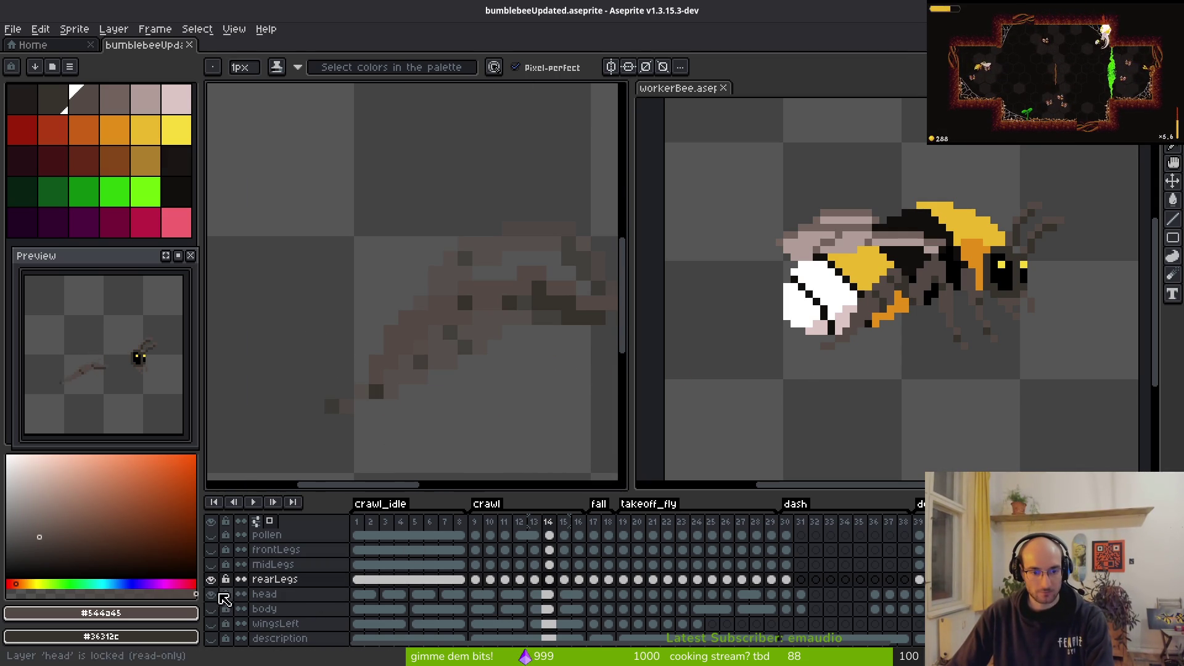
{"action": "mouse_move", "coordinate": [436, 402]}
{"action": "left_mouse_down"}
{"action": "mouse_move", "coordinate": [375, 393]}
{"action": "mouse_move", "coordinate": [395, 371]}
{"action": "left_mouse_up"}
{"action": "key", "text": "ctrl+z"}
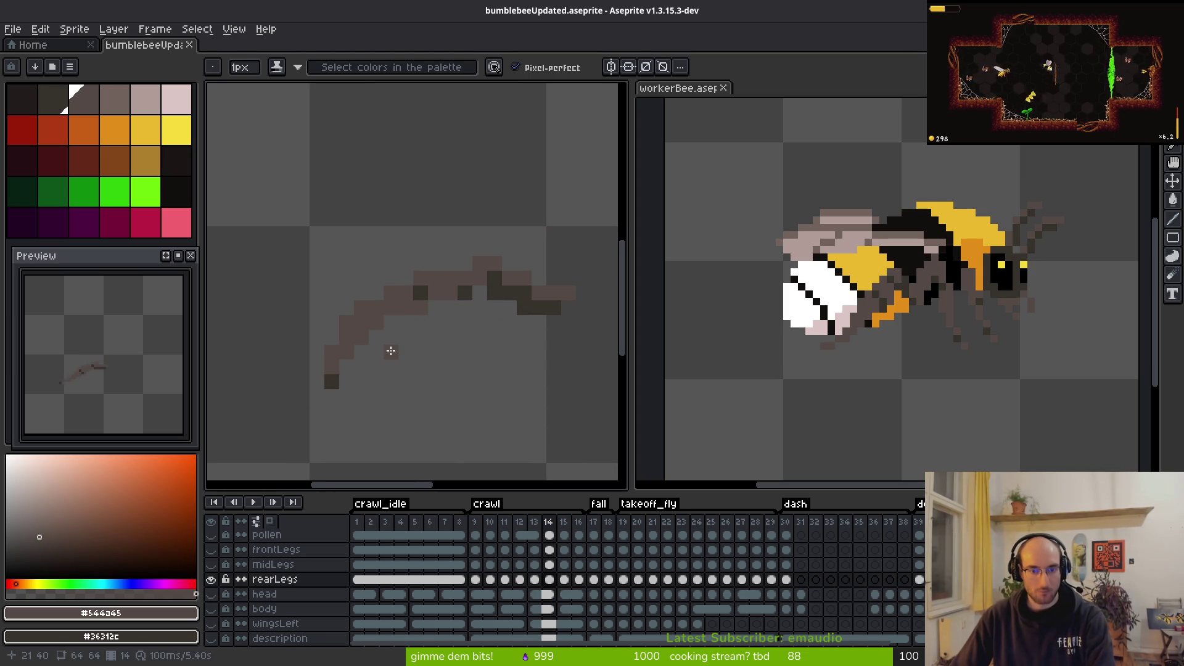
{"action": "key", "text": "ctrl+y"}
{"action": "key", "text": "ctrl+z"}
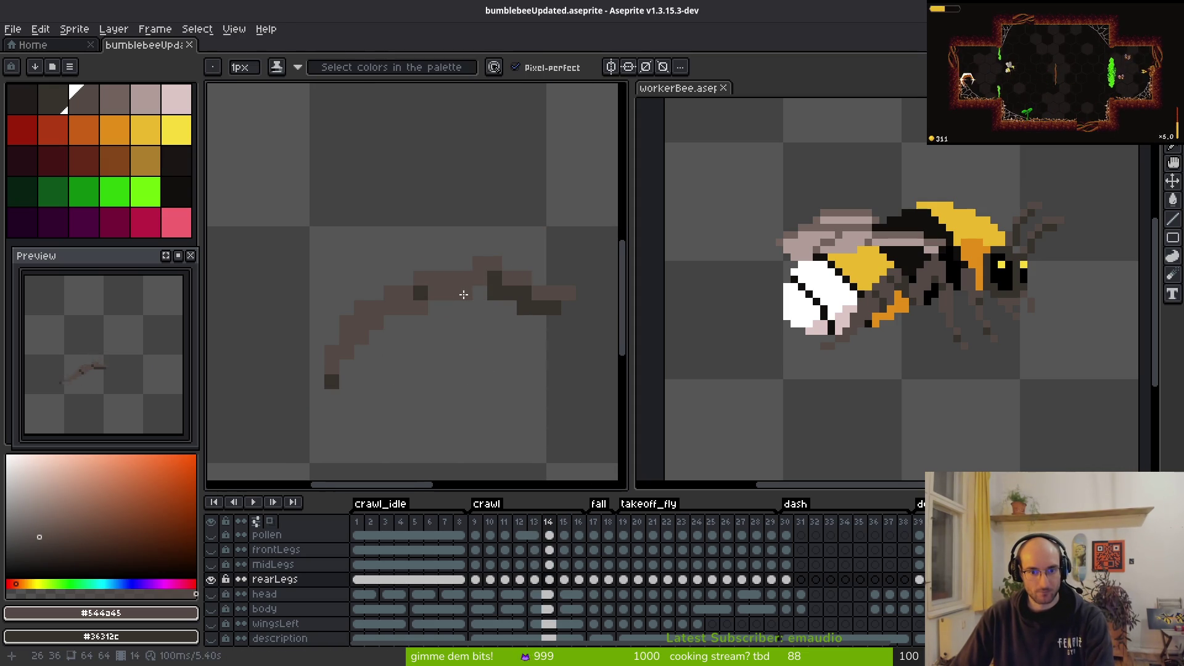
{"action": "key", "text": "ctrl+y"}
{"action": "key", "text": "ctrl+z"}
Step: Check crawl frame 13's leg pose, then return to frame 14 with the leg centered
{"action": "scroll", "coordinate": [475, 292], "scroll_direction": "up", "scroll_amount": 2}
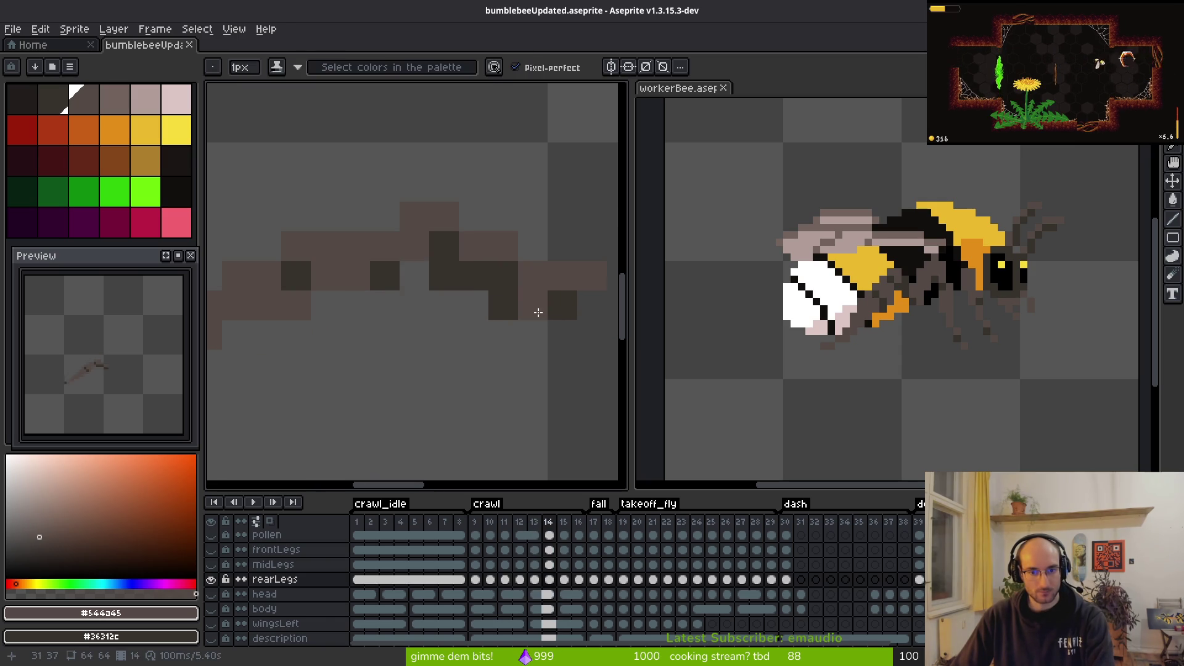
{"action": "key", "text": "comma"}
{"action": "key", "text": "alt"}
{"action": "scroll", "coordinate": [392, 388], "scroll_direction": "down", "scroll_amount": 3}
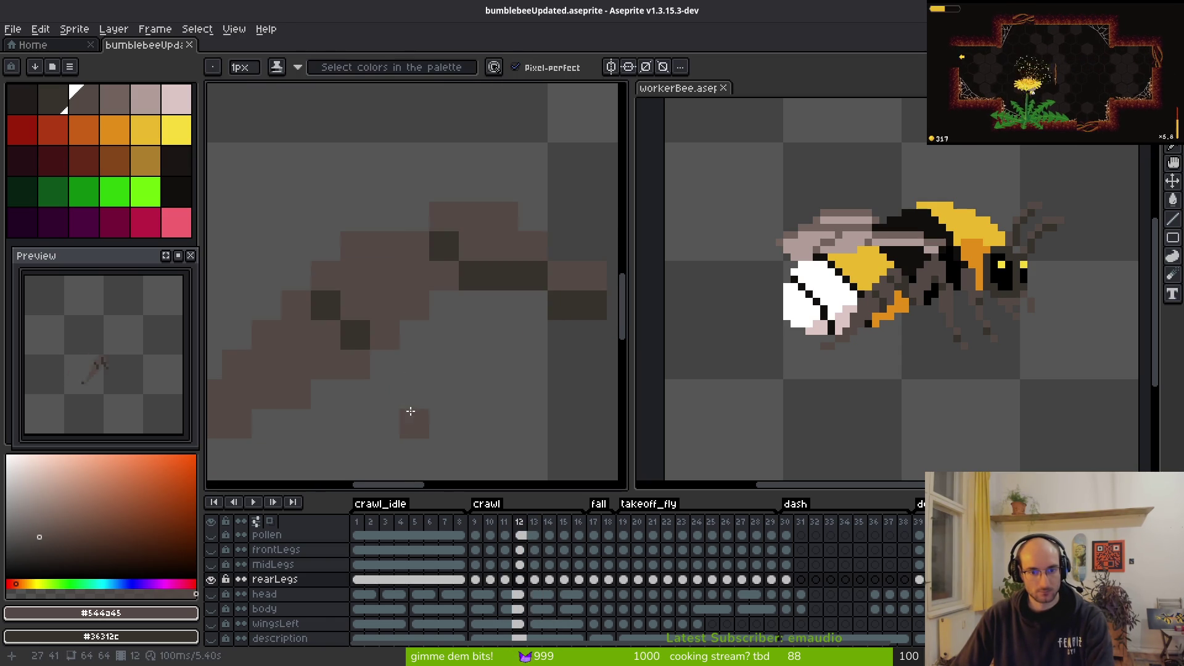
{"action": "key", "text": "Right"}
{"action": "left_click_drag", "start_coordinate": [399, 417], "coordinate": [492, 404]}
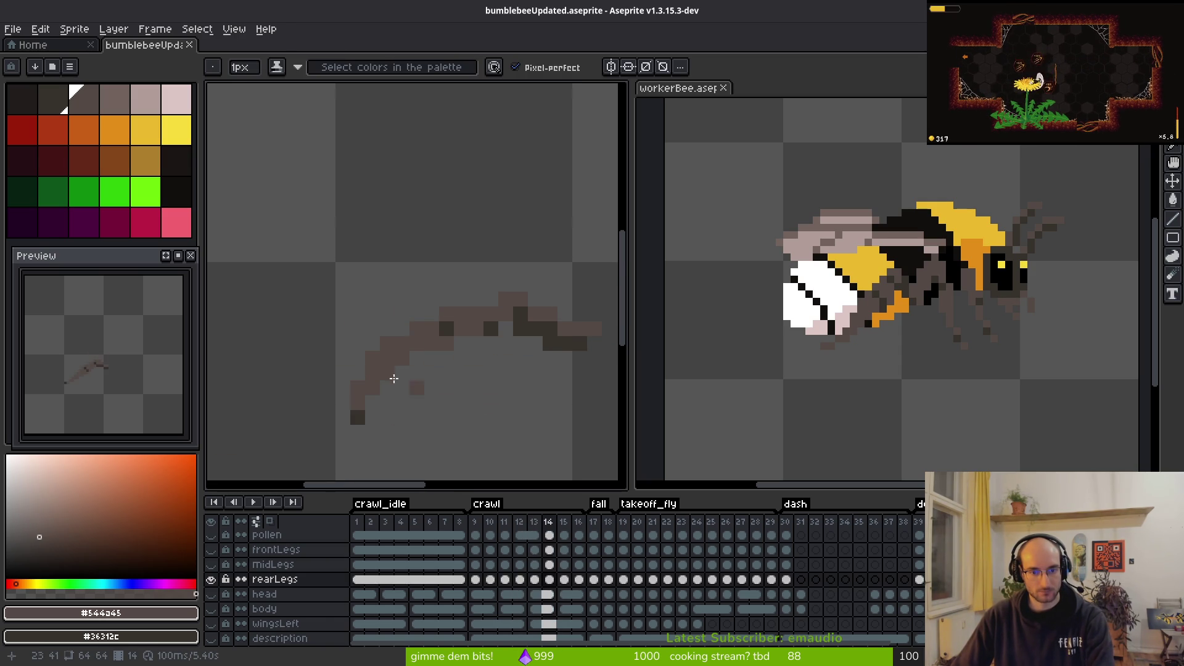
Step: On frame 14, add brown pixels at the leg's top and erase the old diagonal lower leg
{"action": "mouse_move", "coordinate": [496, 299]}
{"action": "left_mouse_down"}
{"action": "mouse_move", "coordinate": [461, 300]}
{"action": "mouse_move", "coordinate": [489, 327]}
{"action": "mouse_move", "coordinate": [461, 327]}
{"action": "mouse_move", "coordinate": [447, 343]}
{"action": "mouse_move", "coordinate": [446, 313]}
{"action": "mouse_move", "coordinate": [422, 347]}
{"action": "left_mouse_up"}
{"action": "left_click", "coordinate": [490, 329]}
{"action": "right_click", "coordinate": [447, 313]}
{"action": "key", "text": "e"}
{"action": "mouse_move", "coordinate": [388, 417]}
{"action": "left_mouse_down"}
{"action": "mouse_move", "coordinate": [358, 415]}
{"action": "mouse_move", "coordinate": [373, 341]}
{"action": "mouse_move", "coordinate": [415, 354]}
{"action": "mouse_move", "coordinate": [416, 371]}
{"action": "left_mouse_up"}
{"action": "key", "text": "f"}
Step: Erase a stray pixel beside the rear leg on crawl frame 14
{"action": "key", "text": "e"}
{"action": "left_click", "coordinate": [403, 344]}
{"action": "key", "text": "f"}
{"action": "scroll", "coordinate": [500, 391], "scroll_direction": "down", "scroll_amount": 3}
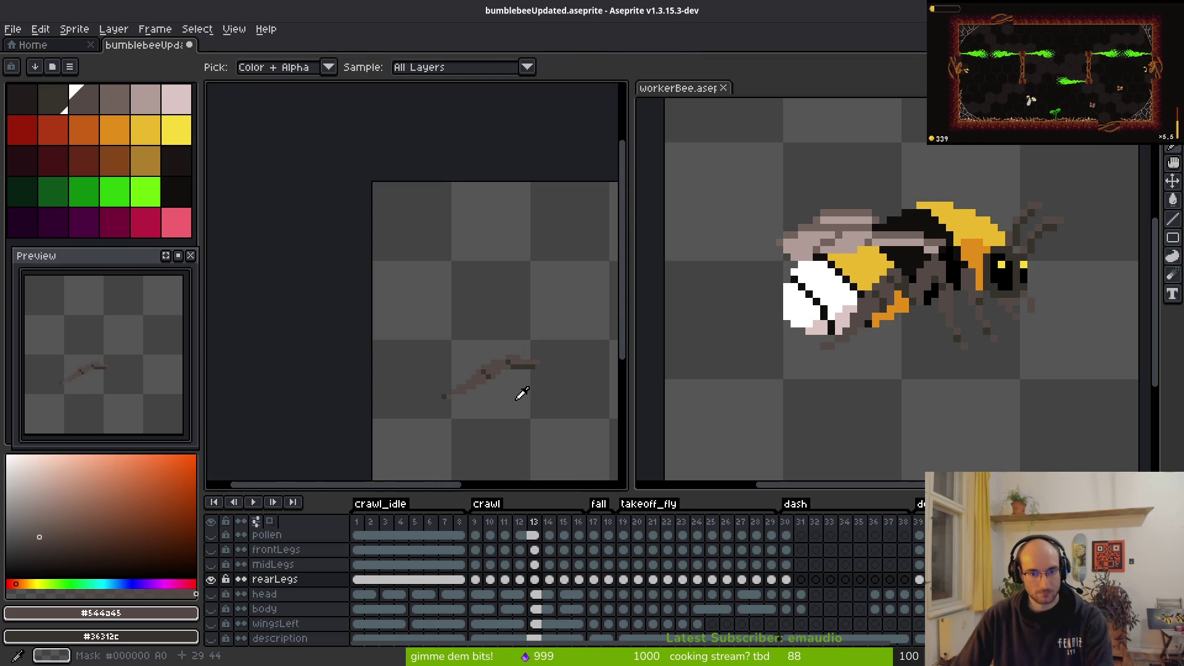
{"action": "scroll", "coordinate": [442, 385], "scroll_direction": "up", "scroll_amount": 2}
Step: On crawl frame 15, select part of the leg and shift it into place
{"action": "key", "text": "period"}
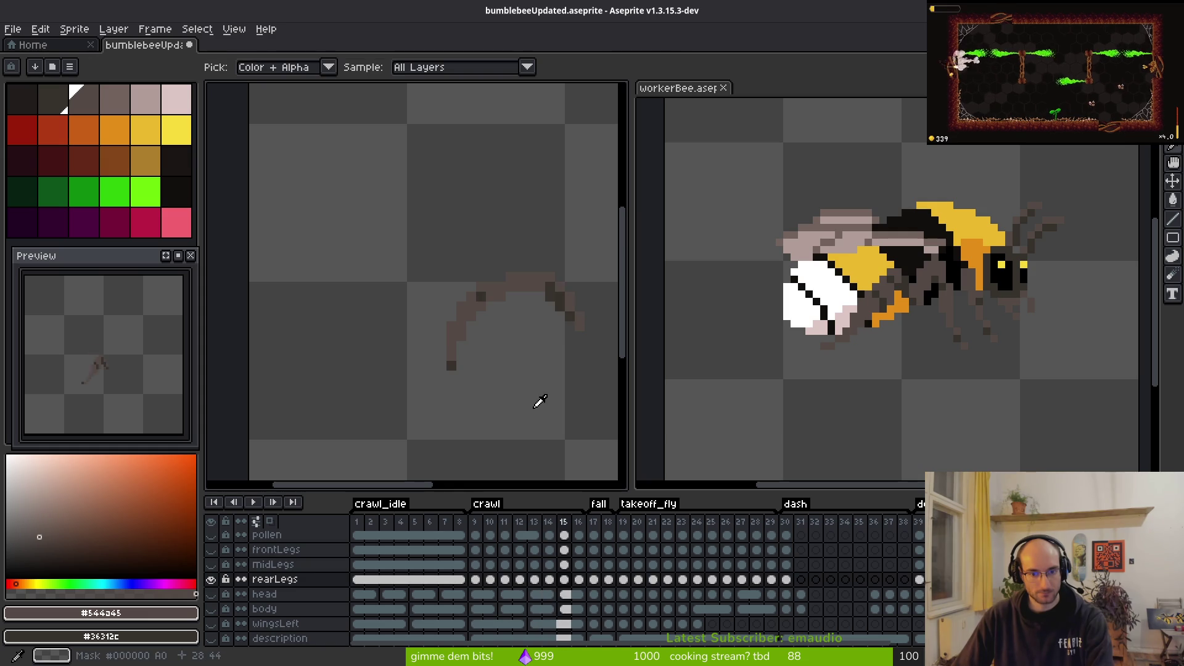
{"action": "key", "text": "comma"}
{"action": "scroll", "coordinate": [493, 338], "scroll_direction": "up", "scroll_amount": 2}
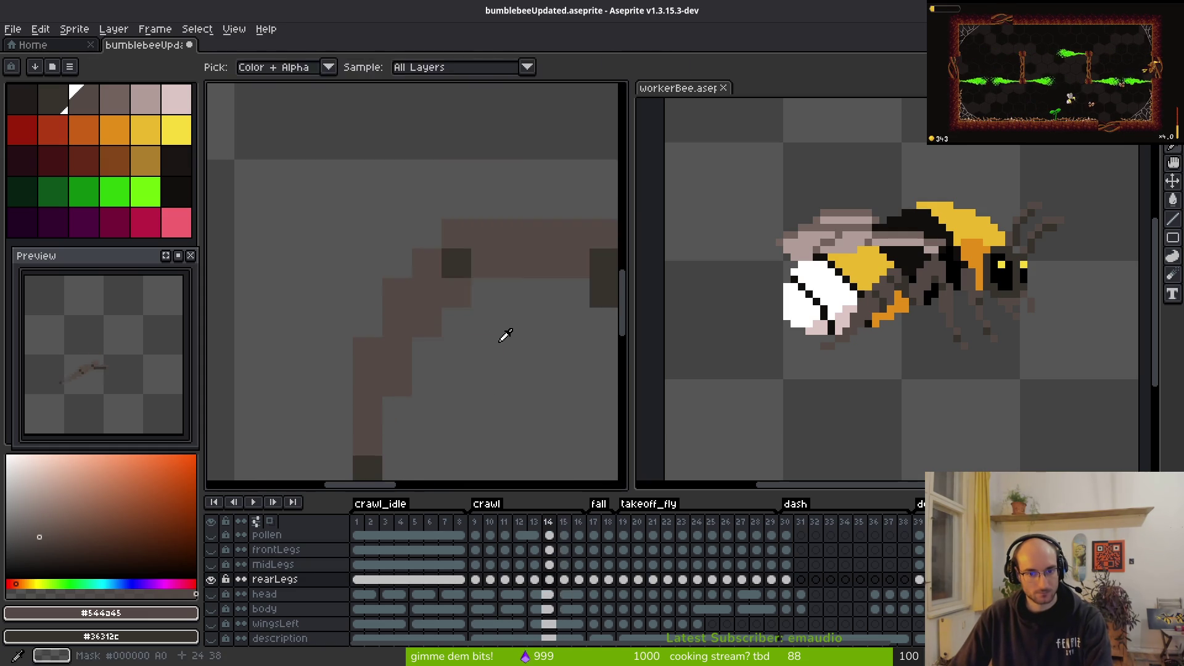
{"action": "scroll", "coordinate": [505, 364], "scroll_direction": "down", "scroll_amount": 3}
{"action": "scroll", "coordinate": [505, 365], "scroll_direction": "up", "scroll_amount": 2}
{"action": "key", "text": "period"}
{"action": "key", "text": "m"}
{"action": "left_click_drag", "start_coordinate": [389, 294], "coordinate": [468, 413]}
{"action": "left_click_drag", "start_coordinate": [448, 371], "coordinate": [457, 370]}
{"action": "key", "text": "ctrl+d"}
Step: Flip through crawl frames 13, 14 and 15 to compare the leg poses
{"action": "scroll", "coordinate": [490, 345], "scroll_direction": "down", "scroll_amount": 2}
{"action": "key", "text": "f"}
{"action": "key", "text": "comma"}
{"action": "key", "text": "i"}
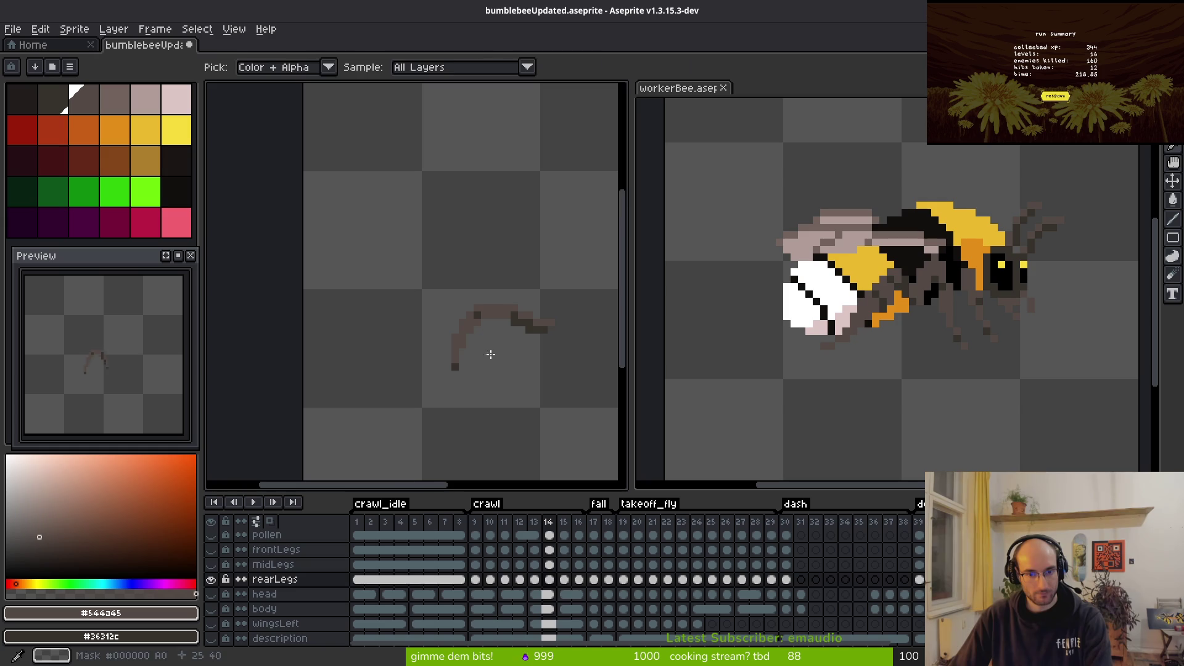
{"action": "scroll", "coordinate": [498, 348], "scroll_direction": "up", "scroll_amount": 2}
{"action": "key", "text": "comma"}
{"action": "scroll", "coordinate": [478, 335], "scroll_direction": "down", "scroll_amount": 2}
{"action": "key", "text": "period"}
{"action": "key", "text": "period"}
{"action": "key", "text": "comma"}
{"action": "key", "text": "period"}
{"action": "key", "text": "Right"}
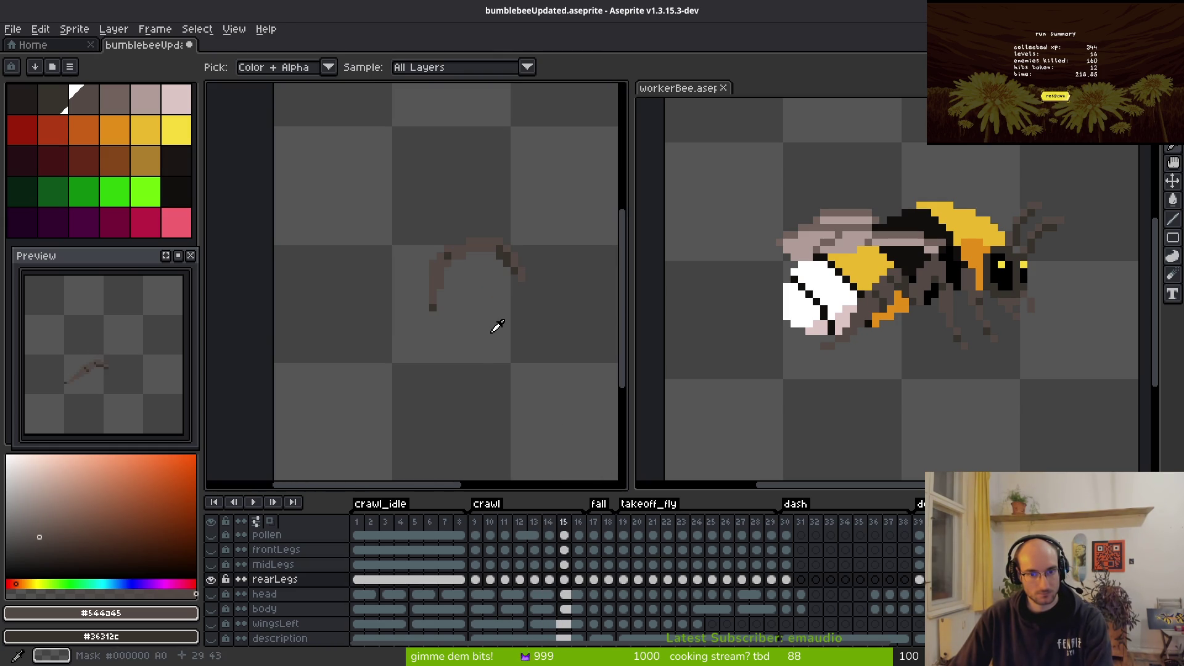
Step: Try brown pixels along the top of frame 15's leg, undoing the stray stroke
{"action": "key", "text": "b"}
{"action": "scroll", "coordinate": [438, 253], "scroll_direction": "up", "scroll_amount": 3}
{"action": "left_click_drag", "start_coordinate": [514, 220], "coordinate": [425, 242]}
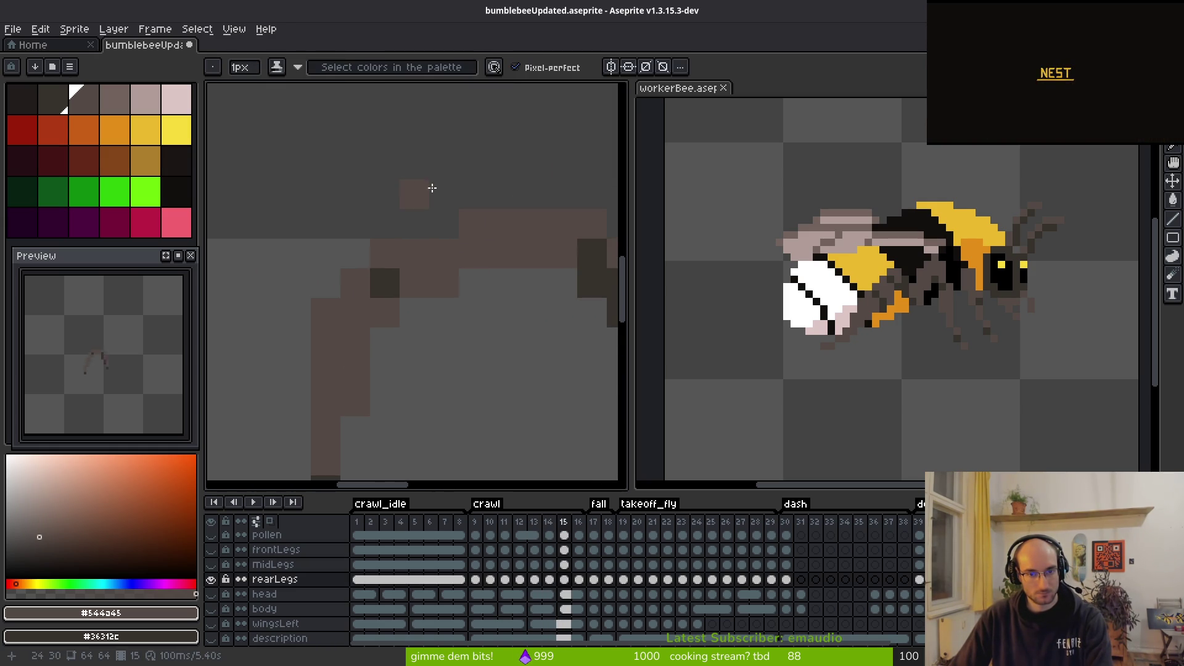
{"action": "left_click_drag", "start_coordinate": [440, 195], "coordinate": [371, 251]}
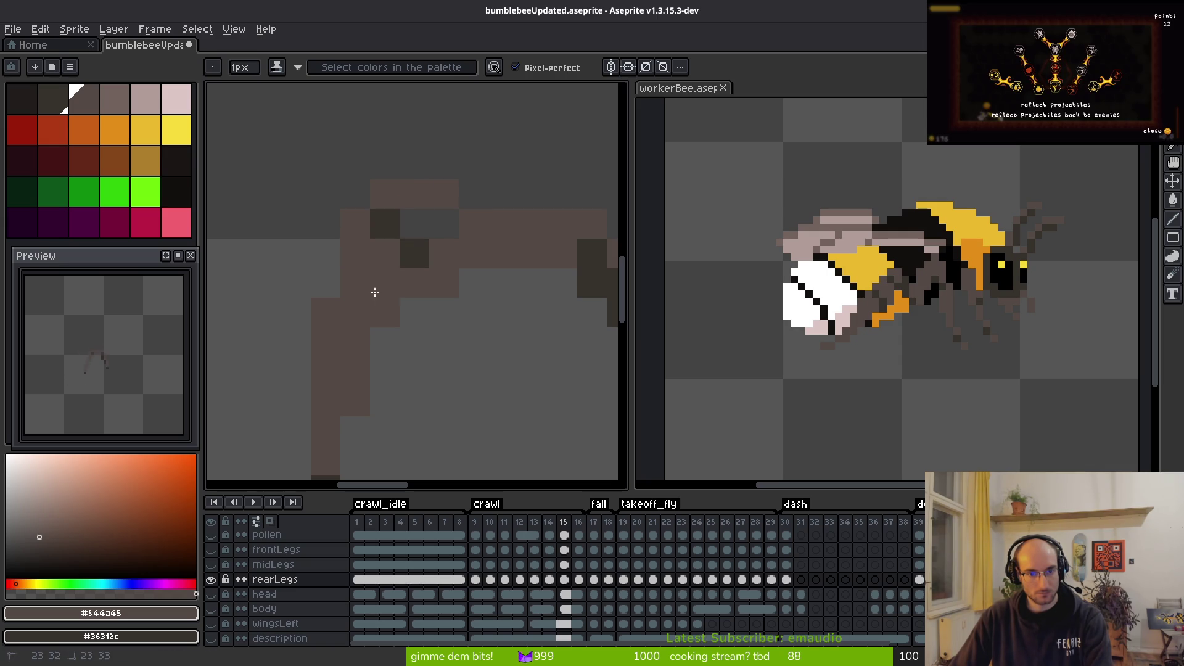
{"action": "key", "text": "ctrl+z"}
{"action": "scroll", "coordinate": [498, 271], "scroll_direction": "down", "scroll_amount": 5}
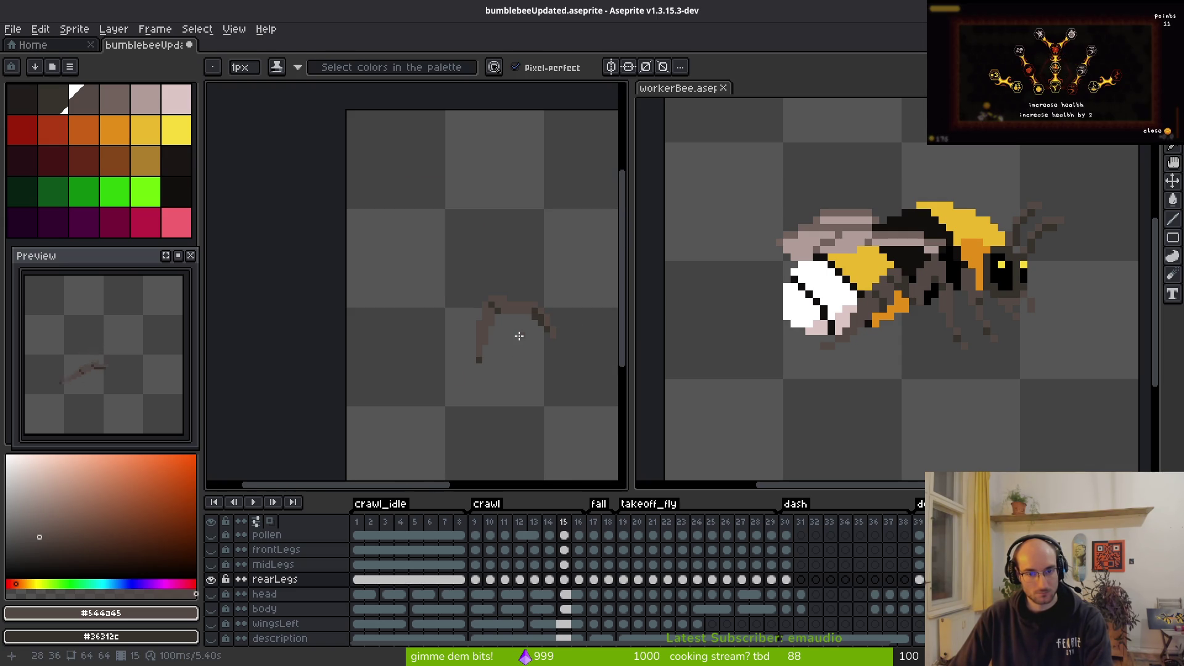
{"action": "scroll", "coordinate": [517, 335], "scroll_direction": "down", "scroll_amount": 2}
{"action": "key", "text": "i"}
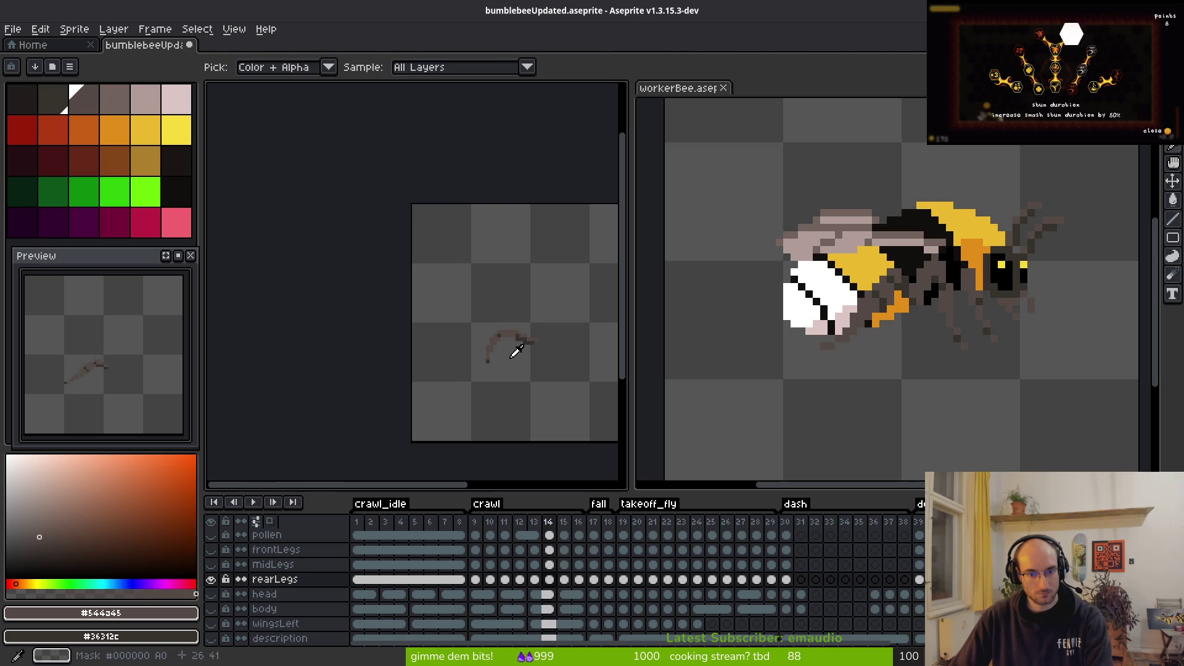
{"action": "scroll", "coordinate": [514, 327], "scroll_direction": "up", "scroll_amount": 3}
{"action": "key", "text": "b"}
{"action": "scroll", "coordinate": [423, 302], "scroll_direction": "up", "scroll_amount": 1}
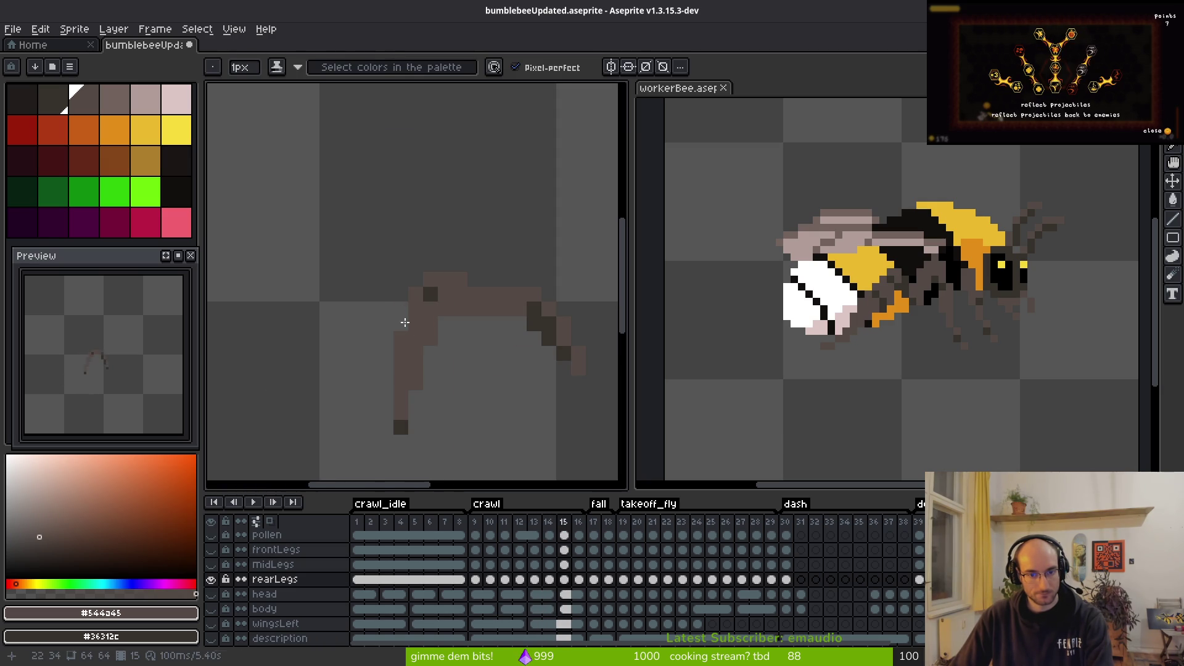
Step: Move the lower part of frame 15's leg one pixel right
{"action": "key", "text": "m"}
{"action": "left_click_drag", "start_coordinate": [330, 257], "coordinate": [441, 470]}
{"action": "left_click", "coordinate": [389, 343]}
{"action": "left_click_drag", "start_coordinate": [319, 244], "coordinate": [439, 444]}
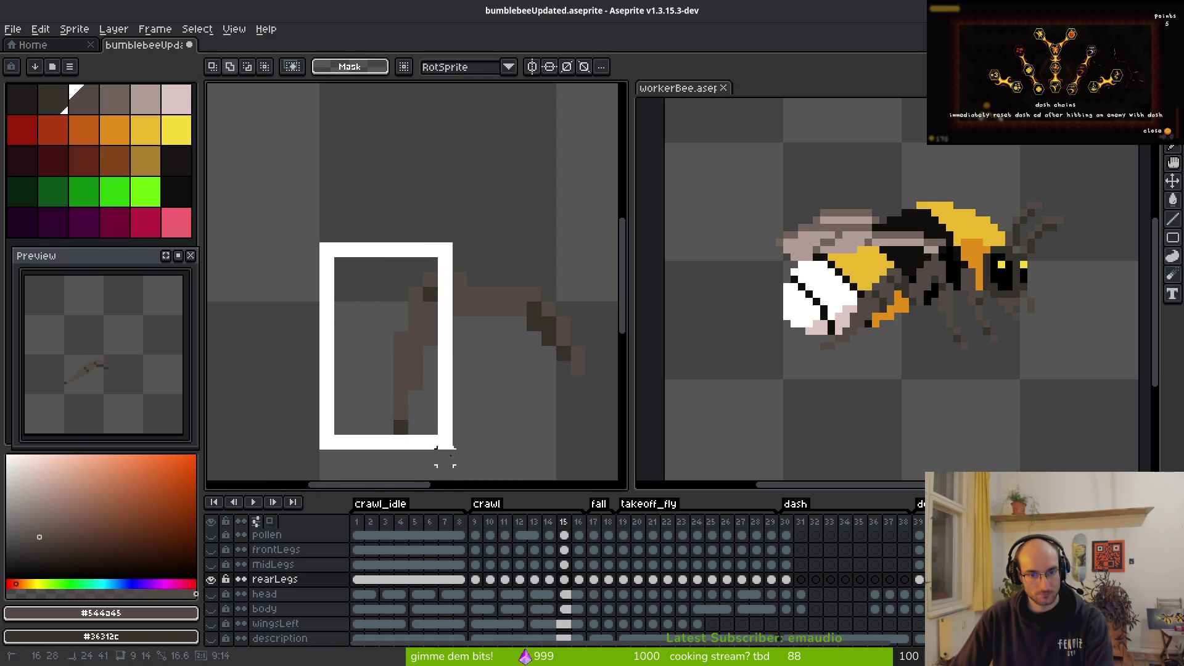
{"action": "left_click_drag", "start_coordinate": [415, 383], "coordinate": [431, 383]}
{"action": "key", "text": "ctrl+d"}
Step: Touch up pixels at the leg's upper bend, adding a brown top pixel and undoing a stroke
{"action": "key", "text": "b"}
{"action": "key", "text": "e"}
{"action": "key", "text": "b"}
{"action": "key", "text": "e"}
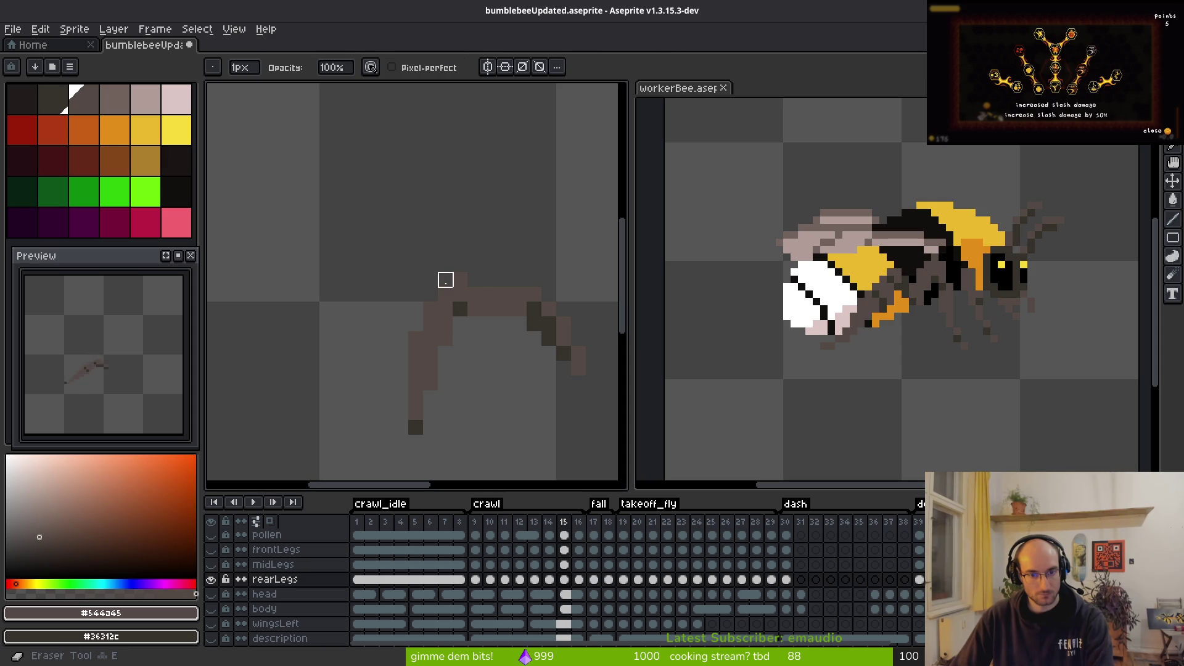
{"action": "key", "text": "b"}
{"action": "left_click", "coordinate": [479, 281]}
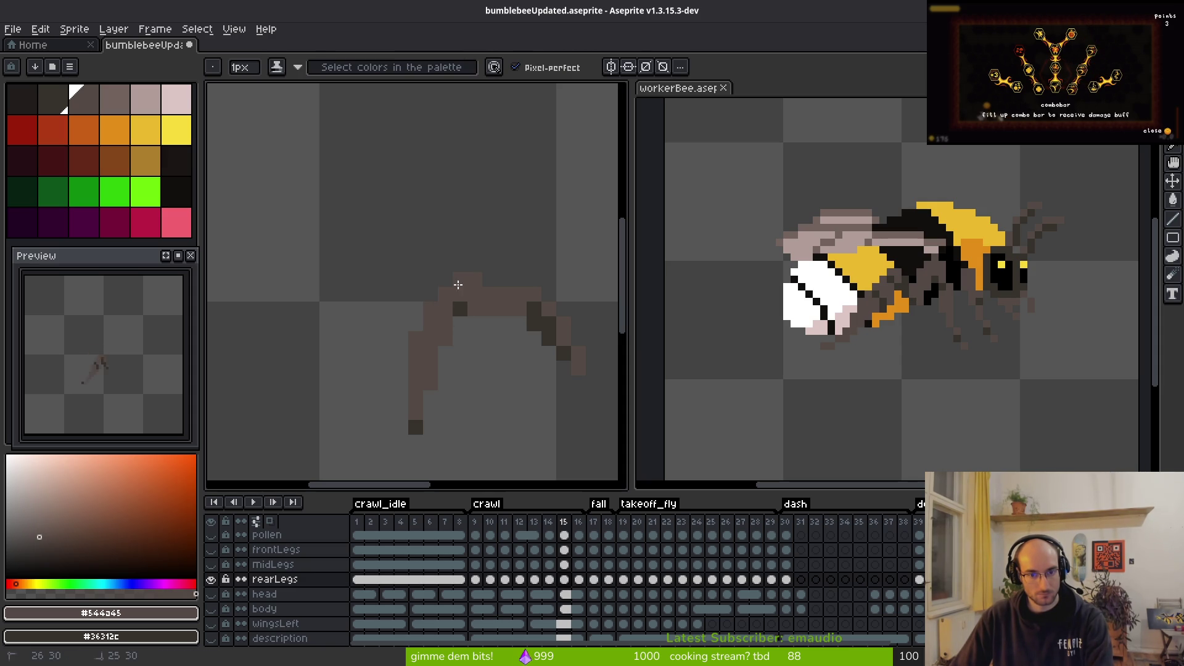
{"action": "key", "text": "e"}
{"action": "key", "text": "b"}
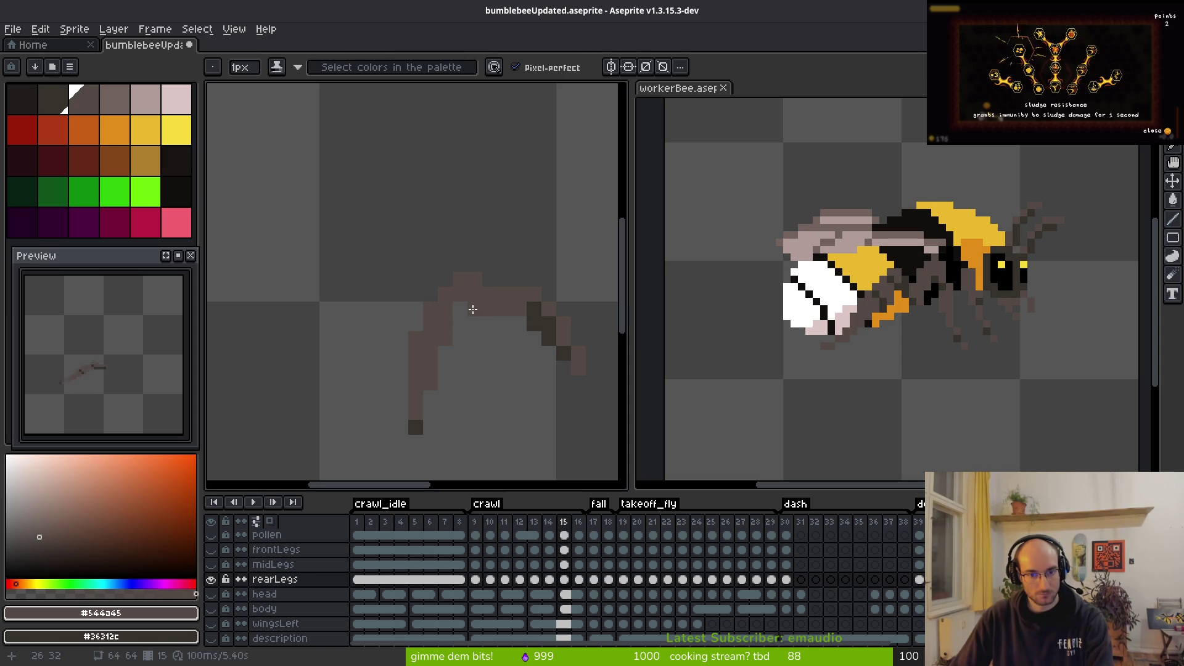
{"action": "left_click_drag", "start_coordinate": [473, 309], "coordinate": [446, 306]}
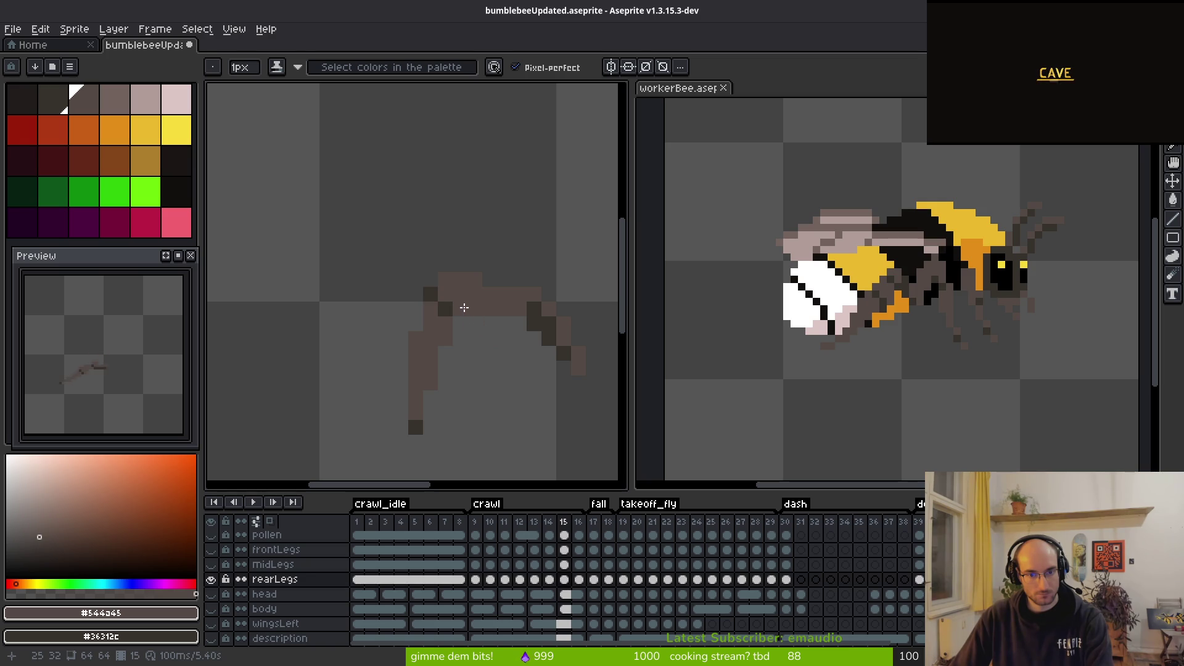
{"action": "key", "text": "ctrl+z"}
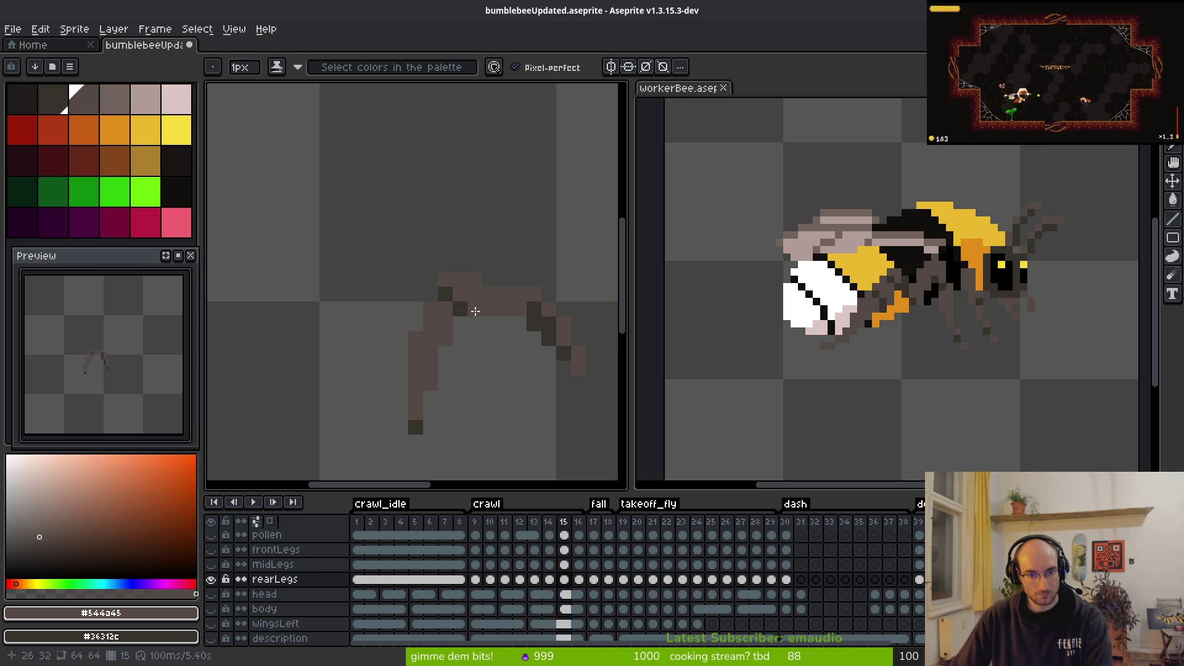
{"action": "key", "text": "e"}
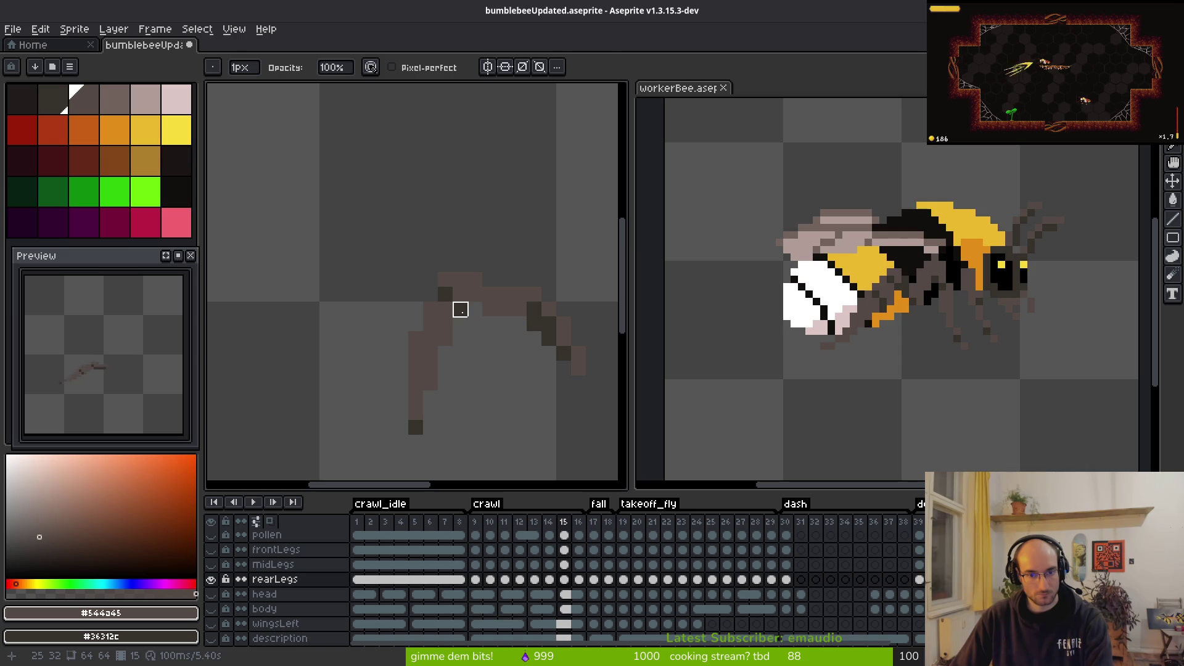
{"action": "key", "text": "b"}
{"action": "scroll", "coordinate": [507, 354], "scroll_direction": "down", "scroll_amount": 1}
{"action": "scroll", "coordinate": [463, 391], "scroll_direction": "up", "scroll_amount": 1}
Step: Select a 9x7 block of the leg, then box the whole leg in a new selection
{"action": "key", "text": "m"}
{"action": "left_click_drag", "start_coordinate": [383, 336], "coordinate": [522, 444]}
{"action": "key", "text": "ctrl+d"}
{"action": "key", "text": "e"}
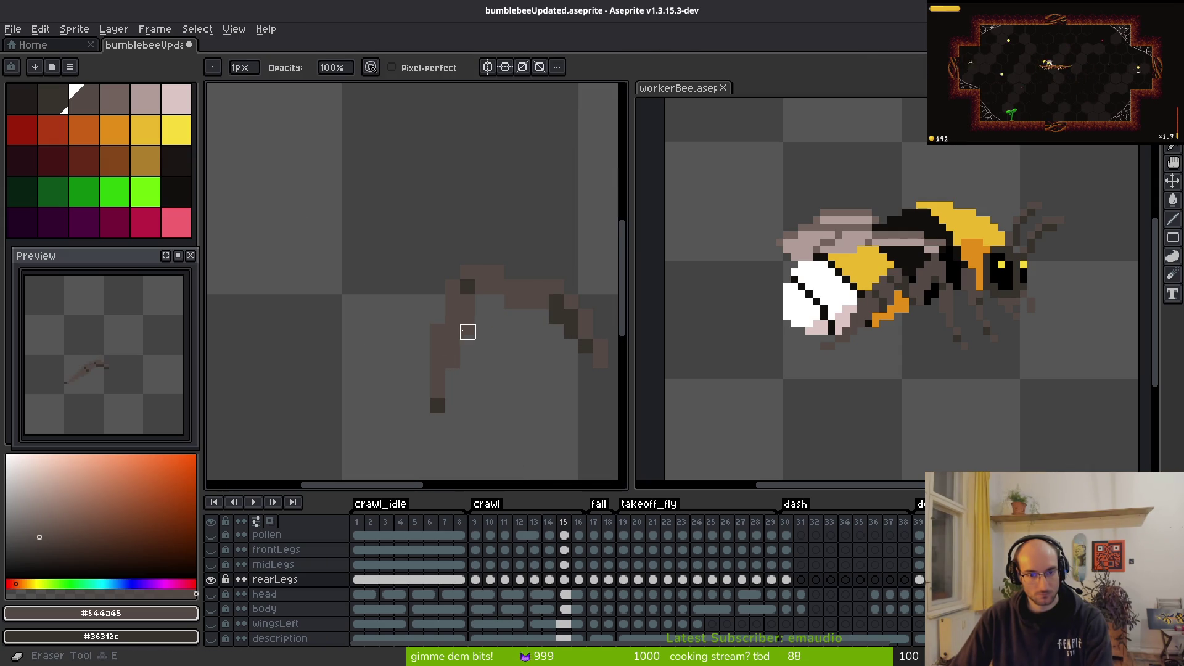
{"action": "scroll", "coordinate": [512, 362], "scroll_direction": "down", "scroll_amount": 3}
{"action": "key", "text": "i"}
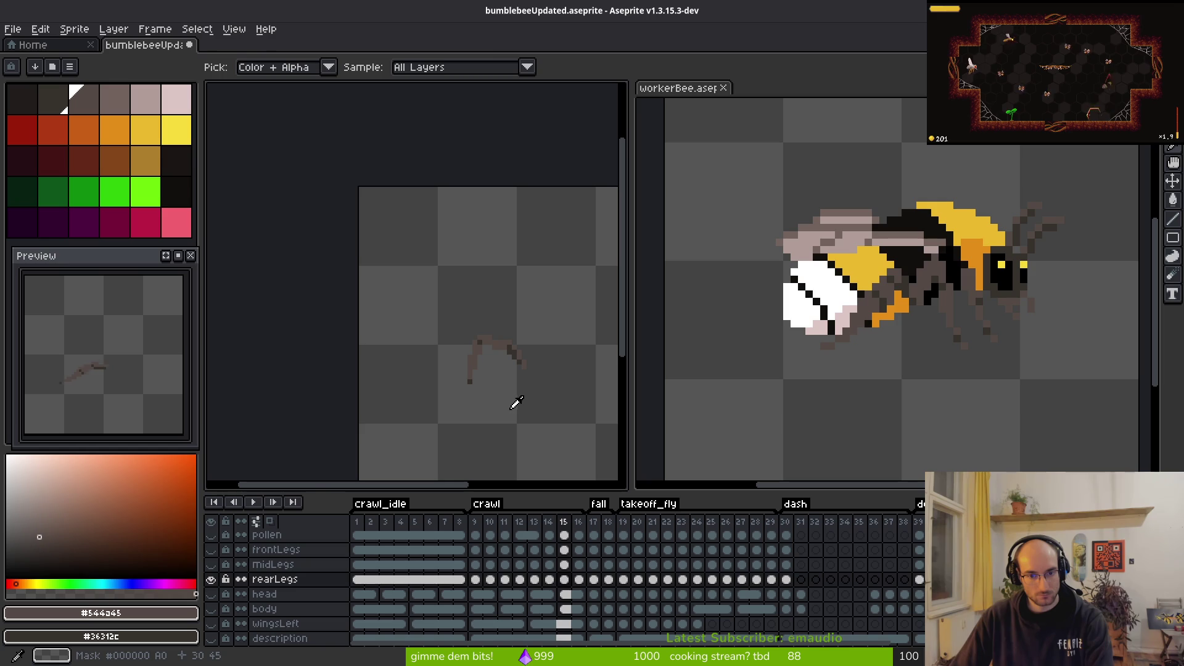
{"action": "scroll", "coordinate": [517, 403], "scroll_direction": "up", "scroll_amount": 3}
{"action": "key", "text": "m"}
{"action": "left_click_drag", "start_coordinate": [279, 186], "coordinate": [474, 424]}
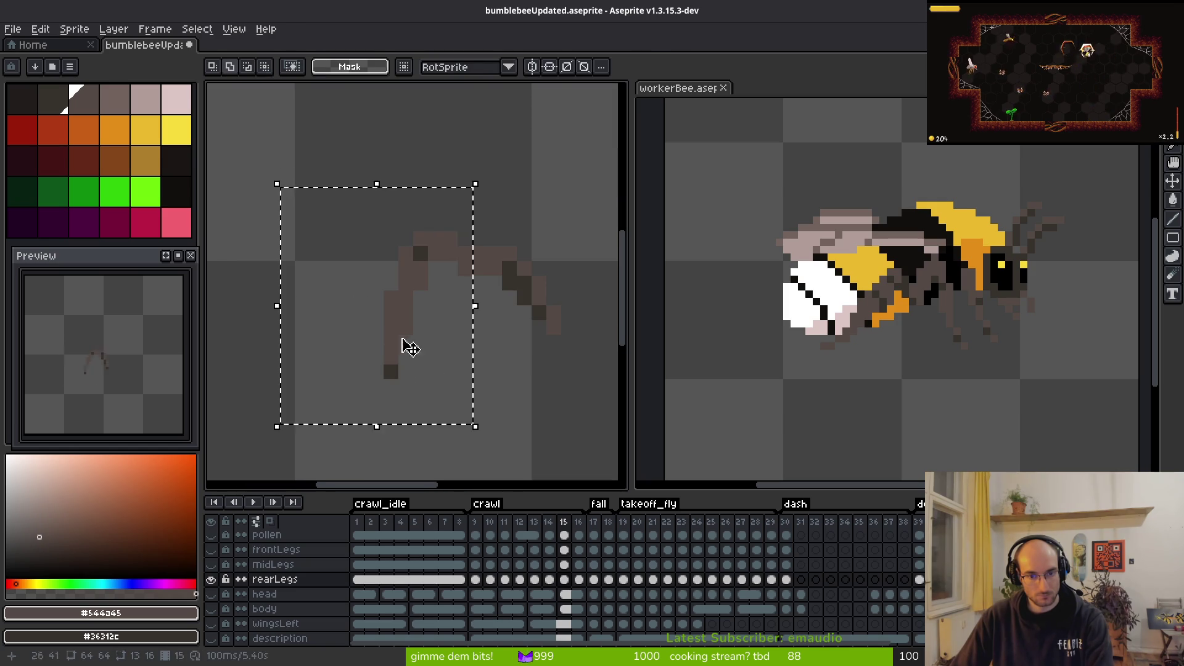
Step: Reposition the selected rear-leg pixels and compare the pose across frames 14–16
{"action": "key", "text": "Right"}
{"action": "key", "text": "Right"}
{"action": "left_click_drag", "start_coordinate": [423, 341], "coordinate": [410, 338]}
{"action": "key", "text": "i"}
{"action": "scroll", "coordinate": [451, 350], "scroll_direction": "down", "scroll_amount": 2}
{"action": "key", "text": "comma"}
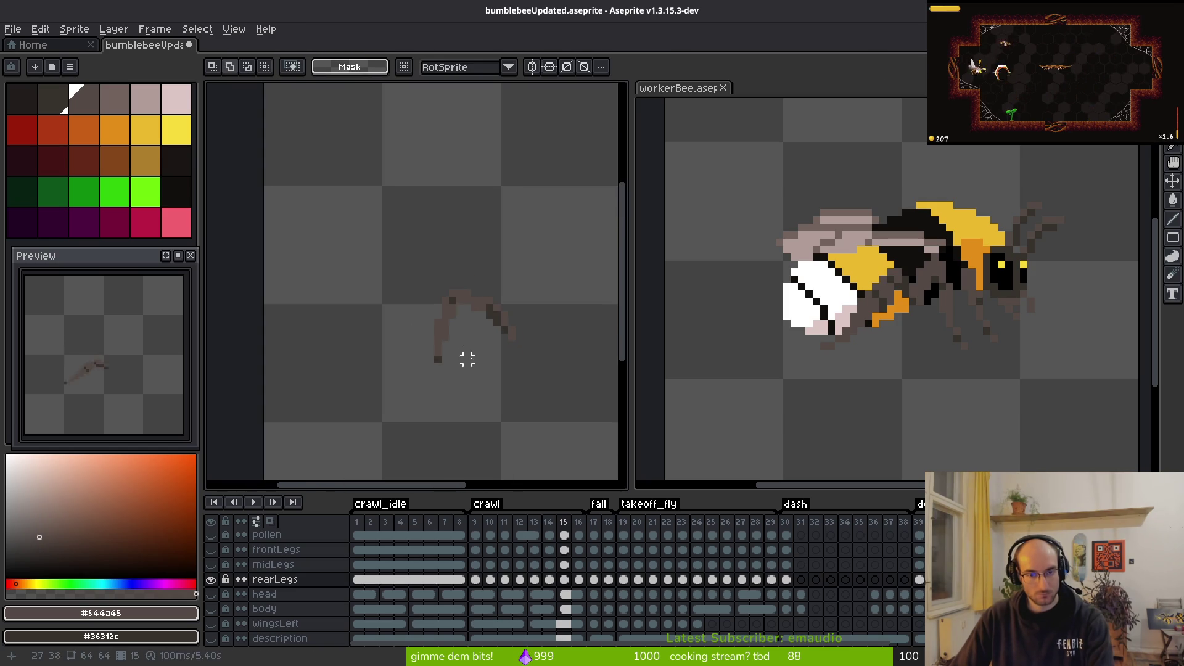
{"action": "key", "text": "period"}
{"action": "key", "text": "period"}
{"action": "key", "text": "comma"}
{"action": "key", "text": "period"}
{"action": "key", "text": "f"}
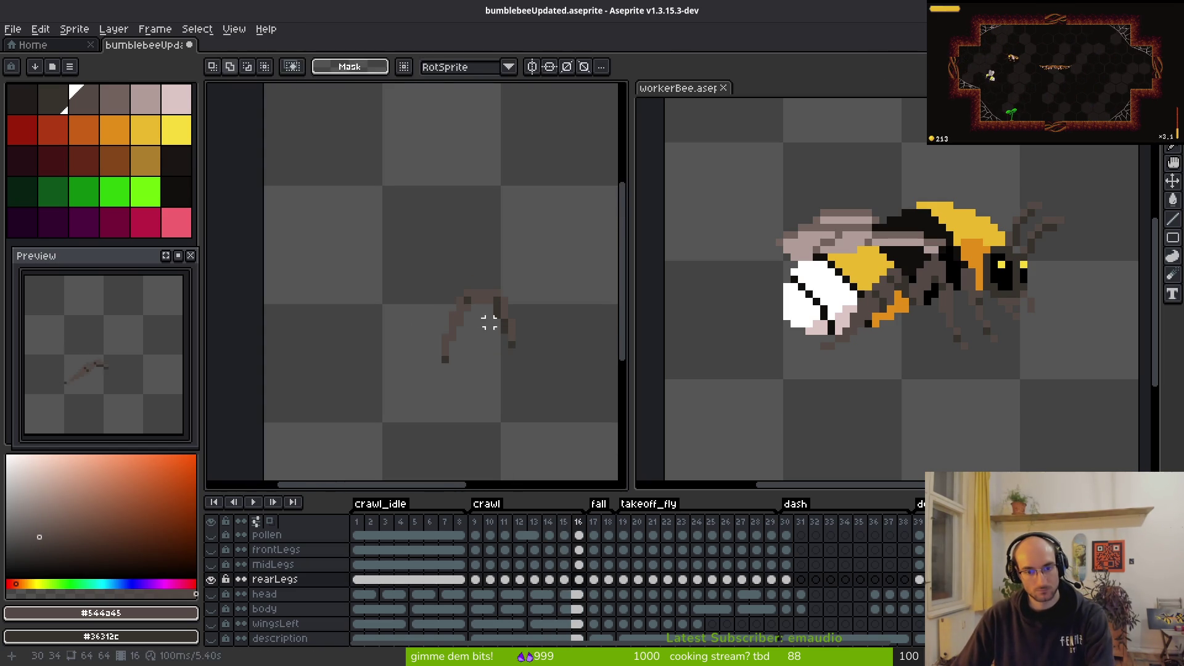
{"action": "scroll", "coordinate": [518, 290], "scroll_direction": "up", "scroll_amount": 3}
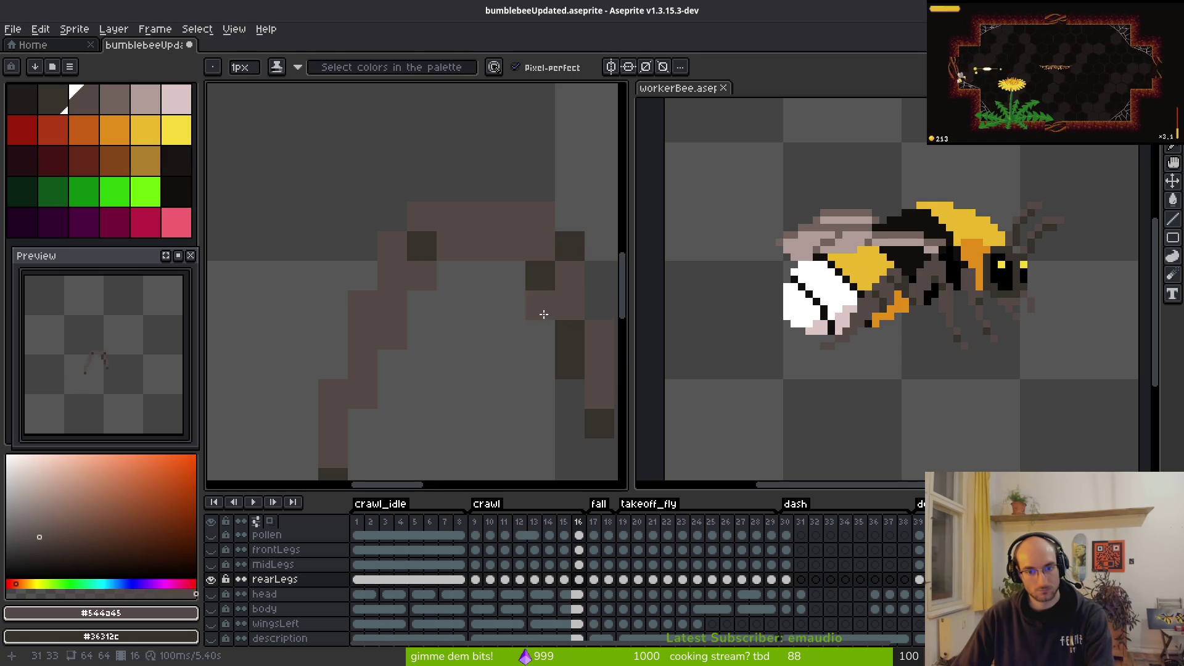
{"action": "scroll", "coordinate": [544, 315], "scroll_direction": "down", "scroll_amount": 3}
Step: Touch up the rear leg on frames 14–16 using eyedropper-picked colours and the pencil
{"action": "key", "text": "i"}
{"action": "key", "text": "comma"}
{"action": "key", "text": "period"}
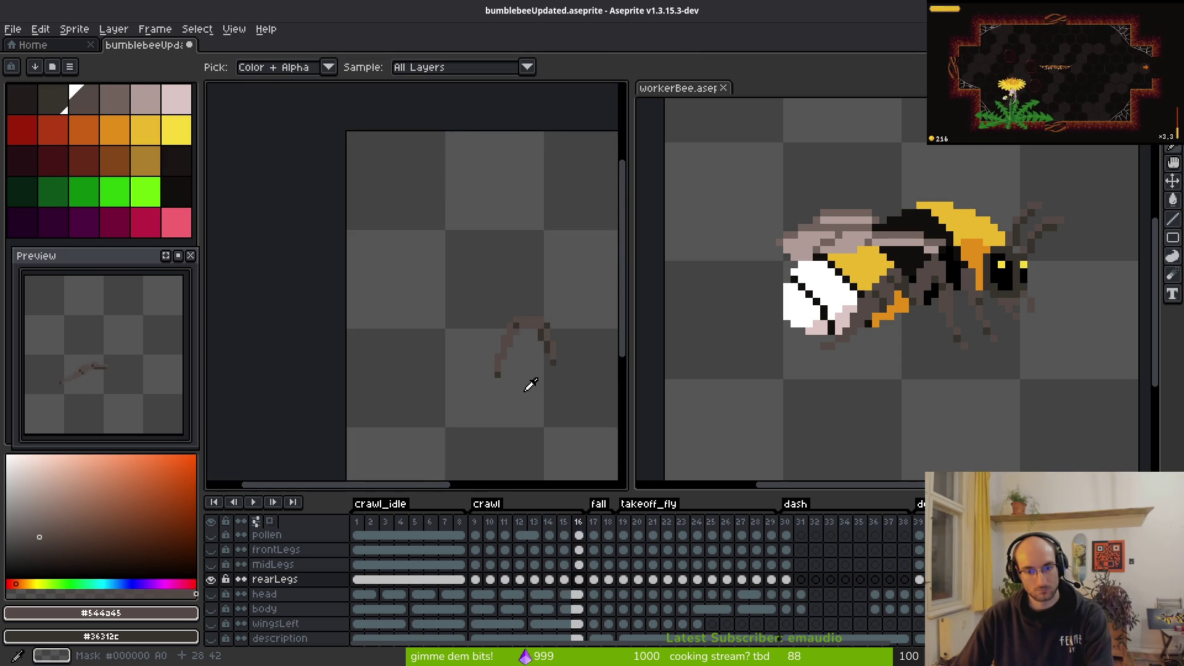
{"action": "key", "text": "b"}
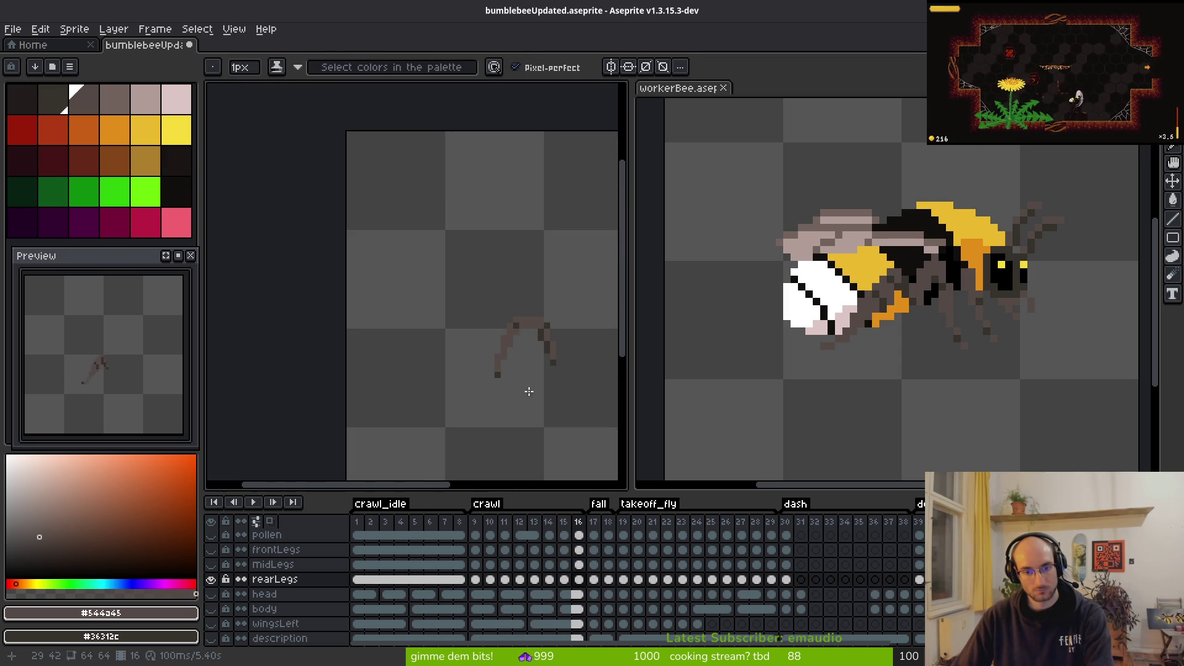
{"action": "scroll", "coordinate": [546, 371], "scroll_direction": "up", "scroll_amount": 3}
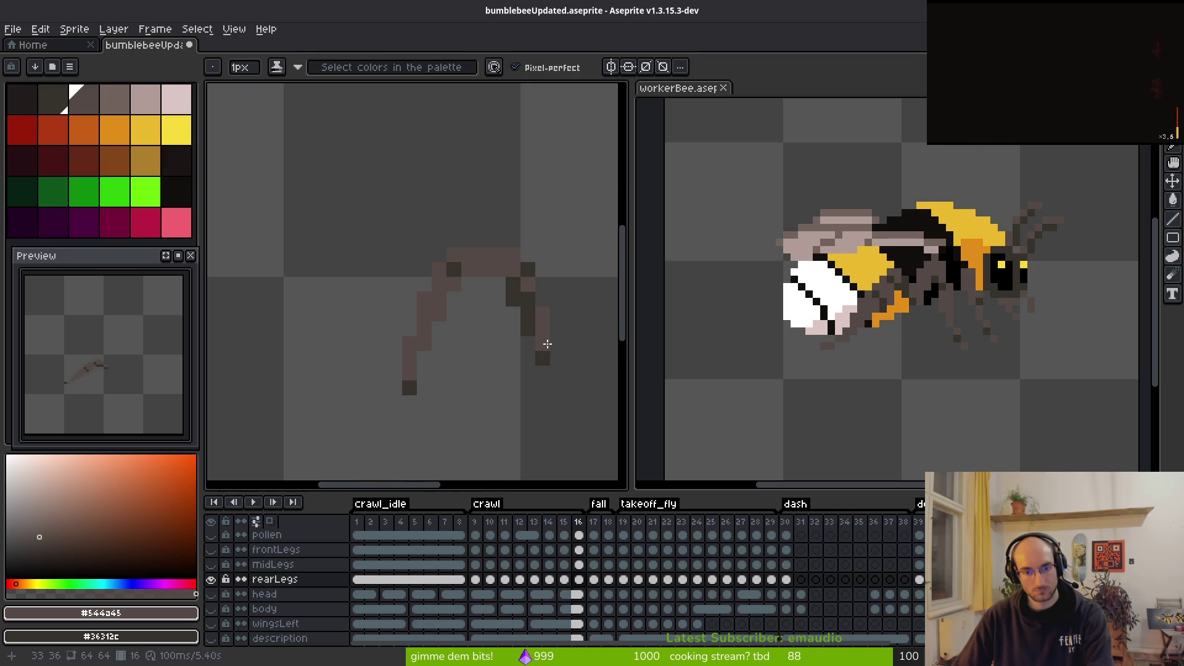
{"action": "scroll", "coordinate": [555, 370], "scroll_direction": "down", "scroll_amount": 4}
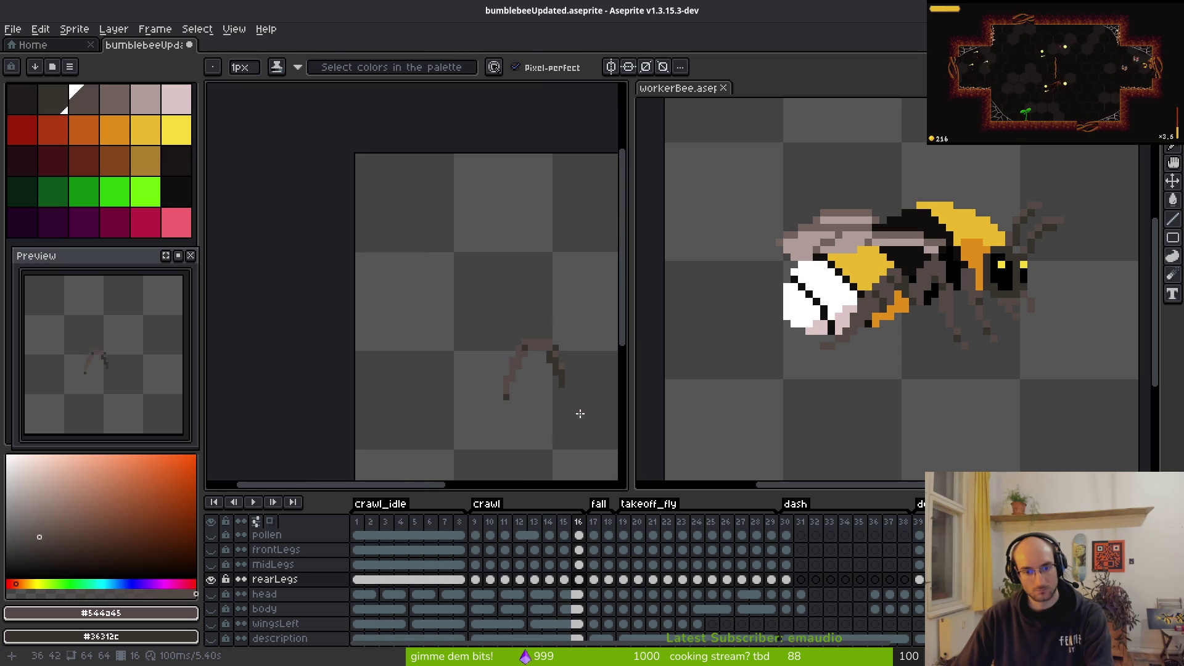
{"action": "scroll", "coordinate": [573, 373], "scroll_direction": "up", "scroll_amount": 6}
{"action": "key", "text": "comma"}
{"action": "key", "text": "comma"}
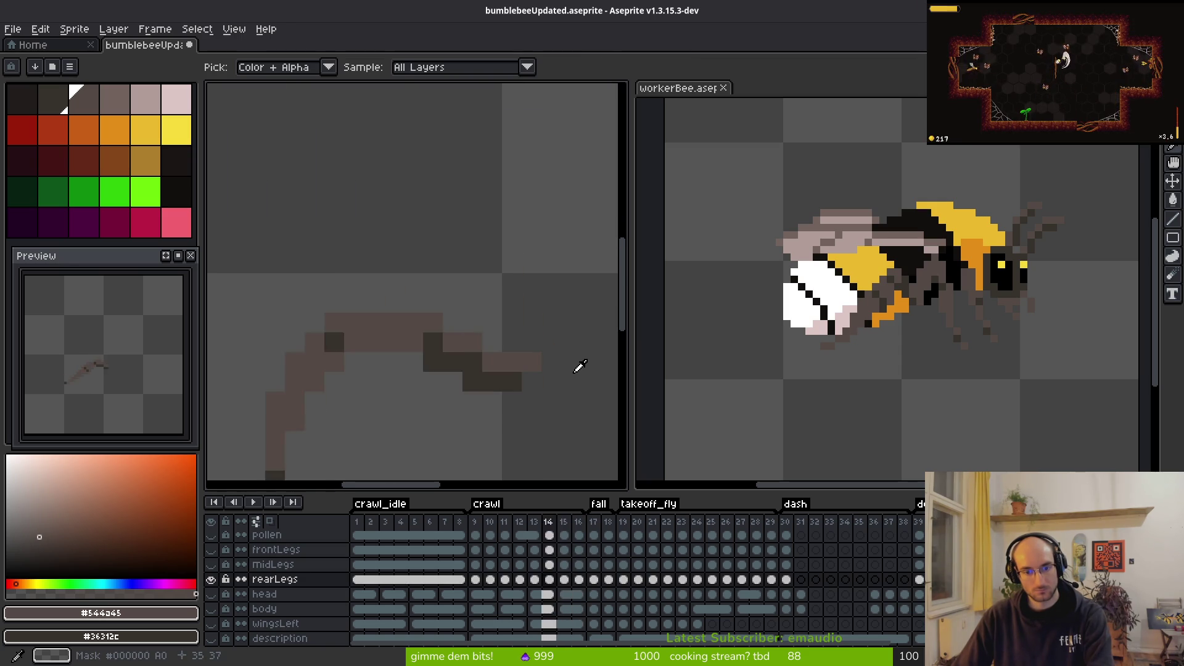
{"action": "key", "text": "period"}
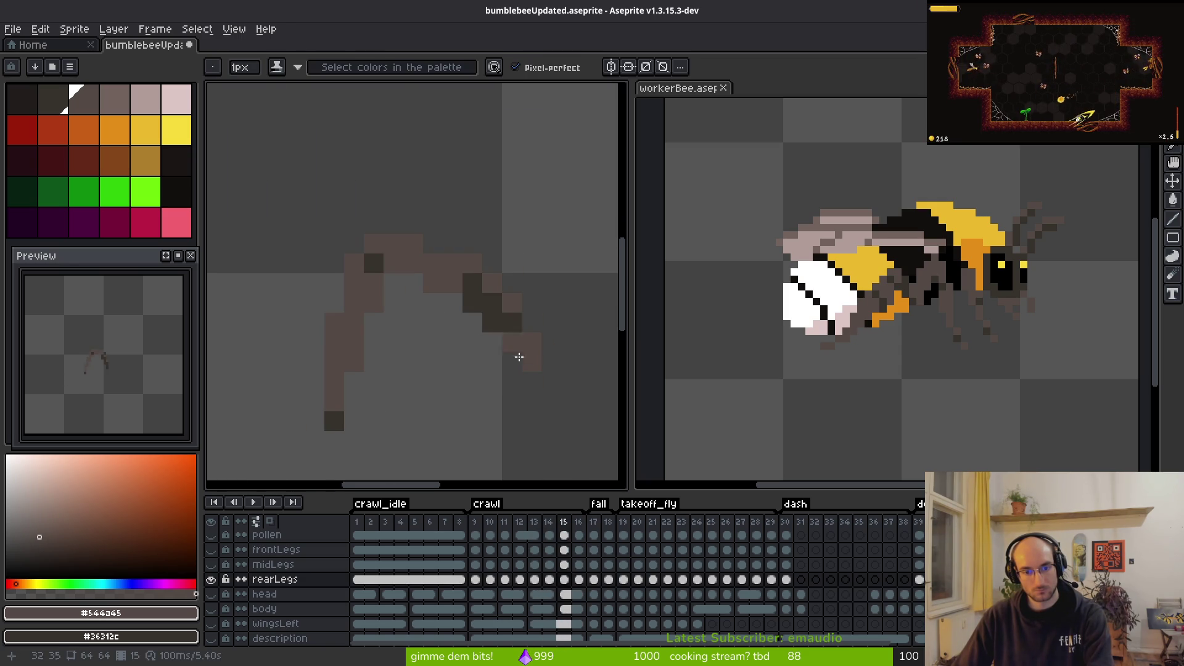
{"action": "scroll", "coordinate": [563, 396], "scroll_direction": "down", "scroll_amount": 3}
{"action": "key", "text": "comma"}
{"action": "key", "text": "alt"}
{"action": "key", "text": "period"}
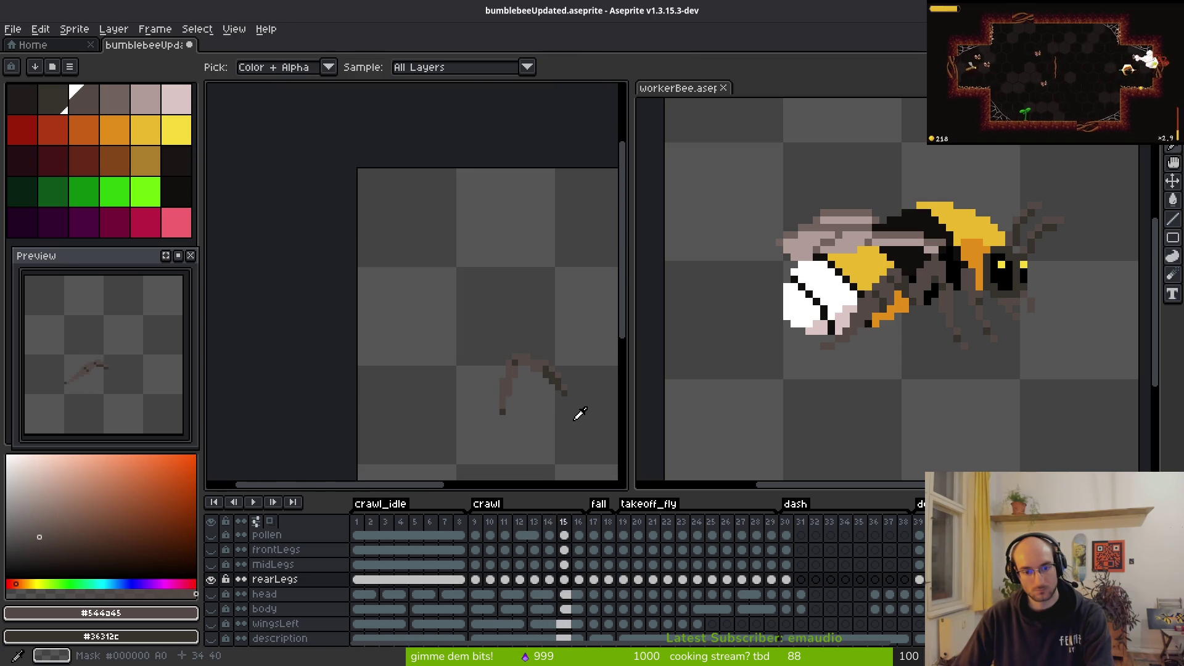
{"action": "key", "text": "period"}
{"action": "scroll", "coordinate": [559, 378], "scroll_direction": "up", "scroll_amount": 2}
{"action": "scroll", "coordinate": [559, 378], "scroll_direction": "up", "scroll_amount": 2}
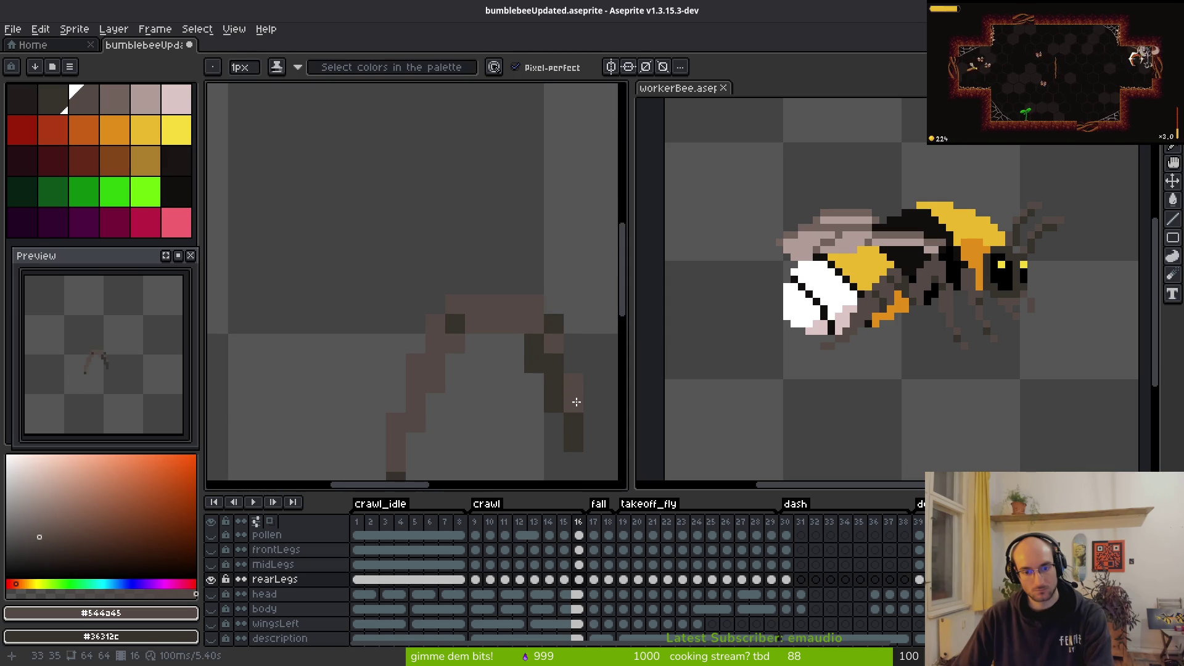
{"action": "scroll", "coordinate": [568, 413], "scroll_direction": "down", "scroll_amount": 3}
{"action": "key", "text": "alt"}
{"action": "key", "text": "comma"}
{"action": "key", "text": "alt"}
Step: Review the rear leg through crawl frames 10–15, then save the sprite file
{"action": "key", "text": "comma"}
{"action": "key", "text": "comma"}
{"action": "key", "text": "comma"}
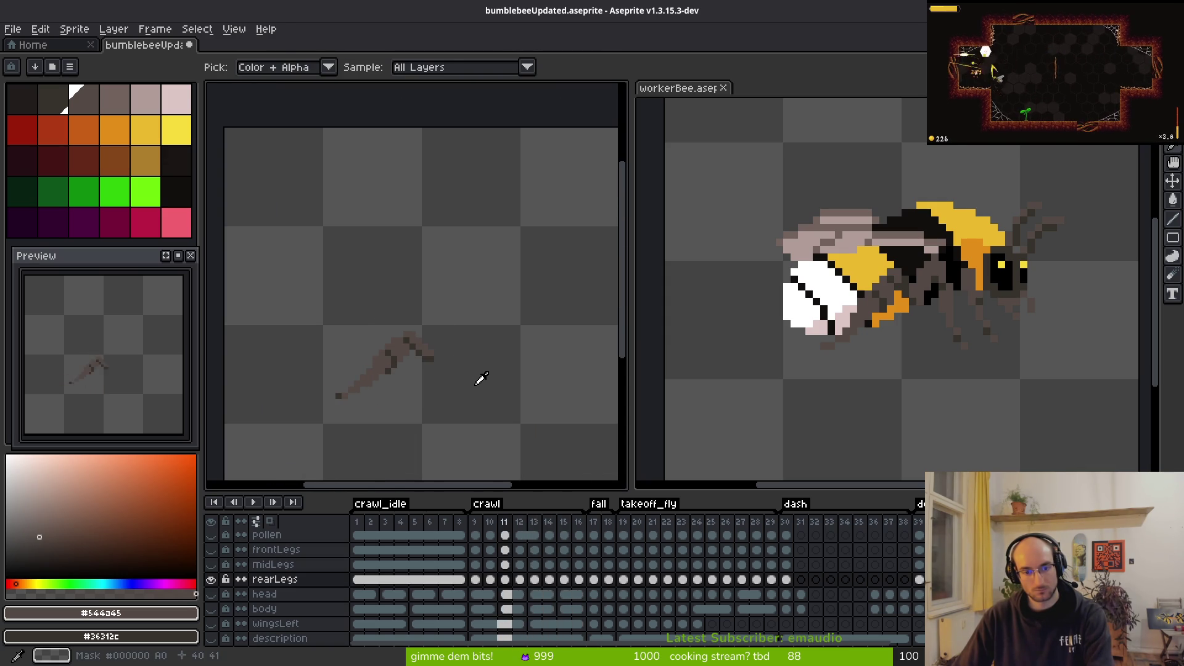
{"action": "scroll", "coordinate": [447, 366], "scroll_direction": "up", "scroll_amount": 2}
{"action": "key", "text": "alt"}
{"action": "key", "text": "comma"}
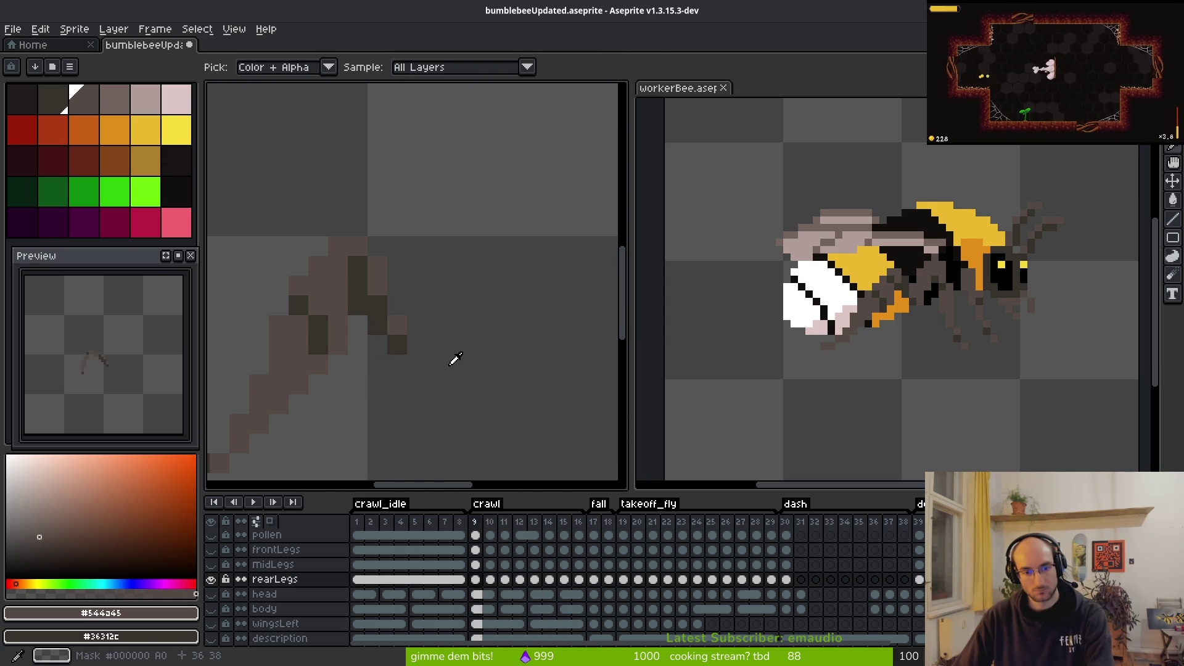
{"action": "key", "text": "comma"}
{"action": "key", "text": "period"}
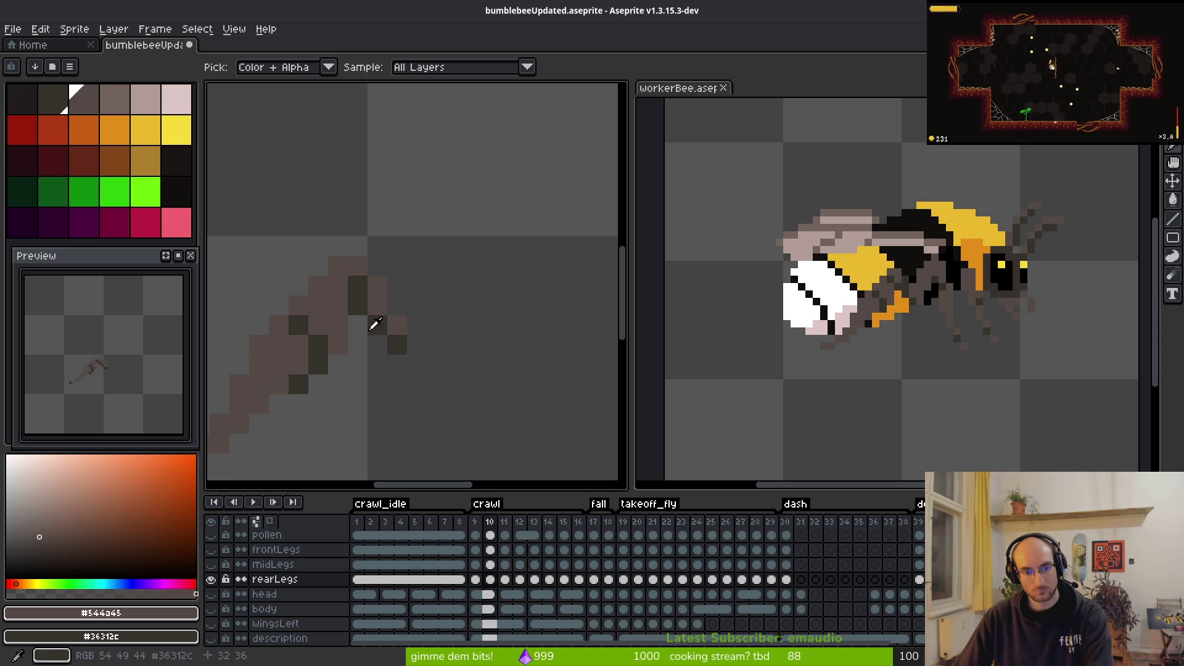
{"action": "key", "text": "period"}
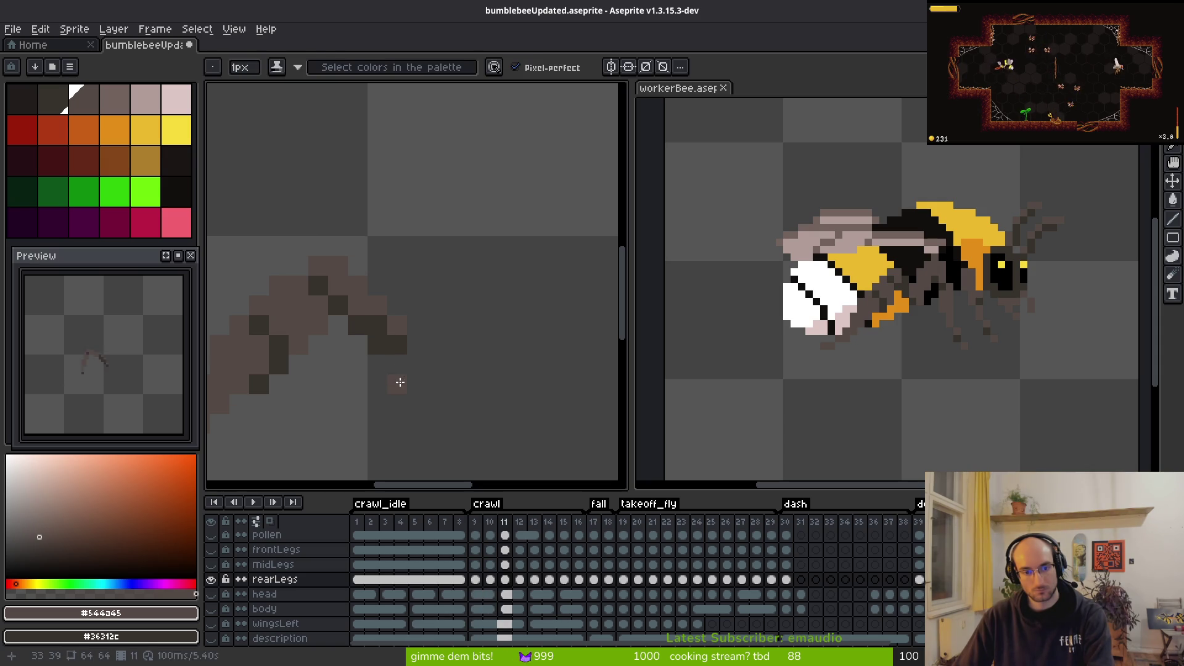
{"action": "key", "text": "period"}
{"action": "scroll", "coordinate": [338, 335], "scroll_direction": "down", "scroll_amount": 3}
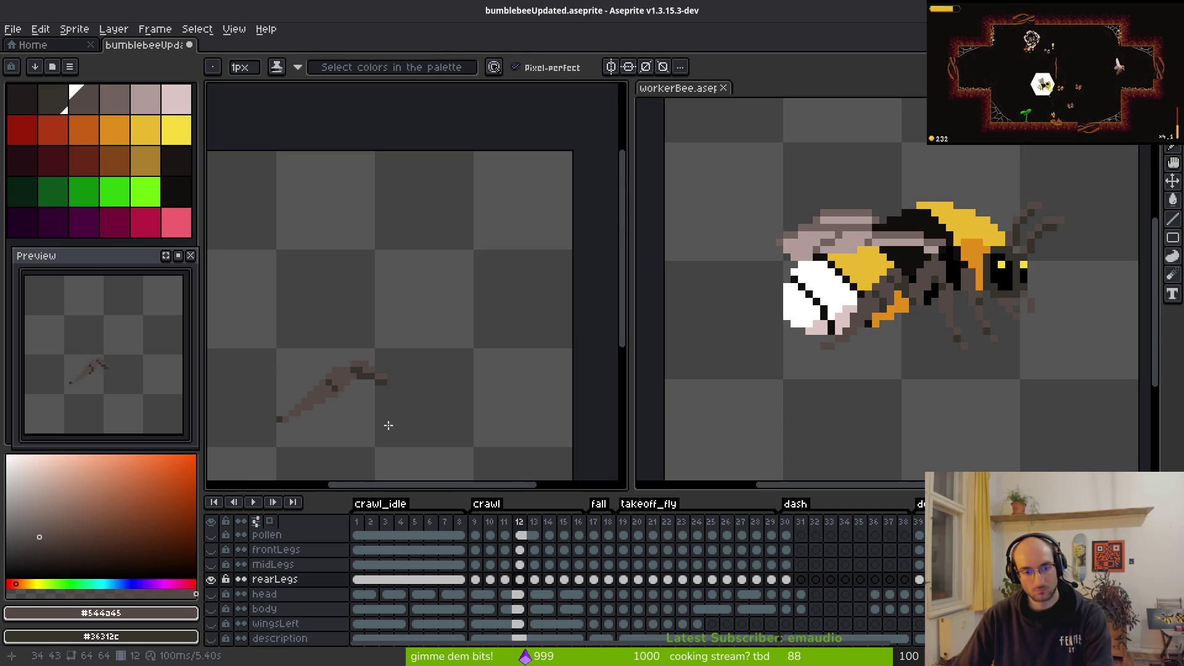
{"action": "key", "text": "period"}
{"action": "key", "text": "period"}
{"action": "key", "text": "comma"}
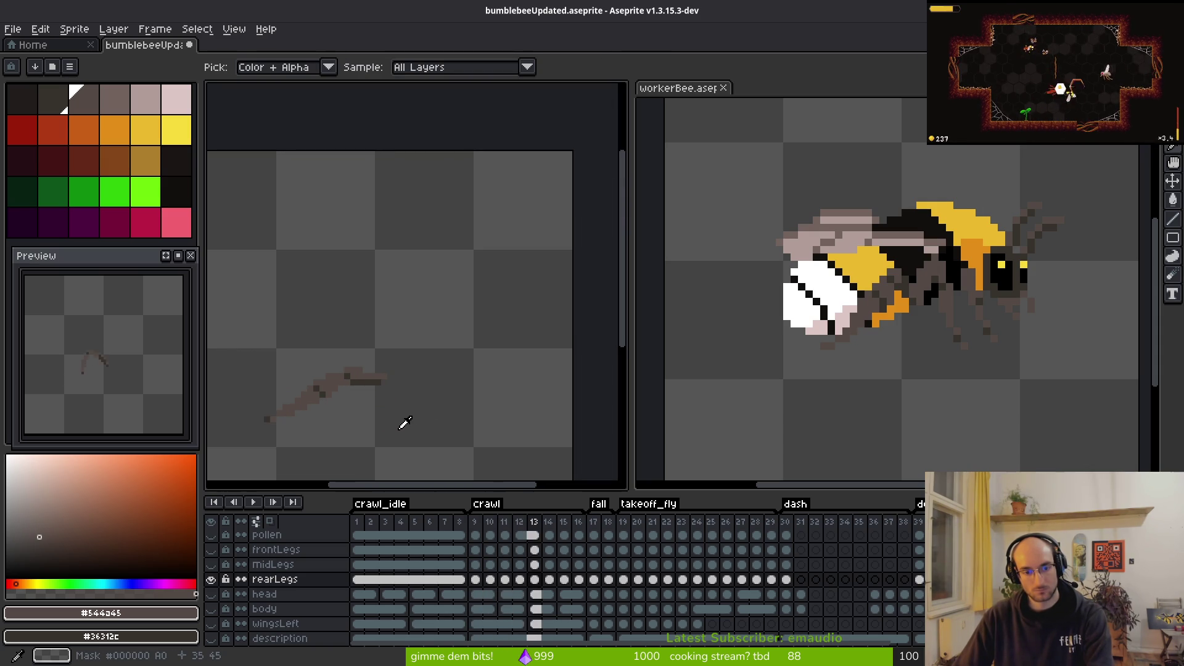
{"action": "key", "text": "period"}
{"action": "key", "text": "comma"}
{"action": "key", "text": "period"}
{"action": "scroll", "coordinate": [382, 389], "scroll_direction": "up", "scroll_amount": 2}
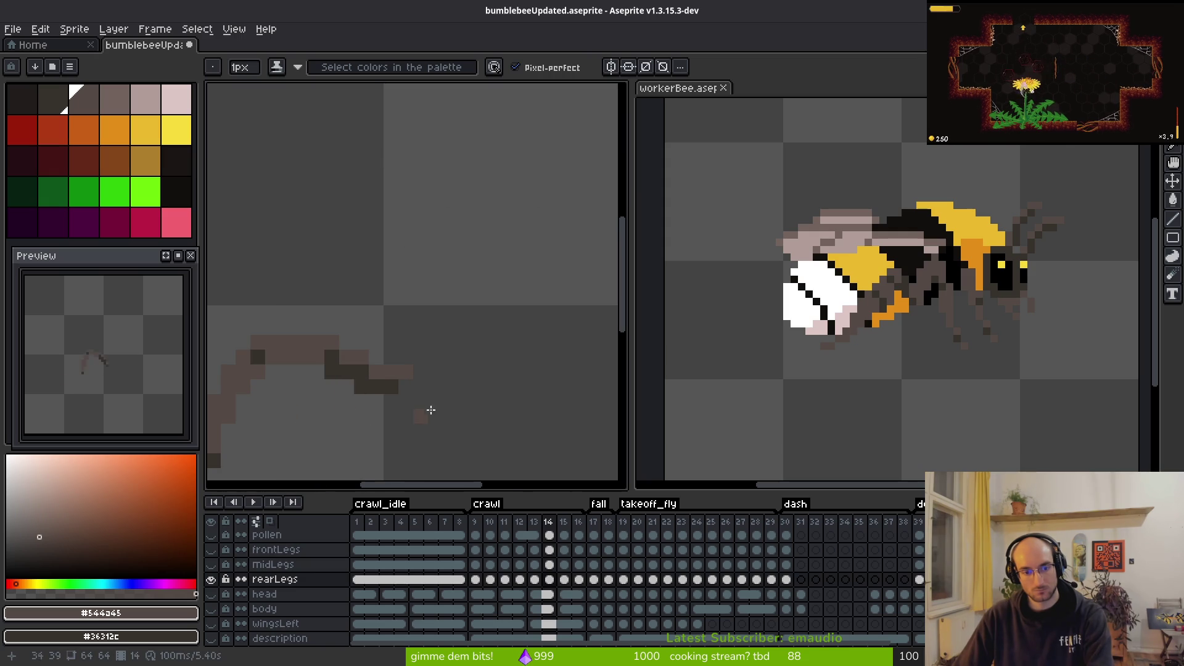
{"action": "scroll", "coordinate": [419, 409], "scroll_direction": "down", "scroll_amount": 2}
{"action": "key", "text": "period"}
{"action": "key", "text": "ctrl+s"}
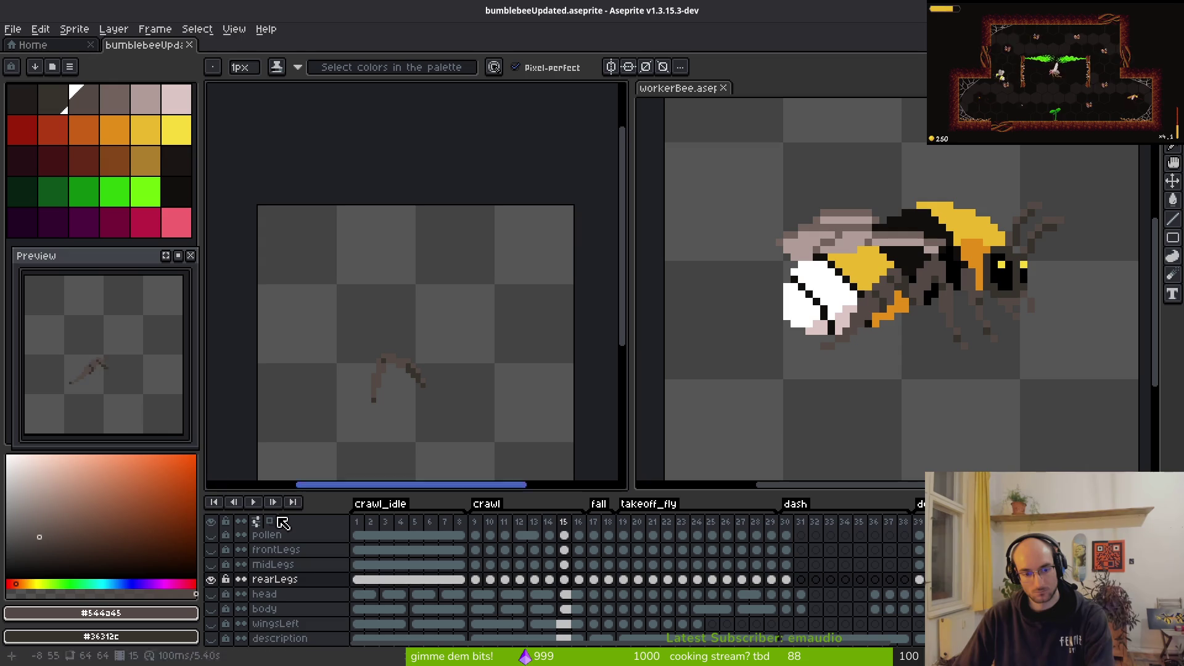
Step: Unhide the body layer in the timeline to see the whole bee
{"action": "left_click", "coordinate": [215, 608]}
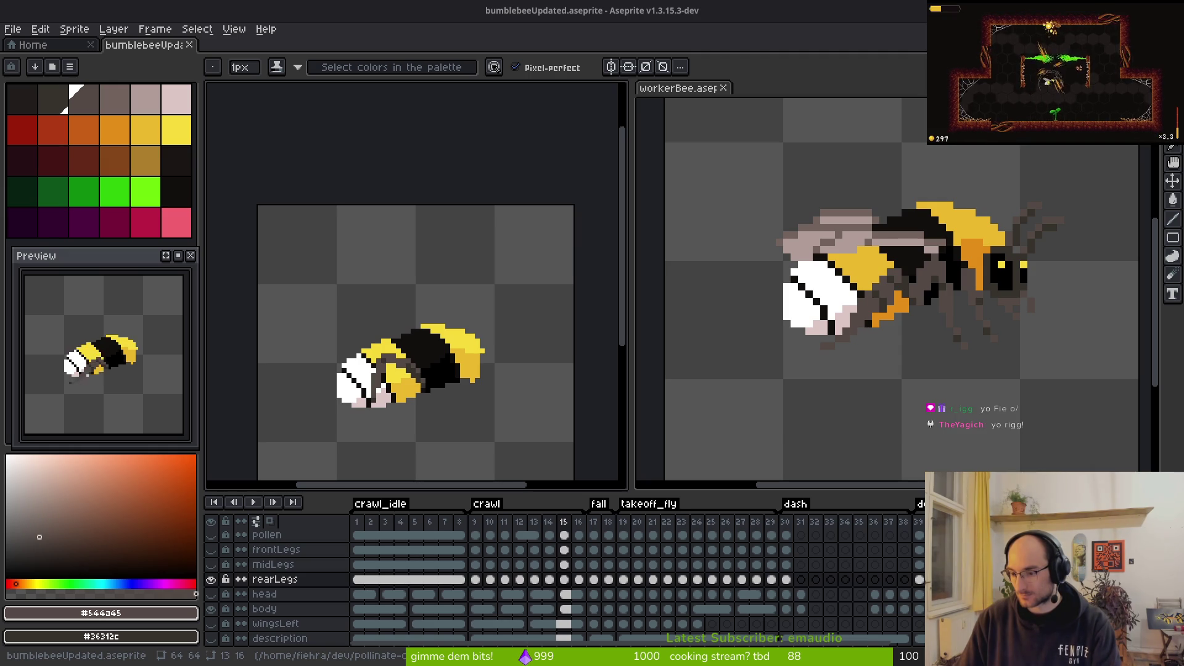
Step: Search YouTube for 'bumblebee crawling', watch a Short of a ground-crawling bee, then return to results
{"action": "key", "text": "alt+Tab"}
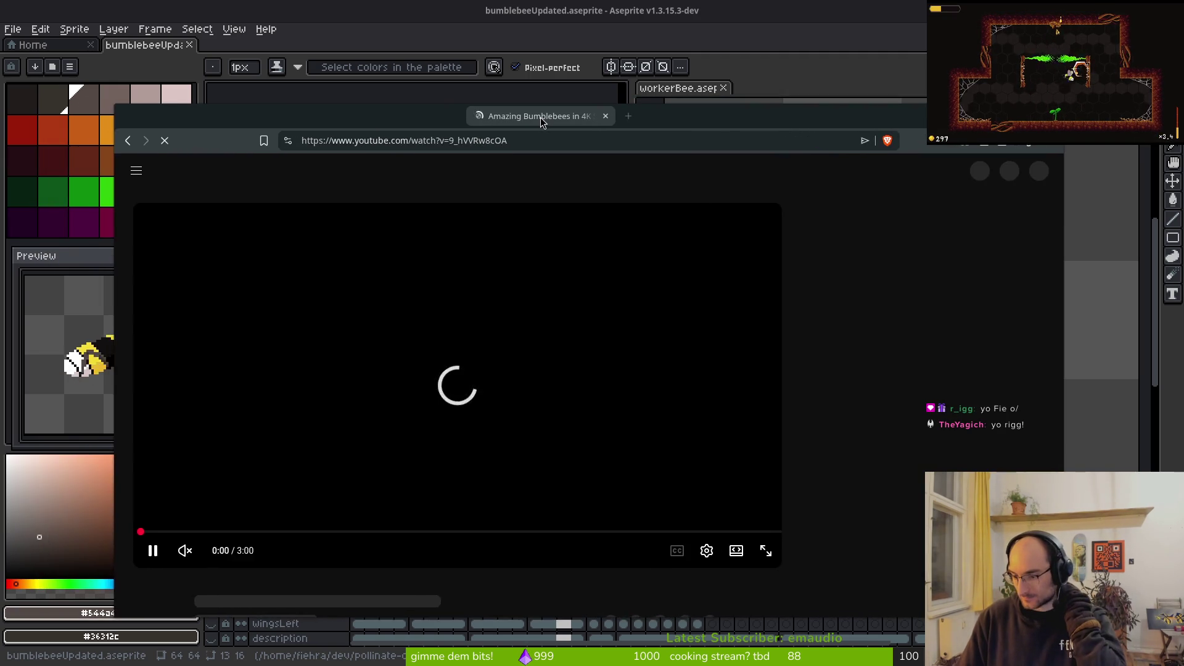
{"action": "left_click", "coordinate": [498, 114]}
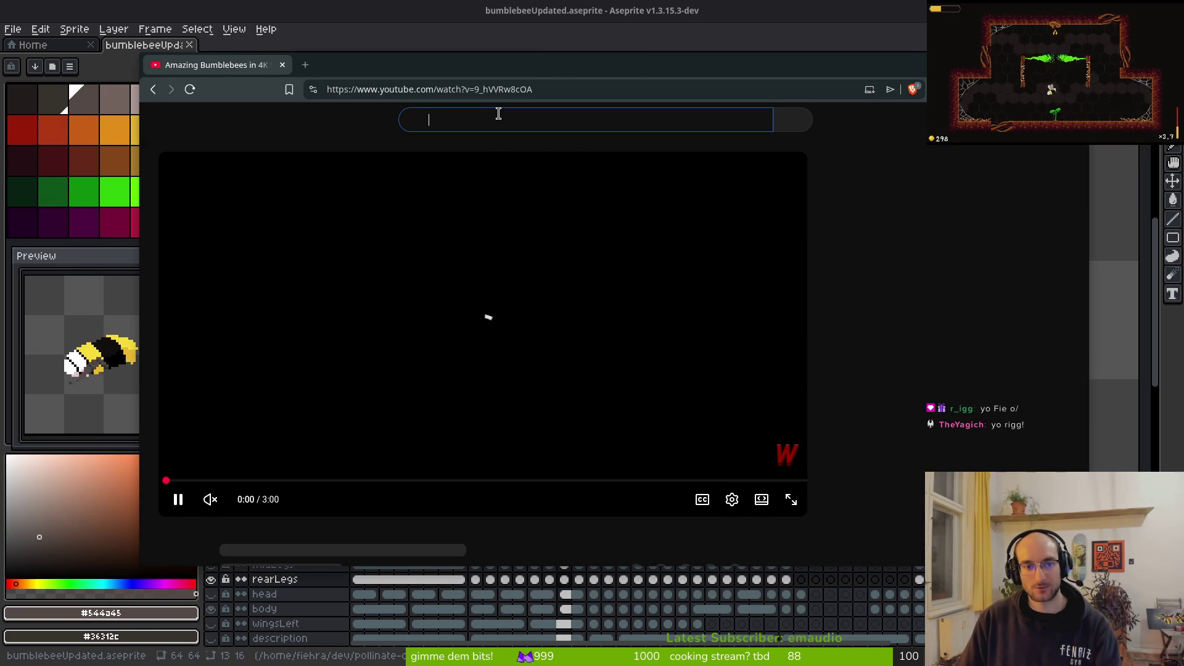
{"action": "type", "text": "bu"}
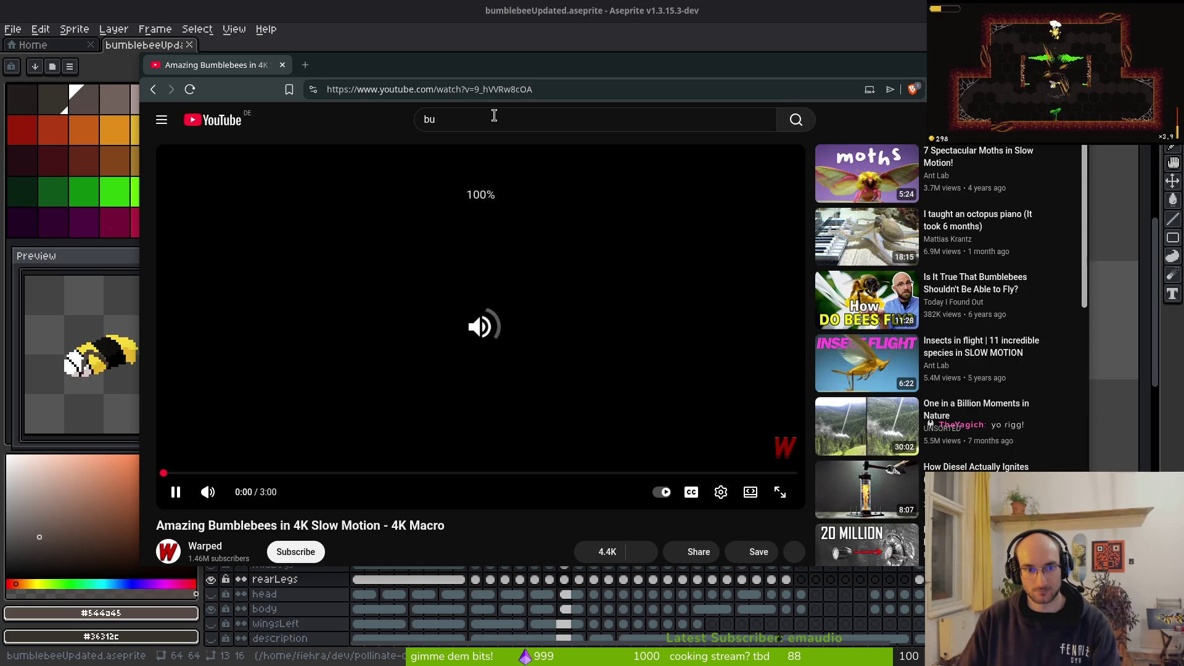
{"action": "type", "text": "mbl"}
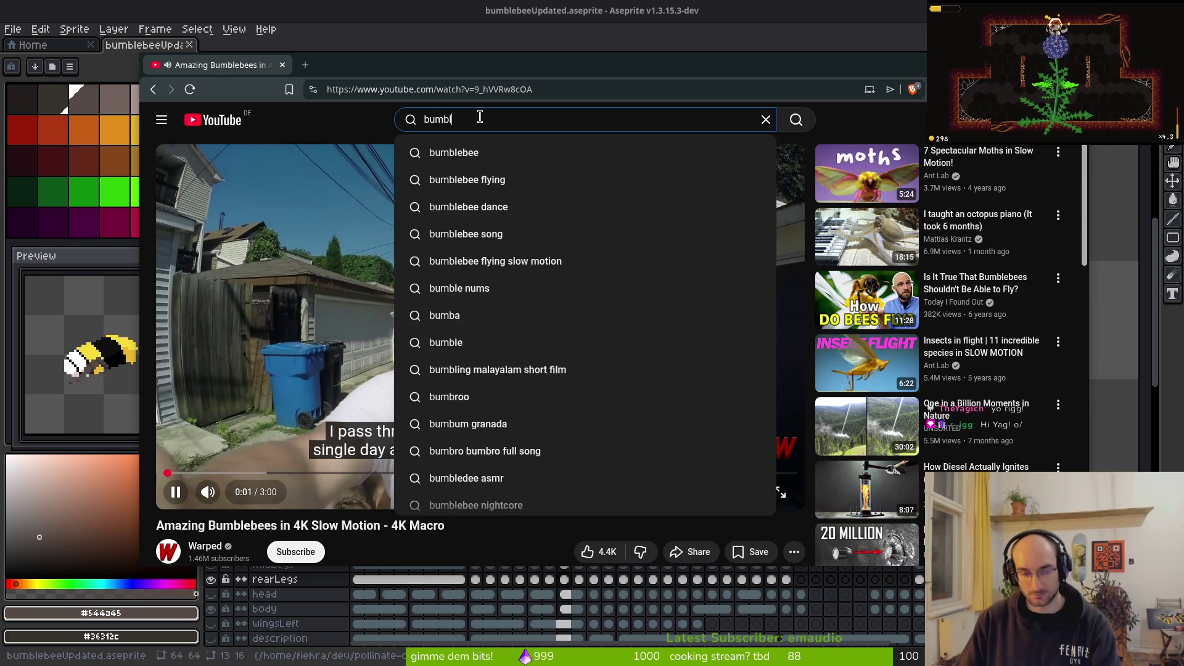
{"action": "type", "text": "ebee crawling"}
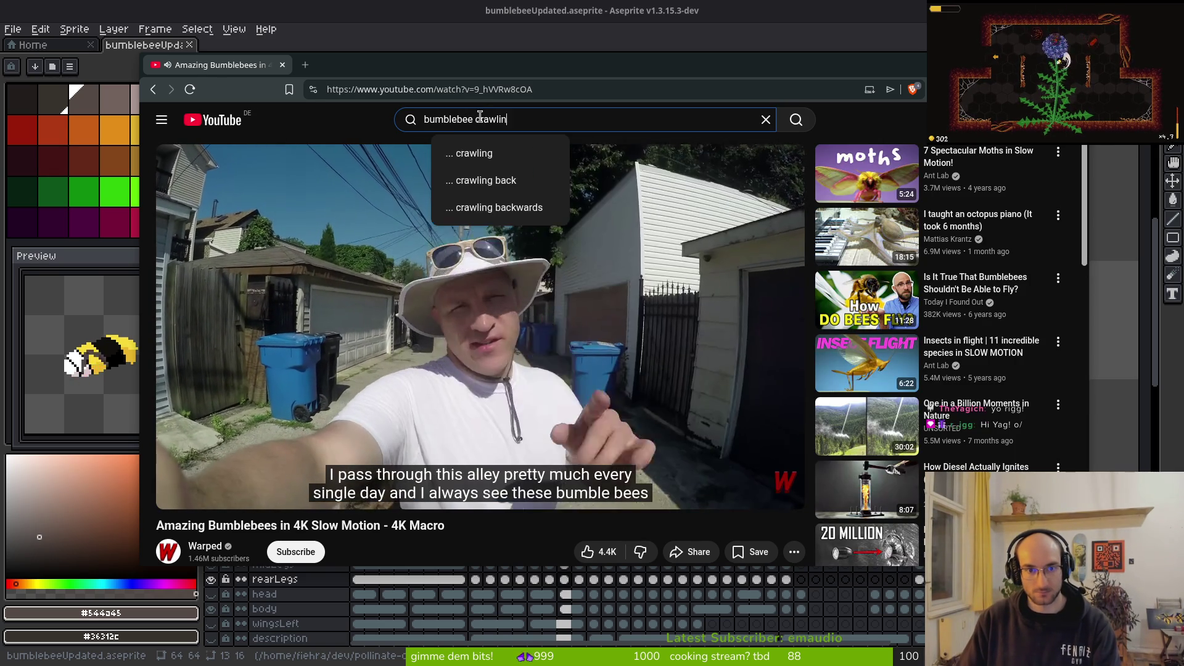
{"action": "key", "text": "Return"}
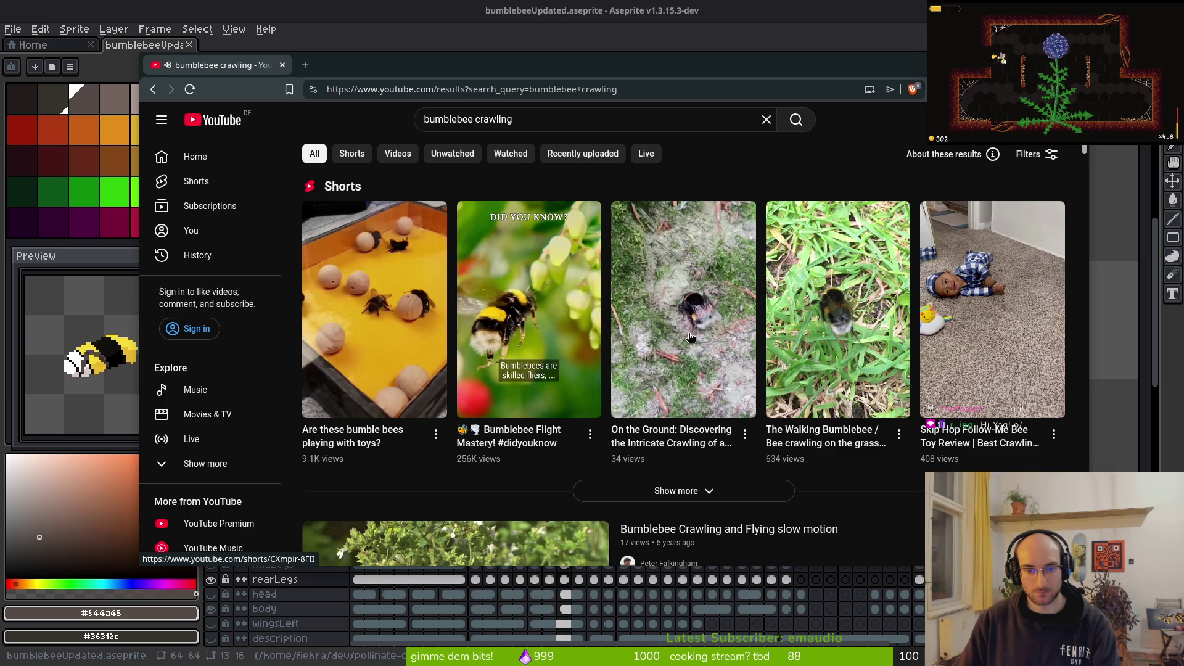
{"action": "left_click", "coordinate": [694, 338]}
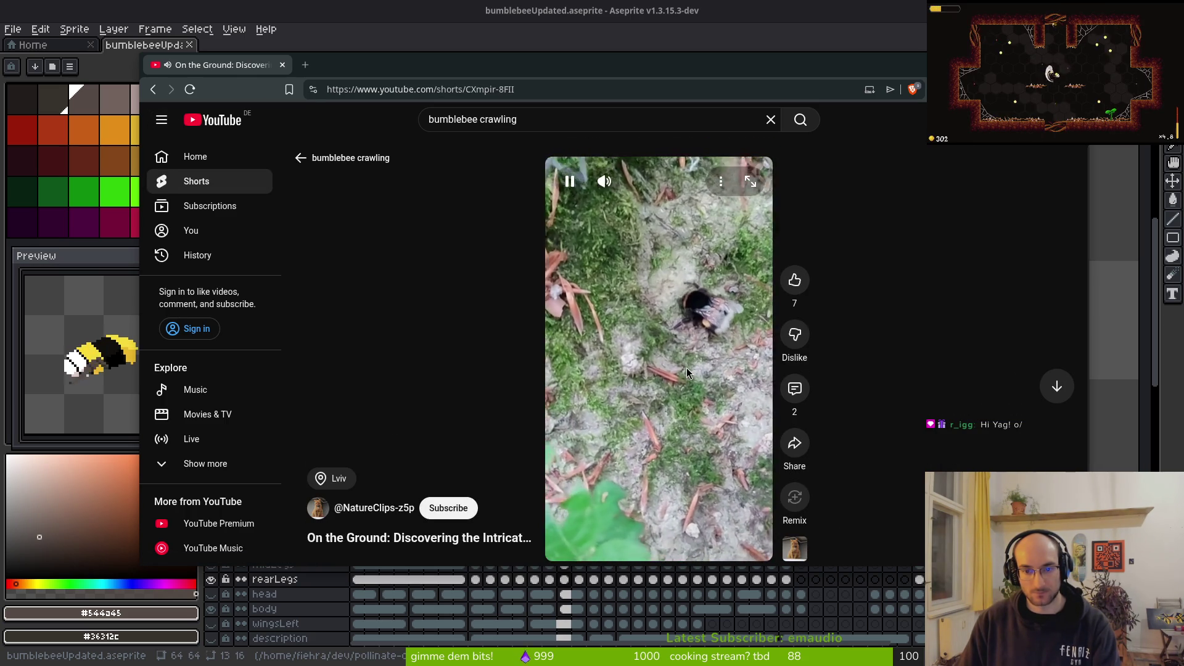
{"action": "left_click", "coordinate": [302, 157]}
{"action": "scroll", "coordinate": [732, 407], "scroll_direction": "down", "scroll_amount": 4}
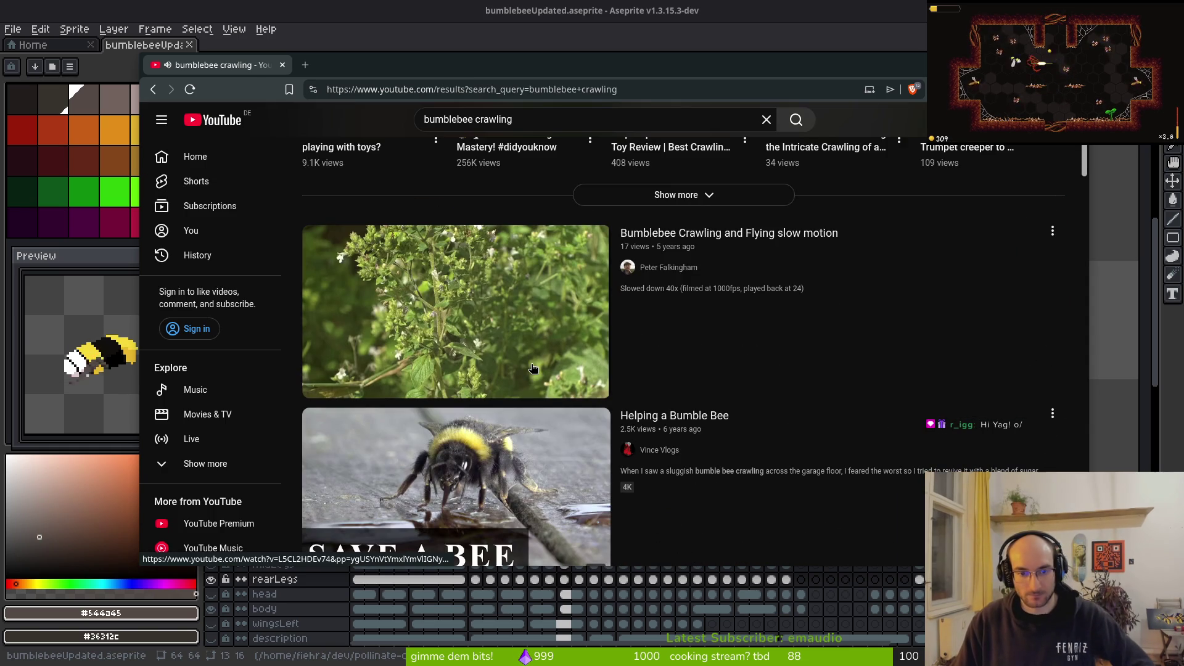
{"action": "left_click", "coordinate": [405, 316]}
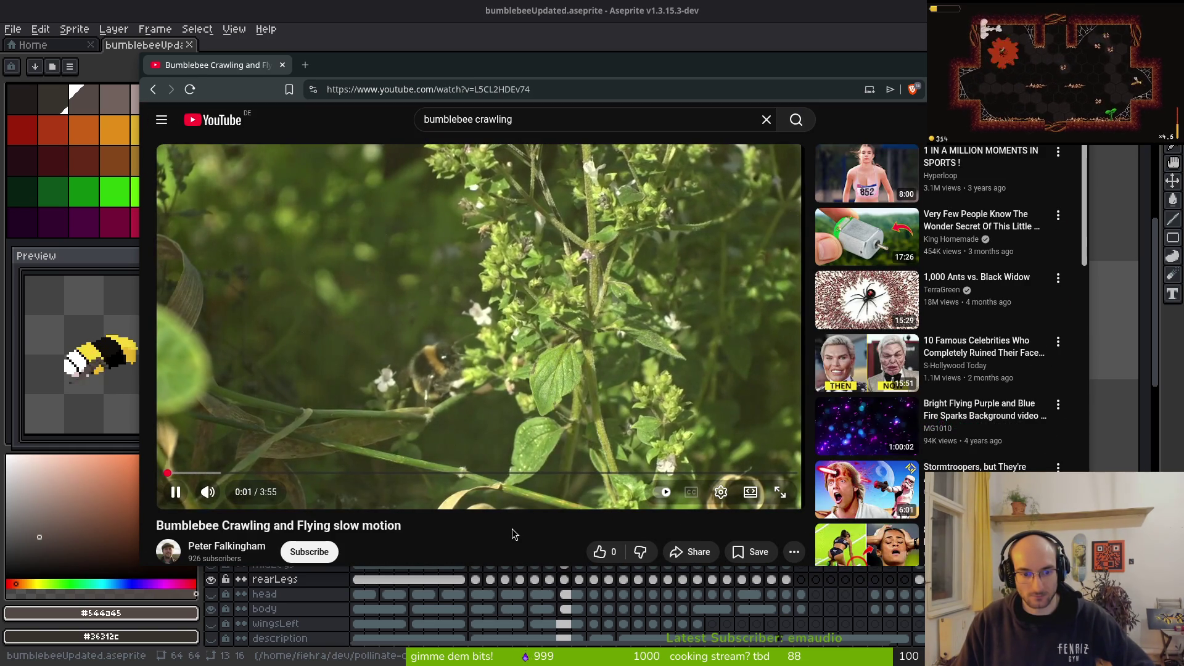
{"action": "scroll", "coordinate": [512, 532], "scroll_direction": "down", "scroll_amount": 2}
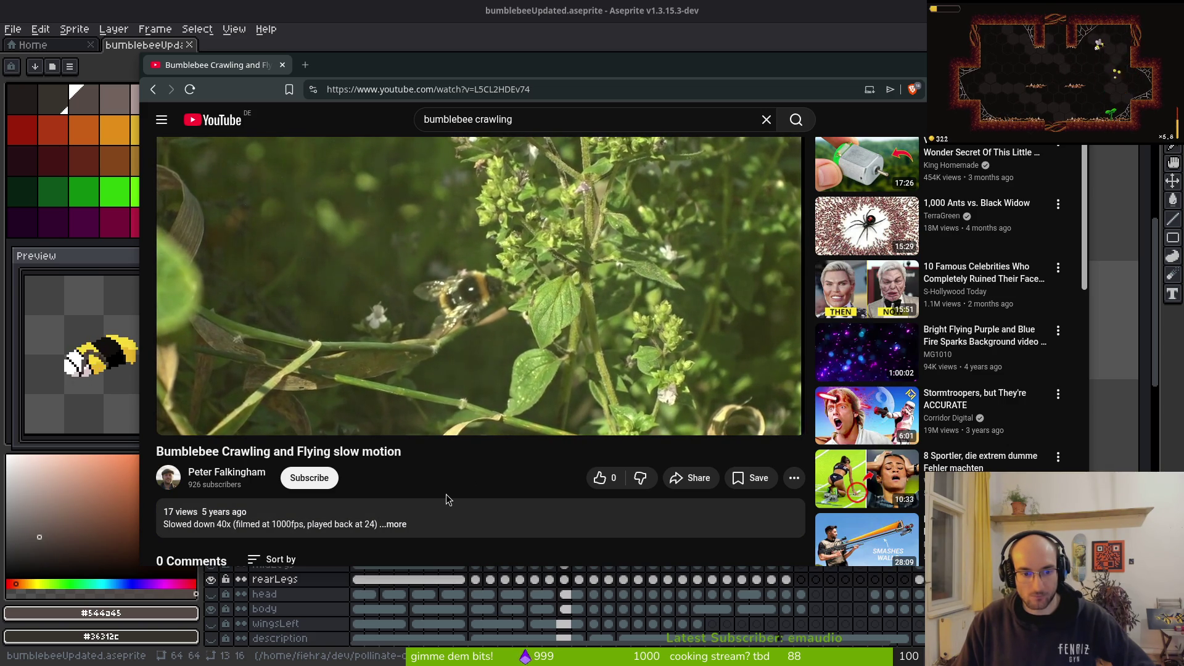
{"action": "left_click", "coordinate": [422, 516]}
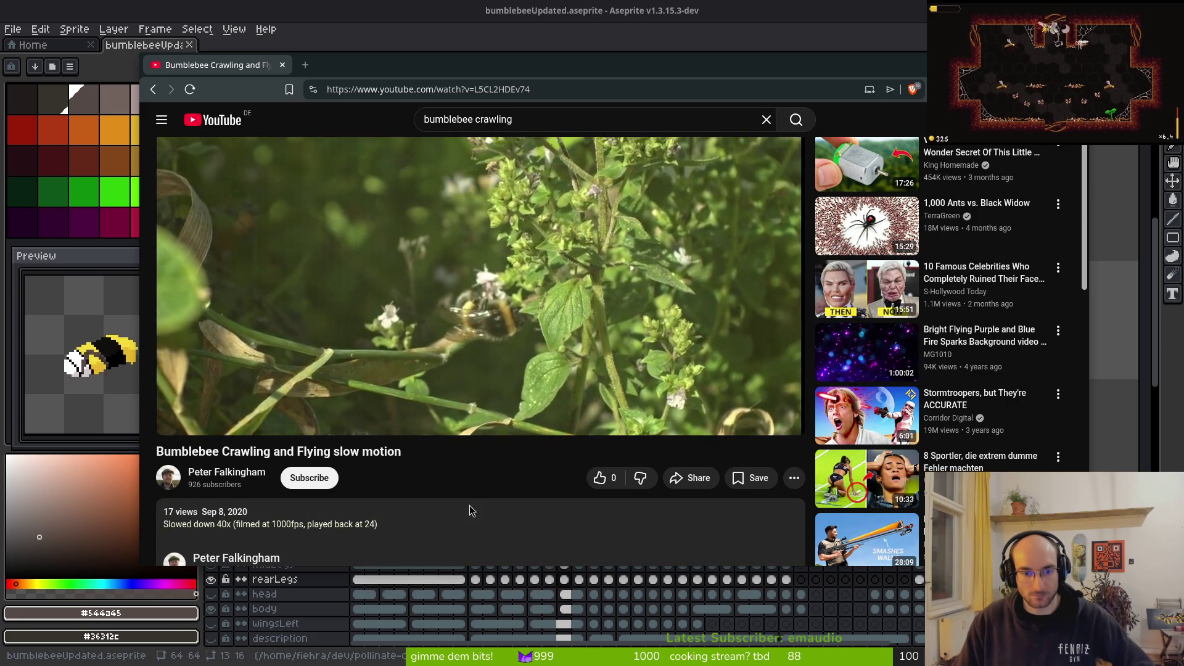
{"action": "scroll", "coordinate": [512, 483], "scroll_direction": "up", "scroll_amount": 2}
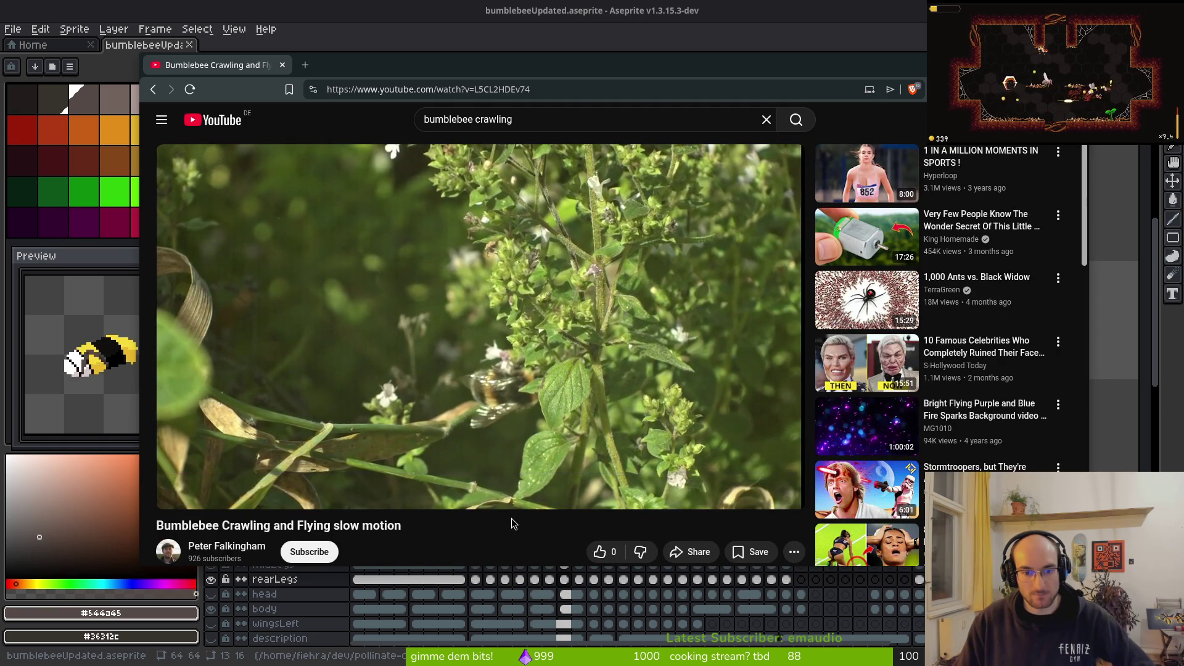
{"action": "scroll", "coordinate": [506, 533], "scroll_direction": "down", "scroll_amount": 2}
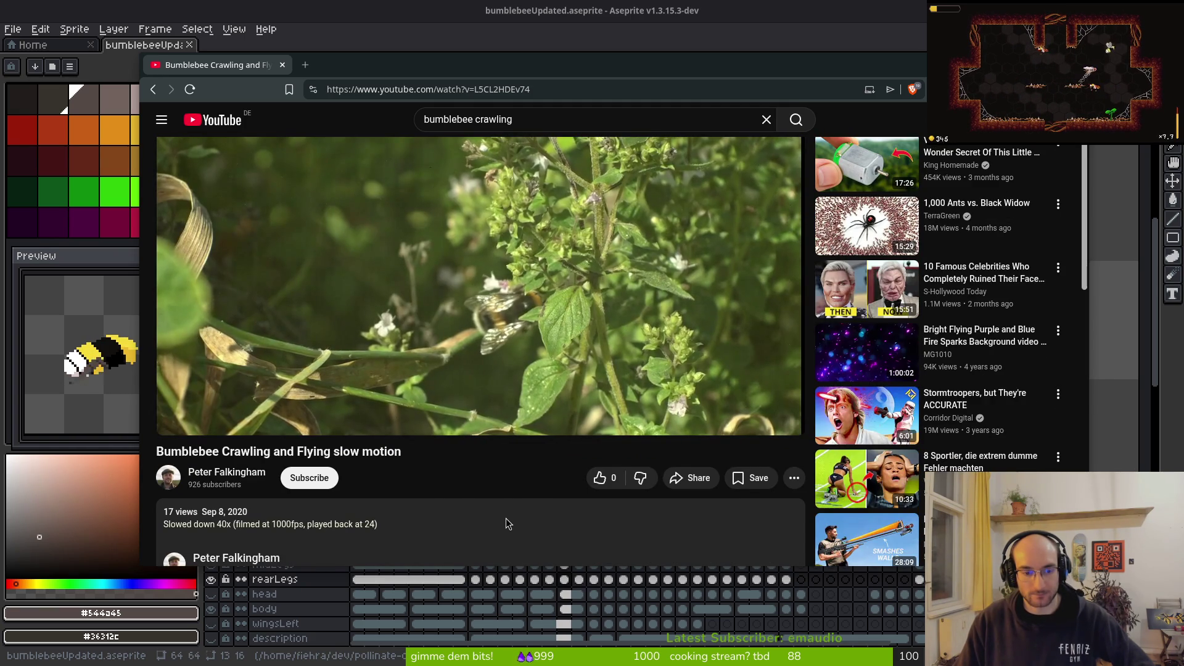
{"action": "scroll", "coordinate": [495, 496], "scroll_direction": "up", "scroll_amount": 2}
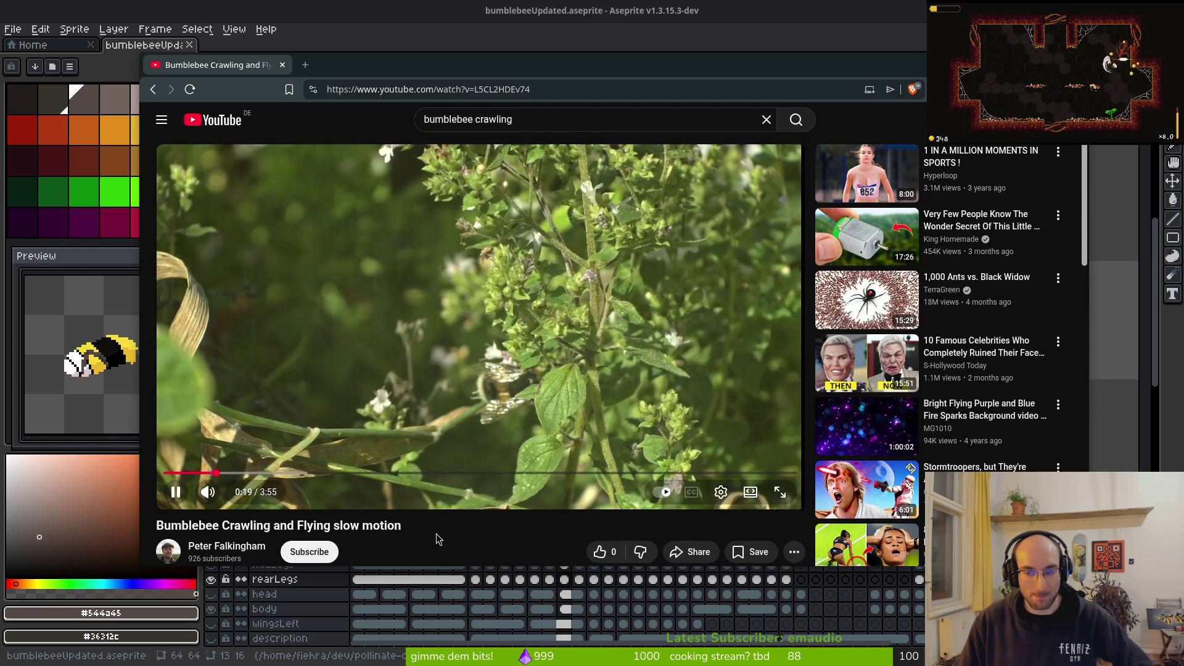
{"action": "left_click_drag", "start_coordinate": [233, 474], "coordinate": [497, 474]}
{"action": "left_click_drag", "start_coordinate": [594, 477], "coordinate": [771, 472]}
{"action": "left_click", "coordinate": [730, 474]}
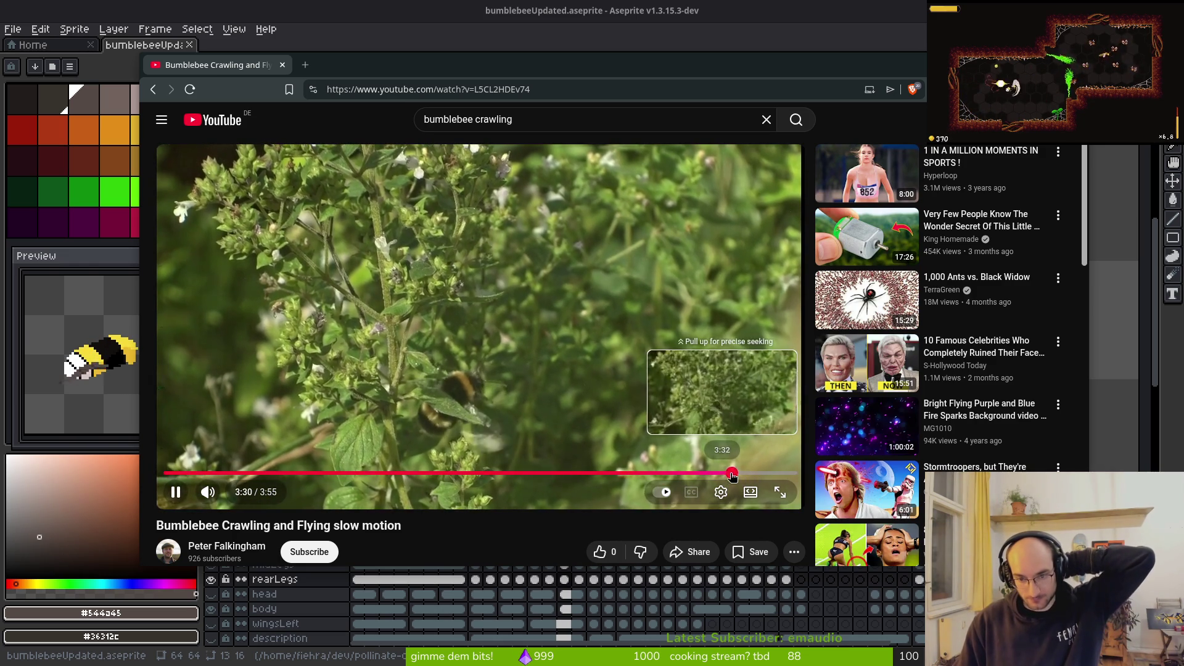
{"action": "left_click", "coordinate": [723, 474]}
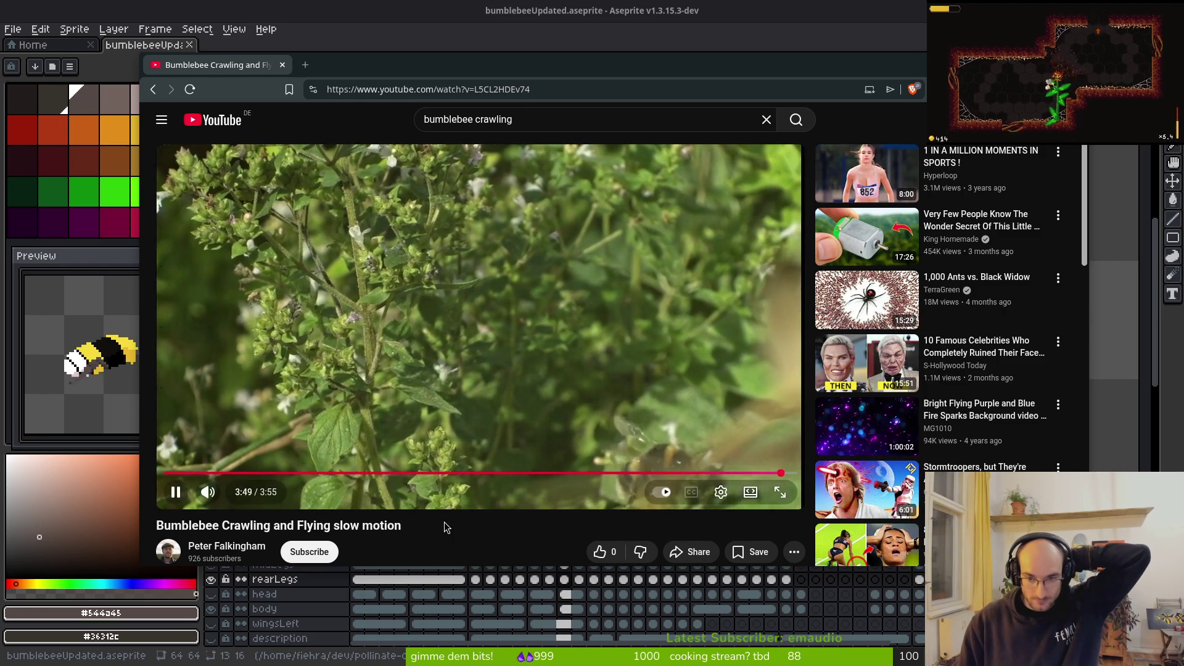
{"action": "left_click", "coordinate": [158, 90]}
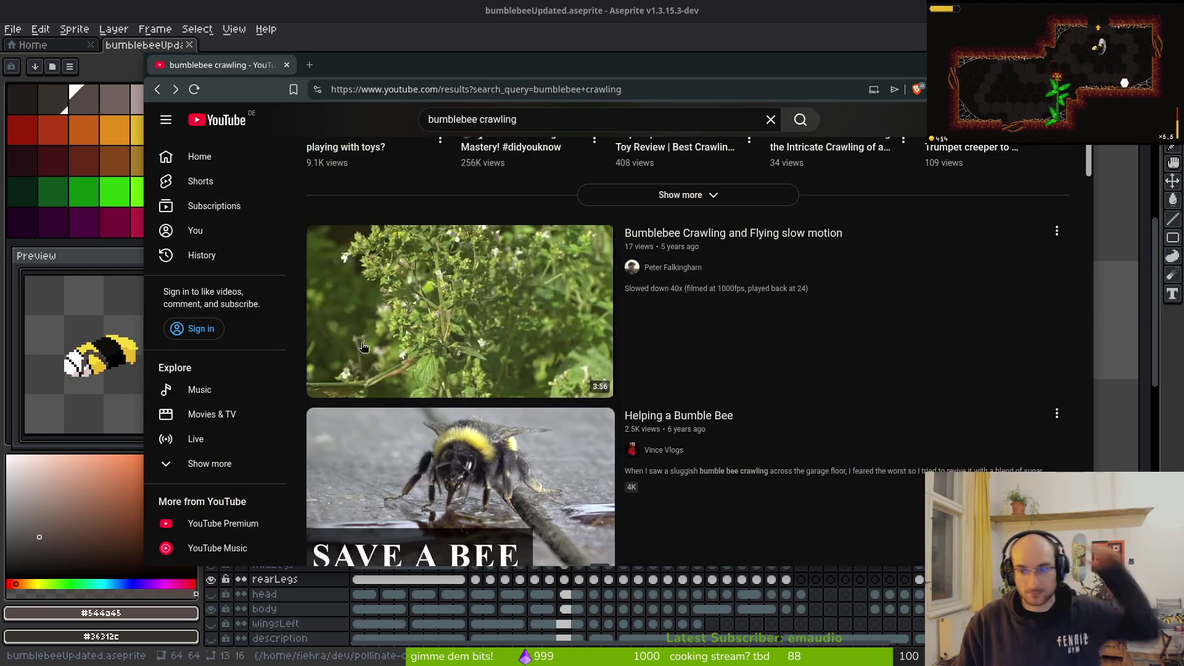
{"action": "scroll", "coordinate": [453, 319], "scroll_direction": "down", "scroll_amount": 3}
{"action": "left_click", "coordinate": [453, 319]}
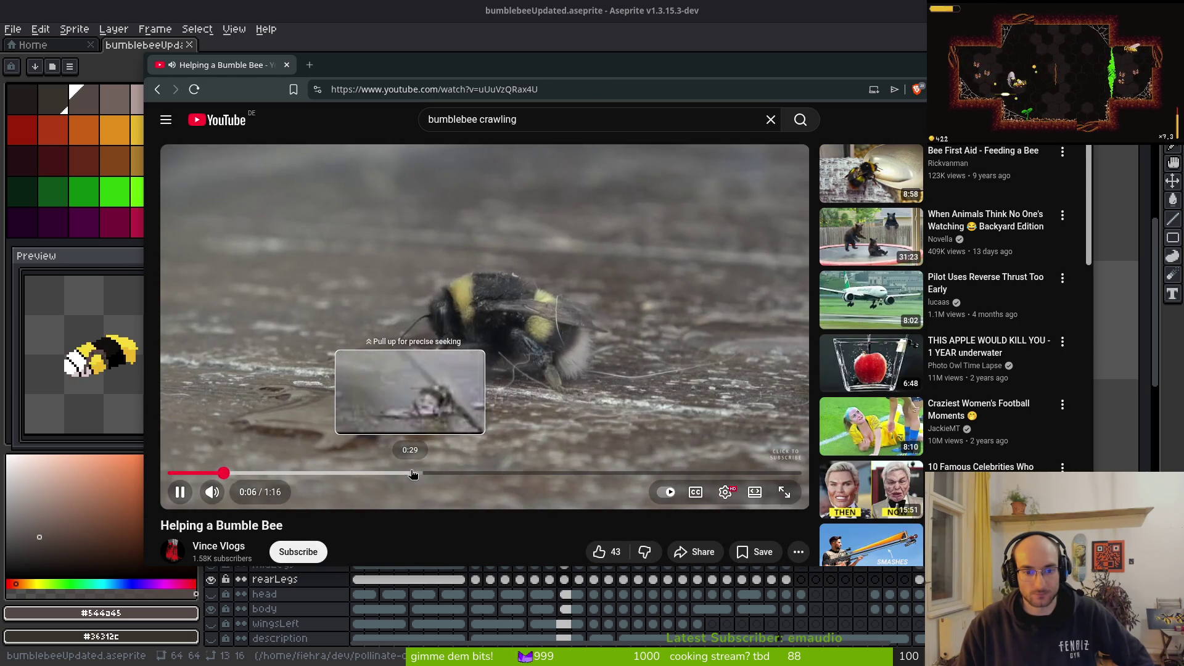
Step: Jump the clip to about 0:29 and slow playback to 0.25 speed
{"action": "left_click", "coordinate": [415, 473]}
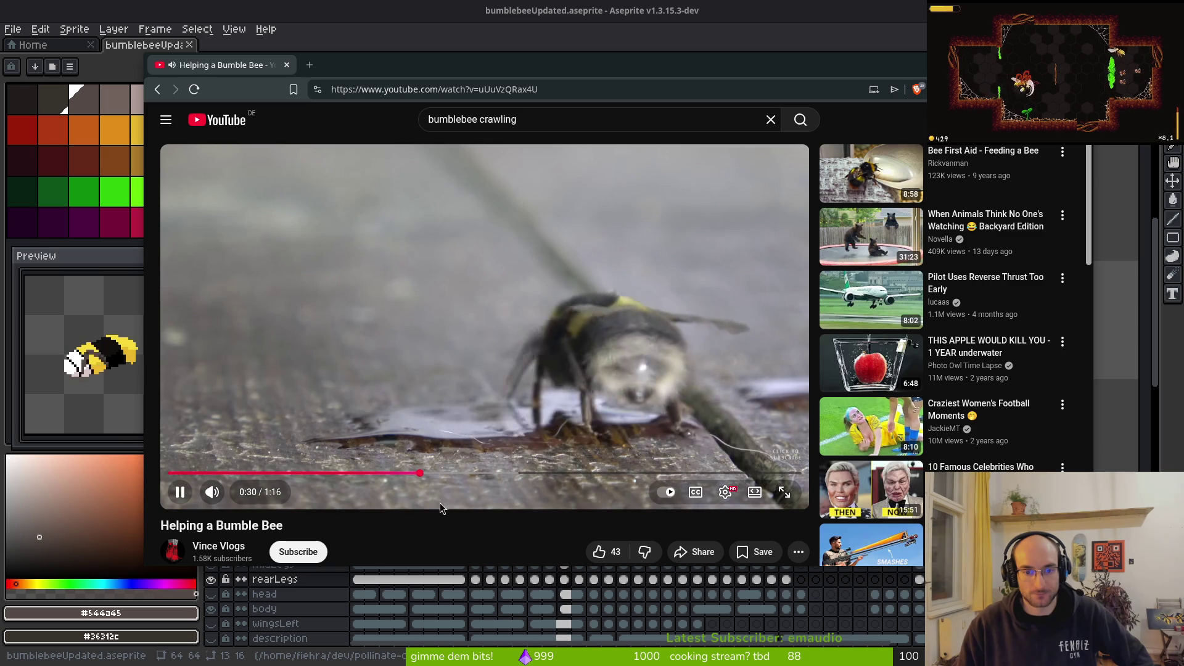
{"action": "left_click", "coordinate": [726, 492]}
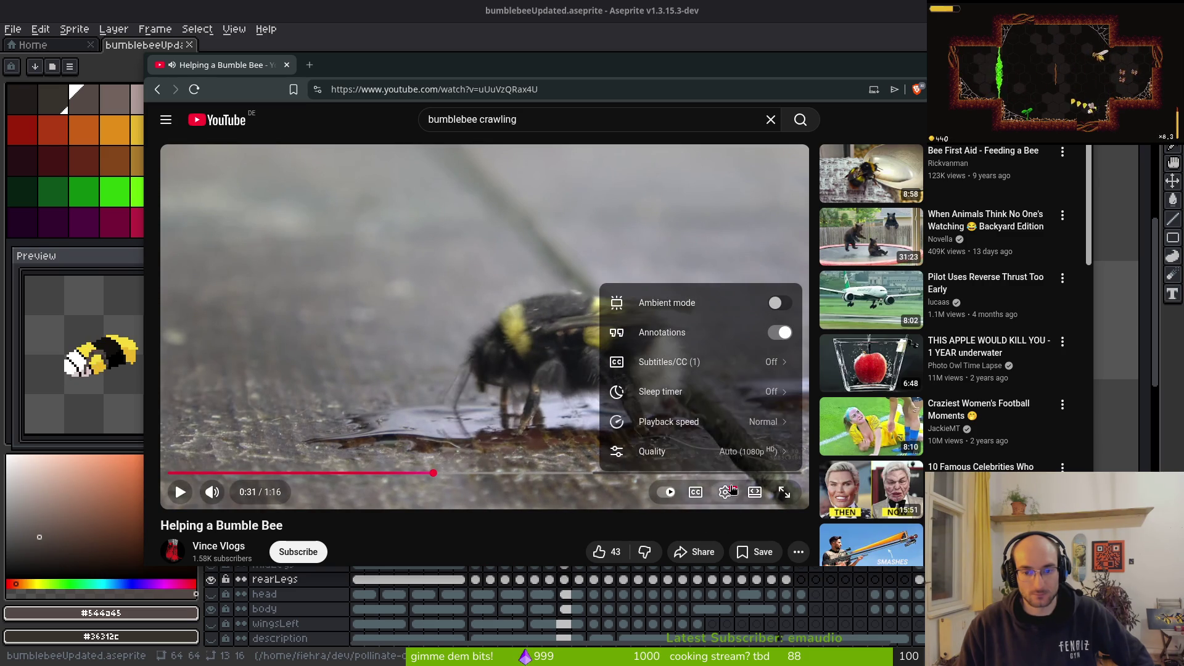
{"action": "left_click", "coordinate": [735, 422]}
{"action": "left_click", "coordinate": [759, 344]}
{"action": "left_click", "coordinate": [405, 473]}
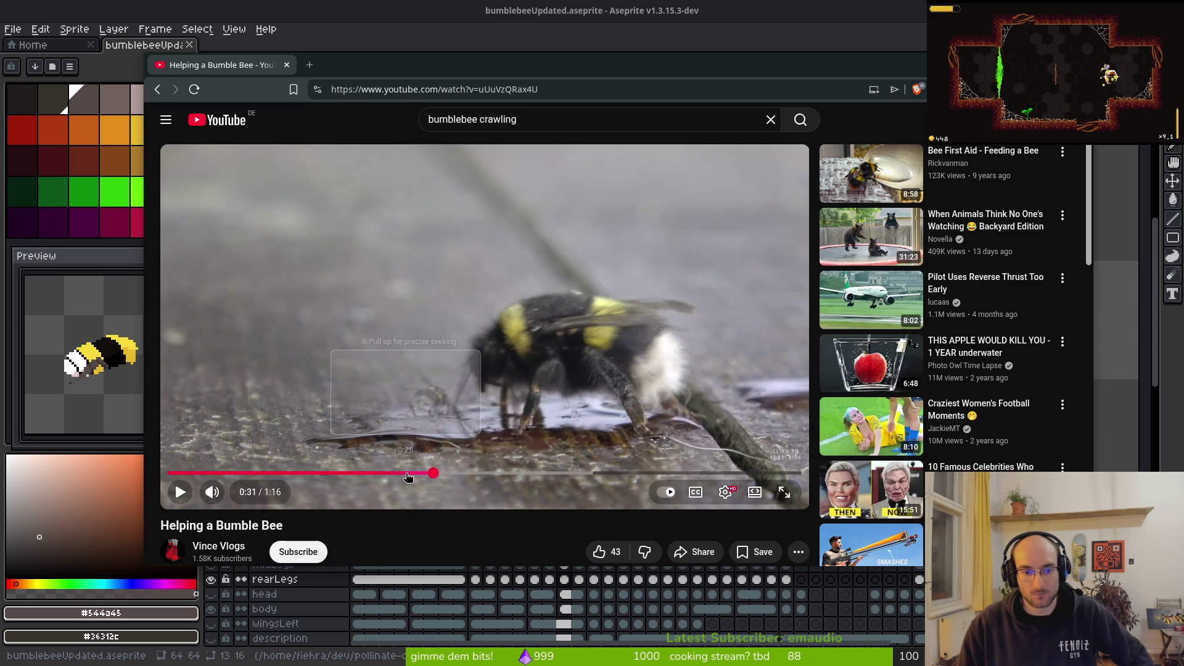
Step: Rewind a couple of seconds to rewatch the bee, then jump ahead to 0:47
{"action": "left_click", "coordinate": [320, 351]}
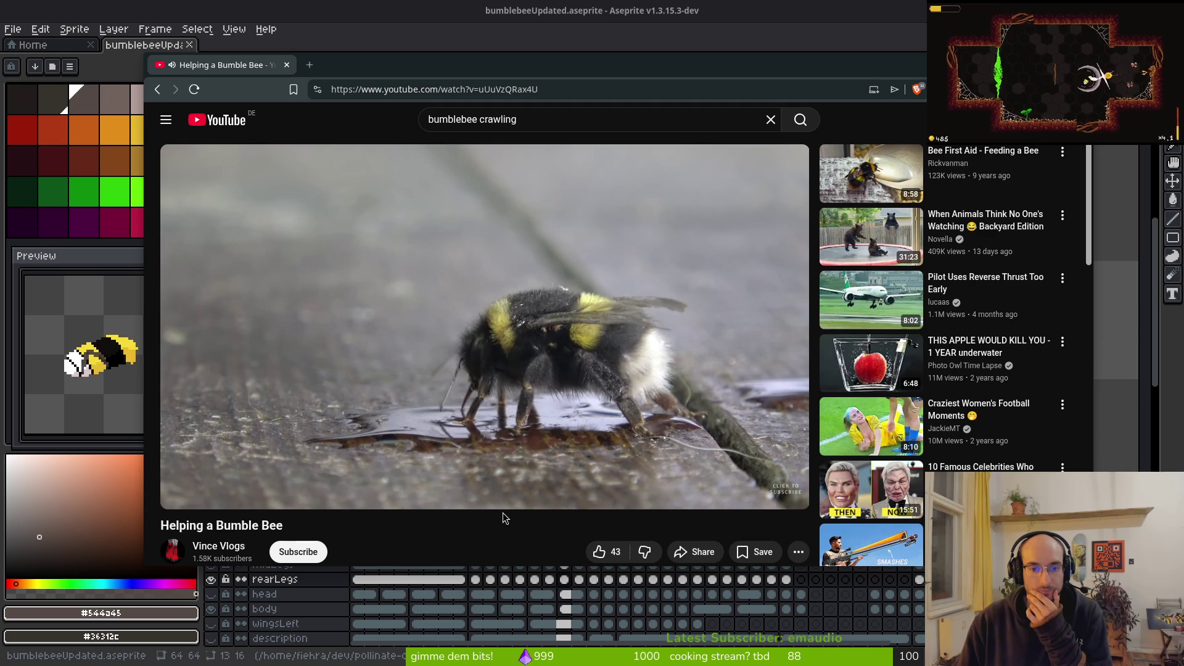
{"action": "mouse_move", "coordinate": [575, 444]}
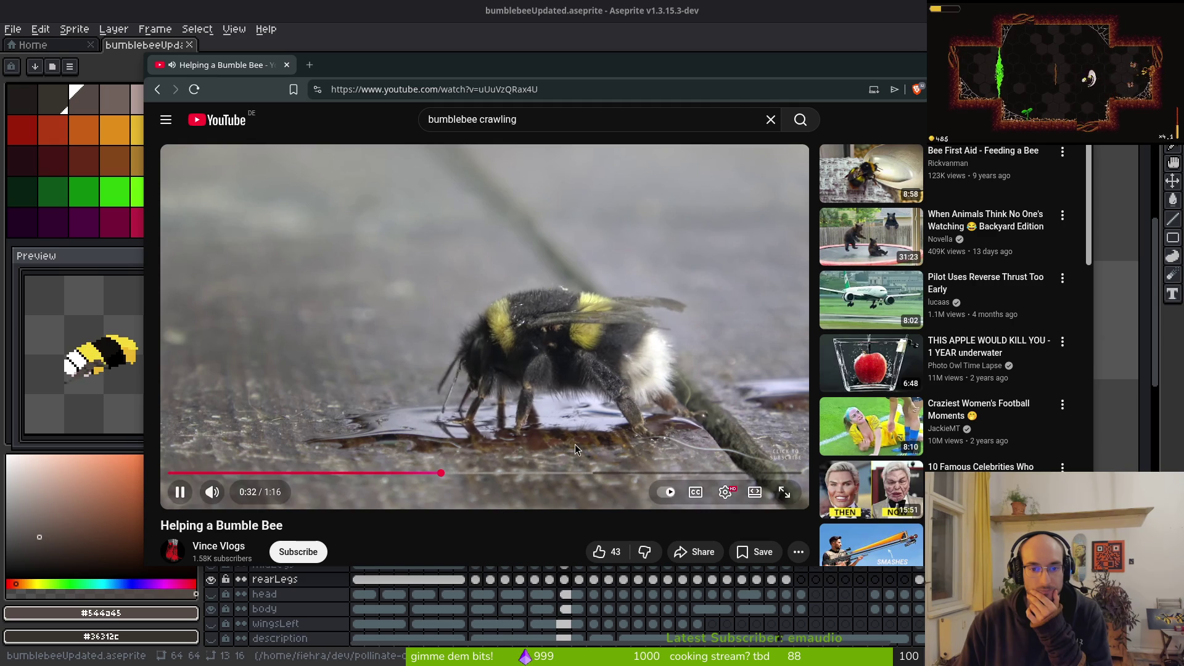
{"action": "left_click", "coordinate": [429, 473]}
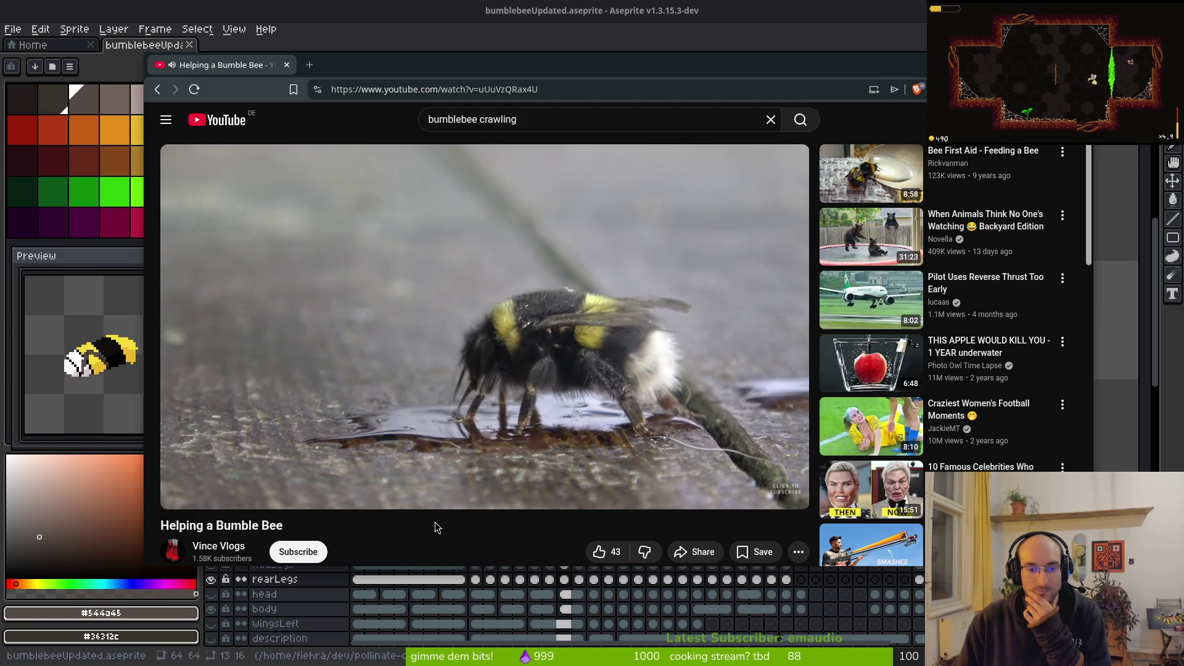
{"action": "mouse_move", "coordinate": [505, 463]}
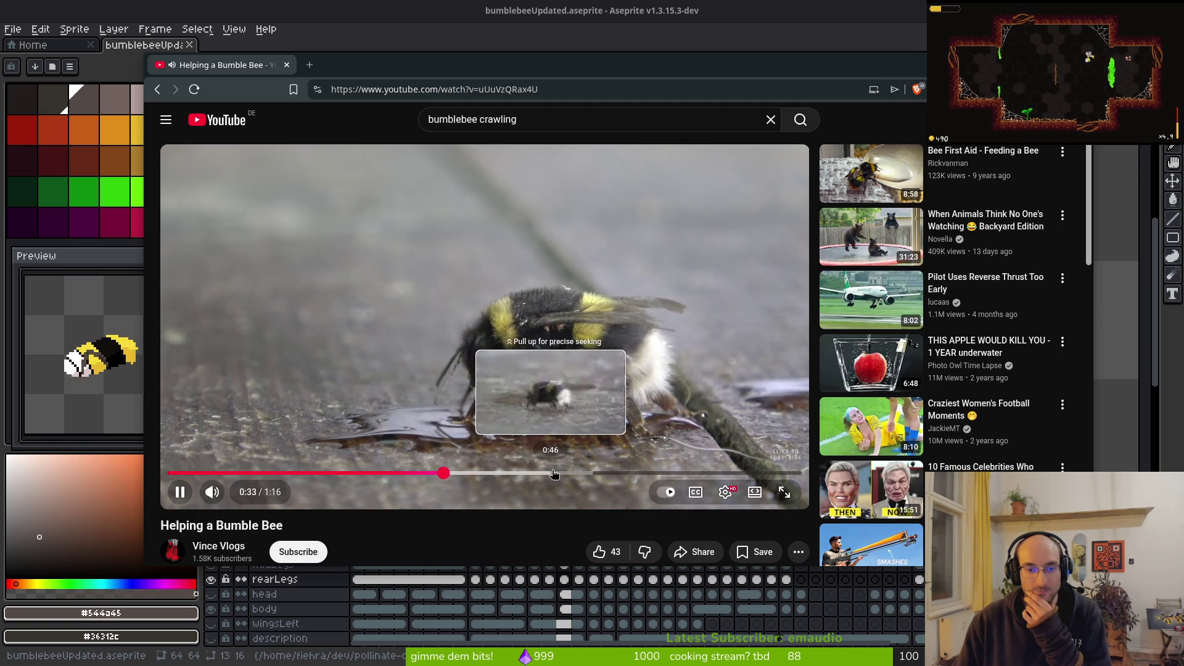
{"action": "left_click_drag", "start_coordinate": [619, 475], "coordinate": [567, 479]}
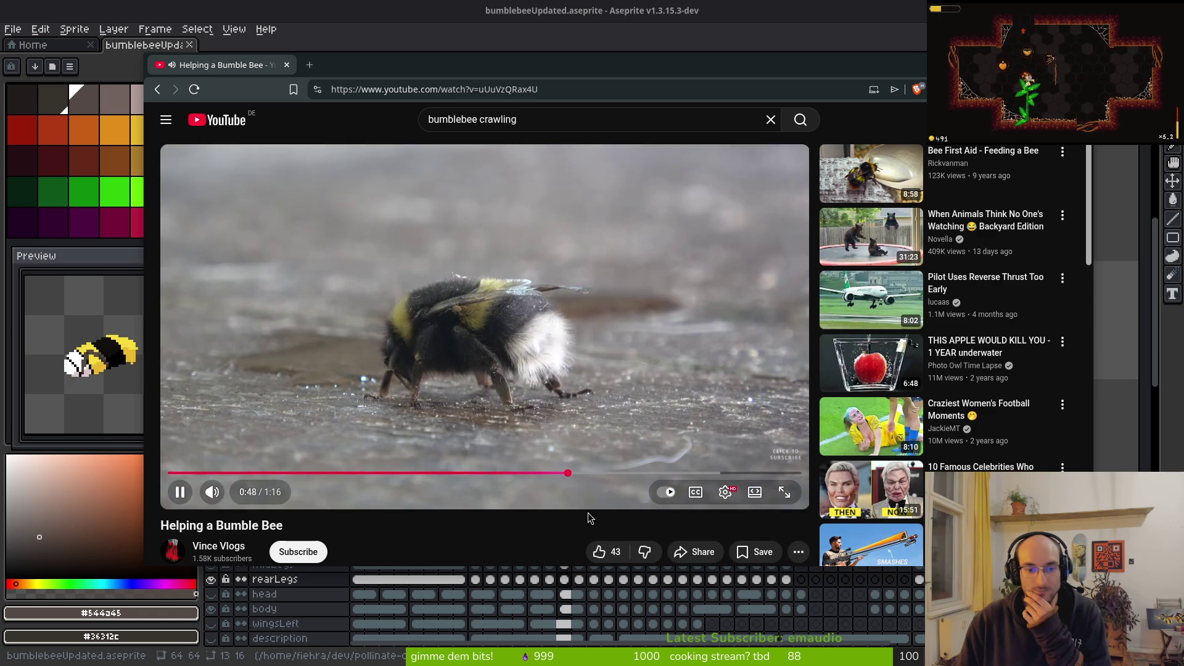
Step: Mute the video, rewind to rewatch the bee's steps, and pause mid-step
{"action": "left_click", "coordinate": [220, 495]}
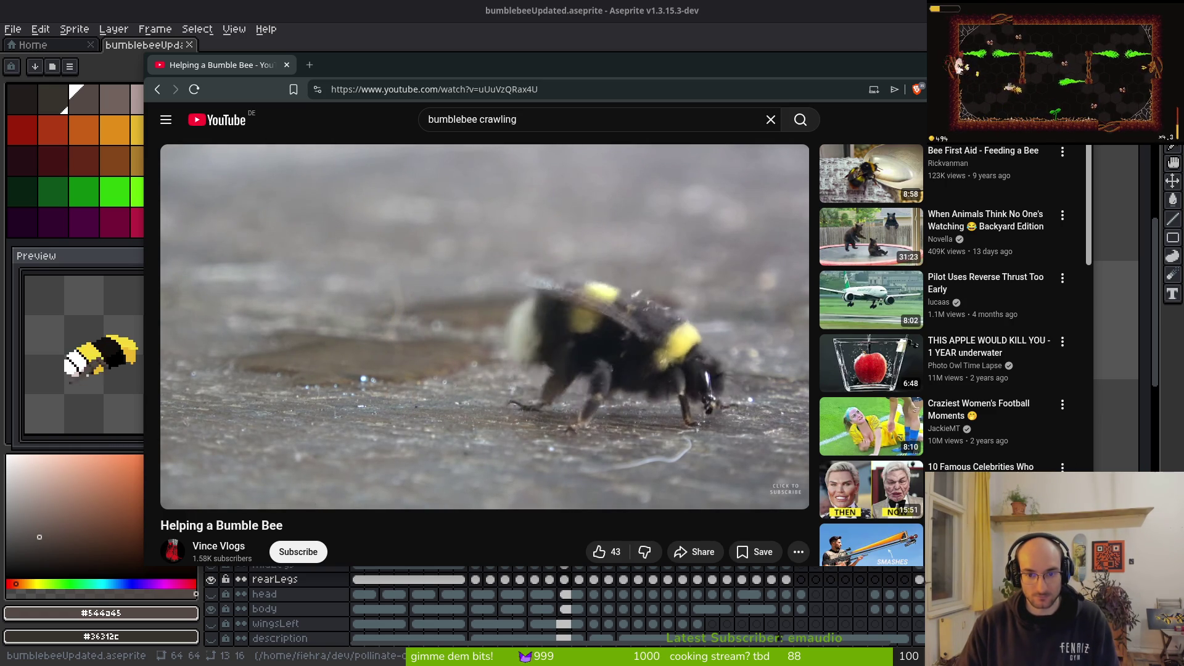
{"action": "mouse_move", "coordinate": [499, 457]}
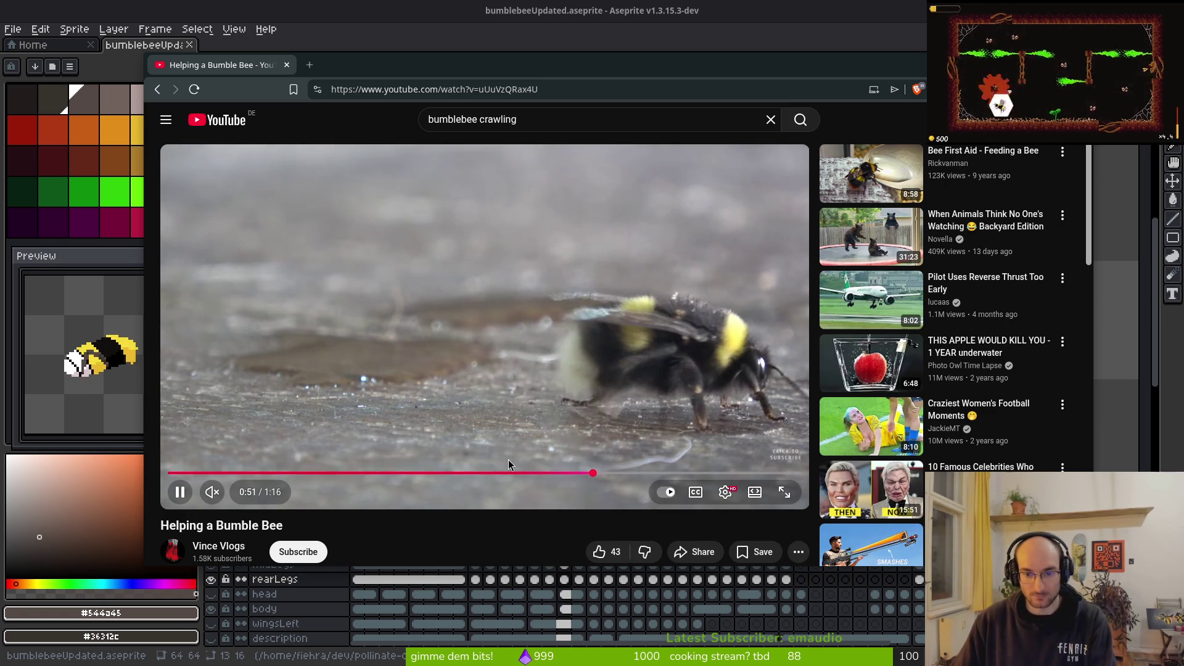
{"action": "left_click", "coordinate": [574, 473]}
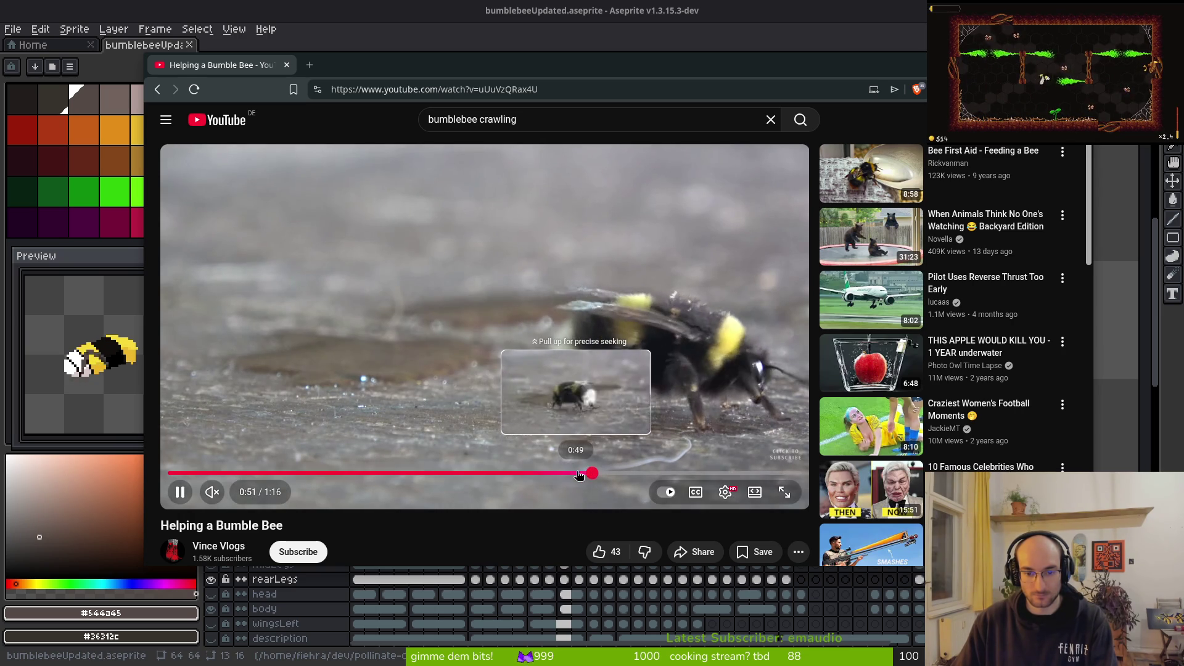
{"action": "left_click", "coordinate": [578, 473]}
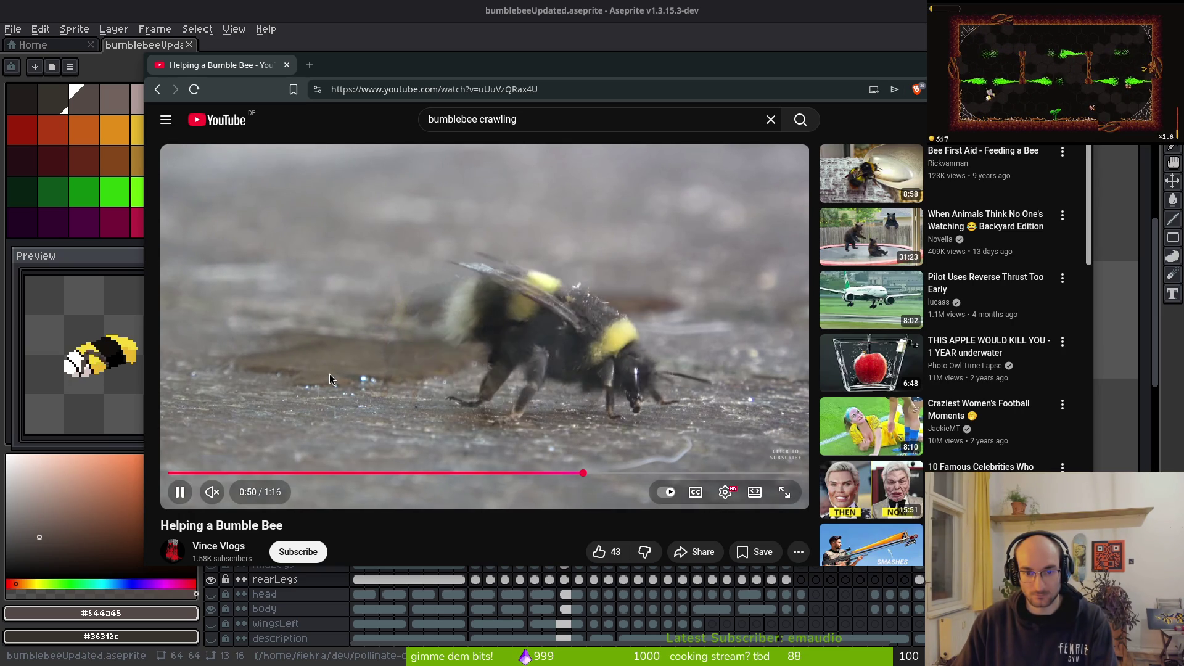
{"action": "left_click", "coordinate": [330, 378]}
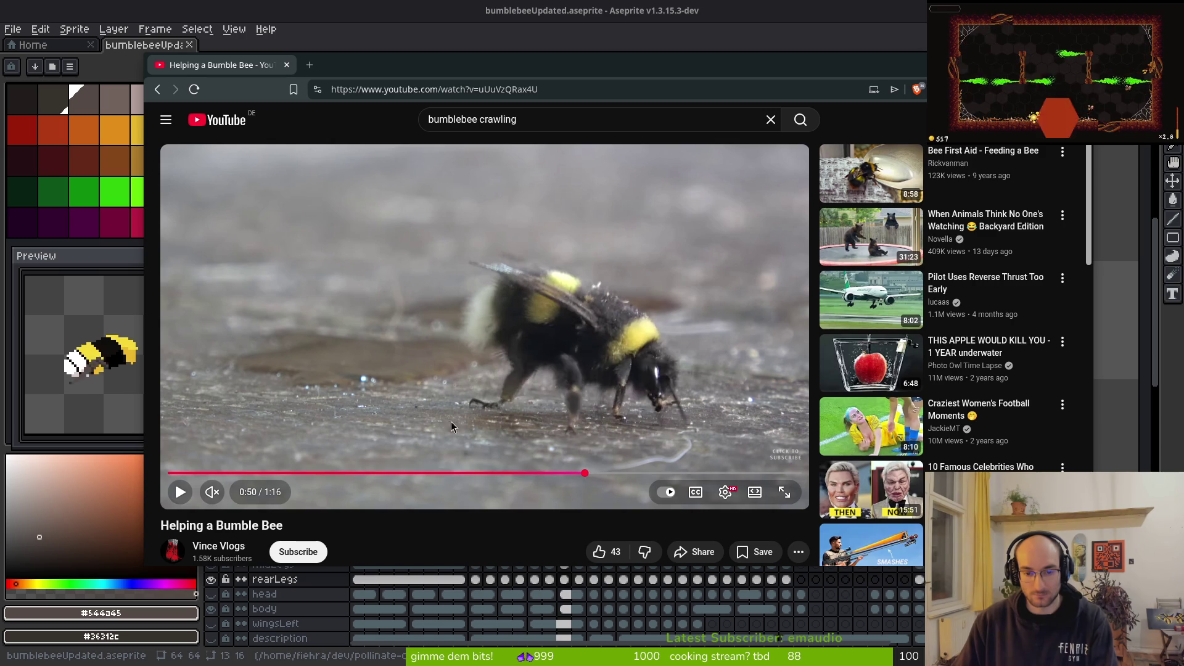
Step: Toggle fullscreen, skip back a second, pause on the leg pose, and return to Aseprite
{"action": "double_click", "coordinate": [422, 409]}
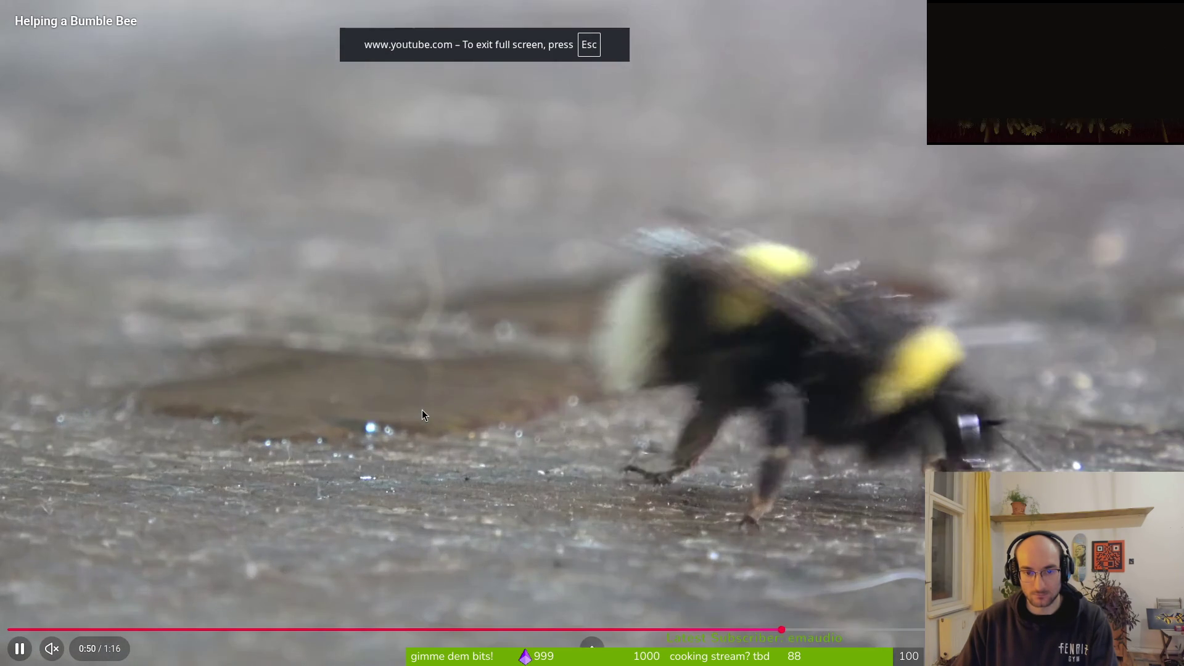
{"action": "double_click", "coordinate": [421, 409]}
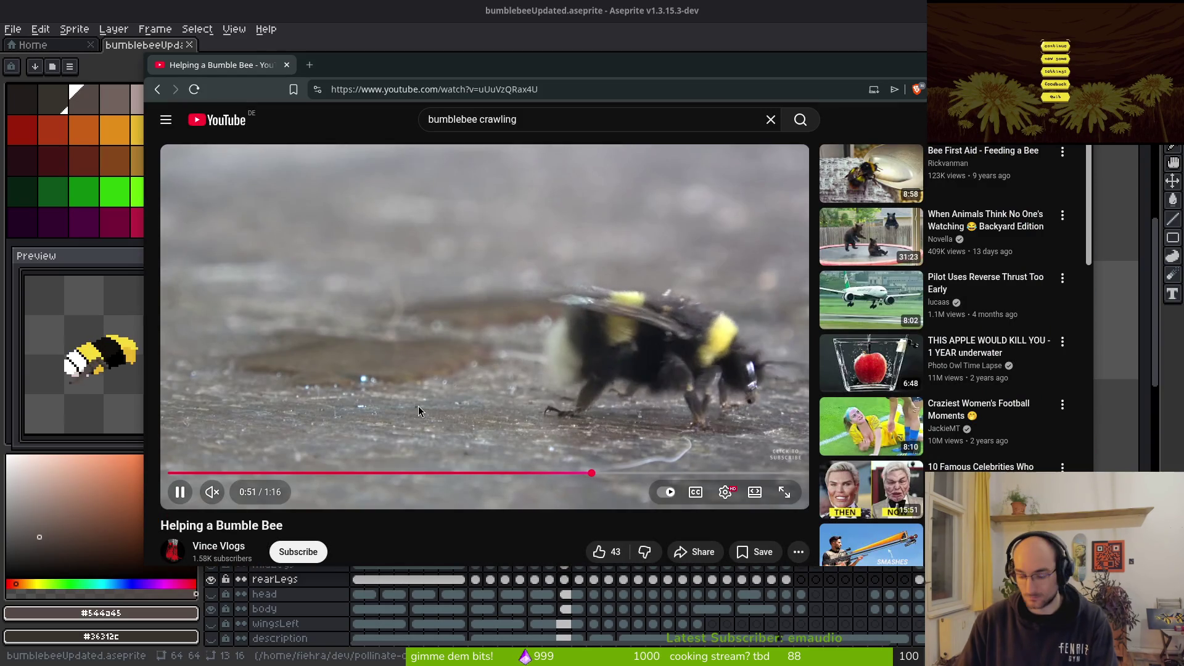
{"action": "key", "text": "Left"}
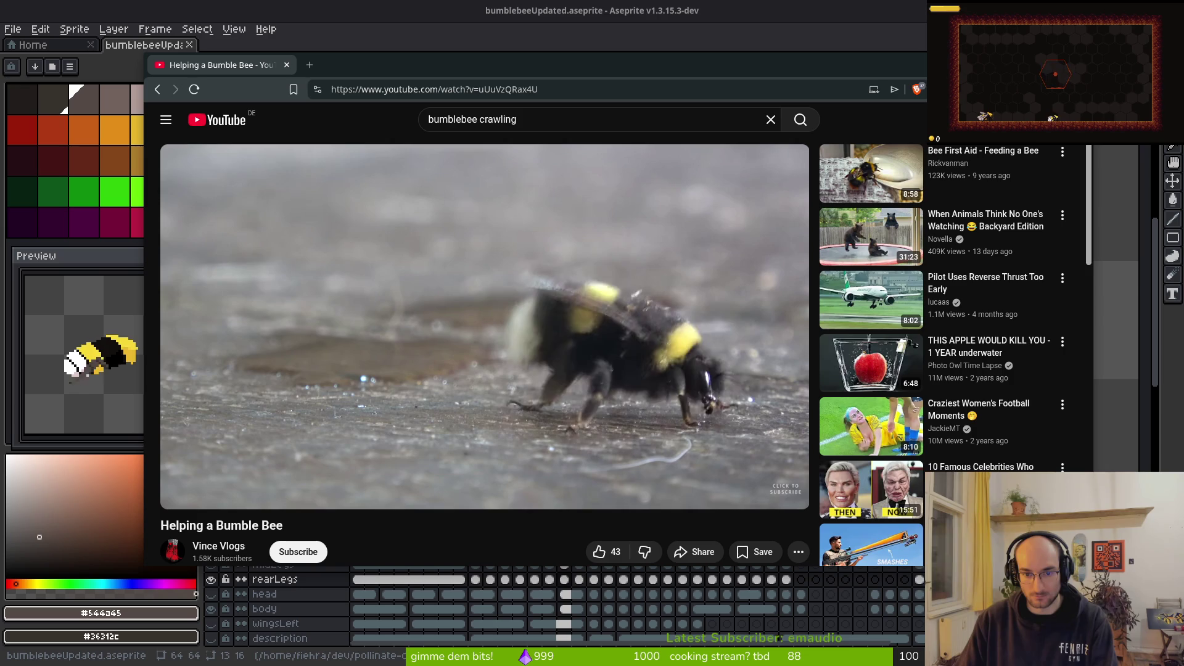
{"action": "left_click", "coordinate": [428, 379]}
{"action": "key", "text": "alt+Tab"}
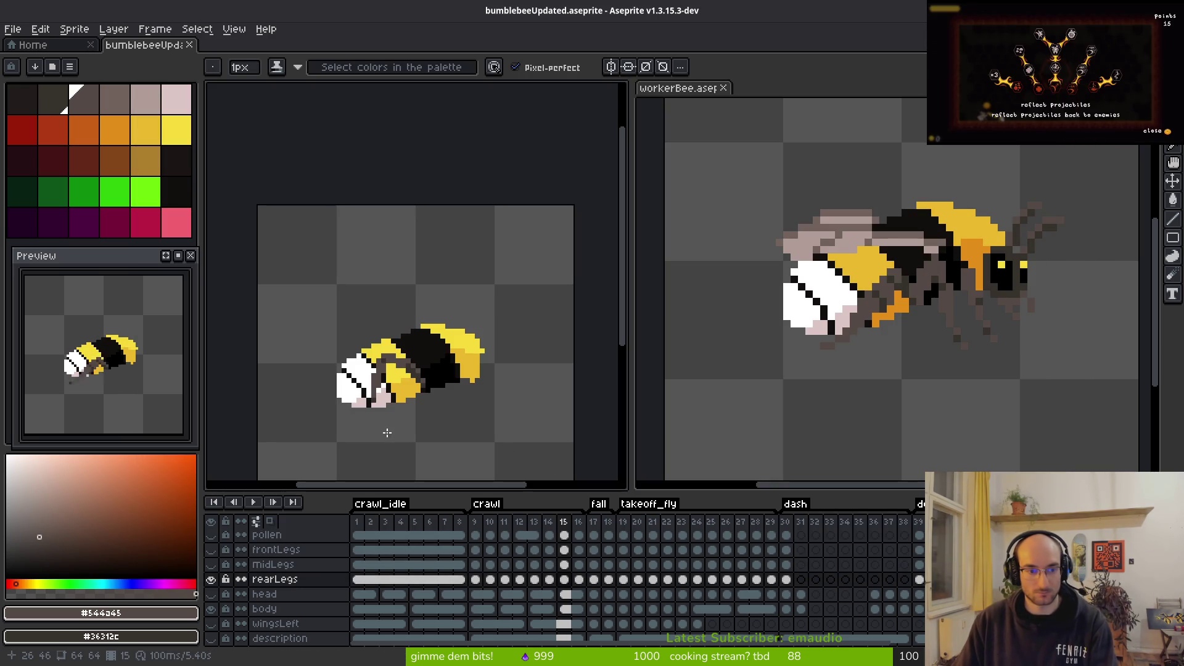
Step: Compare the rear leg under the bee body across crawl frames 12–15
{"action": "left_click_drag", "start_coordinate": [404, 402], "coordinate": [411, 360]}
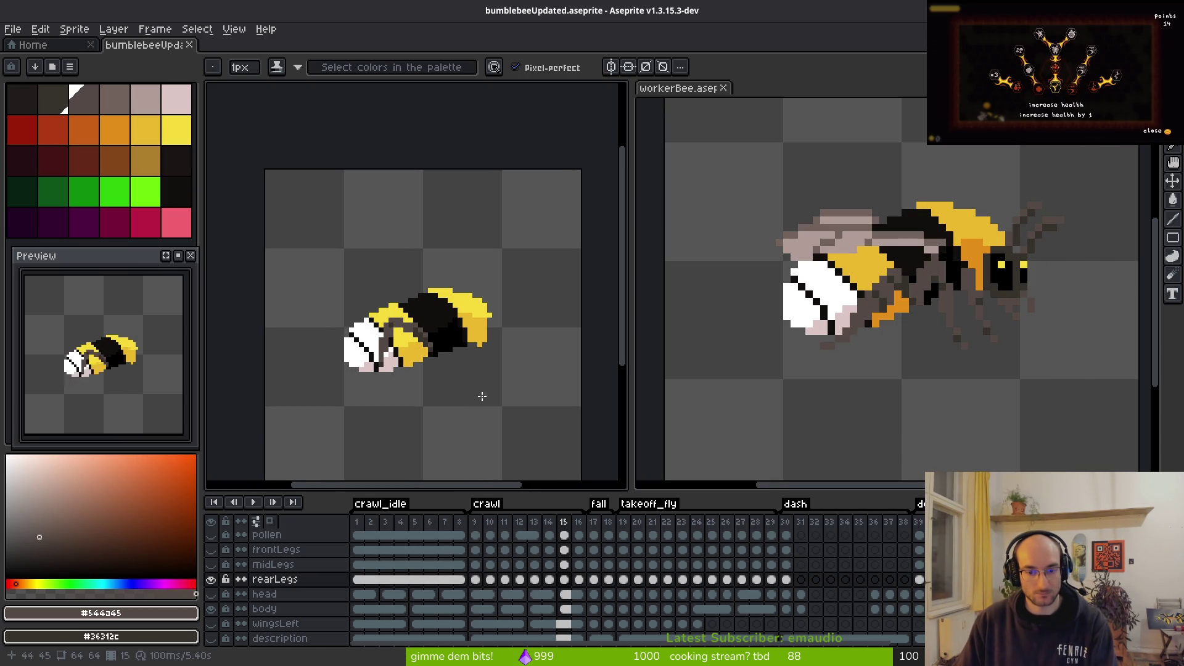
{"action": "key", "text": "i"}
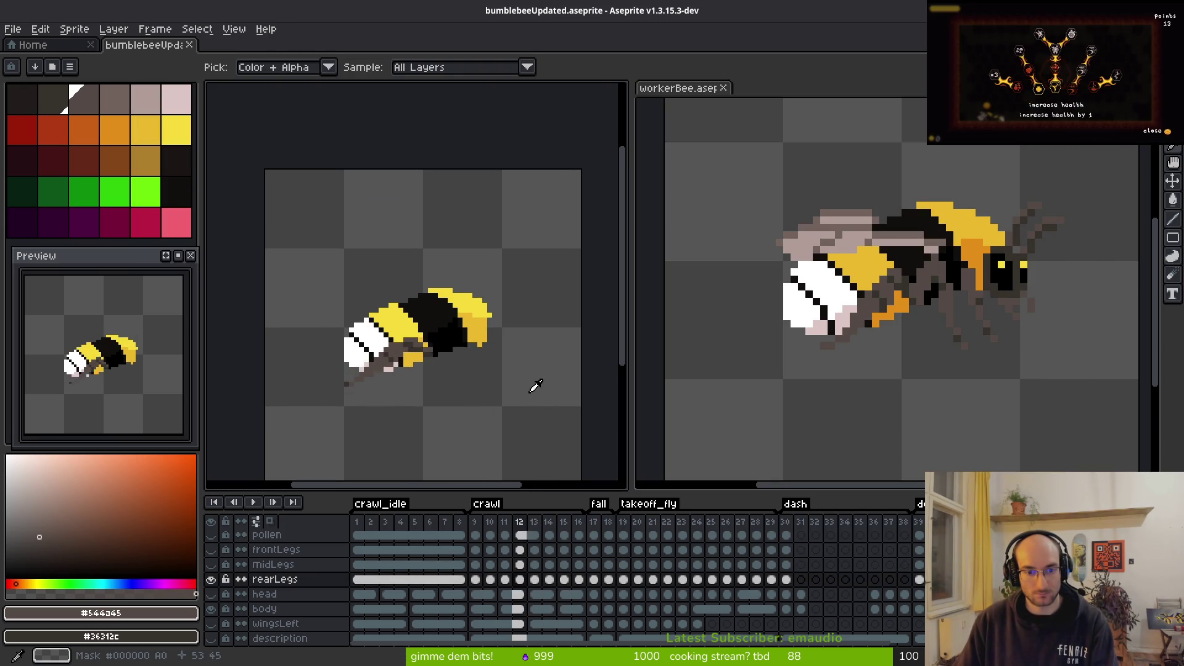
{"action": "key", "text": "Left"}
{"action": "key", "text": "Left"}
{"action": "key", "text": "Right"}
{"action": "key", "text": "Right"}
{"action": "key", "text": "Left"}
{"action": "key", "text": "Left"}
{"action": "key", "text": "Left"}
{"action": "key", "text": "Left"}
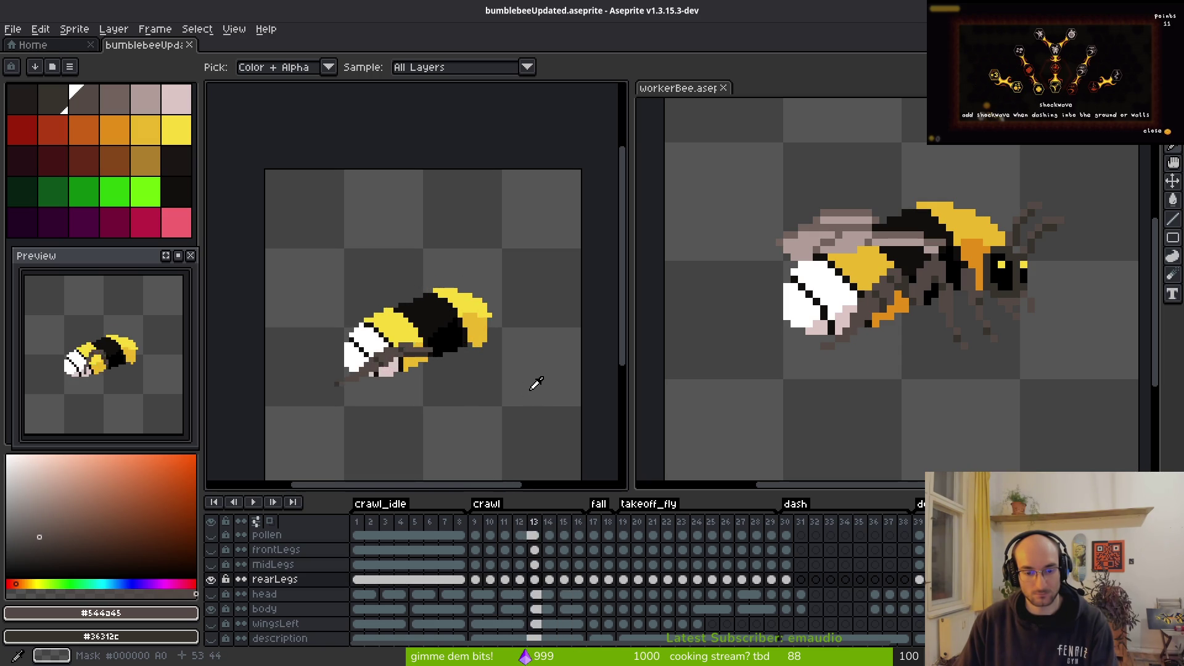
{"action": "key", "text": "Right"}
{"action": "key", "text": "Right"}
{"action": "key", "text": "Right"}
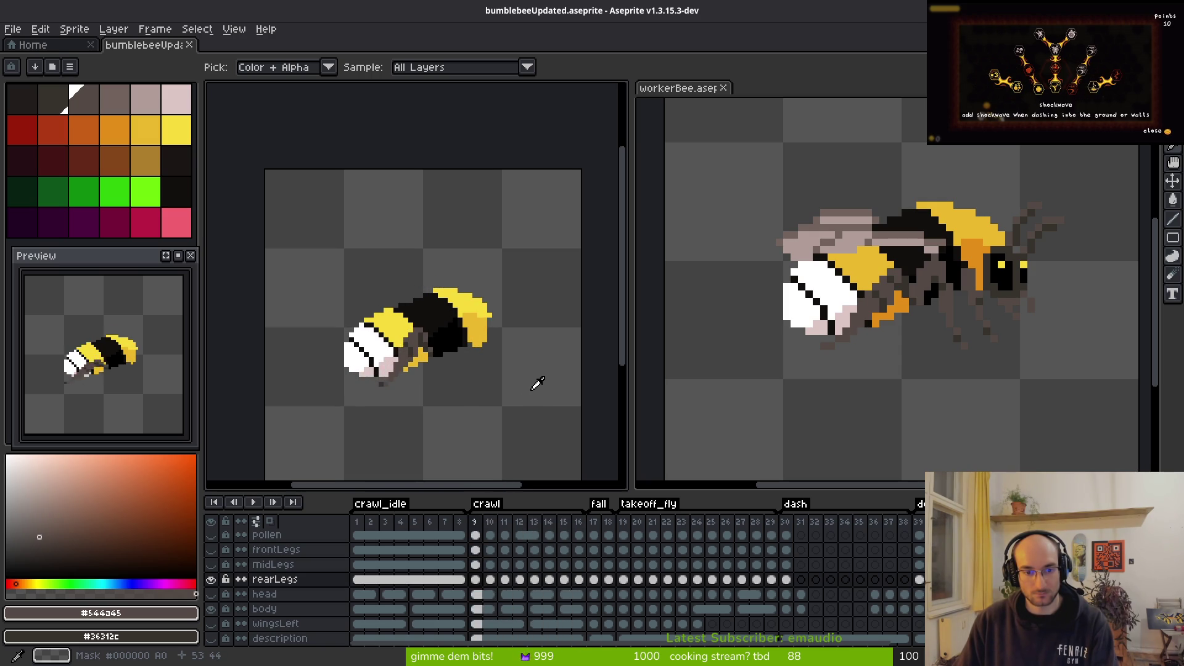
{"action": "key", "text": "Right"}
{"action": "key", "text": "Right"}
{"action": "key", "text": "Right"}
{"action": "key", "text": "Left"}
{"action": "key", "text": "Right"}
{"action": "key", "text": "Left"}
{"action": "key", "text": "Left"}
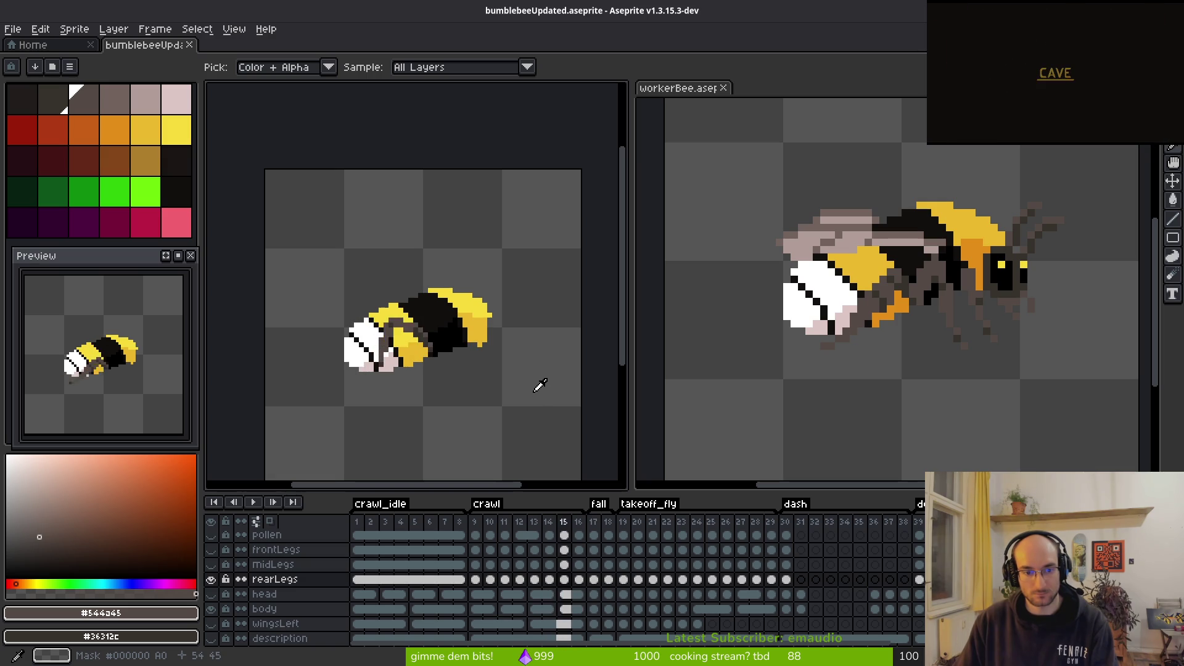
{"action": "key", "text": "Right"}
{"action": "key", "text": "Left"}
{"action": "key", "text": "Right"}
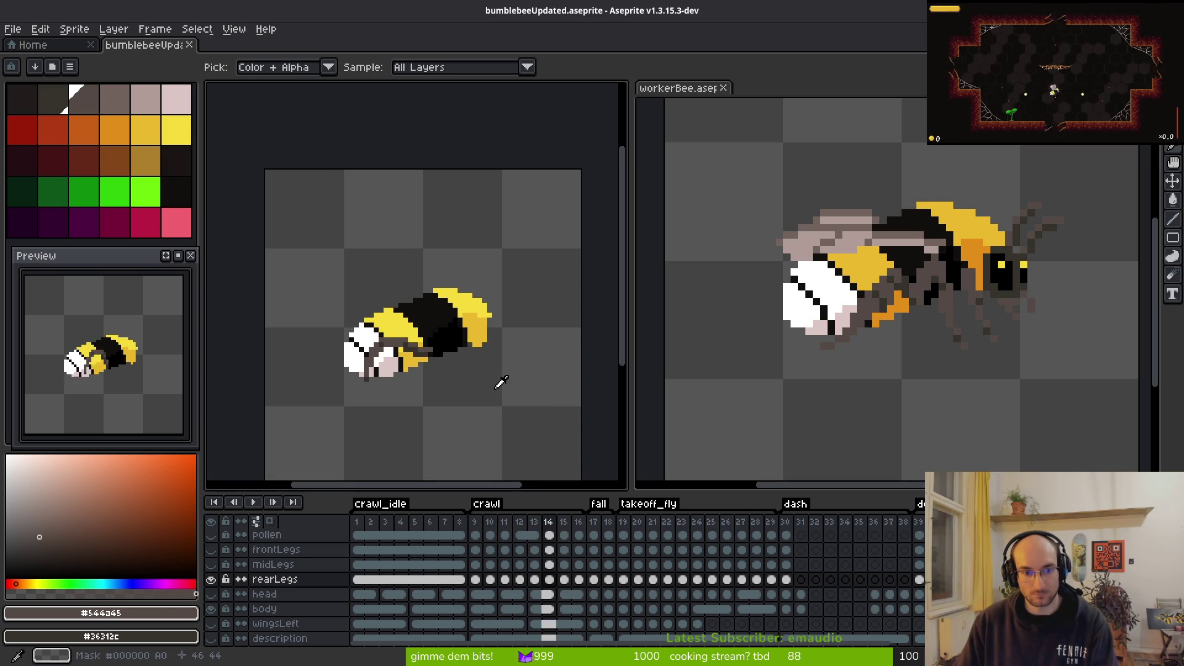
{"action": "key", "text": "Right"}
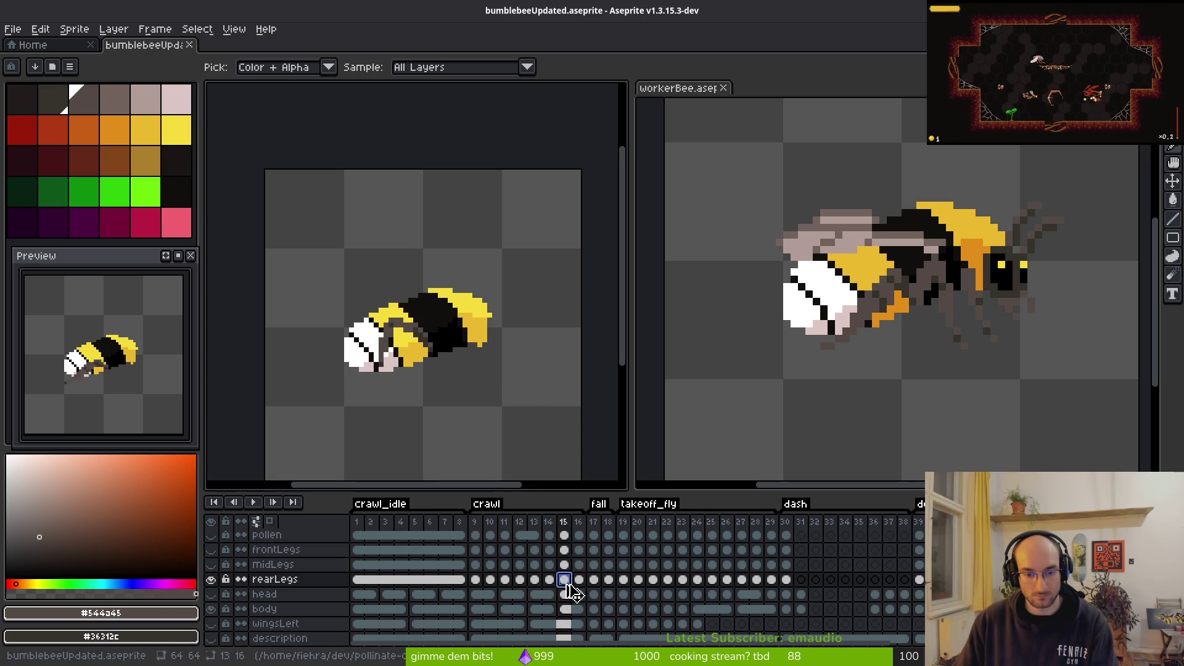
Step: Compare rearLegs cels 14, 15 and 16 in the timeline
{"action": "left_click", "coordinate": [550, 581]}
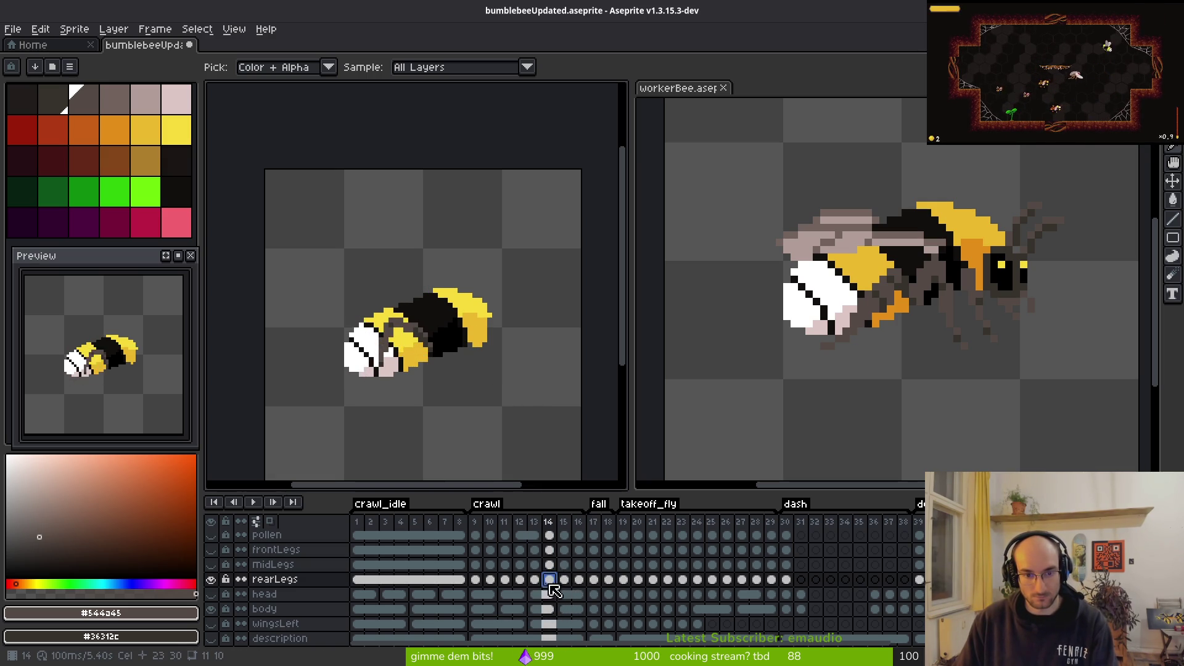
{"action": "left_click", "coordinate": [567, 581]}
{"action": "left_click", "coordinate": [580, 581]}
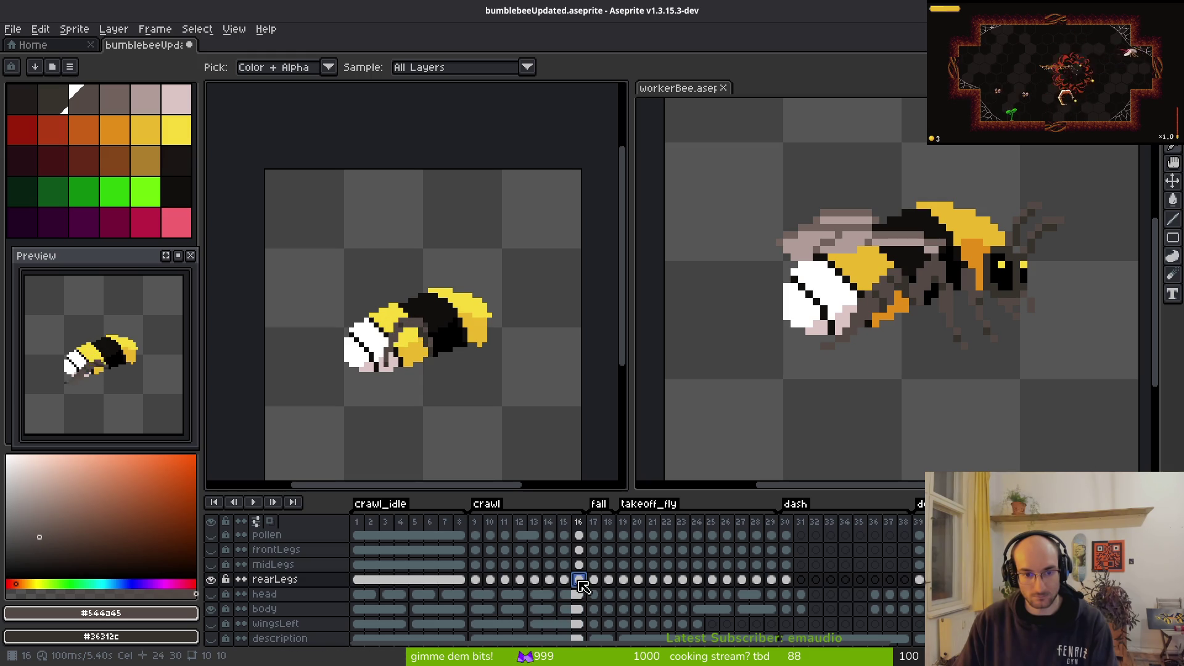
{"action": "left_click", "coordinate": [567, 582]}
{"action": "left_click", "coordinate": [578, 582]}
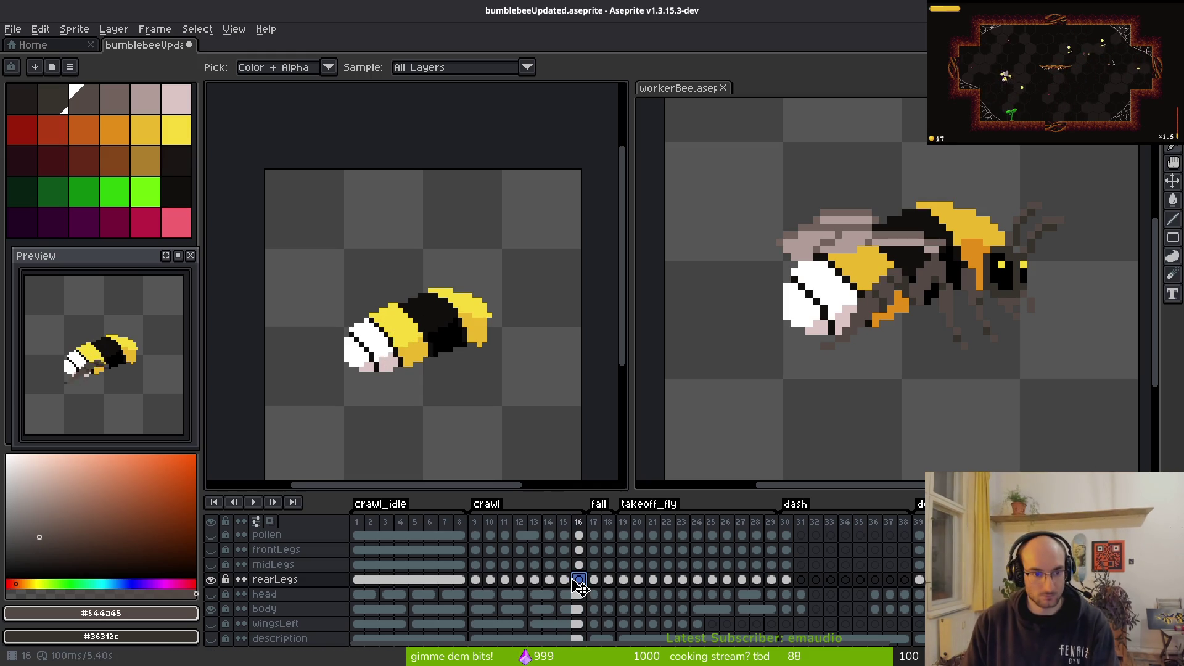
{"action": "key", "text": "b"}
Step: Zoom in on the bee at frame 16 and hide the body layer to isolate the legs
{"action": "key", "text": "Left"}
{"action": "key", "text": "Left"}
{"action": "left_click_drag", "start_coordinate": [472, 367], "coordinate": [491, 387]}
{"action": "key", "text": "alt"}
{"action": "key", "text": "Right"}
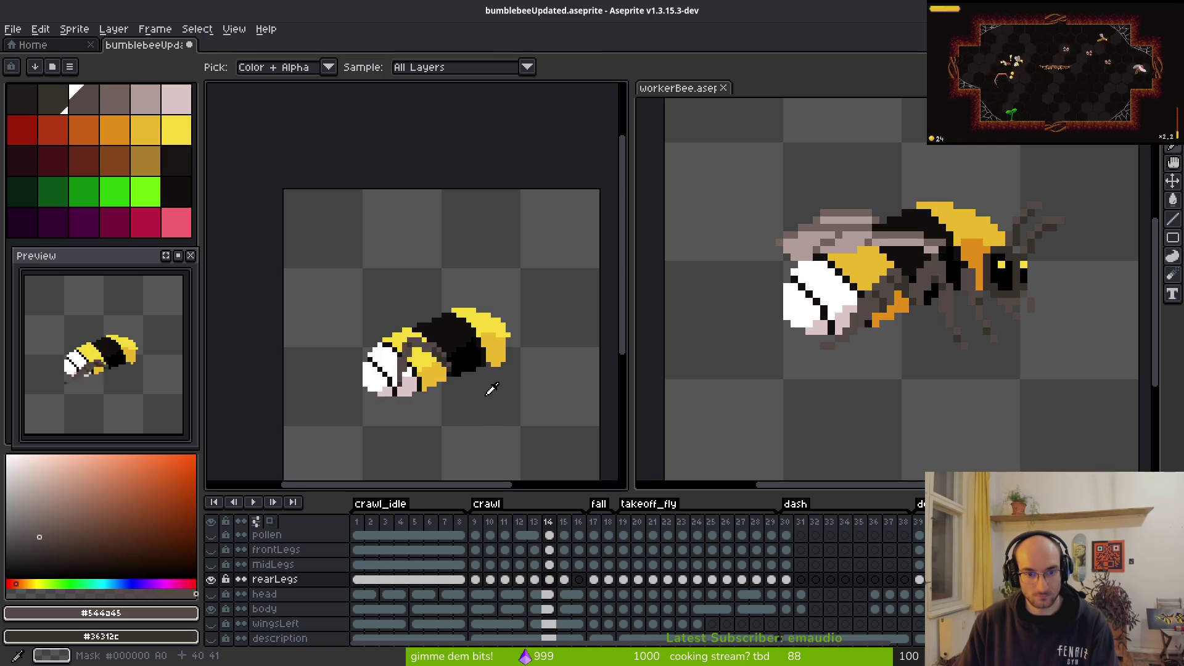
{"action": "scroll", "coordinate": [466, 380], "scroll_direction": "up", "scroll_amount": 2}
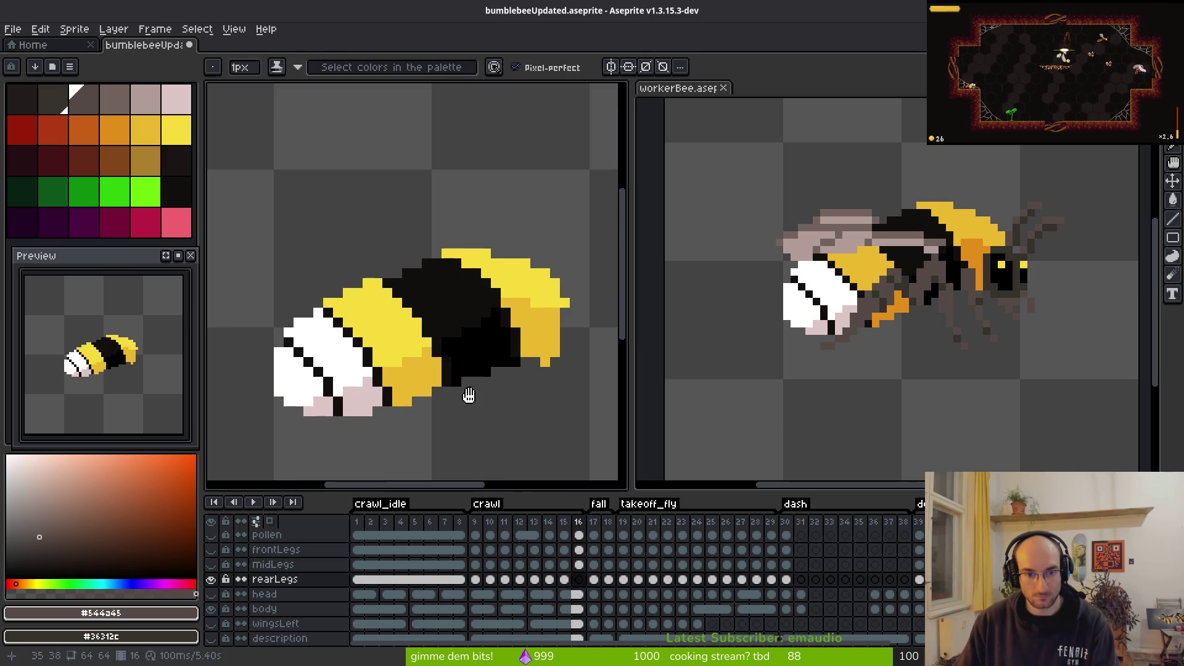
{"action": "left_click_drag", "start_coordinate": [467, 380], "coordinate": [458, 344]}
{"action": "key", "text": "alt"}
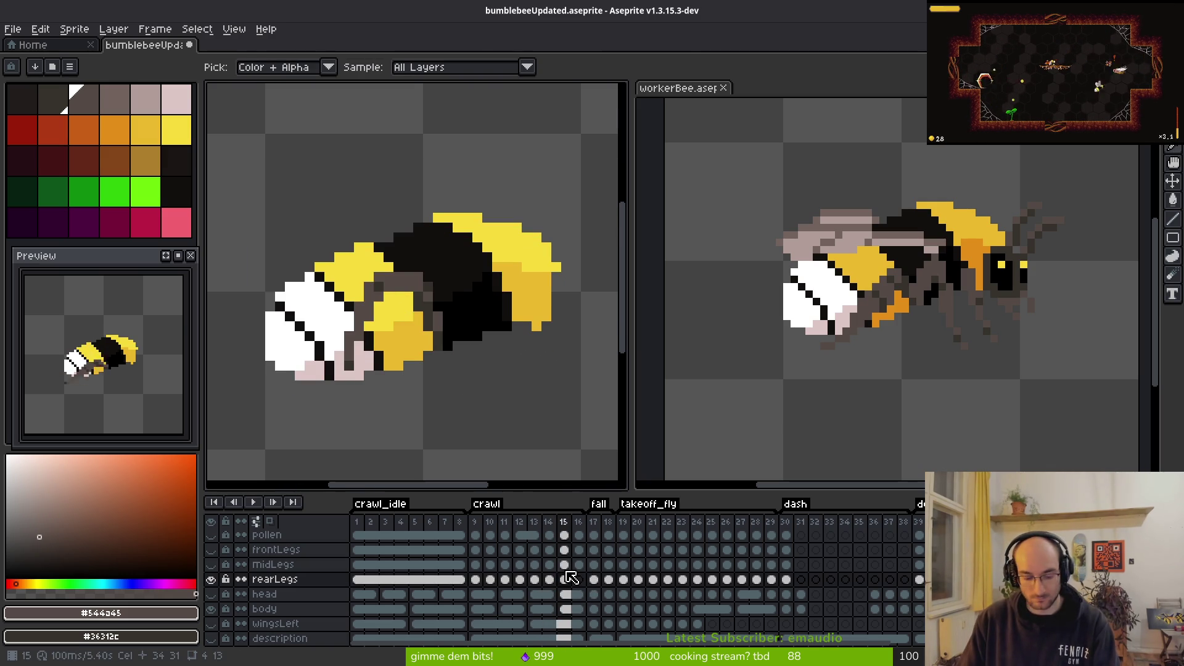
{"action": "left_click", "coordinate": [579, 580]}
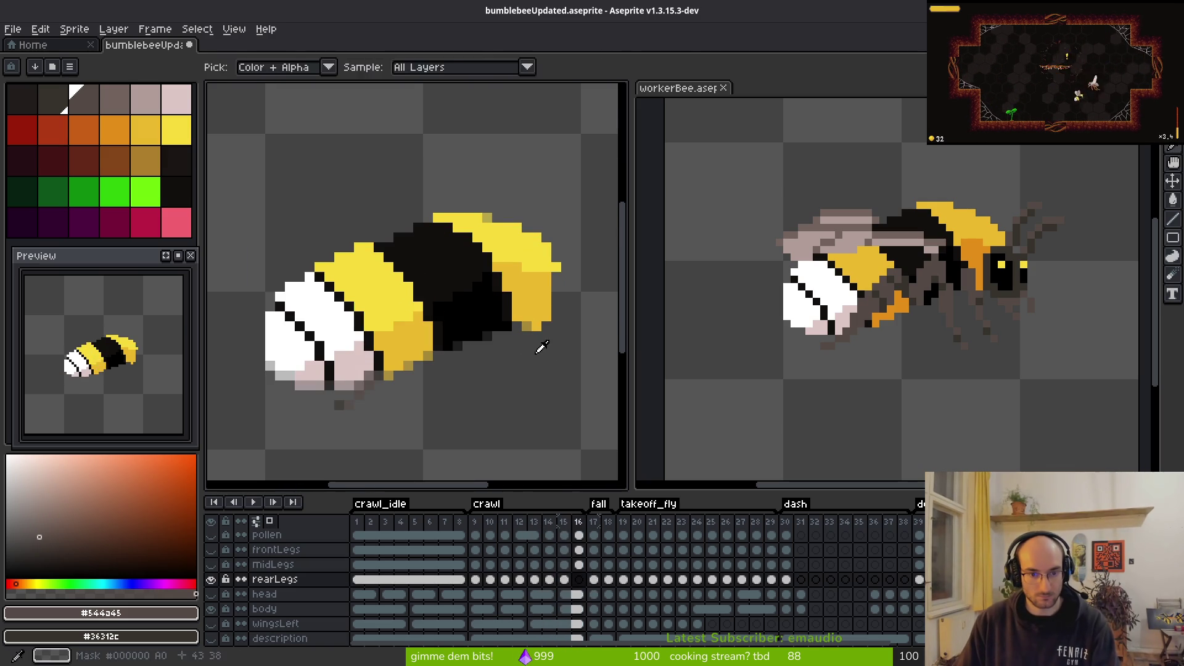
{"action": "left_click", "coordinate": [216, 610]}
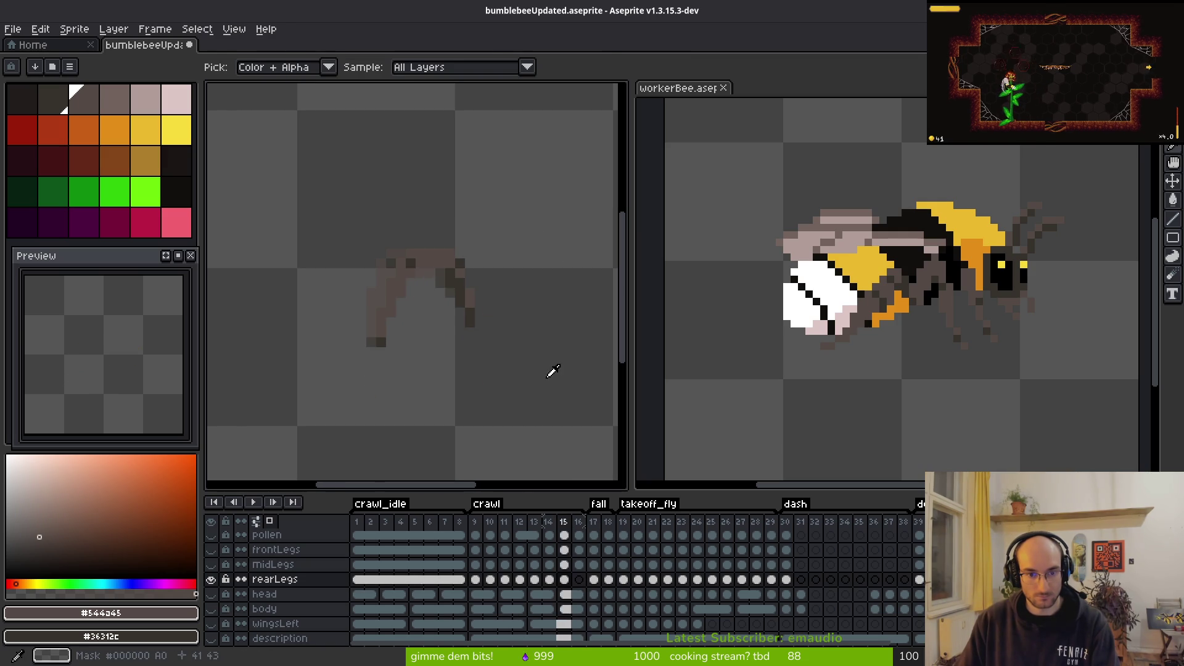
Step: Step from crawl frame 15 to the next frame and paint a single brown pixel on the rear leg
{"action": "scroll", "coordinate": [478, 319], "scroll_direction": "up", "scroll_amount": 4}
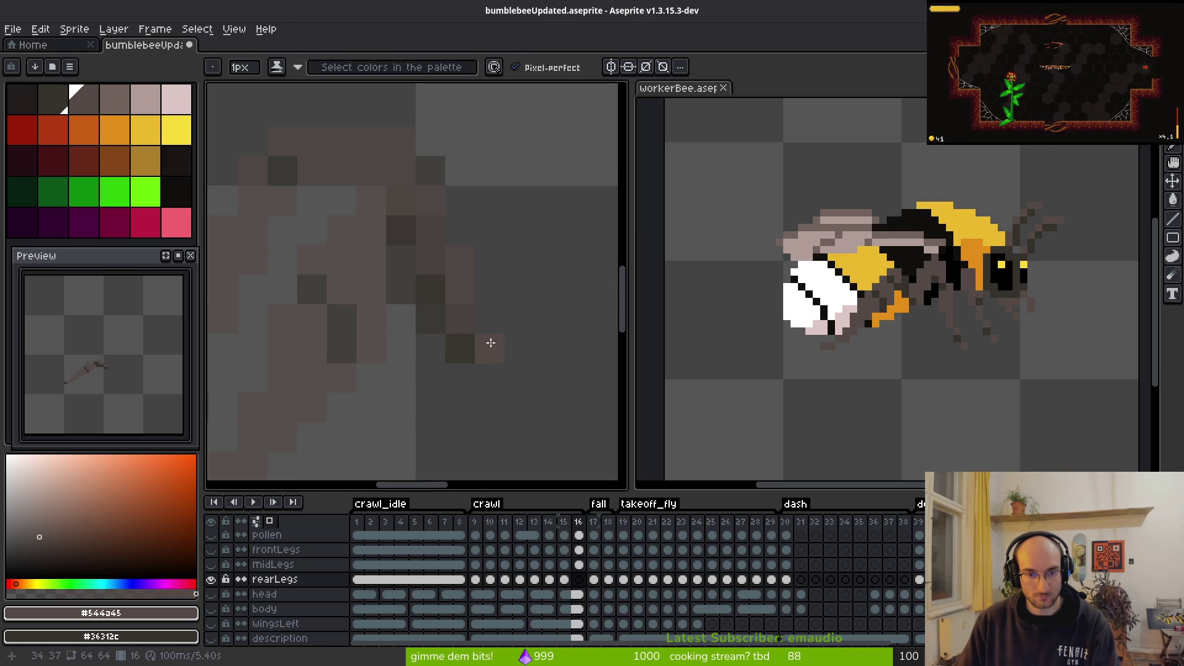
{"action": "scroll", "coordinate": [493, 339], "scroll_direction": "down", "scroll_amount": 5}
{"action": "scroll", "coordinate": [511, 330], "scroll_direction": "up", "scroll_amount": 1}
{"action": "key", "text": "comma"}
{"action": "key", "text": "comma"}
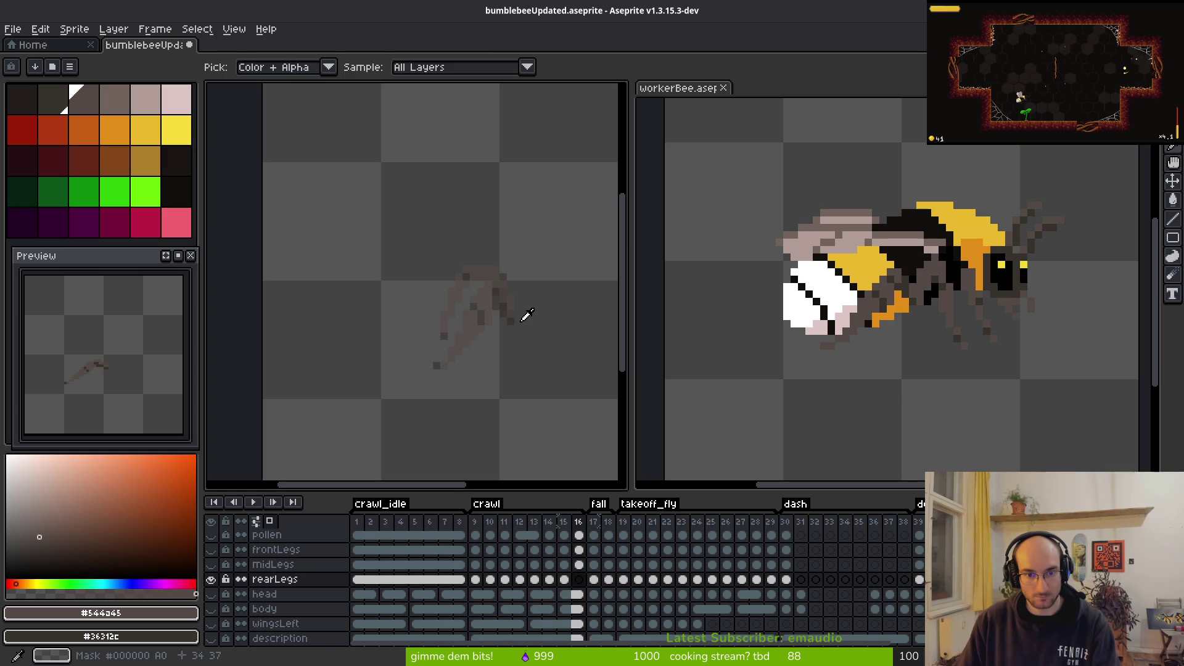
{"action": "key", "text": "period"}
{"action": "key", "text": "b"}
{"action": "scroll", "coordinate": [517, 311], "scroll_direction": "up", "scroll_amount": 1}
{"action": "scroll", "coordinate": [517, 310], "scroll_direction": "up", "scroll_amount": 1}
{"action": "left_click", "coordinate": [546, 422]}
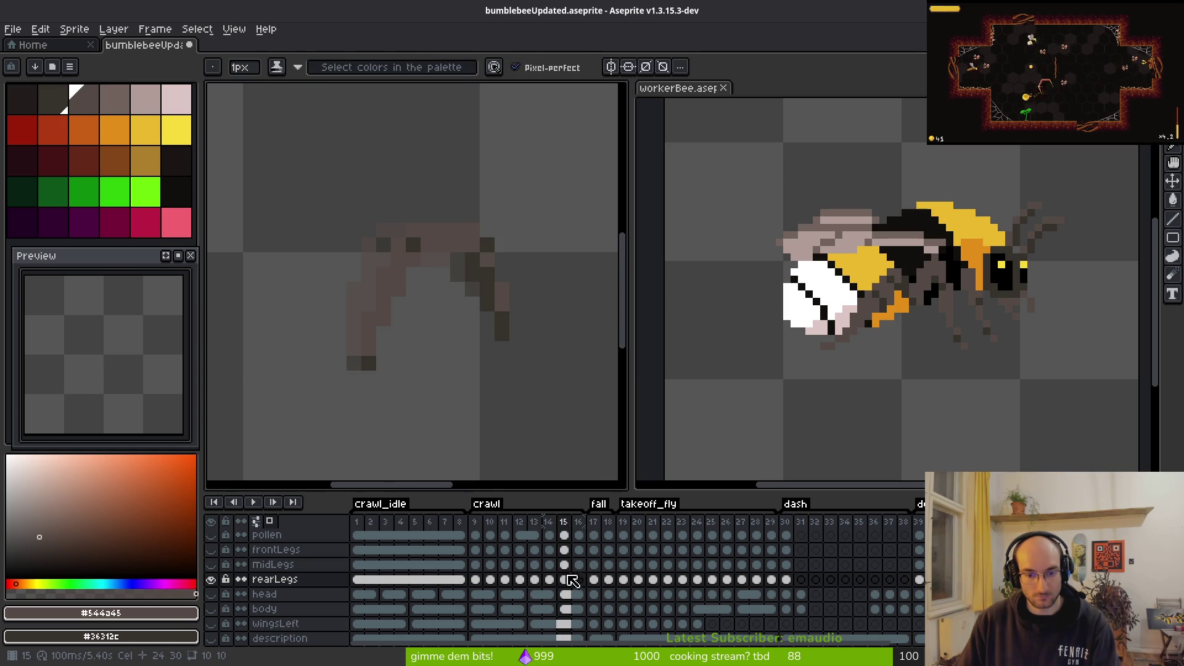
Step: On crawl frame 16, centre the view on the leg and darken a pixel on the upper leg
{"action": "scroll", "coordinate": [523, 356], "scroll_direction": "down", "scroll_amount": 2}
{"action": "key", "text": "i"}
{"action": "key", "text": "period"}
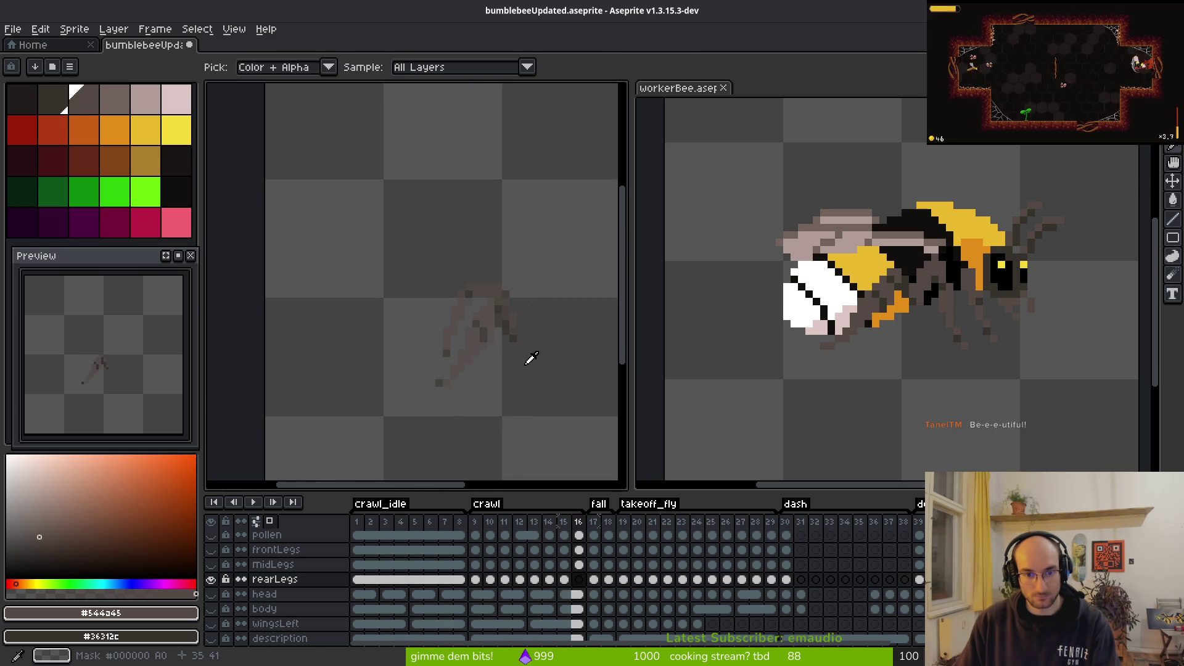
{"action": "key", "text": "b"}
{"action": "scroll", "coordinate": [521, 366], "scroll_direction": "up", "scroll_amount": 3}
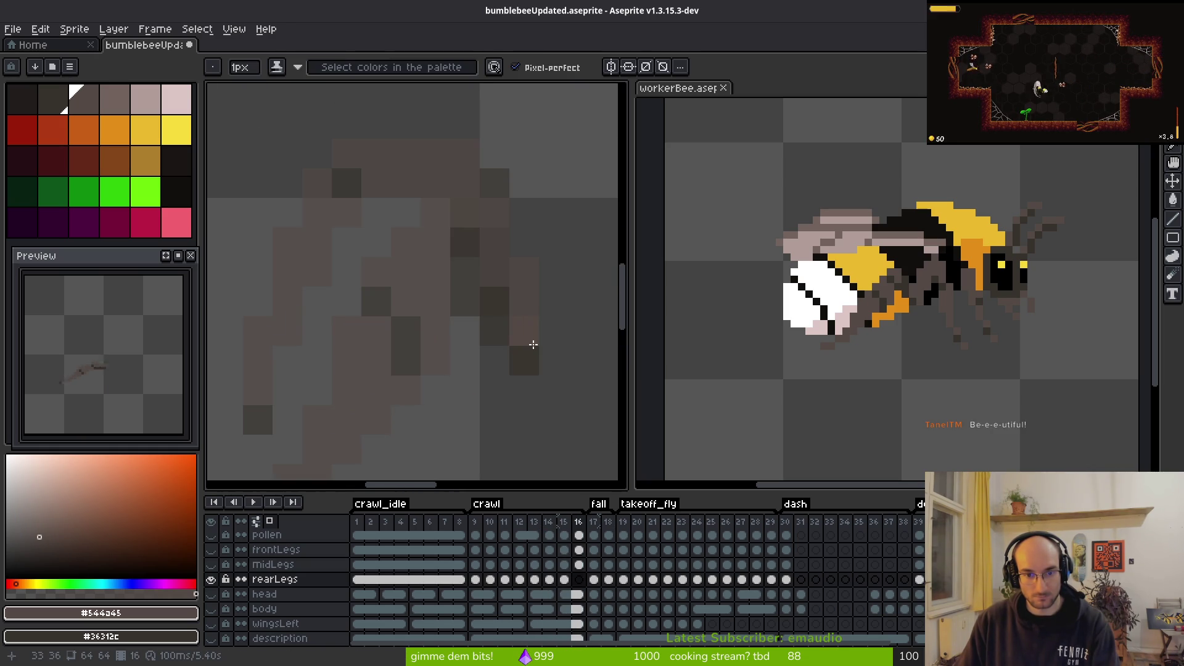
{"action": "left_click_drag", "start_coordinate": [528, 268], "coordinate": [529, 268]}
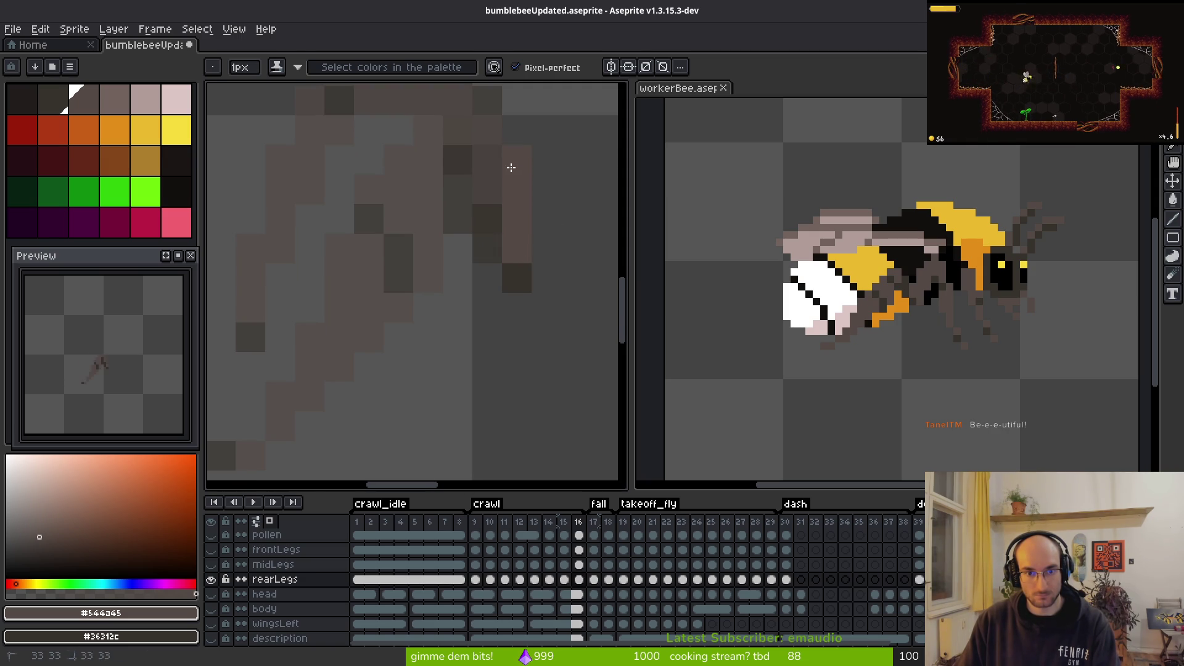
{"action": "left_click_drag", "start_coordinate": [511, 167], "coordinate": [518, 209]}
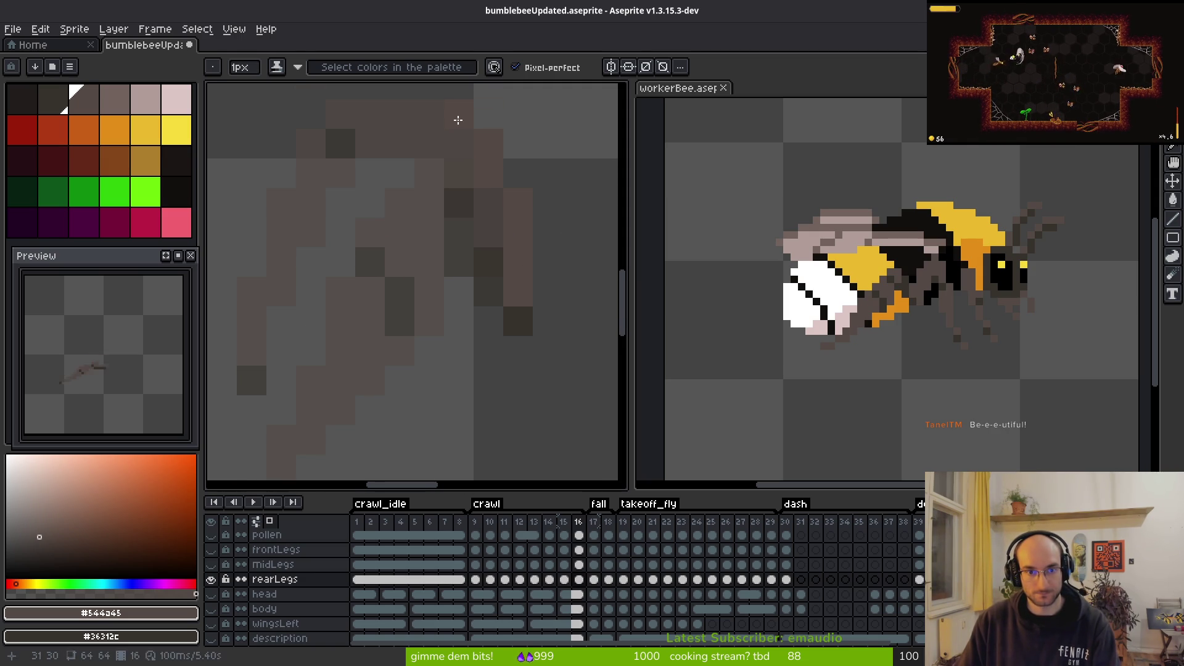
{"action": "left_click_drag", "start_coordinate": [460, 125], "coordinate": [464, 173]}
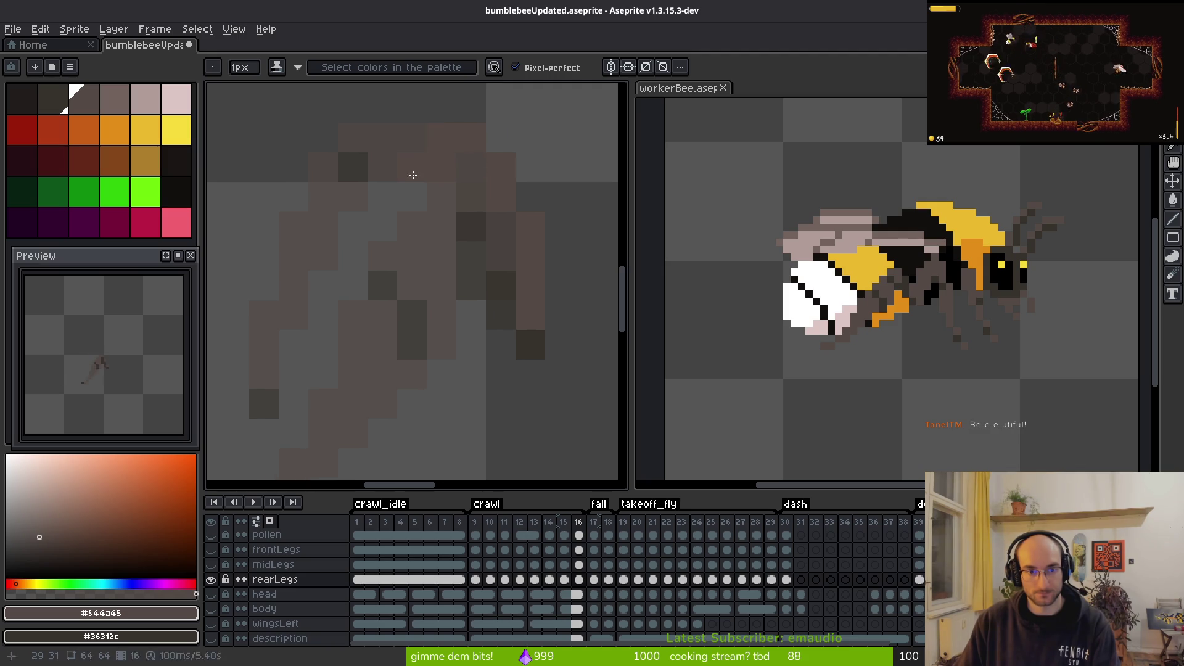
{"action": "left_click", "coordinate": [387, 205]}
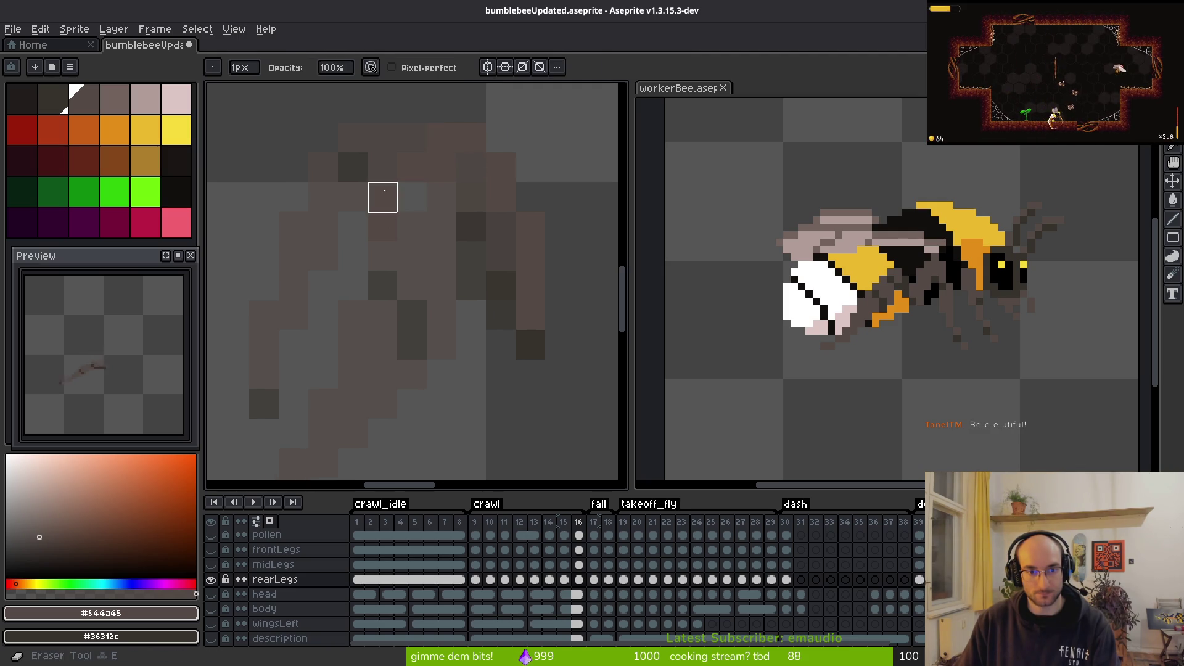
{"action": "key", "text": "f"}
Step: Paint a light pixel on the lower leg dark brown
{"action": "left_click_drag", "start_coordinate": [450, 282], "coordinate": [424, 148]}
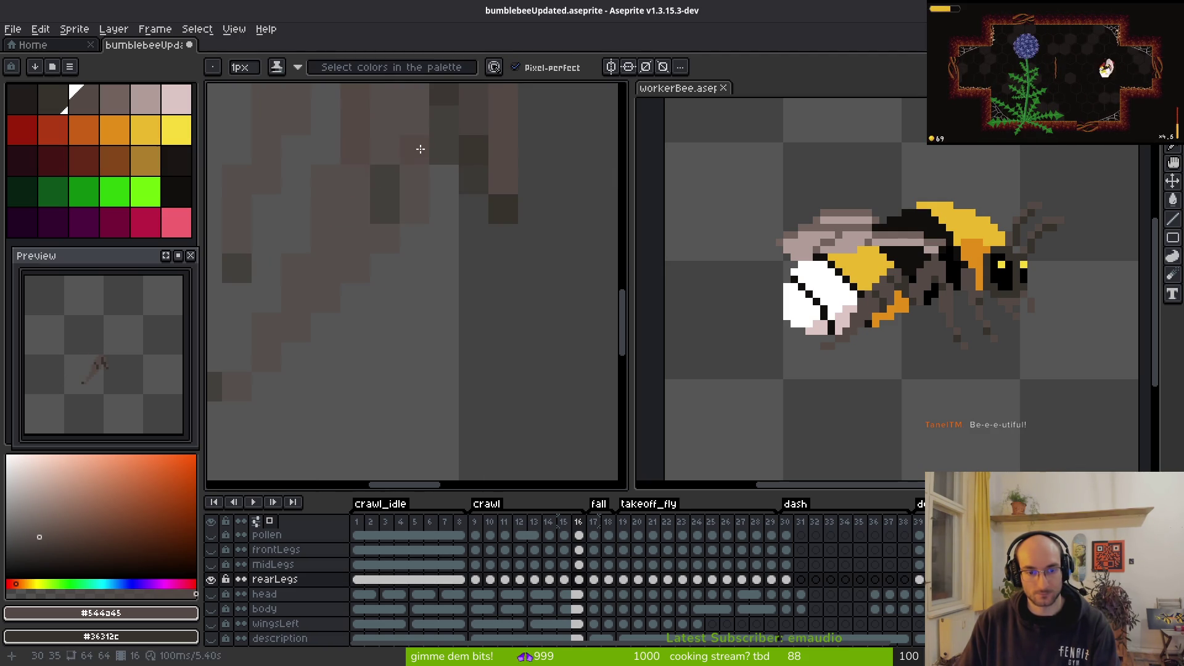
{"action": "left_click_drag", "start_coordinate": [334, 340], "coordinate": [377, 238]}
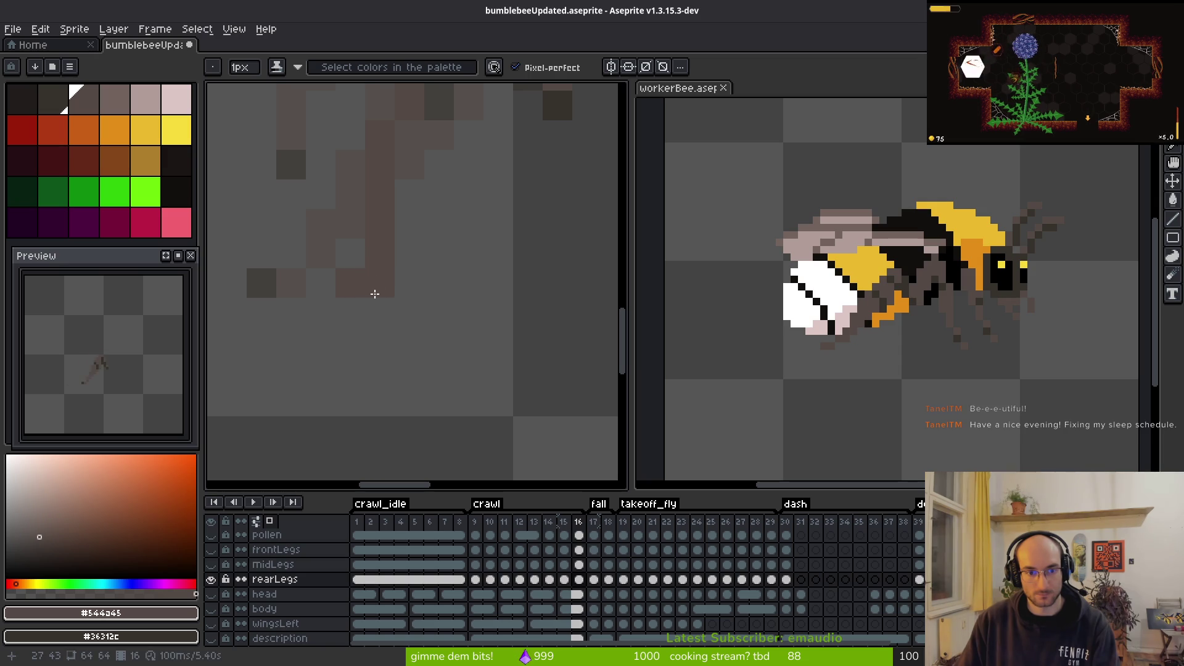
{"action": "scroll", "coordinate": [465, 352], "scroll_direction": "down", "scroll_amount": 2}
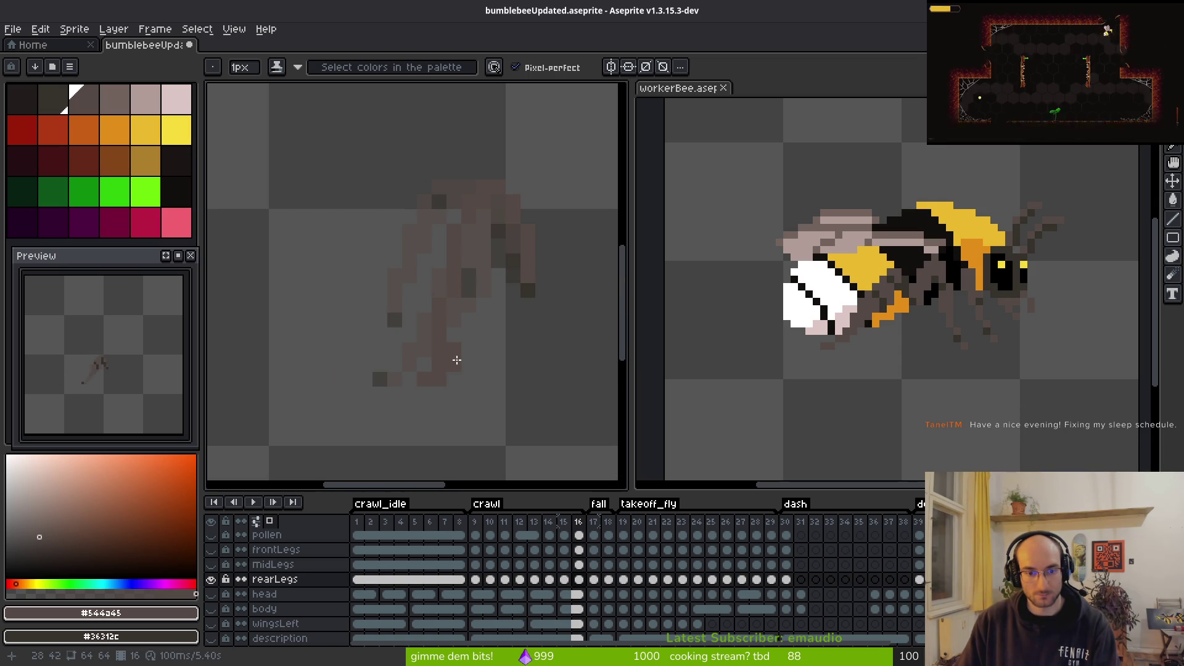
{"action": "scroll", "coordinate": [464, 367], "scroll_direction": "up", "scroll_amount": 3}
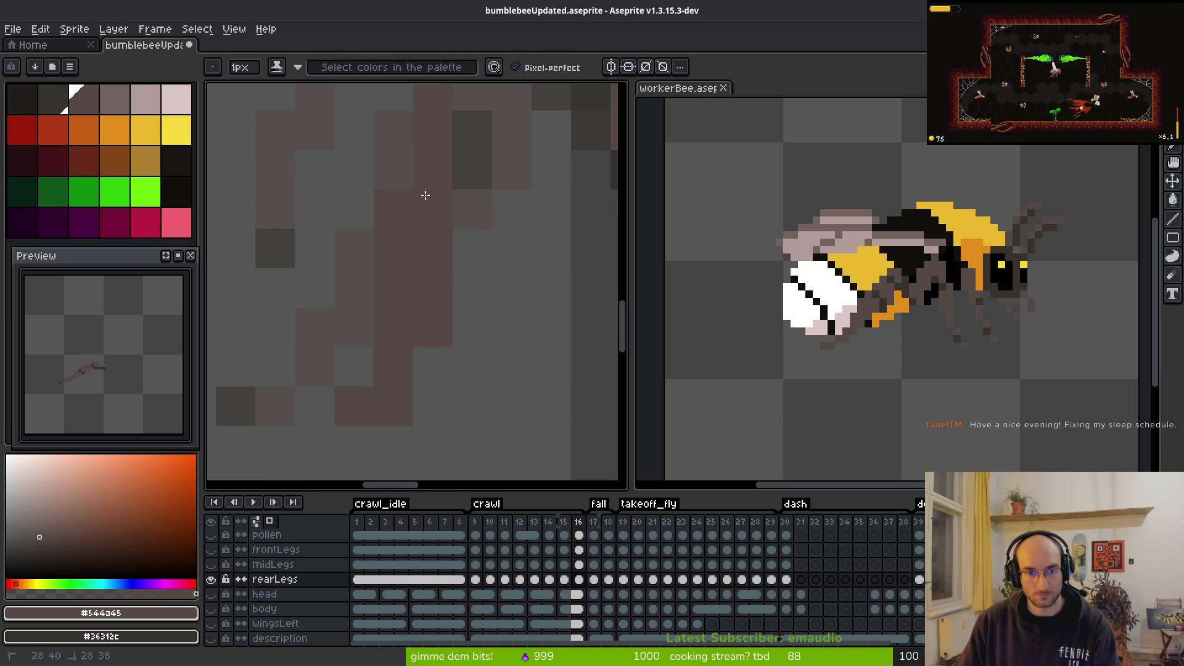
{"action": "scroll", "coordinate": [443, 320], "scroll_direction": "down", "scroll_amount": 3}
{"action": "scroll", "coordinate": [450, 352], "scroll_direction": "up", "scroll_amount": 2}
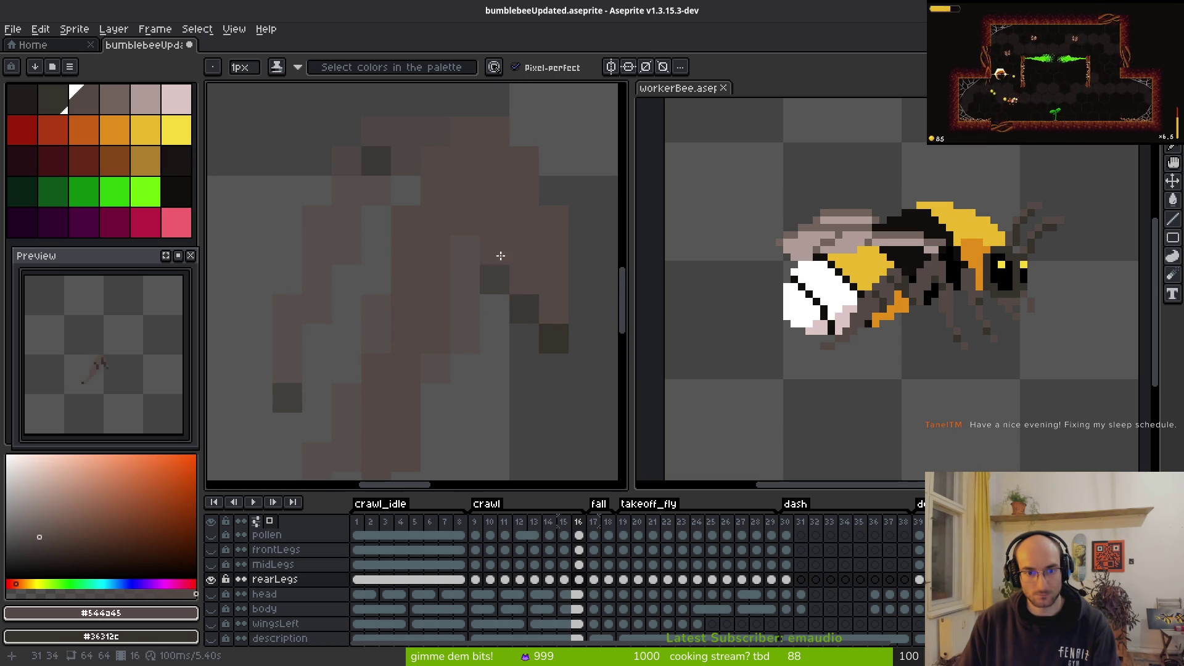
{"action": "left_click_drag", "start_coordinate": [558, 288], "coordinate": [541, 283]}
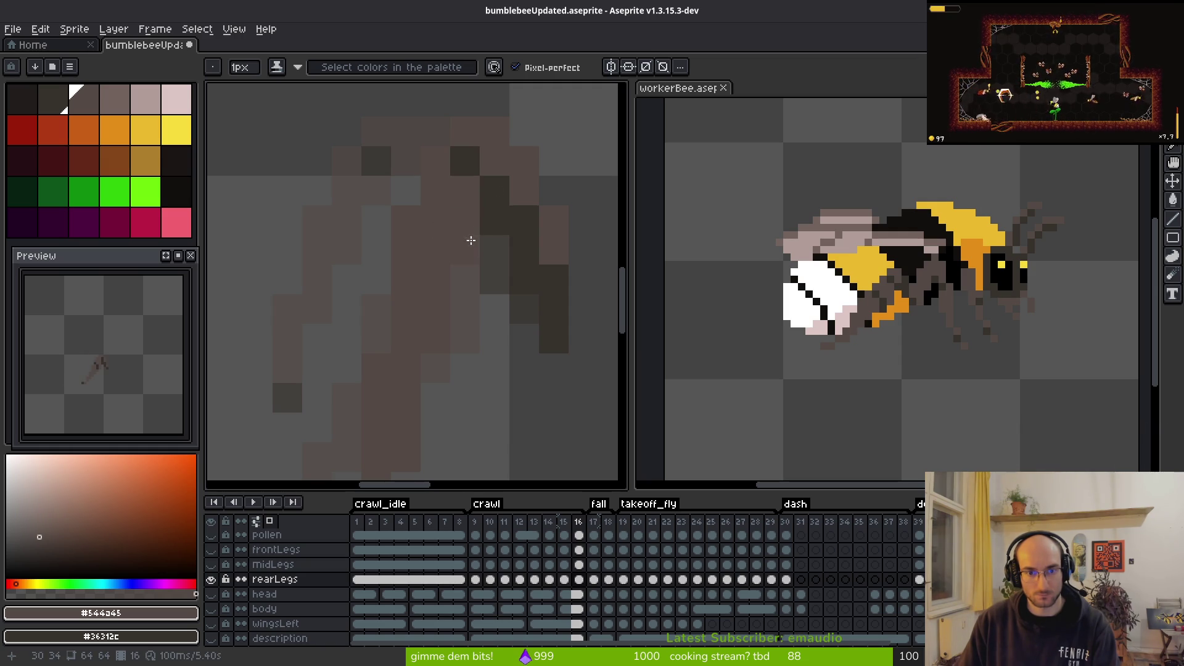
Step: Add a dark shading pixel to the leg and save the sprite
{"action": "scroll", "coordinate": [473, 246], "scroll_direction": "down", "scroll_amount": 2}
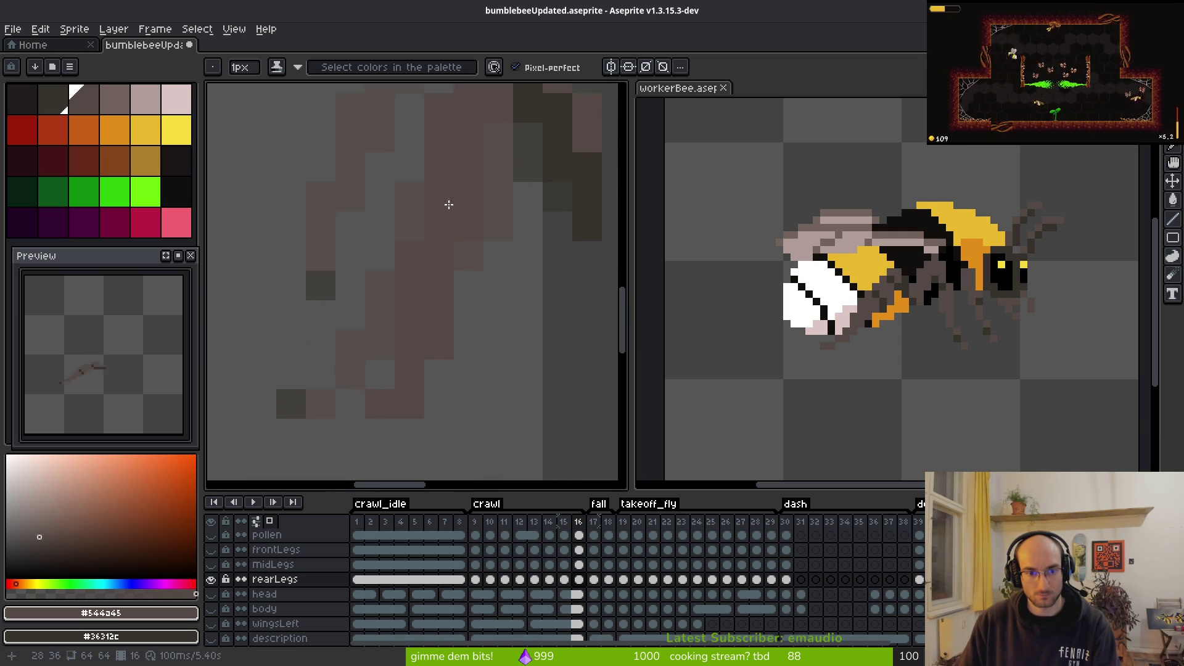
{"action": "scroll", "coordinate": [454, 203], "scroll_direction": "down", "scroll_amount": 1}
{"action": "scroll", "coordinate": [461, 200], "scroll_direction": "up", "scroll_amount": 1}
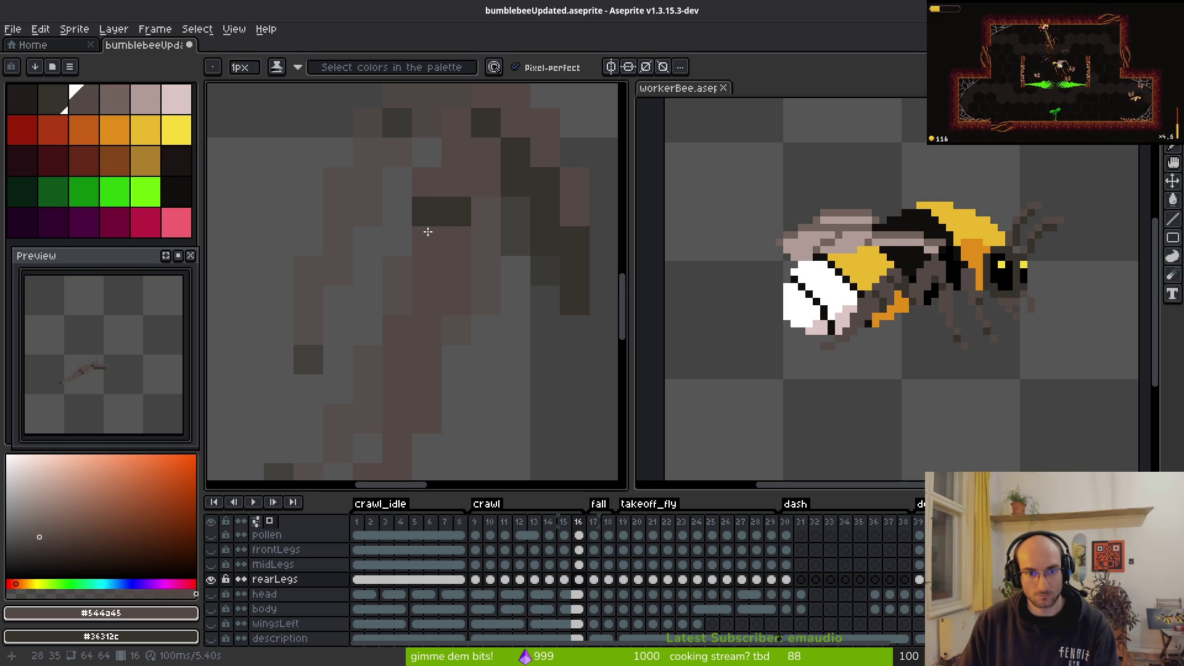
{"action": "scroll", "coordinate": [447, 204], "scroll_direction": "down", "scroll_amount": 3}
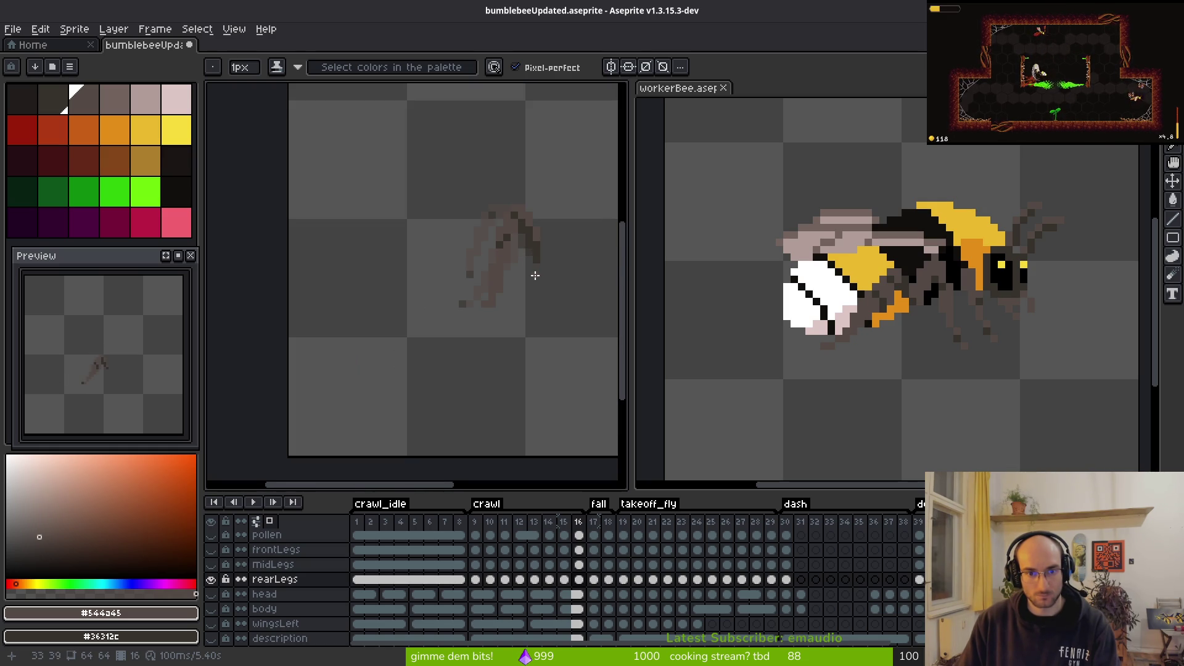
{"action": "scroll", "coordinate": [534, 250], "scroll_direction": "up", "scroll_amount": 3}
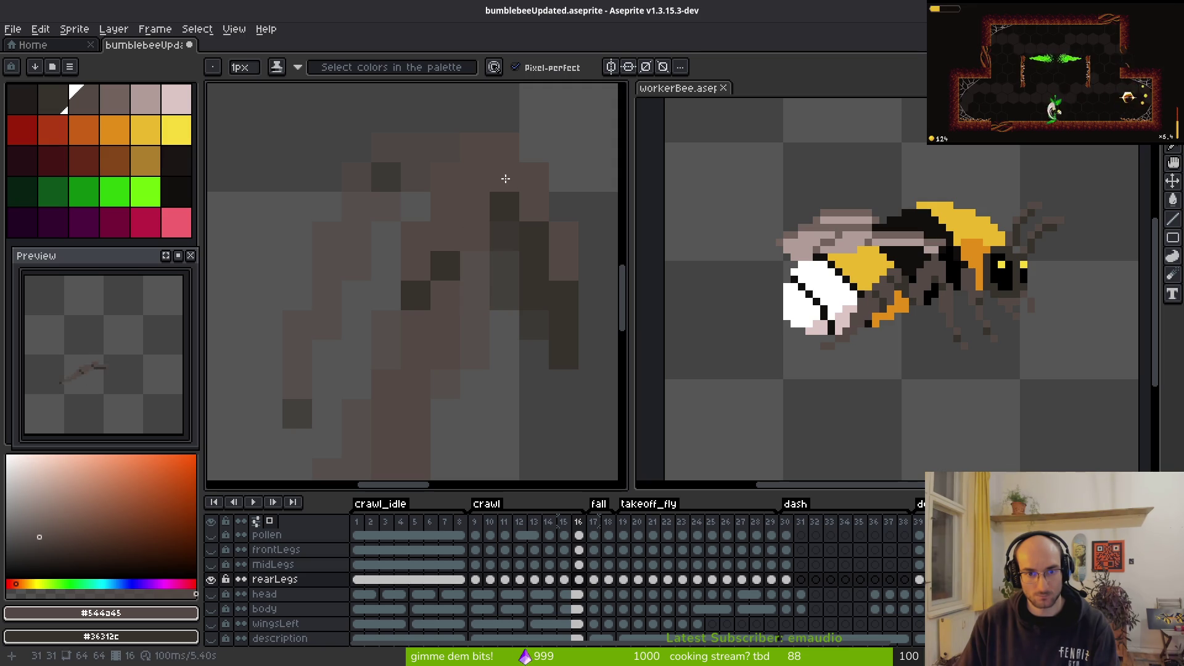
{"action": "left_click", "coordinate": [517, 179]}
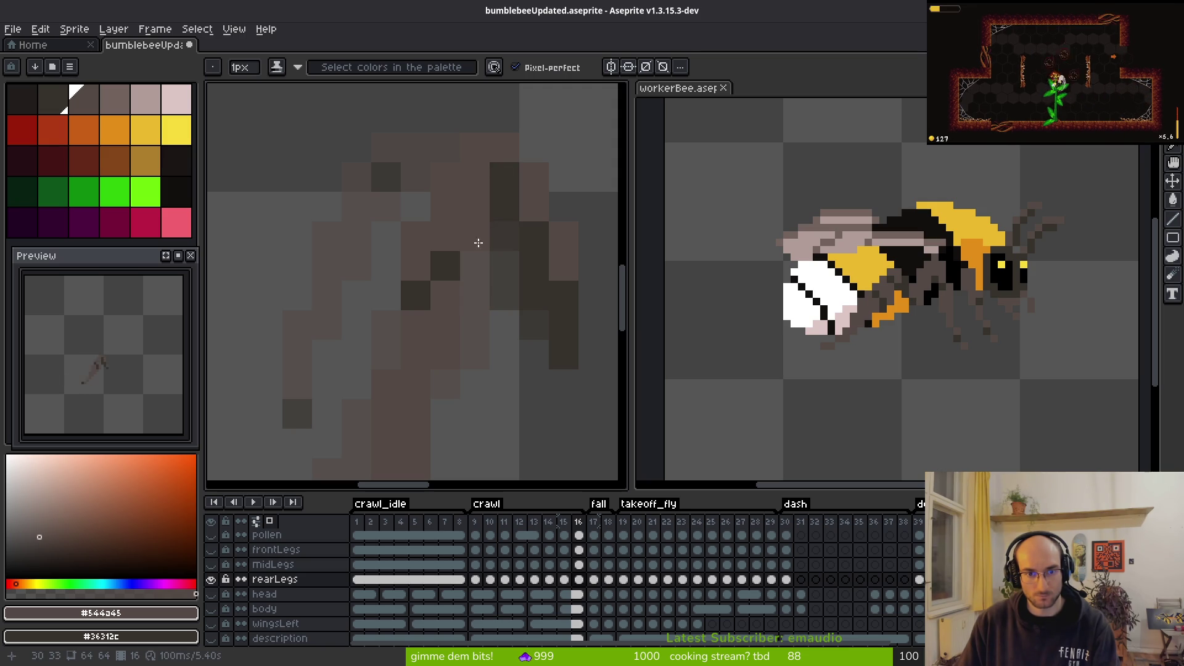
{"action": "key", "text": "ctrl+s"}
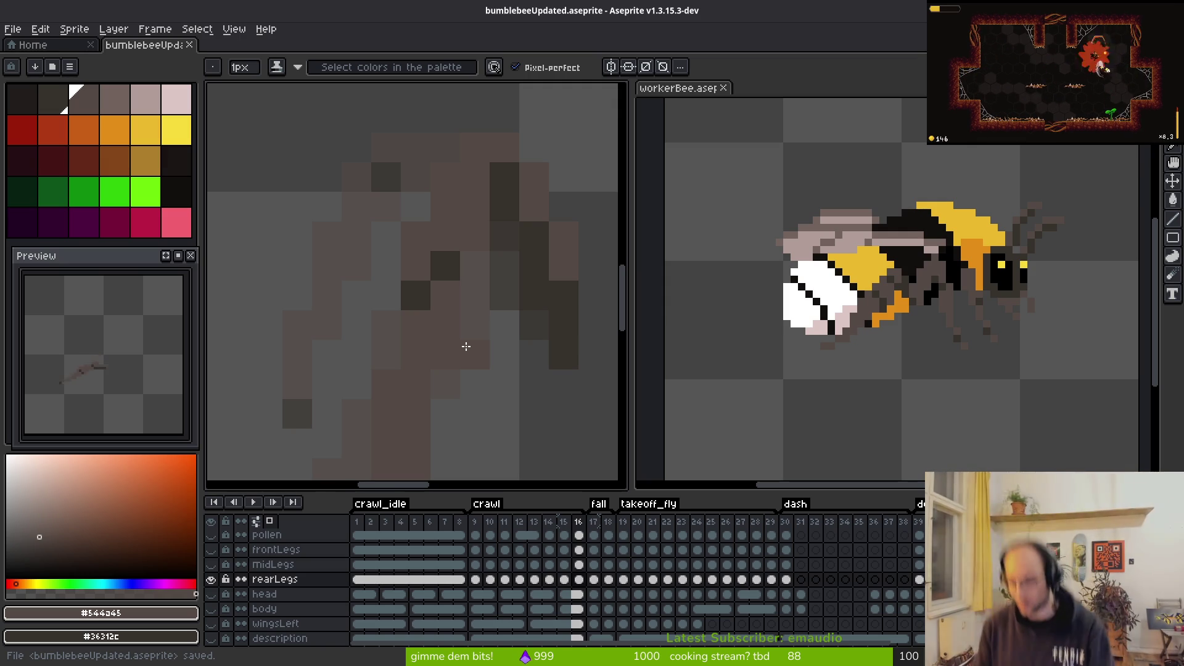
Step: Paint over one more pixel in the rear leg
{"action": "key", "text": "super"}
{"action": "key", "text": "super"}
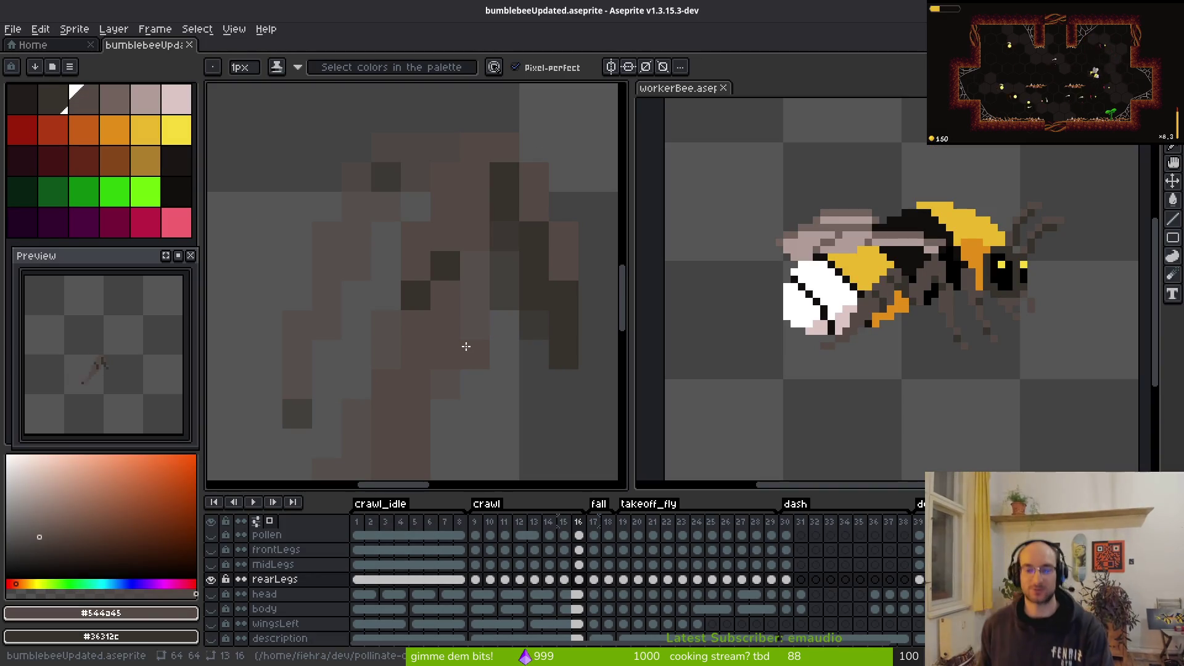
{"action": "key", "text": "ctrl+s"}
{"action": "scroll", "coordinate": [491, 301], "scroll_direction": "down", "scroll_amount": 2}
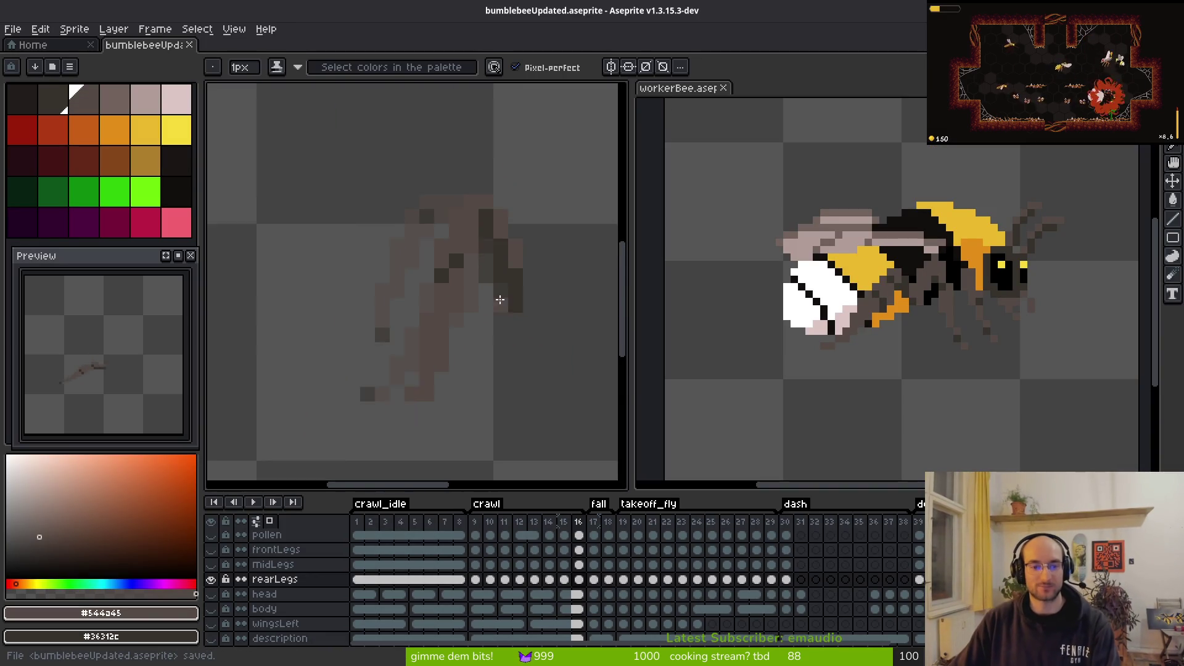
{"action": "scroll", "coordinate": [491, 301], "scroll_direction": "up", "scroll_amount": 3}
{"action": "scroll", "coordinate": [433, 205], "scroll_direction": "down", "scroll_amount": 2}
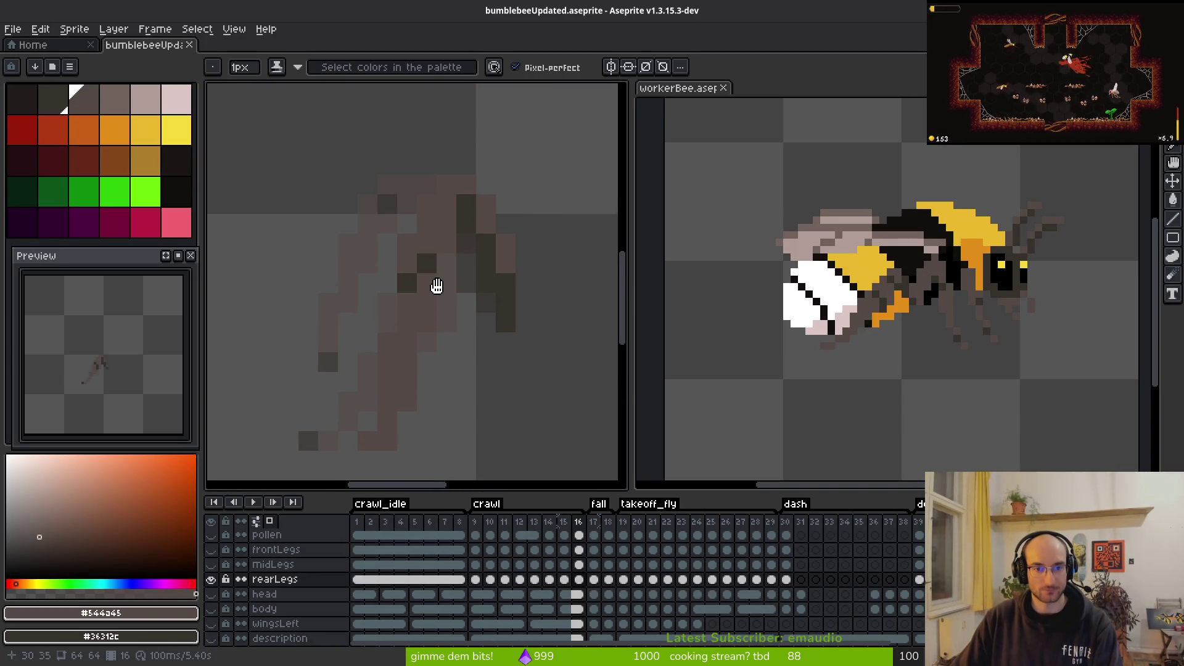
{"action": "scroll", "coordinate": [436, 286], "scroll_direction": "up", "scroll_amount": 2}
{"action": "left_click", "coordinate": [418, 268]}
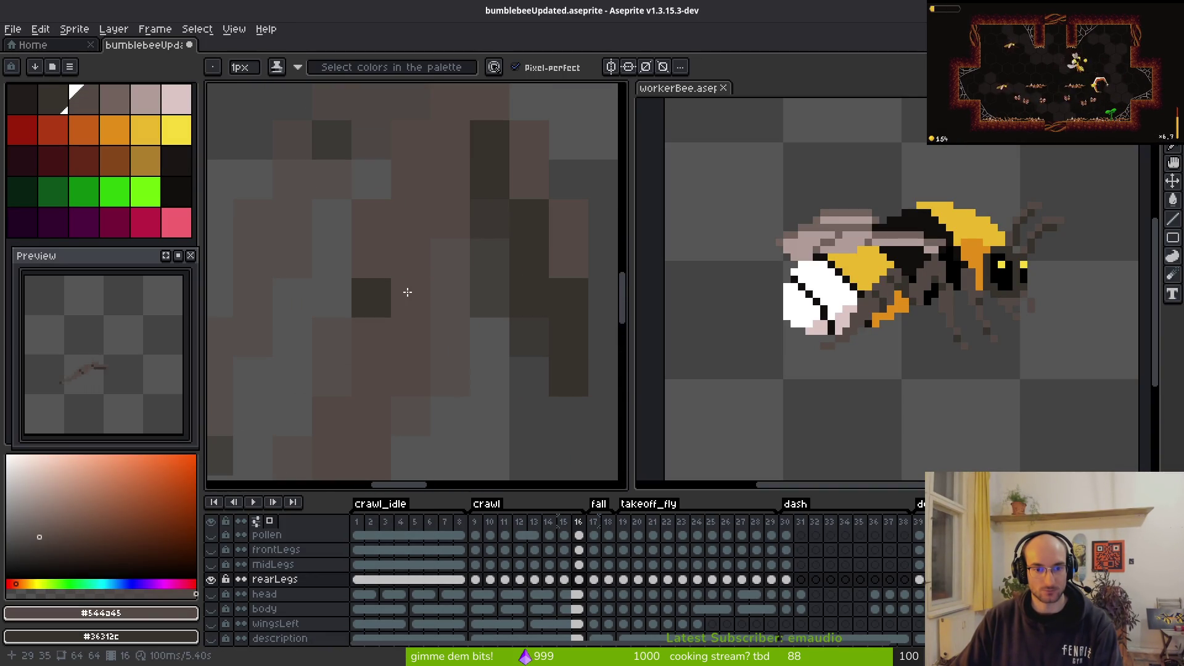
Step: Darken two more leg pixels, in the middle and upper left, and save
{"action": "scroll", "coordinate": [483, 317], "scroll_direction": "down", "scroll_amount": 2}
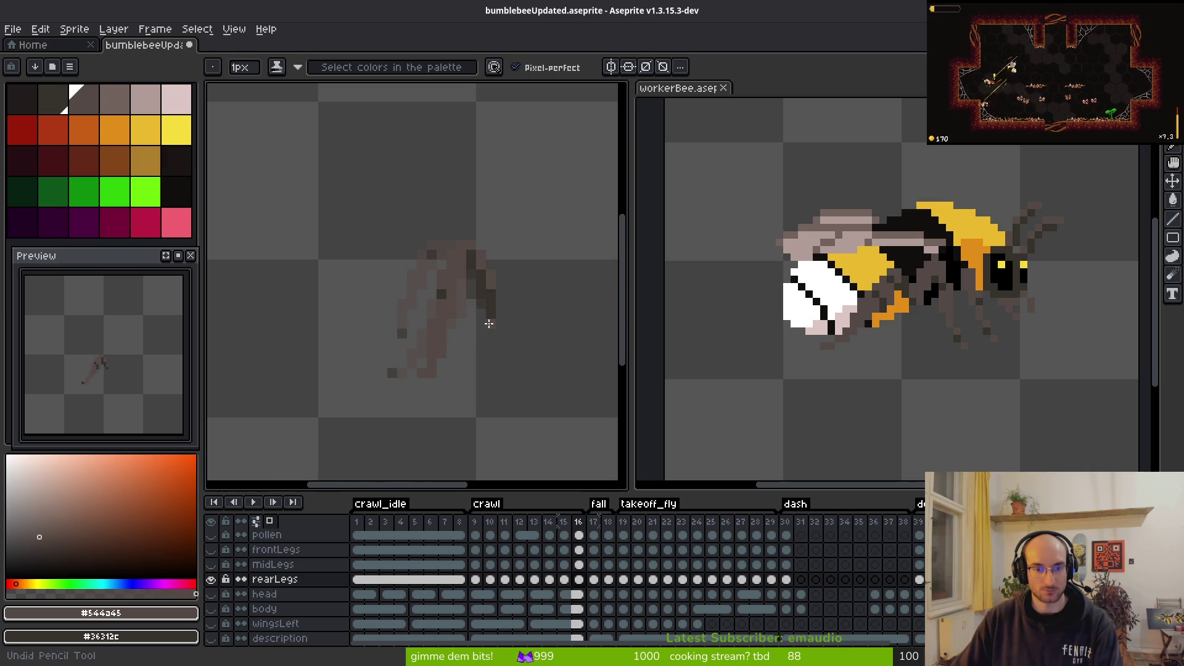
{"action": "scroll", "coordinate": [455, 289], "scroll_direction": "up", "scroll_amount": 2}
{"action": "left_click", "coordinate": [454, 289]}
{"action": "left_click", "coordinate": [361, 264]}
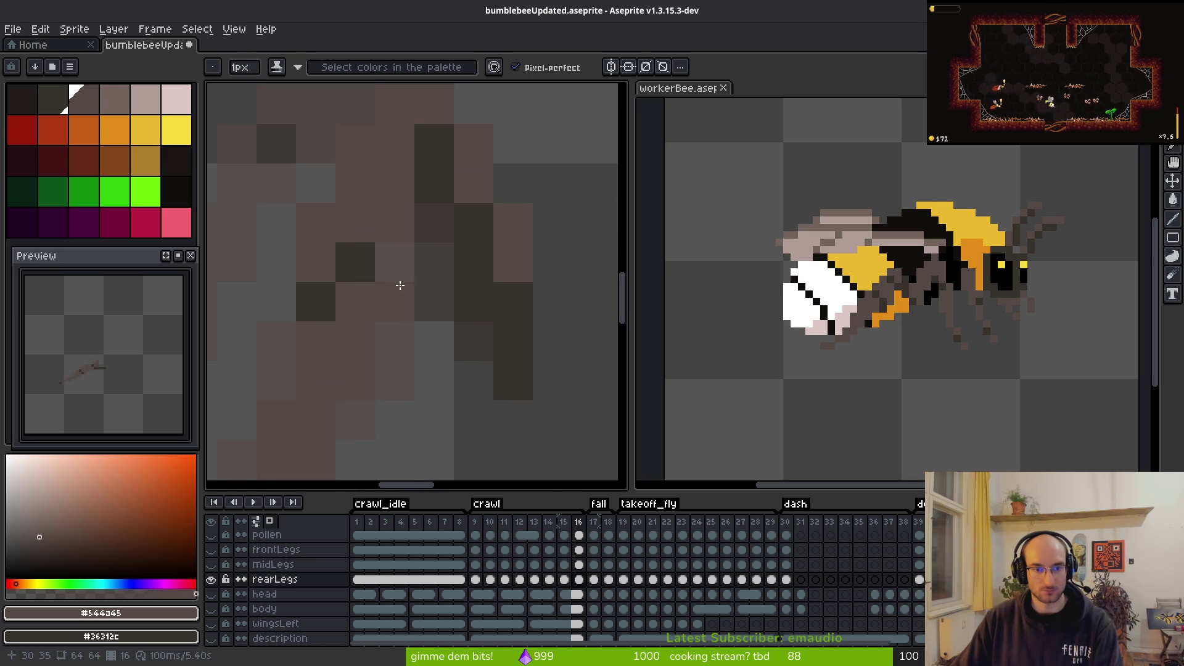
{"action": "scroll", "coordinate": [401, 289], "scroll_direction": "down", "scroll_amount": 3}
{"action": "key", "text": "ctrl+s"}
Step: Adjust one final pixel on the leg and save the sprite again
{"action": "scroll", "coordinate": [402, 275], "scroll_direction": "up", "scroll_amount": 3}
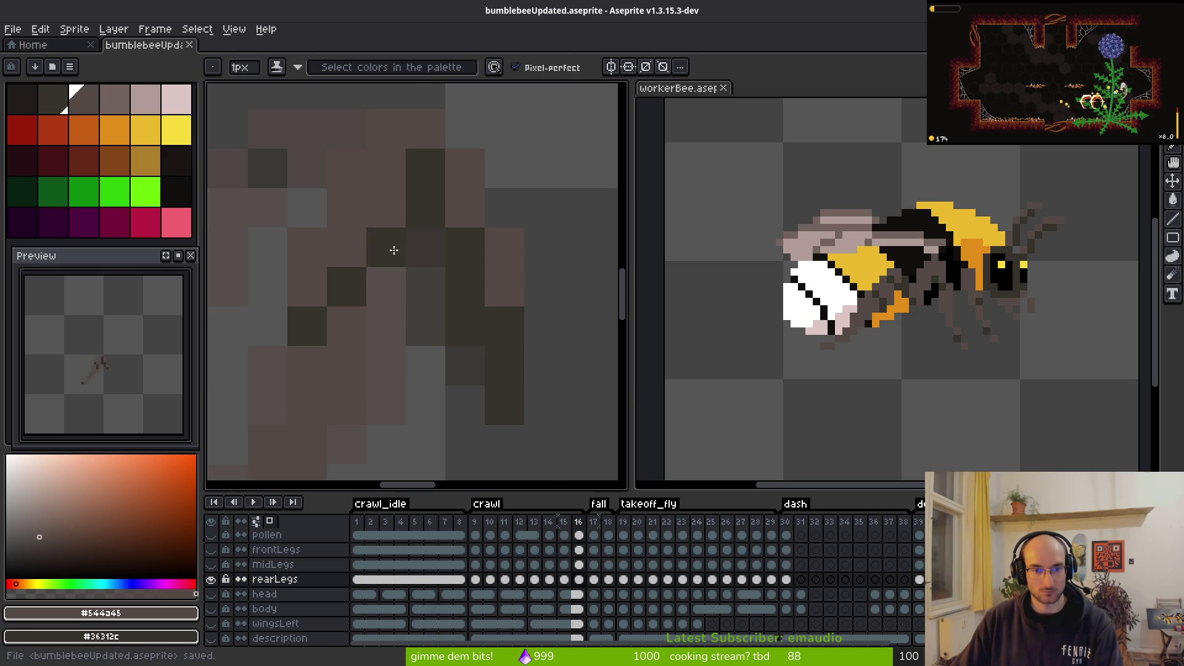
{"action": "left_click", "coordinate": [426, 287]}
{"action": "scroll", "coordinate": [408, 327], "scroll_direction": "down", "scroll_amount": 7}
{"action": "key", "text": "ctrl+s"}
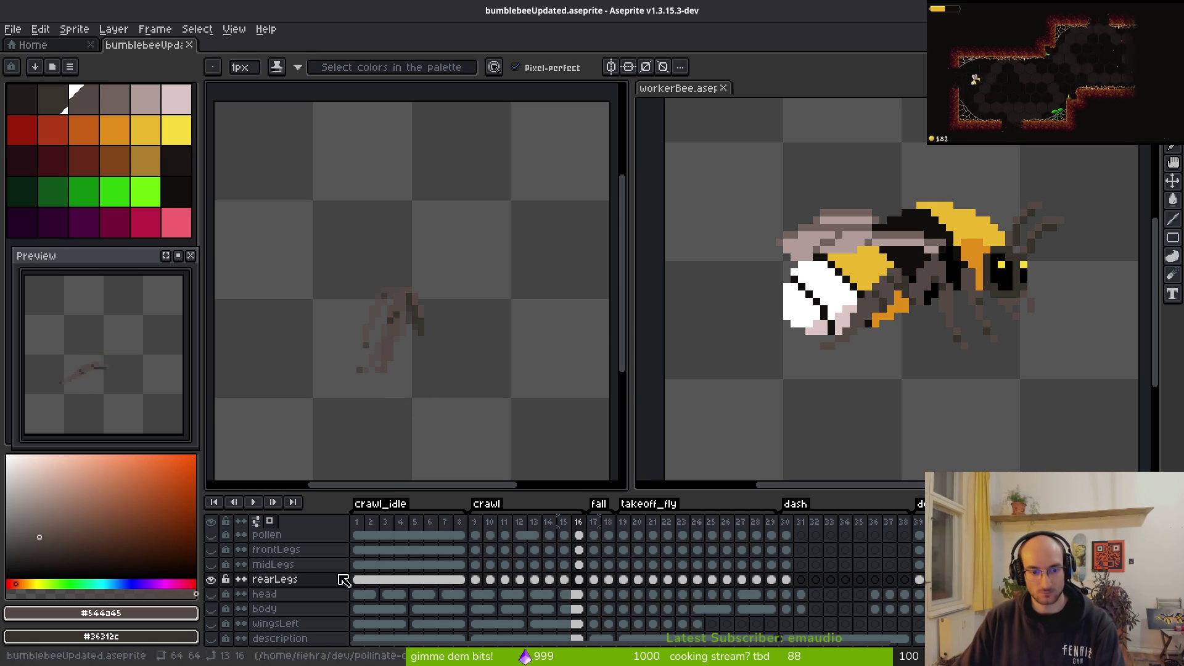
Step: Flip between neighbouring crawl frames and settle on frame 15
{"action": "key", "text": "Left"}
{"action": "key", "text": "Left"}
{"action": "key", "text": "i"}
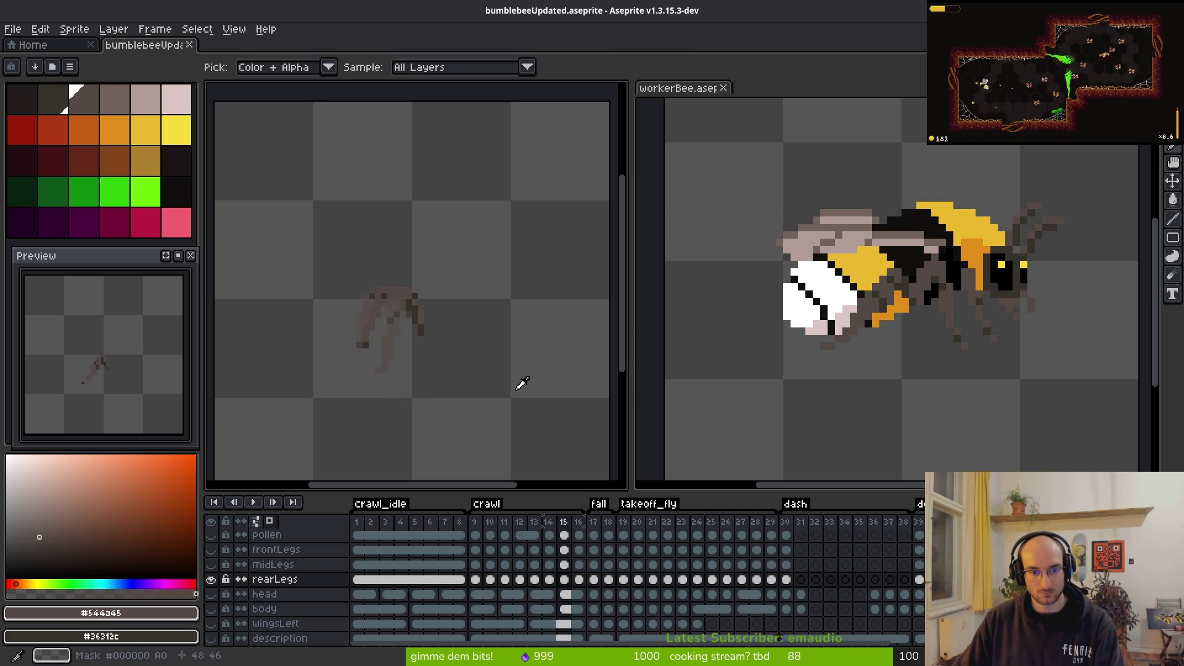
{"action": "key", "text": "Right"}
{"action": "key", "text": "Left"}
{"action": "key", "text": "Left"}
{"action": "key", "text": "Right"}
{"action": "key", "text": "Right"}
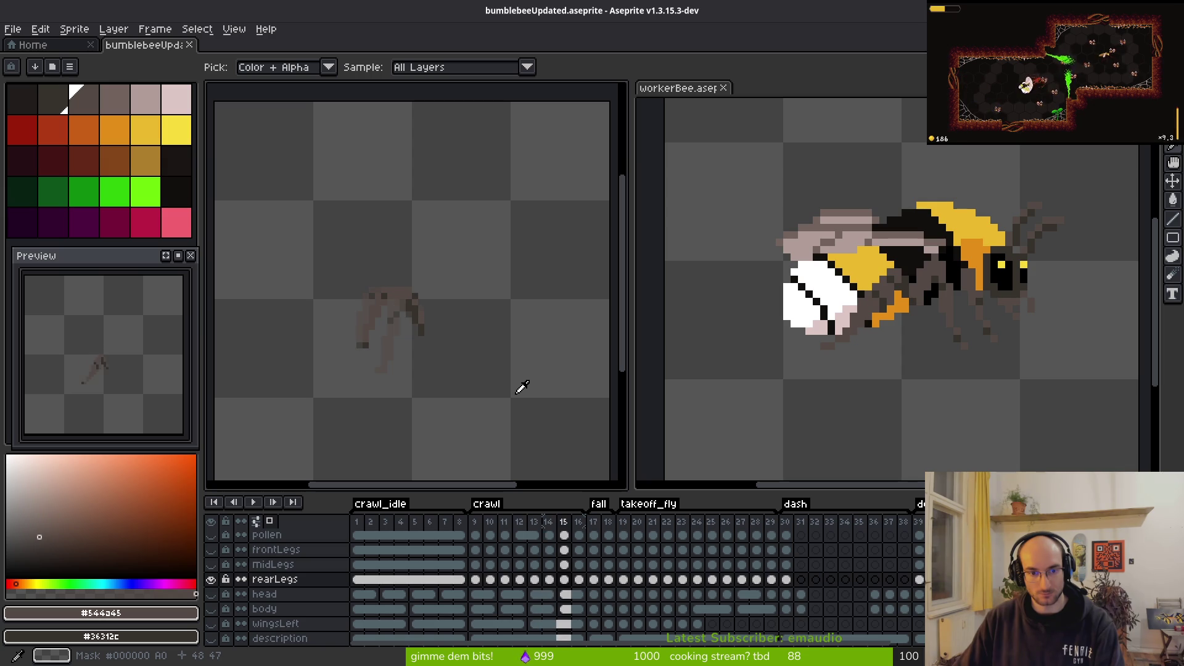
{"action": "key", "text": "b"}
{"action": "scroll", "coordinate": [361, 333], "scroll_direction": "up", "scroll_amount": 4}
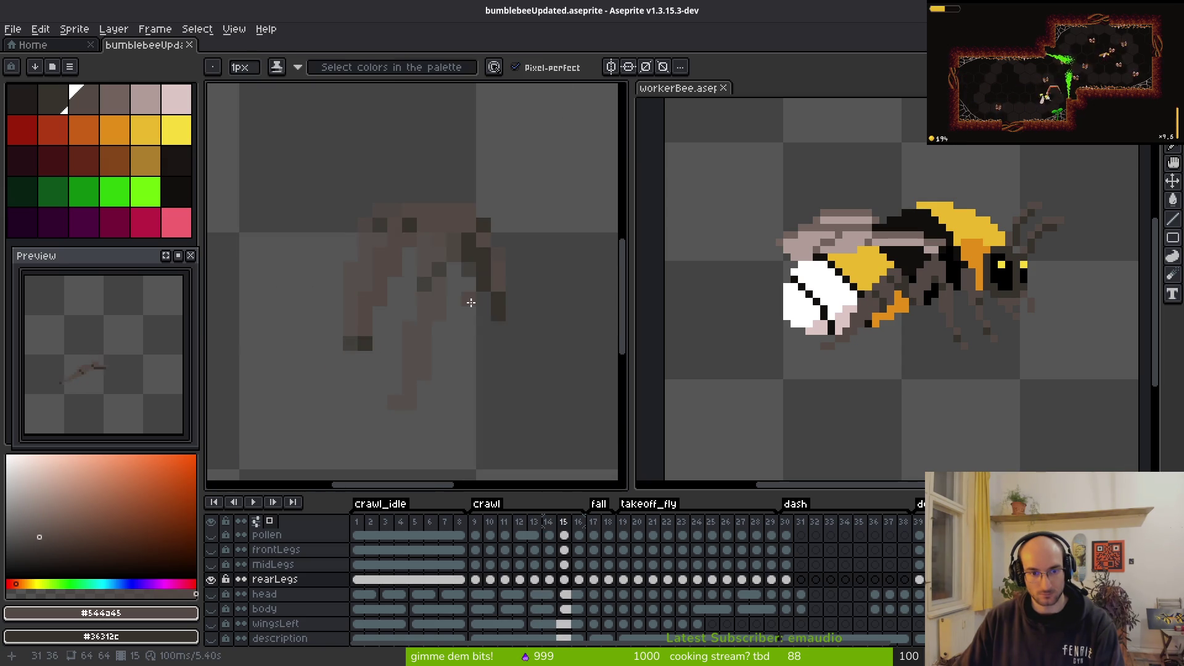
Step: Select the rear legs, shift them slightly down and right, commit, deselect and save
{"action": "key", "text": "m"}
{"action": "mouse_move", "coordinate": [259, 126]}
{"action": "left_mouse_down"}
{"action": "mouse_move", "coordinate": [491, 396]}
{"action": "mouse_move", "coordinate": [444, 397]}
{"action": "mouse_move", "coordinate": [476, 428]}
{"action": "left_mouse_up"}
{"action": "mouse_move", "coordinate": [357, 317]}
{"action": "left_mouse_down"}
{"action": "mouse_move", "coordinate": [389, 341]}
{"action": "mouse_move", "coordinate": [375, 336]}
{"action": "left_mouse_up"}
{"action": "key", "text": "Return"}
{"action": "key", "text": "ctrl+d"}
{"action": "key", "text": "ctrl+s"}
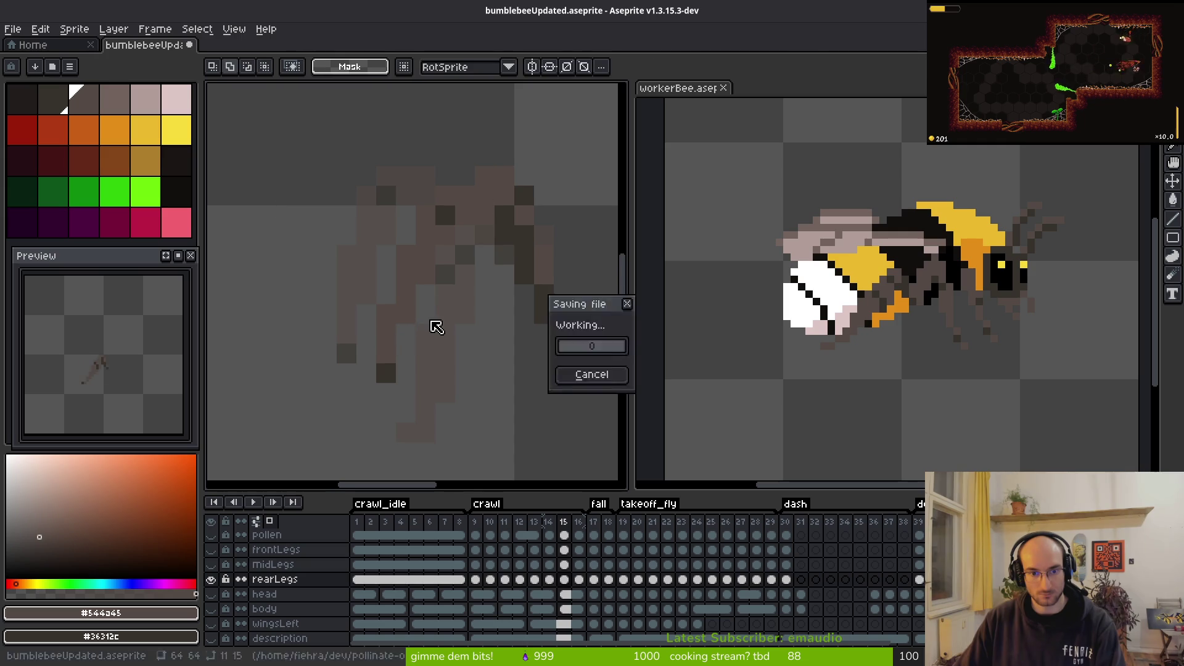
Step: Go back to frame 14 and make the head layer visible
{"action": "scroll", "coordinate": [456, 326], "scroll_direction": "down", "scroll_amount": 3}
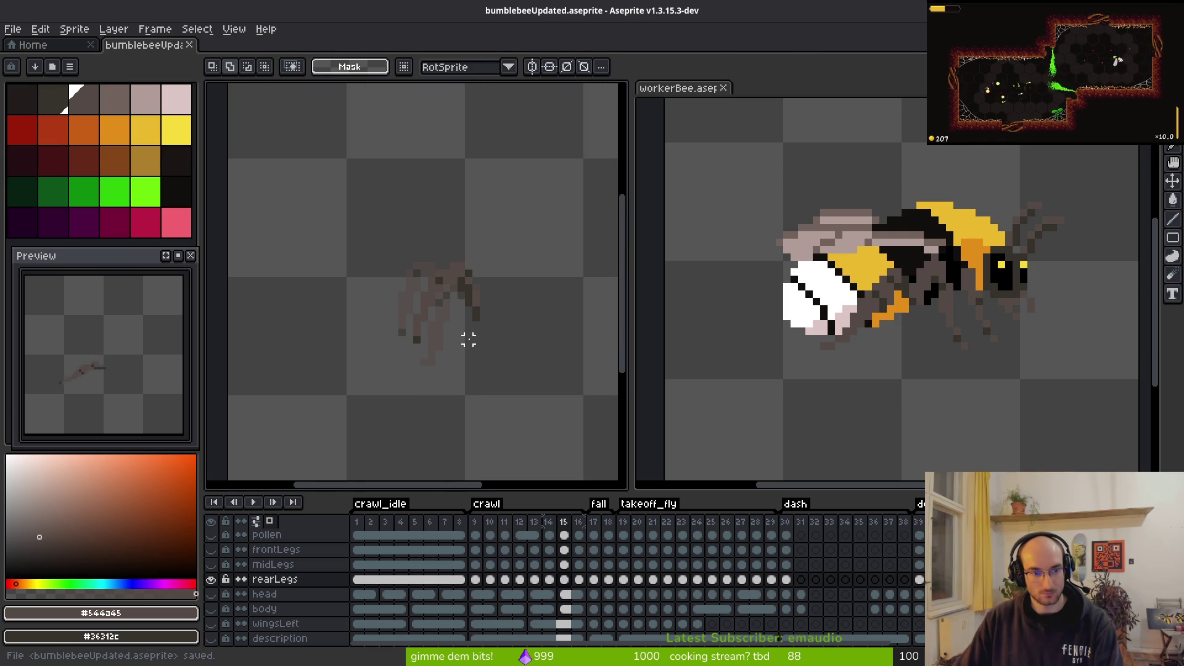
{"action": "key", "text": "i"}
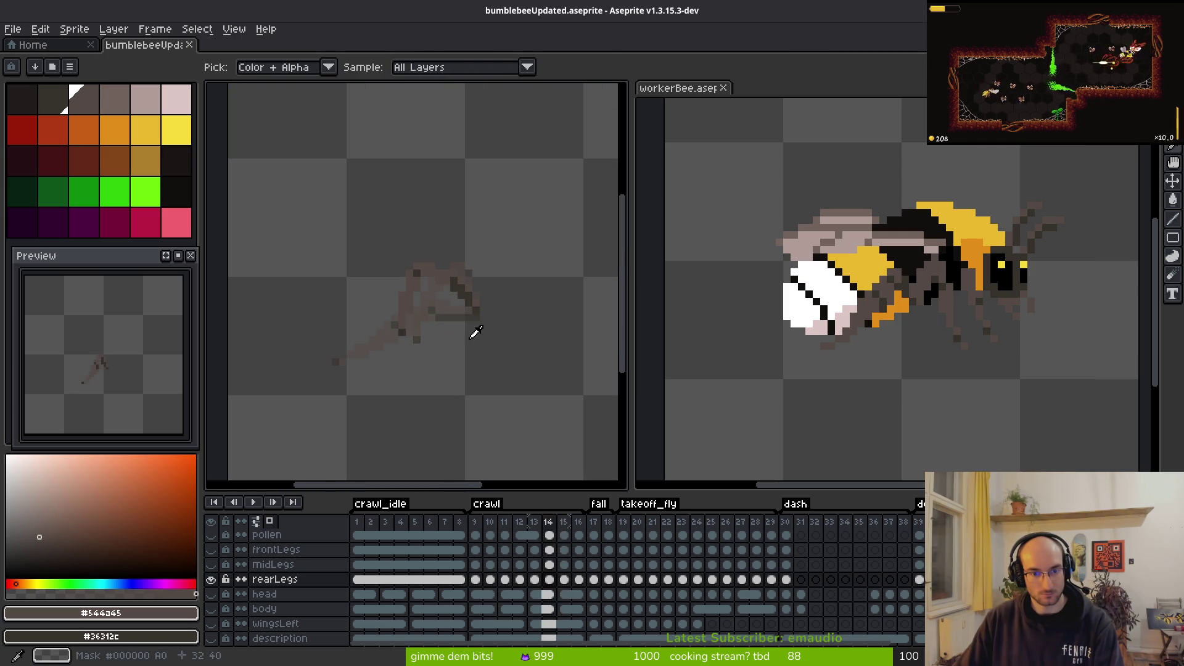
{"action": "key", "text": "Left"}
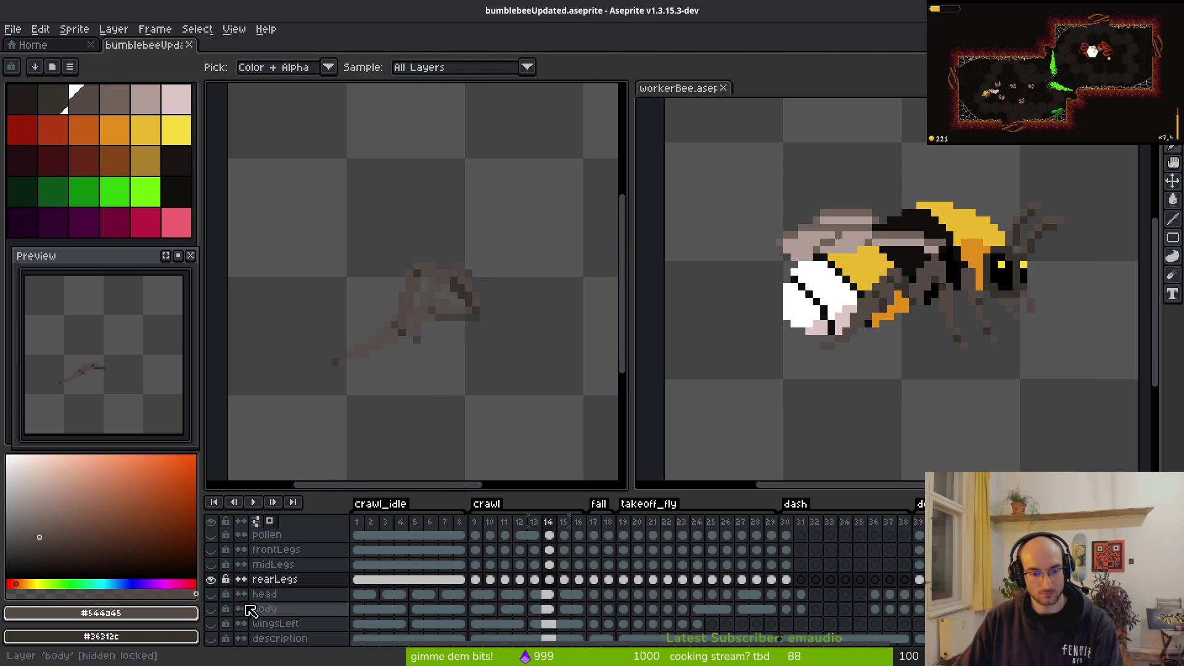
{"action": "left_click", "coordinate": [211, 594]}
Step: Make the body layer visible over frame 14's rear legs
{"action": "left_click", "coordinate": [211, 609]}
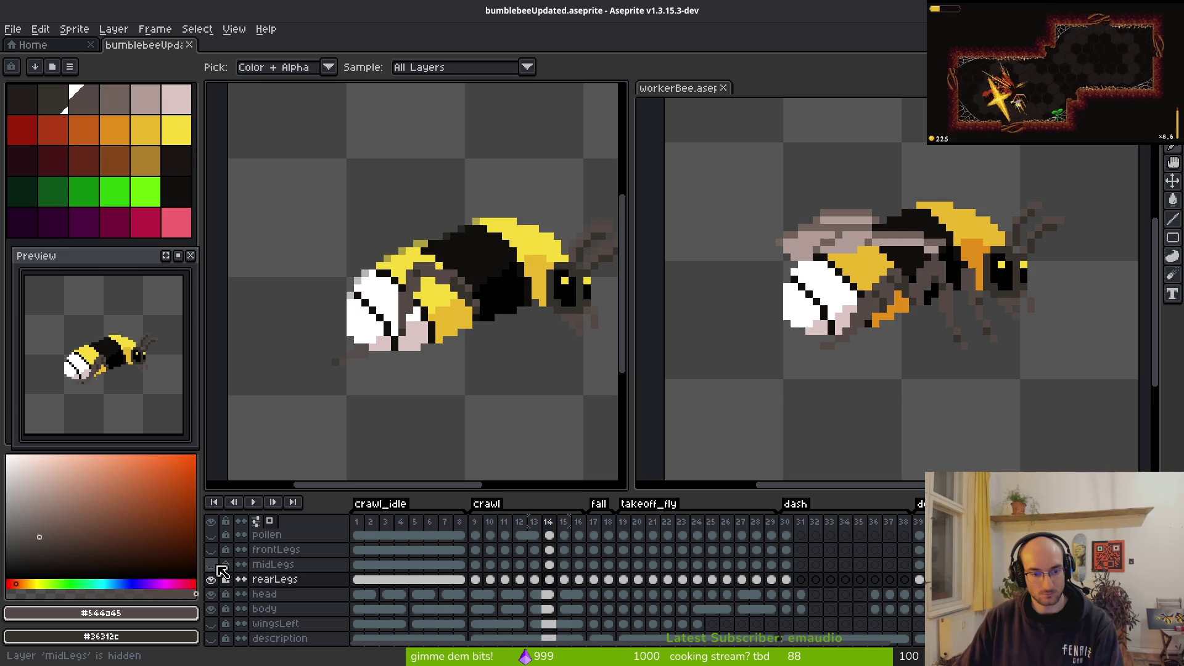
{"action": "key", "text": "m"}
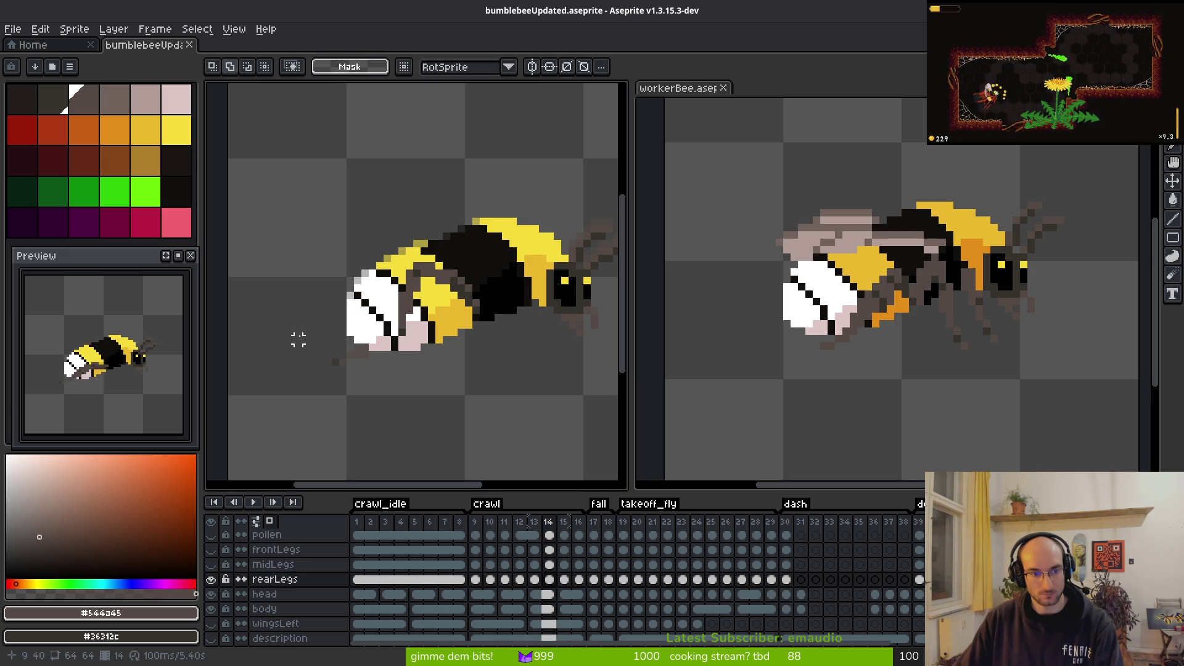
{"action": "scroll", "coordinate": [149, 384], "scroll_direction": "down", "scroll_amount": 1}
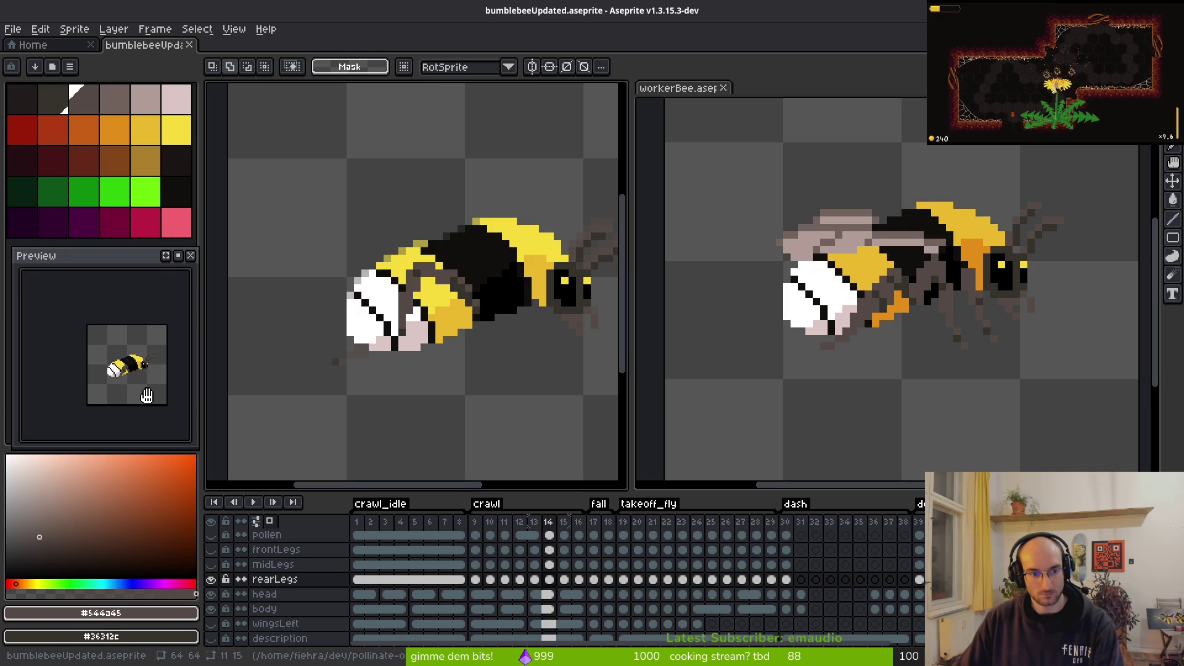
{"action": "key", "text": "i"}
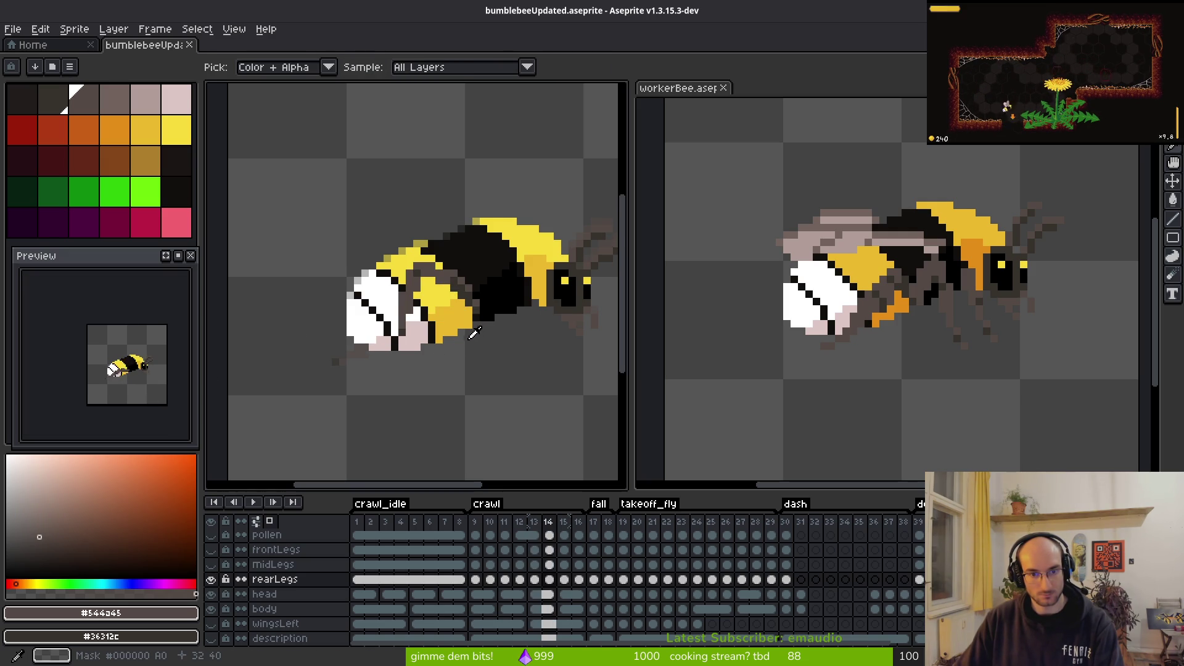
{"action": "key", "text": "m"}
{"action": "scroll", "coordinate": [465, 317], "scroll_direction": "up", "scroll_amount": 2}
{"action": "key", "text": "i"}
{"action": "key", "text": "m"}
{"action": "scroll", "coordinate": [388, 244], "scroll_direction": "up", "scroll_amount": 1}
Step: Shift two selected blocks of rear-leg pixels slightly, the second one pixel left
{"action": "left_click_drag", "start_coordinate": [259, 170], "coordinate": [439, 449]}
{"action": "left_click_drag", "start_coordinate": [338, 383], "coordinate": [345, 368]}
{"action": "key", "text": "Return"}
{"action": "mouse_move", "coordinate": [298, 150]}
{"action": "left_mouse_down"}
{"action": "mouse_move", "coordinate": [405, 404]}
{"action": "mouse_move", "coordinate": [442, 433]}
{"action": "left_mouse_up"}
{"action": "left_click_drag", "start_coordinate": [347, 350], "coordinate": [333, 351]}
{"action": "key", "text": "Return"}
Step: Nudge a larger block of rear-leg pixels one pixel right and save
{"action": "left_click_drag", "start_coordinate": [239, 131], "coordinate": [442, 452]}
{"action": "left_click", "coordinate": [342, 348]}
{"action": "key", "text": "Right"}
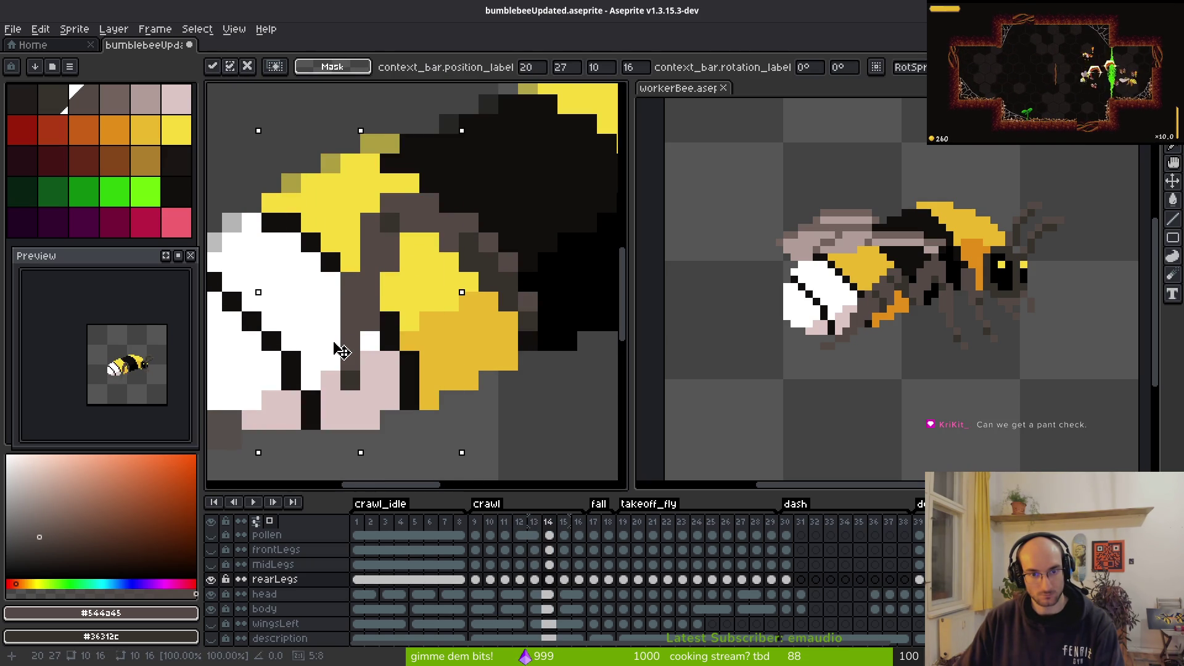
{"action": "key", "text": "Return"}
{"action": "key", "text": "ctrl+s"}
Step: Compare frames 14 and 15, save again, and advance to frame 16
{"action": "scroll", "coordinate": [449, 361], "scroll_direction": "down", "scroll_amount": 3}
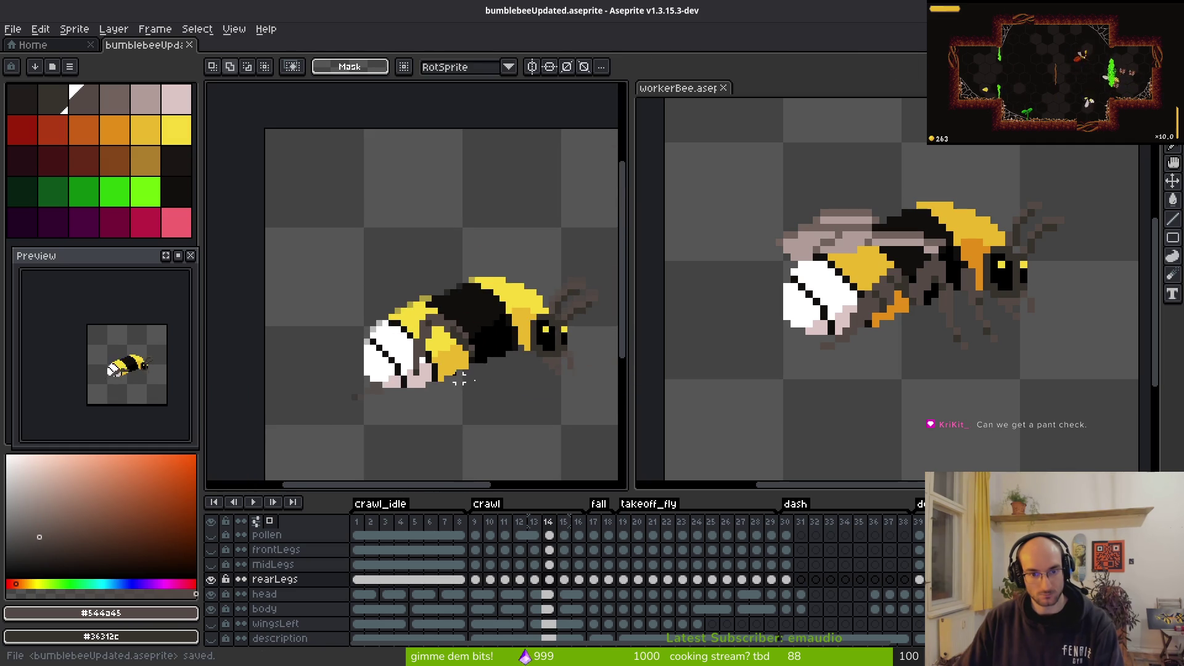
{"action": "key", "text": "i"}
{"action": "key", "text": "Right"}
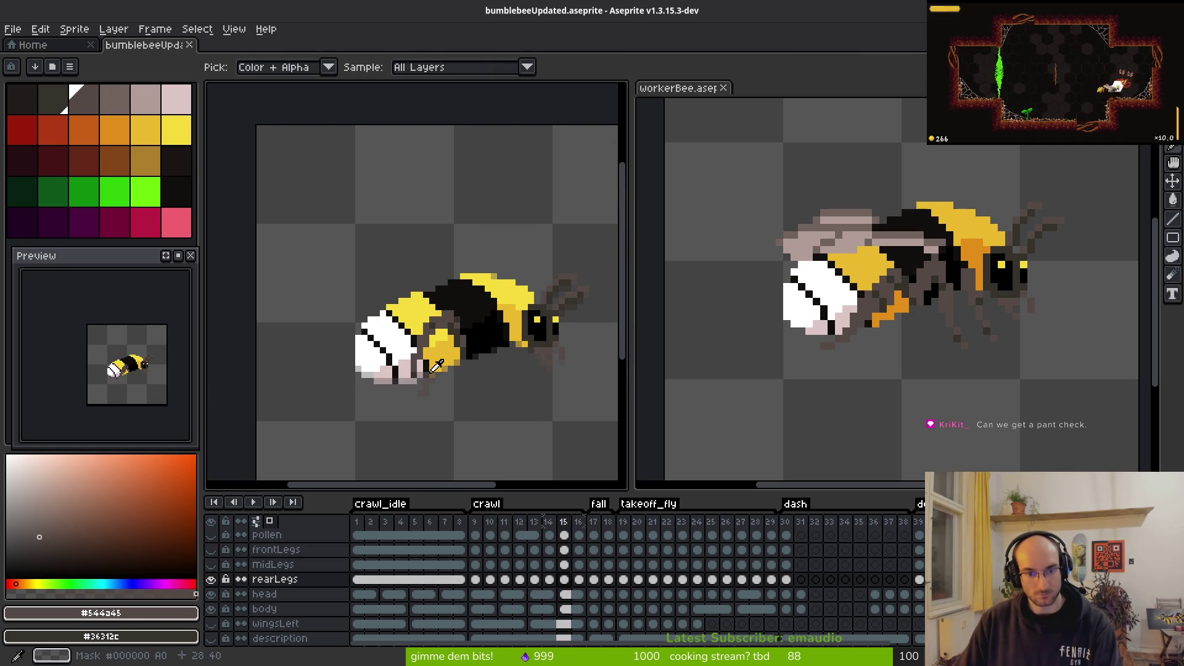
{"action": "key", "text": "Left"}
{"action": "key", "text": "m"}
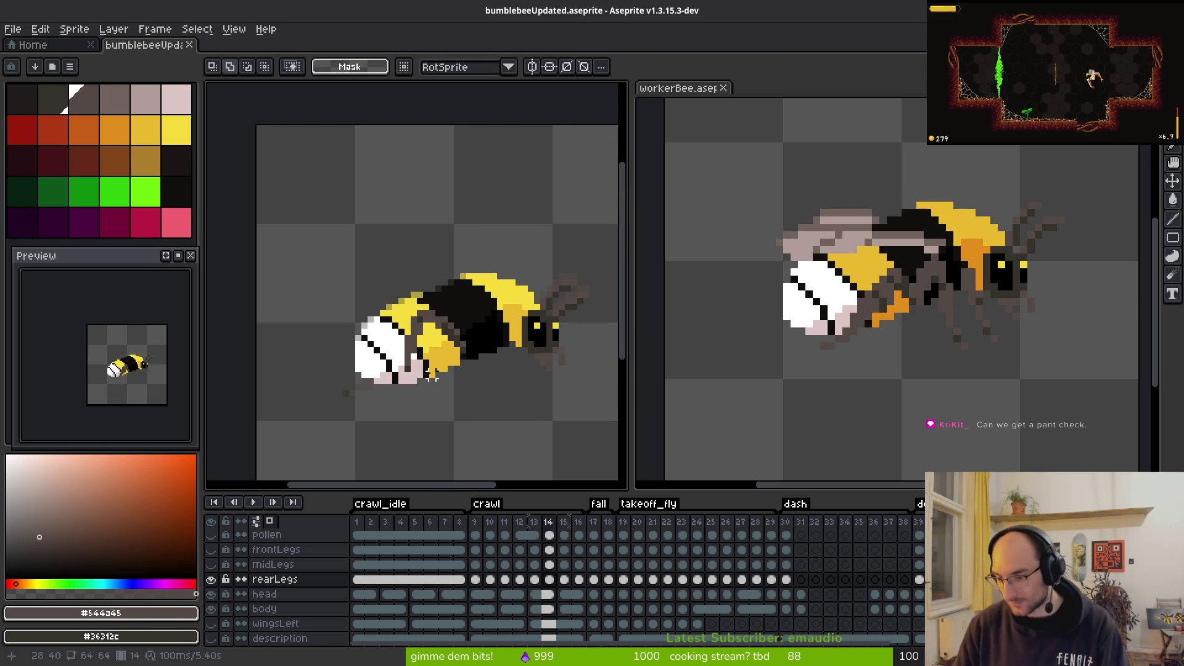
{"action": "key", "text": "ctrl+s"}
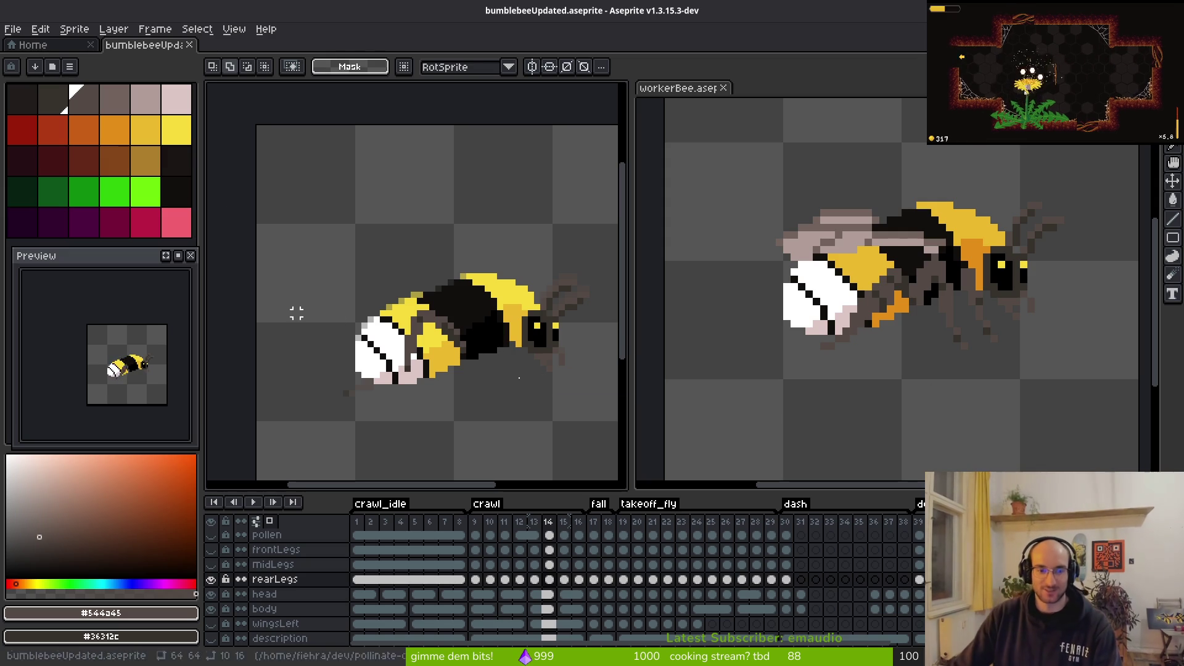
{"action": "key", "text": "Right"}
{"action": "key", "text": "Right"}
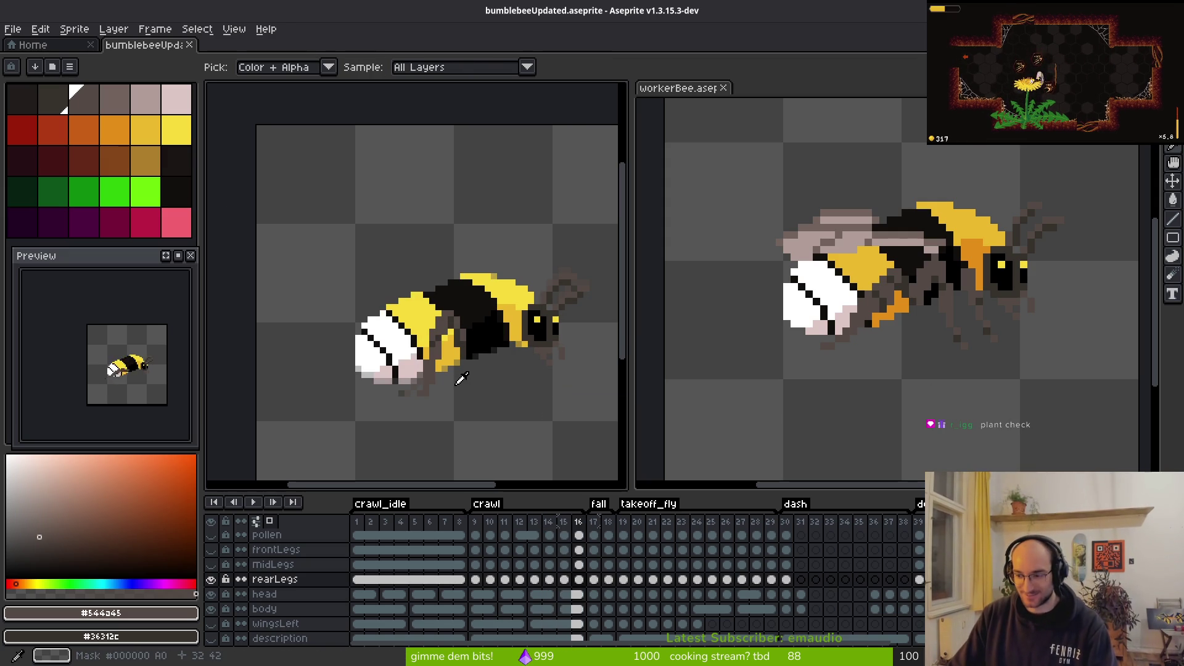
Step: Save on frame 15, then flip between frames 14 and 15 to compare the legs
{"action": "key", "text": "Left"}
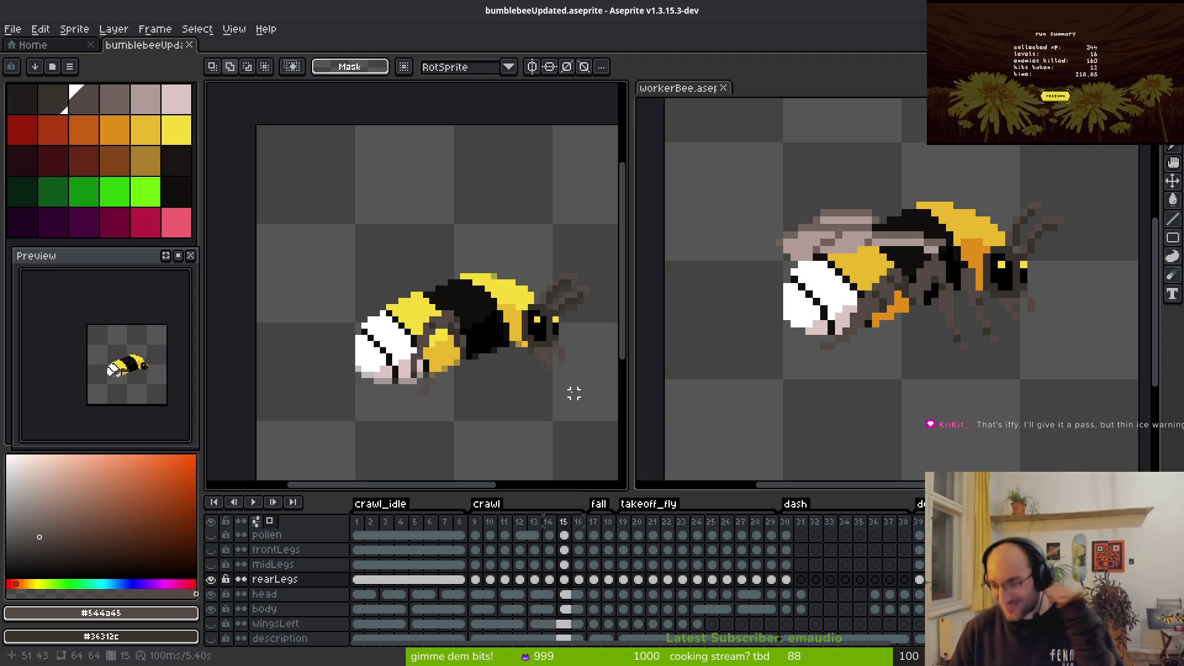
{"action": "key", "text": "ctrl+s"}
{"action": "left_click_drag", "start_coordinate": [516, 381], "coordinate": [501, 375]}
{"action": "key", "text": "Left"}
{"action": "key", "text": "Right"}
{"action": "key", "text": "Left"}
{"action": "key", "text": "Right"}
{"action": "key", "text": "m"}
{"action": "scroll", "coordinate": [452, 348], "scroll_direction": "up", "scroll_amount": 4}
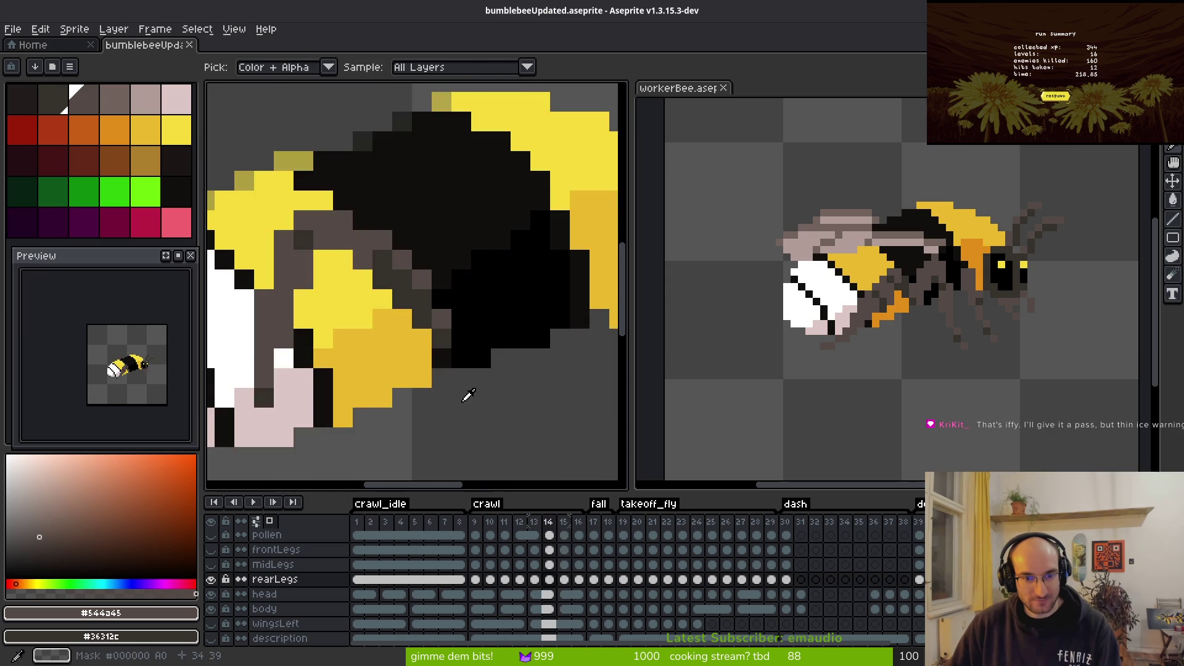
Step: Step back and forth through frames 15–17 to check the rear-leg poses
{"action": "key", "text": "i"}
{"action": "key", "text": "Right"}
{"action": "key", "text": "Right"}
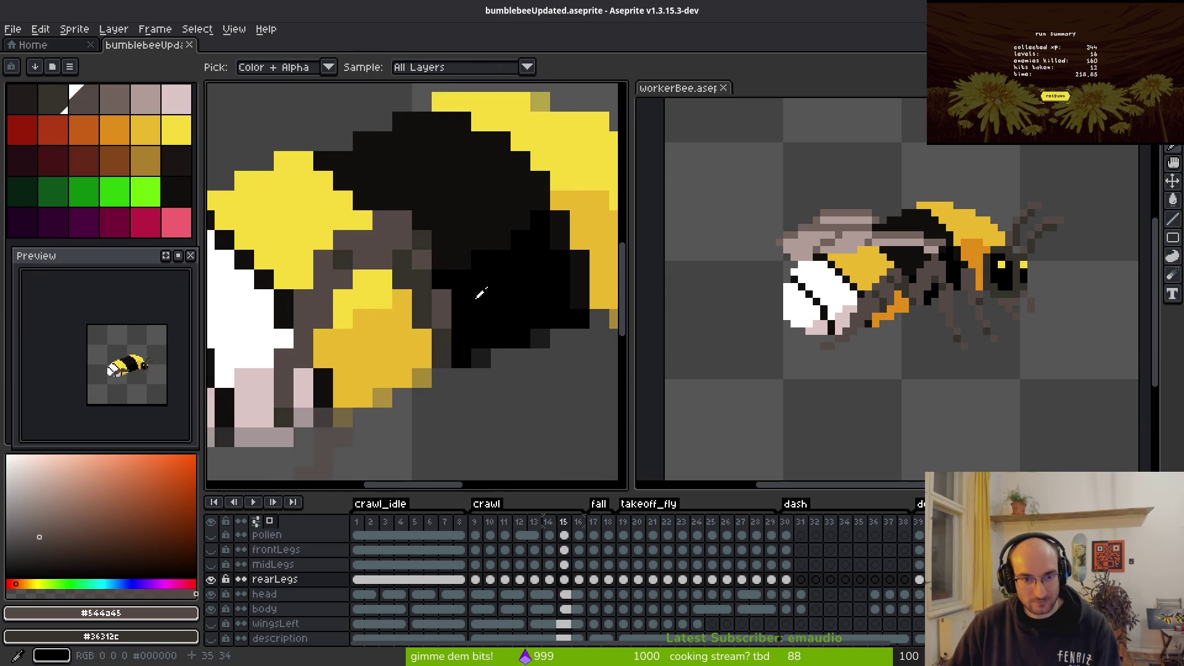
{"action": "key", "text": "Left"}
{"action": "key", "text": "Left"}
{"action": "key", "text": "Left"}
{"action": "key", "text": "Right"}
{"action": "key", "text": "Right"}
{"action": "key", "text": "Left"}
{"action": "key", "text": "Right"}
{"action": "key", "text": "Left"}
{"action": "key", "text": "Right"}
Step: Advance through frames 17 and 18 to review the leg motion
{"action": "key", "text": "m"}
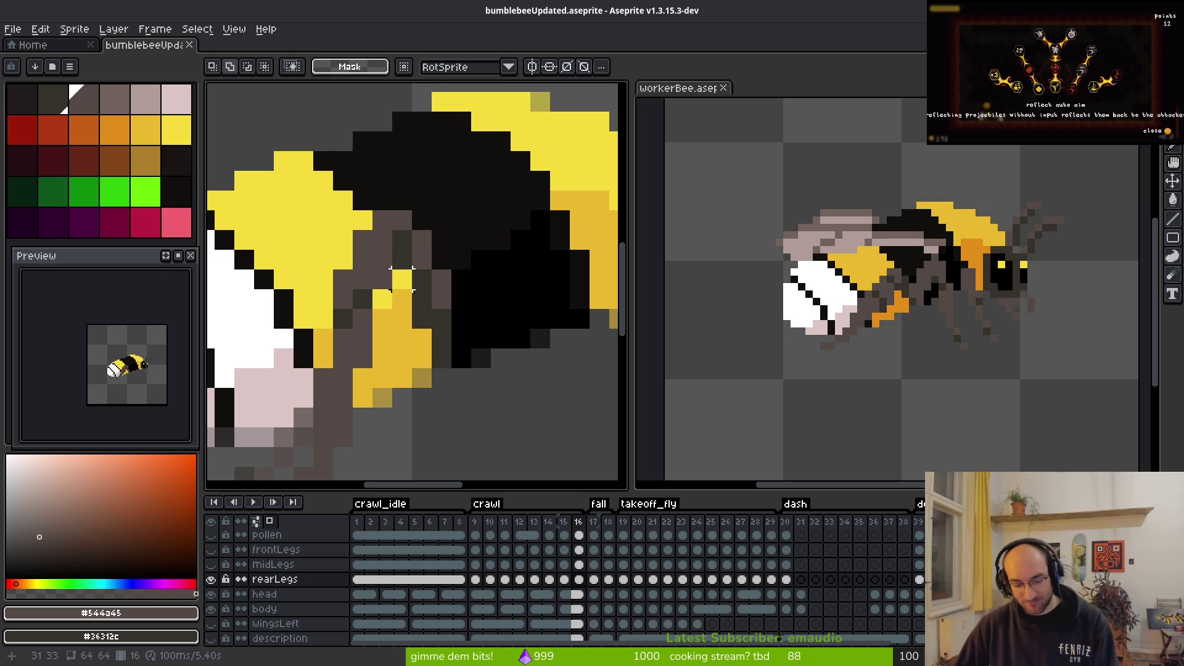
{"action": "key", "text": "i"}
{"action": "key", "text": "Right"}
{"action": "key", "text": "m"}
{"action": "scroll", "coordinate": [427, 297], "scroll_direction": "down", "scroll_amount": 3}
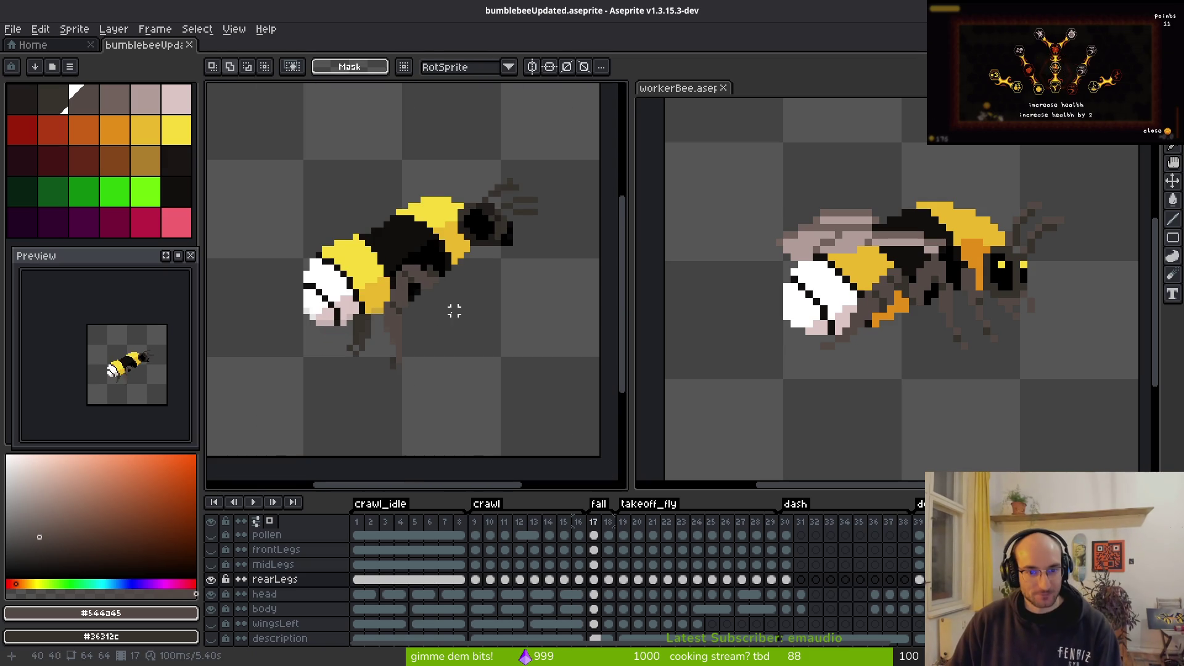
{"action": "key", "text": "i"}
{"action": "key", "text": "Right"}
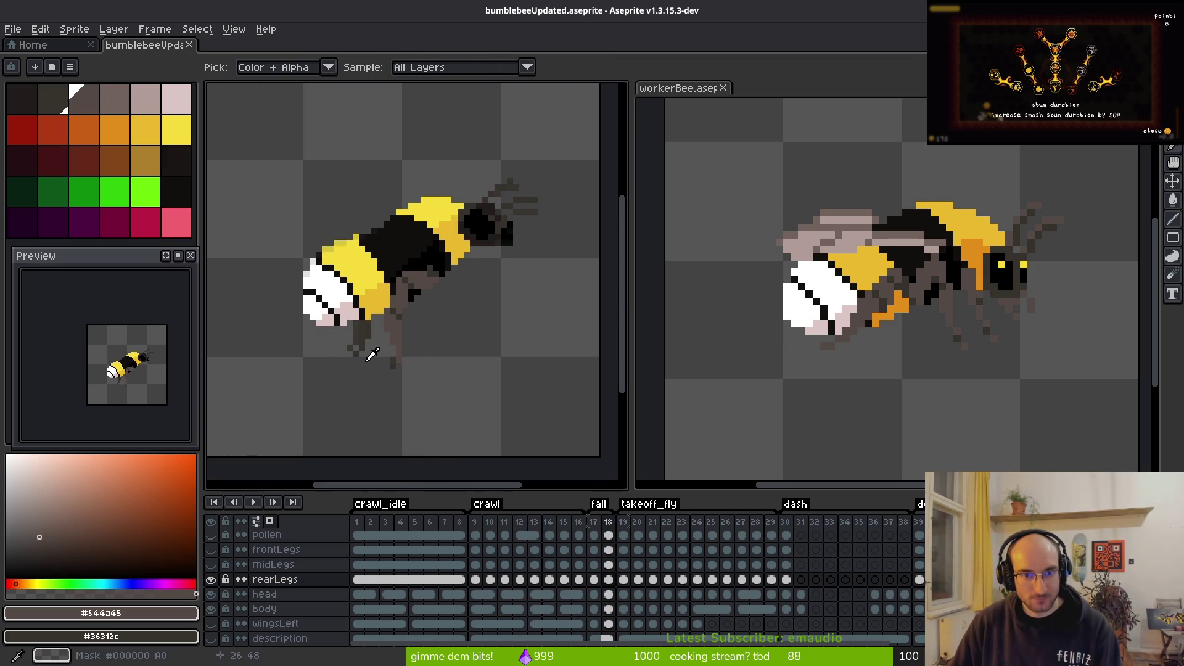
Step: Step back from frame 18 through frame 17 toward frame 14
{"action": "key", "text": "m"}
{"action": "scroll", "coordinate": [584, 262], "scroll_direction": "up", "scroll_amount": 3}
{"action": "key", "text": "i"}
{"action": "key", "text": "Left"}
{"action": "key", "text": "Left"}
{"action": "key", "text": "Left"}
{"action": "key", "text": "Left"}
{"action": "key", "text": "m"}
{"action": "scroll", "coordinate": [423, 291], "scroll_direction": "down", "scroll_amount": 2}
{"action": "key", "text": "i"}
{"action": "key", "text": "Left"}
{"action": "key", "text": "Left"}
{"action": "key", "text": "Left"}
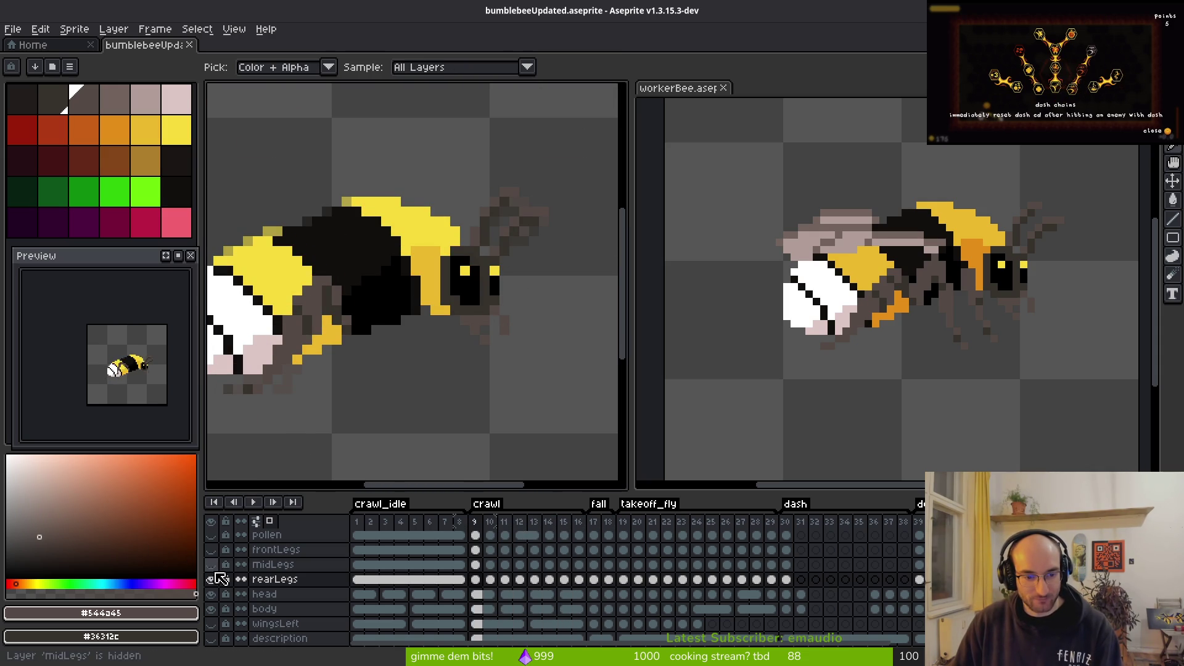
Step: Show the midLegs layer and hide the rearLegs layer
{"action": "left_click", "coordinate": [210, 564]}
{"action": "left_click", "coordinate": [211, 579]}
{"action": "key", "text": "m"}
{"action": "scroll", "coordinate": [346, 369], "scroll_direction": "up", "scroll_amount": 2}
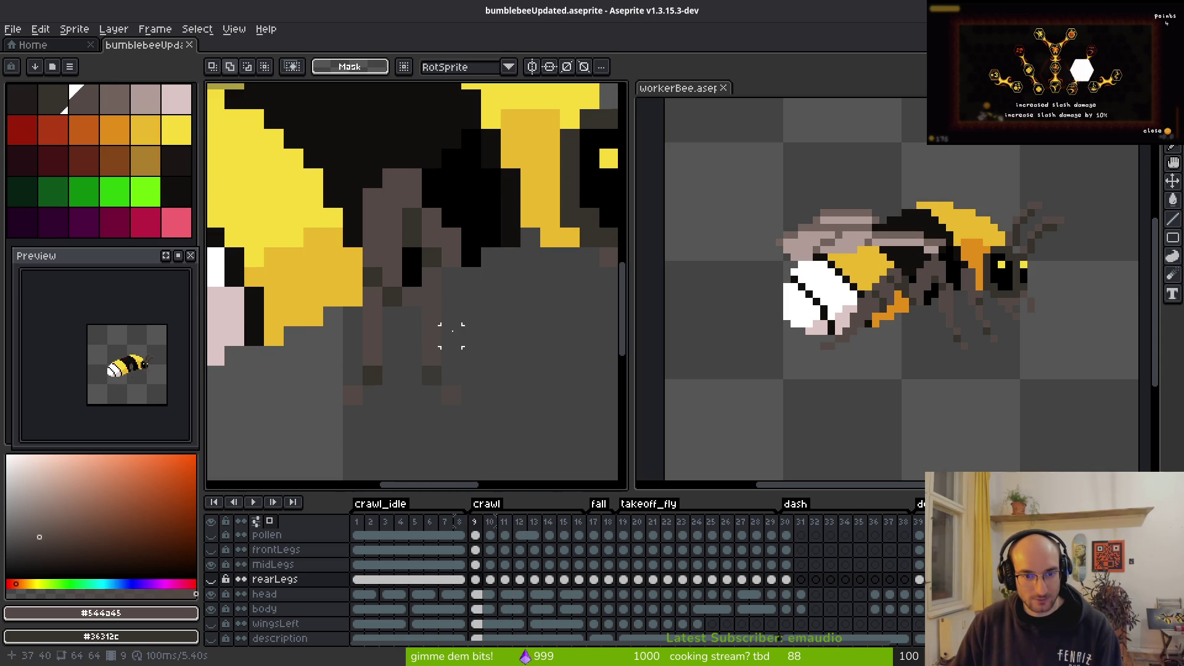
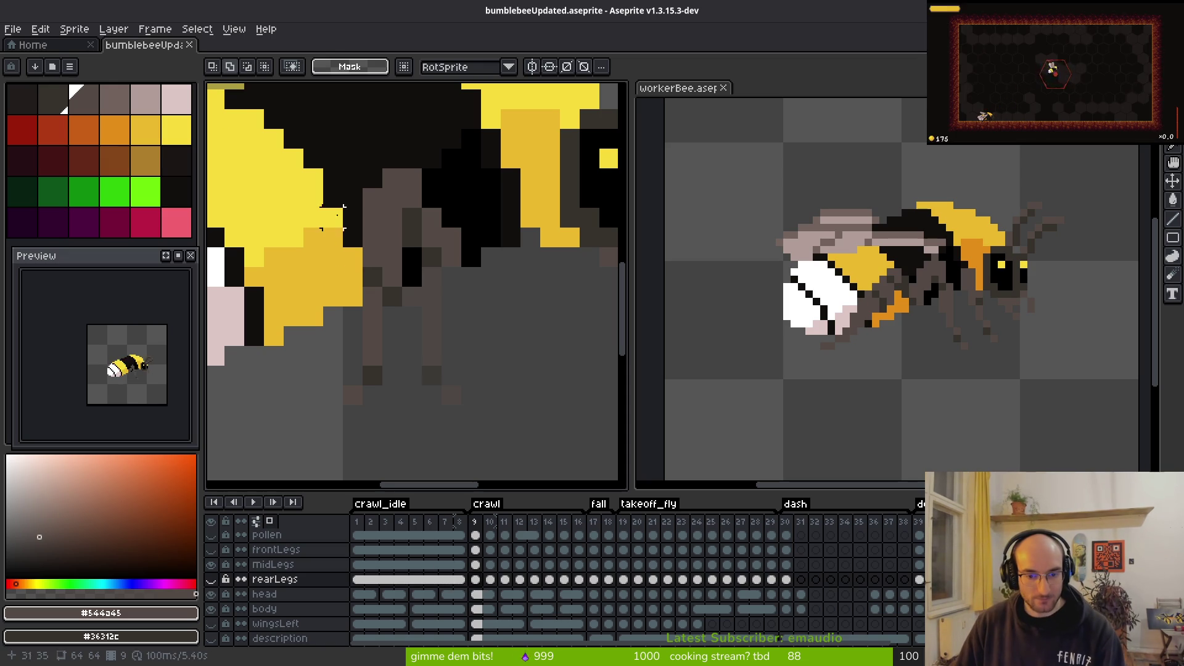
Step: Show the rearLegs layer, hide the body layer, and turn off onion skinning
{"action": "left_click", "coordinate": [210, 579]}
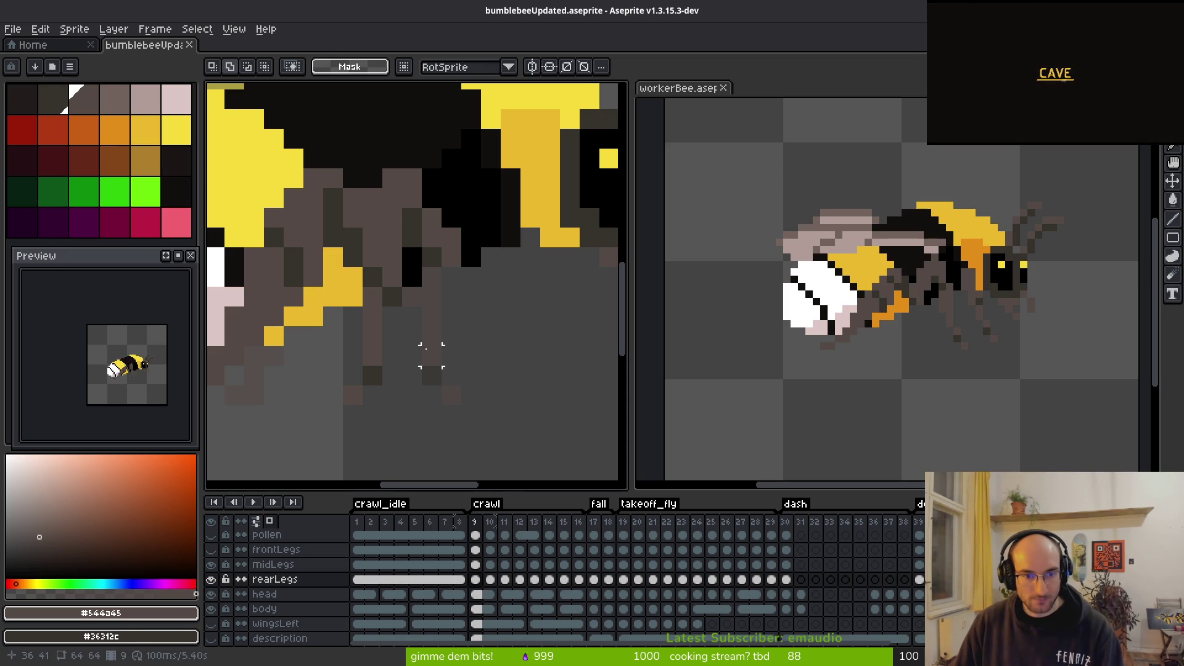
{"action": "scroll", "coordinate": [426, 370], "scroll_direction": "down", "scroll_amount": 2}
{"action": "left_click", "coordinate": [210, 609]}
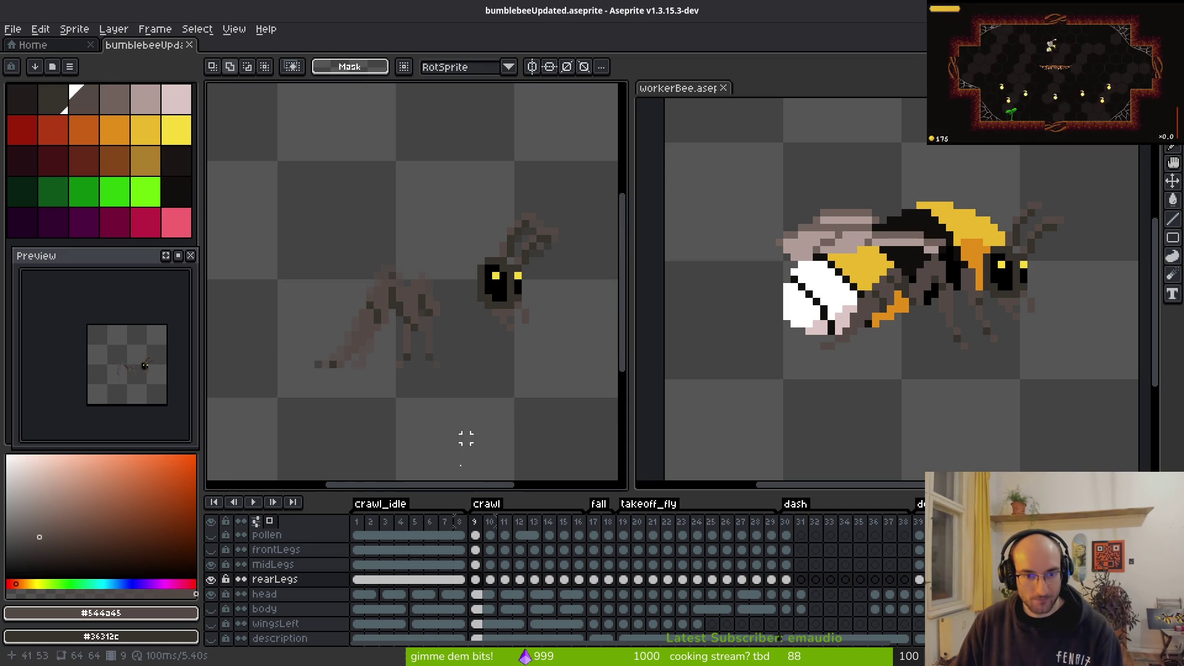
{"action": "scroll", "coordinate": [457, 336], "scroll_direction": "up", "scroll_amount": 4}
{"action": "left_click_drag", "start_coordinate": [486, 318], "coordinate": [494, 326]}
{"action": "key", "text": "F3"}
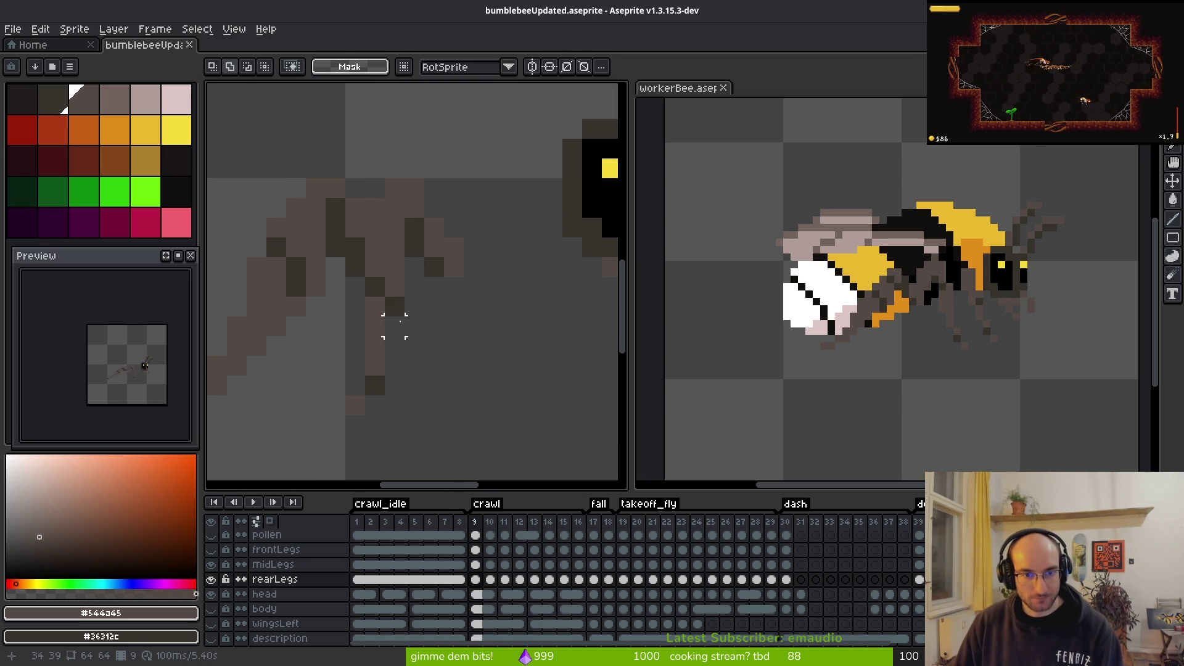
Step: Step through the neighbouring crawl frames to review the legs, then switch to the browser
{"action": "scroll", "coordinate": [447, 235], "scroll_direction": "down", "scroll_amount": 3}
{"action": "mouse_move", "coordinate": [446, 235]}
{"action": "left_mouse_down"}
{"action": "mouse_move", "coordinate": [475, 336]}
{"action": "mouse_move", "coordinate": [412, 342]}
{"action": "left_mouse_up"}
{"action": "key", "text": "Left"}
{"action": "key", "text": "Right"}
{"action": "key", "text": "Right"}
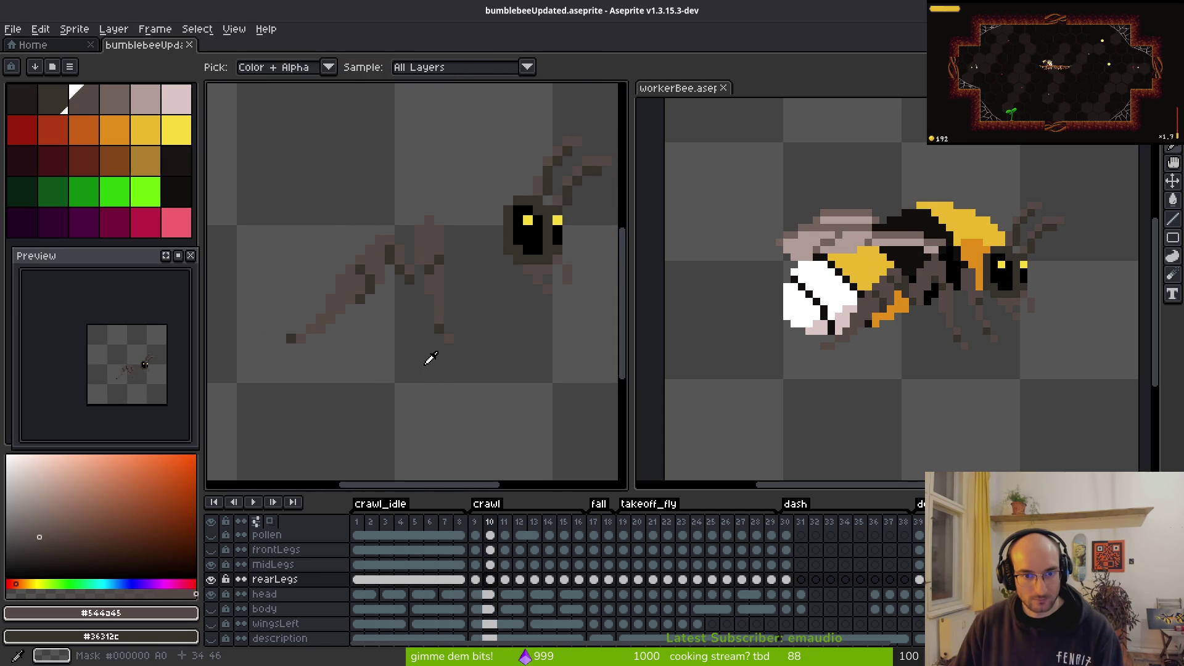
{"action": "key", "text": "Right"}
{"action": "key", "text": "Right"}
{"action": "key", "text": "Right"}
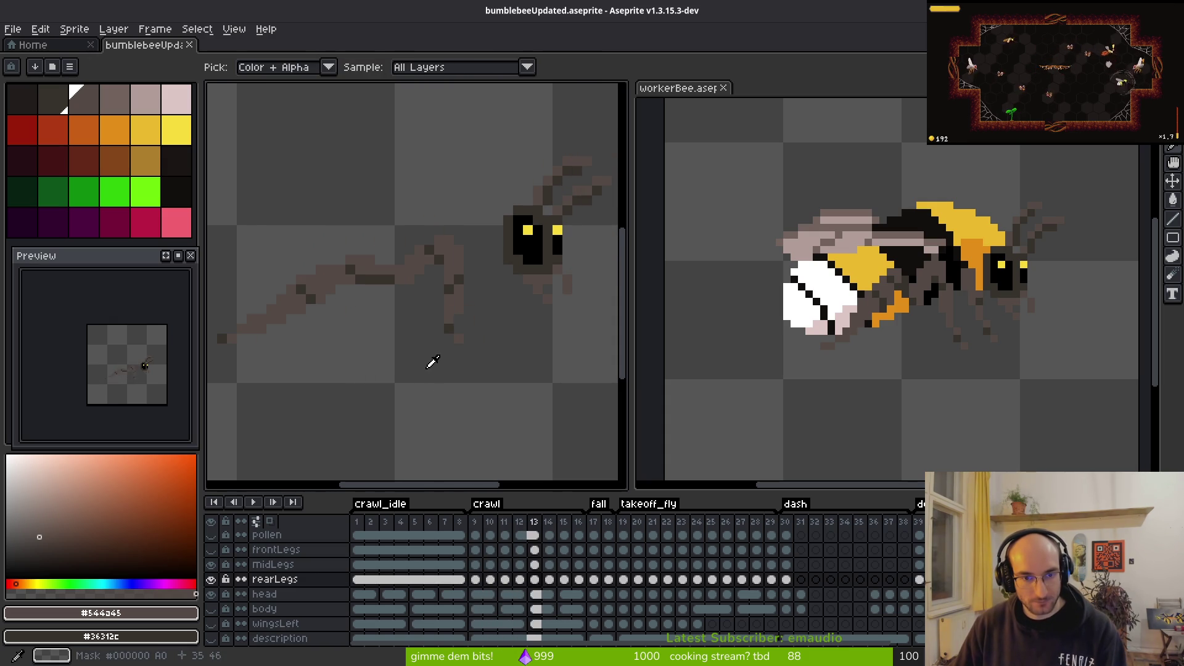
{"action": "key", "text": "alt+Tab"}
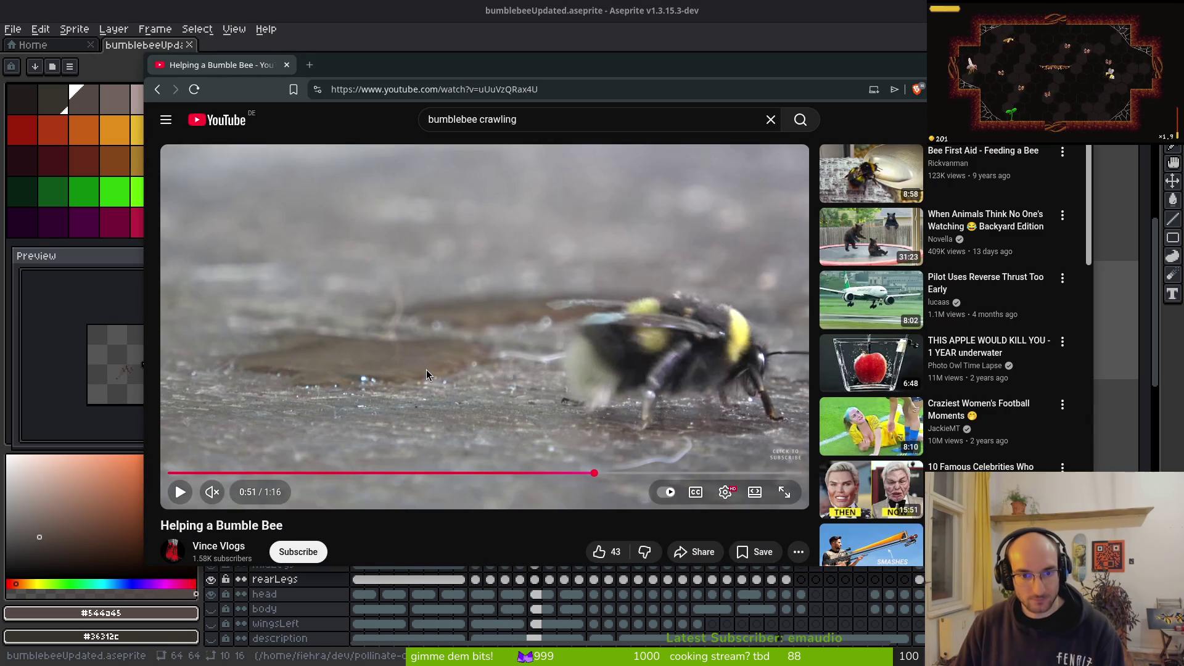
Step: Play the 'Helping a Bumble Bee' clip, pause it near 0:54, and return to Aseprite
{"action": "left_click", "coordinate": [427, 375]}
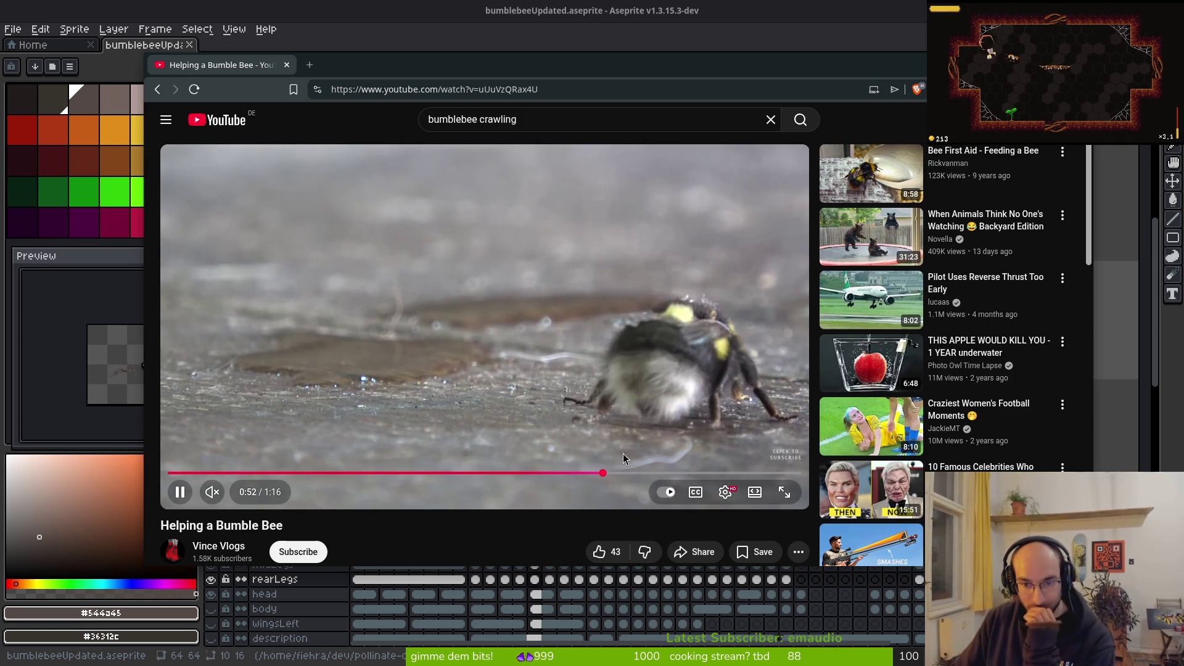
{"action": "left_click_drag", "start_coordinate": [615, 479], "coordinate": [620, 481]}
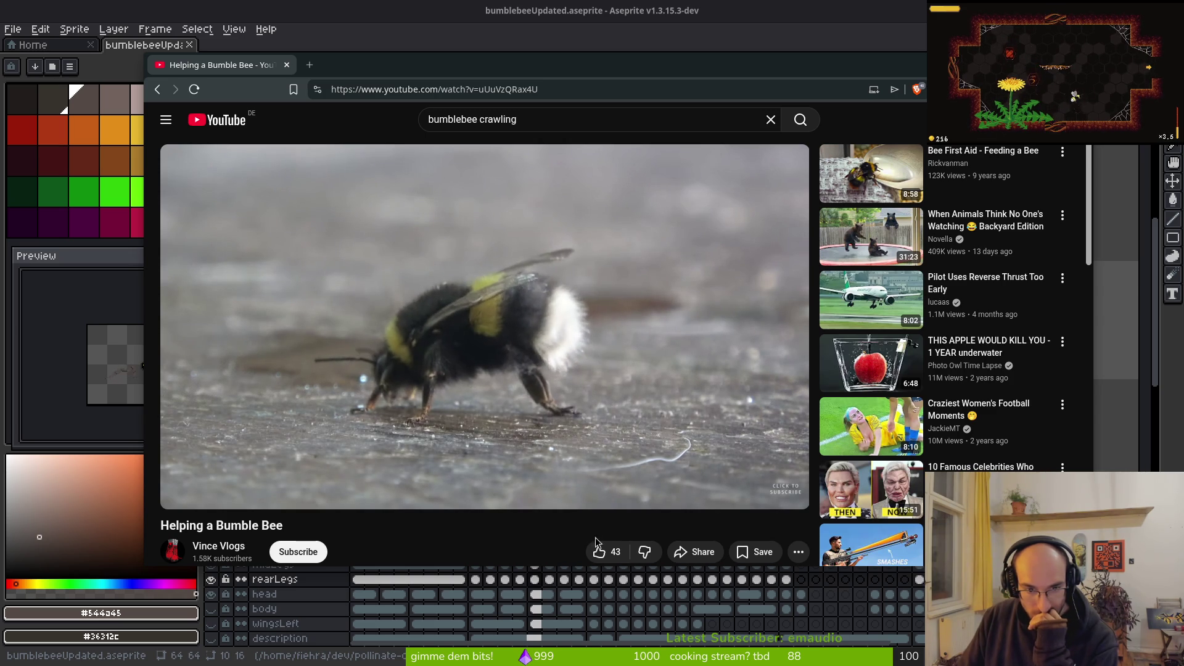
{"action": "left_click", "coordinate": [600, 349]}
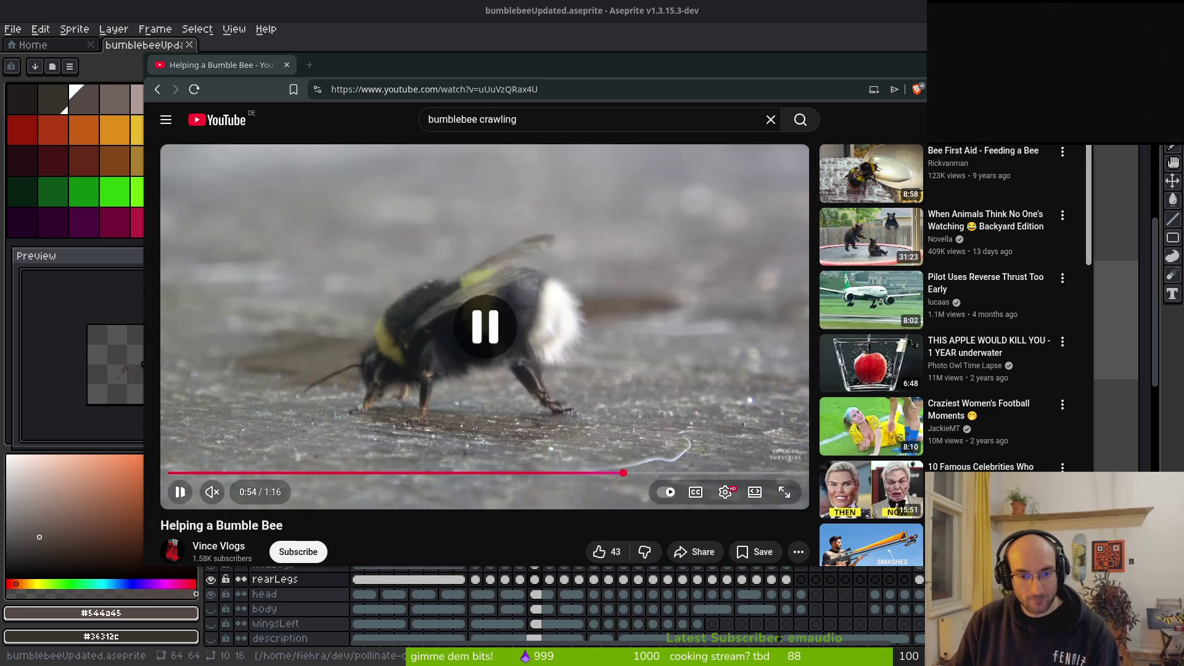
{"action": "key", "text": "alt+Tab"}
{"action": "scroll", "coordinate": [493, 321], "scroll_direction": "down", "scroll_amount": 2}
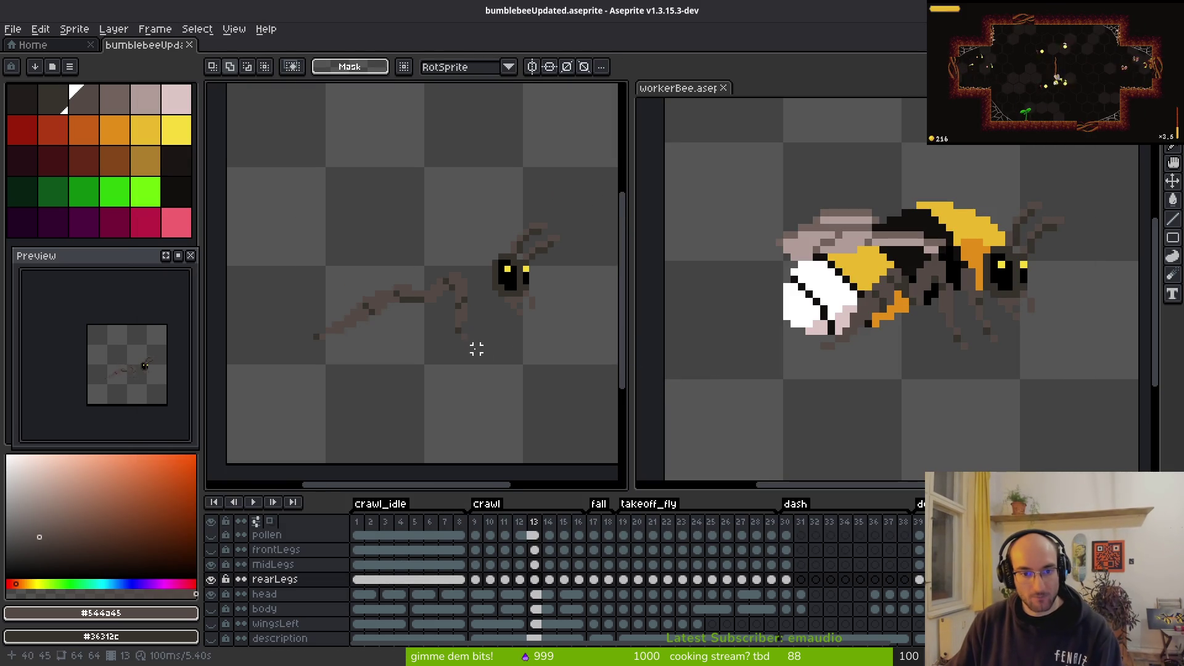
Step: Go to crawl frame 16 and centre the zoomed view on the rear leg
{"action": "key", "text": "Right"}
{"action": "key", "text": "i"}
{"action": "key", "text": "Left"}
{"action": "key", "text": "Left"}
{"action": "key", "text": "Left"}
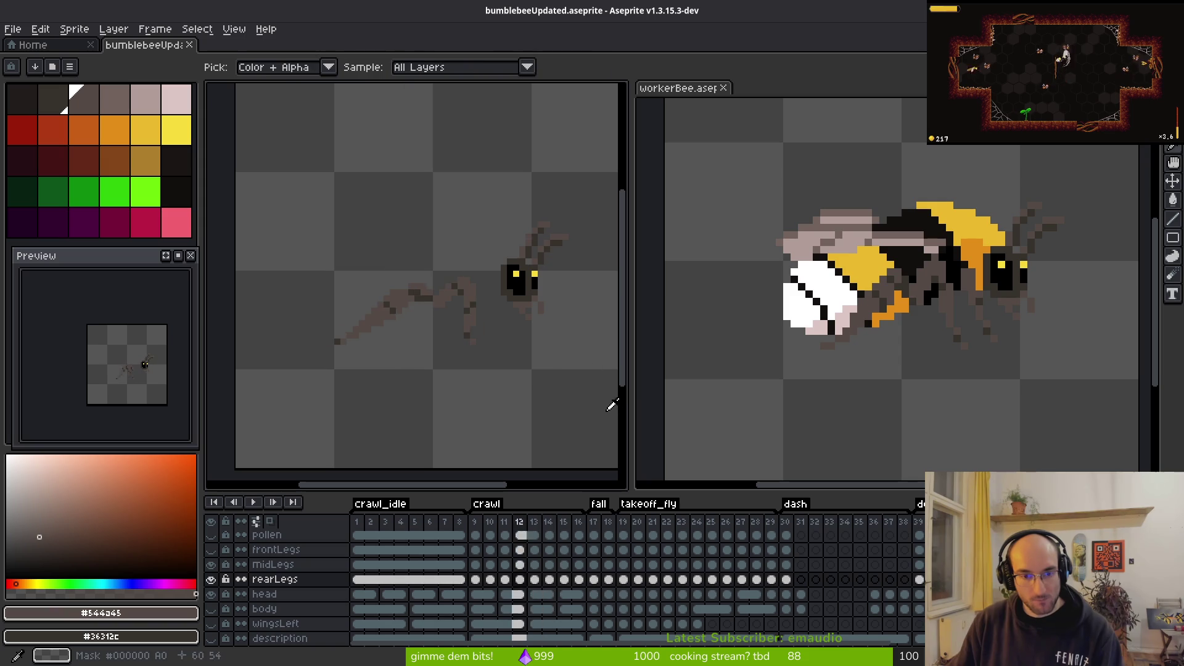
{"action": "key", "text": "Right"}
{"action": "key", "text": "Right"}
{"action": "key", "text": "Right"}
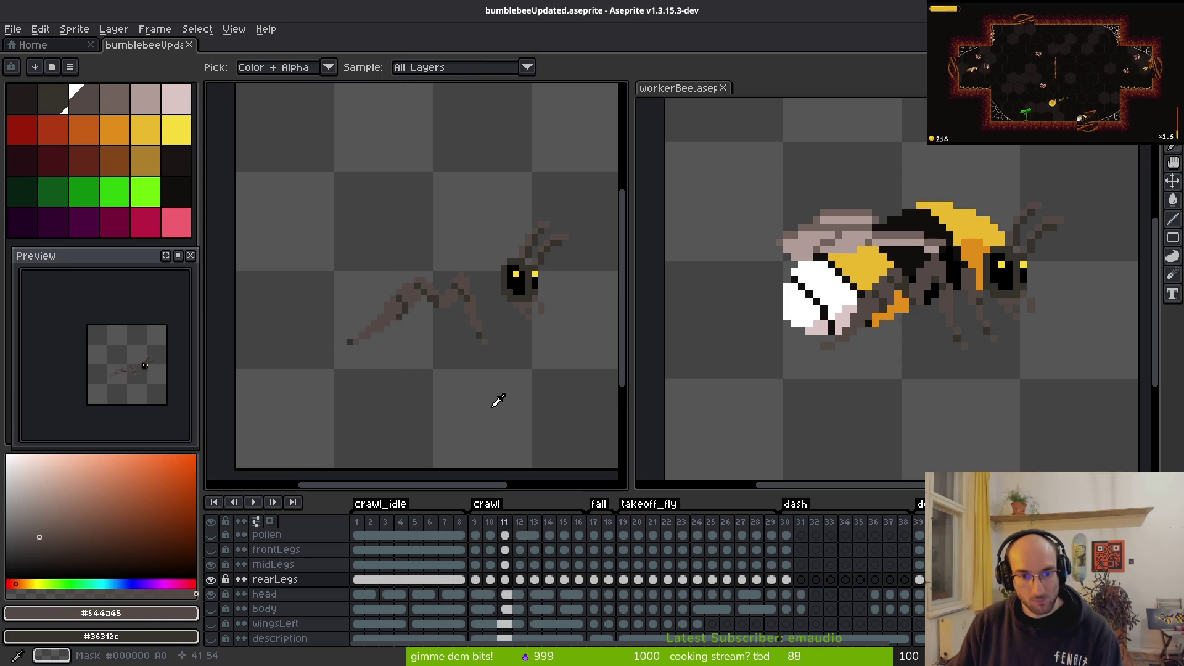
{"action": "key", "text": "Right"}
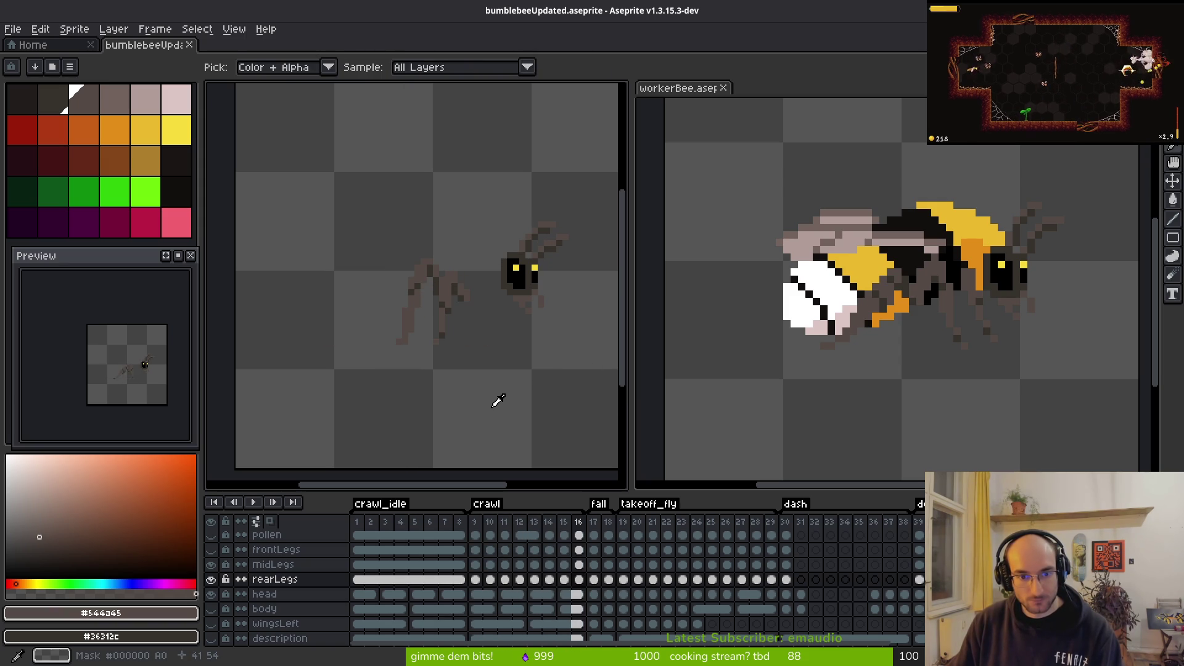
{"action": "key", "text": "m"}
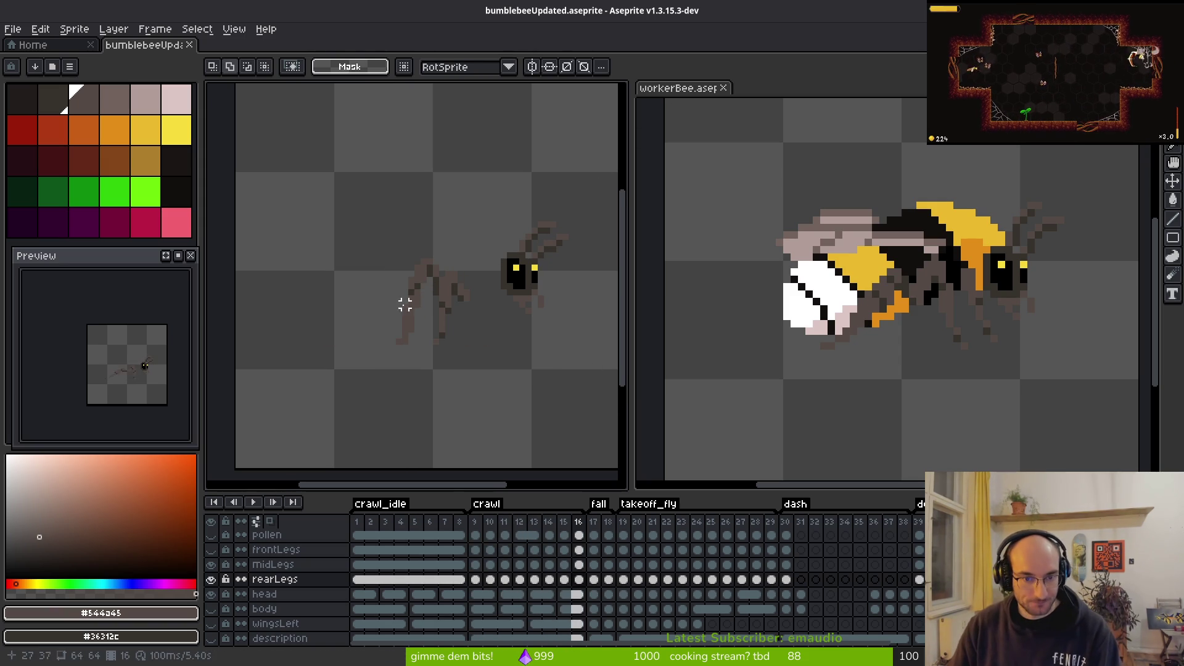
{"action": "left_click_drag", "start_coordinate": [401, 302], "coordinate": [480, 290]}
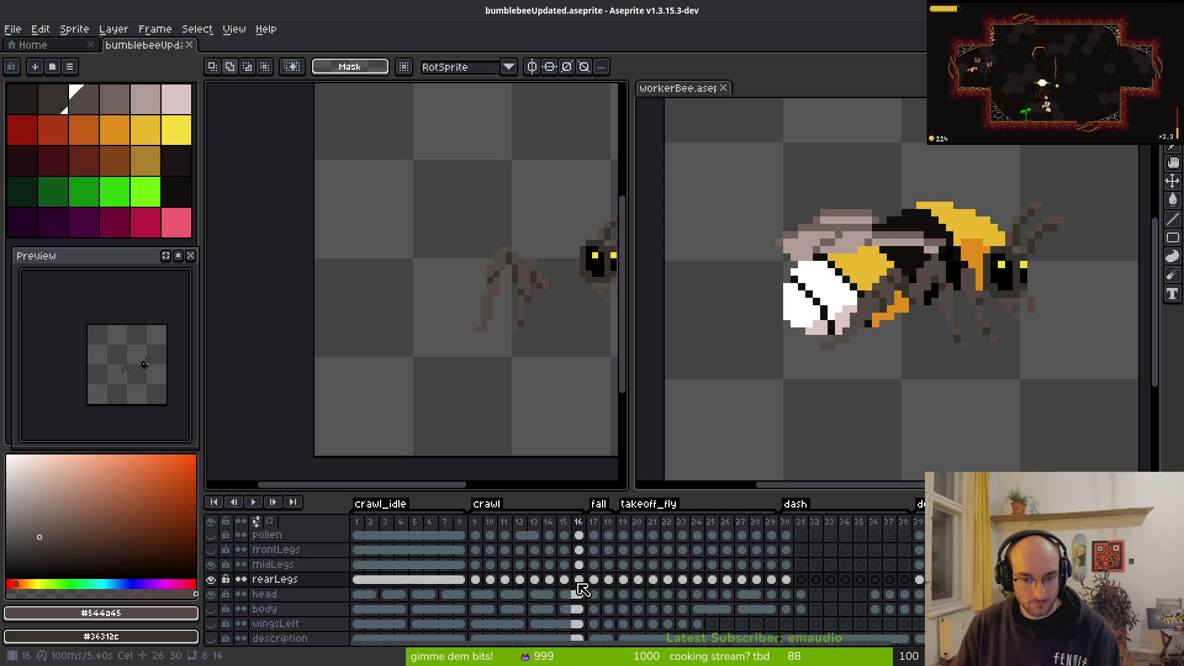
{"action": "scroll", "coordinate": [491, 352], "scroll_direction": "up", "scroll_amount": 5}
Step: Add a dark pixel at the leg's foot and erase a stray brown pixel there
{"action": "key", "text": "b"}
{"action": "left_click", "coordinate": [410, 277]}
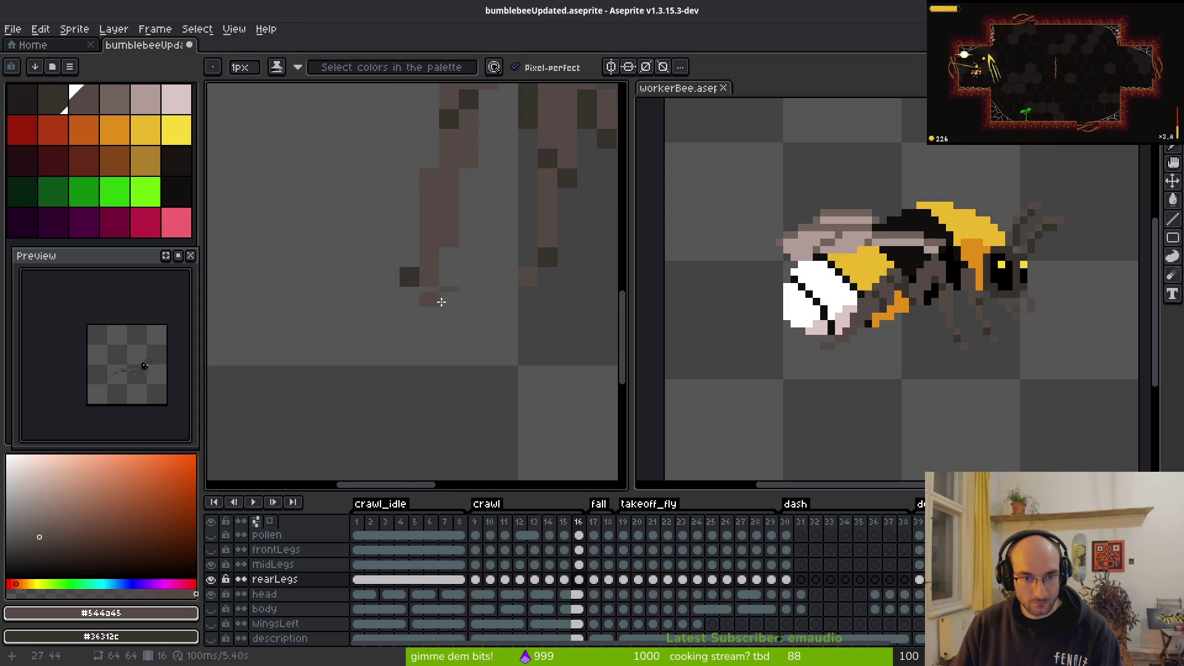
{"action": "scroll", "coordinate": [459, 313], "scroll_direction": "down", "scroll_amount": 3}
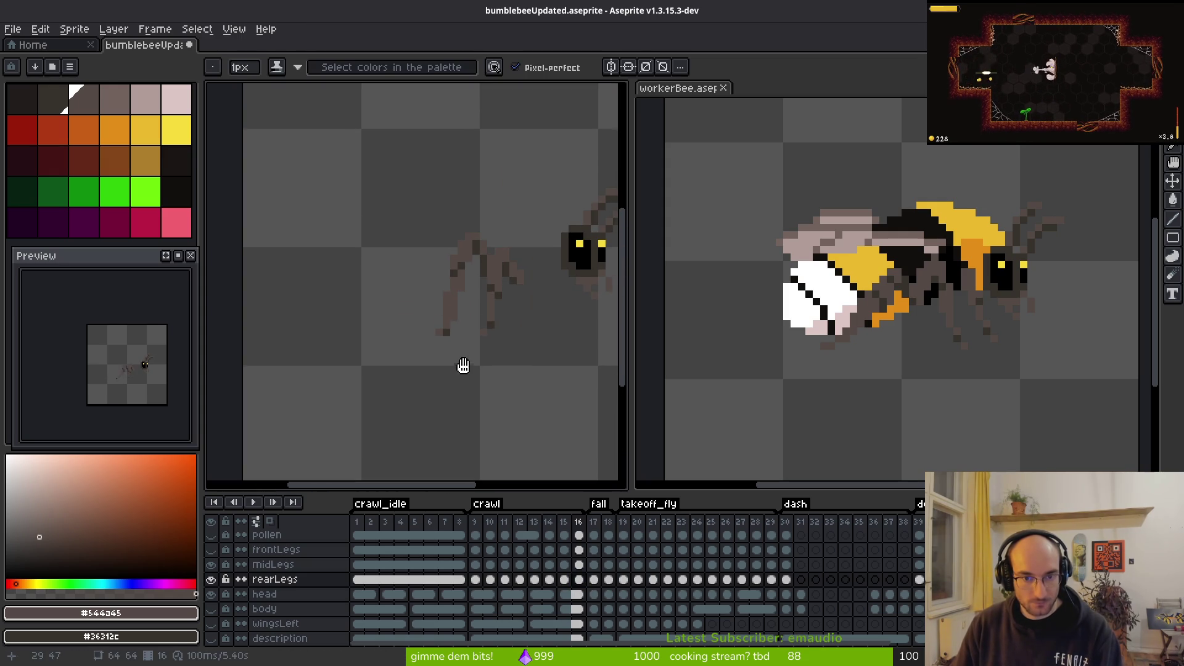
{"action": "key", "text": "i"}
{"action": "key", "text": "b"}
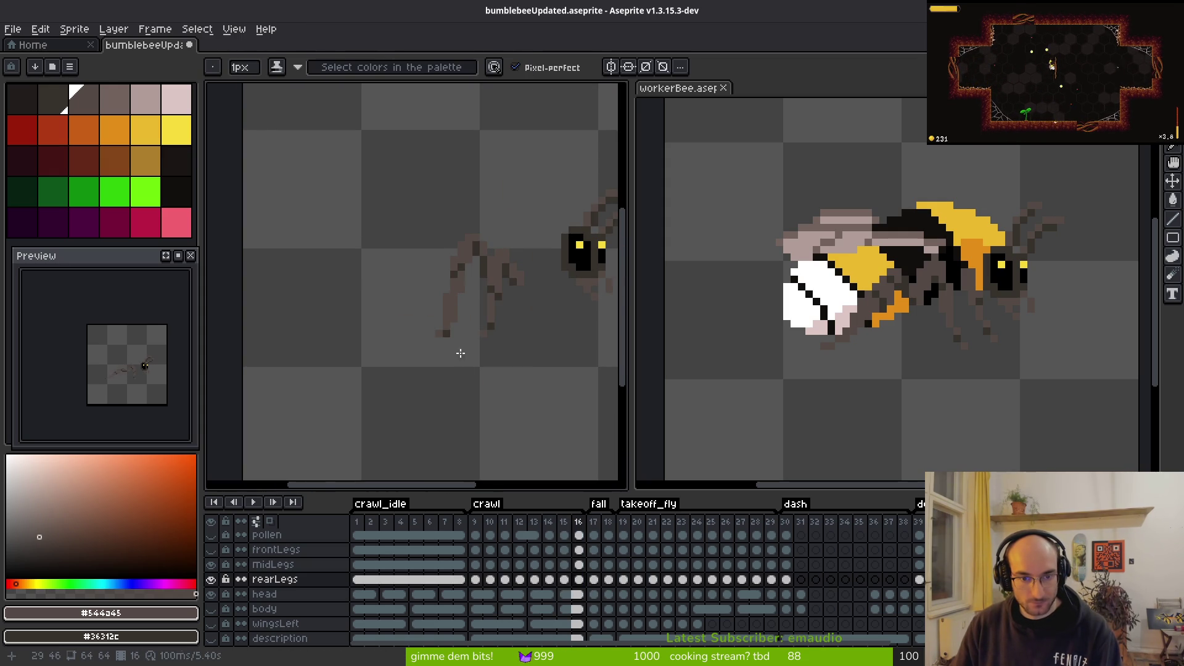
{"action": "scroll", "coordinate": [462, 354], "scroll_direction": "up", "scroll_amount": 3}
{"action": "key", "text": "e"}
{"action": "left_click", "coordinate": [409, 287]}
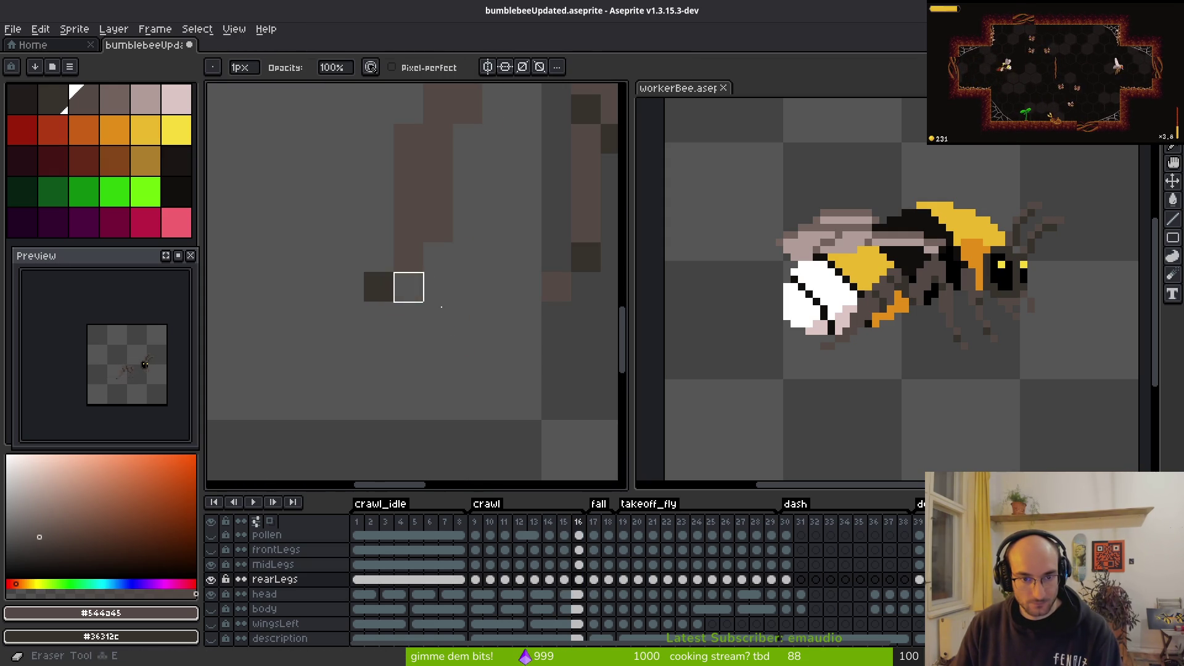
{"action": "scroll", "coordinate": [463, 372], "scroll_direction": "down", "scroll_amount": 3}
{"action": "scroll", "coordinate": [469, 372], "scroll_direction": "down", "scroll_amount": 1}
Step: Pick the leg's brown and add a brown pixel below the dark foot
{"action": "key", "text": "i"}
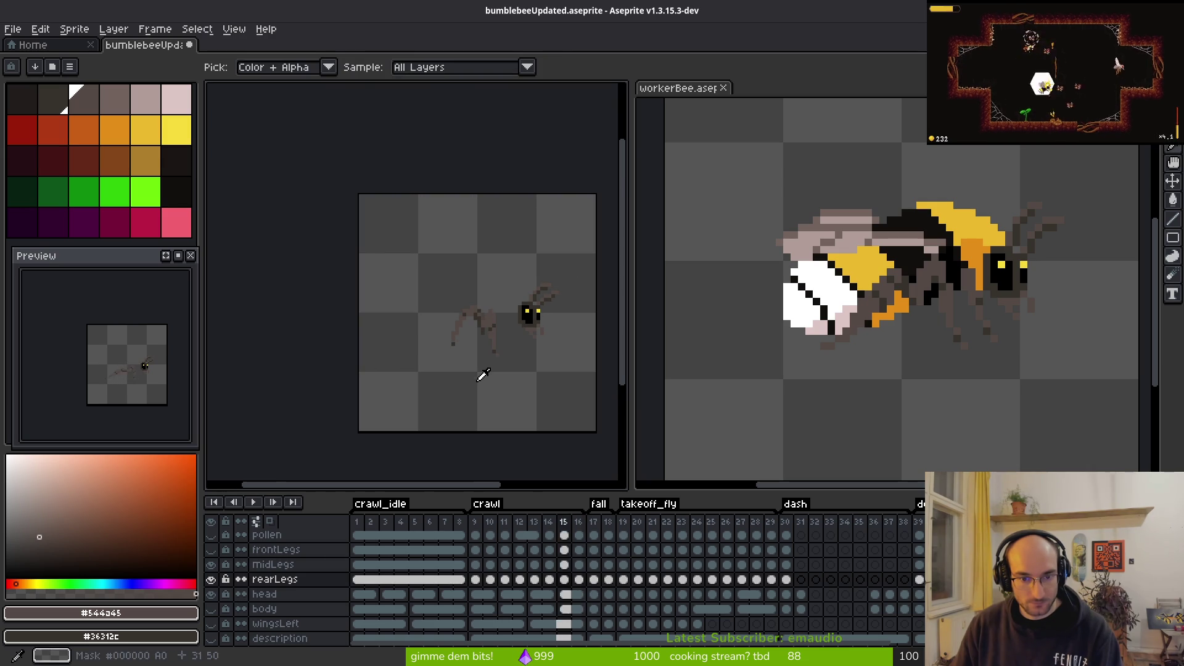
{"action": "key", "text": "b"}
{"action": "scroll", "coordinate": [456, 357], "scroll_direction": "up", "scroll_amount": 3}
{"action": "key", "text": "b"}
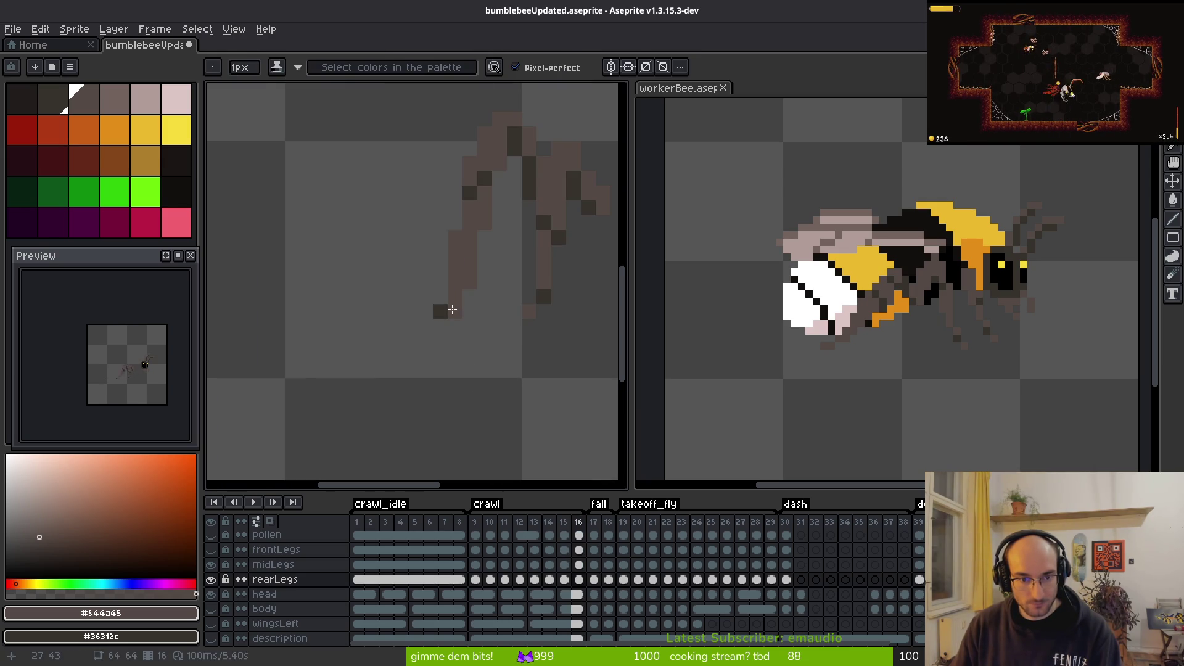
{"action": "left_click", "coordinate": [456, 325]}
{"action": "scroll", "coordinate": [457, 317], "scroll_direction": "down", "scroll_amount": 2}
{"action": "scroll", "coordinate": [456, 310], "scroll_direction": "up", "scroll_amount": 2}
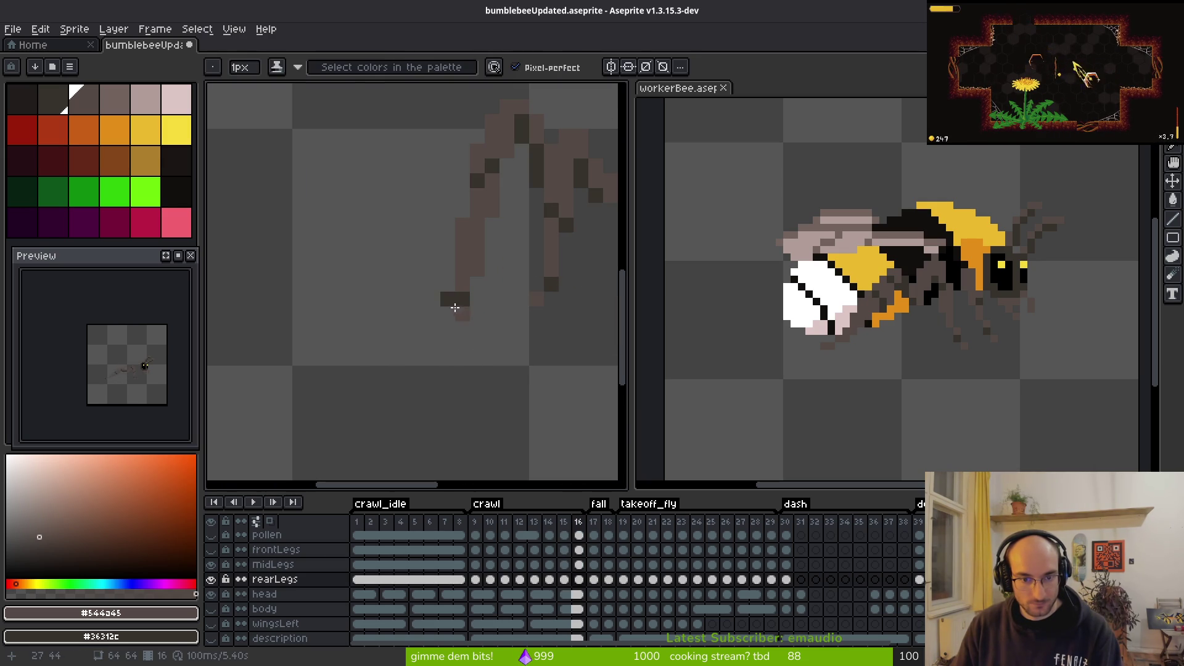
{"action": "scroll", "coordinate": [462, 302], "scroll_direction": "down", "scroll_amount": 2}
{"action": "scroll", "coordinate": [487, 325], "scroll_direction": "up", "scroll_amount": 2}
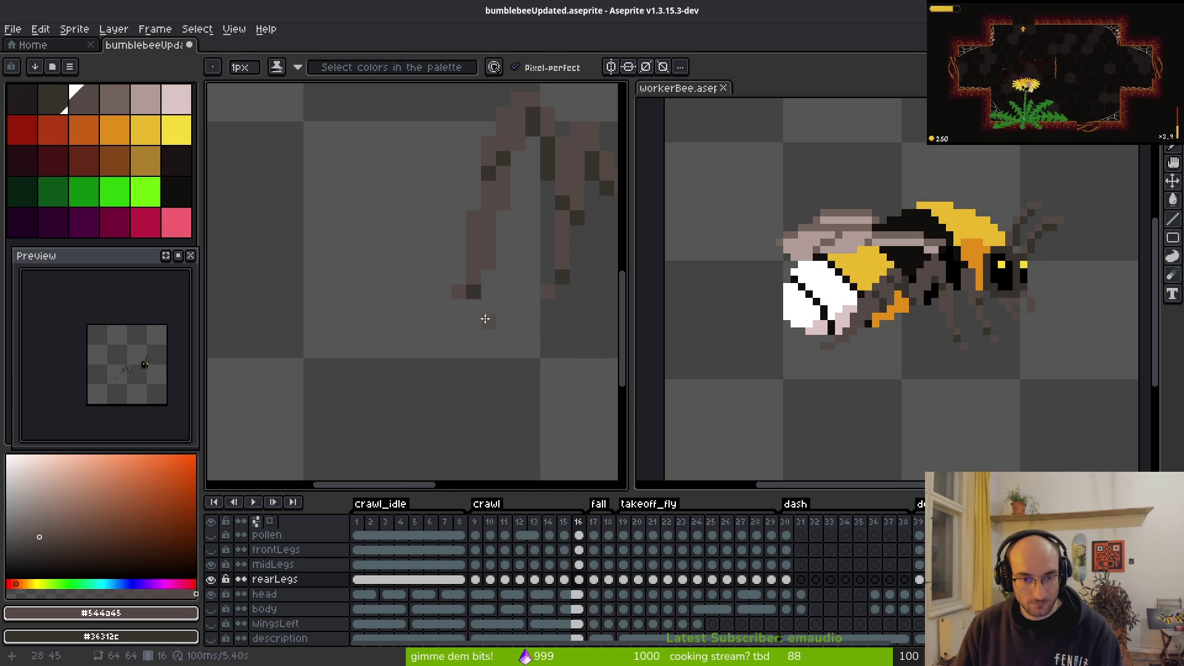
{"action": "scroll", "coordinate": [511, 357], "scroll_direction": "down", "scroll_amount": 4}
{"action": "scroll", "coordinate": [519, 380], "scroll_direction": "up", "scroll_amount": 4}
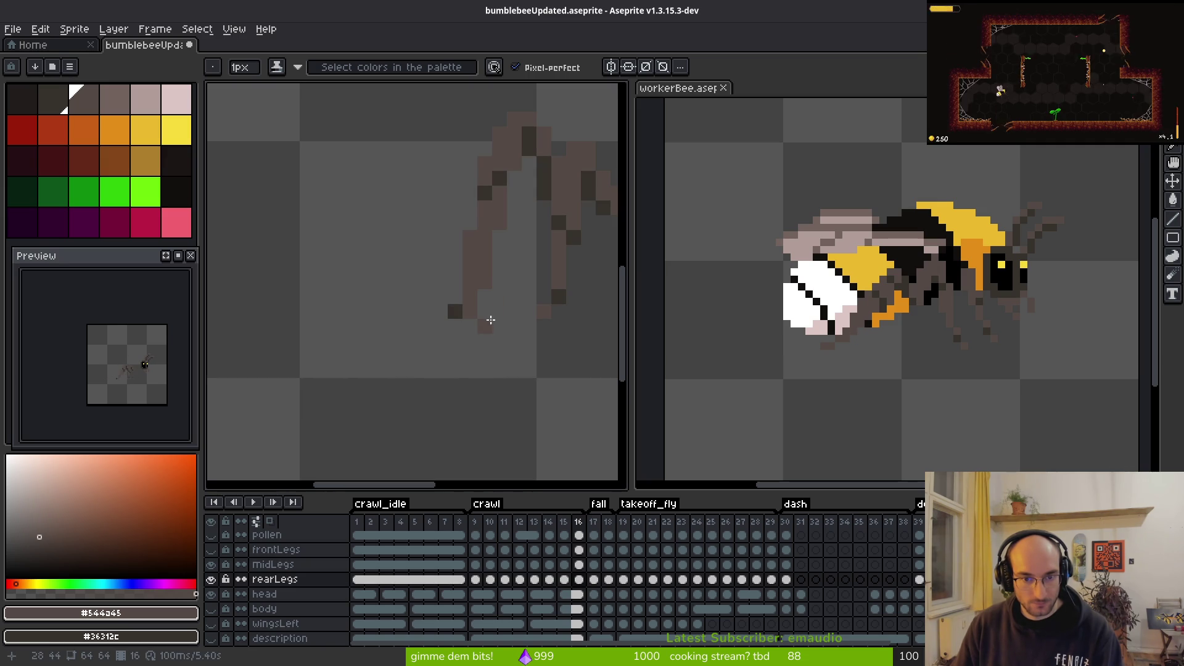
{"action": "key", "text": "e"}
{"action": "key", "text": "f"}
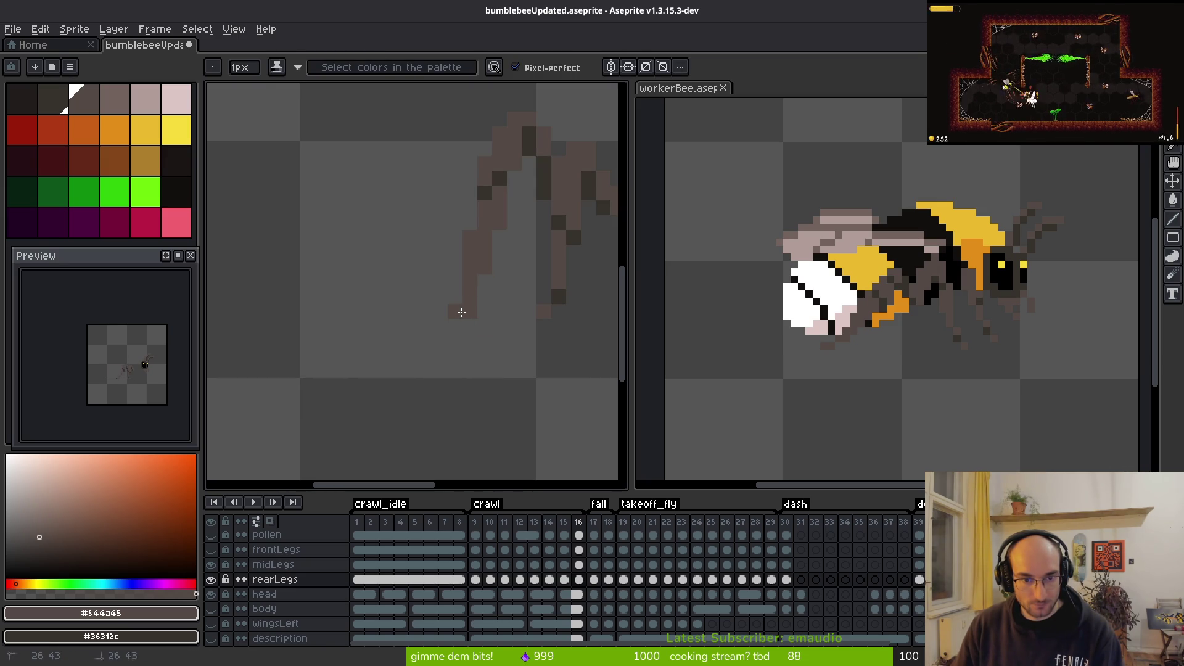
{"action": "scroll", "coordinate": [504, 352], "scroll_direction": "down", "scroll_amount": 2}
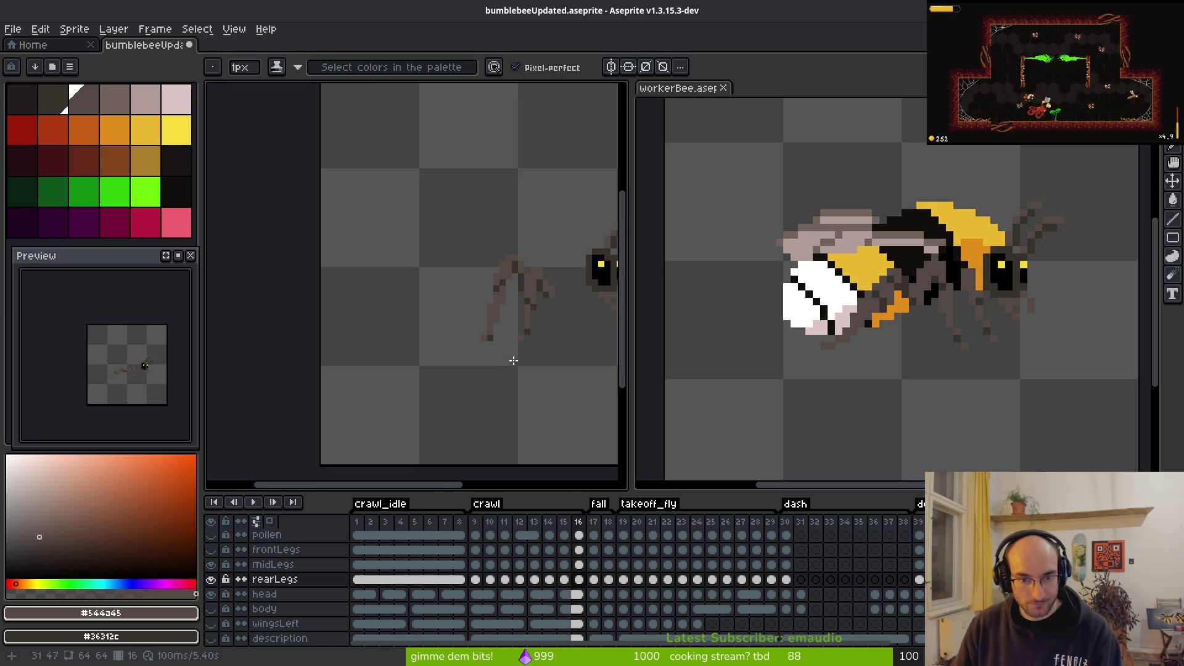
{"action": "key", "text": "i"}
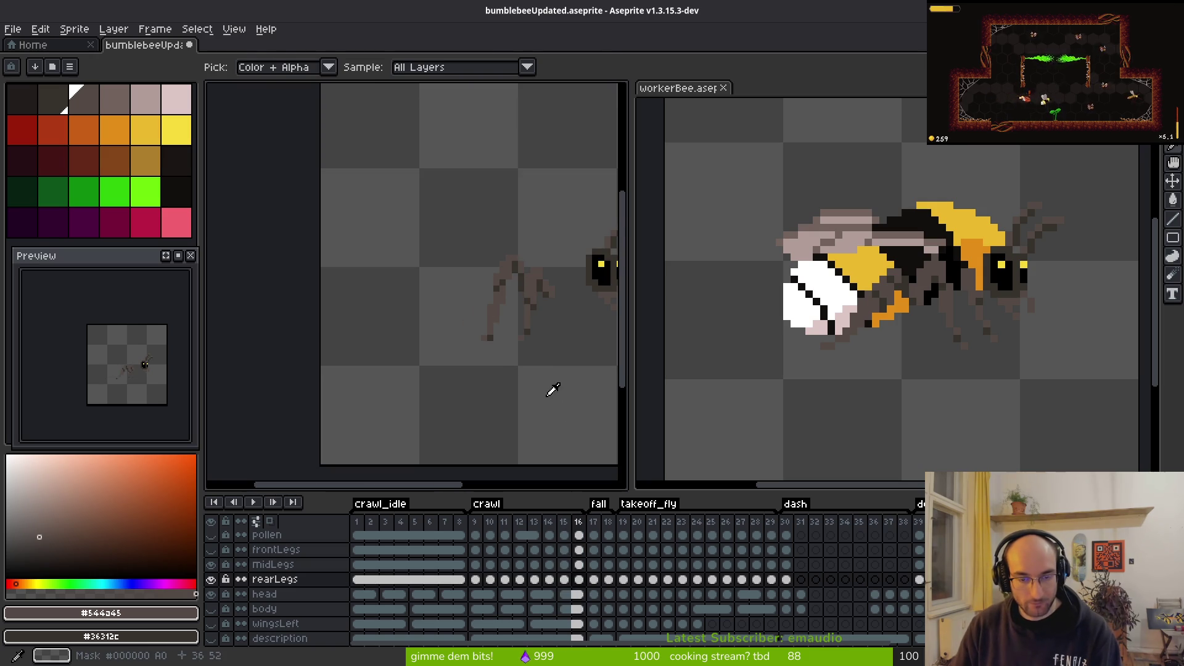
Step: Step back to frames 12–13 to compare the trimmed foot with the stretched poses
{"action": "key", "text": "comma"}
{"action": "key", "text": "comma"}
{"action": "key", "text": "comma"}
{"action": "left_click_drag", "start_coordinate": [542, 383], "coordinate": [494, 383]}
{"action": "key", "text": "comma"}
{"action": "key", "text": "period"}
{"action": "key", "text": "period"}
{"action": "key", "text": "period"}
{"action": "key", "text": "period"}
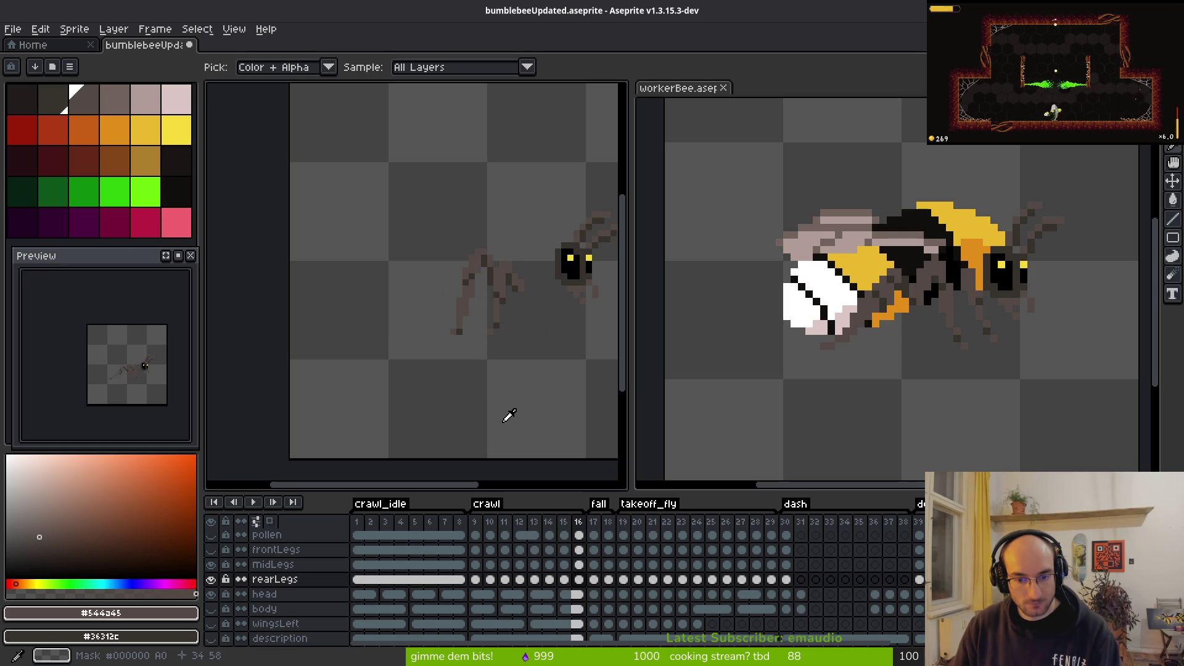
Step: Flip between the rearLegs cels at frames 9 and 16, then select the midLegs cel at frame 9
{"action": "left_click", "coordinate": [476, 580]}
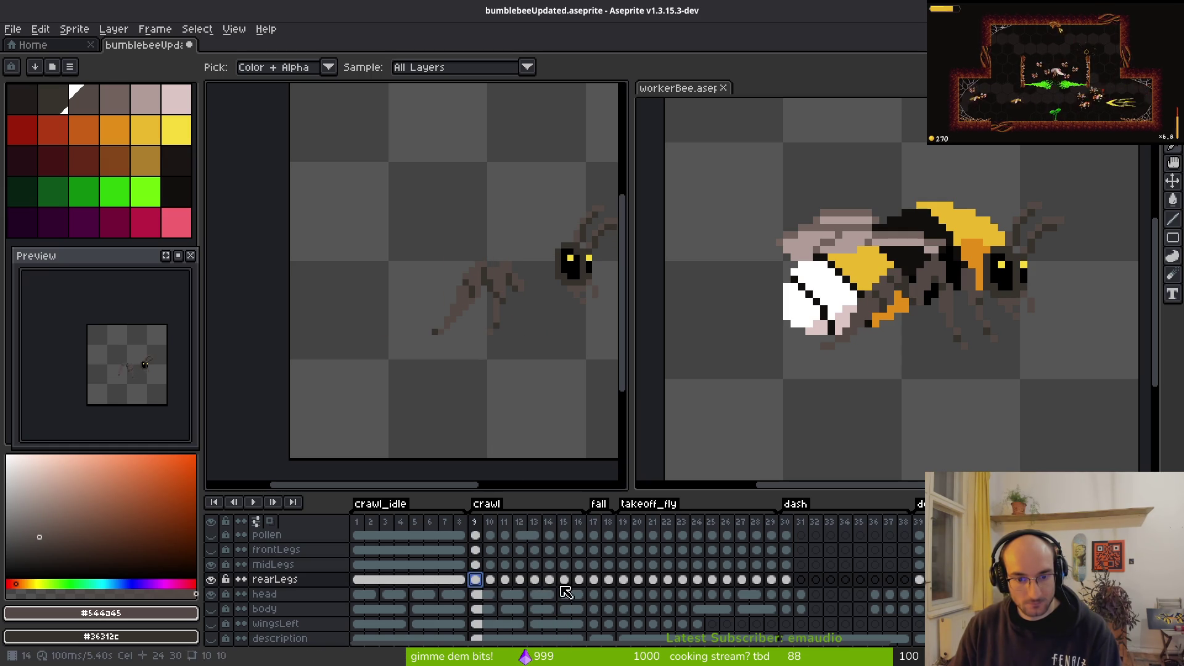
{"action": "left_click", "coordinate": [580, 580]}
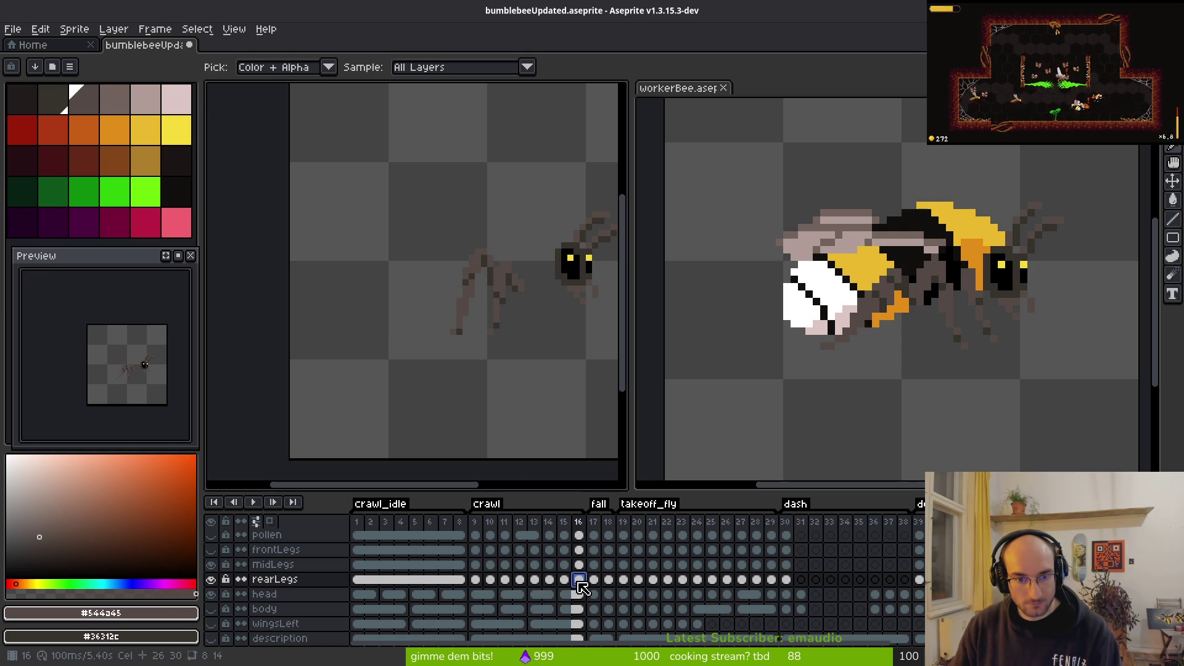
{"action": "left_click", "coordinate": [476, 581]}
{"action": "key", "text": "b"}
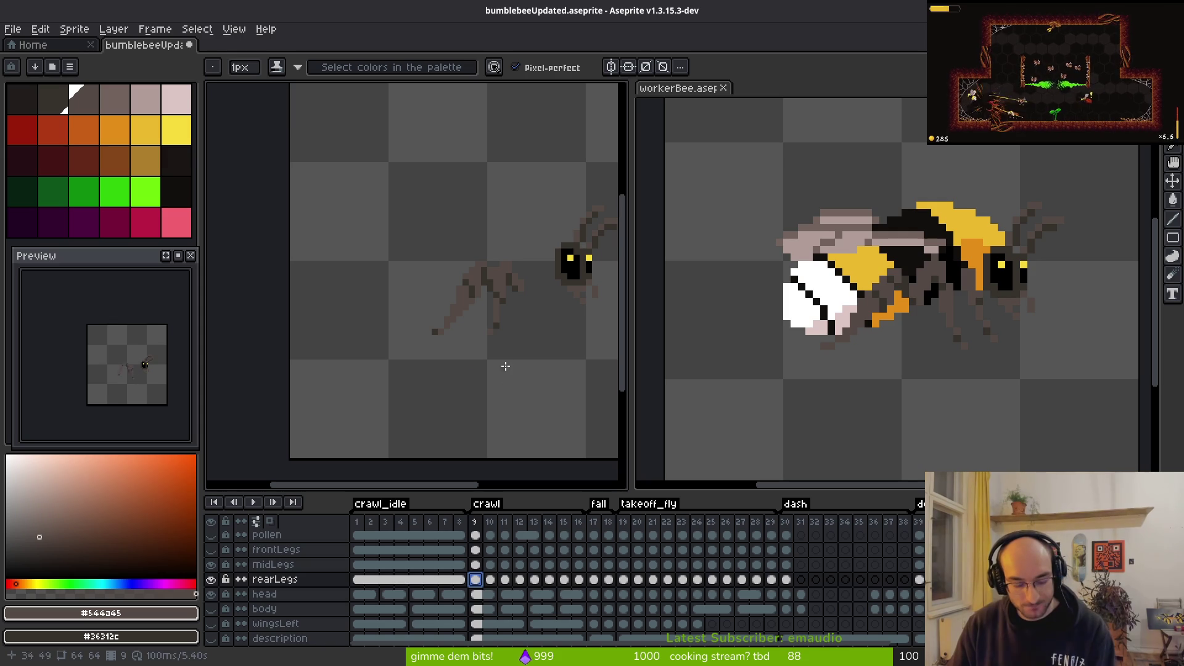
{"action": "left_click", "coordinate": [580, 580]}
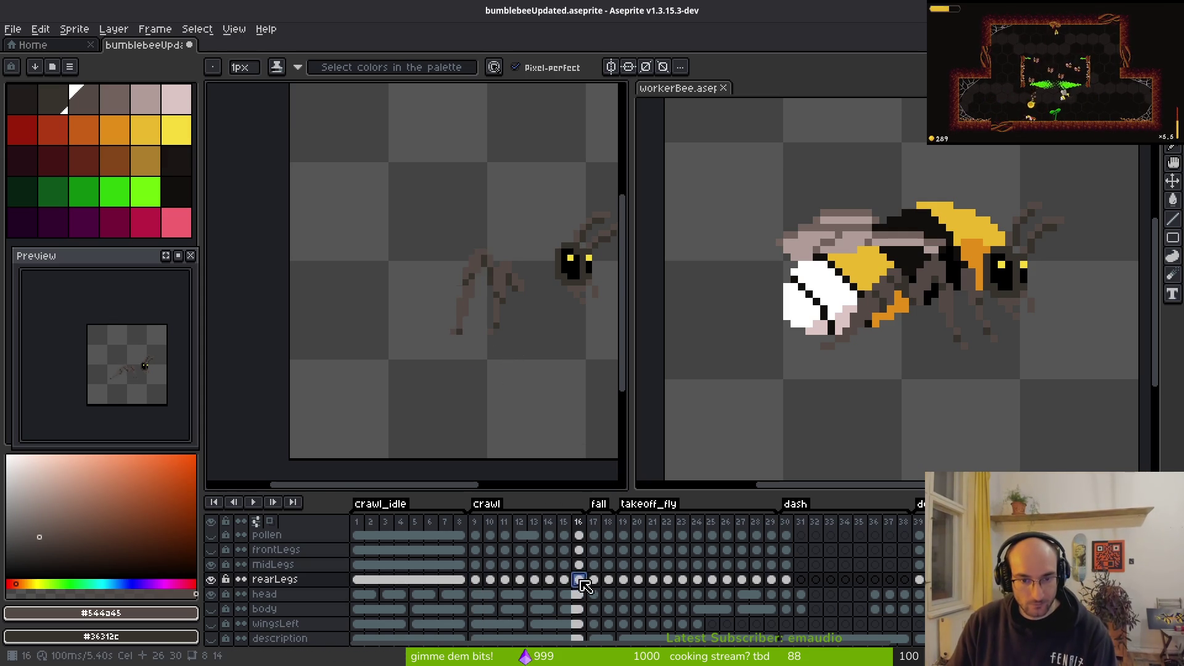
{"action": "scroll", "coordinate": [471, 353], "scroll_direction": "up", "scroll_amount": 4}
{"action": "scroll", "coordinate": [494, 346], "scroll_direction": "down", "scroll_amount": 4}
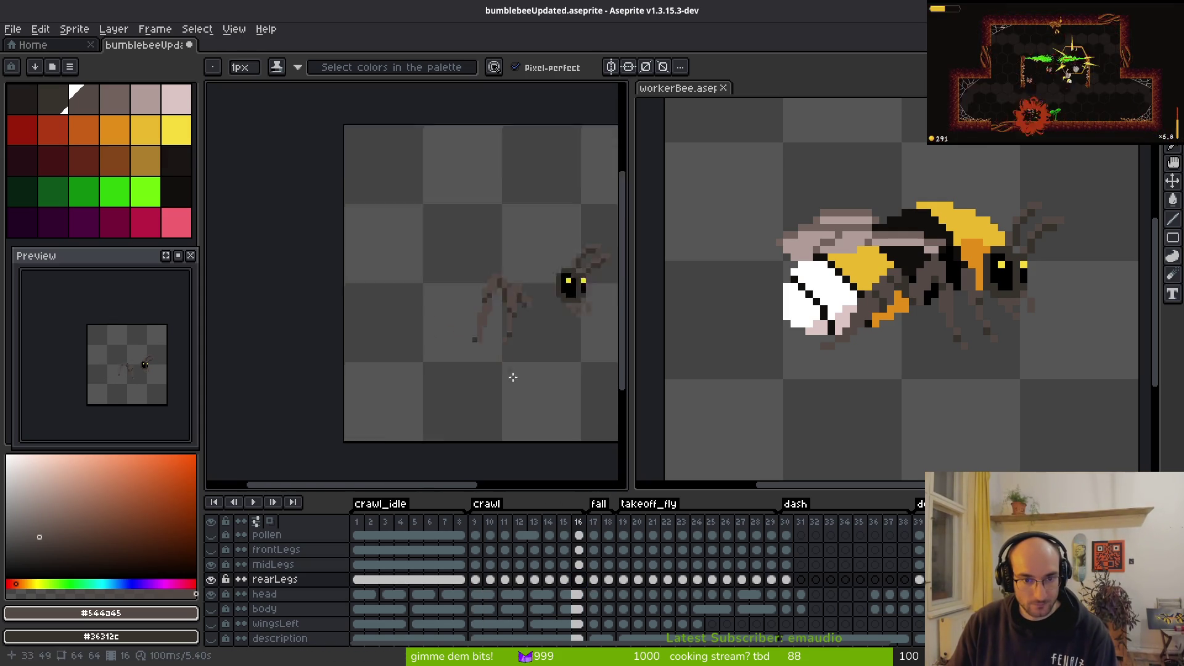
{"action": "left_click", "coordinate": [475, 522]}
{"action": "left_click", "coordinate": [581, 526]}
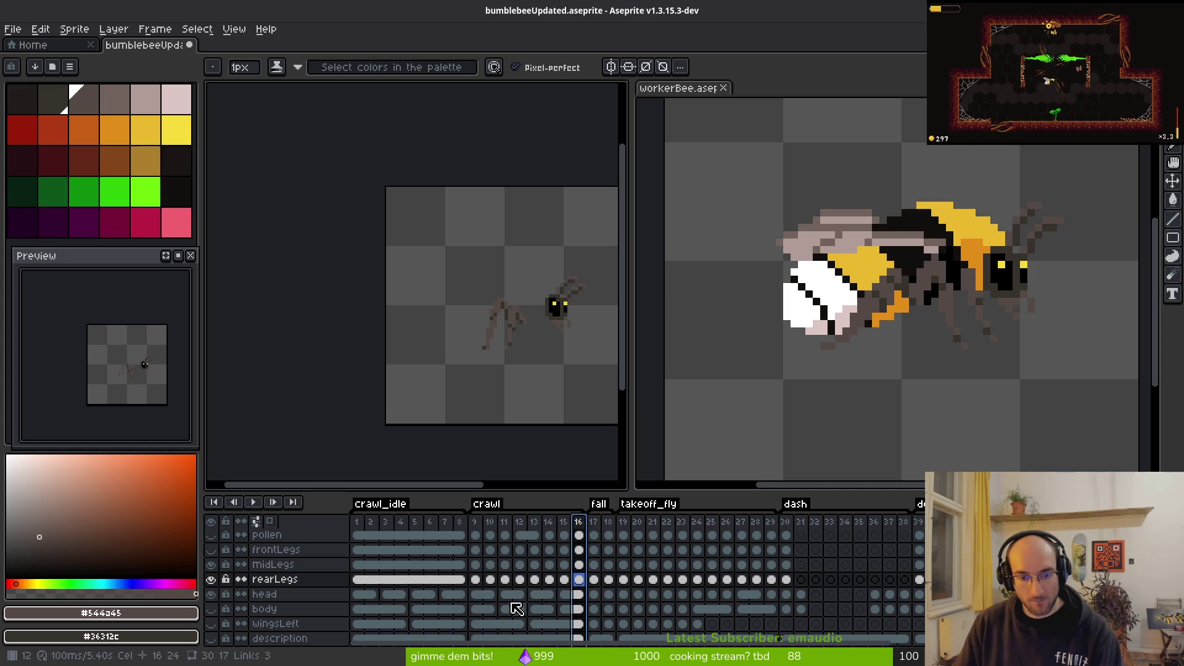
{"action": "left_click", "coordinate": [476, 565]}
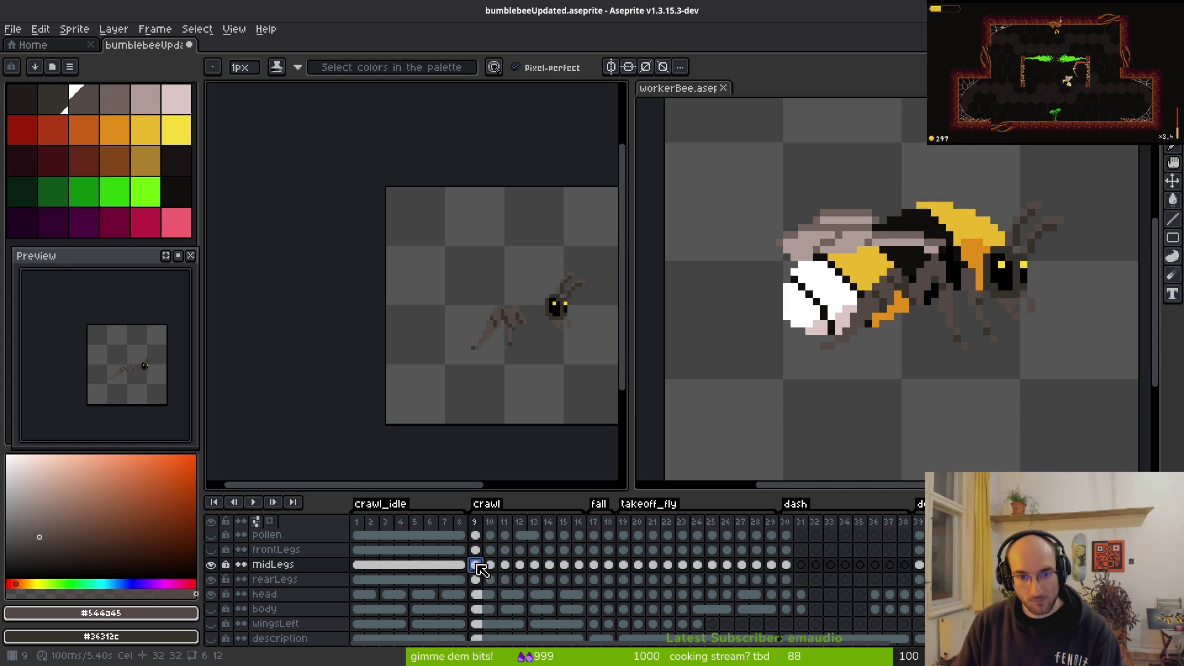
Step: Unlock the midLegs and rearLegs layers and delete the midLegs cels in frames 11–16
{"action": "scroll", "coordinate": [543, 352], "scroll_direction": "up", "scroll_amount": 2}
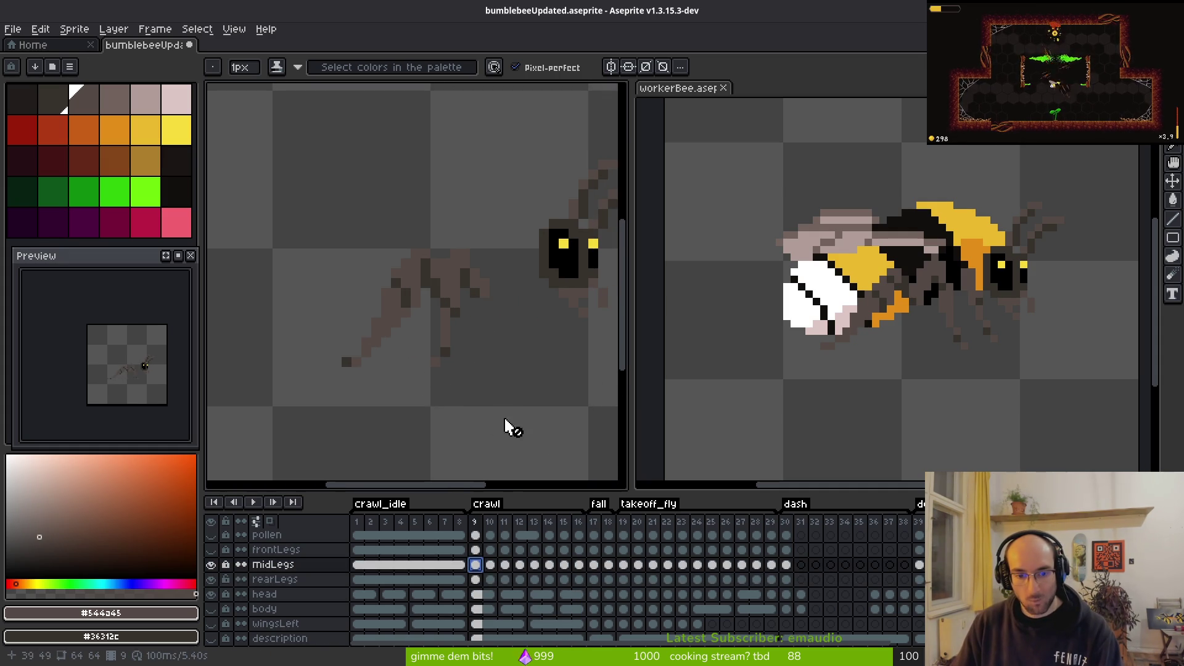
{"action": "key", "text": "i"}
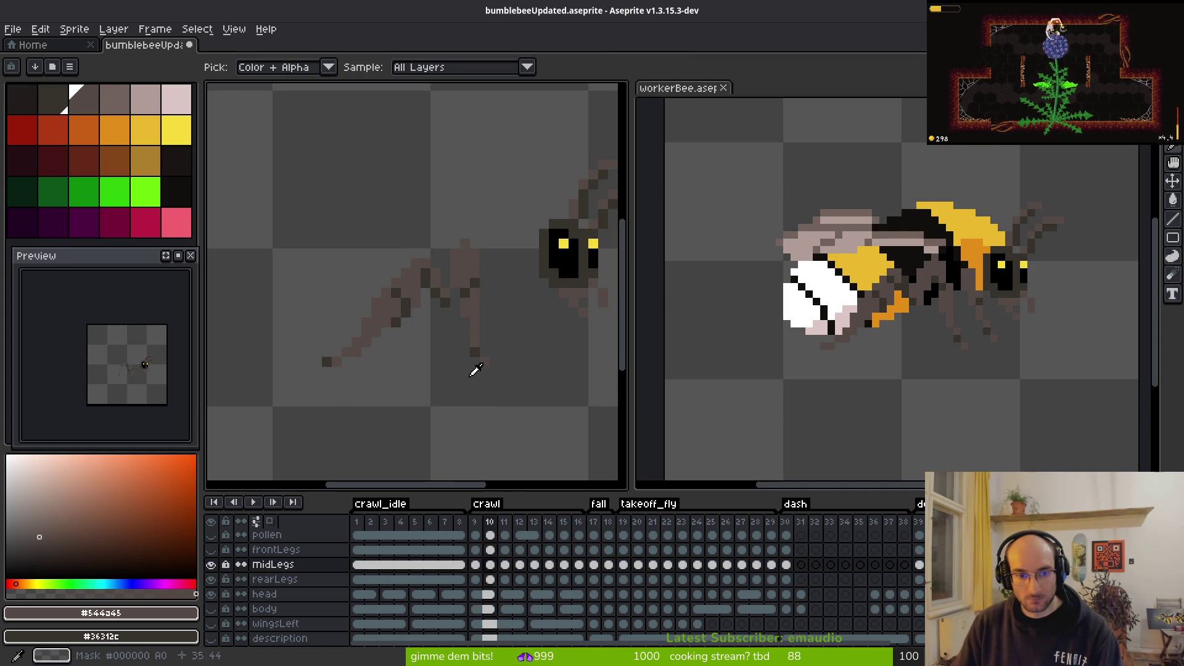
{"action": "mouse_move", "coordinate": [495, 578]}
{"action": "left_mouse_down"}
{"action": "mouse_move", "coordinate": [502, 567]}
{"action": "mouse_move", "coordinate": [572, 567]}
{"action": "left_mouse_up"}
{"action": "key", "text": "Delete"}
{"action": "key", "text": "Escape"}
{"action": "left_click", "coordinate": [491, 565]}
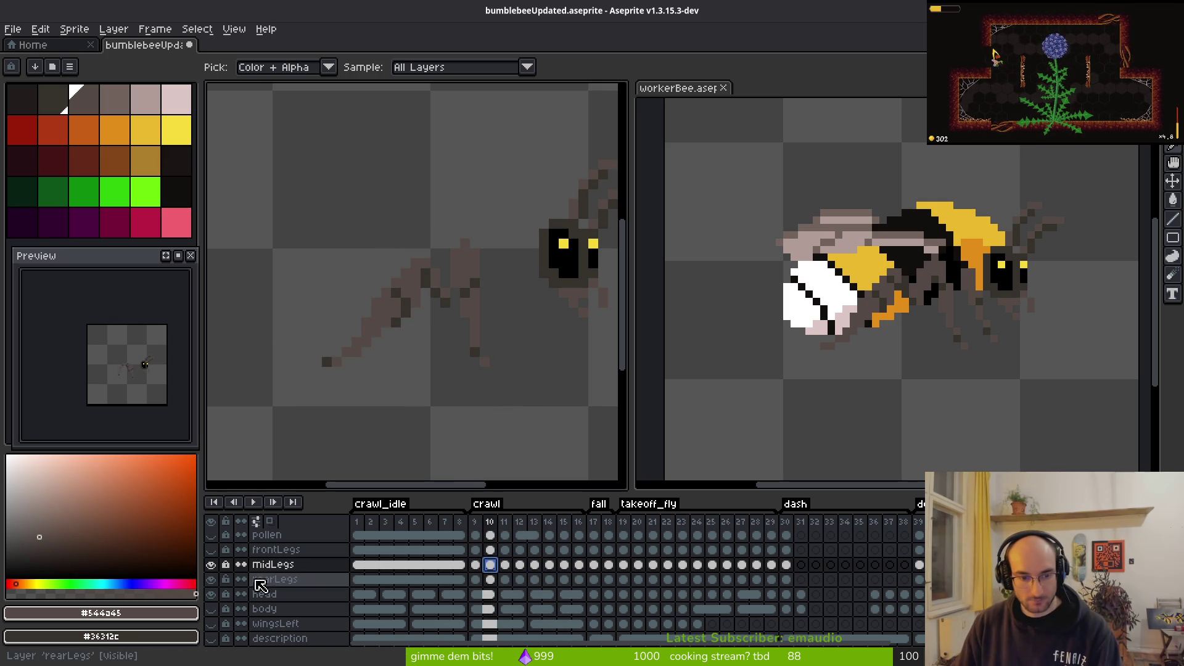
{"action": "left_click_drag", "start_coordinate": [226, 565], "coordinate": [226, 579]}
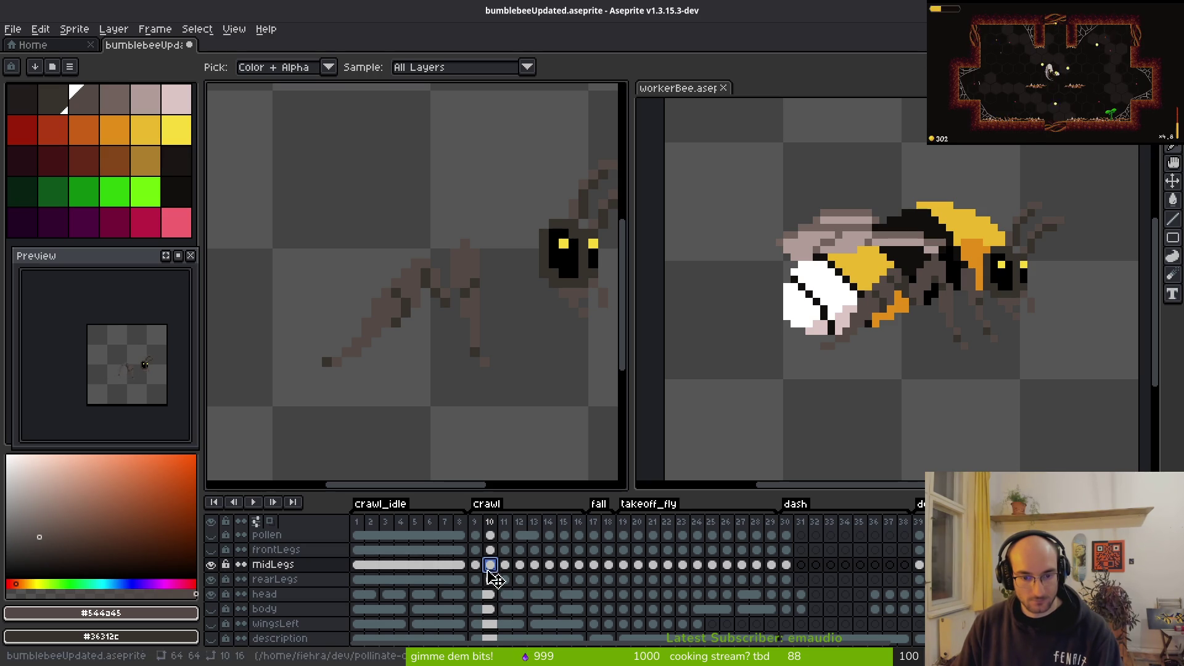
{"action": "left_click_drag", "start_coordinate": [505, 565], "coordinate": [581, 568]}
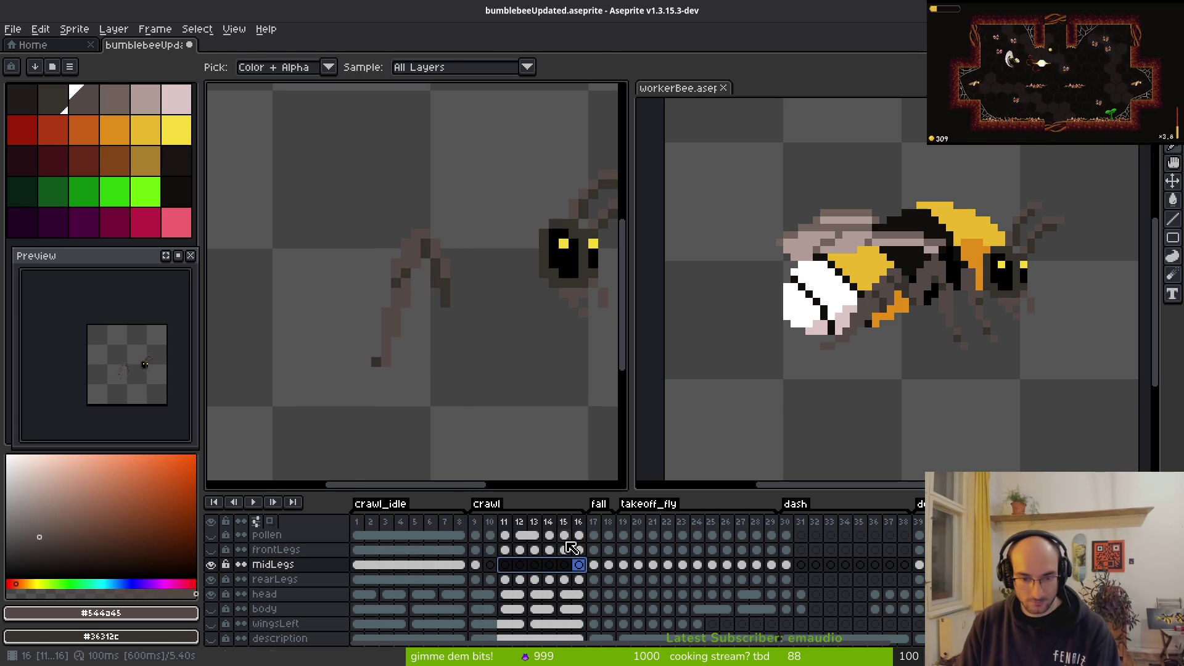
{"action": "key", "text": "b"}
{"action": "key", "text": "Delete"}
{"action": "left_click", "coordinate": [476, 565]}
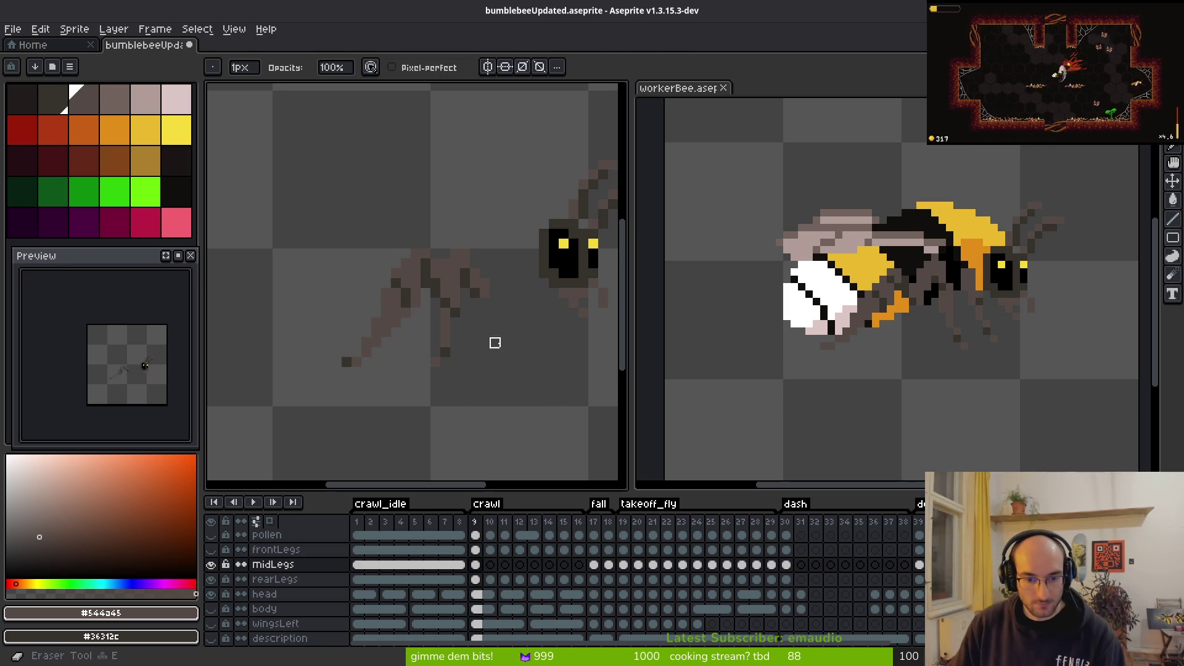
Step: Erase the lower part of frame 9's mid leg and make the frontLegs layer visible
{"action": "key", "text": "e"}
{"action": "left_click_drag", "start_coordinate": [502, 291], "coordinate": [437, 382]}
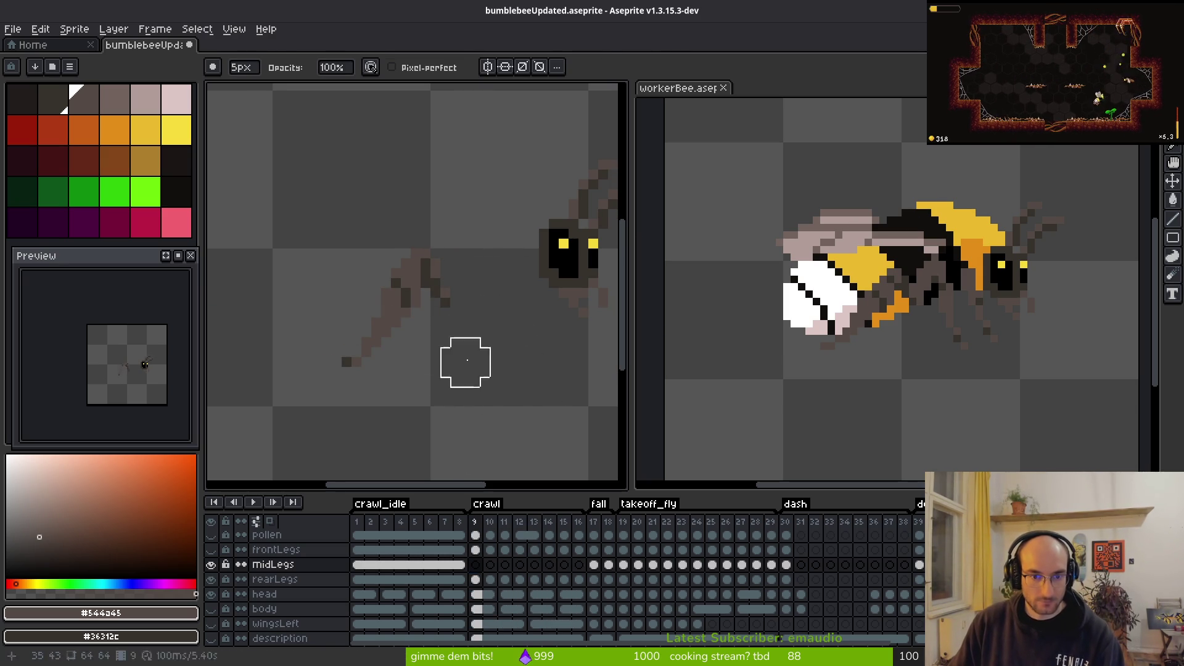
{"action": "key", "text": "b"}
{"action": "left_click_drag", "start_coordinate": [211, 609], "coordinate": [210, 623]}
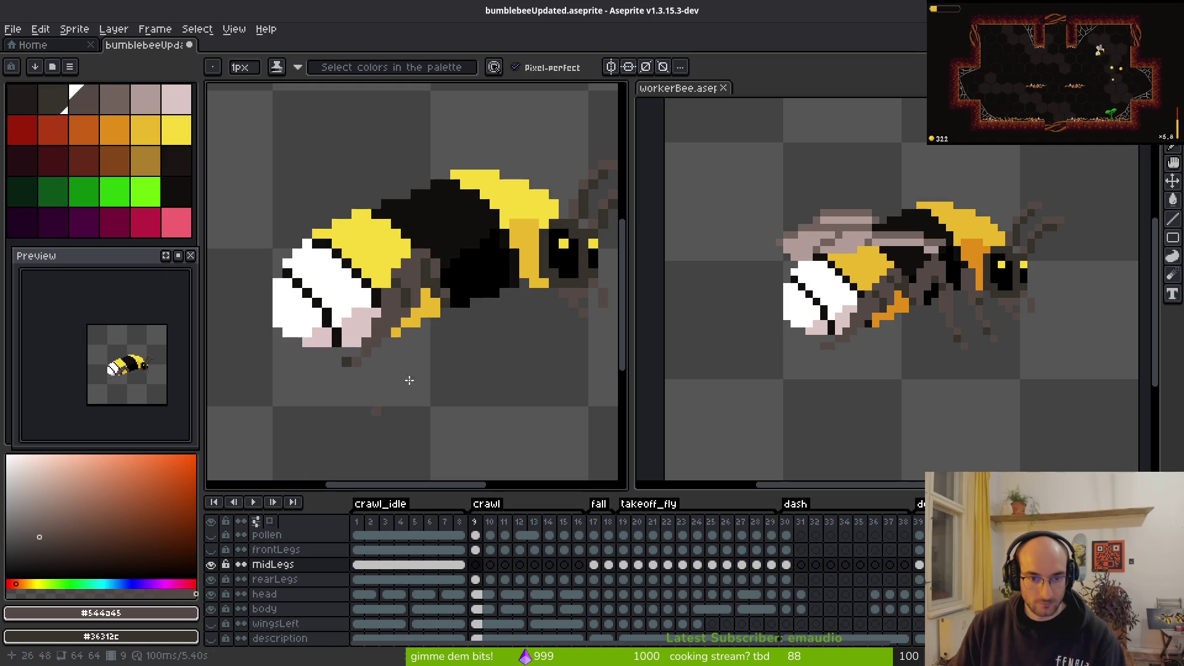
{"action": "scroll", "coordinate": [481, 287], "scroll_direction": "up", "scroll_amount": 1}
{"action": "scroll", "coordinate": [482, 288], "scroll_direction": "down", "scroll_amount": 1}
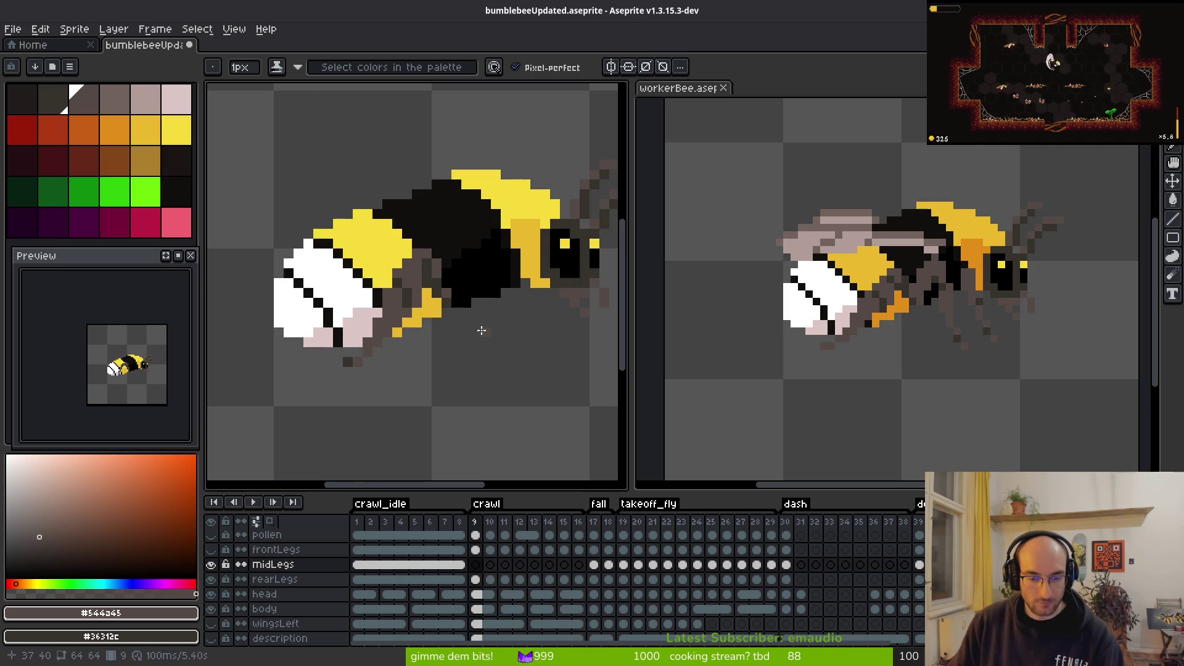
{"action": "scroll", "coordinate": [515, 379], "scroll_direction": "up", "scroll_amount": 1}
{"action": "scroll", "coordinate": [484, 330], "scroll_direction": "down", "scroll_amount": 1}
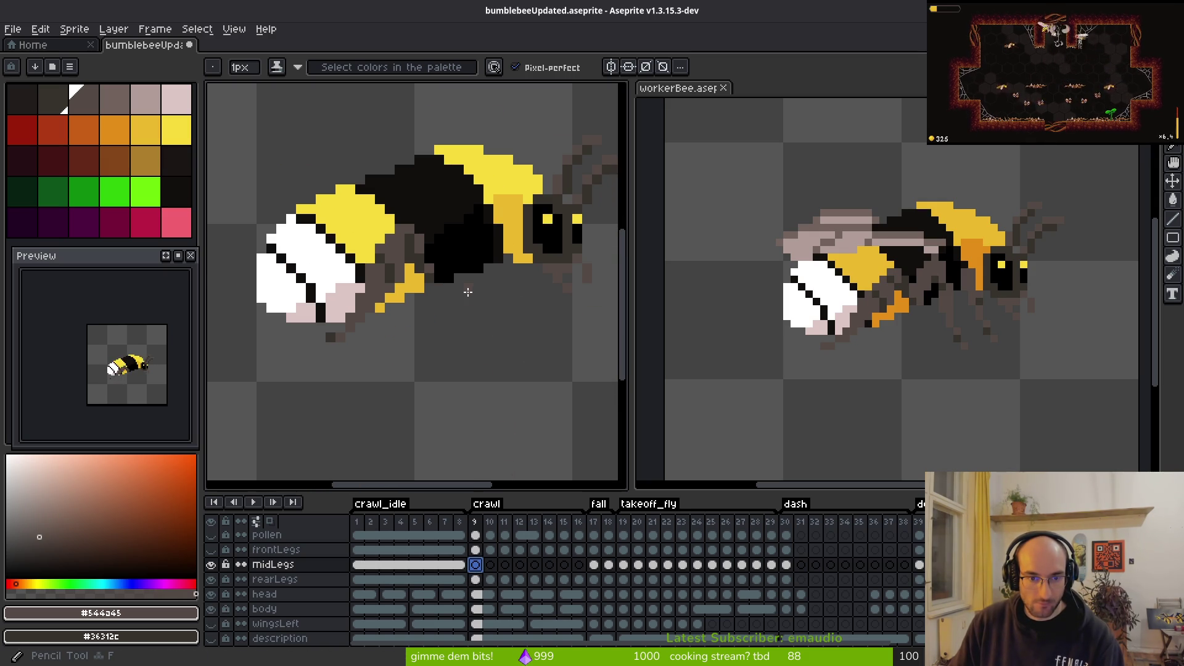
{"action": "left_click", "coordinate": [210, 549]}
Step: Flip between crawl frames 8 and 9 to compare the leg poses
{"action": "key", "text": "alt"}
{"action": "key", "text": "Left"}
{"action": "key", "text": "Right"}
{"action": "key", "text": "Left"}
{"action": "key", "text": "Right"}
{"action": "key", "text": "Left"}
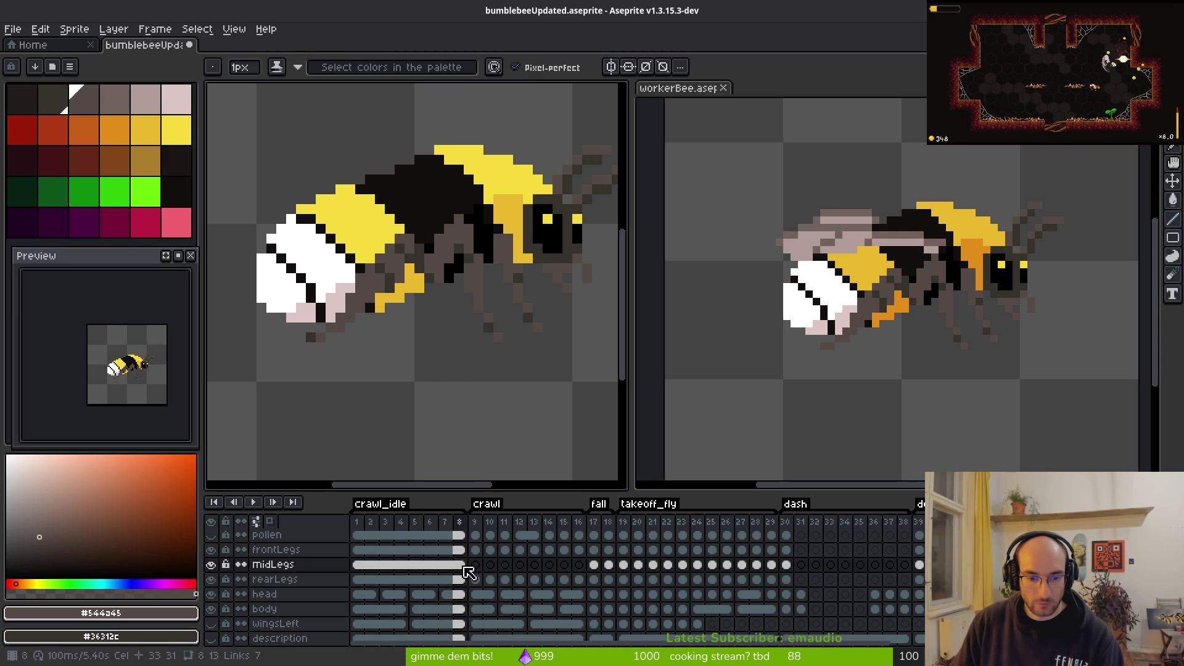
{"action": "key", "text": "Right"}
{"action": "key", "text": "Left"}
{"action": "key", "text": "Right"}
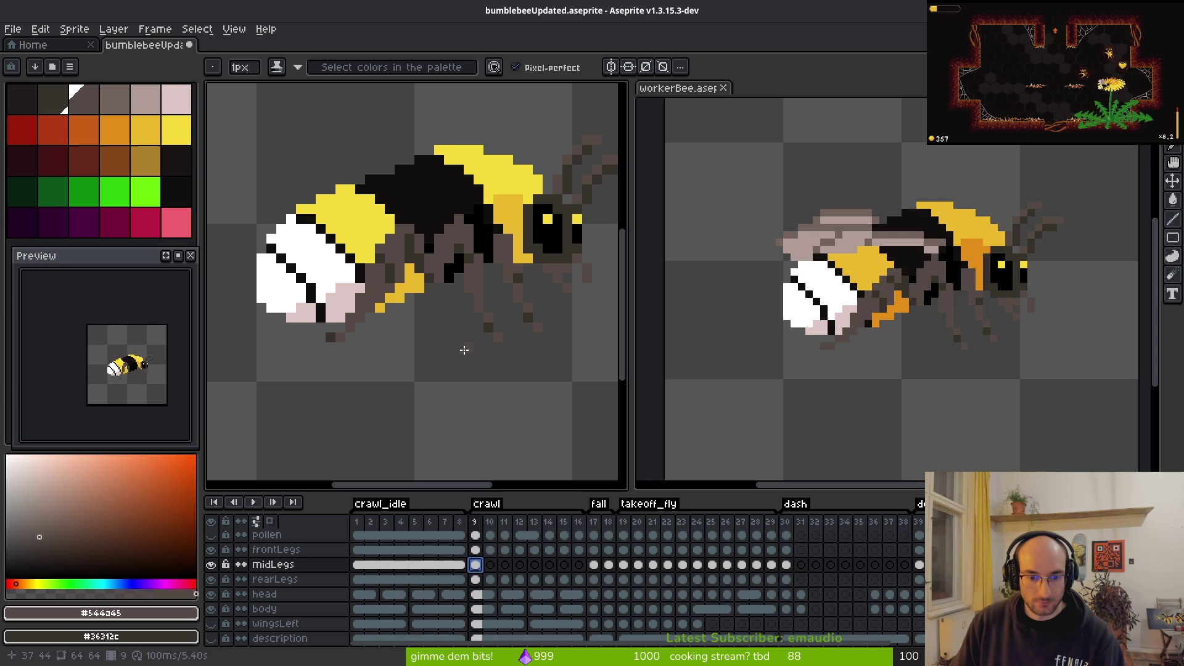
{"action": "left_click", "coordinate": [460, 565]}
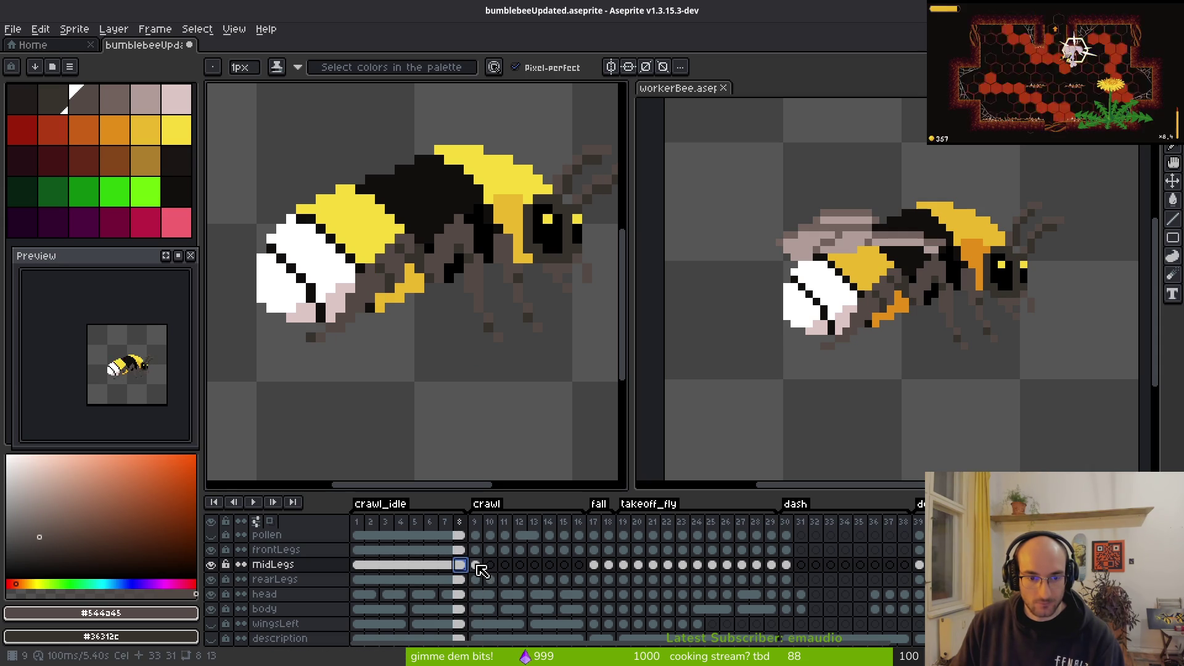
{"action": "left_click", "coordinate": [475, 565]}
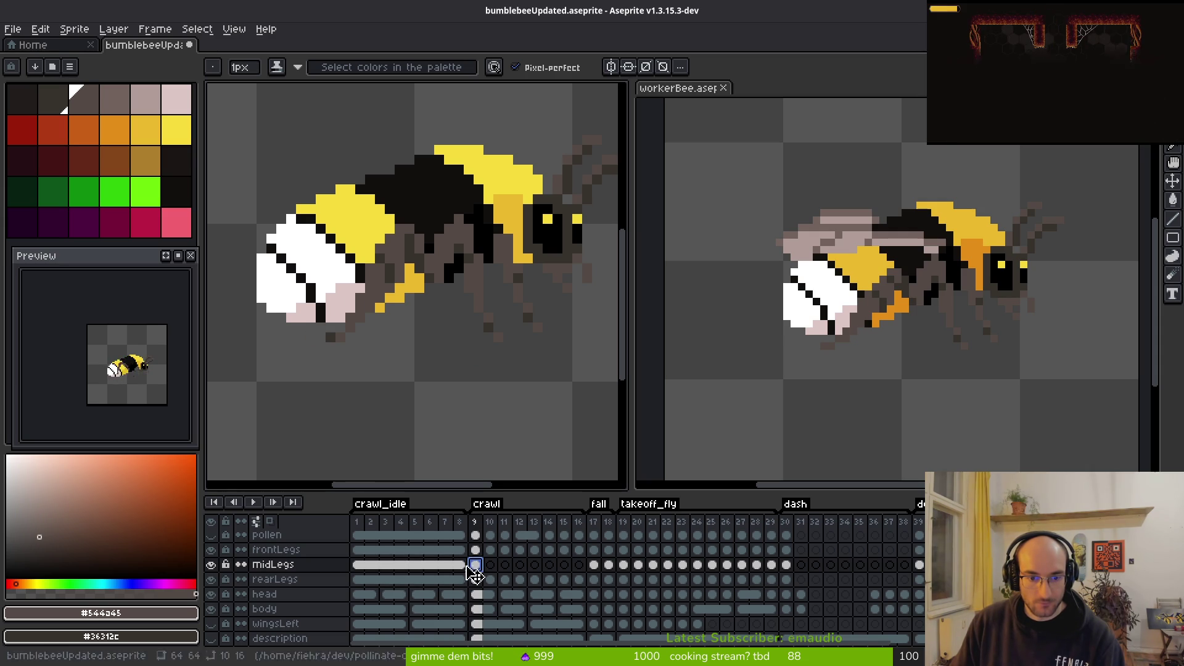
{"action": "left_click", "coordinate": [460, 565]}
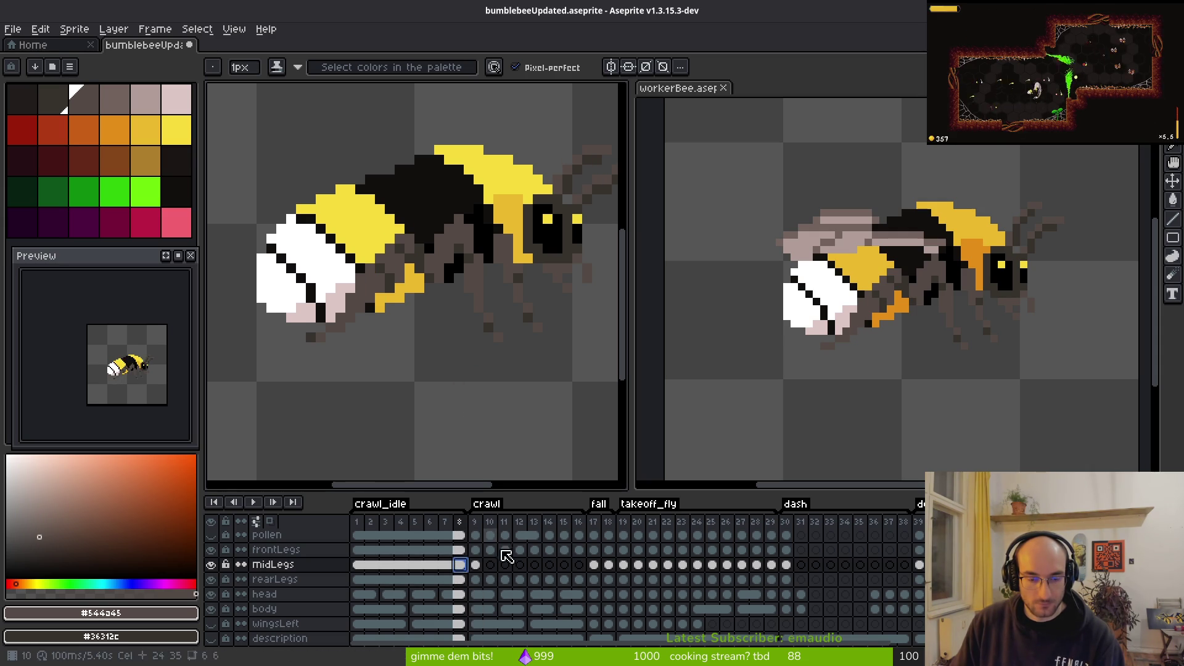
{"action": "left_click", "coordinate": [476, 565]}
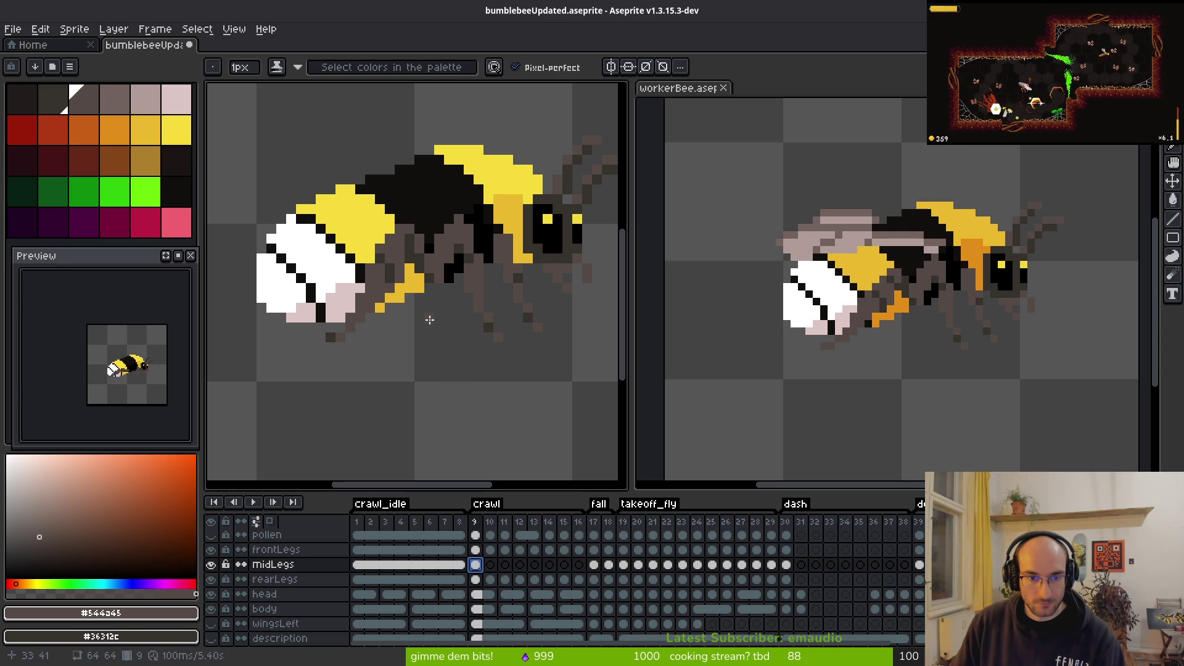
Step: Flip through crawl frames 9 to 11 to compare the front and mid legs
{"action": "key", "text": "i"}
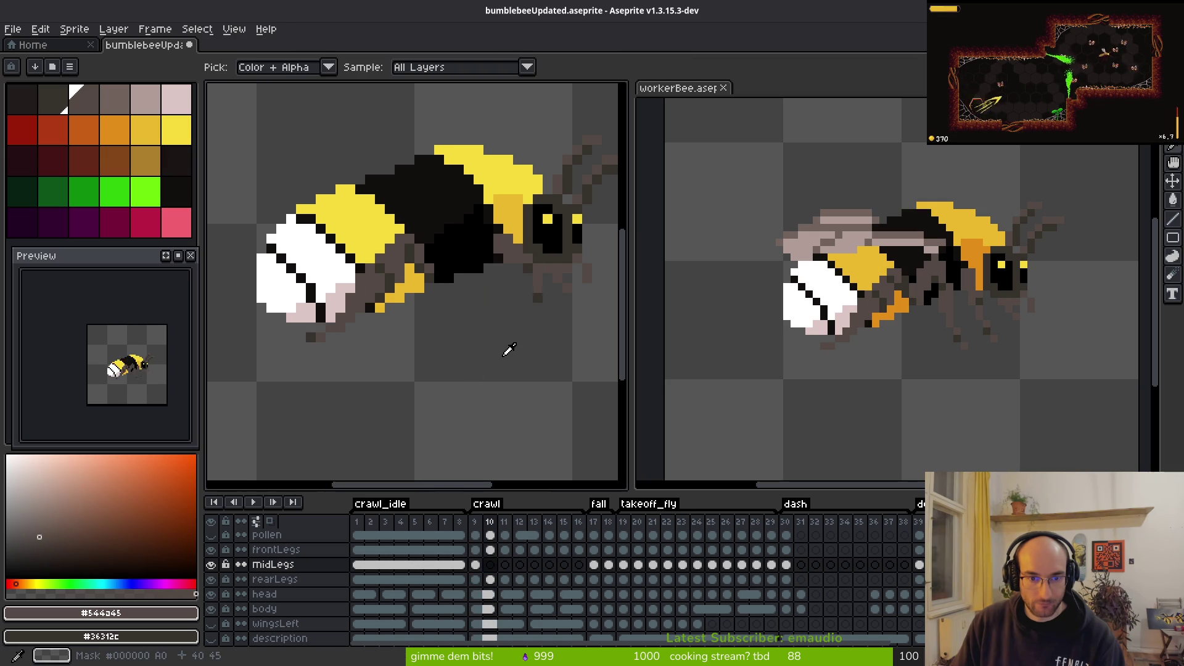
{"action": "key", "text": "b"}
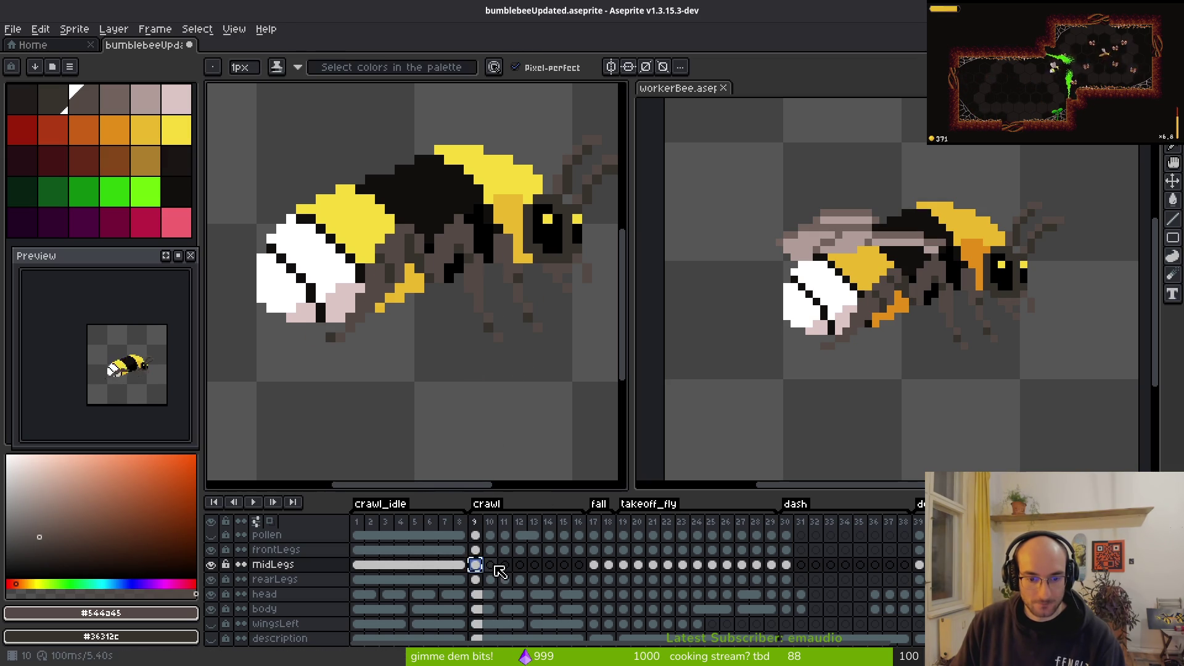
{"action": "left_click", "coordinate": [490, 565]}
{"action": "left_click", "coordinate": [475, 565]}
{"action": "key", "text": "i"}
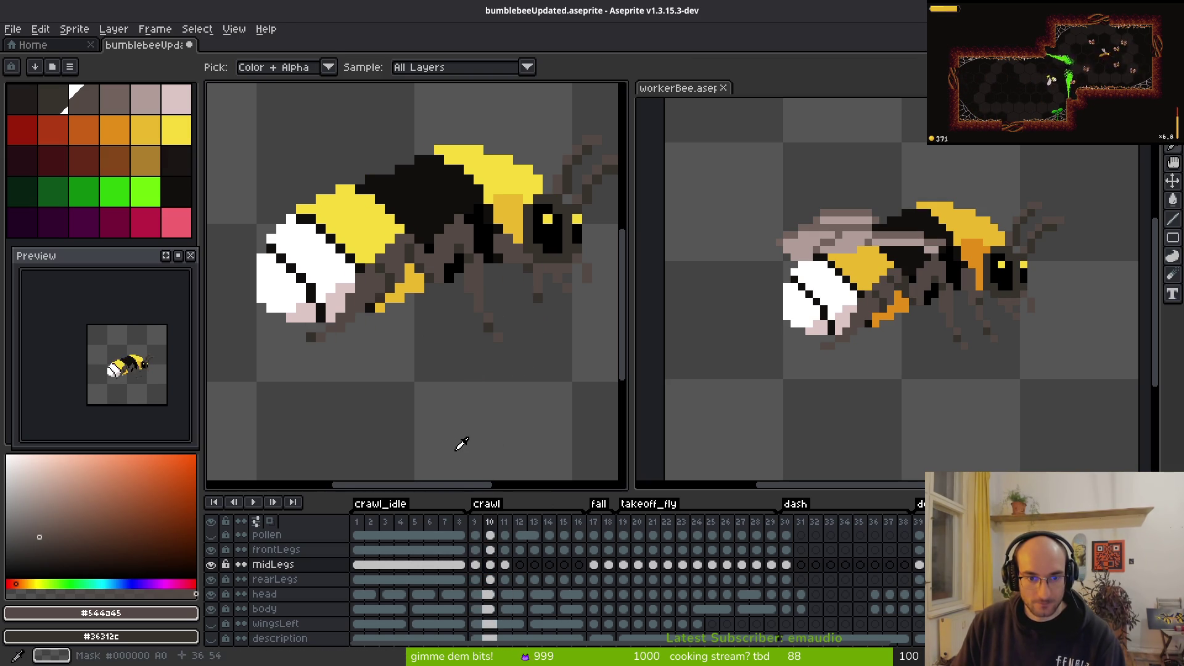
{"action": "key", "text": "Right"}
{"action": "key", "text": "Right"}
{"action": "key", "text": "Left"}
{"action": "key", "text": "Left"}
{"action": "key", "text": "Right"}
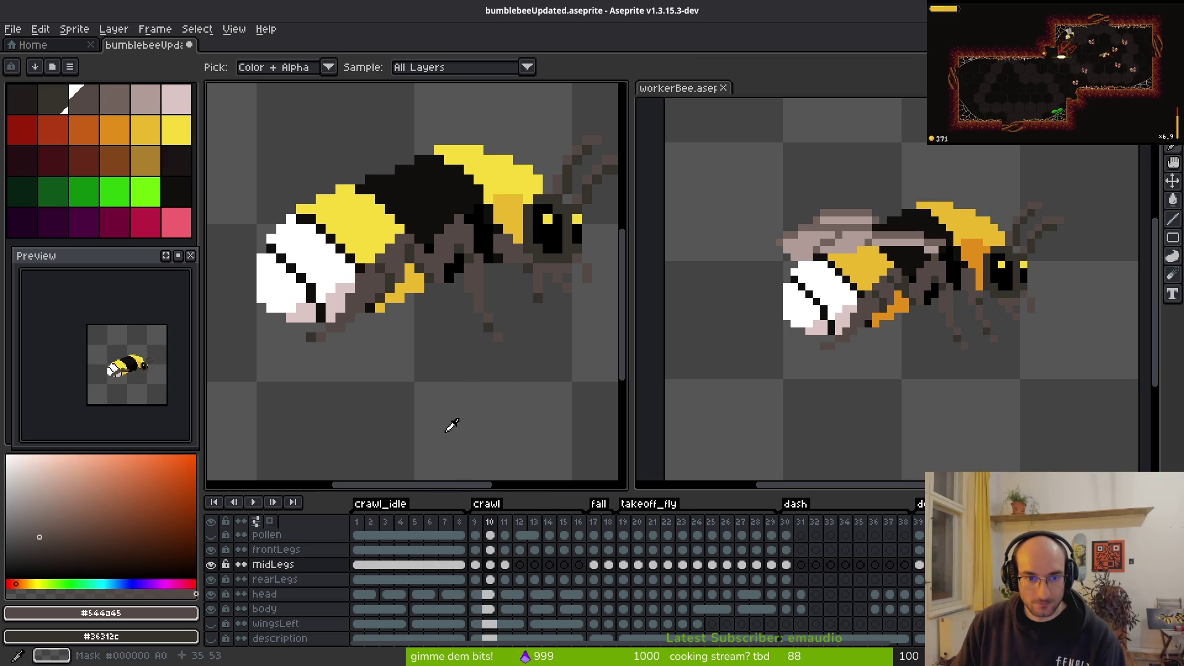
{"action": "key", "text": "Right"}
{"action": "key", "text": "Right"}
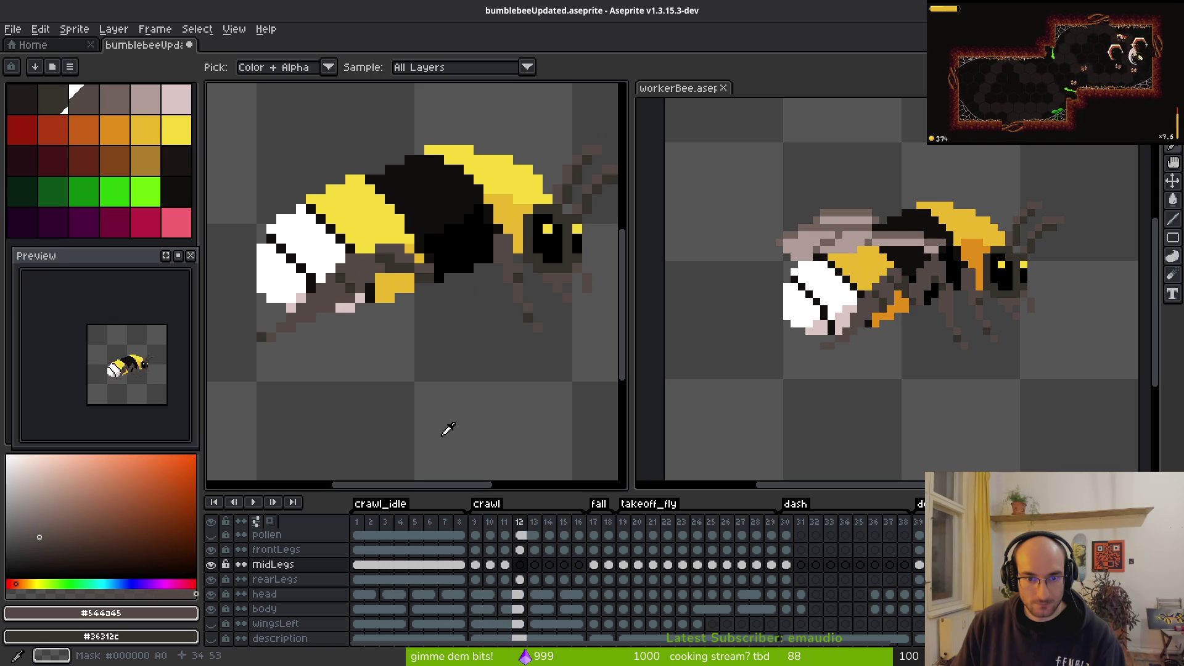
{"action": "key", "text": "Left"}
{"action": "key", "text": "Left"}
{"action": "key", "text": "Left"}
{"action": "key", "text": "Right"}
{"action": "key", "text": "Right"}
{"action": "key", "text": "Right"}
{"action": "key", "text": "Right"}
{"action": "key", "text": "Right"}
{"action": "key", "text": "Right"}
{"action": "key", "text": "Left"}
Step: Move to crawl frame 14 and zoom in on the bee's front leg
{"action": "key", "text": "Left"}
{"action": "key", "text": "Right"}
{"action": "scroll", "coordinate": [489, 352], "scroll_direction": "up", "scroll_amount": 5}
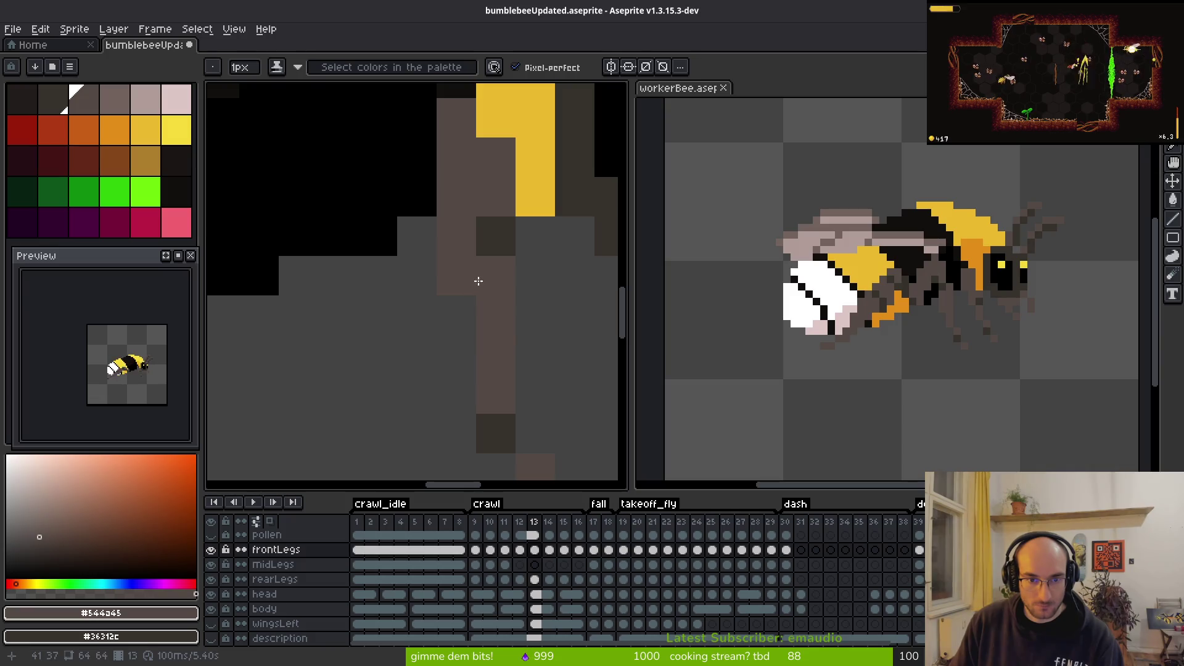
{"action": "scroll", "coordinate": [473, 282], "scroll_direction": "down", "scroll_amount": 4}
{"action": "key", "text": "Left"}
{"action": "key", "text": "Up"}
{"action": "scroll", "coordinate": [484, 301], "scroll_direction": "up", "scroll_amount": 3}
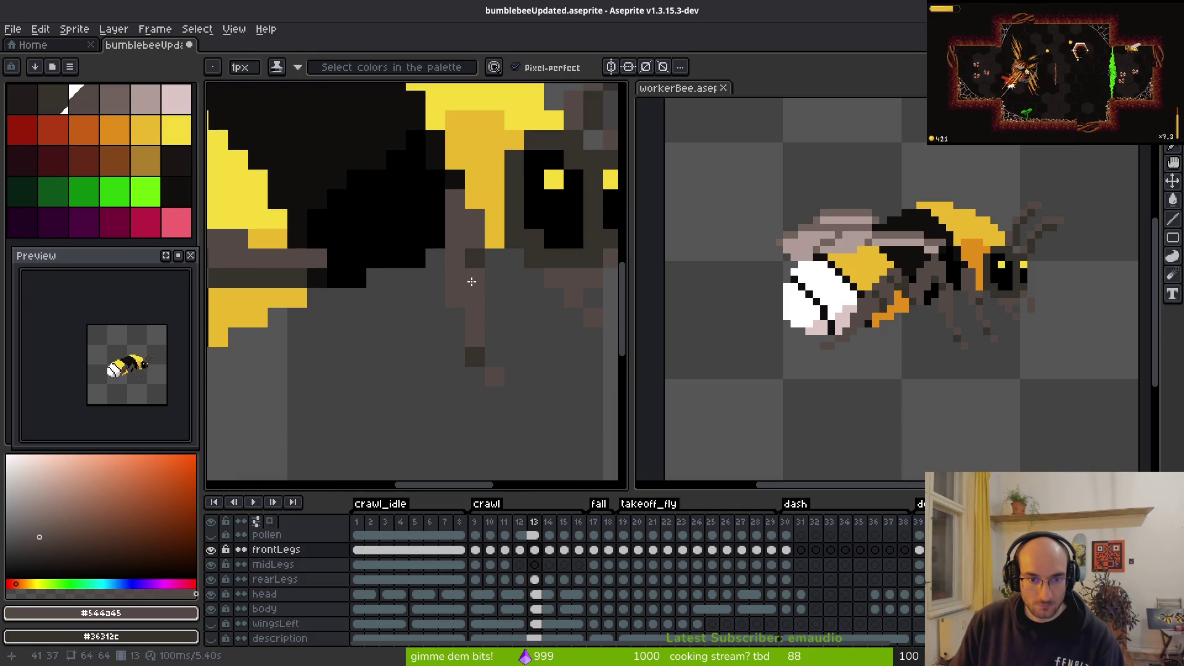
{"action": "scroll", "coordinate": [461, 273], "scroll_direction": "down", "scroll_amount": 5}
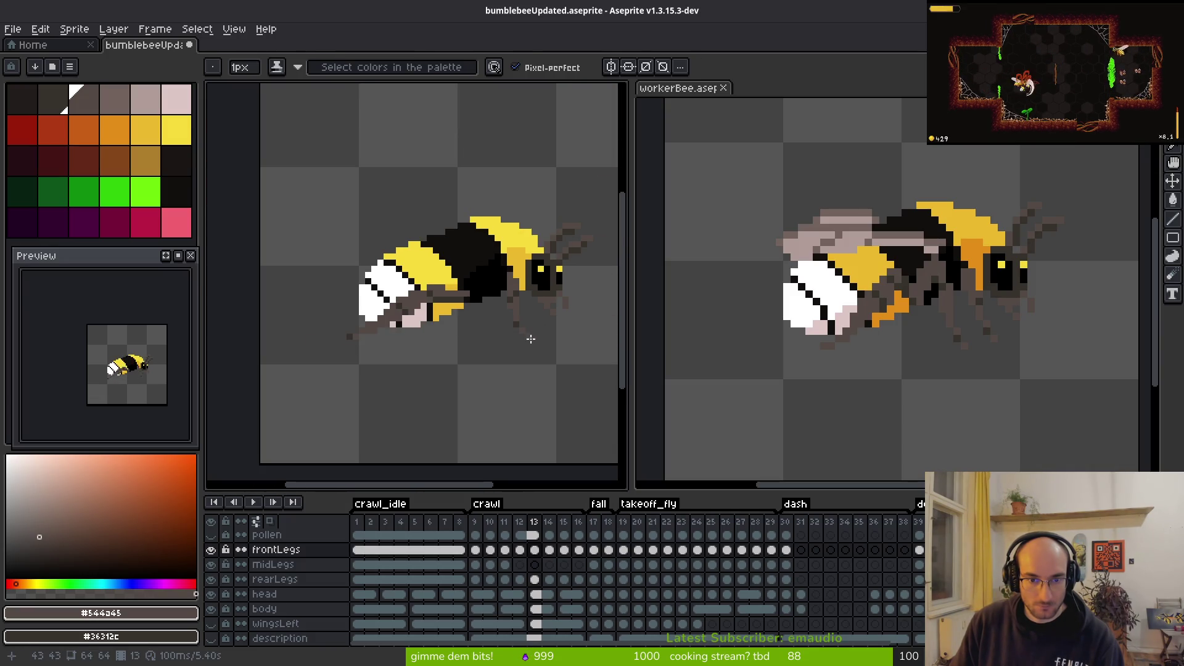
{"action": "key", "text": "alt"}
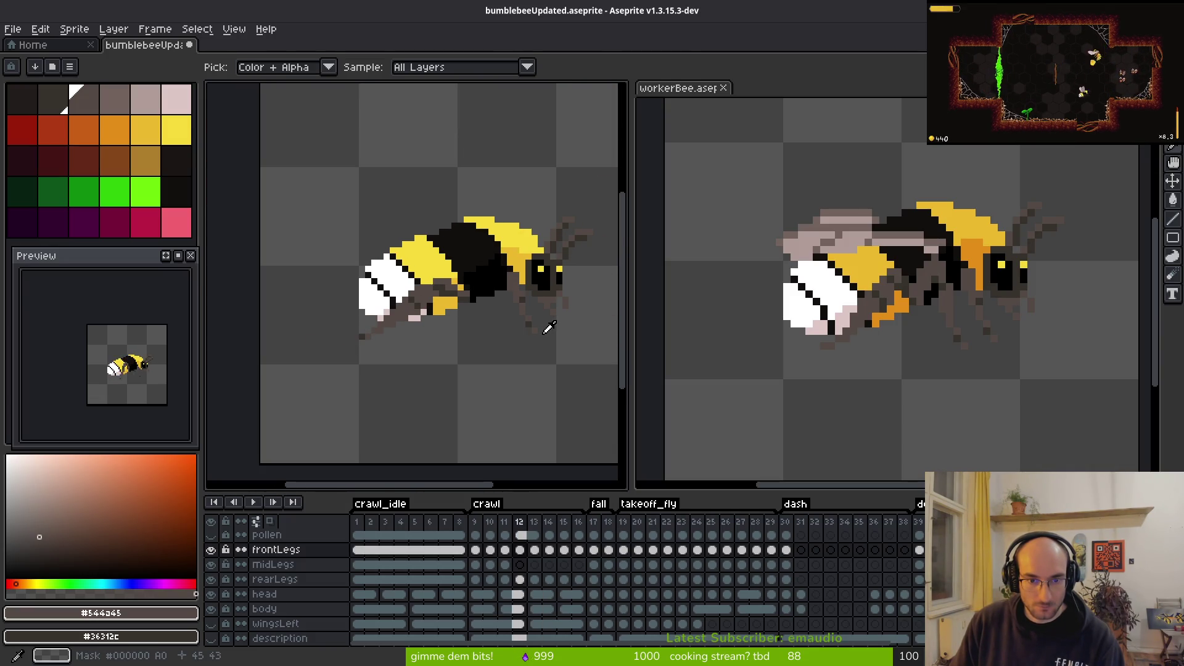
{"action": "scroll", "coordinate": [516, 307], "scroll_direction": "up", "scroll_amount": 3}
{"action": "scroll", "coordinate": [512, 264], "scroll_direction": "down", "scroll_amount": 1}
{"action": "scroll", "coordinate": [488, 280], "scroll_direction": "up", "scroll_amount": 1}
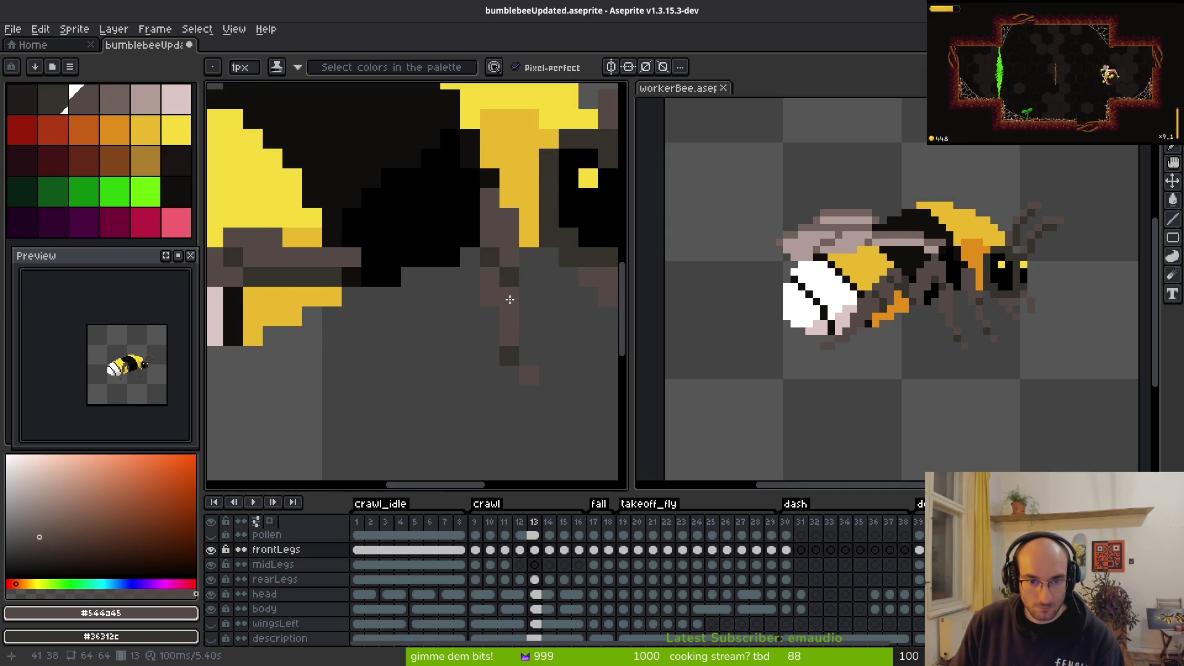
{"action": "scroll", "coordinate": [568, 308], "scroll_direction": "down", "scroll_amount": 3}
{"action": "key", "text": "alt"}
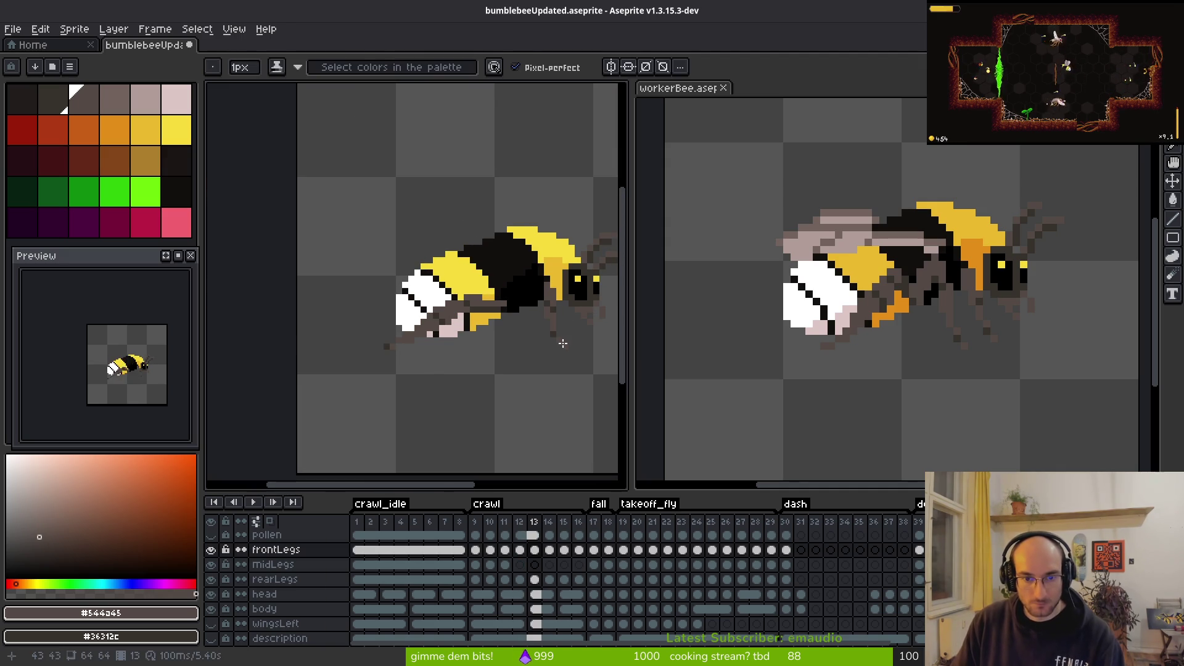
{"action": "key", "text": "alt"}
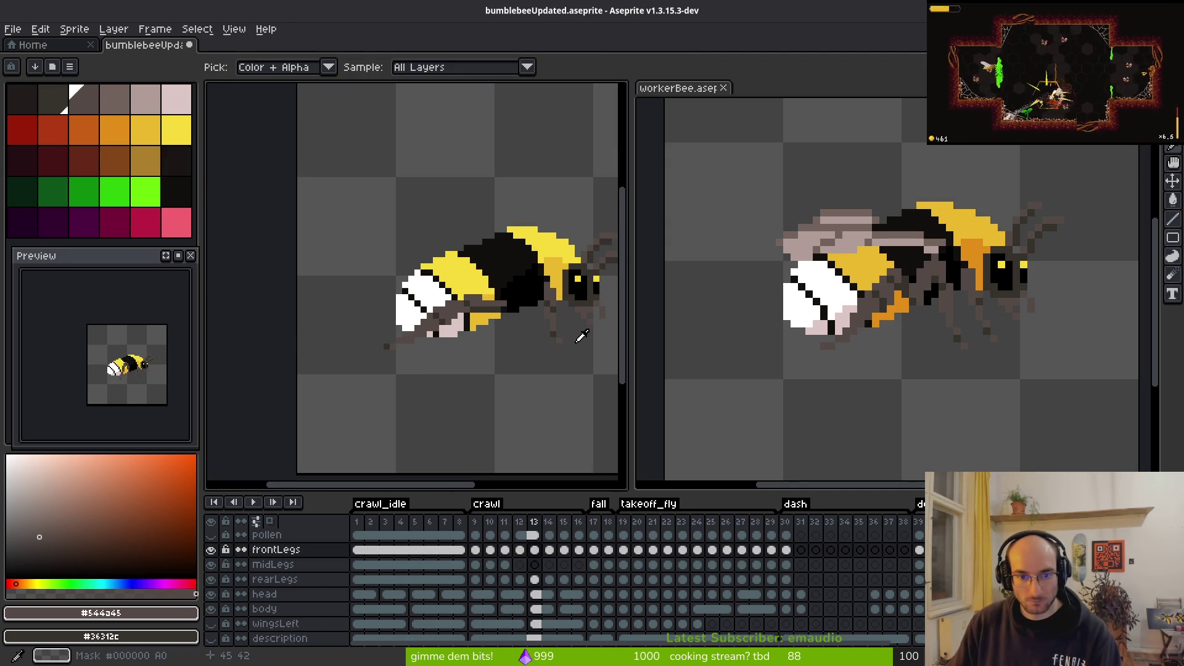
{"action": "key", "text": "Right"}
{"action": "scroll", "coordinate": [532, 330], "scroll_direction": "up", "scroll_amount": 3}
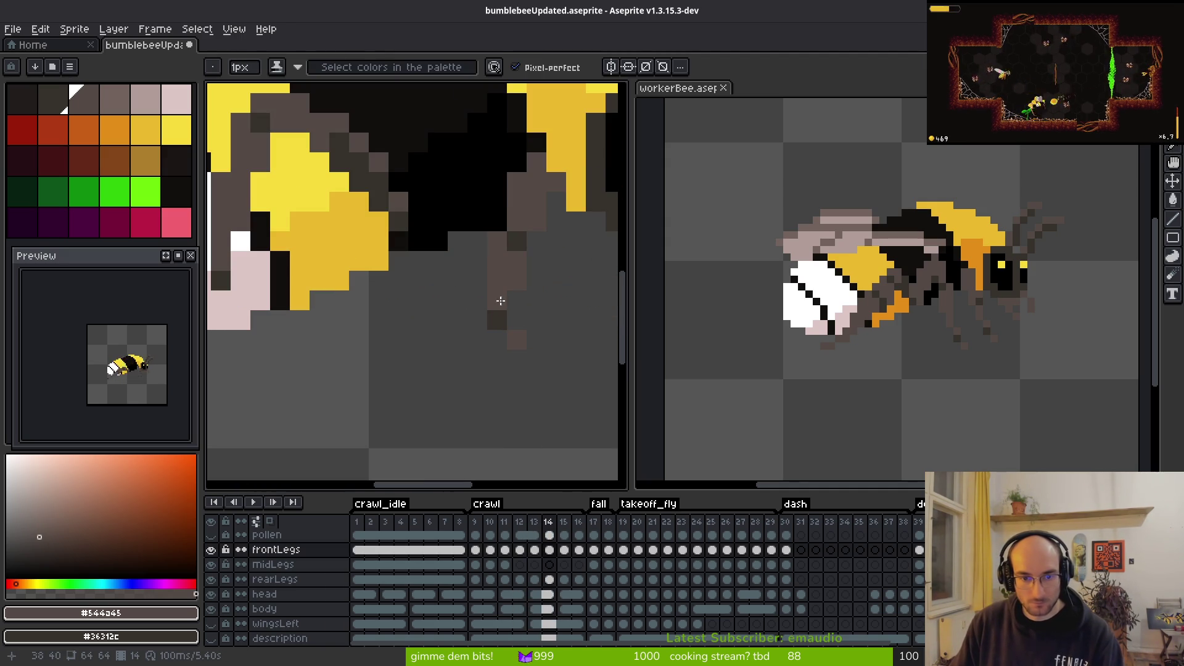
Step: Erase the stray pixels hanging below the front leg on frame 14
{"action": "right_click", "coordinate": [516, 324]}
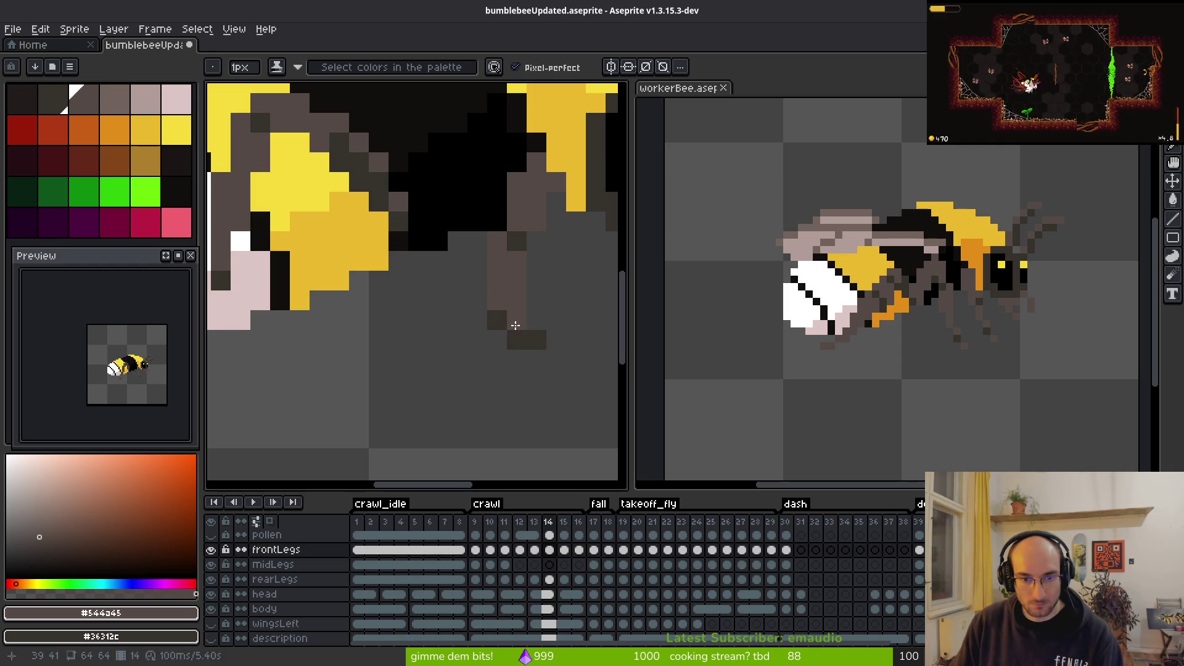
{"action": "key", "text": "e"}
{"action": "left_click_drag", "start_coordinate": [497, 321], "coordinate": [497, 299]}
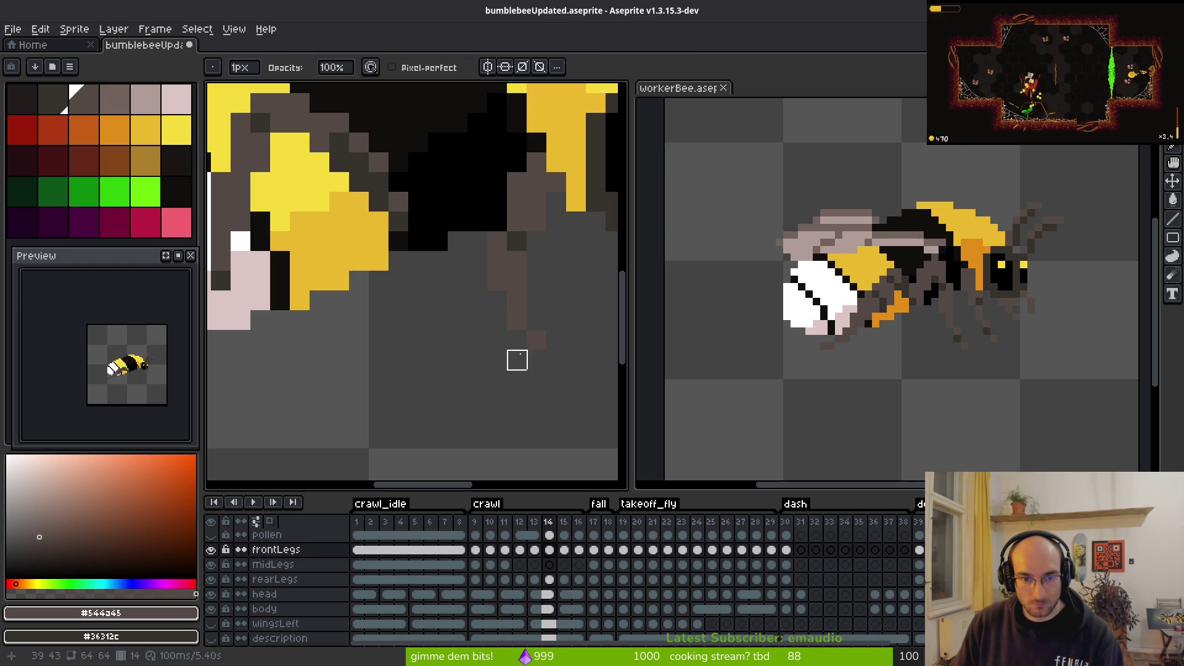
{"action": "key", "text": "b"}
{"action": "scroll", "coordinate": [529, 349], "scroll_direction": "down", "scroll_amount": 5}
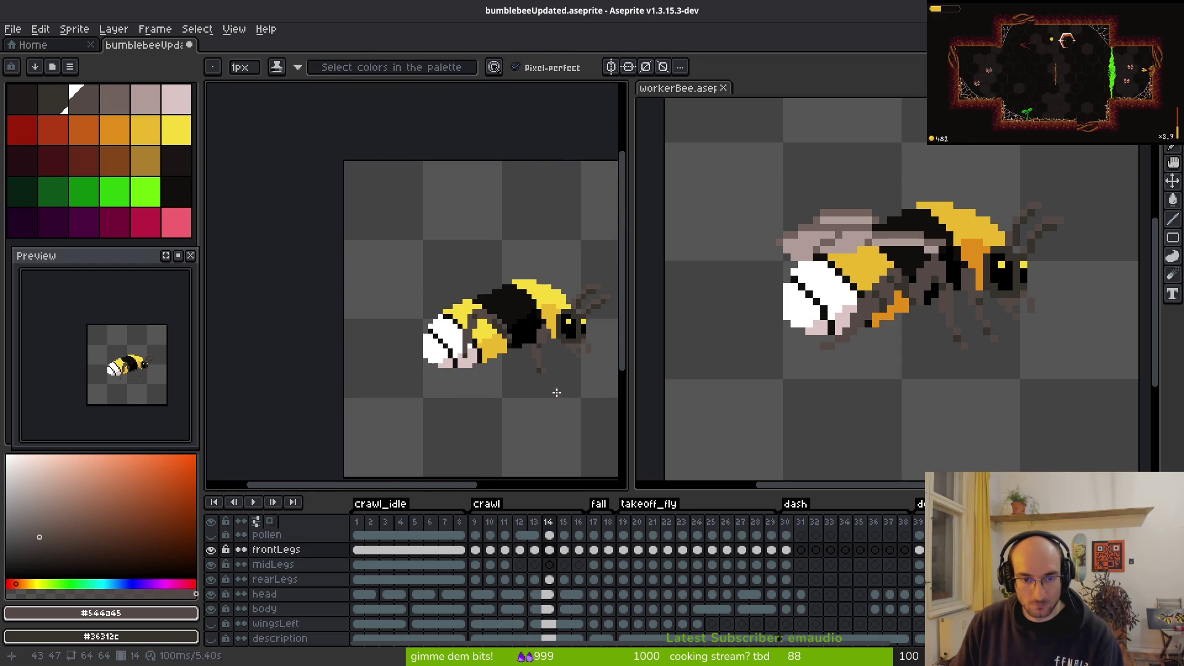
Step: Compare frame 14's trimmed leg against frames 13 and 15
{"action": "key", "text": "comma"}
{"action": "key", "text": "i"}
{"action": "key", "text": "period"}
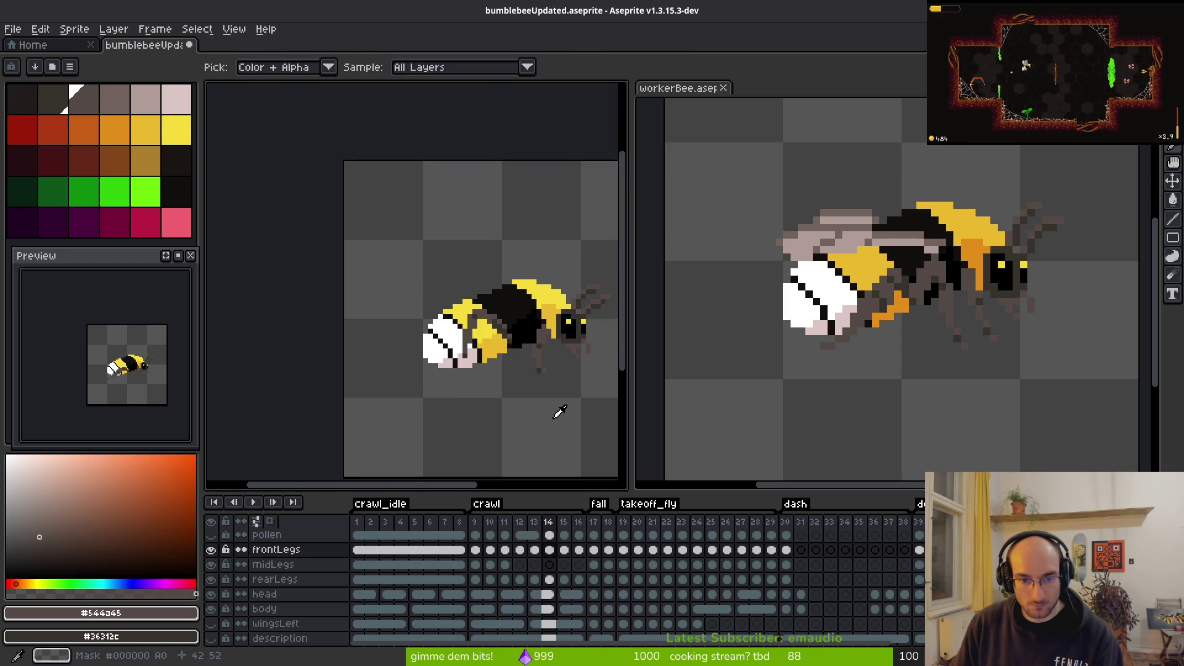
{"action": "key", "text": "comma"}
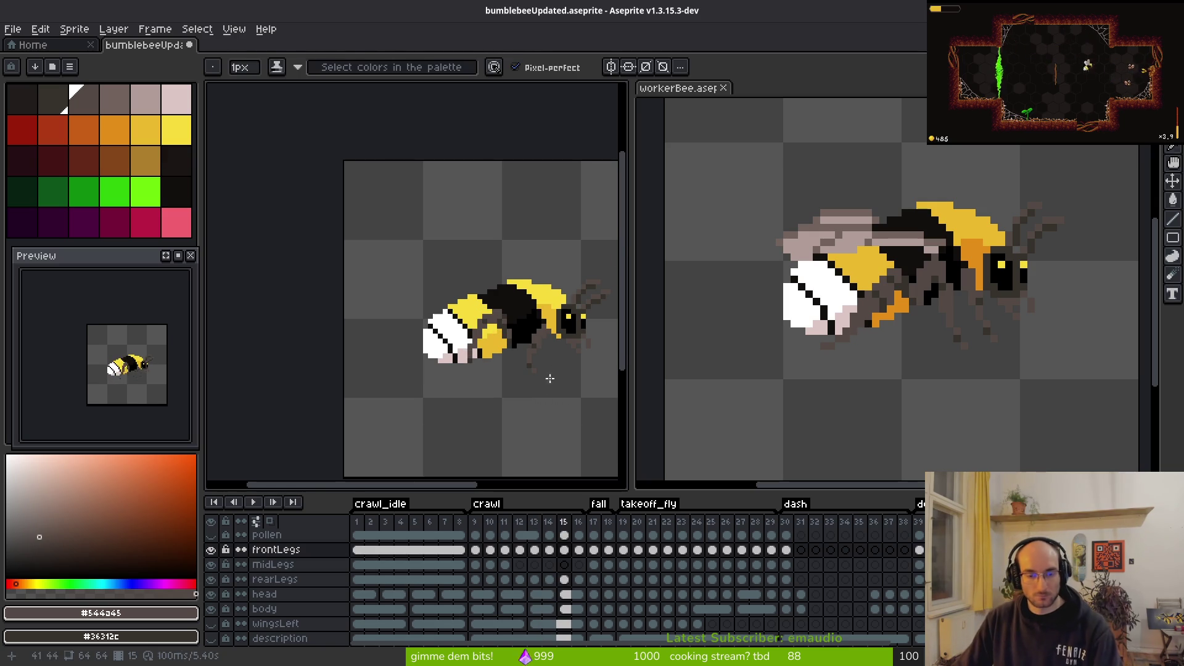
{"action": "scroll", "coordinate": [561, 411], "scroll_direction": "up", "scroll_amount": 4}
{"action": "key", "text": "period"}
{"action": "key", "text": "period"}
{"action": "scroll", "coordinate": [506, 364], "scroll_direction": "up", "scroll_amount": 2}
{"action": "key", "text": "b"}
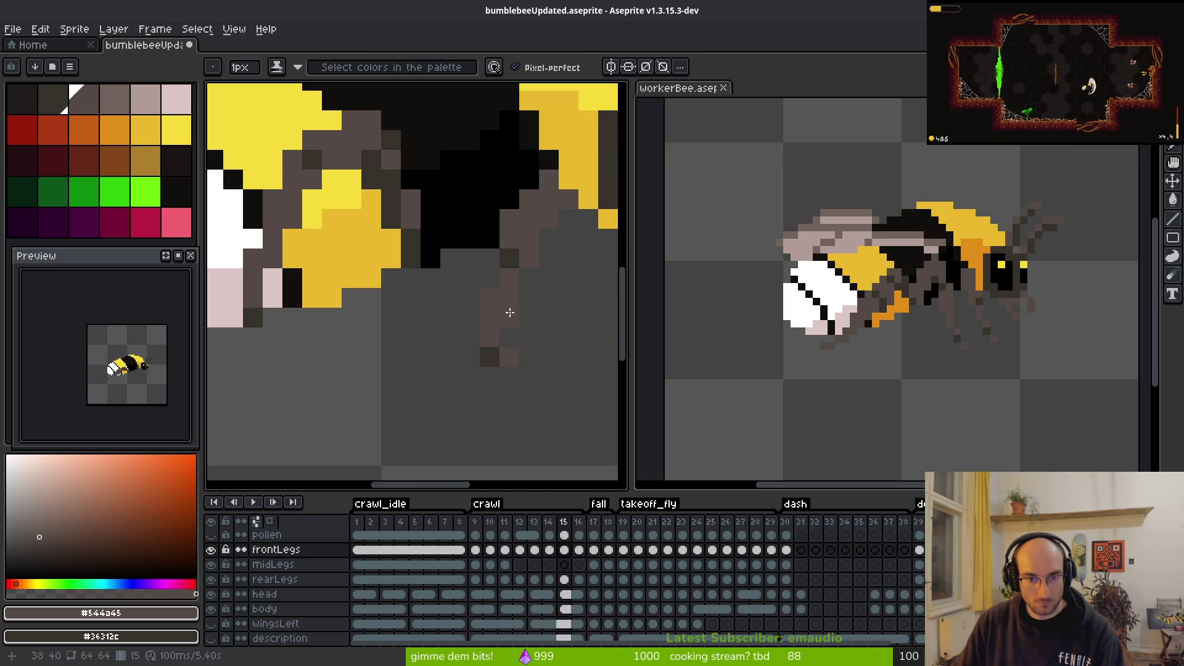
{"action": "scroll", "coordinate": [554, 360], "scroll_direction": "down", "scroll_amount": 6}
{"action": "scroll", "coordinate": [537, 344], "scroll_direction": "up", "scroll_amount": 4}
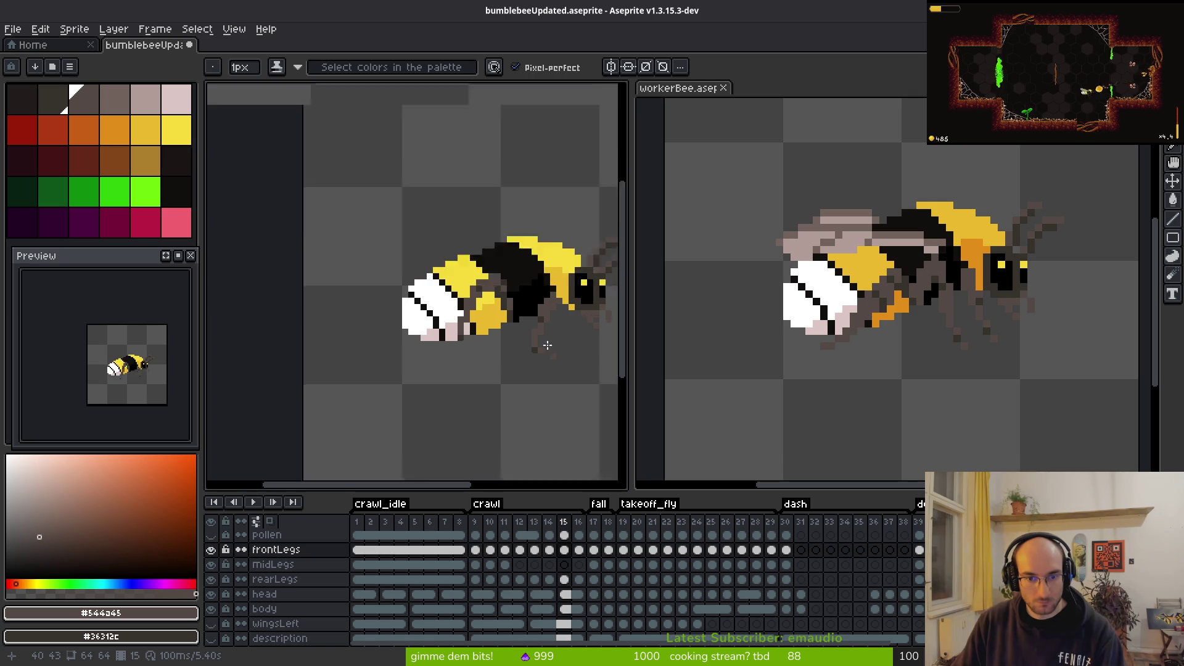
{"action": "scroll", "coordinate": [555, 371], "scroll_direction": "down", "scroll_amount": 3}
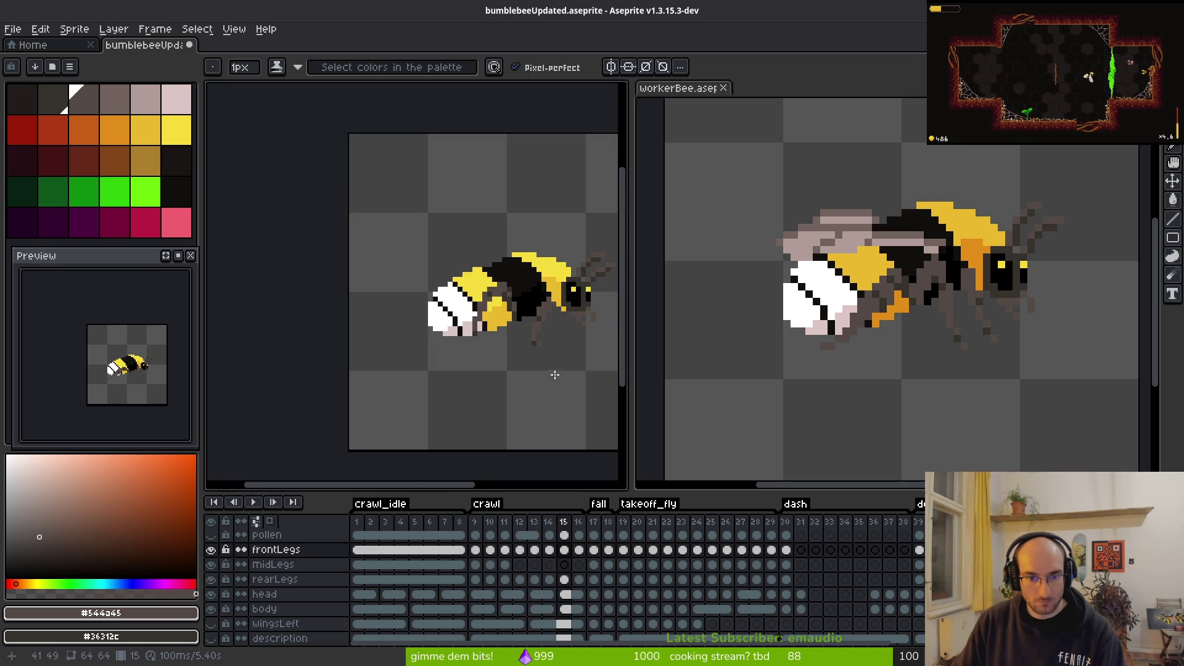
{"action": "scroll", "coordinate": [537, 355], "scroll_direction": "up", "scroll_amount": 4}
Step: Flip between frames 14, 15 and 16 to confirm the legs match, ending on frame 16
{"action": "key", "text": "comma"}
{"action": "scroll", "coordinate": [531, 333], "scroll_direction": "down", "scroll_amount": 3}
{"action": "key", "text": "period"}
{"action": "key", "text": "comma"}
{"action": "key", "text": "period"}
{"action": "scroll", "coordinate": [535, 319], "scroll_direction": "up", "scroll_amount": 3}
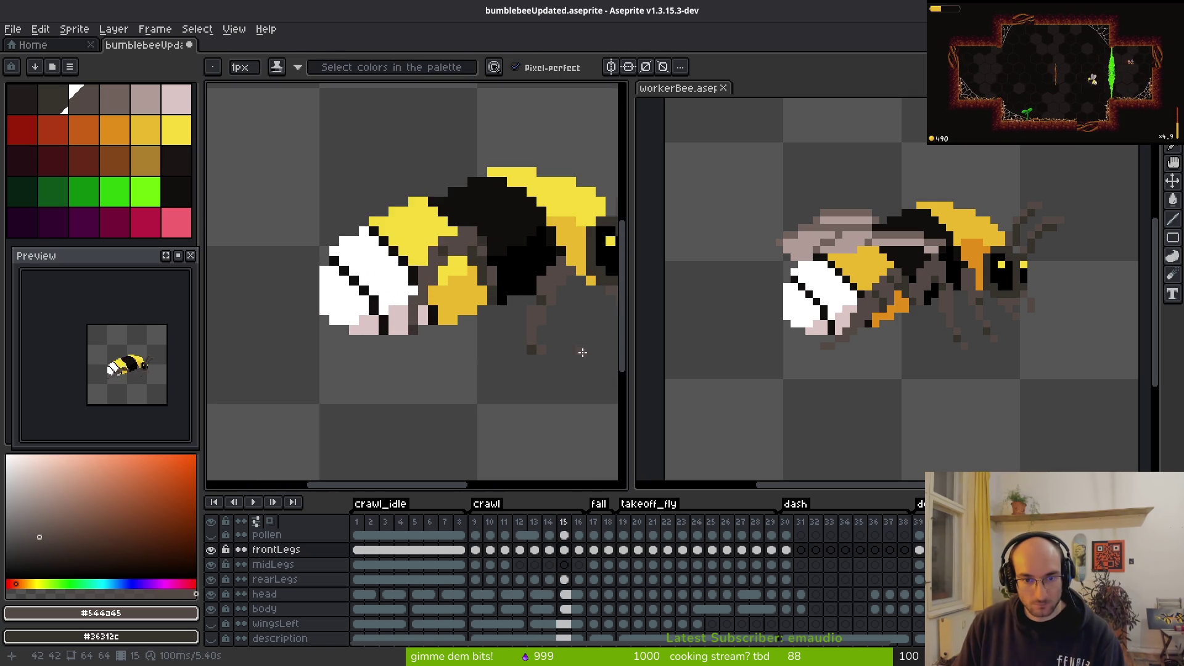
{"action": "key", "text": "i"}
{"action": "key", "text": "comma"}
{"action": "key", "text": "period"}
{"action": "key", "text": "comma"}
{"action": "key", "text": "period"}
{"action": "key", "text": "comma"}
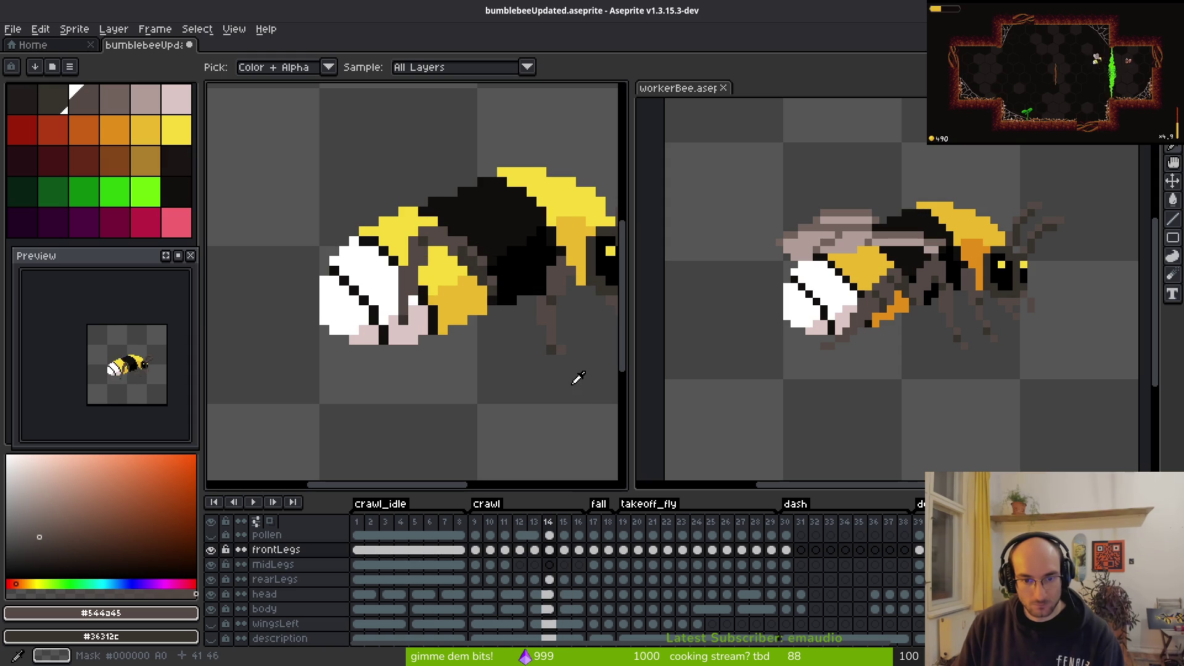
{"action": "key", "text": "period"}
{"action": "key", "text": "period"}
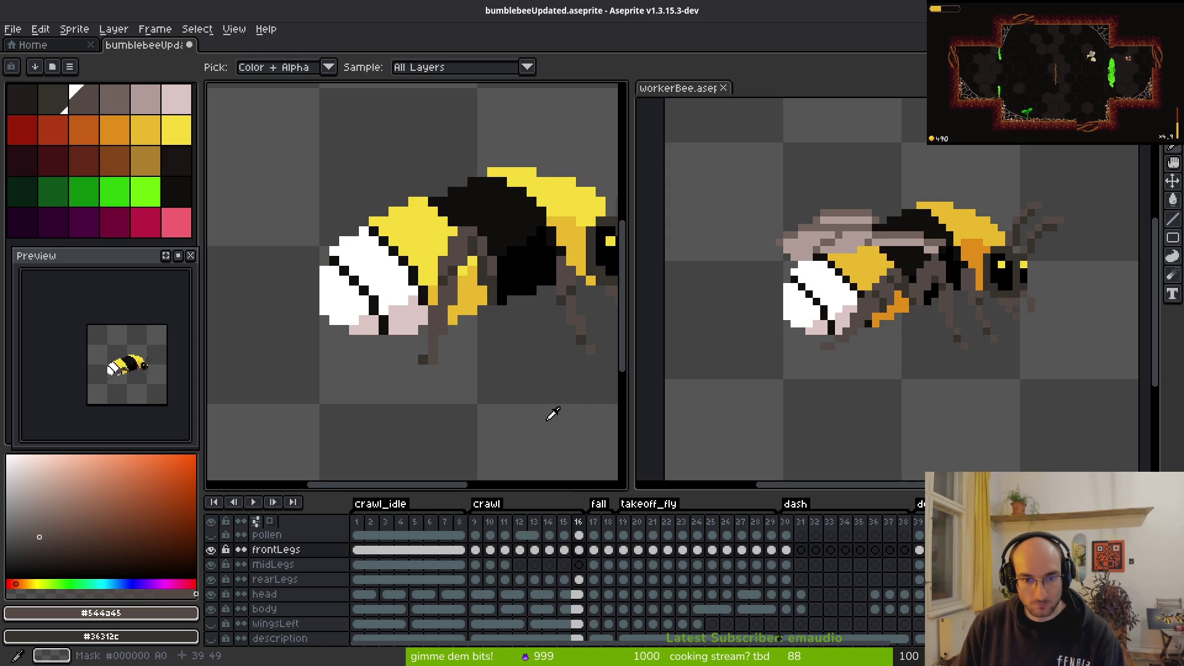
{"action": "key", "text": "comma"}
{"action": "left_click_drag", "start_coordinate": [557, 422], "coordinate": [465, 394]}
{"action": "key", "text": "period"}
{"action": "key", "text": "comma"}
{"action": "key", "text": "period"}
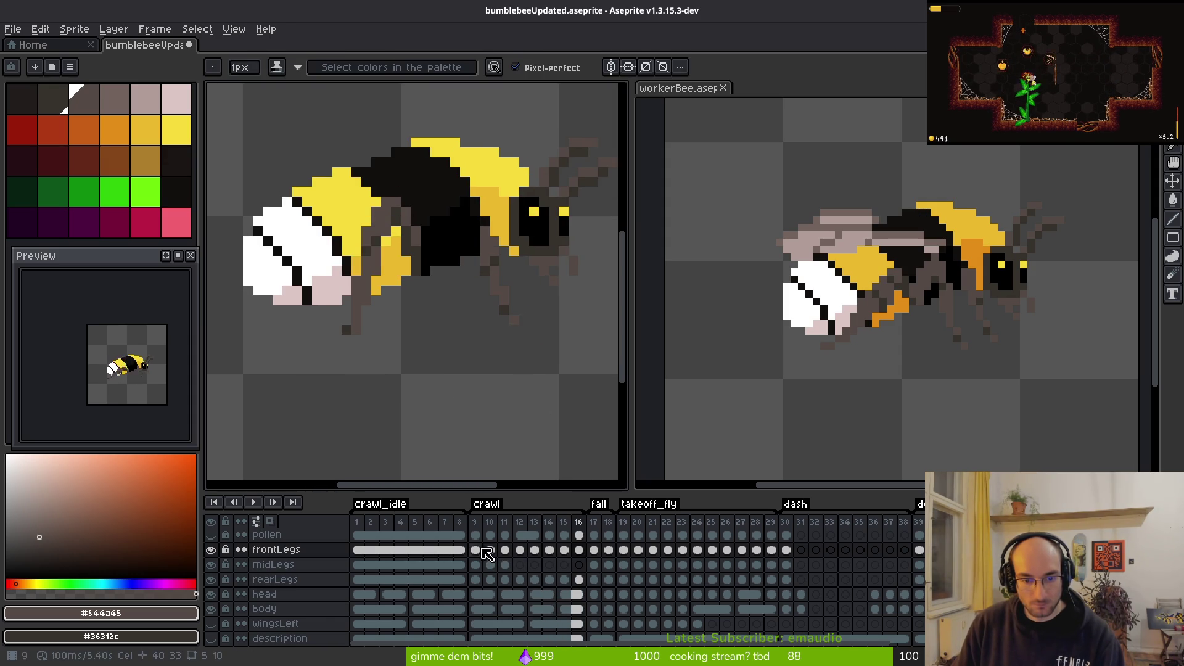
{"action": "left_click", "coordinate": [476, 555]}
{"action": "left_click", "coordinate": [503, 555]}
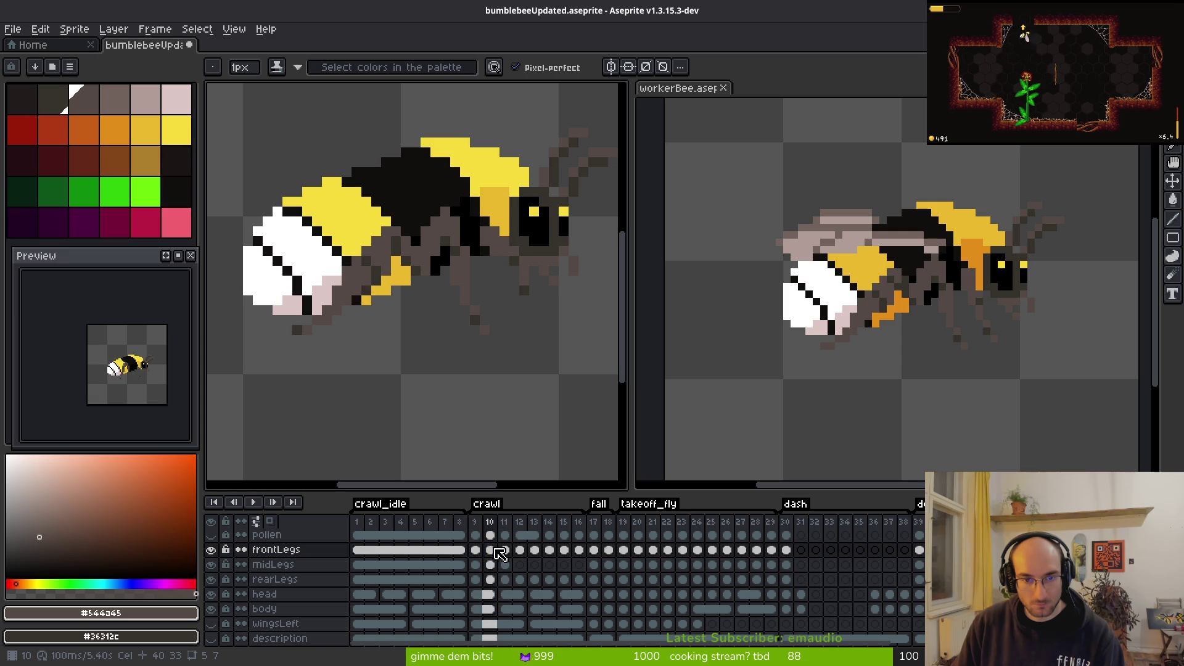
{"action": "key", "text": "period"}
{"action": "key", "text": "period"}
{"action": "key", "text": "period"}
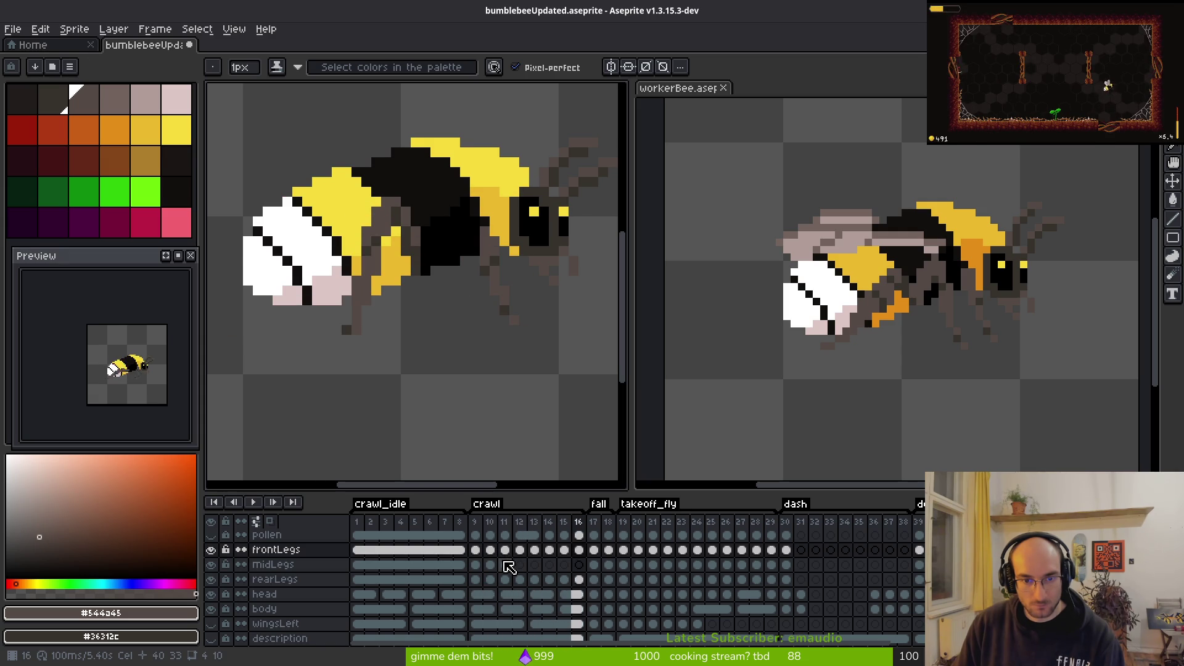
{"action": "key", "text": "comma"}
{"action": "left_click", "coordinate": [481, 556]}
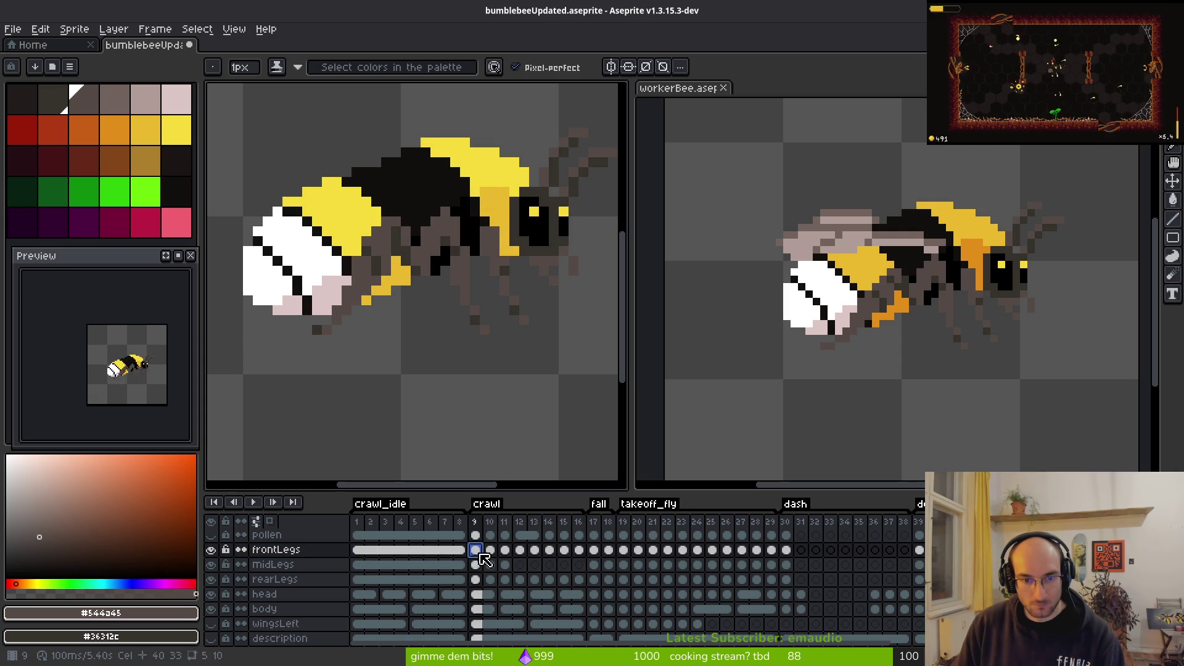
{"action": "left_click", "coordinate": [483, 560]}
{"action": "left_click", "coordinate": [505, 559]}
{"action": "key", "text": "period"}
{"action": "key", "text": "period"}
{"action": "key", "text": "period"}
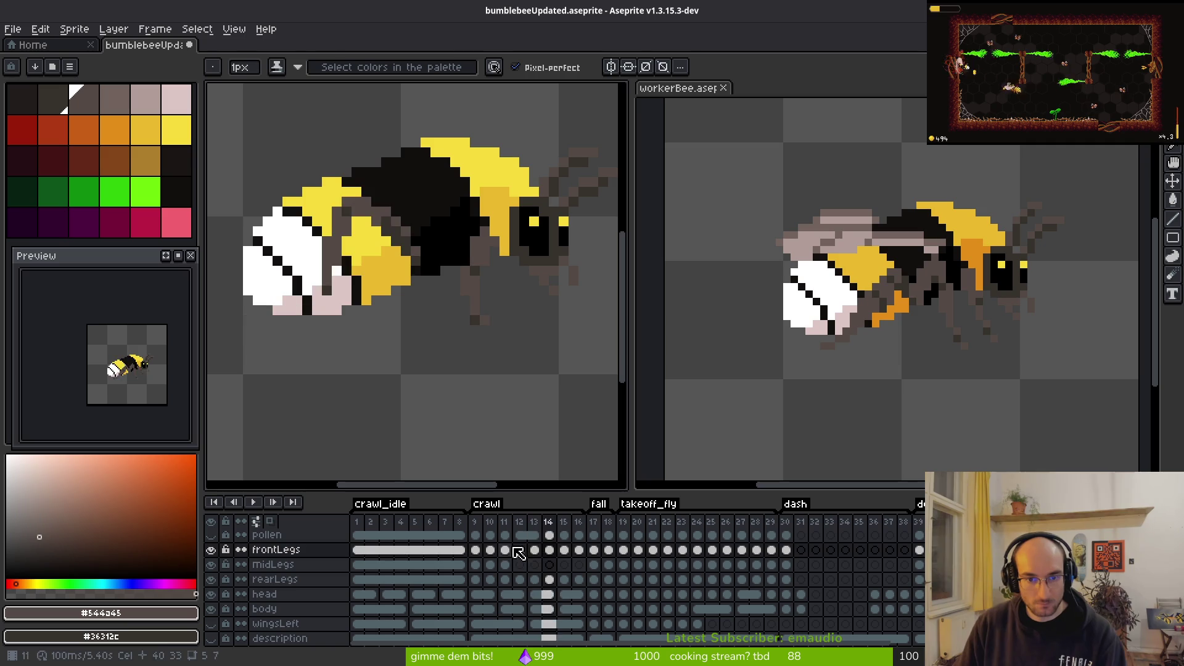
{"action": "key", "text": "alt"}
{"action": "key", "text": "period"}
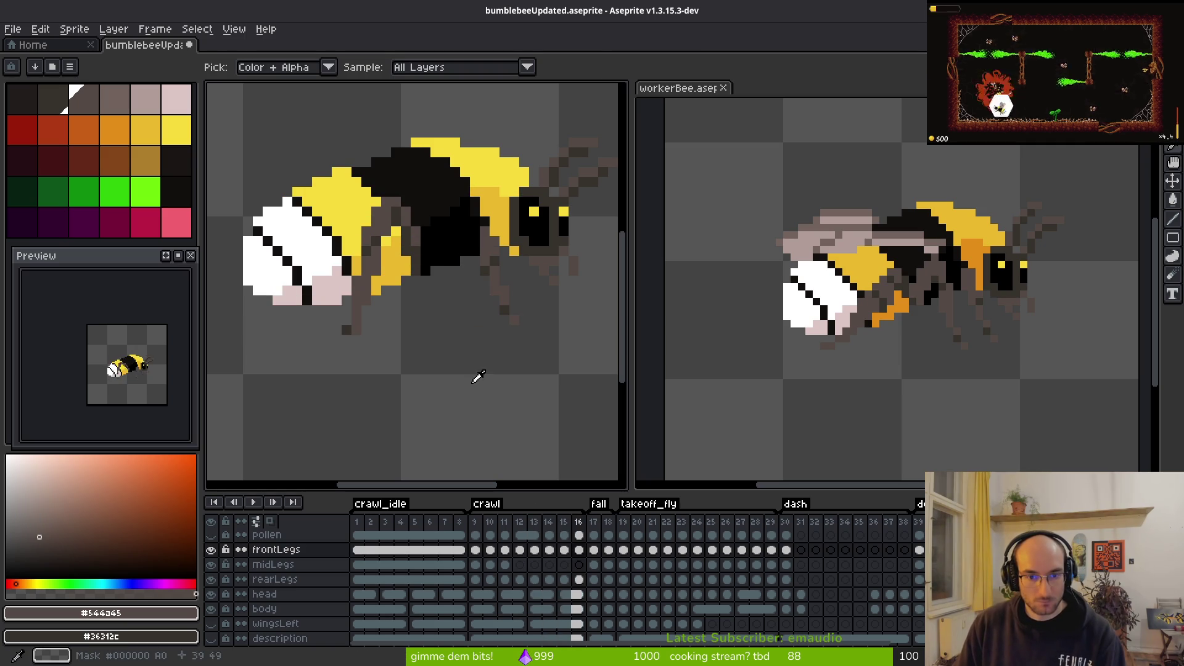
{"action": "key", "text": "Right"}
{"action": "key", "text": "Right"}
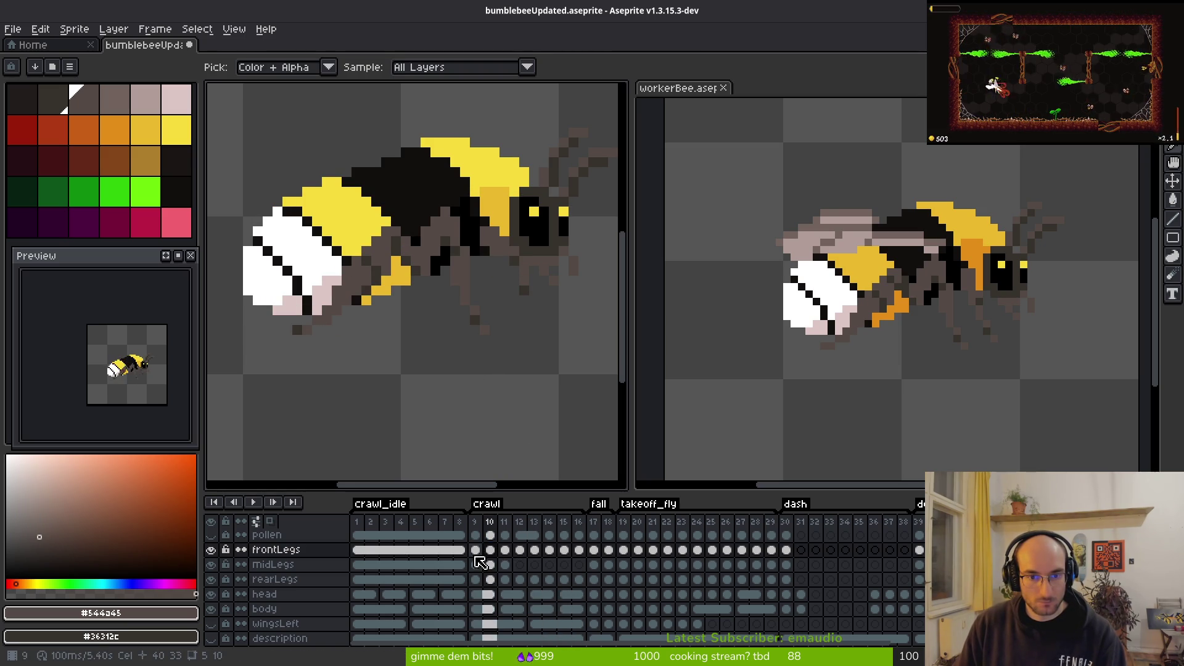
{"action": "key", "text": "Right"}
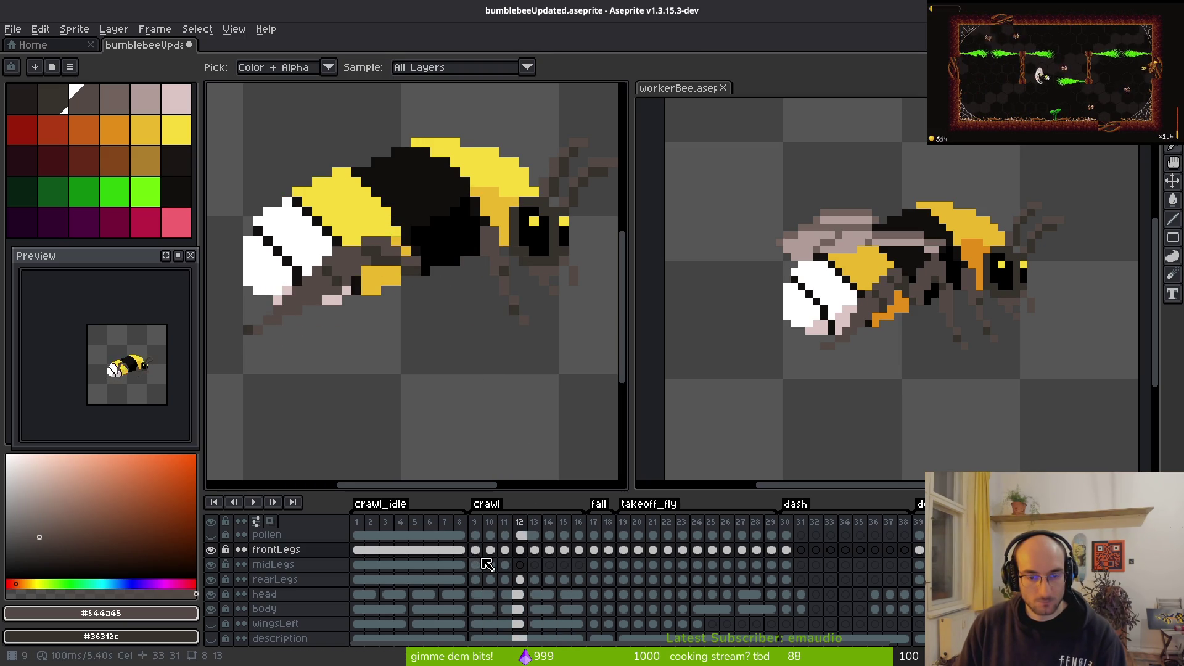
{"action": "key", "text": "Left"}
{"action": "key", "text": "Right"}
{"action": "key", "text": "Left"}
{"action": "key", "text": "Right"}
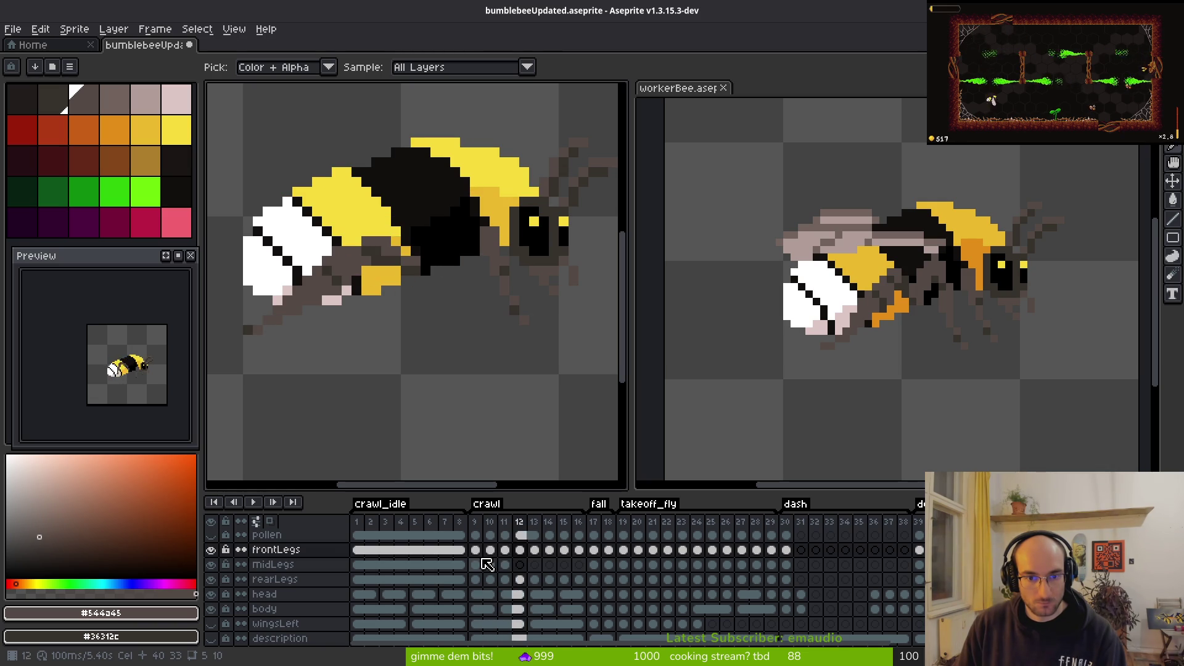
{"action": "key", "text": "Right"}
{"action": "key", "text": "Right"}
{"action": "key", "text": "Right"}
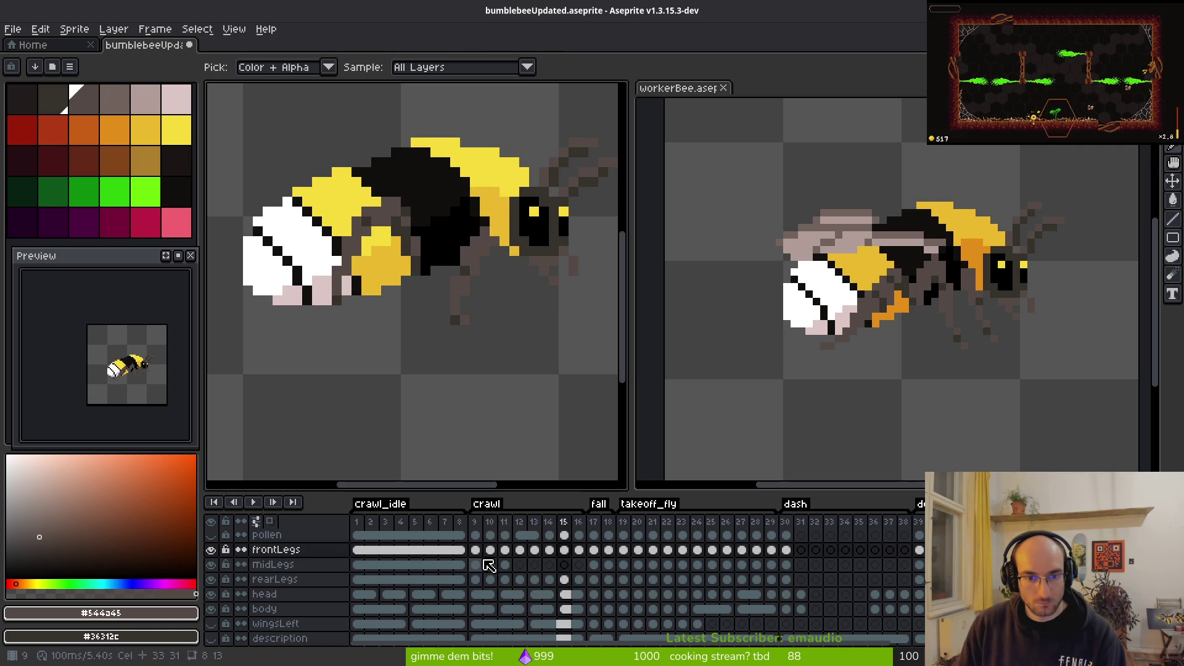
{"action": "key", "text": "Right"}
{"action": "left_click", "coordinate": [475, 550]}
{"action": "key", "text": "Right"}
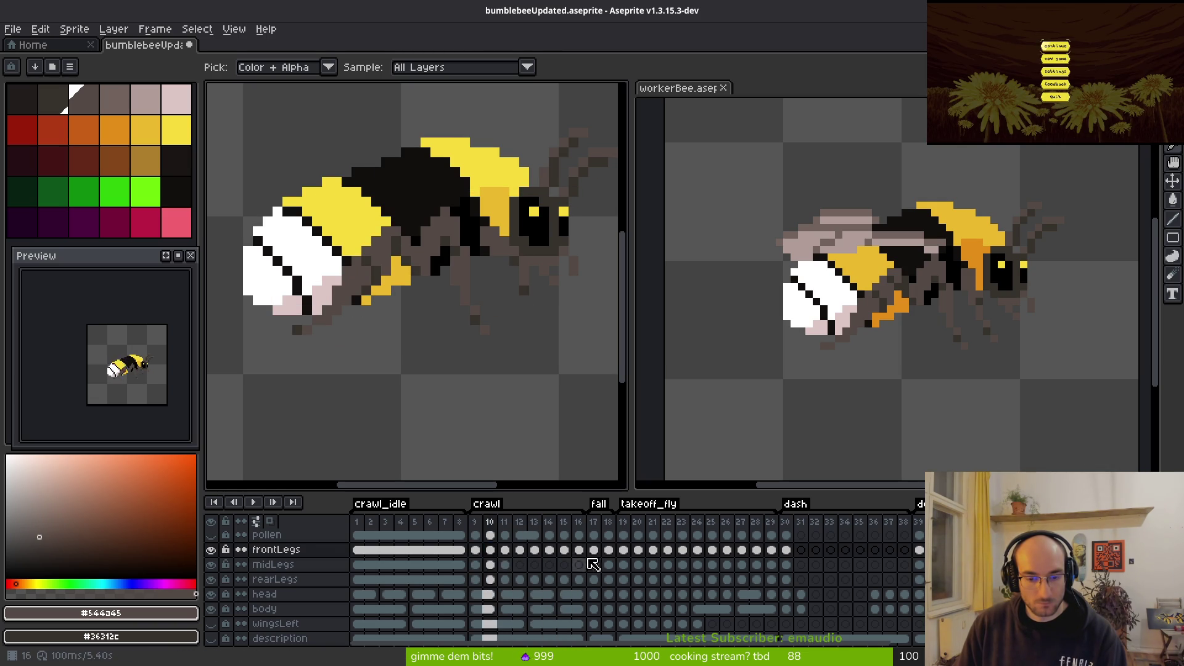
{"action": "left_click", "coordinate": [565, 550]}
{"action": "key", "text": "b"}
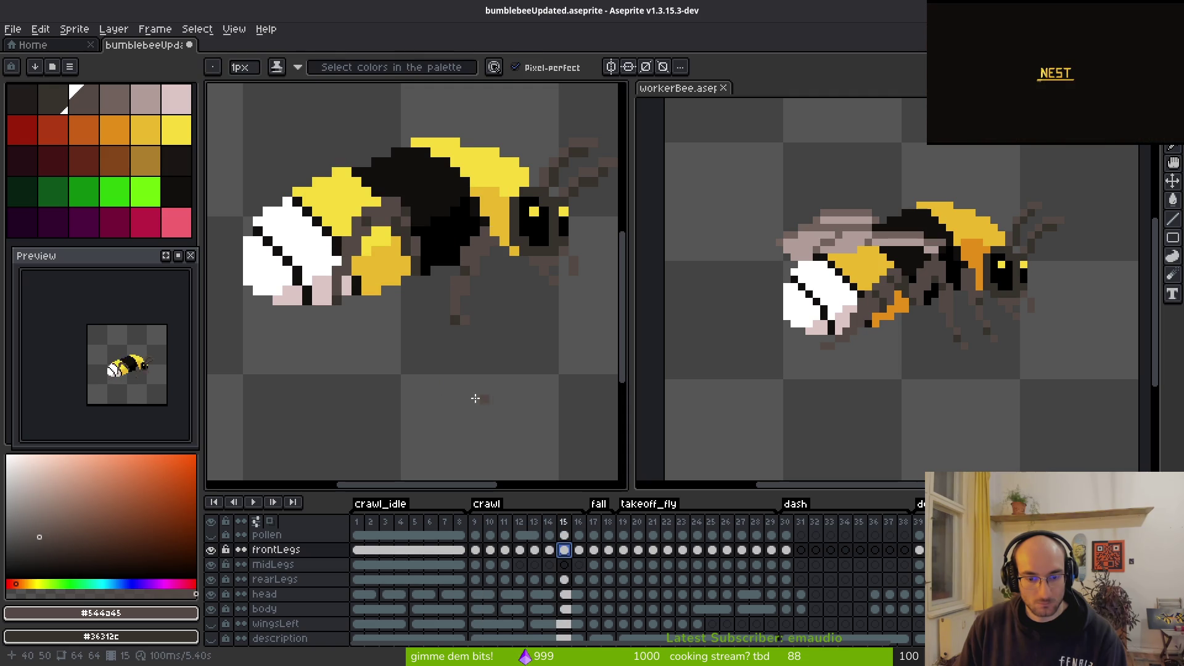
{"action": "key", "text": "Left"}
{"action": "key", "text": "i"}
{"action": "key", "text": "Right"}
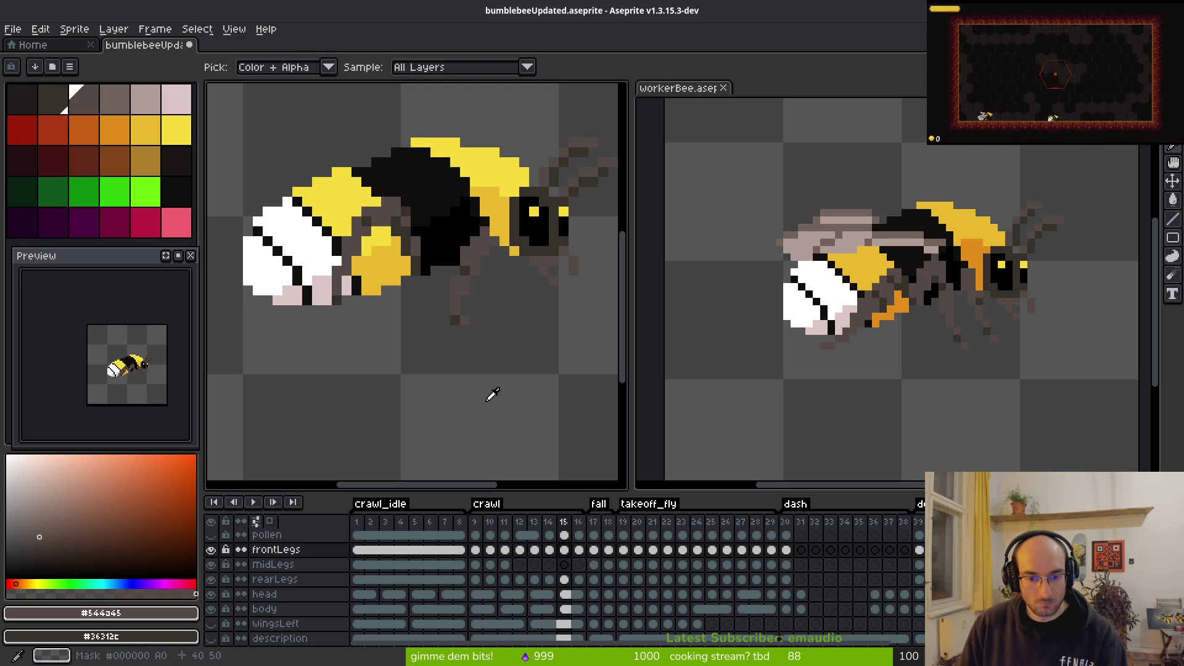
{"action": "key", "text": "Right"}
{"action": "key", "text": "e"}
{"action": "scroll", "coordinate": [493, 266], "scroll_direction": "up", "scroll_amount": 4}
{"action": "mouse_move", "coordinate": [413, 184]}
{"action": "left_mouse_down"}
{"action": "mouse_move", "coordinate": [481, 294]}
{"action": "mouse_move", "coordinate": [433, 164]}
{"action": "left_mouse_up"}
{"action": "left_click", "coordinate": [482, 384]}
{"action": "left_click", "coordinate": [512, 414]}
{"action": "scroll", "coordinate": [433, 275], "scroll_direction": "down", "scroll_amount": 2}
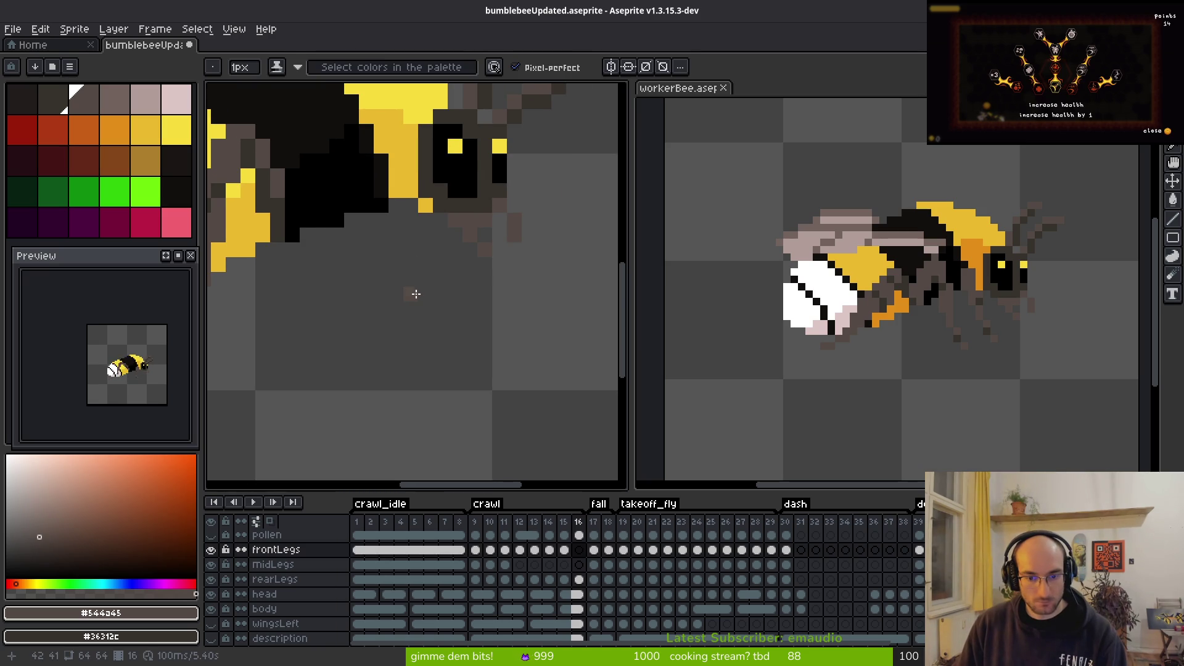
{"action": "key", "text": "b"}
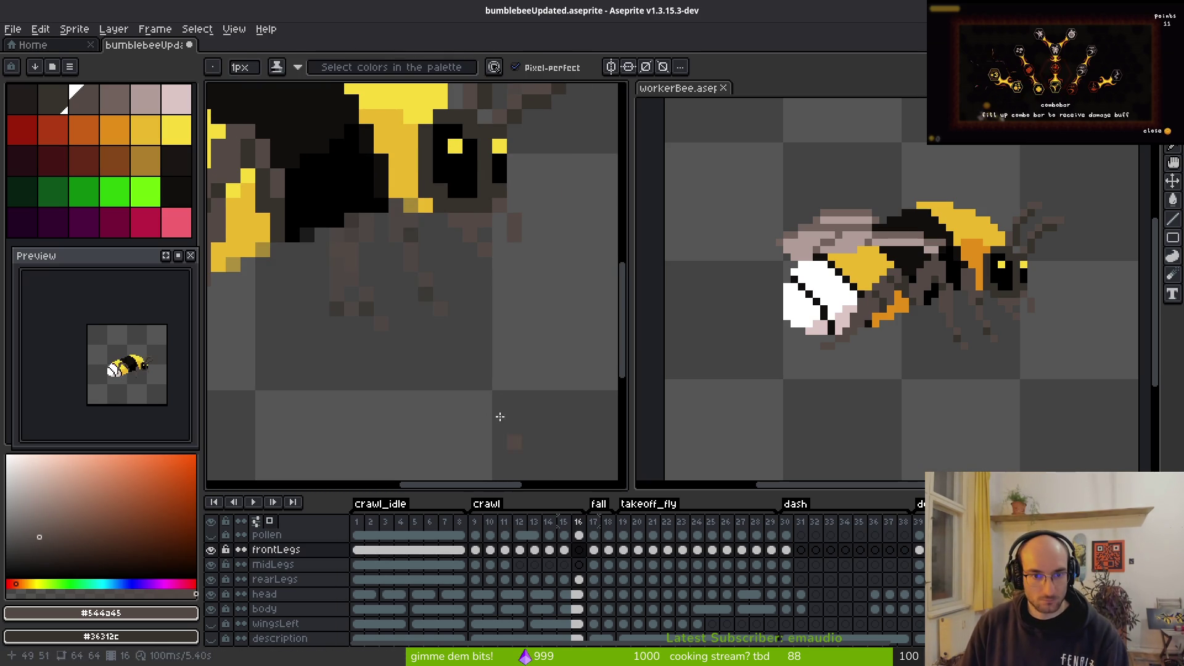
{"action": "scroll", "coordinate": [518, 374], "scroll_direction": "up", "scroll_amount": 1}
{"action": "key", "text": "Left"}
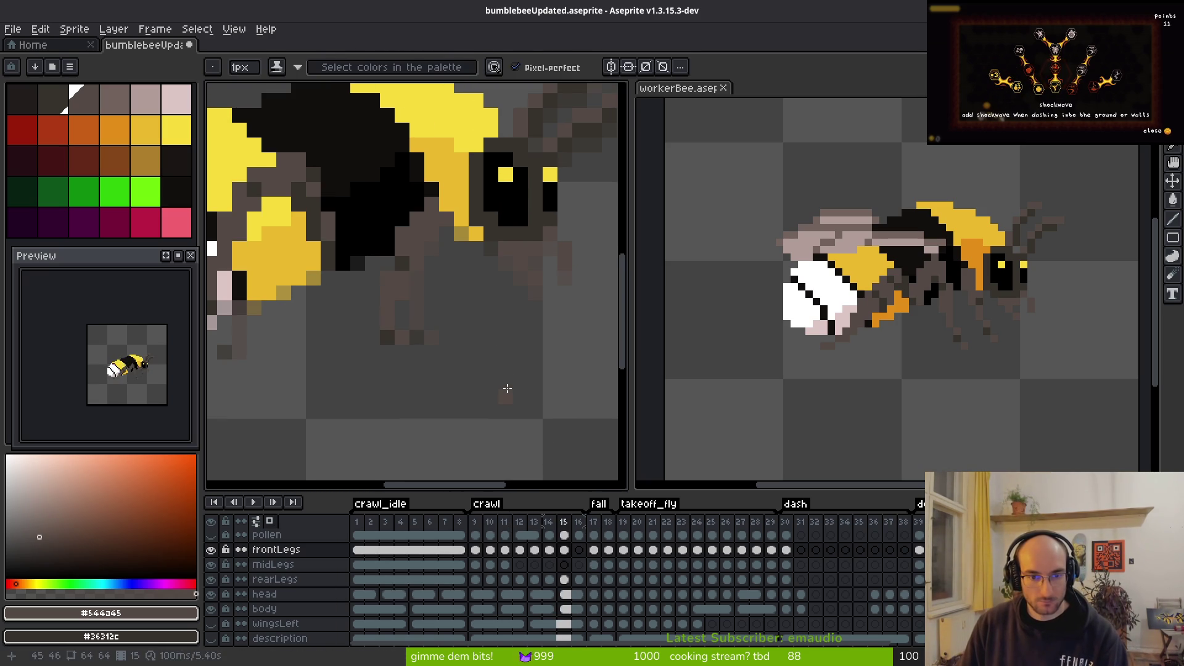
{"action": "key", "text": "Right"}
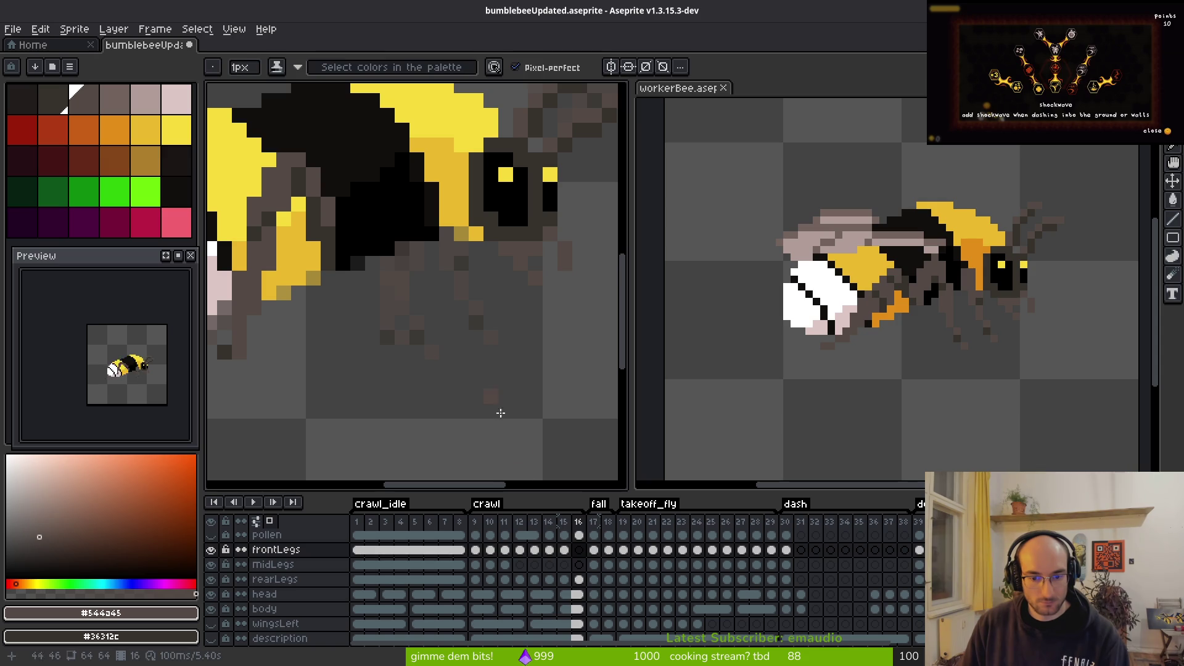
{"action": "left_click", "coordinate": [481, 550]}
{"action": "key", "text": "Right"}
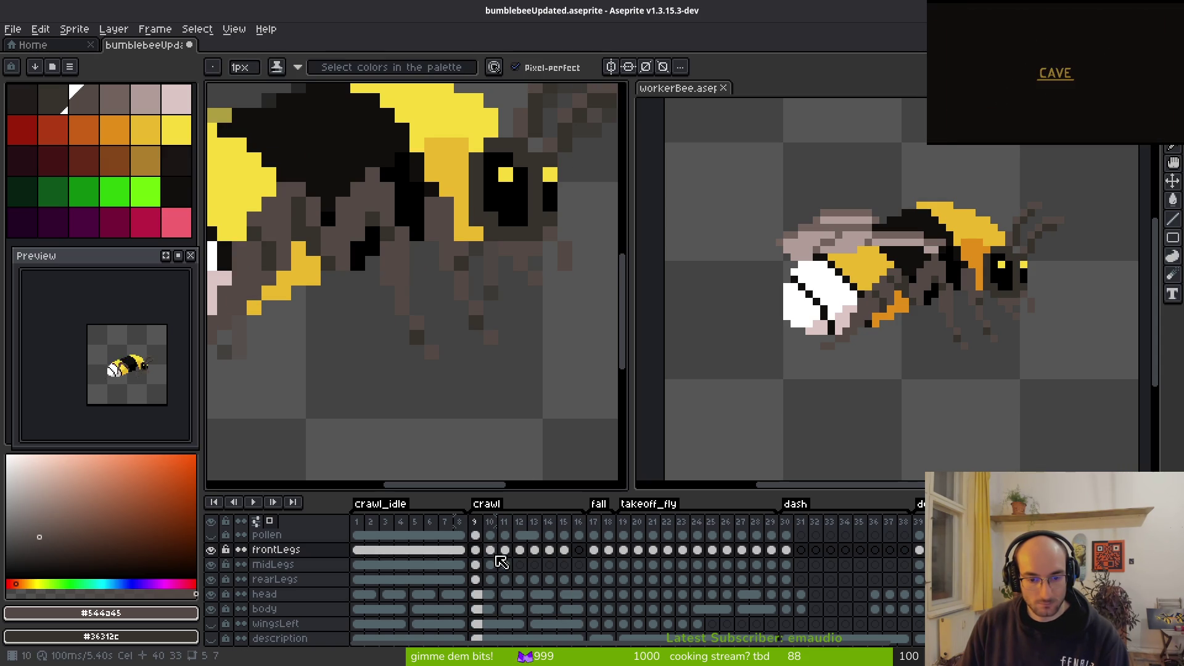
{"action": "left_click", "coordinate": [495, 552]}
{"action": "key", "text": "Right"}
{"action": "key", "text": "Left"}
{"action": "key", "text": "Right"}
{"action": "key", "text": "Right"}
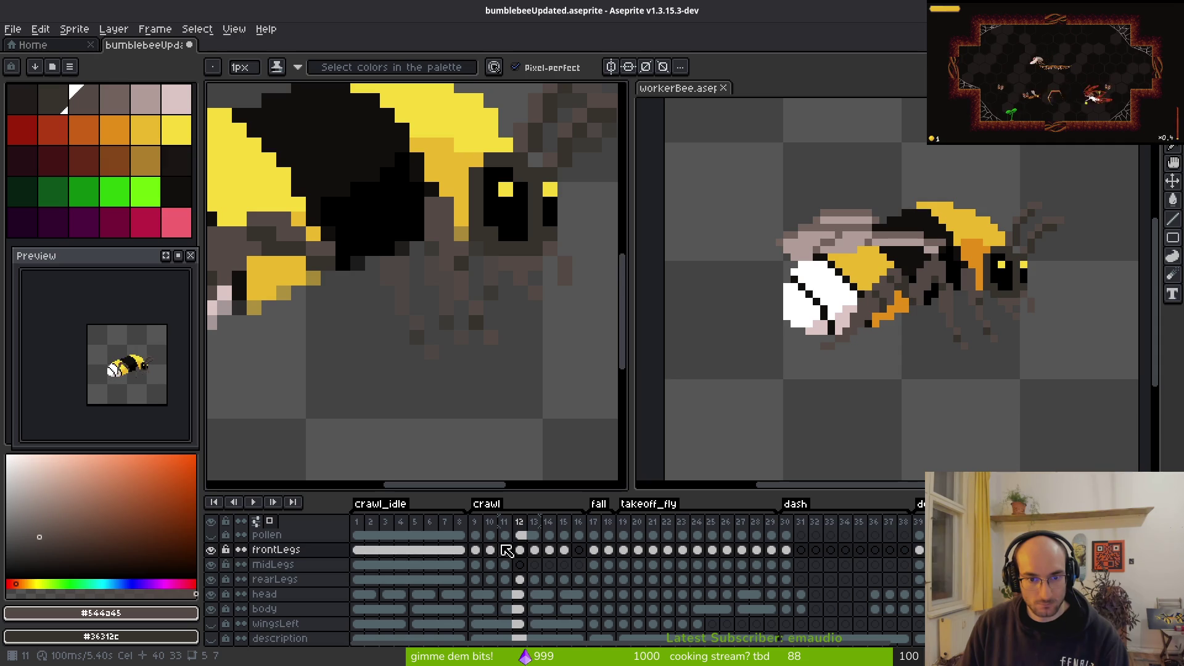
{"action": "left_click", "coordinate": [480, 555]}
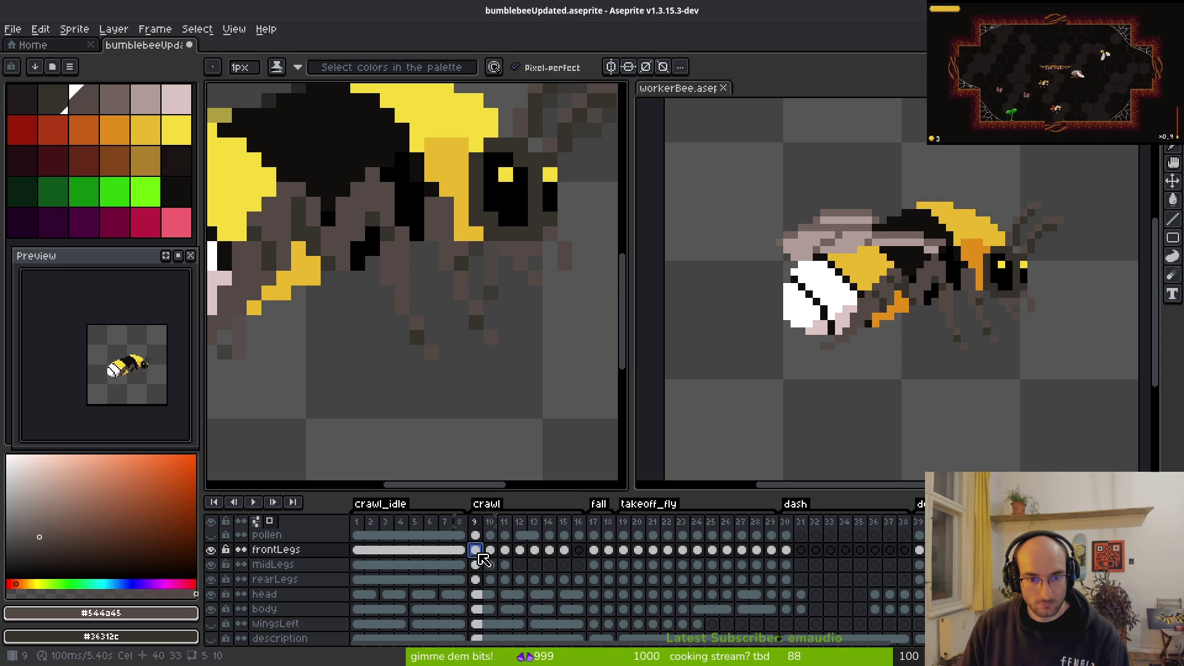
{"action": "left_click", "coordinate": [525, 552]}
{"action": "left_click", "coordinate": [477, 554]}
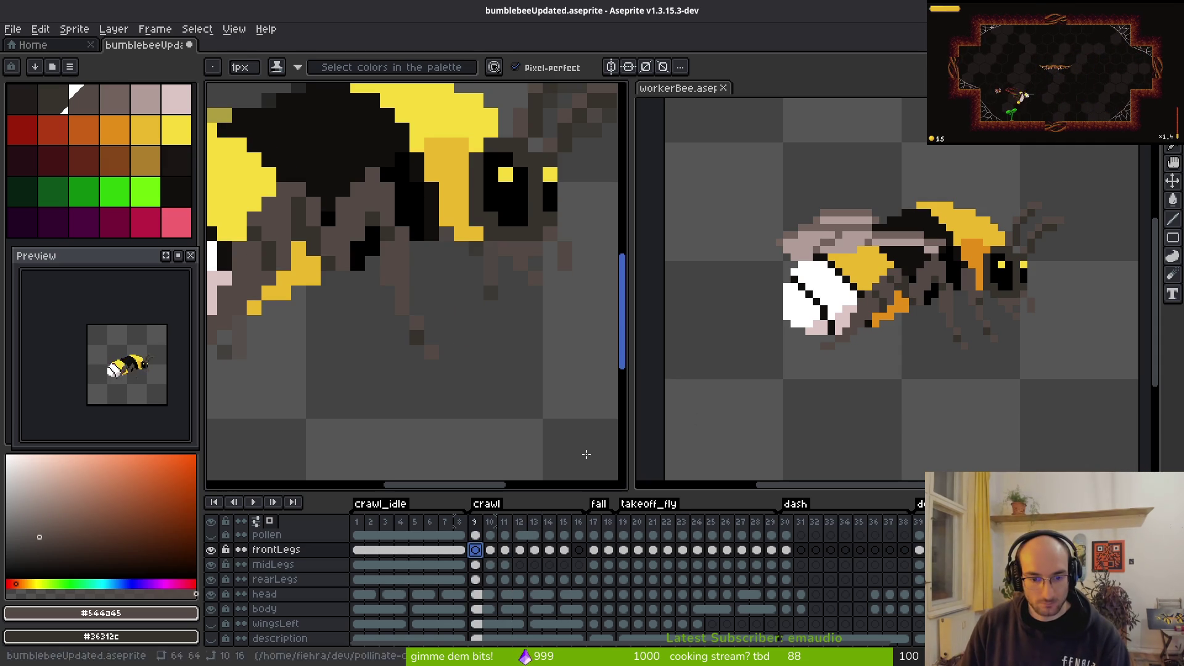
{"action": "left_click", "coordinate": [491, 551]}
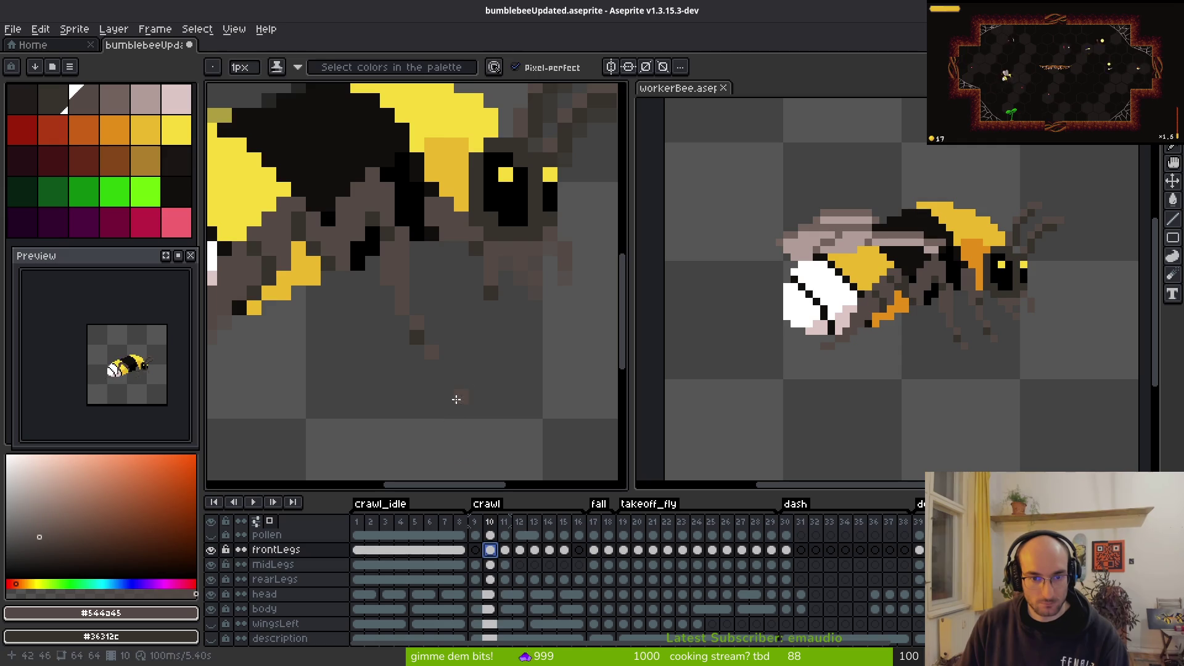
{"action": "key", "text": "period"}
{"action": "key", "text": "period"}
{"action": "key", "text": "period"}
{"action": "key", "text": "period"}
{"action": "key", "text": "period"}
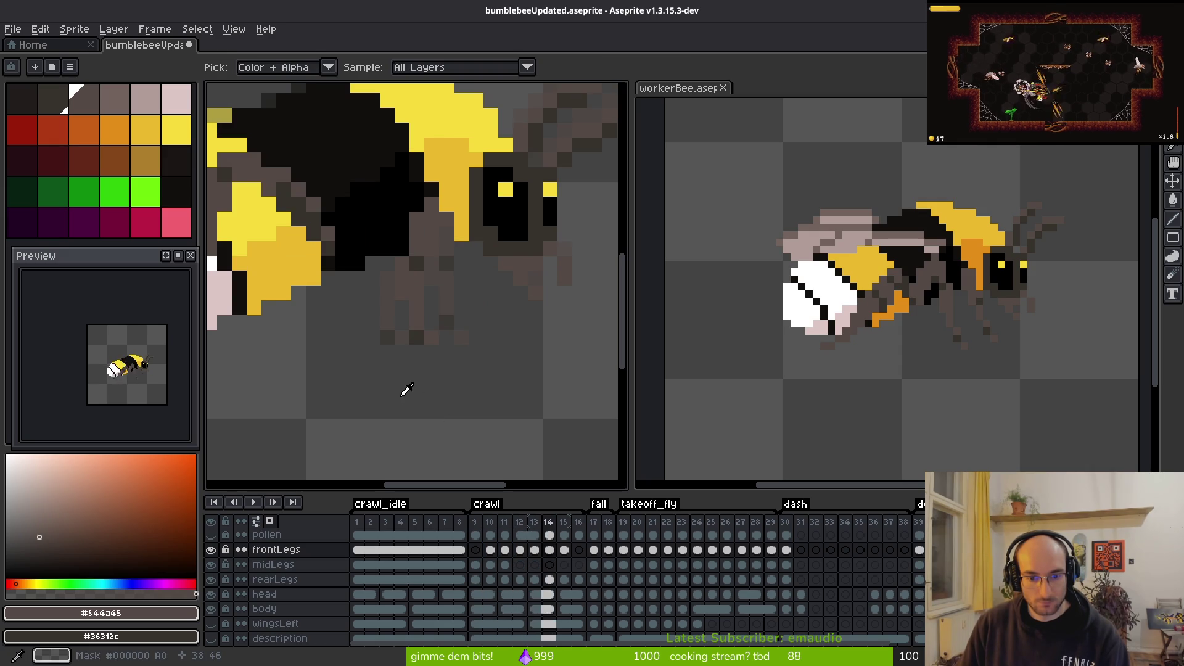
{"action": "key", "text": "period"}
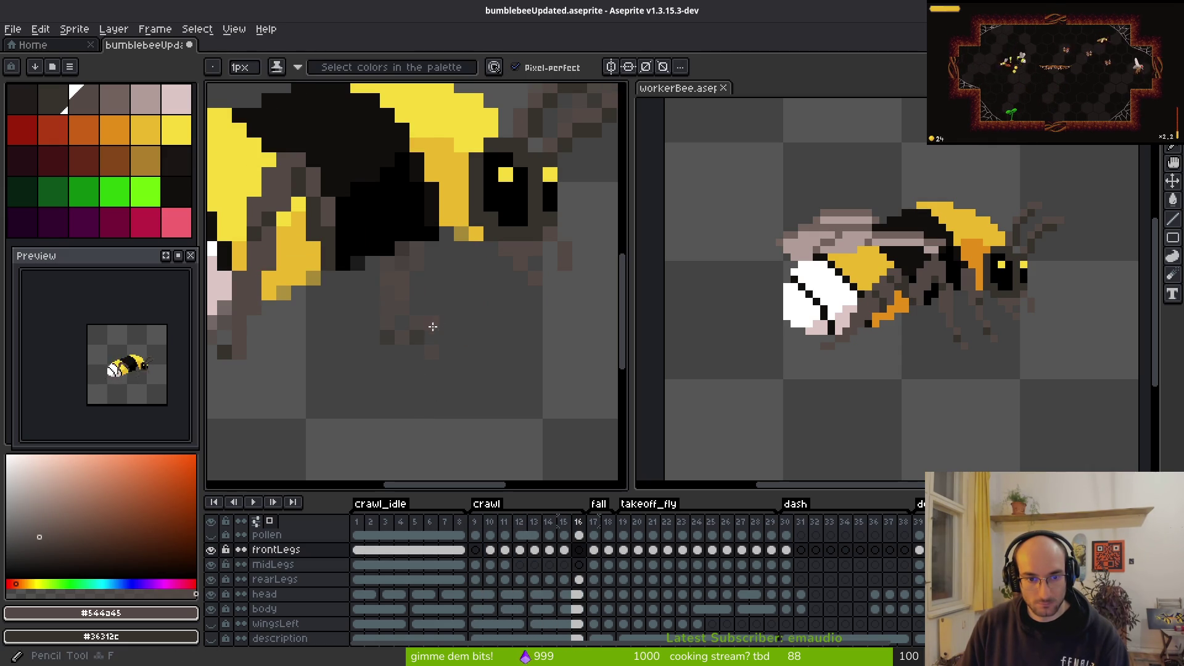
{"action": "left_click_drag", "start_coordinate": [363, 317], "coordinate": [419, 314]}
{"action": "key", "text": "comma"}
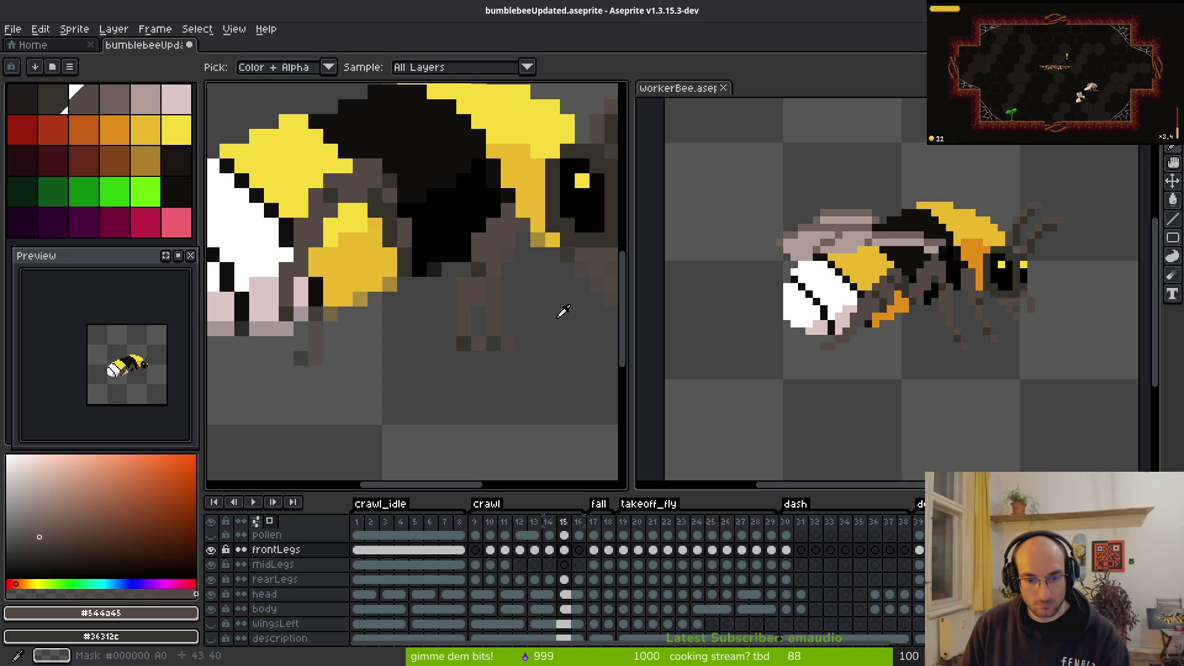
{"action": "key", "text": "period"}
{"action": "mouse_move", "coordinate": [576, 321]}
{"action": "left_mouse_down"}
{"action": "mouse_move", "coordinate": [402, 321]}
{"action": "mouse_move", "coordinate": [402, 351]}
{"action": "left_mouse_up"}
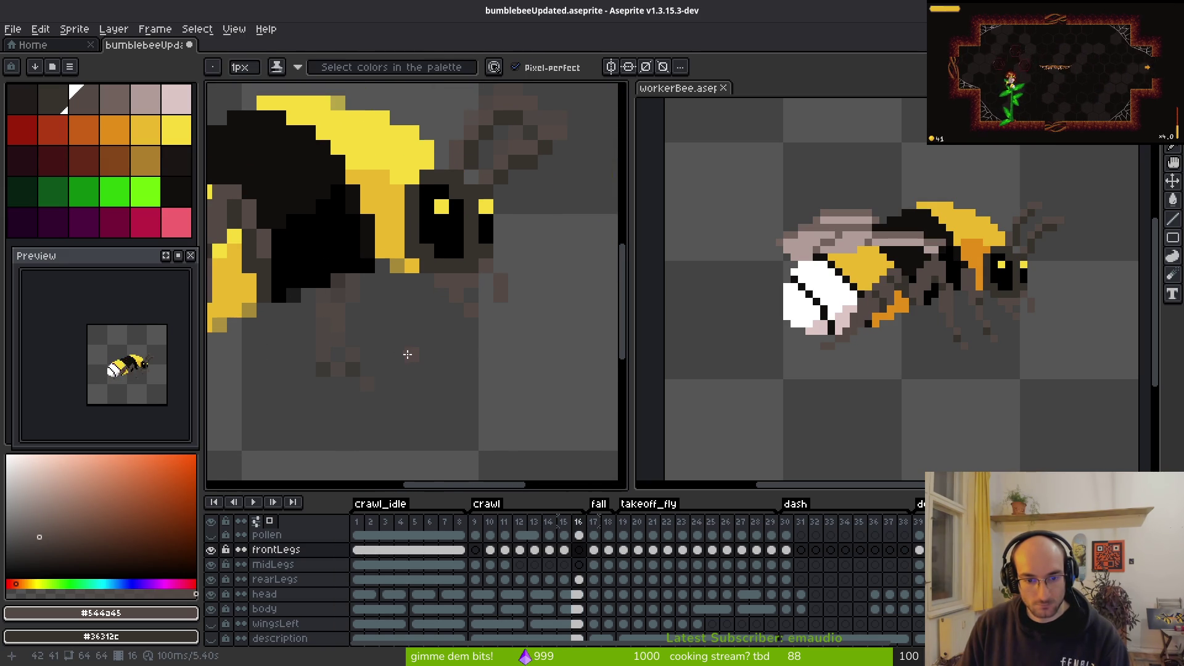
{"action": "key", "text": "comma"}
{"action": "key", "text": "period"}
{"action": "left_click", "coordinate": [476, 549]}
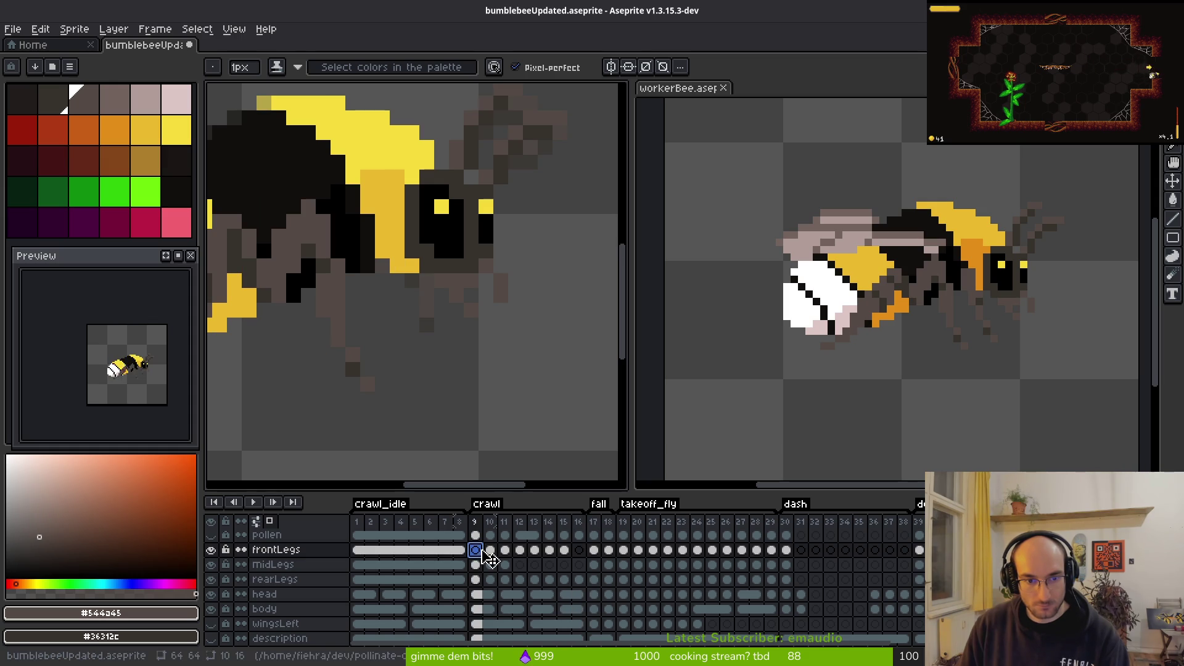
{"action": "left_click", "coordinate": [580, 552]}
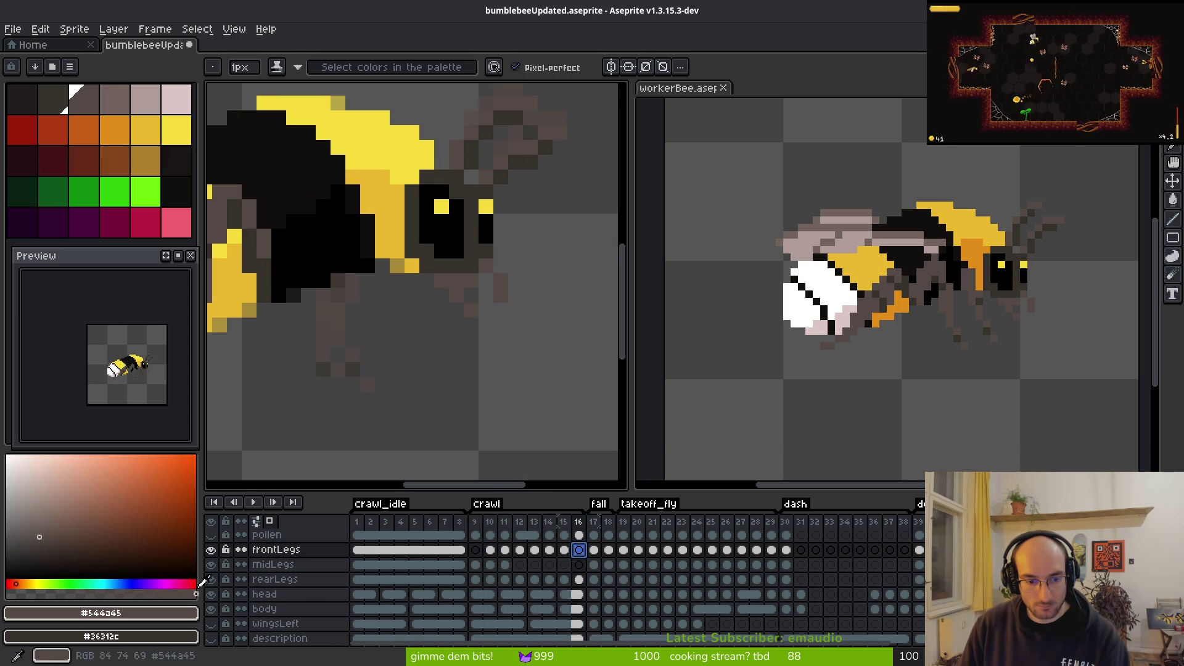
{"action": "left_click", "coordinate": [211, 564]}
{"action": "left_click_drag", "start_coordinate": [201, 581], "coordinate": [201, 581]}
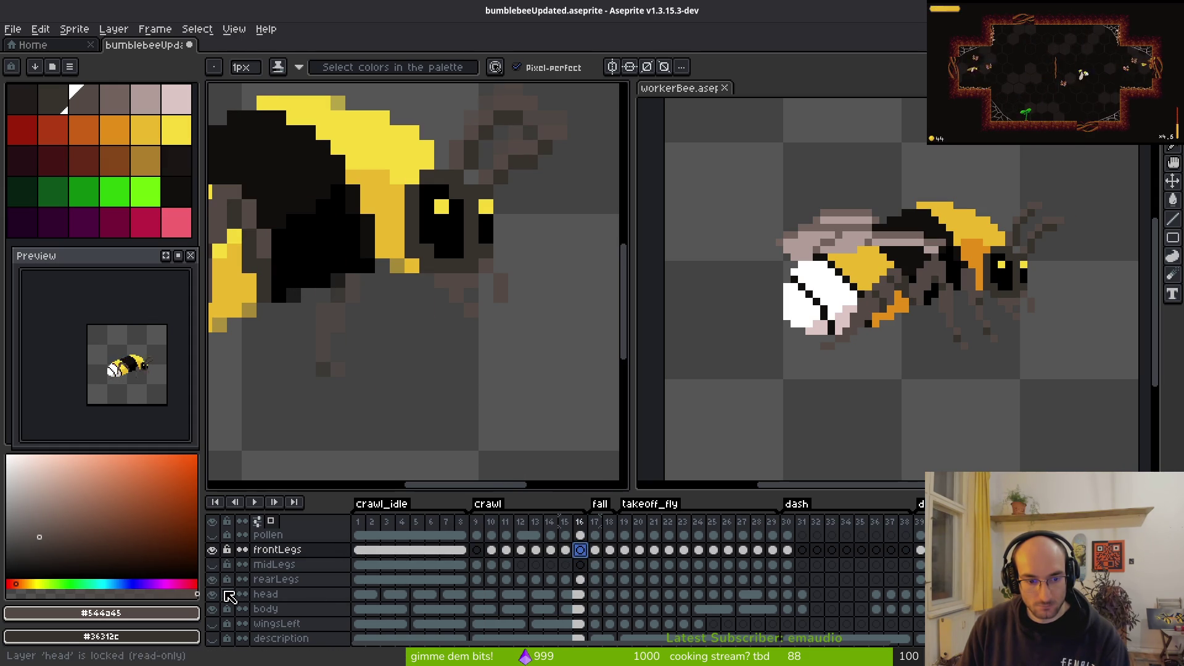
Step: Select the front-legs cel and move to crawl frame 10 with the Pencil
{"action": "scroll", "coordinate": [396, 310], "scroll_direction": "left", "scroll_amount": 1}
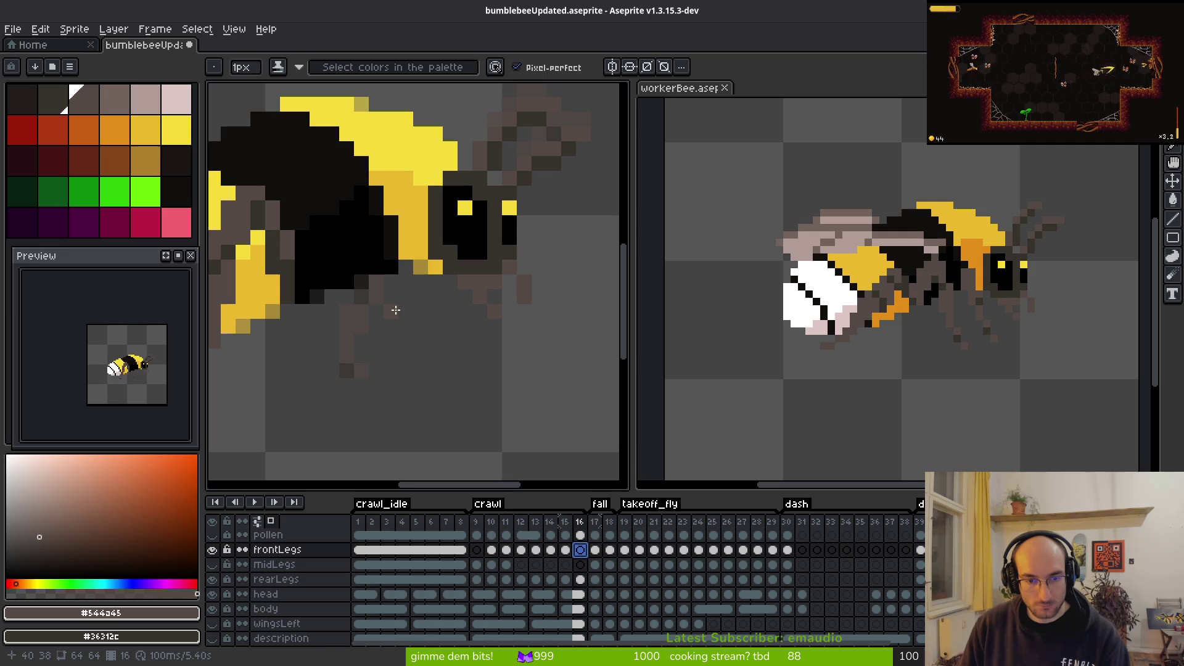
{"action": "left_click", "coordinate": [477, 549]}
{"action": "left_click_drag", "start_coordinate": [445, 383], "coordinate": [506, 387]}
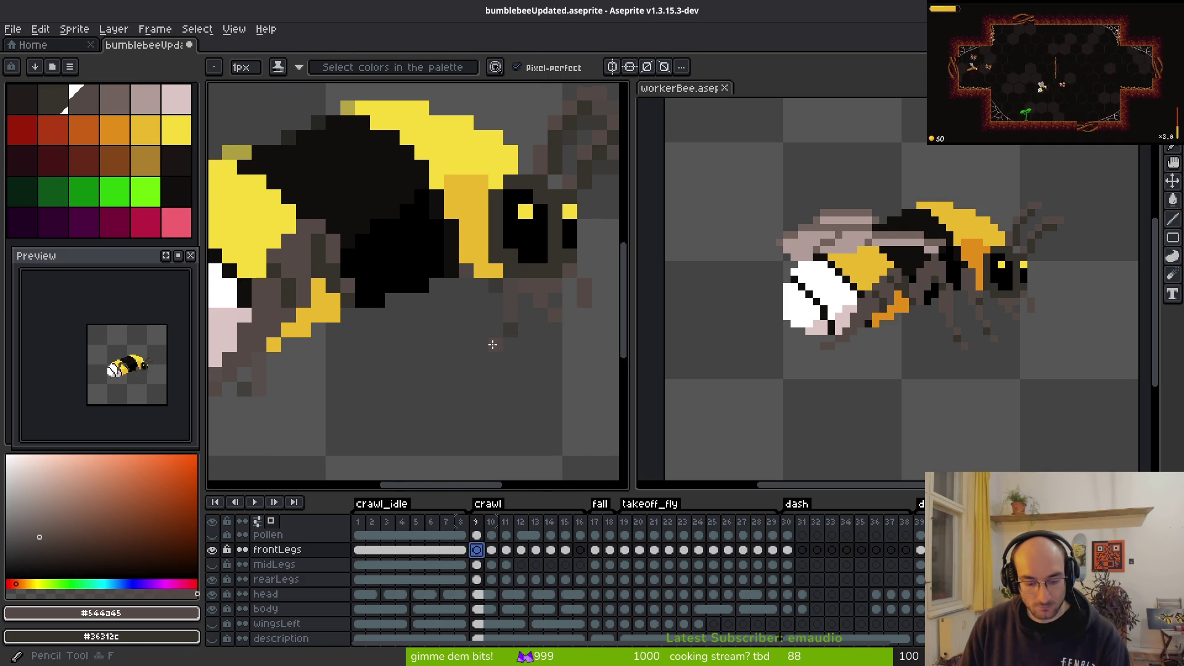
{"action": "key", "text": "Right"}
{"action": "key", "text": "i"}
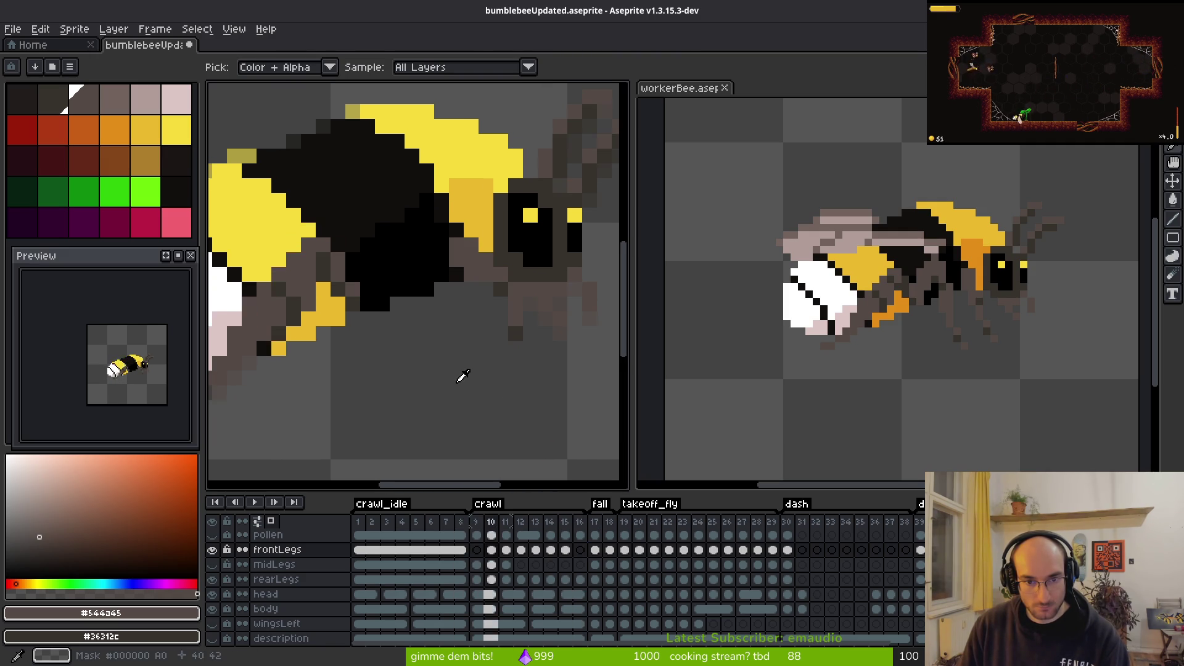
{"action": "key", "text": "b"}
{"action": "scroll", "coordinate": [469, 342], "scroll_direction": "up", "scroll_amount": 2}
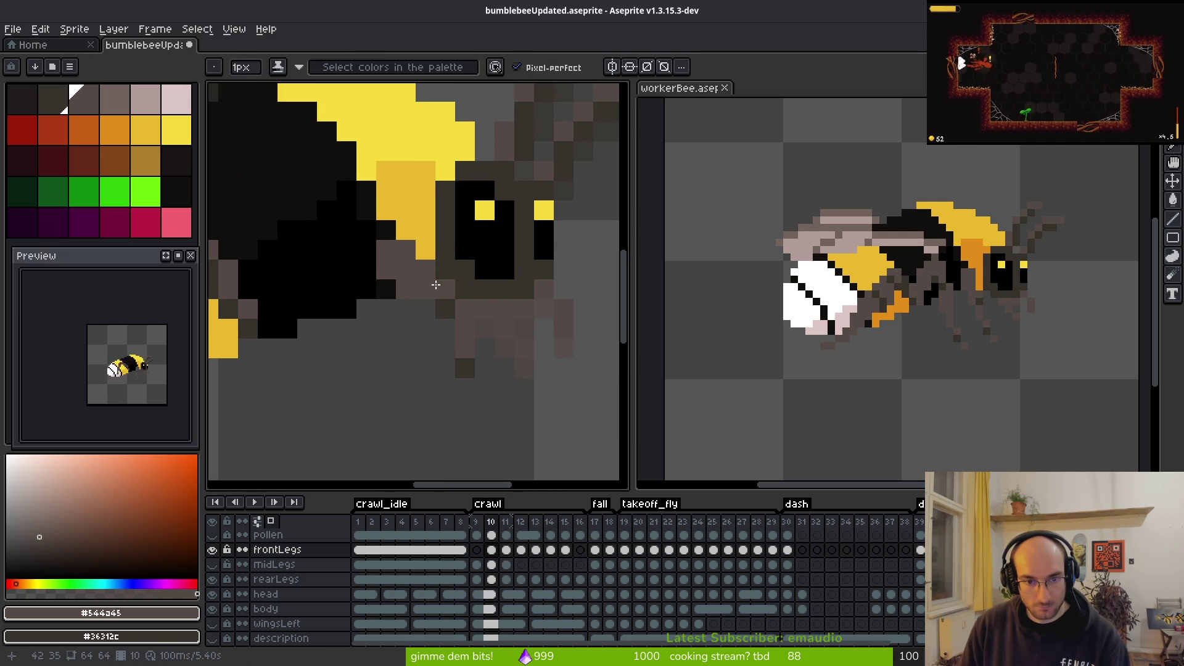
Step: Shade frame 10's front-leg pixels dark brown, adding a leg pixel below the body
{"action": "left_click", "coordinate": [422, 258]}
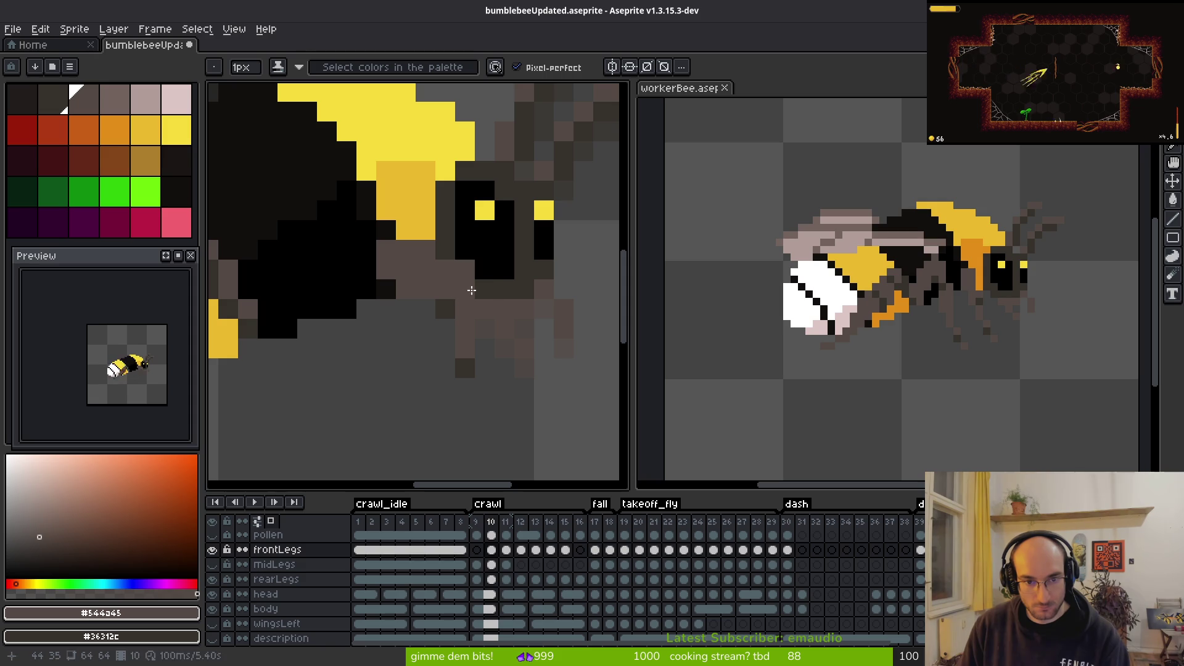
{"action": "left_click", "coordinate": [505, 328]}
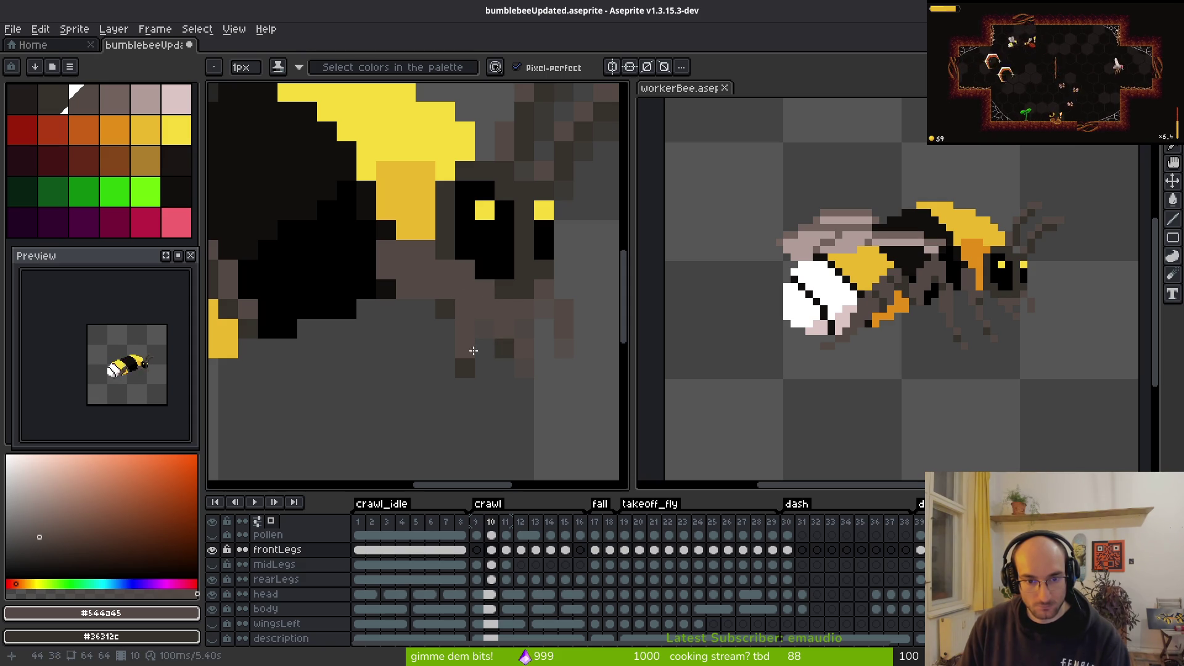
{"action": "left_click", "coordinate": [465, 329]}
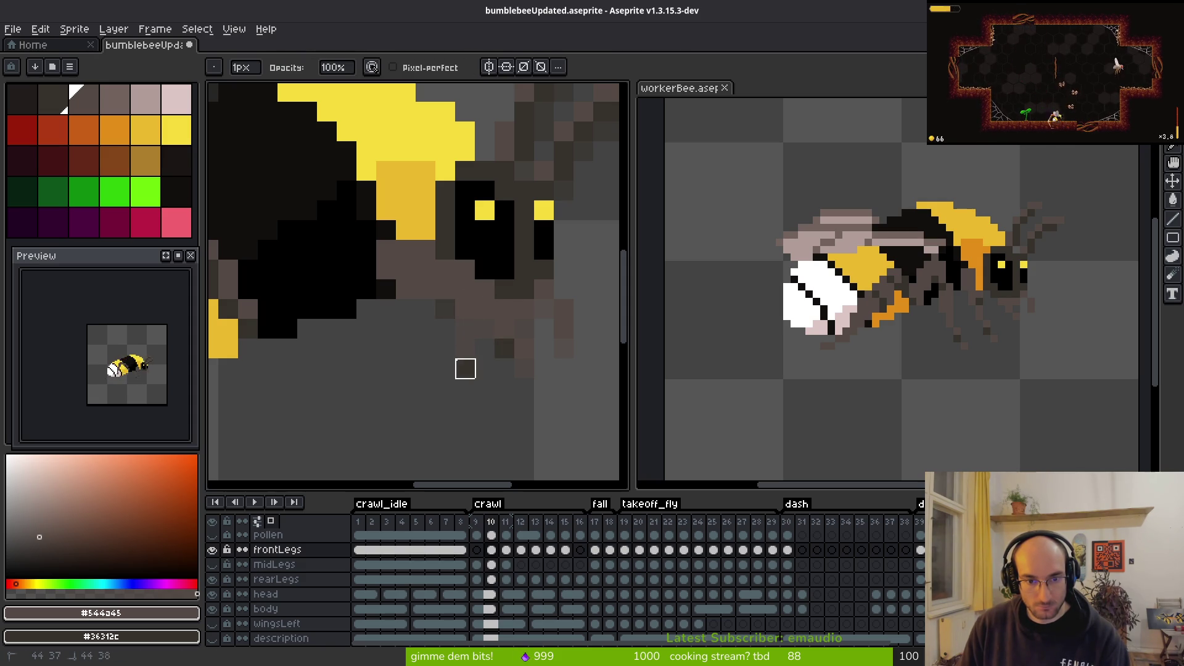
{"action": "left_click", "coordinate": [426, 289]}
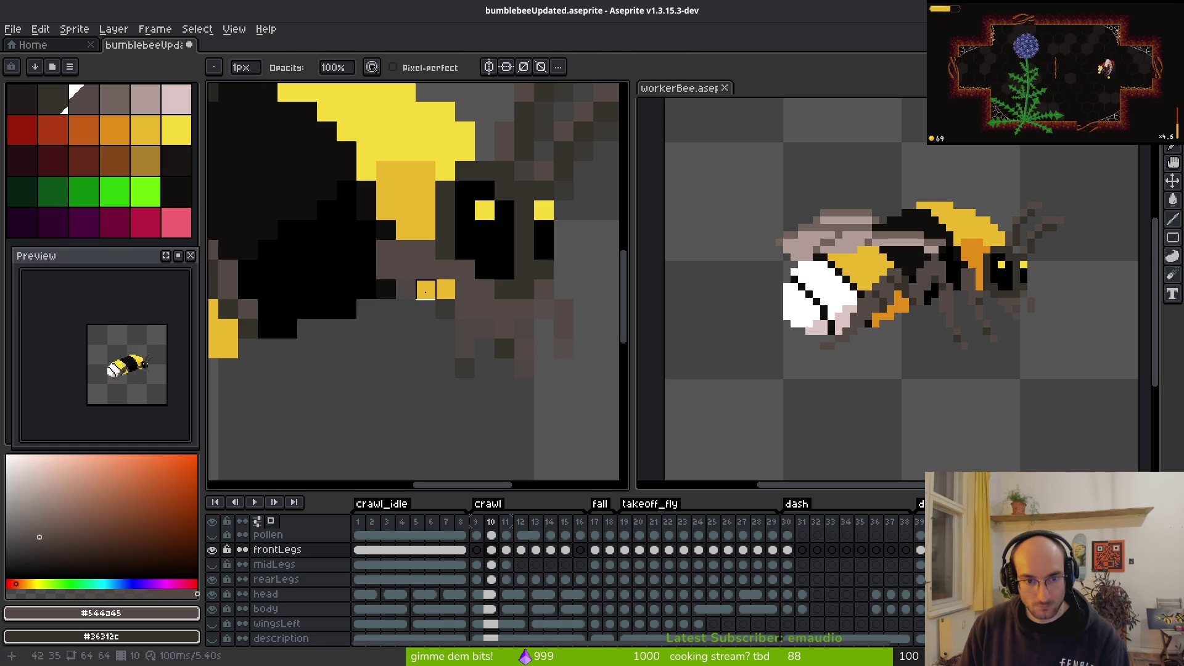
{"action": "left_click", "coordinate": [445, 289]}
{"action": "left_click_drag", "start_coordinate": [396, 270], "coordinate": [471, 304]}
{"action": "left_click", "coordinate": [486, 311]}
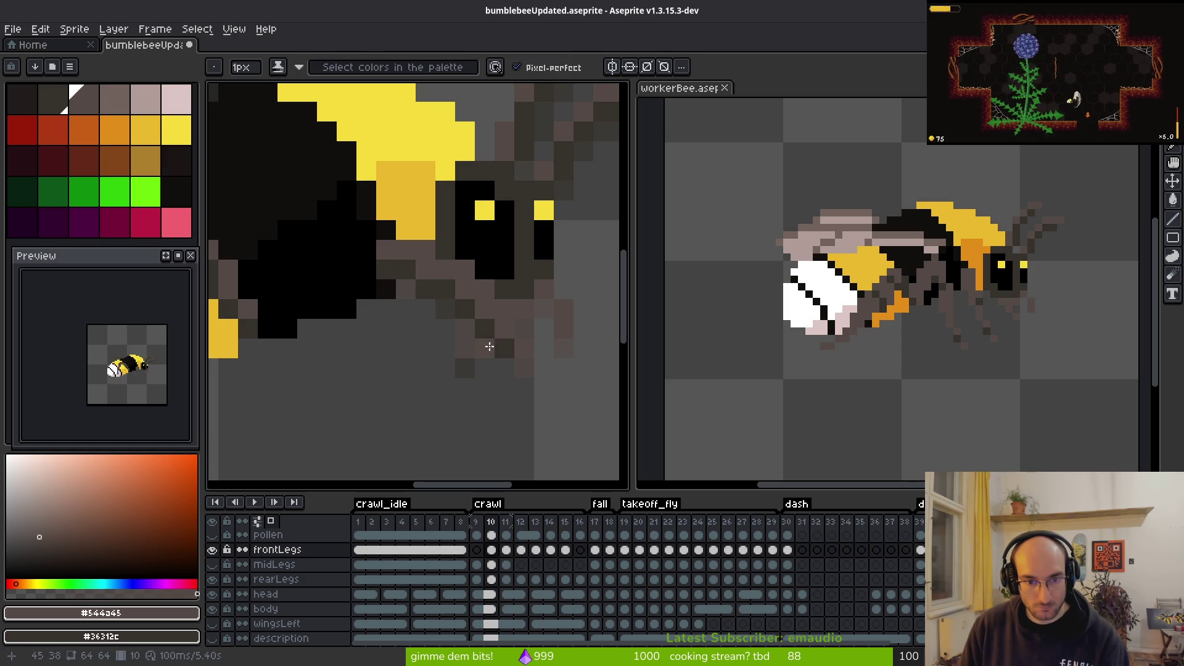
{"action": "key", "text": "e"}
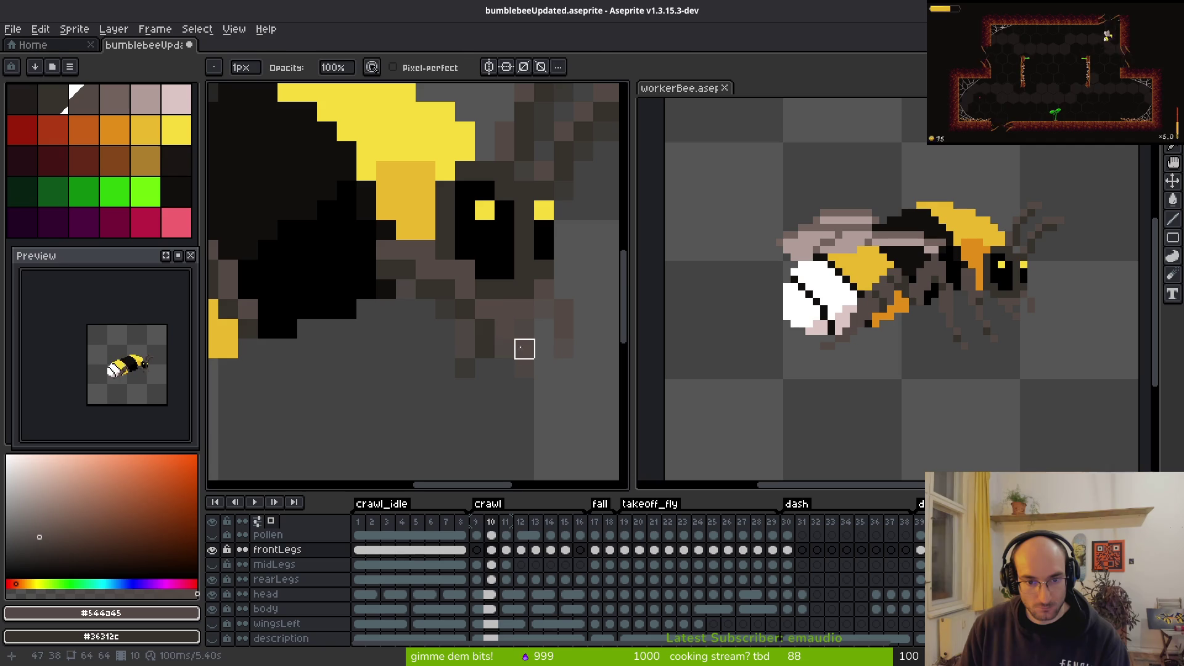
{"action": "key", "text": "b"}
Step: Lighten a leg pixel, then undo that pencil stroke
{"action": "left_click", "coordinate": [485, 349]}
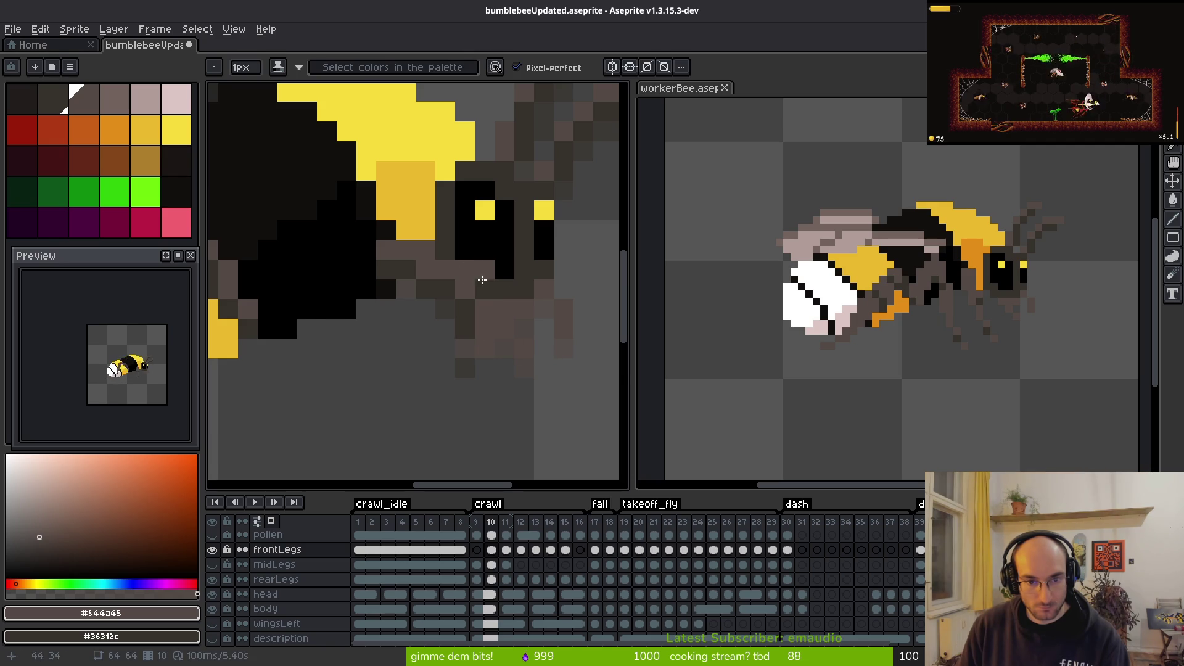
{"action": "scroll", "coordinate": [471, 272], "scroll_direction": "down", "scroll_amount": 3}
{"action": "key", "text": "ctrl+z"}
{"action": "scroll", "coordinate": [555, 349], "scroll_direction": "up", "scroll_amount": 3}
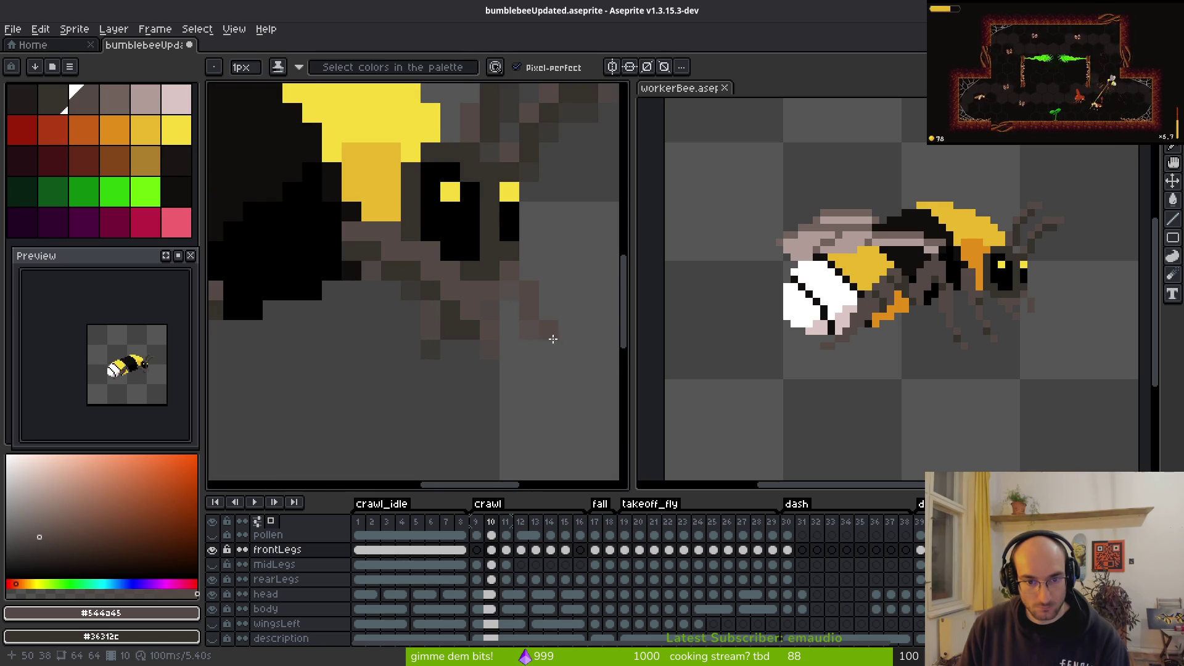
{"action": "scroll", "coordinate": [524, 354], "scroll_direction": "down", "scroll_amount": 3}
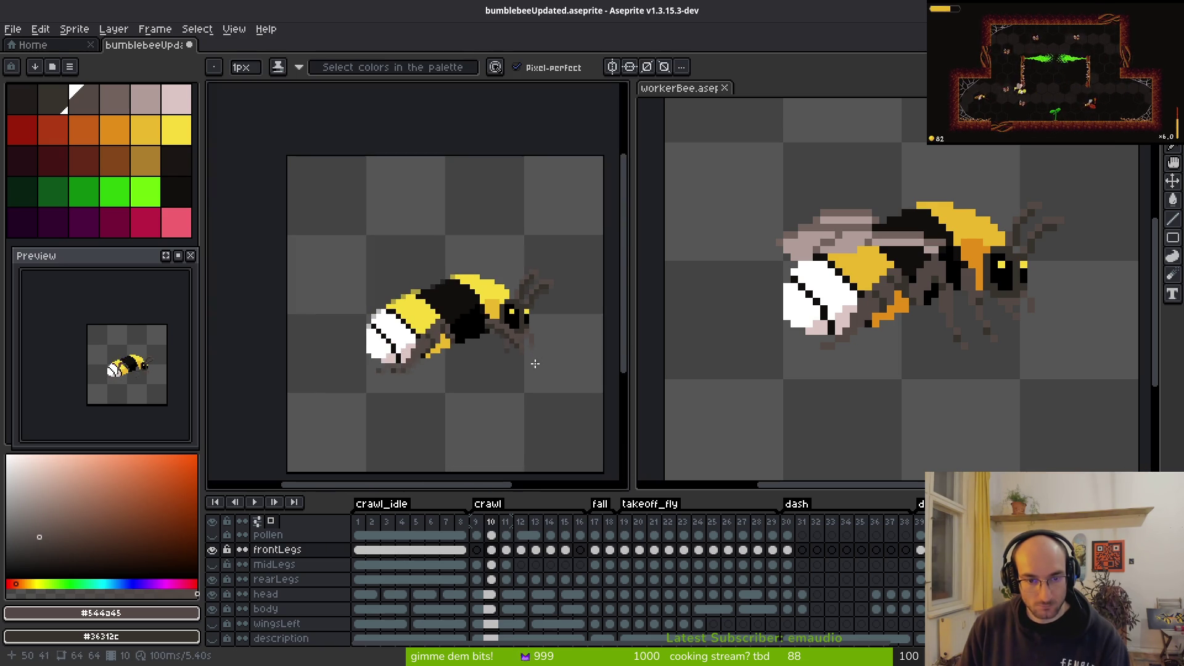
{"action": "scroll", "coordinate": [517, 326], "scroll_direction": "up", "scroll_amount": 4}
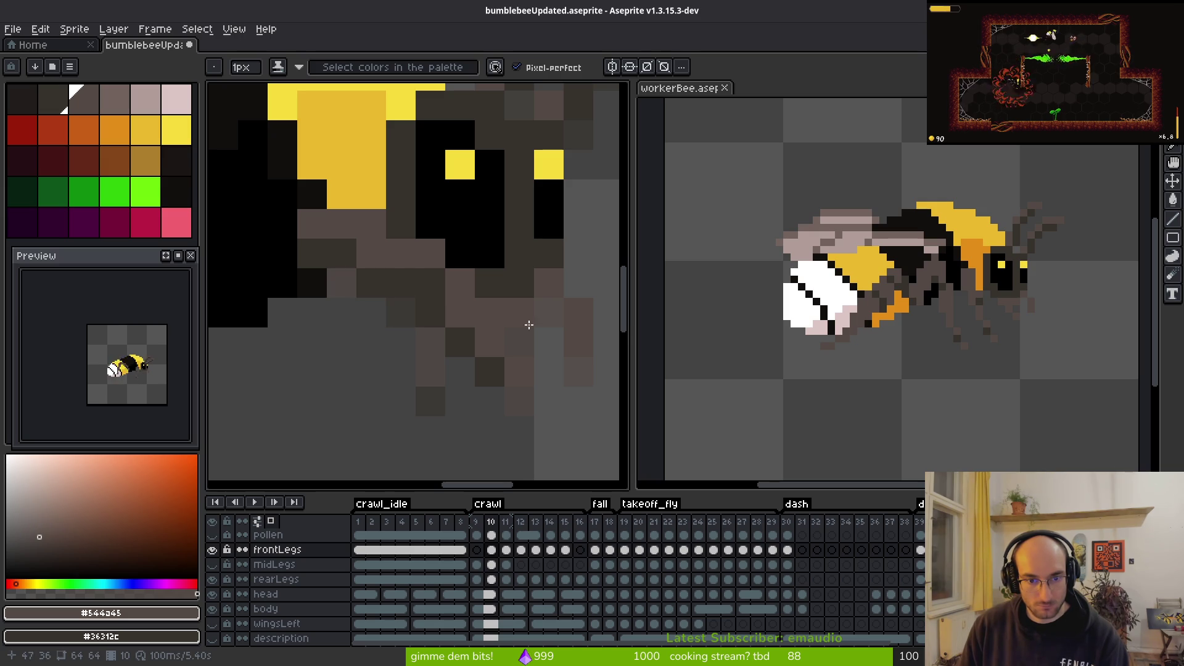
{"action": "scroll", "coordinate": [497, 376], "scroll_direction": "down", "scroll_amount": 3}
{"action": "scroll", "coordinate": [439, 341], "scroll_direction": "up", "scroll_amount": 2}
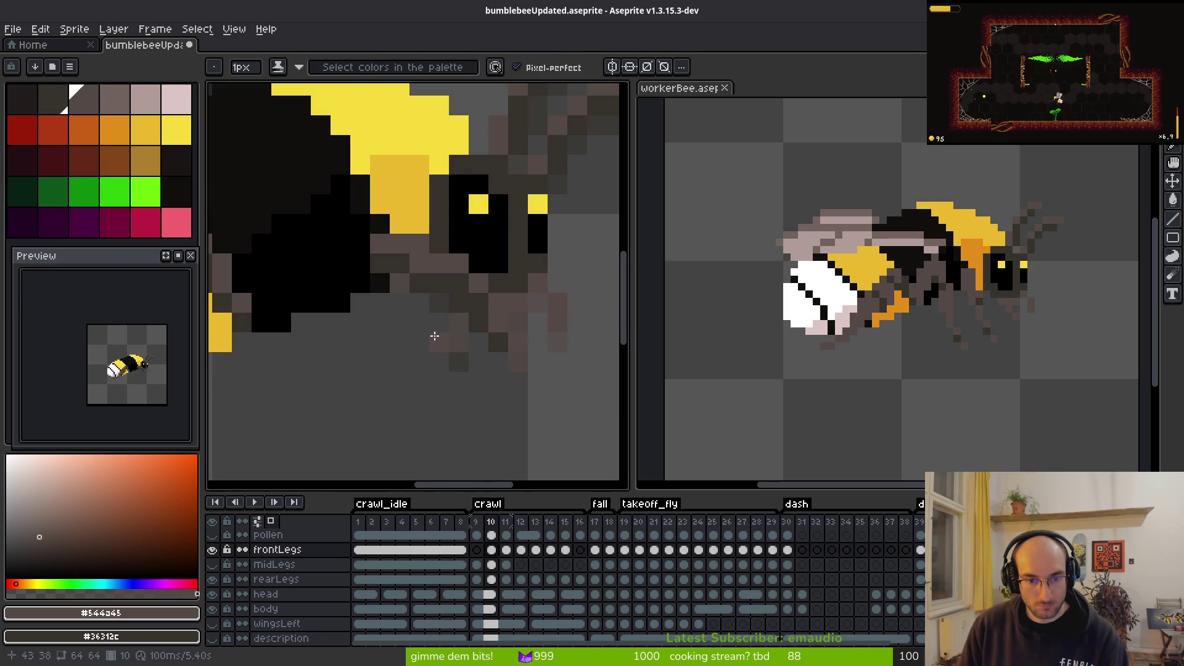
{"action": "key", "text": "e"}
{"action": "key", "text": "b"}
{"action": "scroll", "coordinate": [540, 396], "scroll_direction": "down", "scroll_amount": 3}
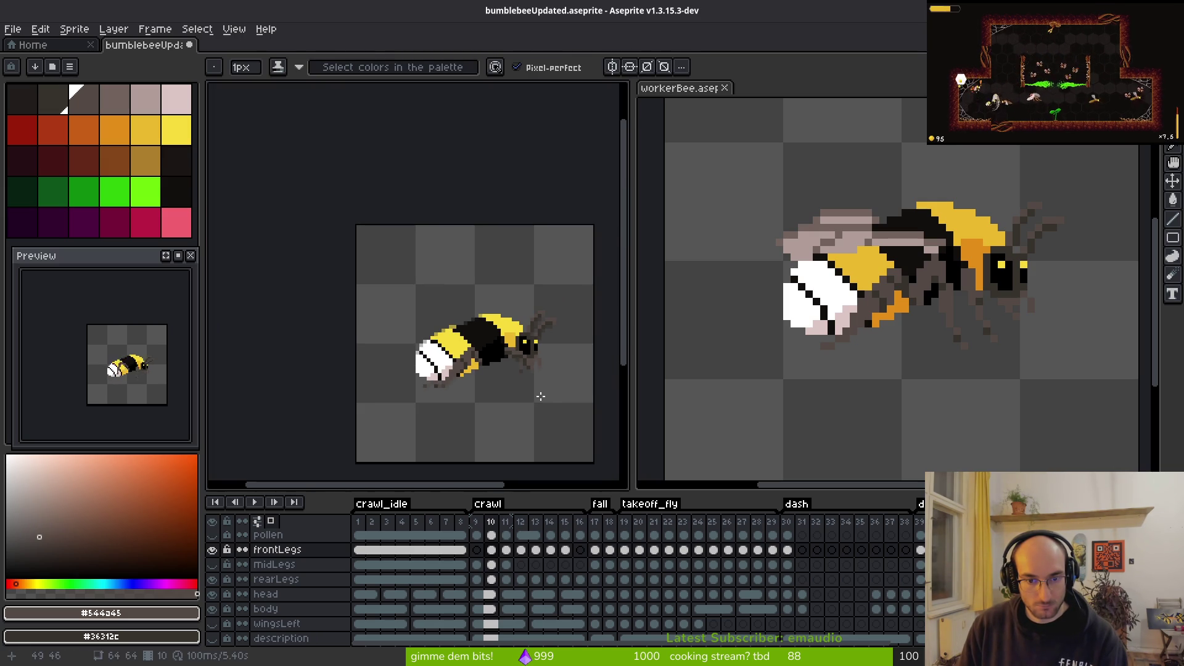
{"action": "key", "text": "i"}
Step: Check frame 11's leg pose, then darken and add brown pixels on frame 10's leg
{"action": "key", "text": "period"}
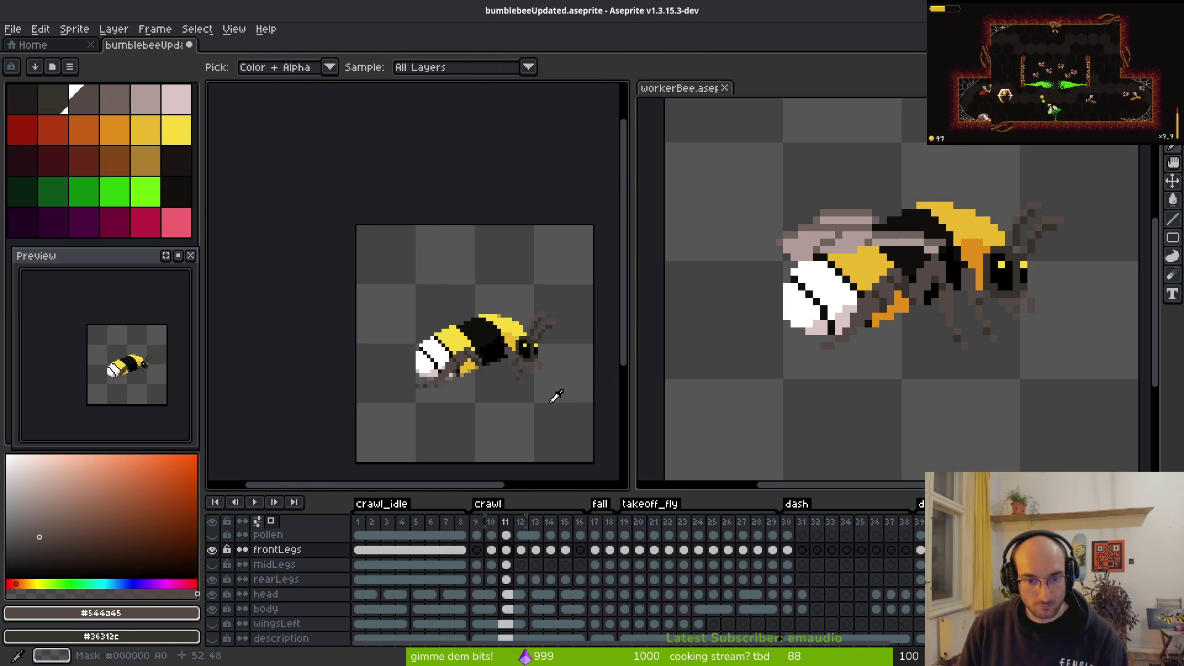
{"action": "scroll", "coordinate": [543, 393], "scroll_direction": "up", "scroll_amount": 4}
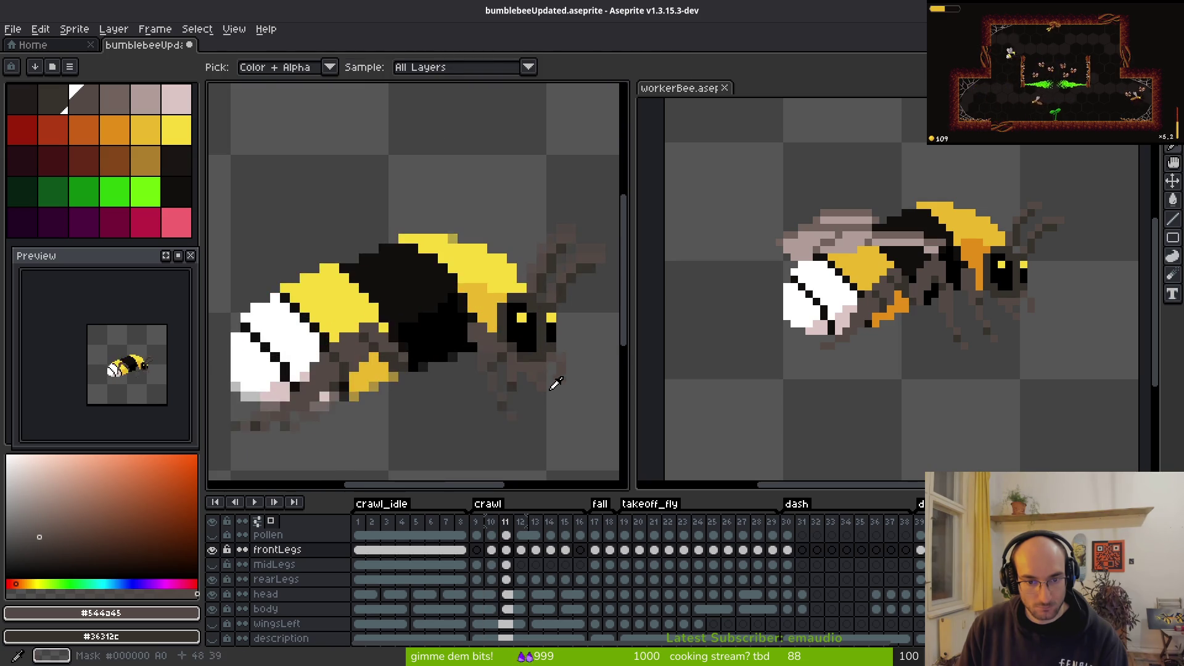
{"action": "scroll", "coordinate": [549, 382], "scroll_direction": "up", "scroll_amount": 2}
{"action": "key", "text": "b"}
{"action": "key", "text": "comma"}
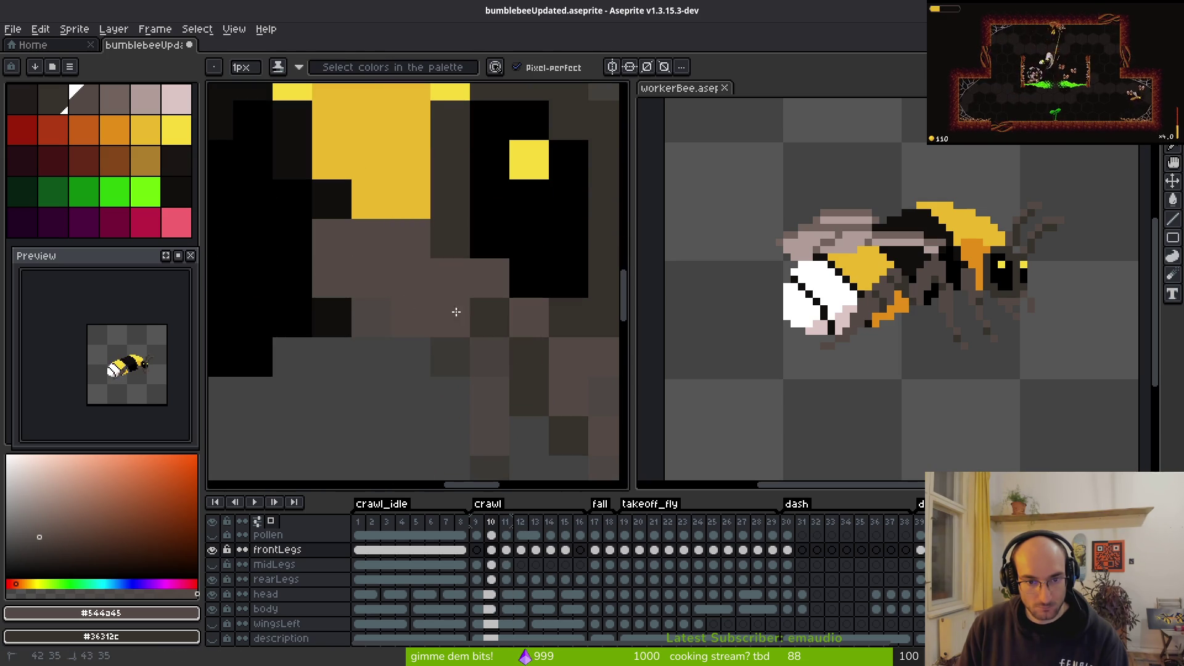
{"action": "left_click_drag", "start_coordinate": [574, 396], "coordinate": [436, 312]}
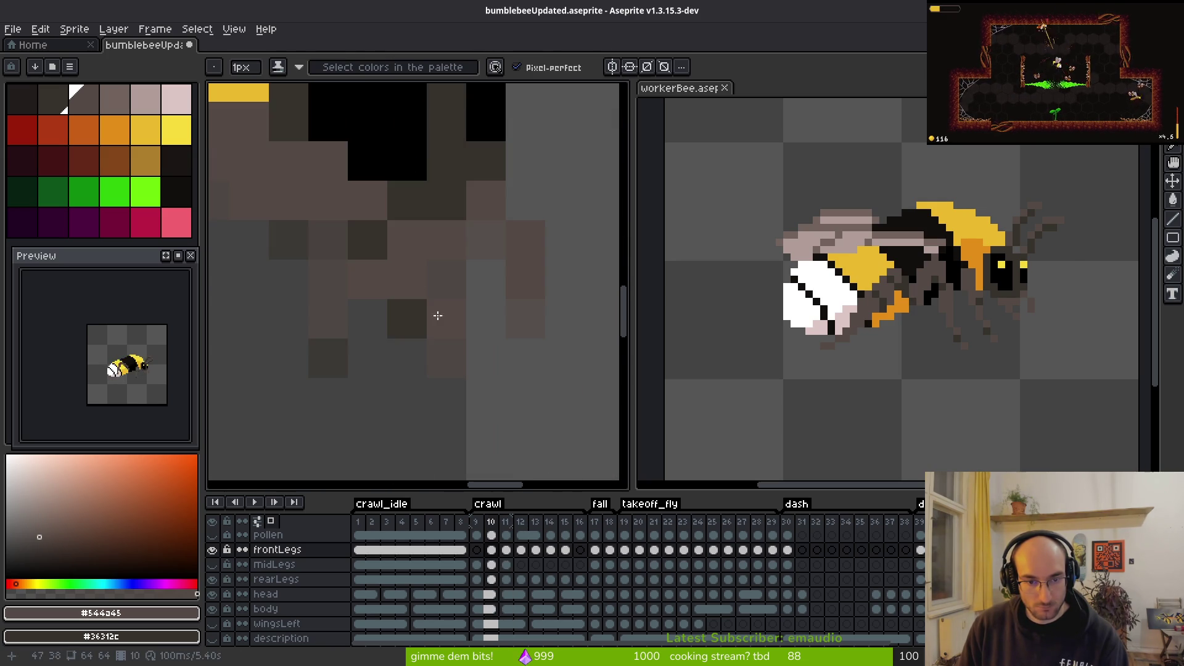
{"action": "right_click", "coordinate": [322, 224]}
{"action": "left_click", "coordinate": [367, 240]}
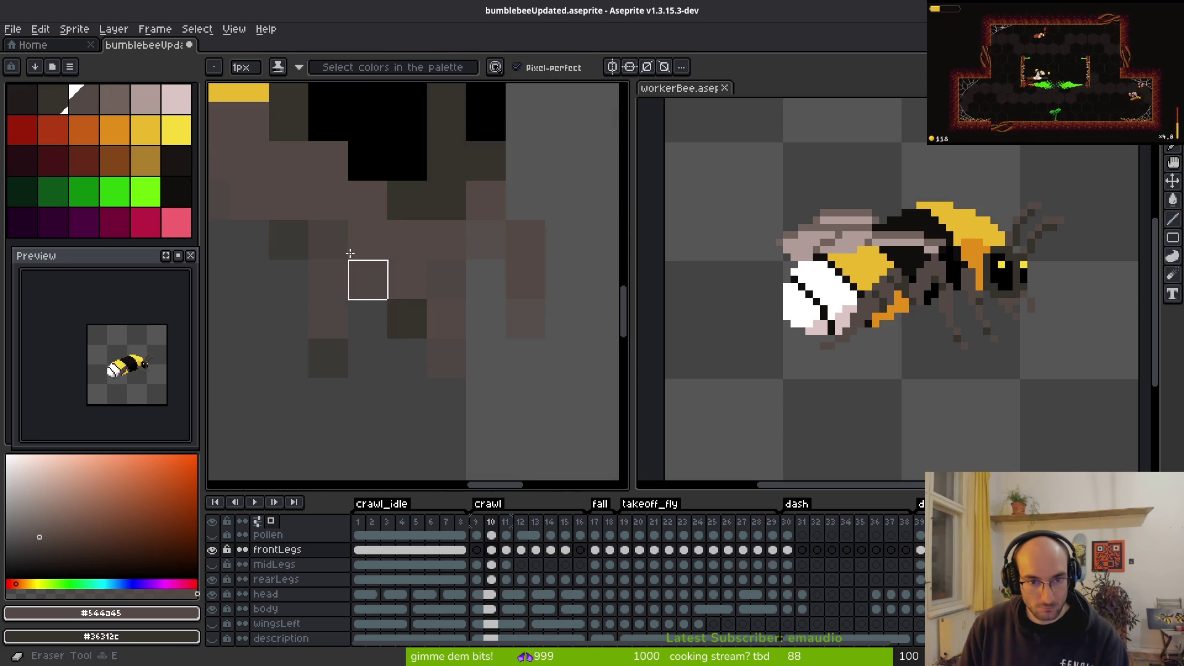
{"action": "right_click", "coordinate": [343, 211]}
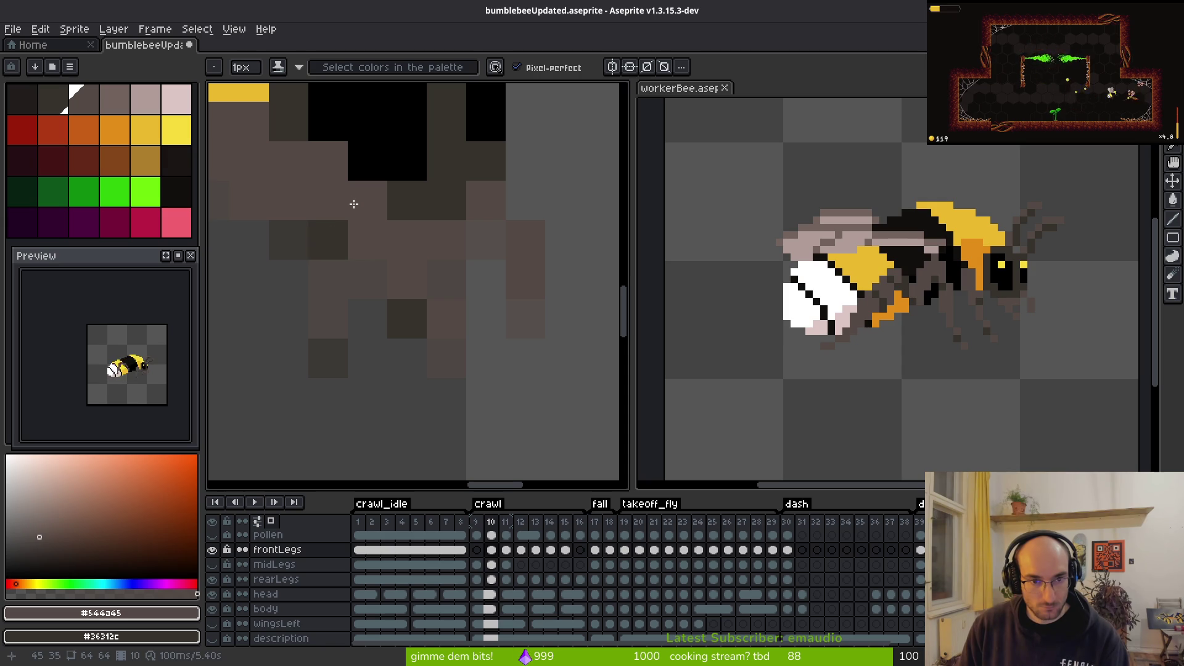
{"action": "scroll", "coordinate": [410, 278], "scroll_direction": "down", "scroll_amount": 3}
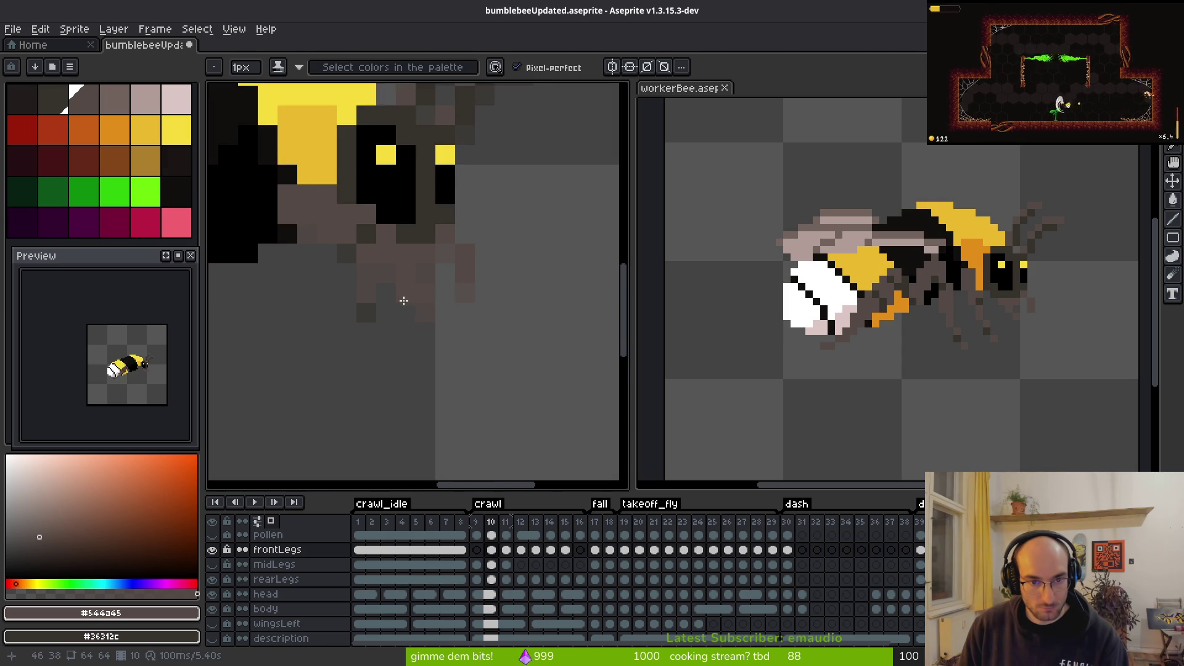
{"action": "scroll", "coordinate": [404, 300], "scroll_direction": "down", "scroll_amount": 2}
Step: On frame 11, hide the head and body layers and undo the last leg edit
{"action": "key", "text": "i"}
{"action": "key", "text": "Right"}
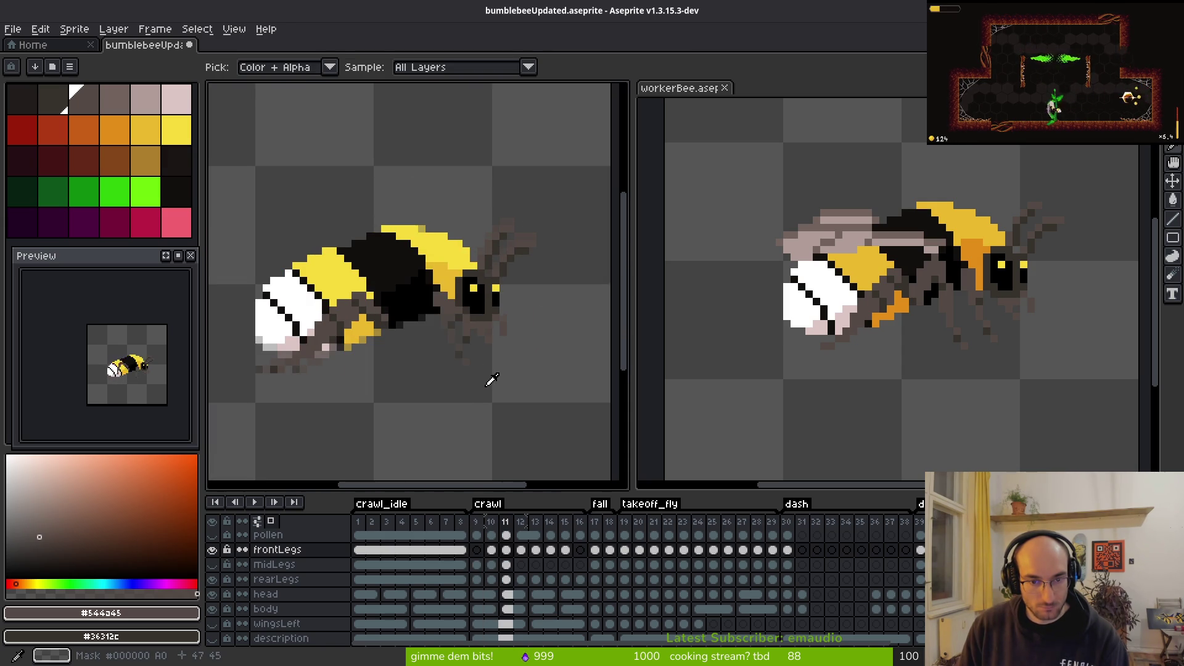
{"action": "key", "text": "b"}
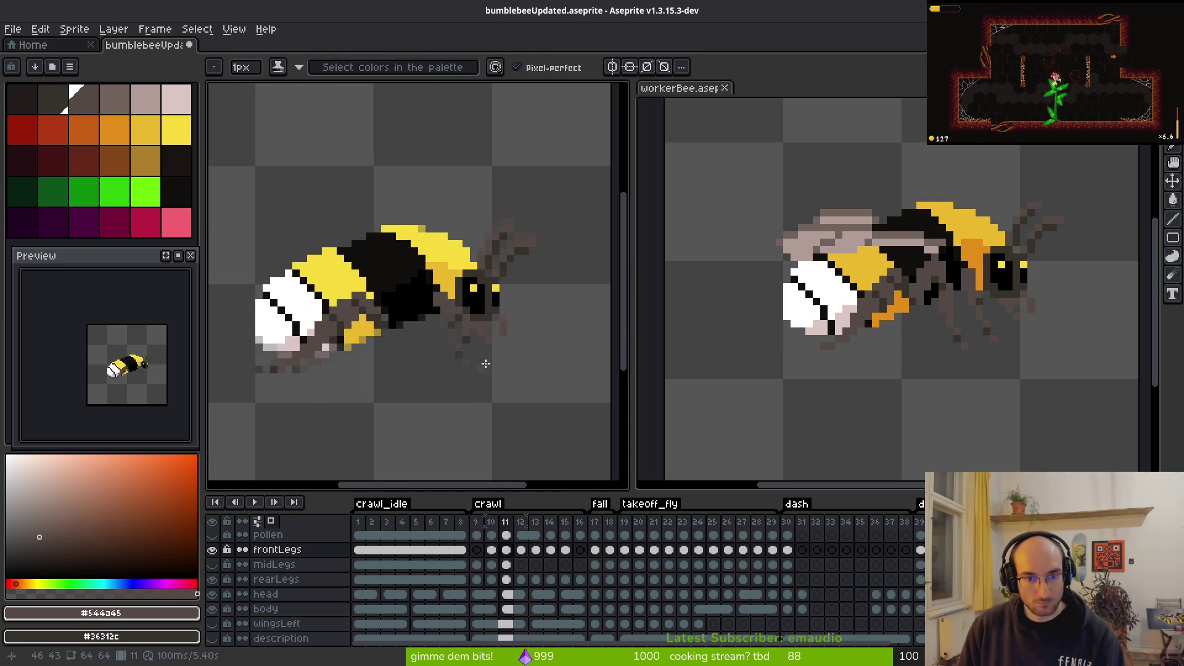
{"action": "scroll", "coordinate": [469, 357], "scroll_direction": "up", "scroll_amount": 3}
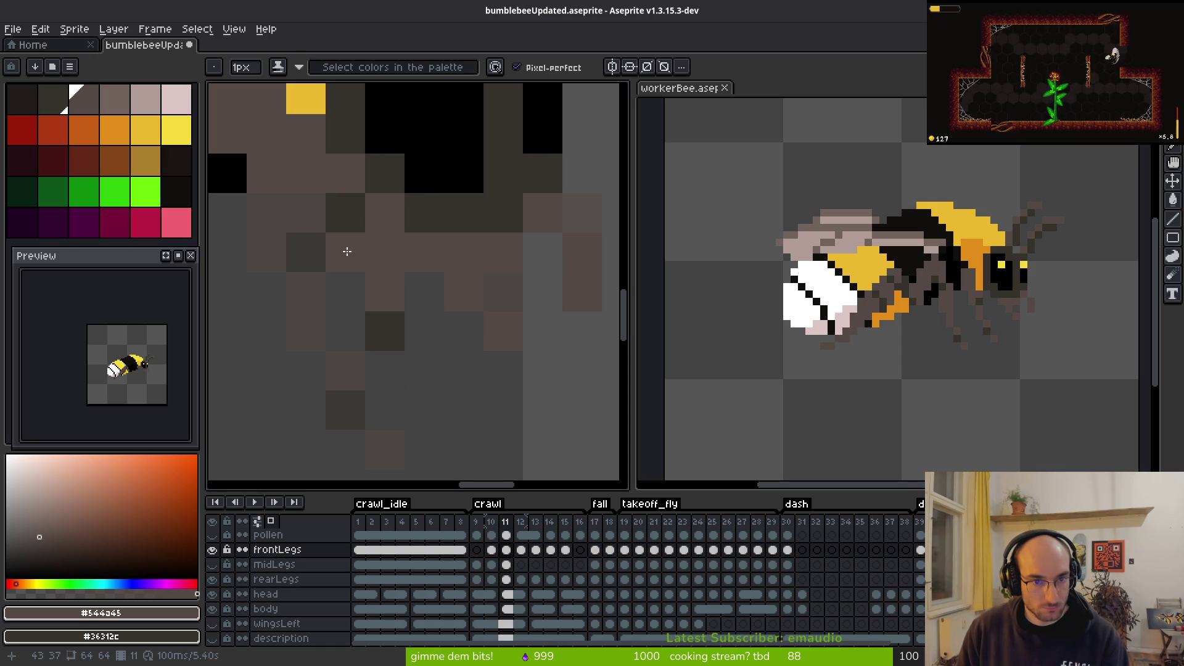
{"action": "scroll", "coordinate": [451, 304], "scroll_direction": "down", "scroll_amount": 3}
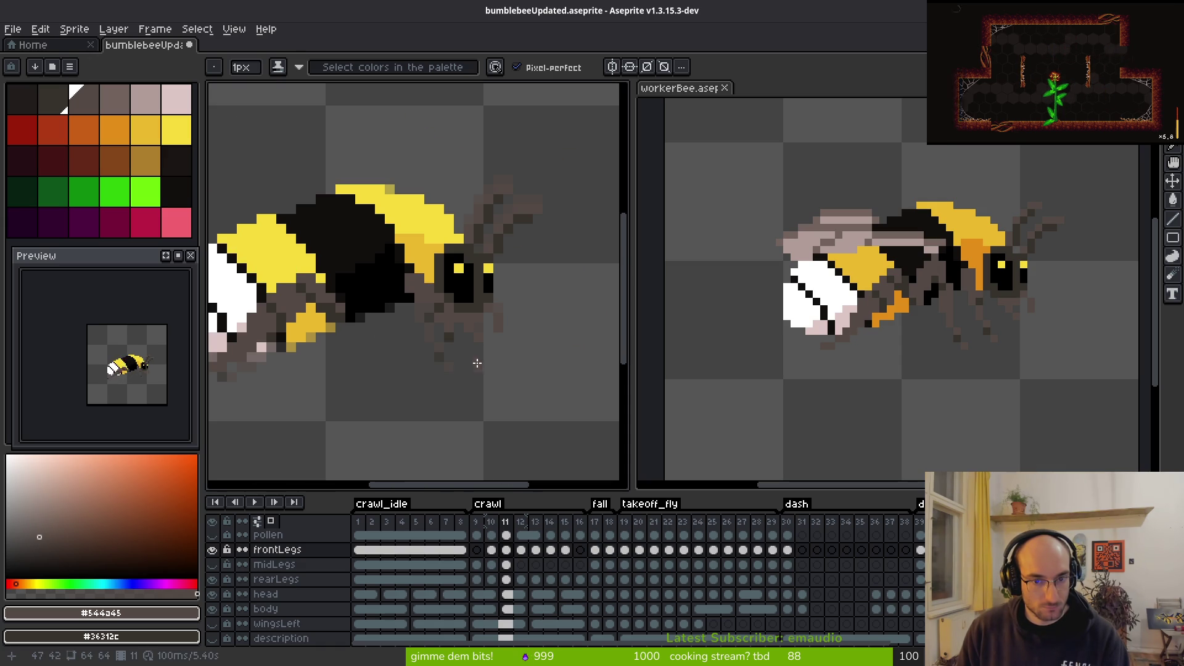
{"action": "left_click", "coordinate": [212, 594]}
{"action": "scroll", "coordinate": [426, 351], "scroll_direction": "up", "scroll_amount": 2}
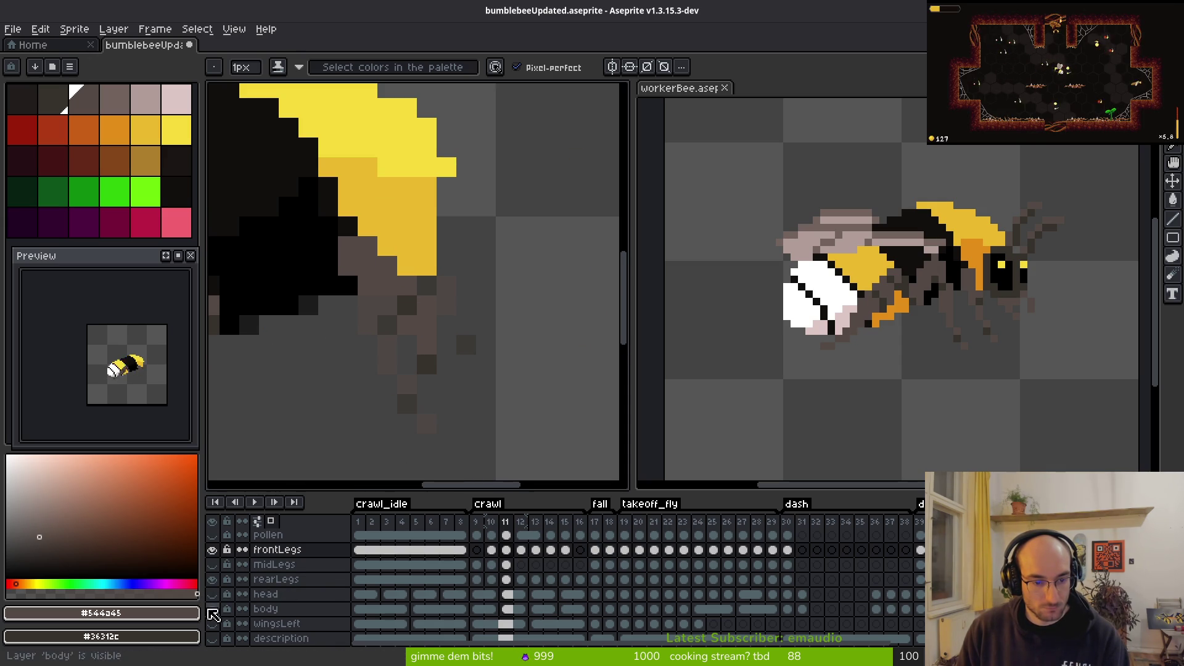
{"action": "left_click", "coordinate": [213, 609]}
{"action": "key", "text": "ctrl+z"}
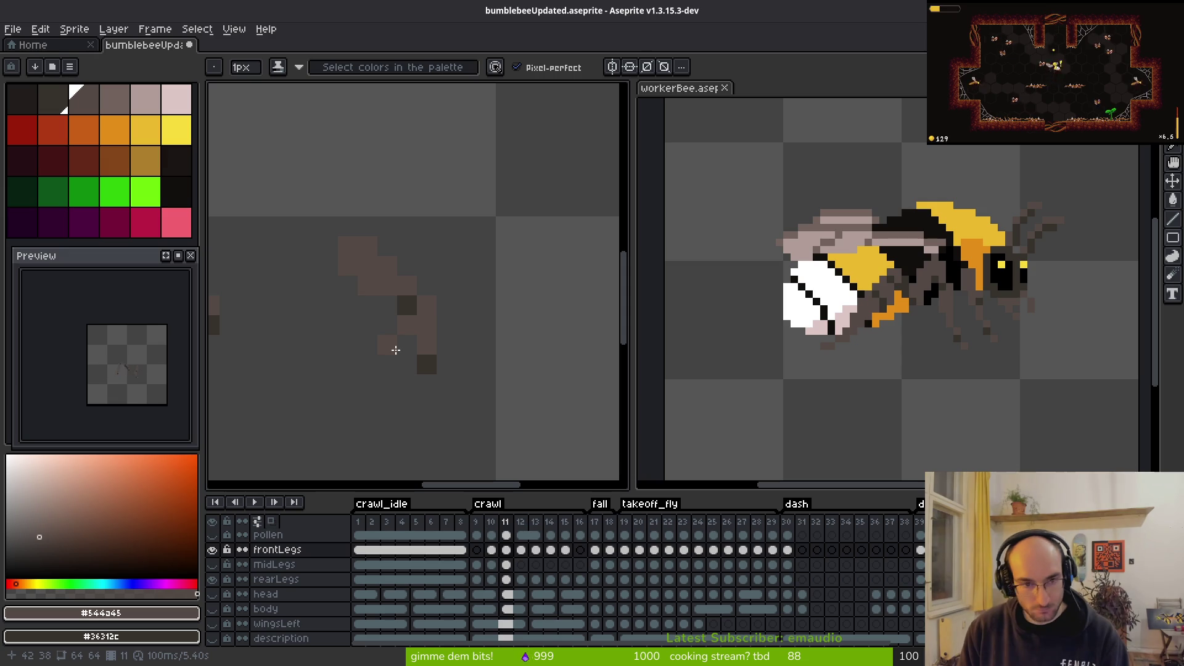
Step: Show the body and head layers again and select crawl frame 11
{"action": "scroll", "coordinate": [497, 222], "scroll_direction": "up", "scroll_amount": 1}
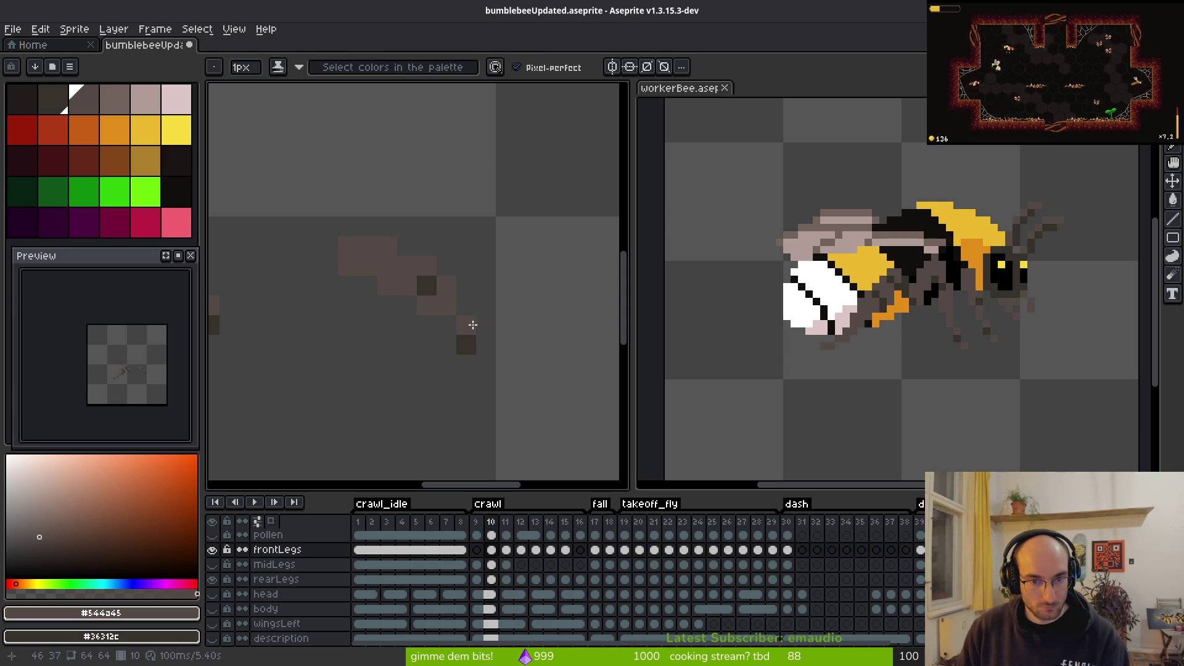
{"action": "left_click", "coordinate": [213, 609]}
{"action": "left_click", "coordinate": [213, 595]}
{"action": "left_click", "coordinate": [212, 595]}
{"action": "left_click", "coordinate": [212, 595]}
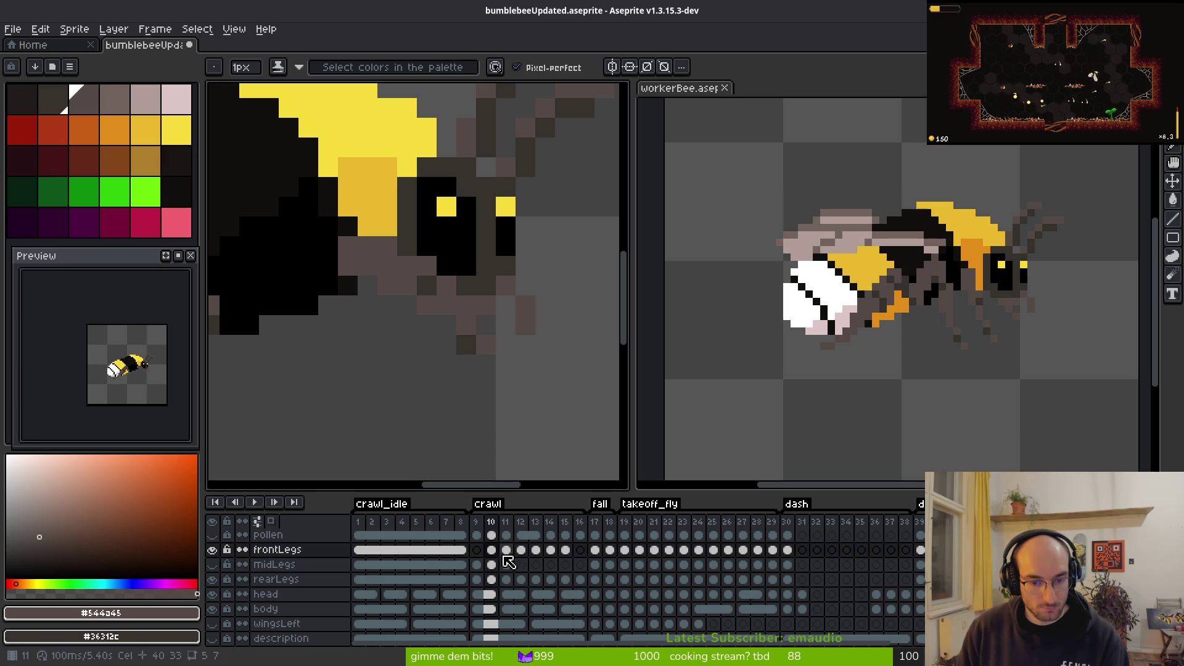
{"action": "left_click", "coordinate": [506, 549]}
Step: Hide the head layer and step through crawl frames 11 to 14
{"action": "key", "text": "i"}
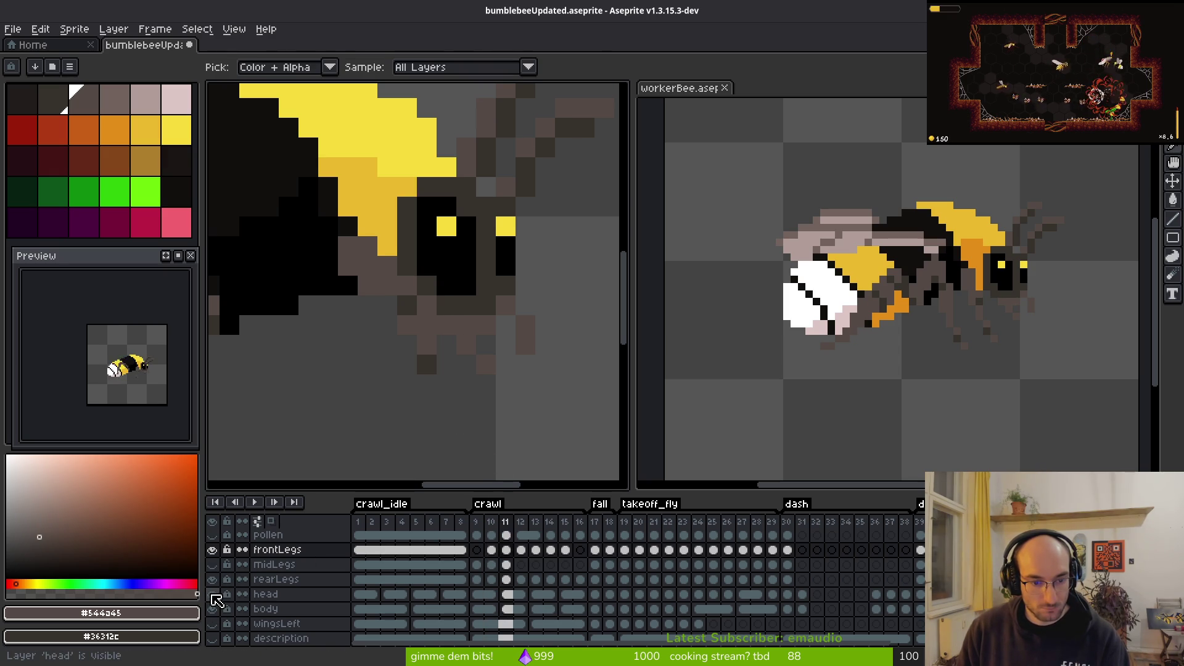
{"action": "left_click", "coordinate": [212, 595]}
{"action": "key", "text": "Right"}
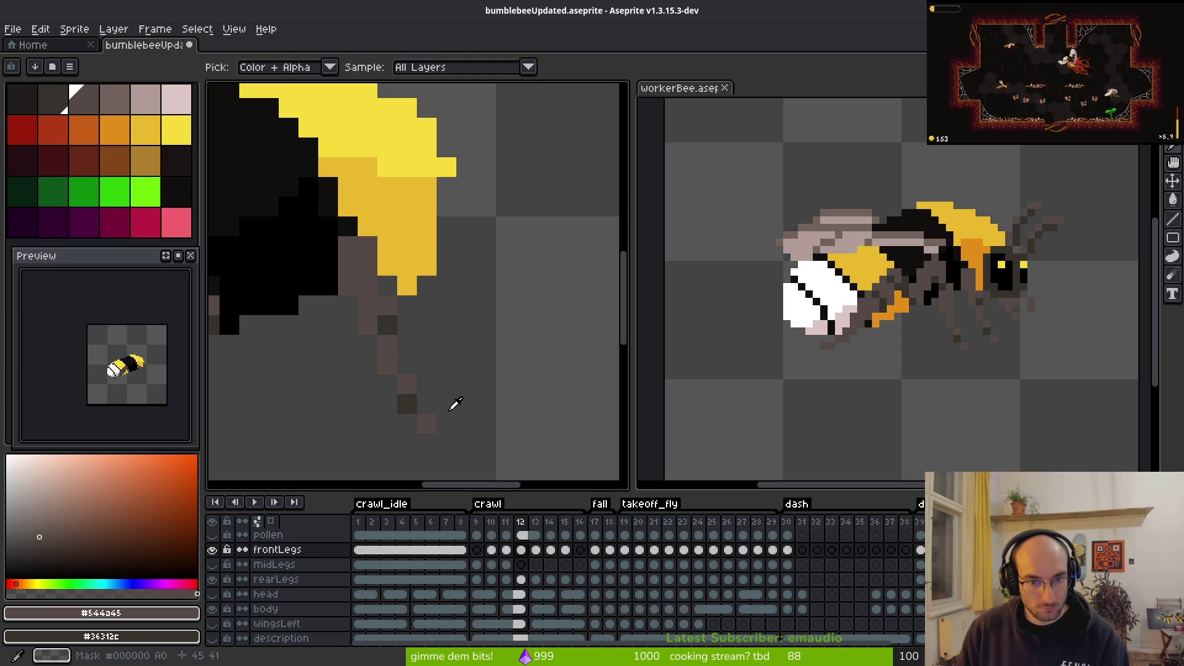
{"action": "key", "text": "b"}
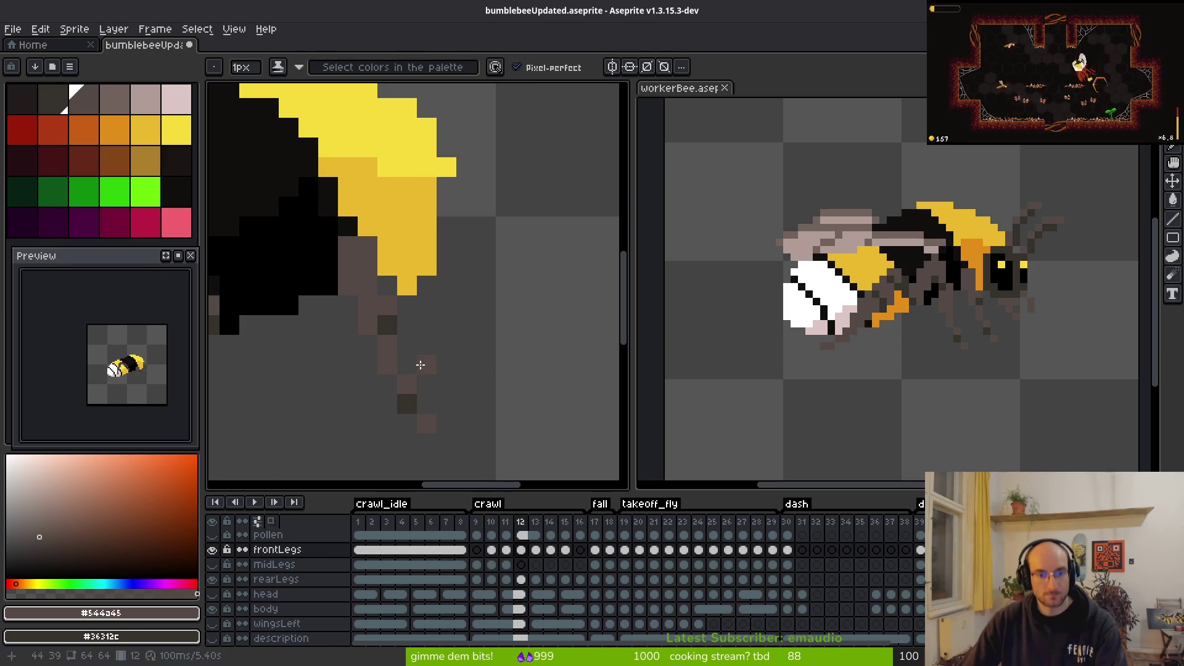
{"action": "key", "text": "i"}
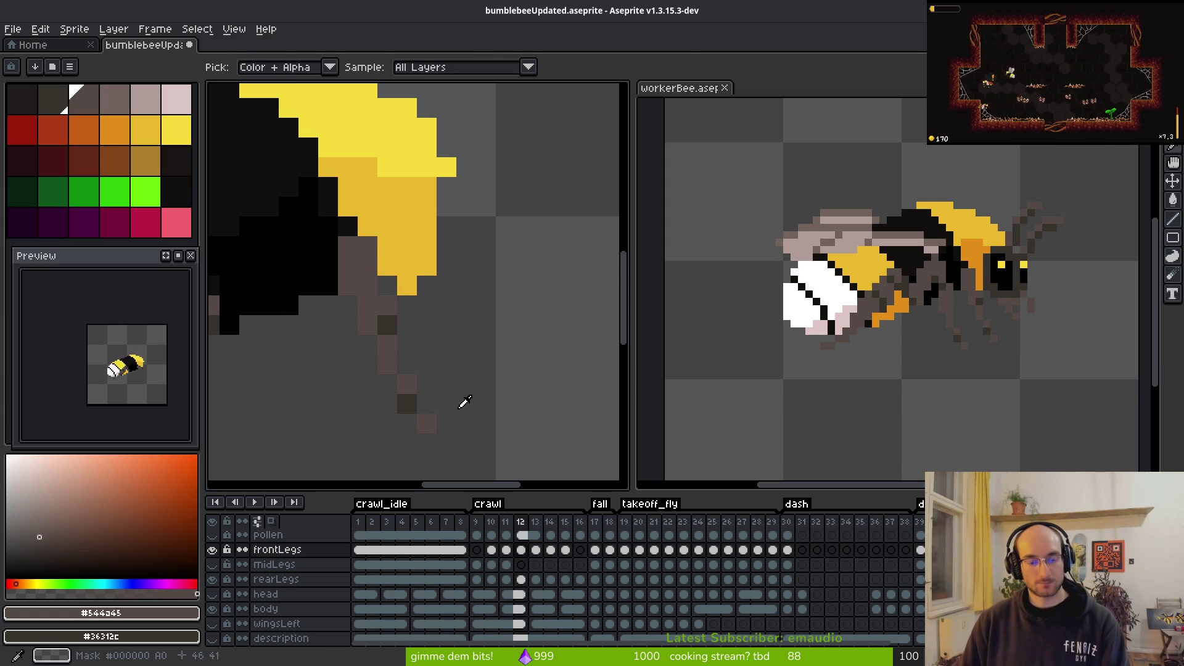
{"action": "key", "text": "b"}
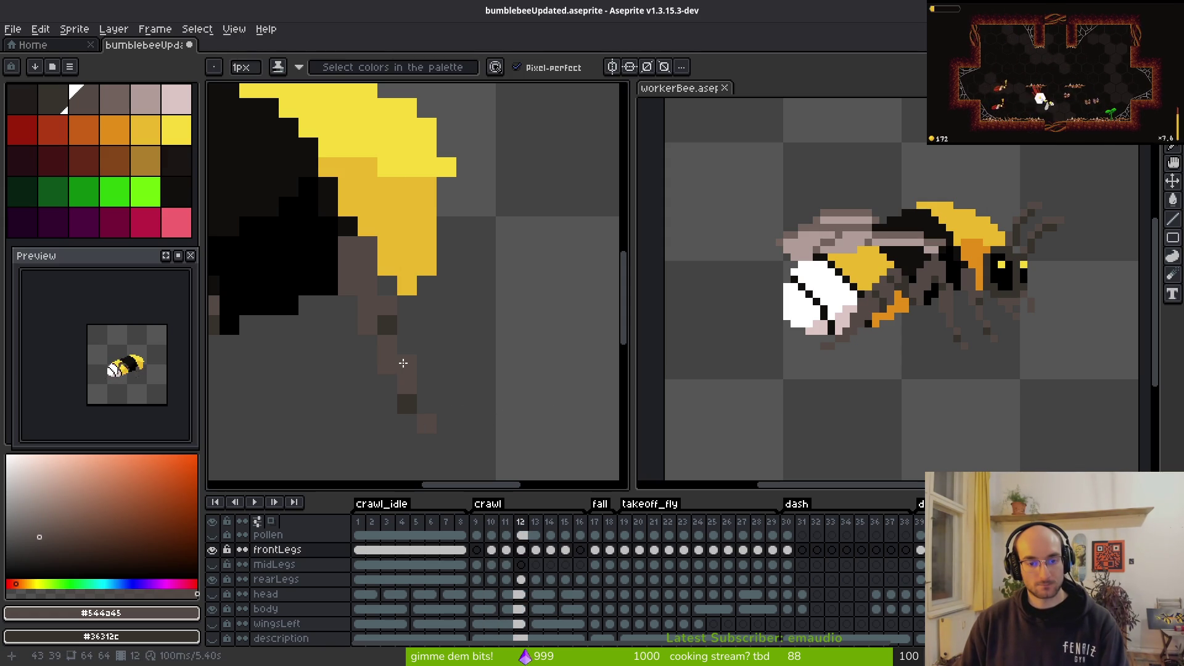
{"action": "scroll", "coordinate": [475, 372], "scroll_direction": "down", "scroll_amount": 5}
{"action": "key", "text": "Left"}
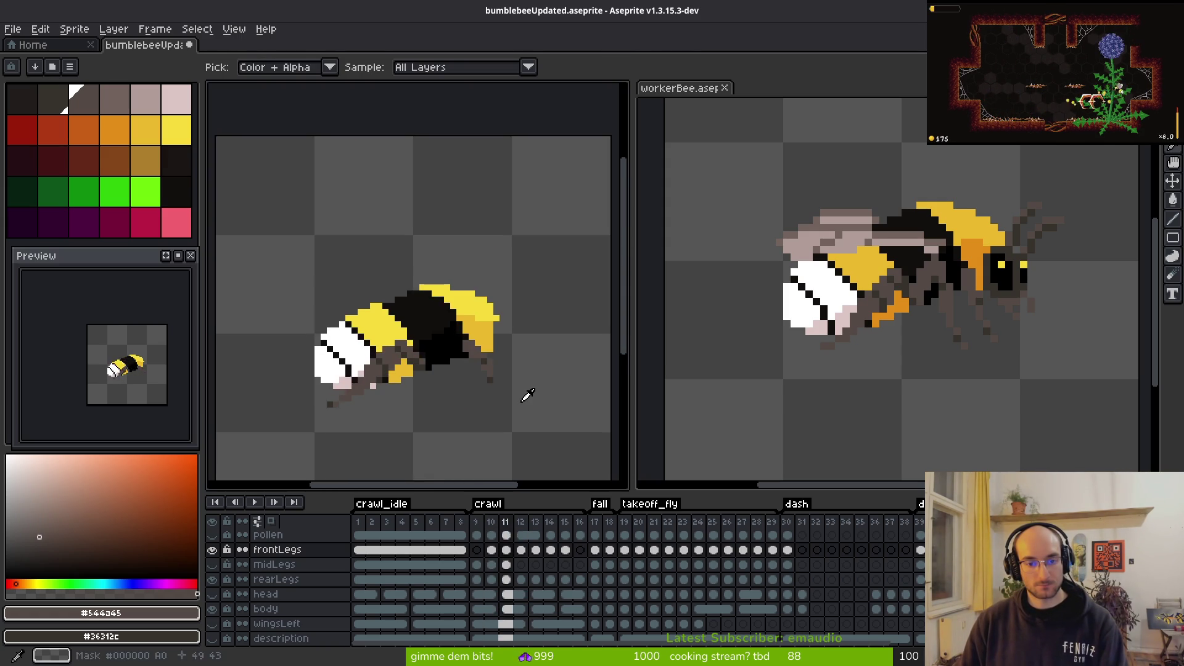
{"action": "scroll", "coordinate": [516, 374], "scroll_direction": "up", "scroll_amount": 2}
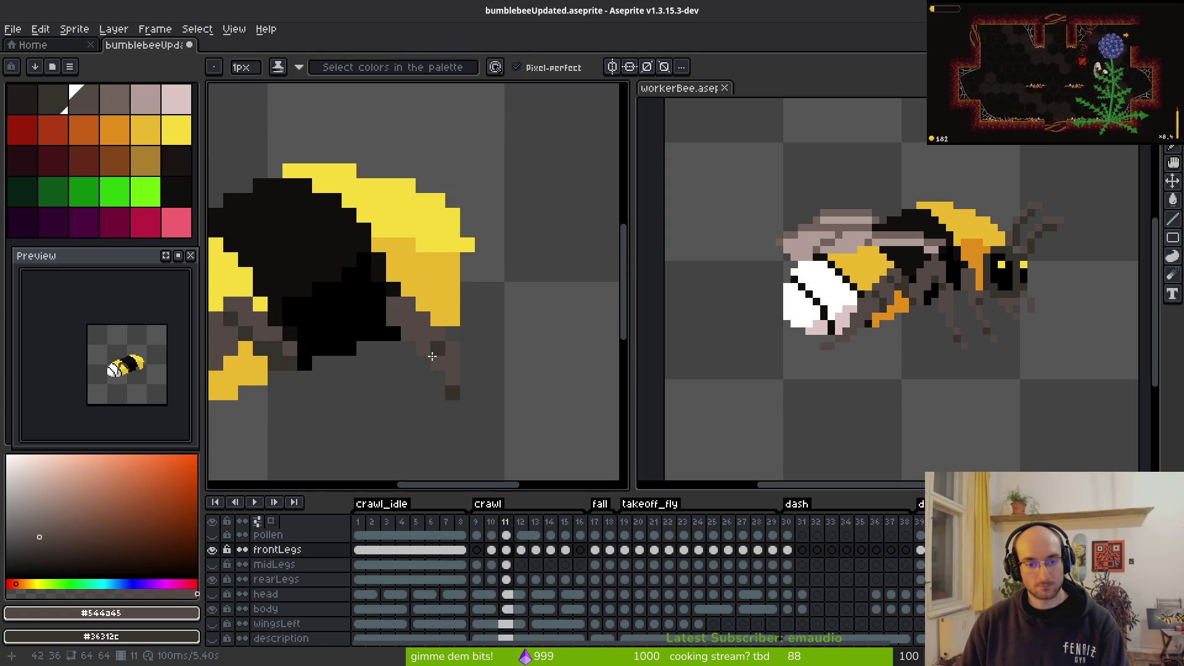
{"action": "key", "text": "i"}
{"action": "key", "text": "Right"}
{"action": "key", "text": "Right"}
{"action": "key", "text": "Right"}
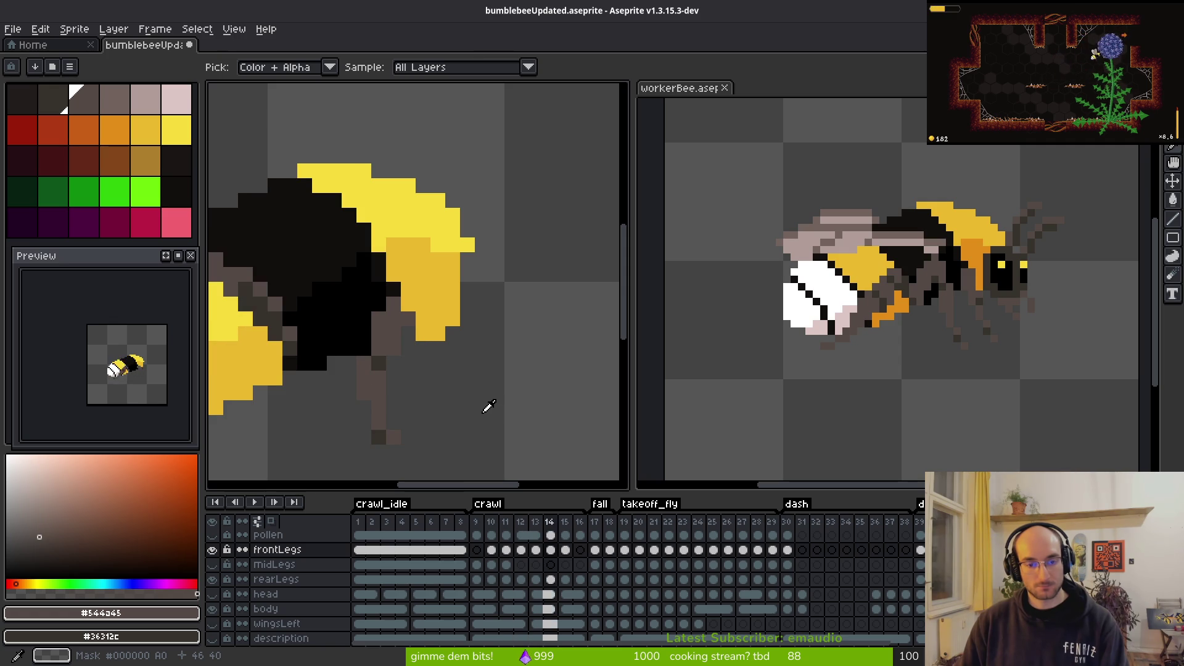
{"action": "key", "text": "Right"}
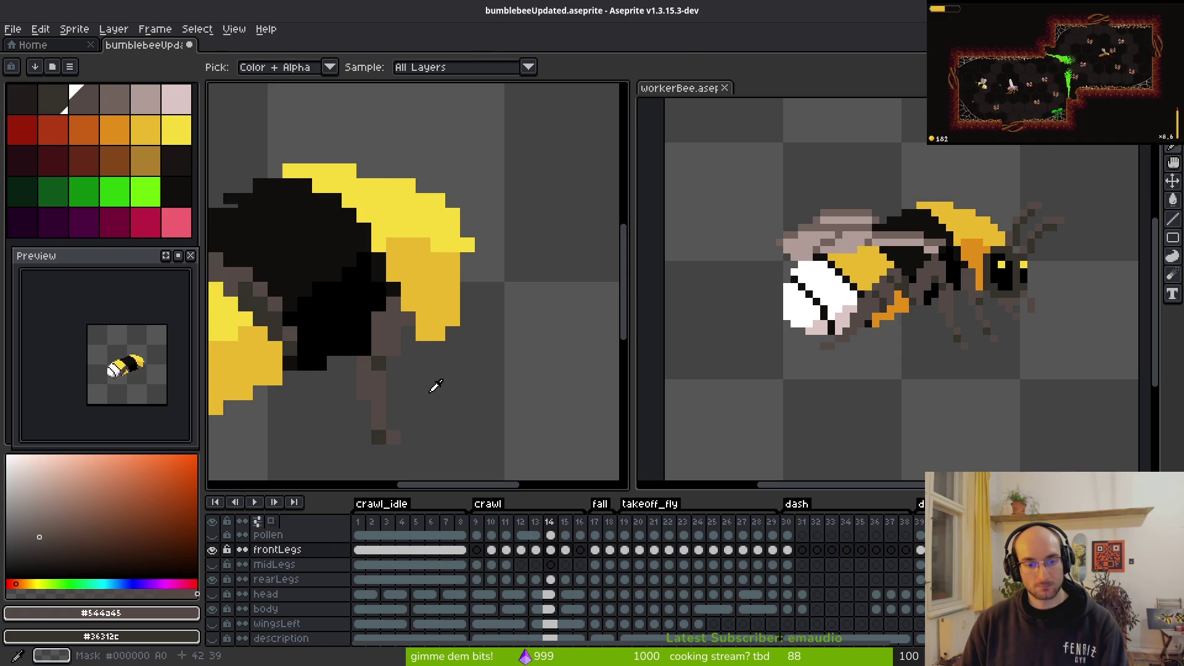
{"action": "key", "text": "b"}
Step: Retouch the leg tip on frame 14: darken one pixel, paint one brown, brighten the tip
{"action": "right_click", "coordinate": [367, 355]}
{"action": "left_click", "coordinate": [360, 369]}
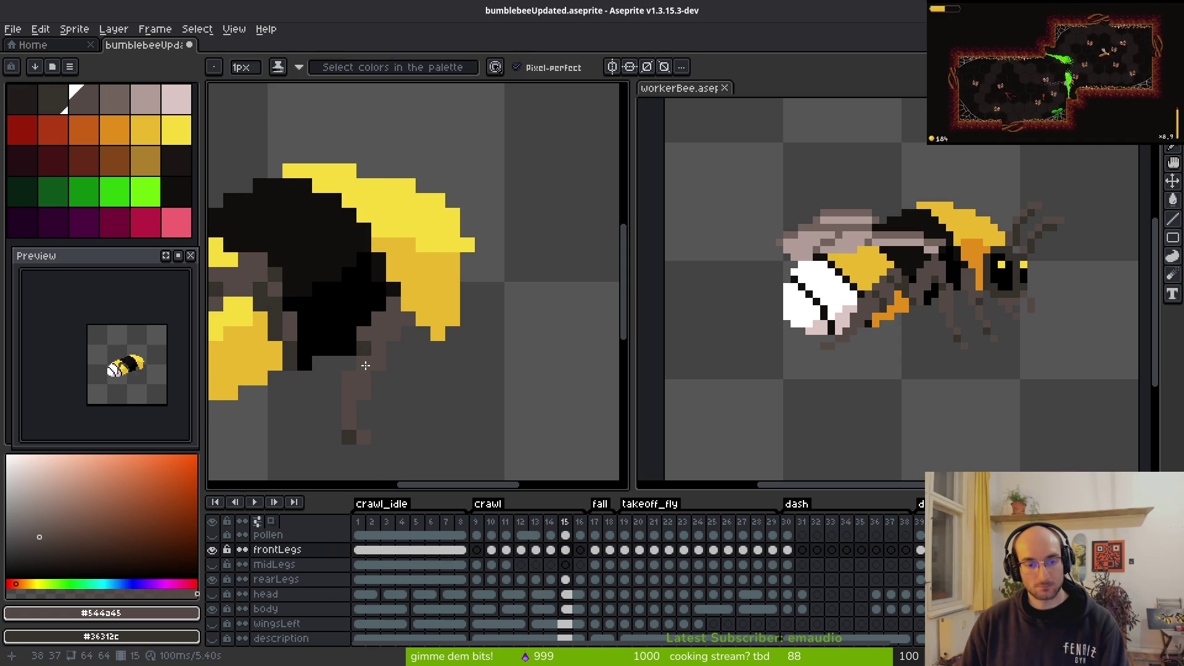
{"action": "left_click", "coordinate": [366, 367]}
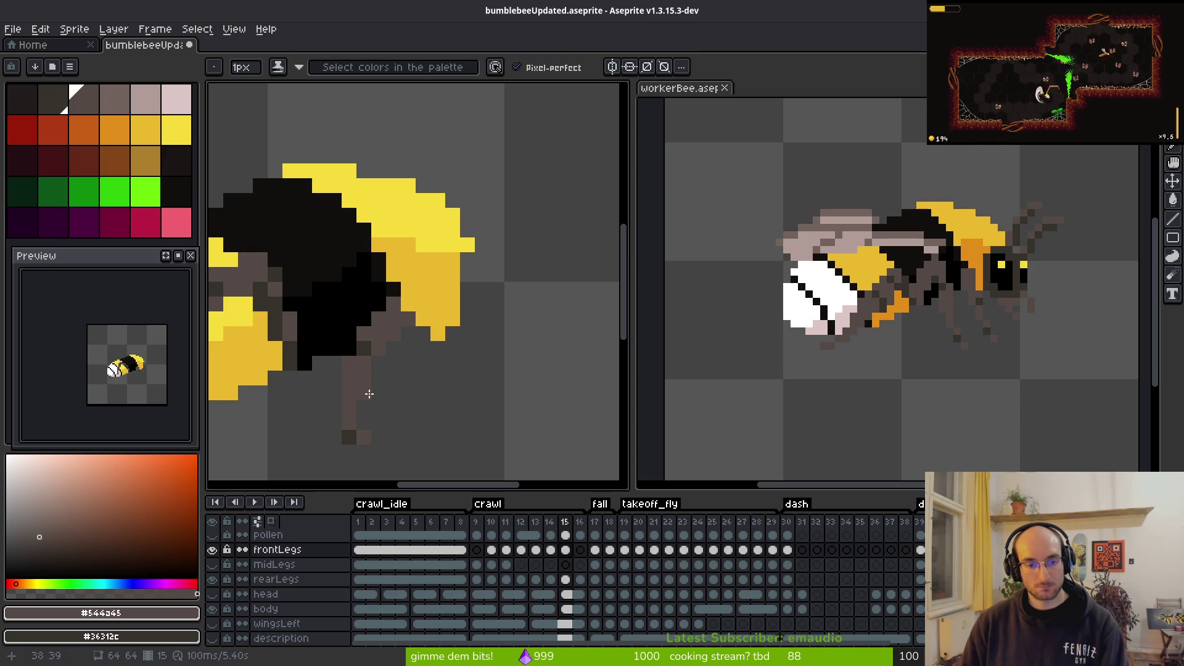
{"action": "scroll", "coordinate": [450, 404], "scroll_direction": "down", "scroll_amount": 3}
Step: Compare neighbouring frames with onion-skin ghosts turned on (F3) and centre the bee
{"action": "key", "text": "alt"}
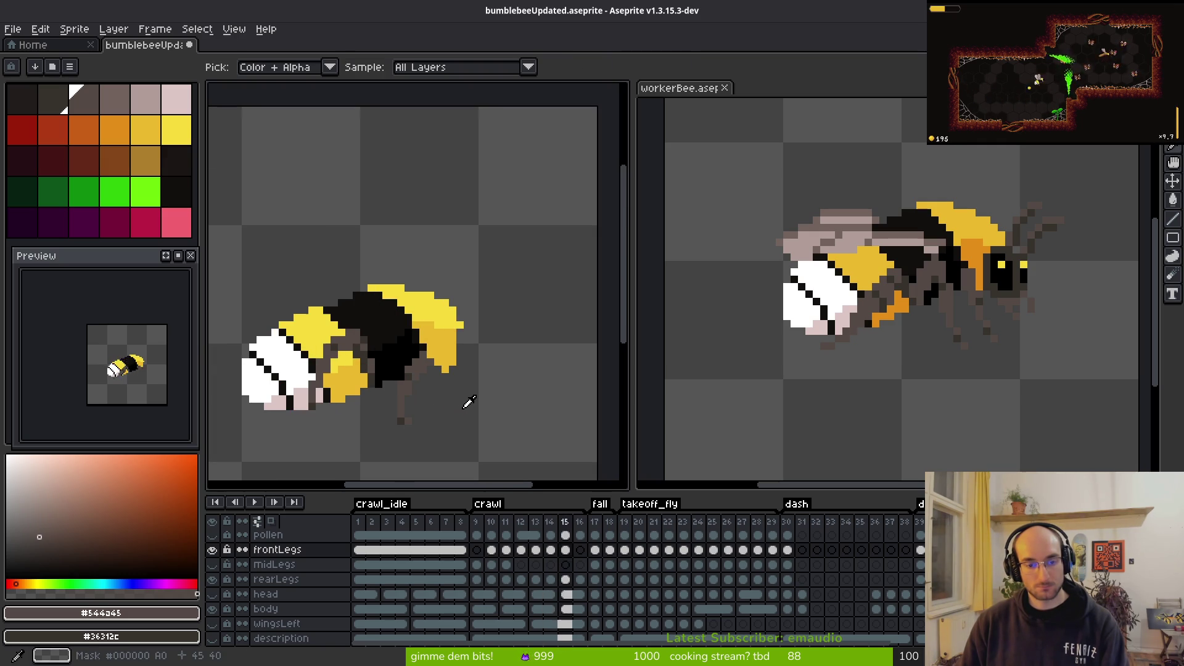
{"action": "key", "text": "Right"}
{"action": "key", "text": "Left"}
{"action": "key", "text": "Left"}
{"action": "key", "text": "Left"}
{"action": "key", "text": "Right"}
{"action": "key", "text": "Right"}
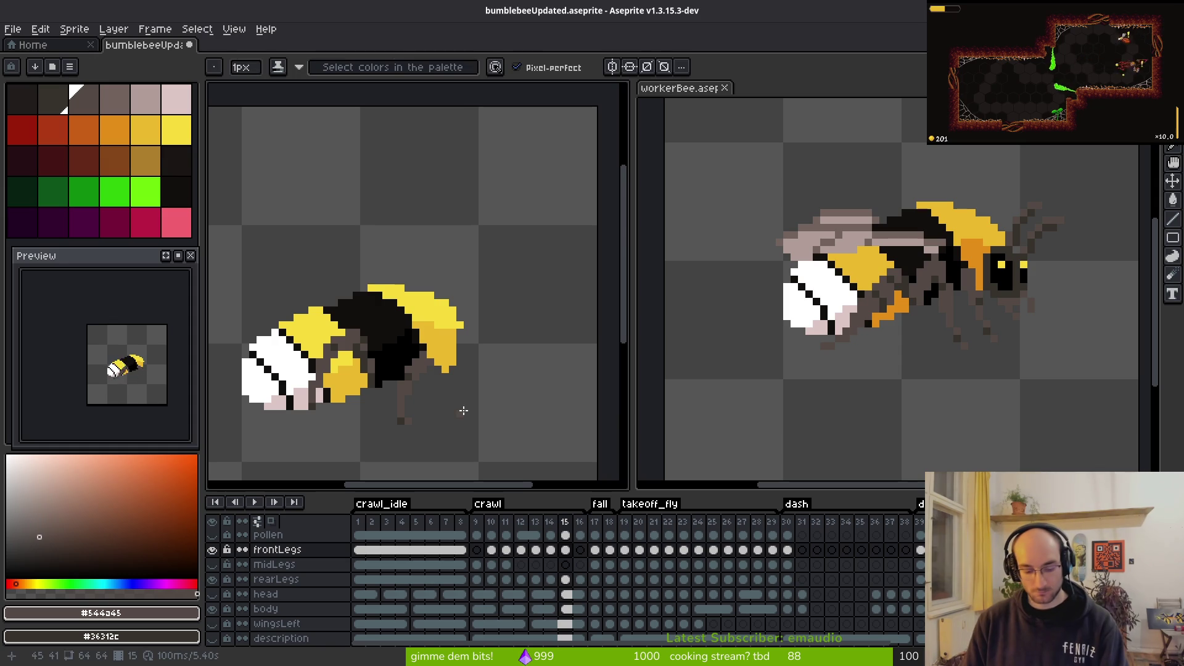
{"action": "key", "text": "F3"}
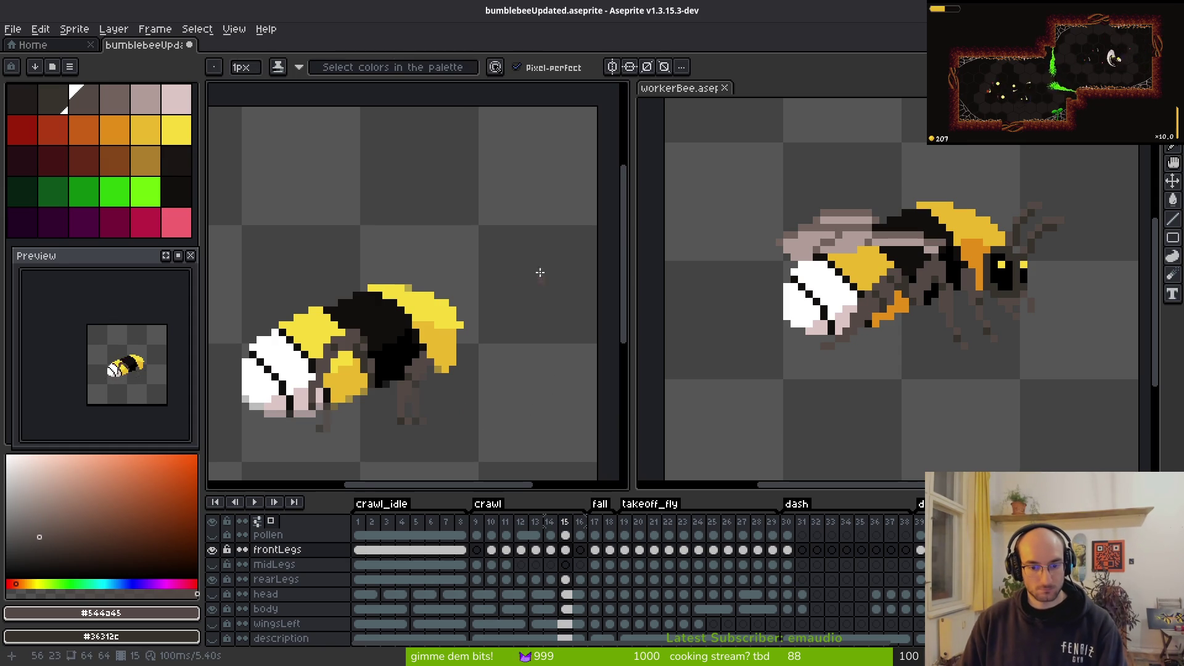
{"action": "scroll", "coordinate": [473, 353], "scroll_direction": "up", "scroll_amount": 1}
{"action": "left_click_drag", "start_coordinate": [473, 353], "coordinate": [453, 325]}
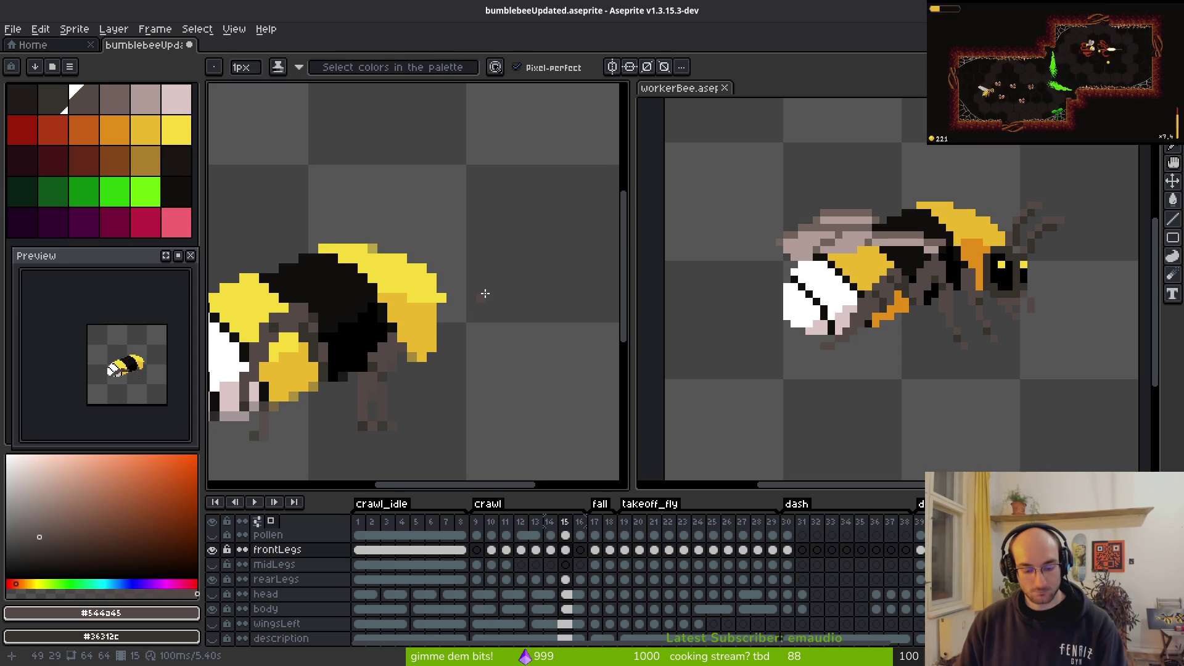
Step: Flip through frames 10–14, select the frontLegs cels of frames 10 and 11, then return to frame 9
{"action": "key", "text": "i"}
{"action": "key", "text": "Left"}
{"action": "key", "text": "Left"}
{"action": "key", "text": "Left"}
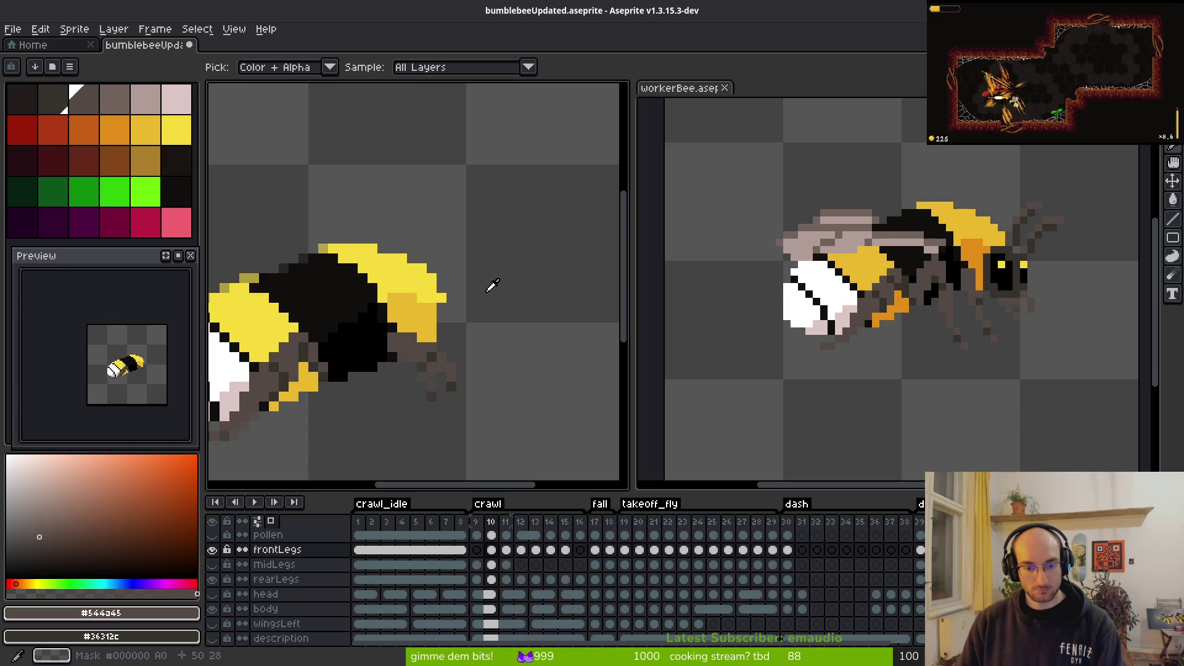
{"action": "key", "text": "Right"}
{"action": "key", "text": "Right"}
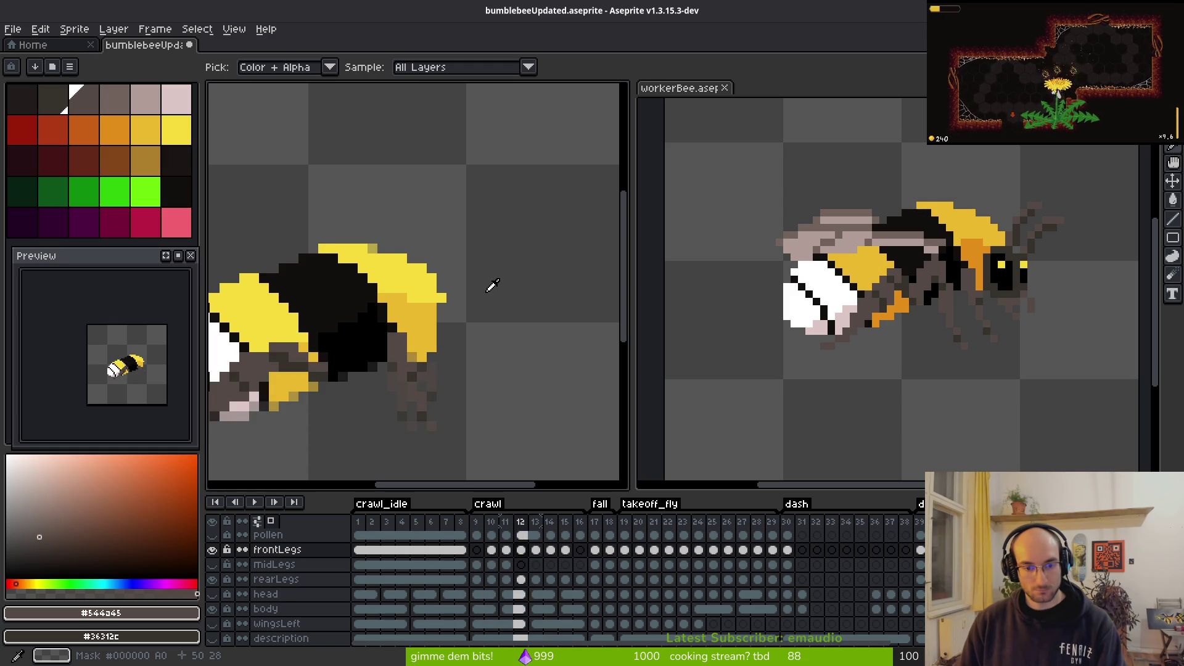
{"action": "key", "text": "Right"}
{"action": "key", "text": "Right"}
{"action": "key", "text": "Left"}
{"action": "key", "text": "Left"}
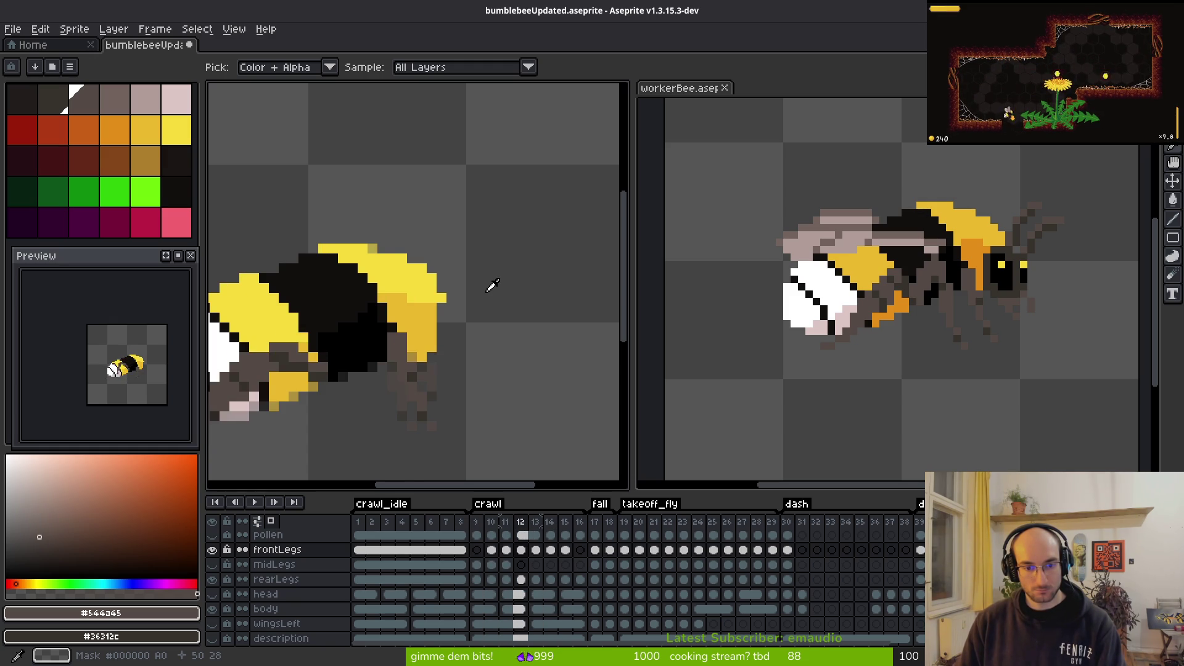
{"action": "key", "text": "Left"}
{"action": "key", "text": "b"}
{"action": "mouse_move", "coordinate": [491, 549]}
{"action": "left_mouse_down"}
{"action": "mouse_move", "coordinate": [507, 554]}
{"action": "mouse_move", "coordinate": [494, 560]}
{"action": "left_mouse_up"}
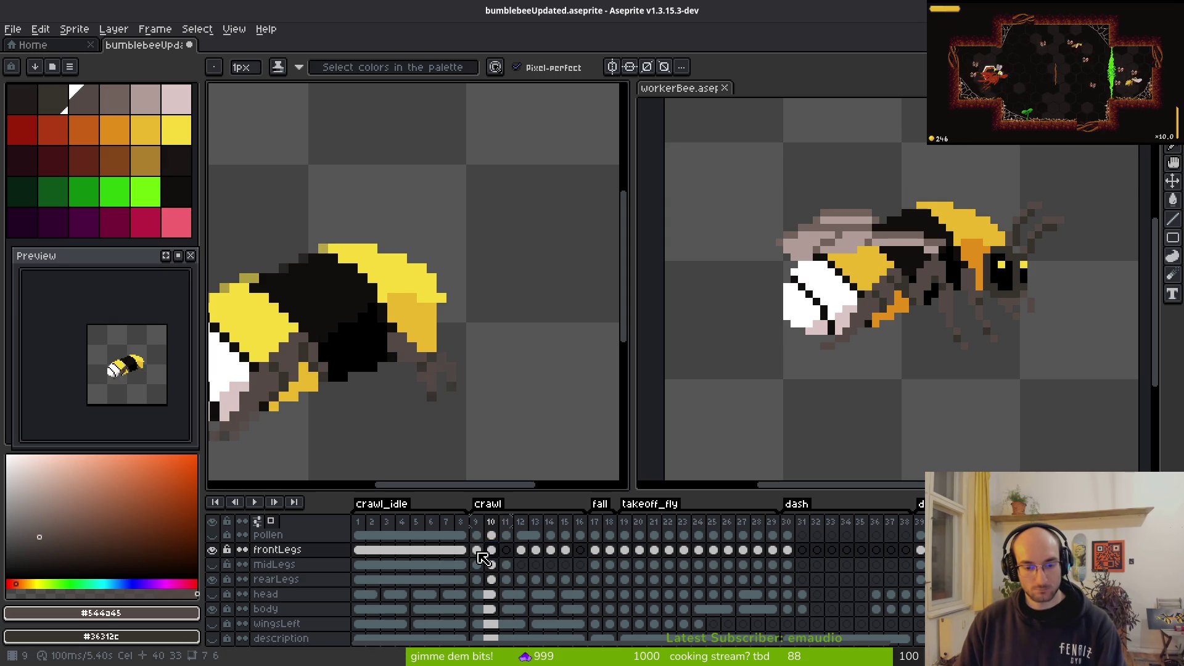
{"action": "key", "text": "alt"}
{"action": "key", "text": "Left"}
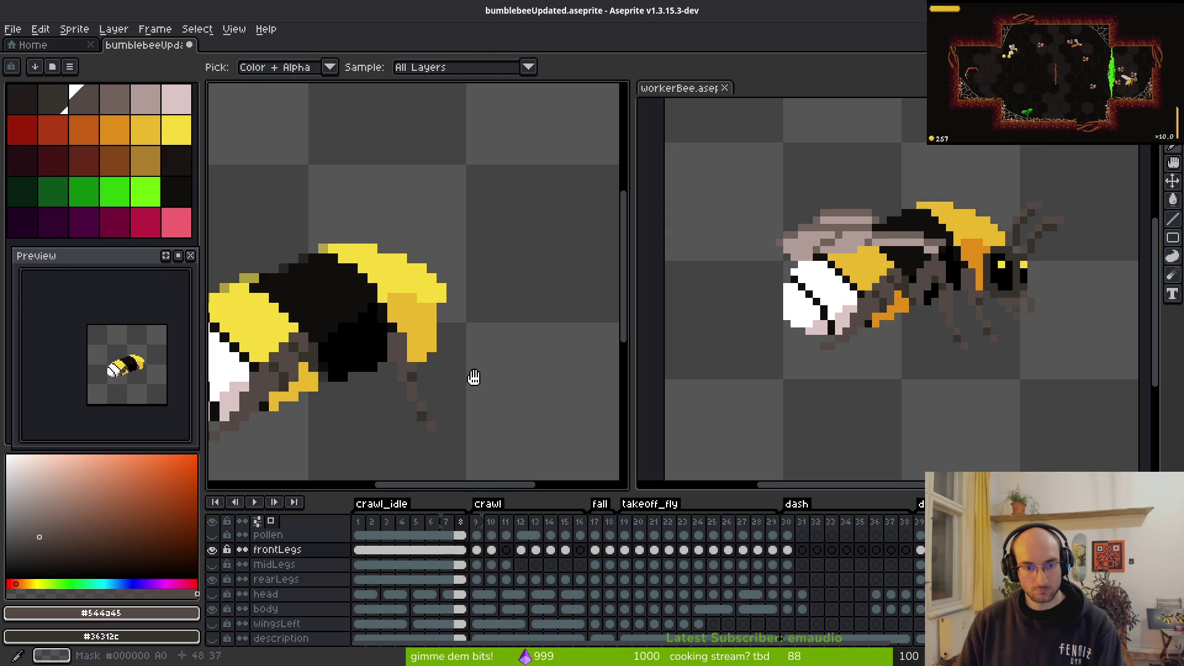
Step: Go to crawl frame 16, centre and zoom on the bee, checking frame 15 for reference
{"action": "left_click", "coordinate": [579, 549]}
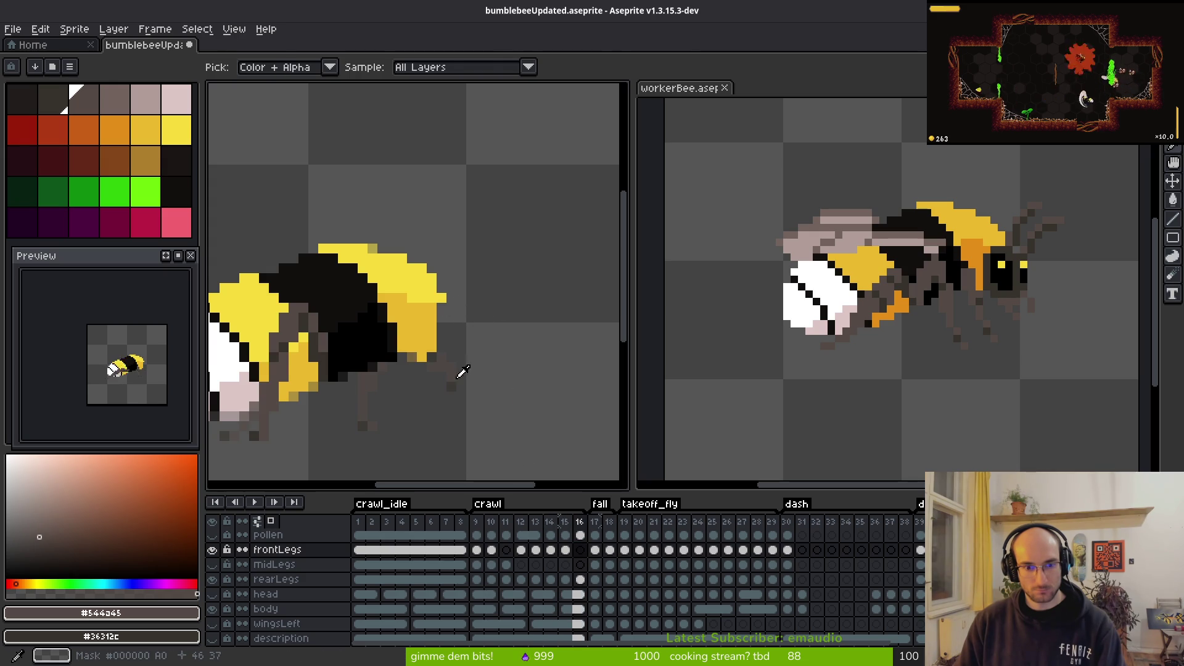
{"action": "left_click_drag", "start_coordinate": [464, 370], "coordinate": [510, 301]}
{"action": "key", "text": "Left"}
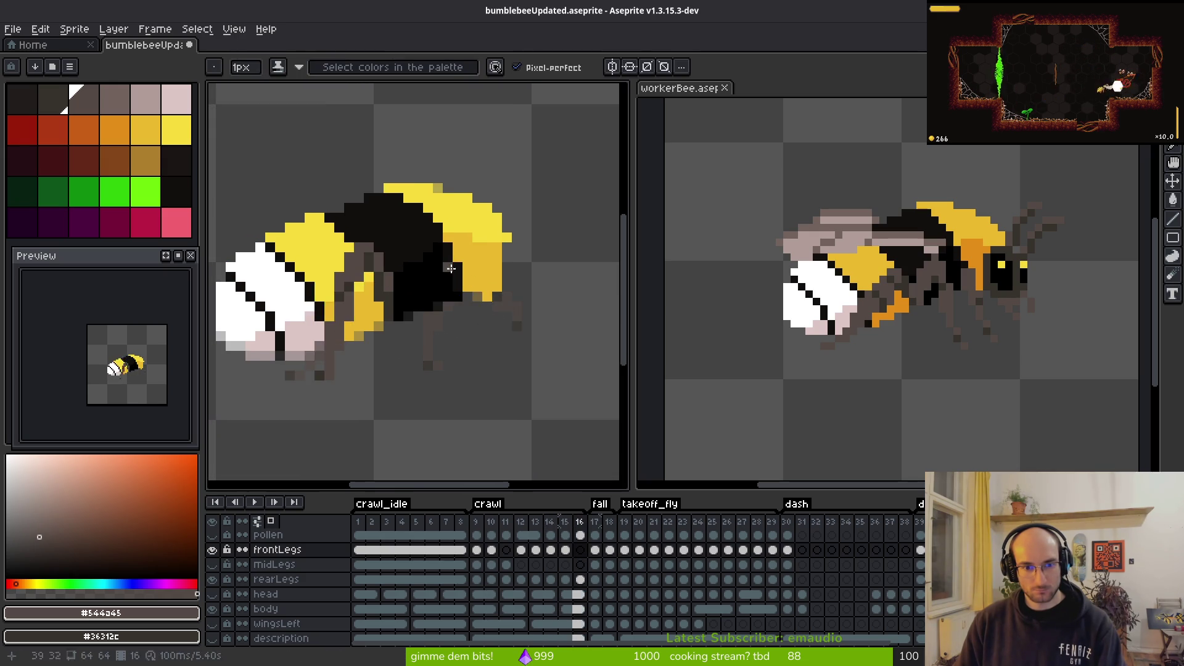
{"action": "scroll", "coordinate": [472, 271], "scroll_direction": "up", "scroll_amount": 4}
{"action": "key", "text": "Right"}
Step: Draw the upper grey-brown front-leg segment with dark shading pixels and clear the stray pixel below
{"action": "mouse_move", "coordinate": [407, 283]}
{"action": "left_mouse_down"}
{"action": "mouse_move", "coordinate": [373, 277]}
{"action": "mouse_move", "coordinate": [428, 277]}
{"action": "mouse_move", "coordinate": [428, 246]}
{"action": "mouse_move", "coordinate": [383, 238]}
{"action": "left_mouse_up"}
{"action": "left_click", "coordinate": [353, 190]}
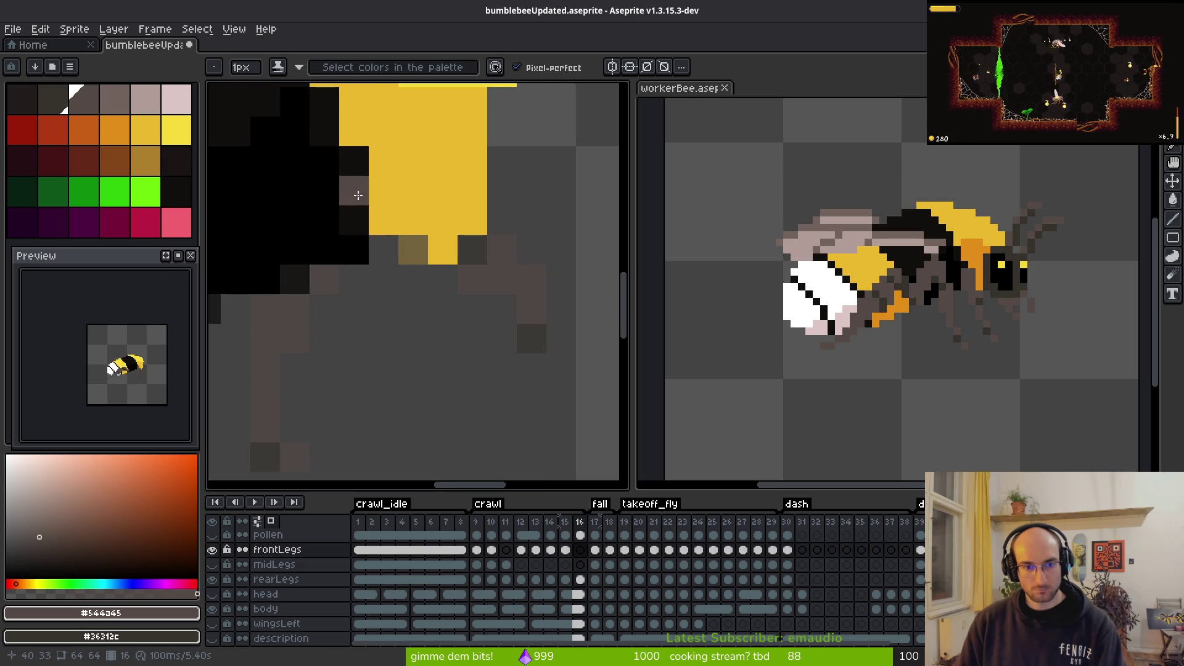
{"action": "left_click", "coordinate": [383, 190]}
{"action": "left_click", "coordinate": [383, 161]}
{"action": "mouse_move", "coordinate": [412, 161]}
{"action": "left_mouse_down"}
{"action": "mouse_move", "coordinate": [410, 188]}
{"action": "mouse_move", "coordinate": [354, 219]}
{"action": "mouse_move", "coordinate": [436, 190]}
{"action": "mouse_move", "coordinate": [436, 217]}
{"action": "left_mouse_up"}
{"action": "right_click", "coordinate": [414, 195]}
{"action": "right_click", "coordinate": [383, 220]}
{"action": "left_click_drag", "start_coordinate": [421, 297], "coordinate": [415, 258]}
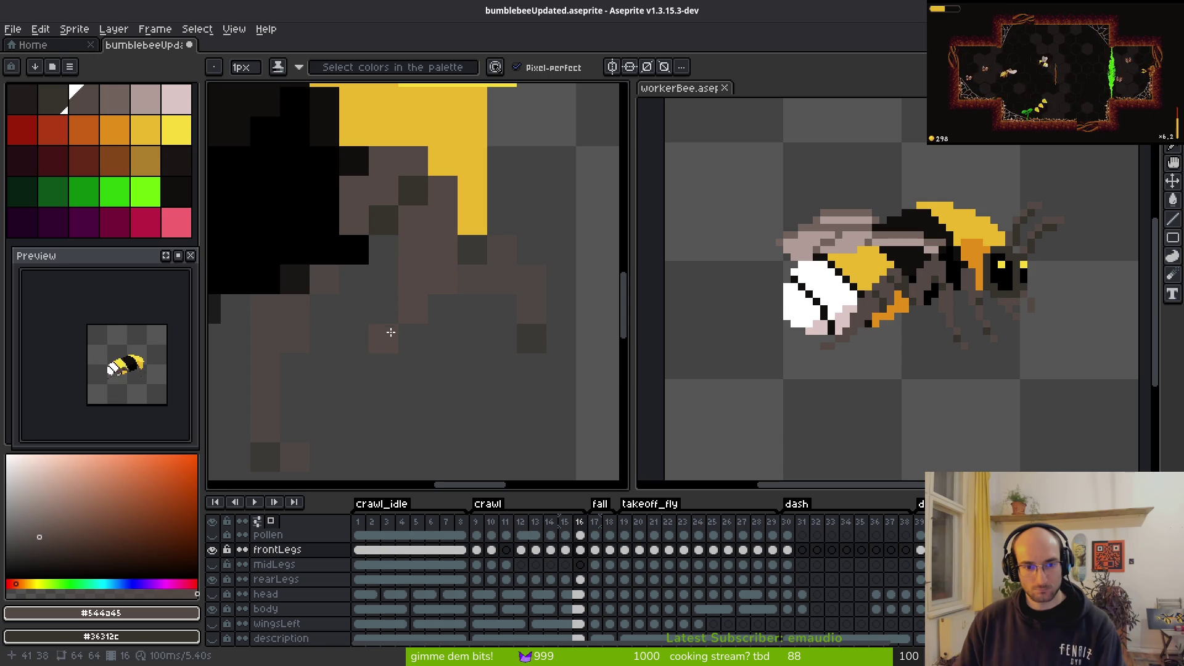
Step: Draw the leg angling down-left with a dark joint pixel and a grey-brown tip
{"action": "left_click_drag", "start_coordinate": [409, 331], "coordinate": [372, 378]}
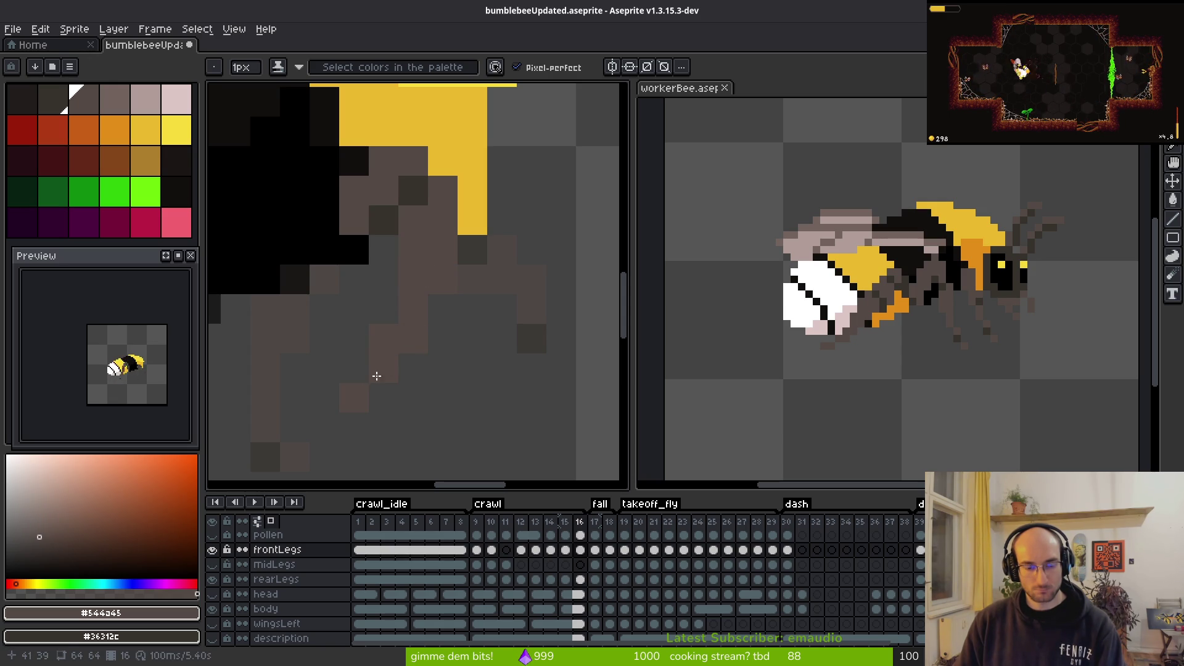
{"action": "right_click", "coordinate": [360, 376]}
{"action": "left_click", "coordinate": [336, 396]}
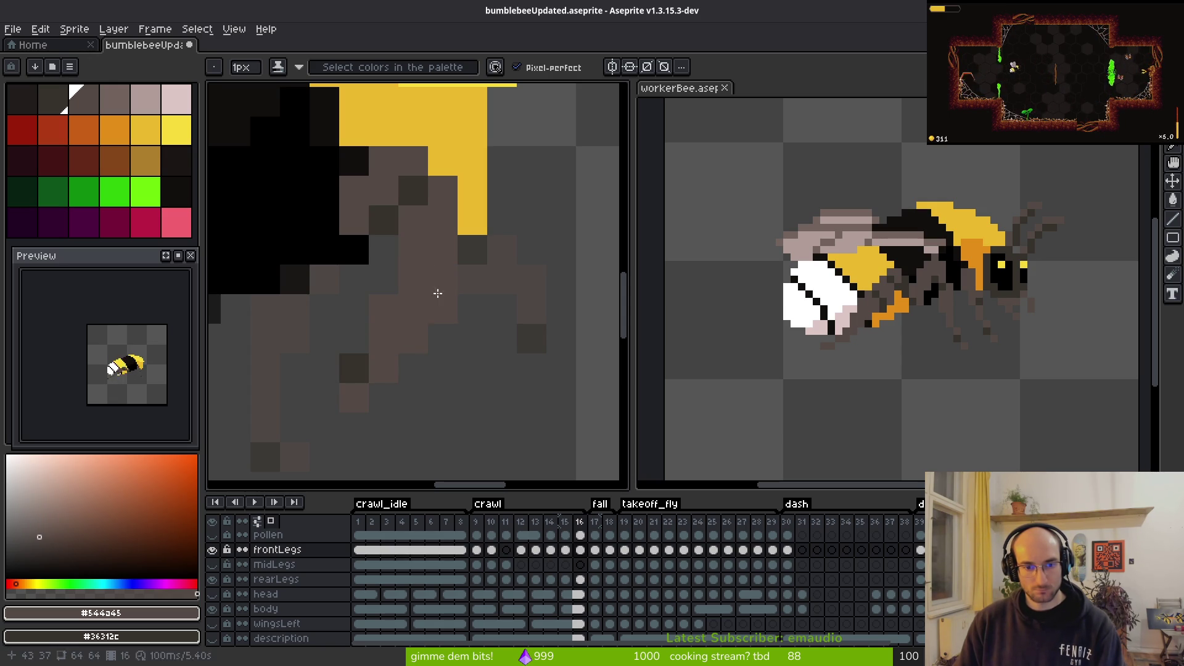
{"action": "key", "text": "e"}
{"action": "scroll", "coordinate": [502, 338], "scroll_direction": "down", "scroll_amount": 5}
{"action": "scroll", "coordinate": [463, 320], "scroll_direction": "up", "scroll_amount": 4}
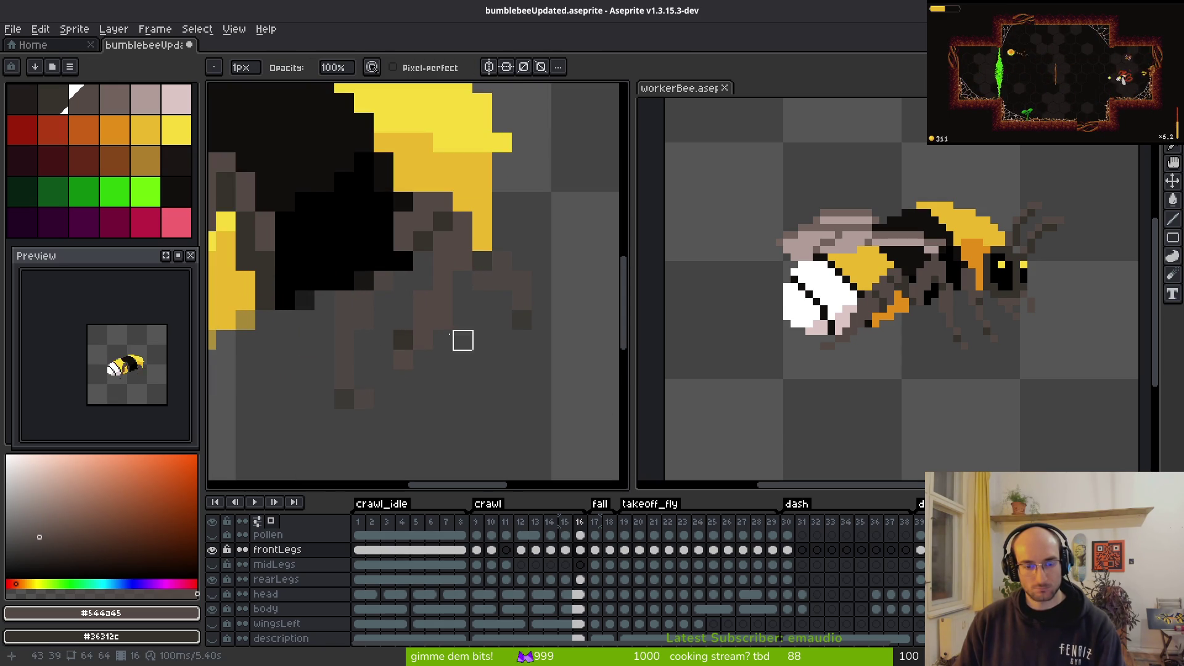
{"action": "key", "text": "b"}
Step: Add dark and grey-brown pixels below the leg and erase the stray grey-brown pixel
{"action": "right_click", "coordinate": [415, 319]}
{"action": "left_click", "coordinate": [417, 333]}
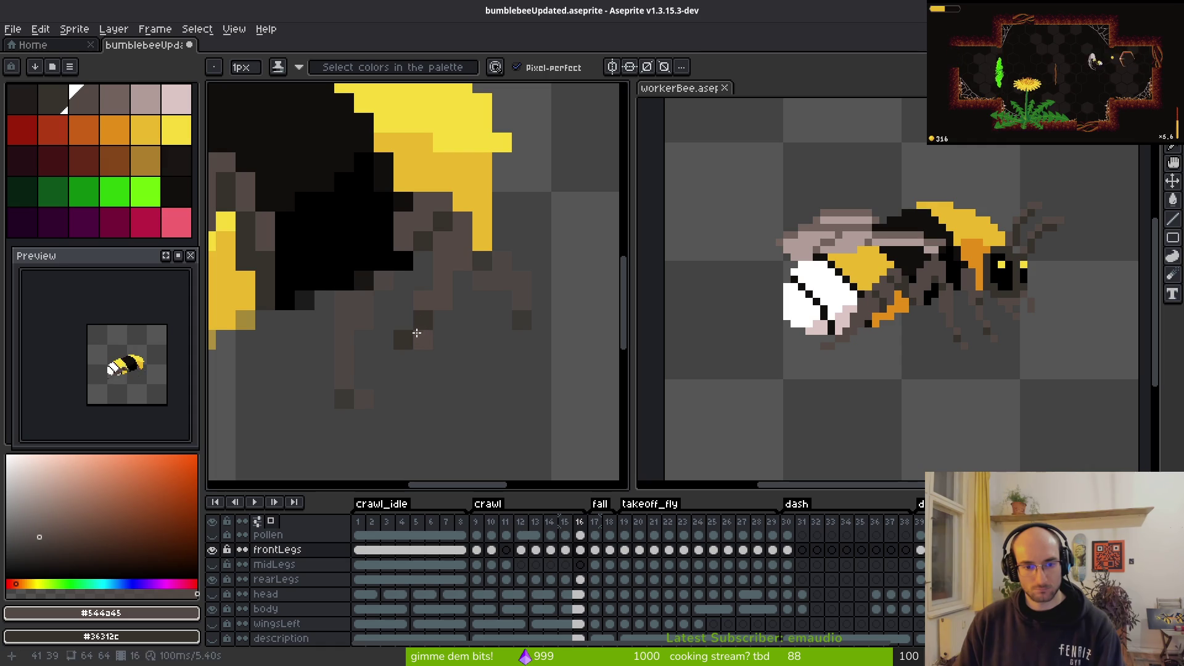
{"action": "key", "text": "e"}
{"action": "left_click", "coordinate": [402, 341]}
{"action": "key", "text": "b"}
{"action": "key", "text": "e"}
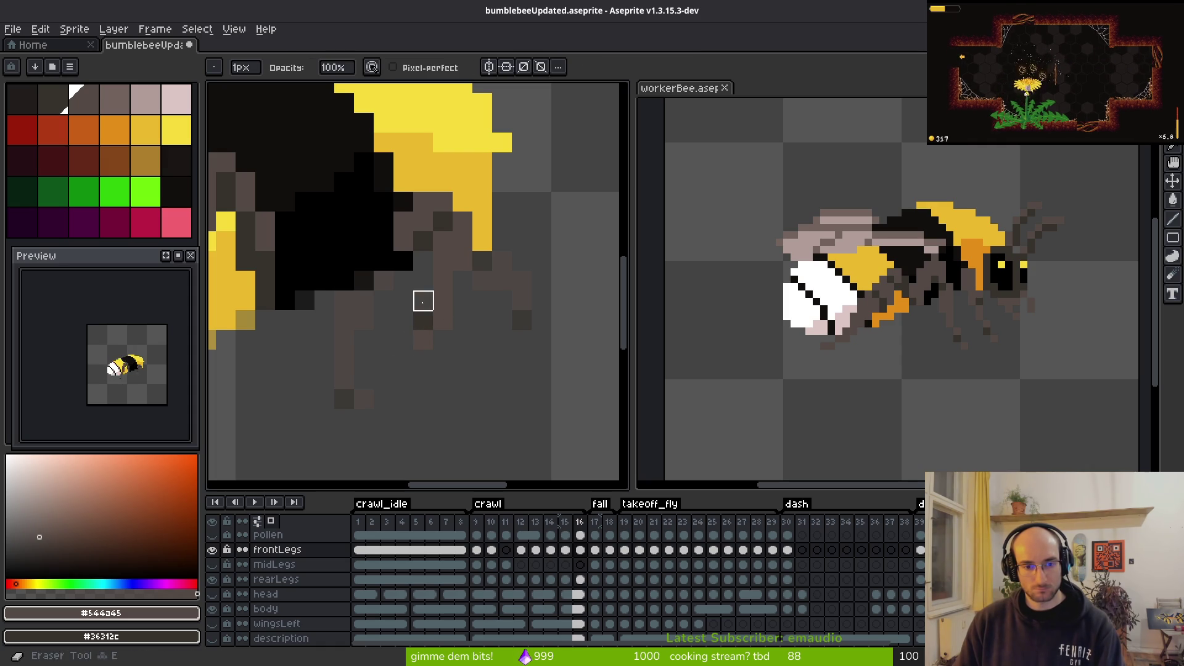
{"action": "scroll", "coordinate": [503, 321], "scroll_direction": "down", "scroll_amount": 4}
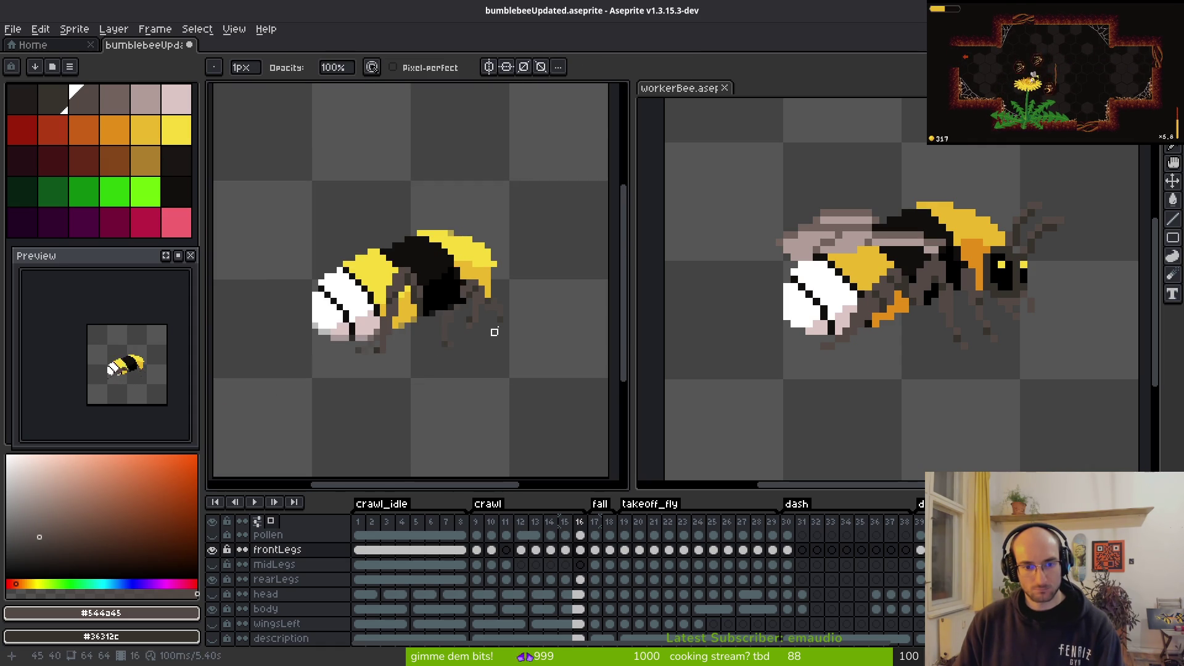
{"action": "scroll", "coordinate": [499, 330], "scroll_direction": "down", "scroll_amount": 1}
{"action": "scroll", "coordinate": [502, 328], "scroll_direction": "up", "scroll_amount": 5}
{"action": "key", "text": "i"}
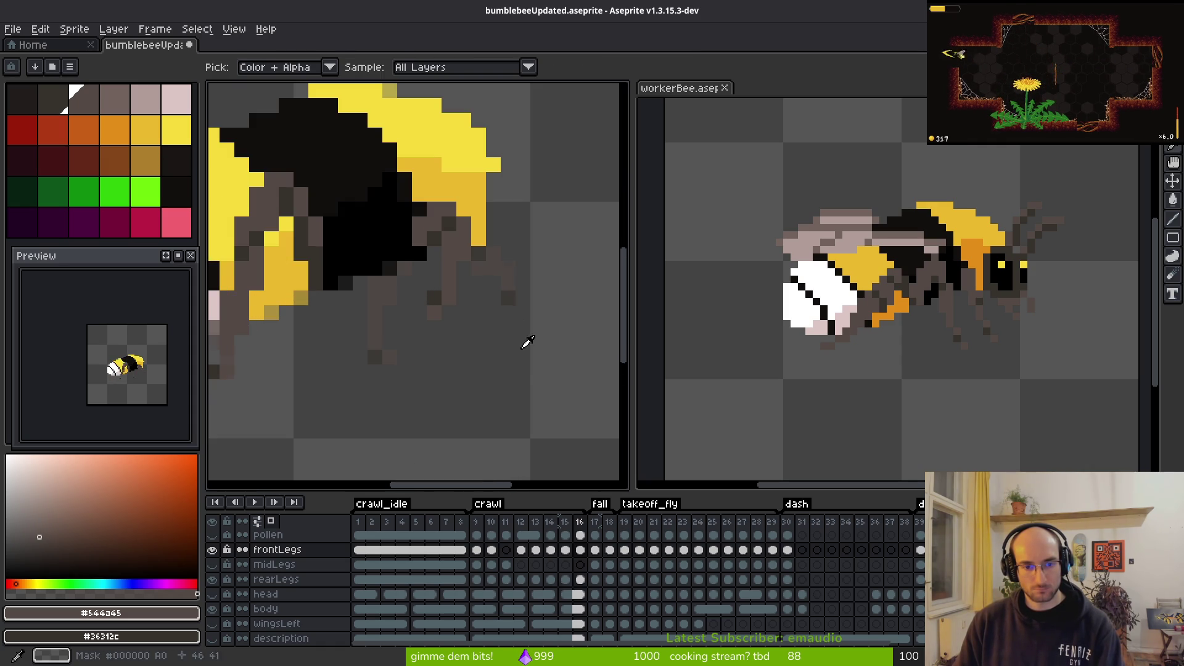
Step: Flip between frames 15 and 16 to compare the front-leg poses
{"action": "key", "text": "Left"}
{"action": "key", "text": "Right"}
{"action": "key", "text": "Right"}
{"action": "key", "text": "Left"}
{"action": "key", "text": "Left"}
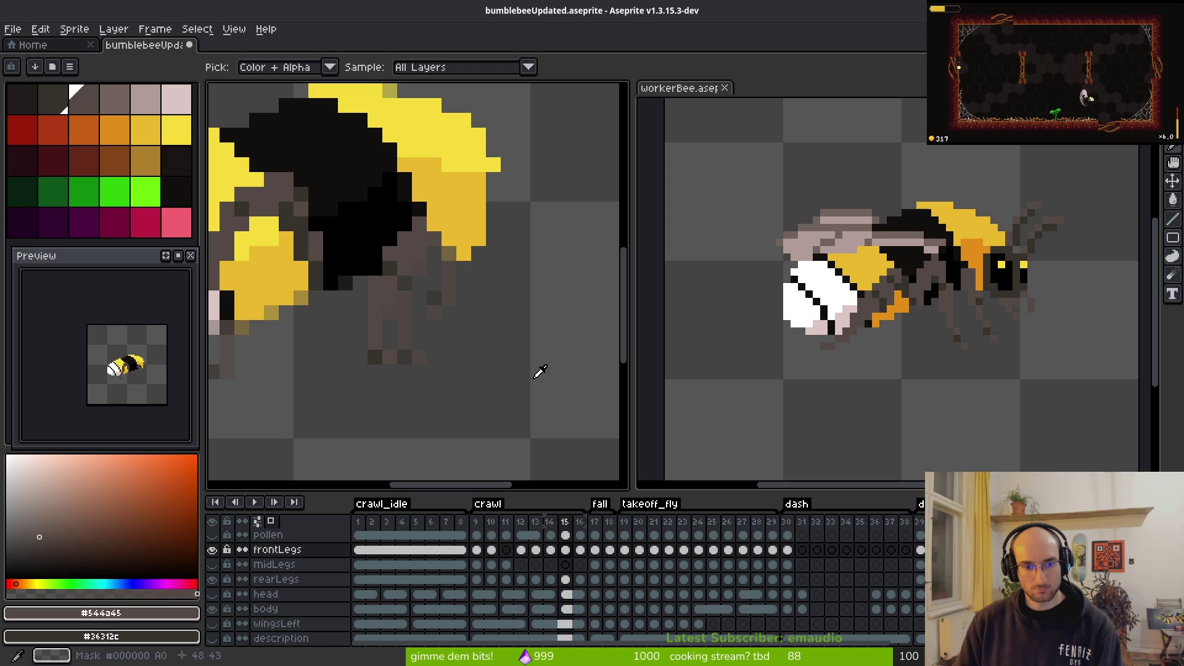
{"action": "key", "text": "Right"}
{"action": "key", "text": "b"}
{"action": "scroll", "coordinate": [503, 318], "scroll_direction": "down", "scroll_amount": 4}
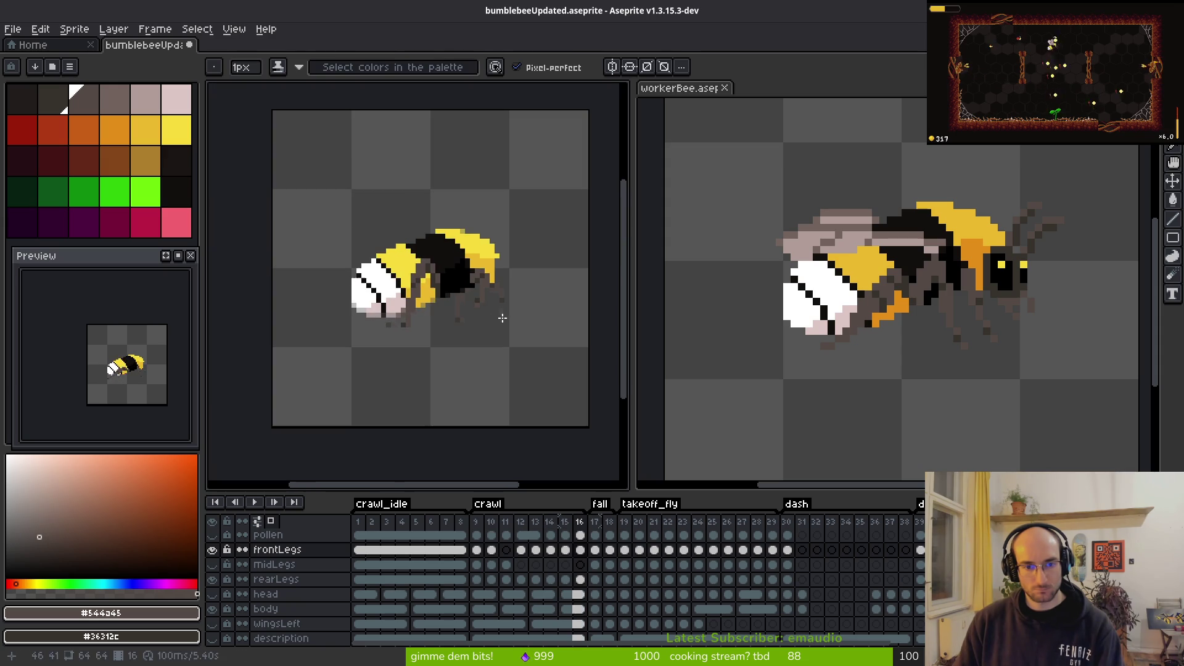
{"action": "key", "text": "i"}
{"action": "key", "text": "Left"}
{"action": "key", "text": "Right"}
{"action": "key", "text": "b"}
{"action": "scroll", "coordinate": [492, 330], "scroll_direction": "up", "scroll_amount": 2}
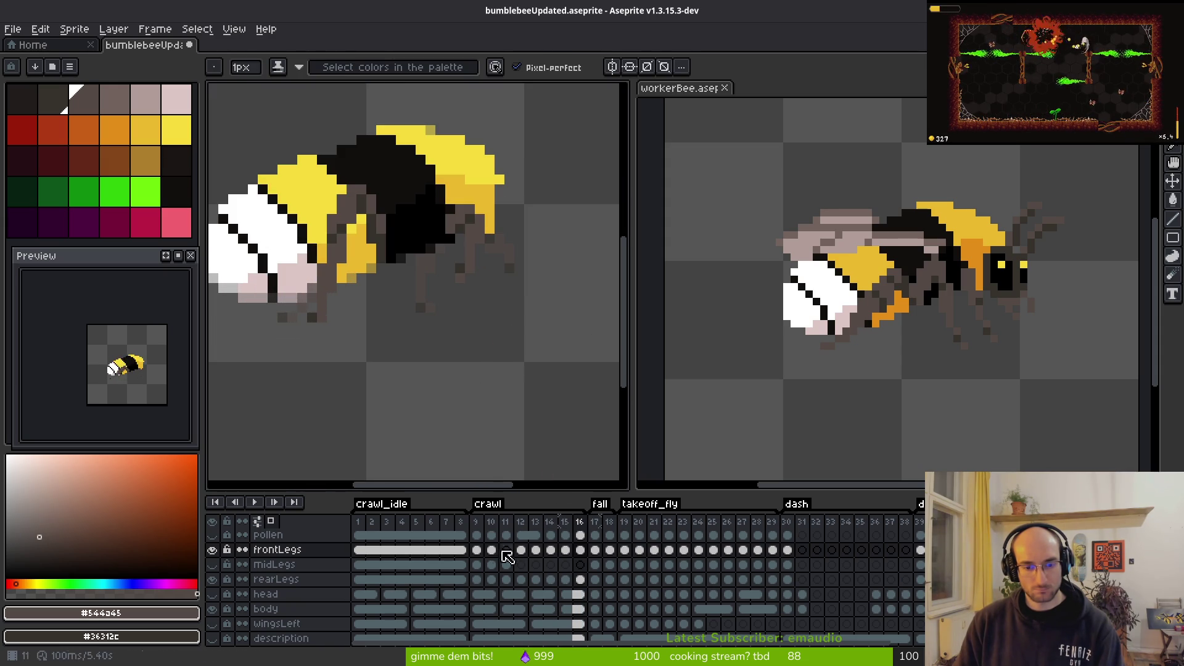
{"action": "scroll", "coordinate": [92, 386], "scroll_direction": "up", "scroll_amount": 4}
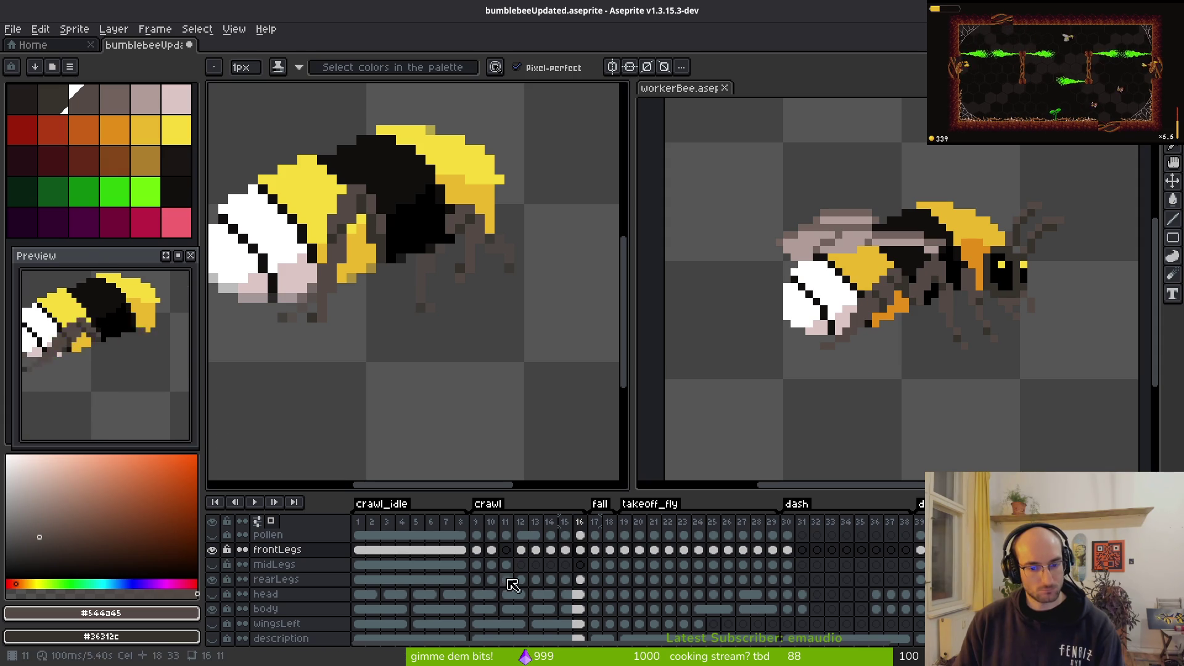
Step: Compare the legs on frames 10, 9 and 8, then return to frame 16
{"action": "left_click", "coordinate": [489, 551]}
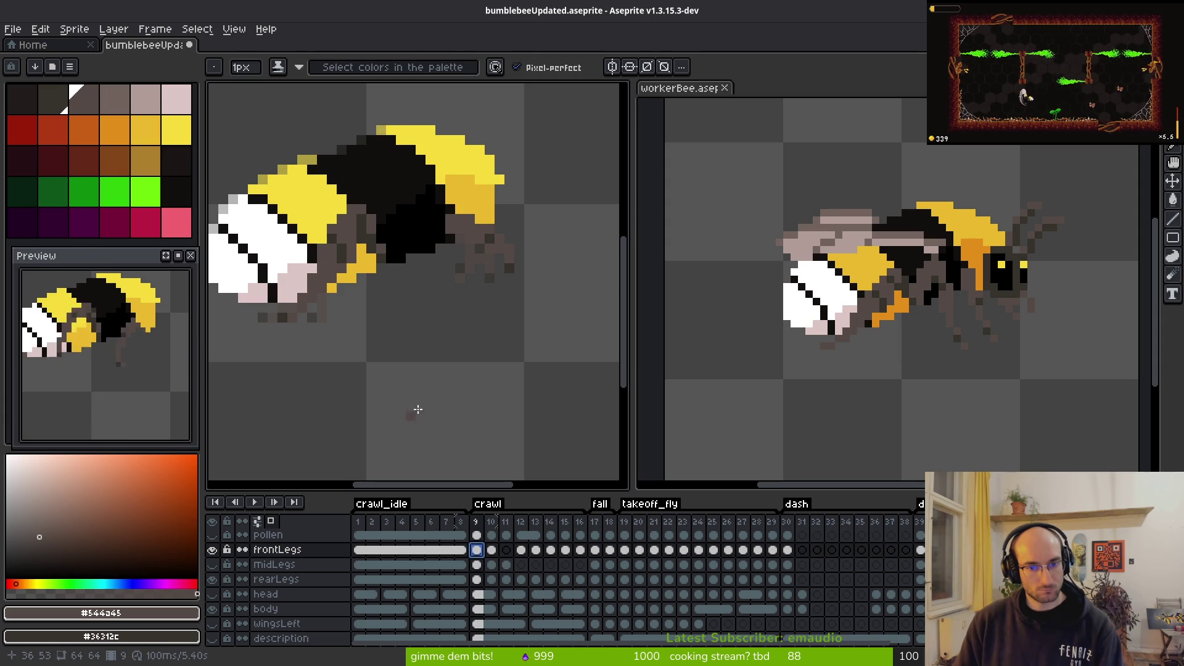
{"action": "scroll", "coordinate": [473, 341], "scroll_direction": "up", "scroll_amount": 2}
{"action": "scroll", "coordinate": [473, 341], "scroll_direction": "up", "scroll_amount": 3}
{"action": "key", "text": "Left"}
{"action": "key", "text": "alt"}
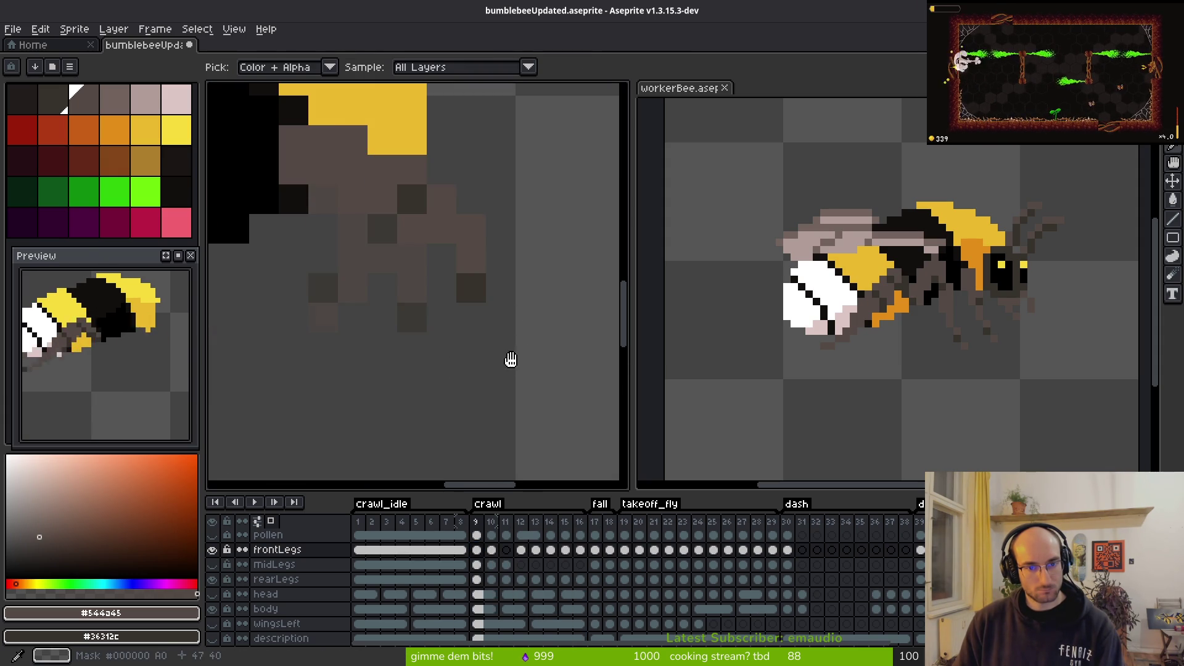
{"action": "key", "text": "Left"}
{"action": "left_click", "coordinate": [581, 552]}
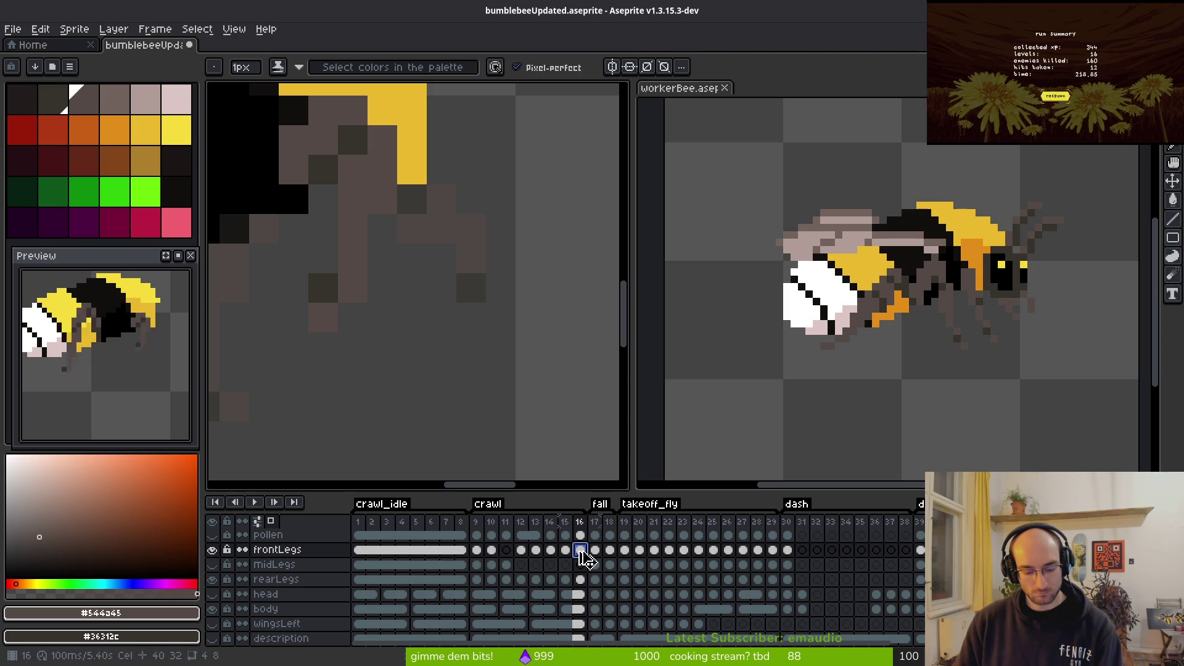
Step: Insert a new empty frame 17 and copy frame 9's front legs into it
{"action": "key", "text": "ctrl+alt+n"}
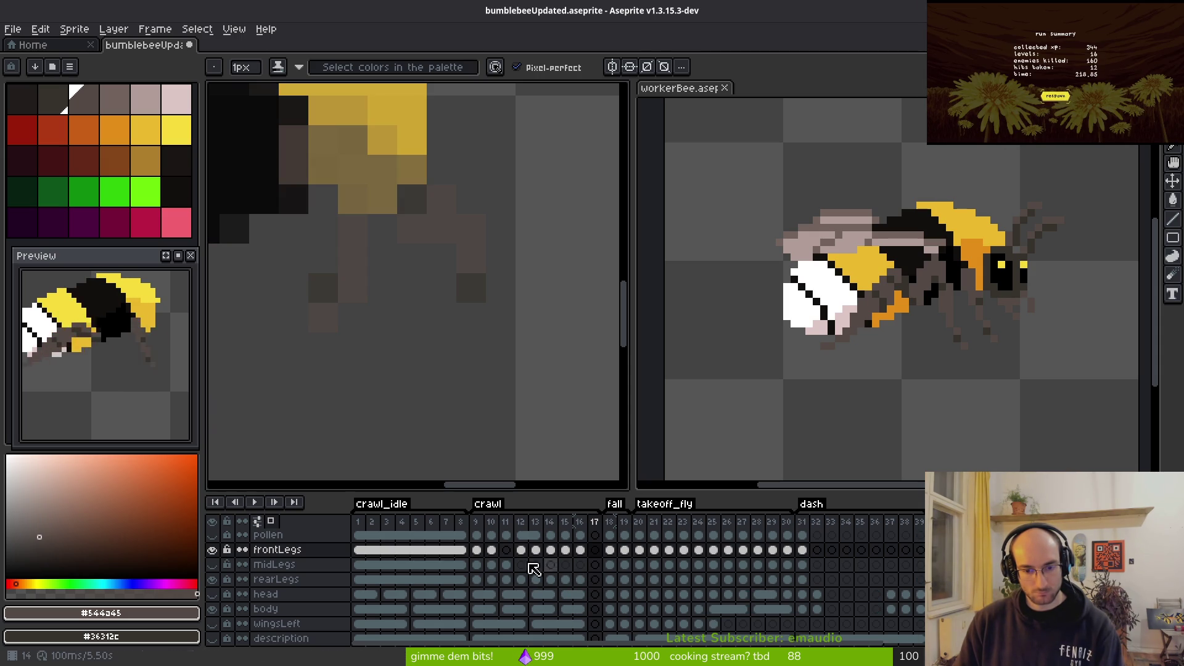
{"action": "left_click_drag", "start_coordinate": [477, 551], "coordinate": [594, 553]}
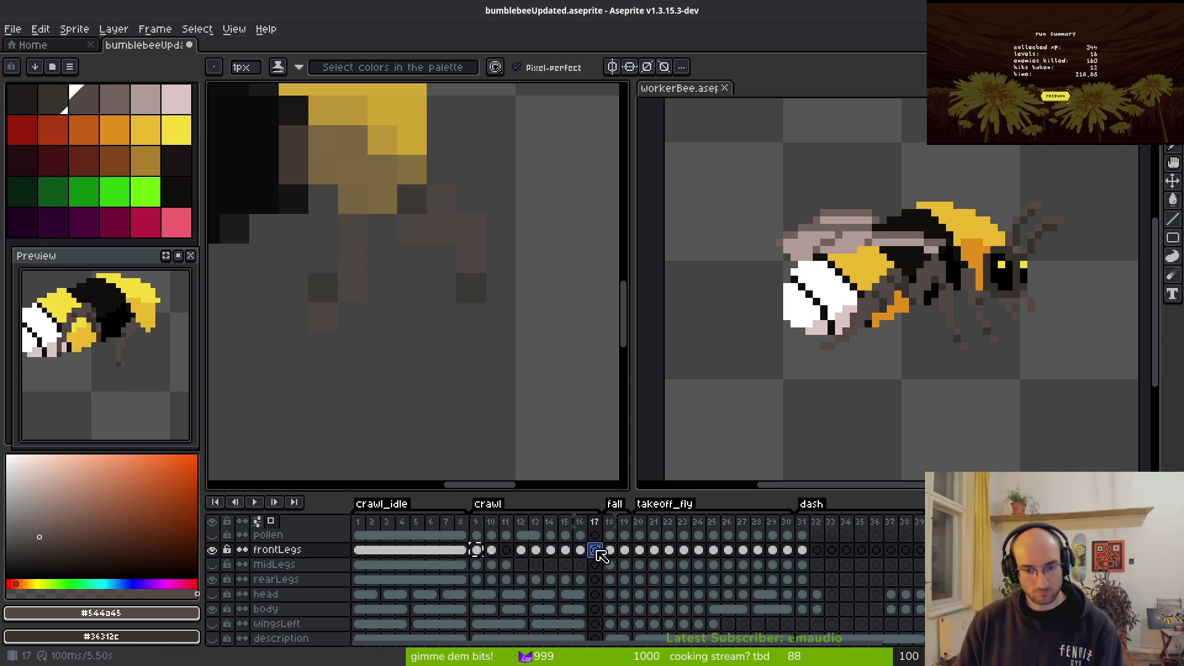
{"action": "key", "text": "i"}
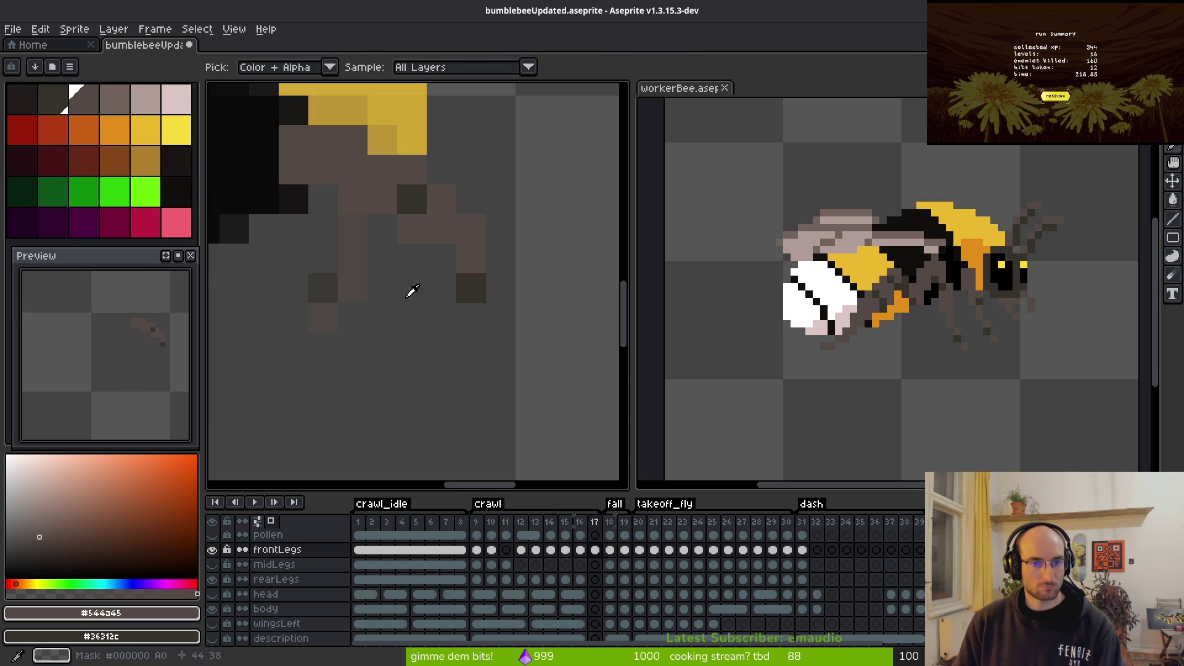
{"action": "scroll", "coordinate": [413, 292], "scroll_direction": "down", "scroll_amount": 2}
{"action": "key", "text": "Right"}
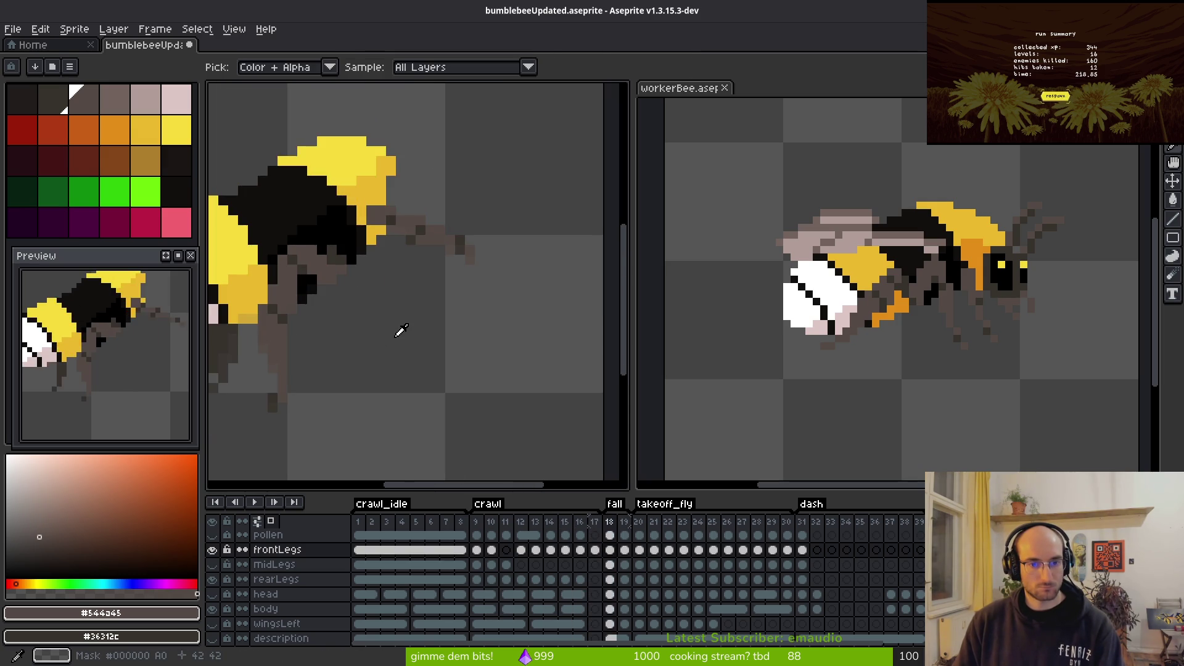
{"action": "key", "text": "Left"}
{"action": "key", "text": "b"}
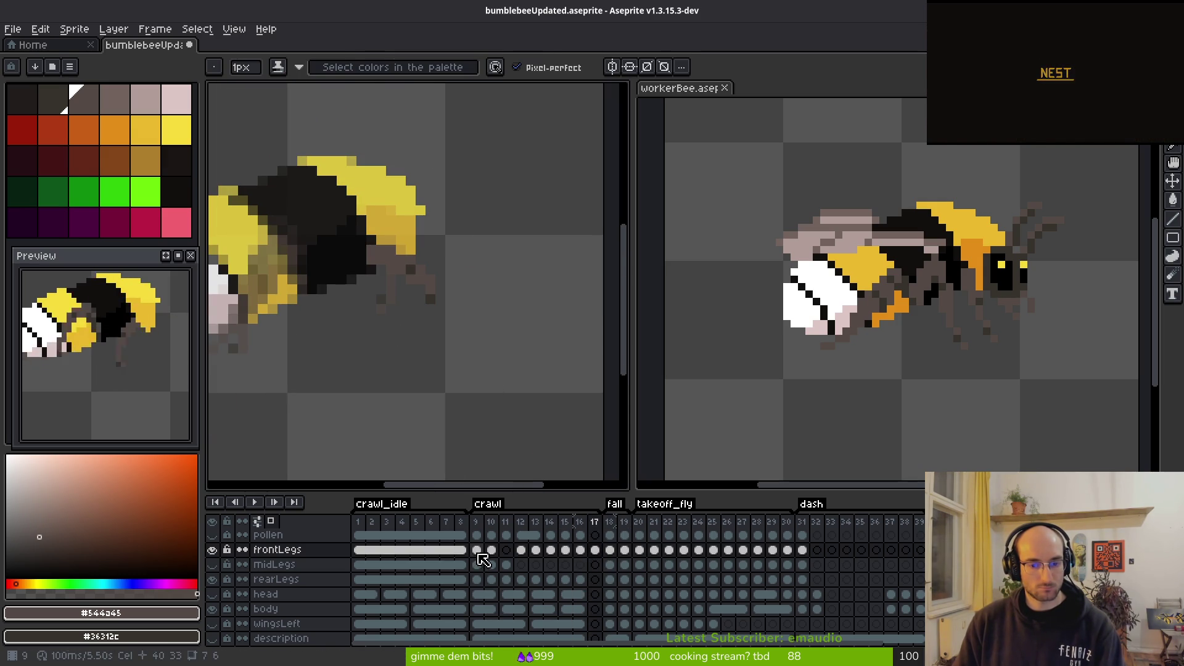
Step: Insert frame 18 and paste frame 10's frontLegs cel into it
{"action": "key", "text": "alt+b"}
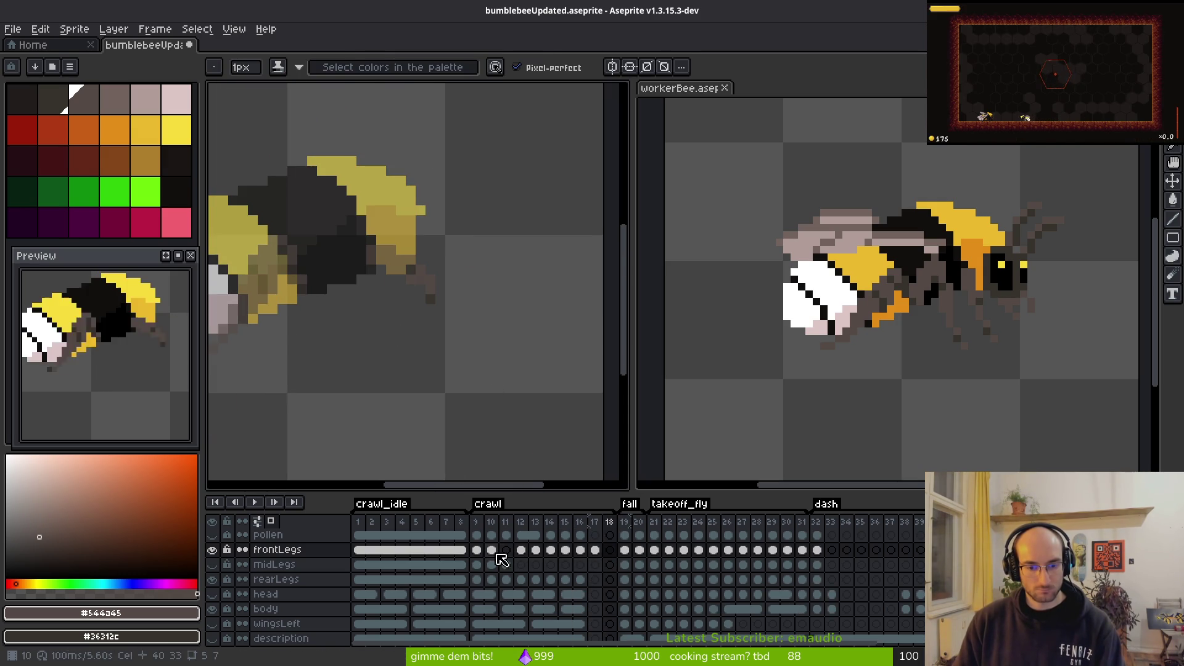
{"action": "left_click", "coordinate": [491, 551]}
{"action": "key", "text": "ctrl+c"}
{"action": "left_click", "coordinate": [610, 550]}
{"action": "key", "text": "ctrl+v"}
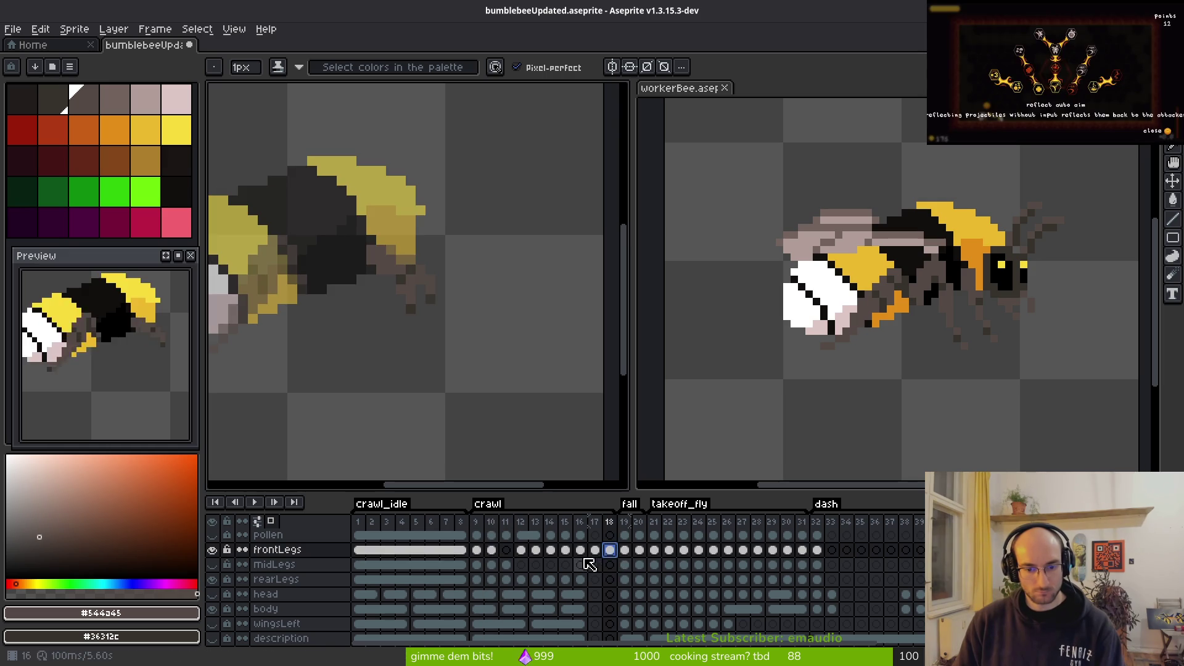
Step: Compare the front legs on frame 17 against frame 16
{"action": "left_click", "coordinate": [580, 552]}
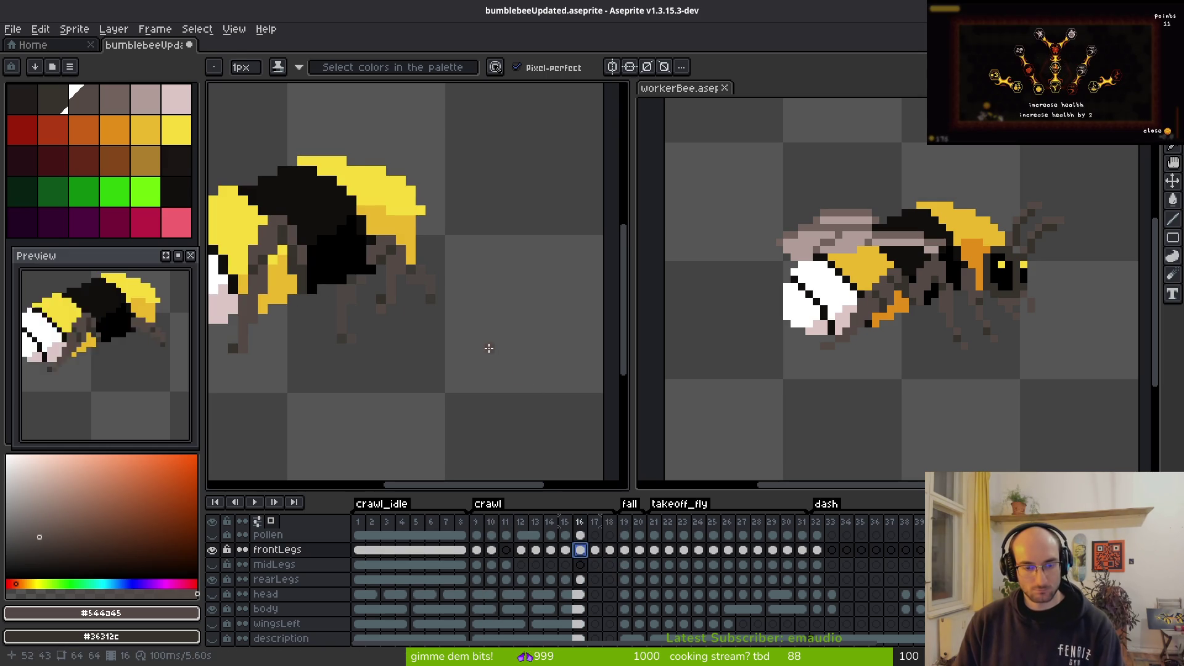
{"action": "key", "text": "i"}
{"action": "key", "text": "Right"}
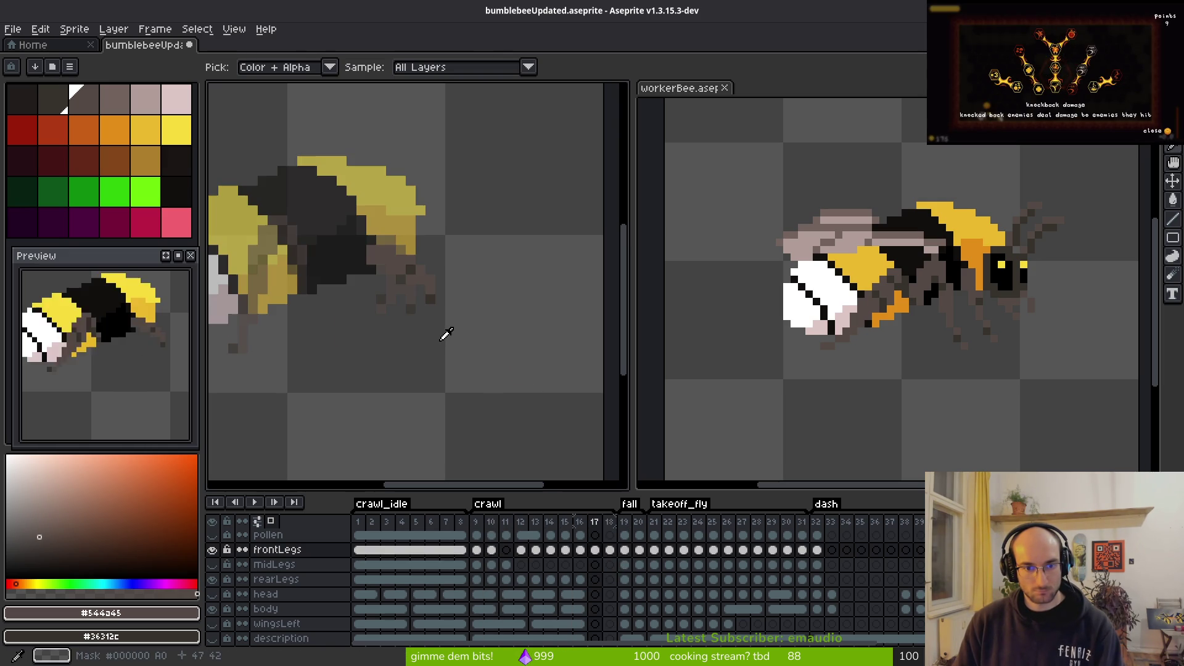
{"action": "key", "text": "b"}
{"action": "key", "text": "Left"}
{"action": "key", "text": "Right"}
{"action": "scroll", "coordinate": [464, 272], "scroll_direction": "up", "scroll_amount": 3}
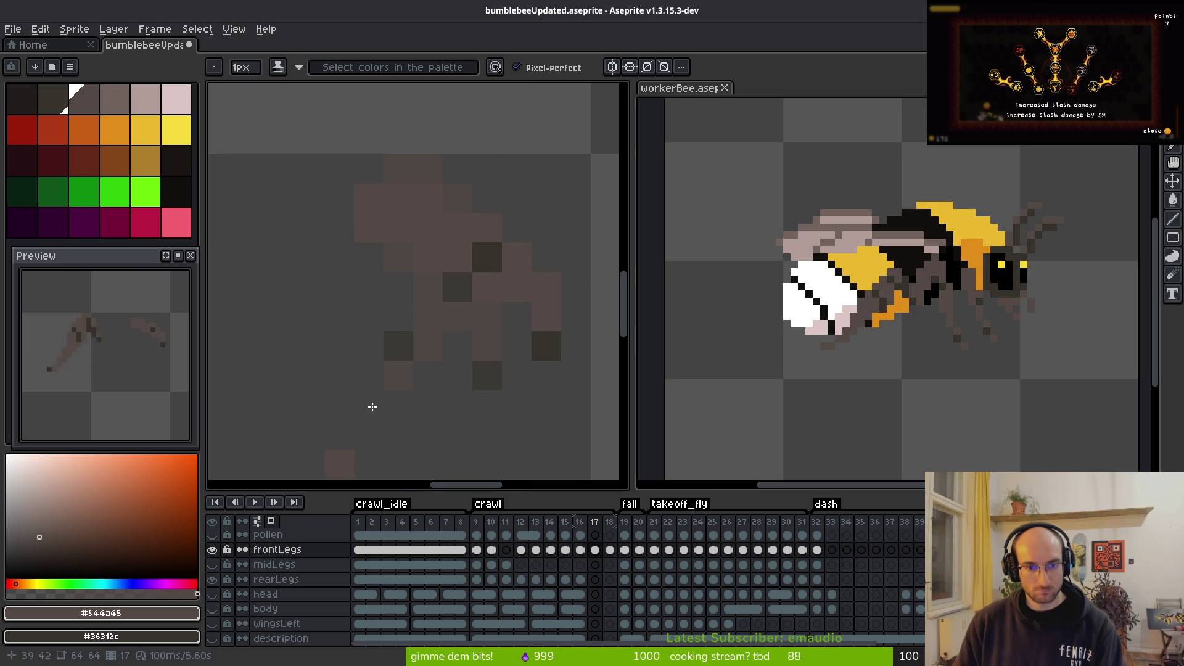
{"action": "scroll", "coordinate": [389, 385], "scroll_direction": "down", "scroll_amount": 1}
{"action": "key", "text": "Left"}
{"action": "key", "text": "i"}
{"action": "key", "text": "Right"}
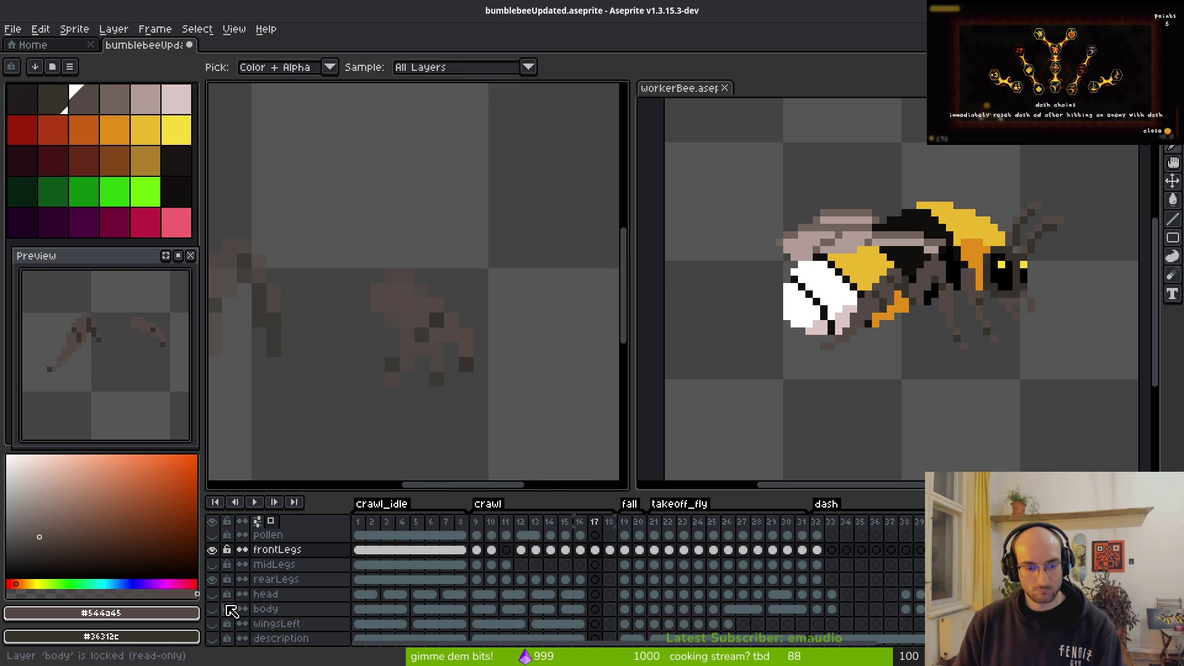
Step: Show the body layer again and compare the head cels on frames 9, 10 and 16
{"action": "left_click", "coordinate": [212, 608]}
{"action": "left_click", "coordinate": [580, 595]}
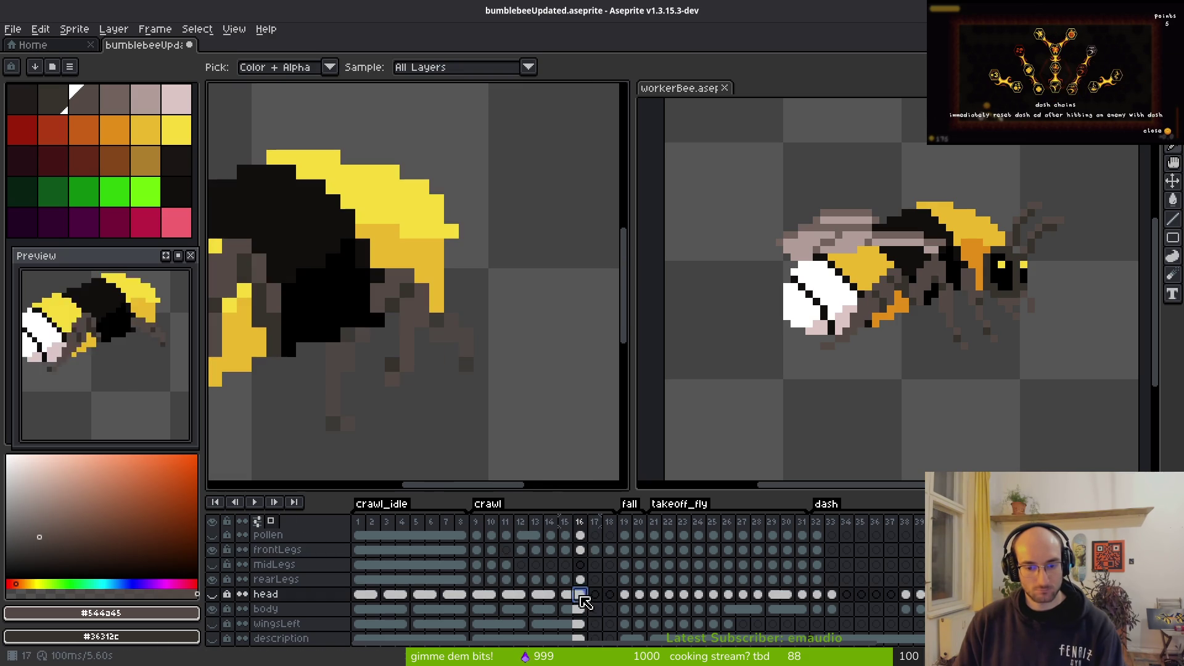
{"action": "left_click", "coordinate": [484, 594]}
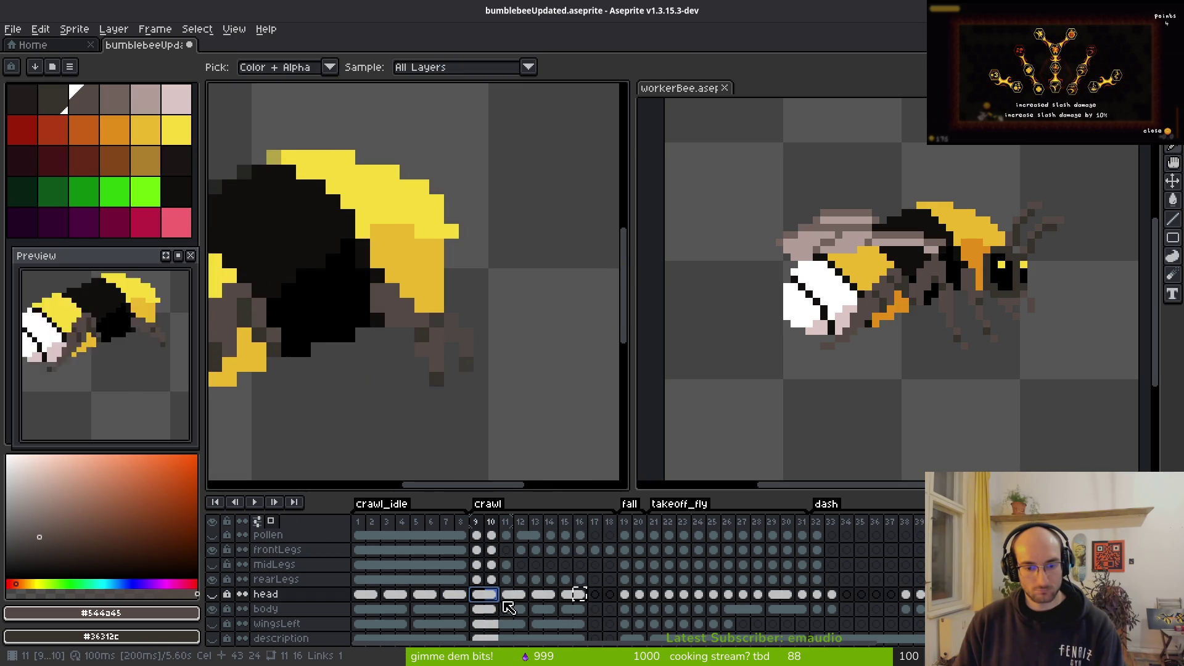
{"action": "left_click", "coordinate": [601, 595]}
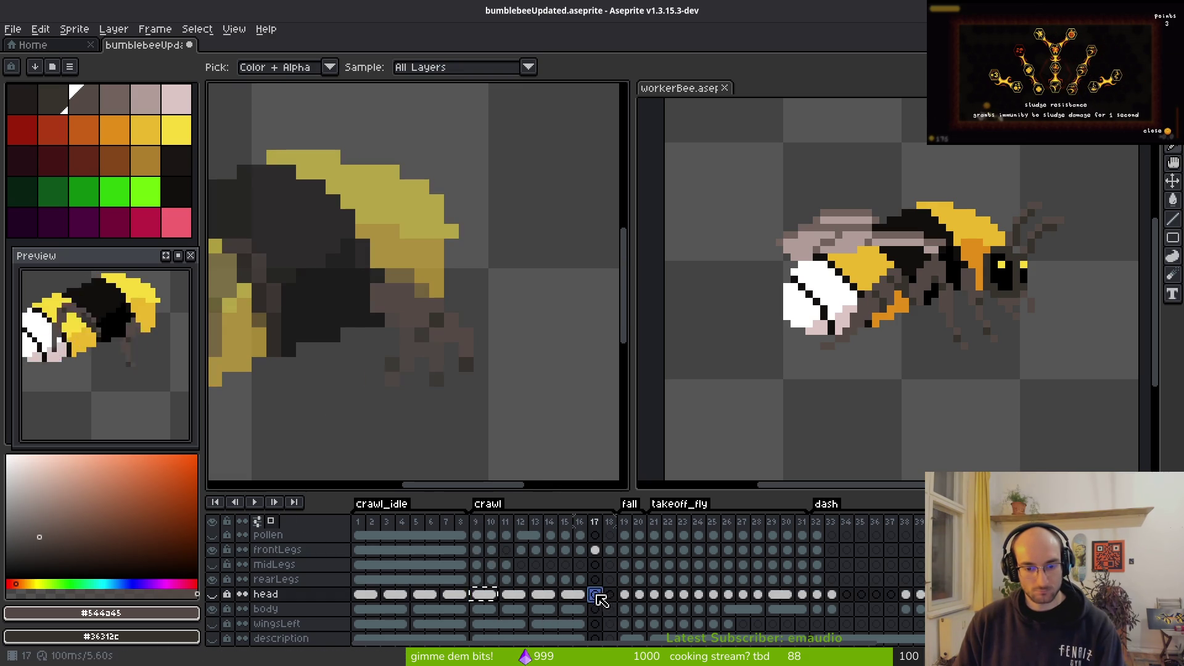
{"action": "left_click", "coordinate": [581, 550]}
{"action": "key", "text": "b"}
{"action": "key", "text": "Right"}
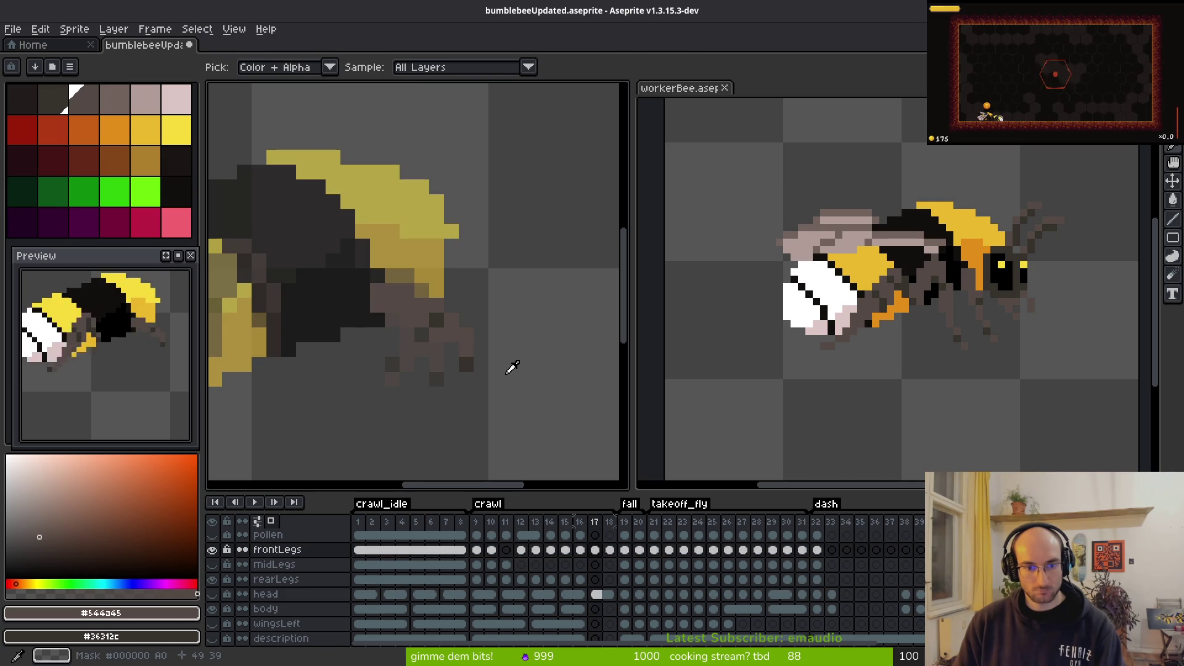
Step: Compare frames 16 and 17, then repaint frame 17's front leg brown with a diagonal pixel line
{"action": "key", "text": "Left"}
{"action": "key", "text": "Right"}
{"action": "scroll", "coordinate": [443, 312], "scroll_direction": "up", "scroll_amount": 1}
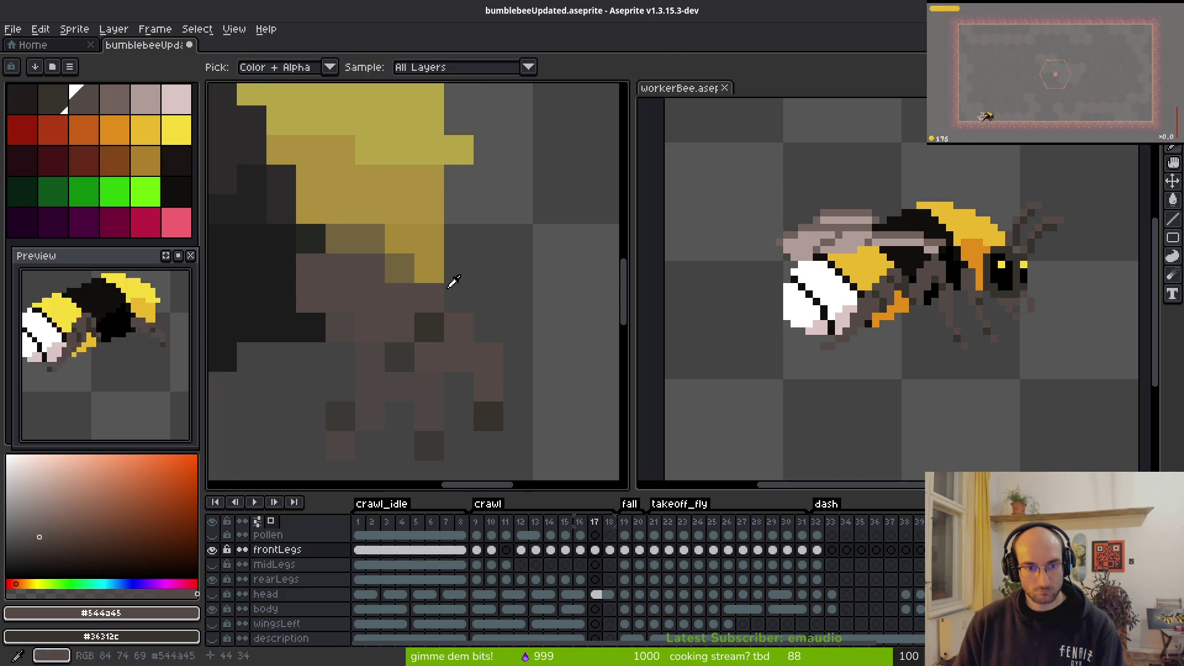
{"action": "key", "text": "Right"}
{"action": "key", "text": "Left"}
{"action": "left_click_drag", "start_coordinate": [338, 248], "coordinate": [514, 259]}
{"action": "left_click", "coordinate": [398, 268]}
{"action": "left_click_drag", "start_coordinate": [555, 314], "coordinate": [467, 238]}
{"action": "left_click", "coordinate": [490, 252]}
{"action": "left_click", "coordinate": [520, 281]}
{"action": "left_click", "coordinate": [525, 310]}
Step: Erase stray brown pixels from the front leg and reframe the view on the legs
{"action": "key", "text": "e"}
{"action": "mouse_move", "coordinate": [339, 265]}
{"action": "left_mouse_down"}
{"action": "mouse_move", "coordinate": [400, 309]}
{"action": "mouse_move", "coordinate": [283, 277]}
{"action": "left_mouse_up"}
{"action": "key", "text": "b"}
{"action": "left_click_drag", "start_coordinate": [421, 257], "coordinate": [481, 330]}
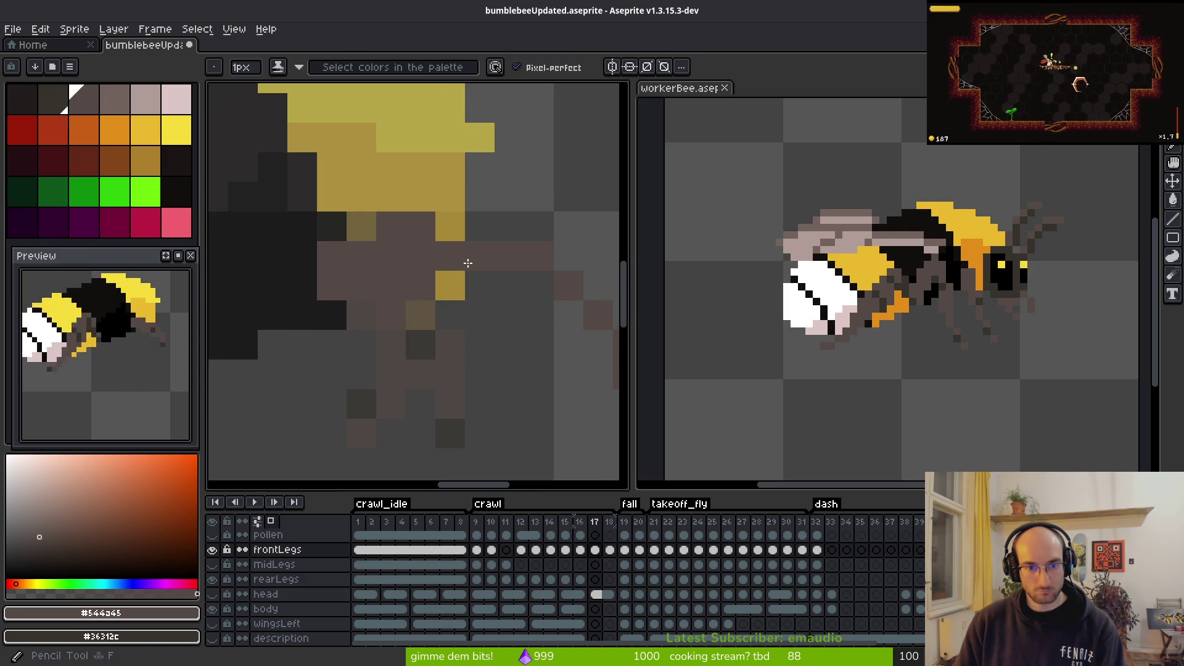
{"action": "left_click_drag", "start_coordinate": [480, 282], "coordinate": [438, 270]}
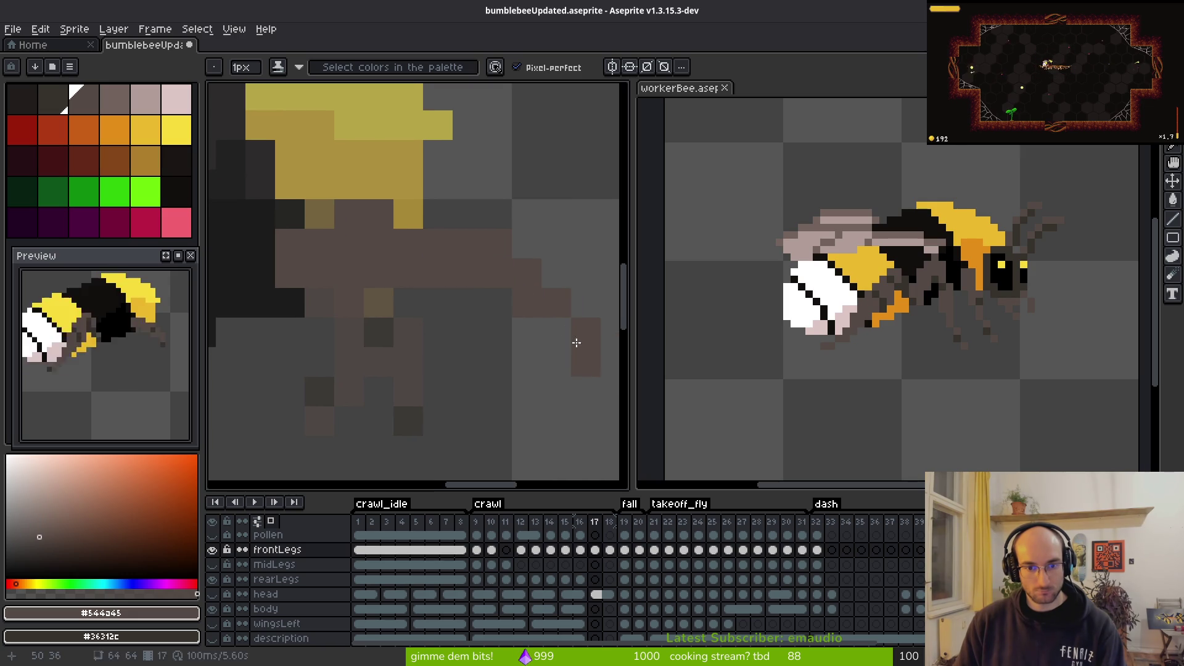
{"action": "scroll", "coordinate": [543, 358], "scroll_direction": "down", "scroll_amount": 4}
{"action": "scroll", "coordinate": [543, 359], "scroll_direction": "up", "scroll_amount": 2}
{"action": "scroll", "coordinate": [542, 359], "scroll_direction": "up", "scroll_amount": 1}
{"action": "left_click_drag", "start_coordinate": [543, 358], "coordinate": [497, 275]}
{"action": "scroll", "coordinate": [522, 364], "scroll_direction": "down", "scroll_amount": 1}
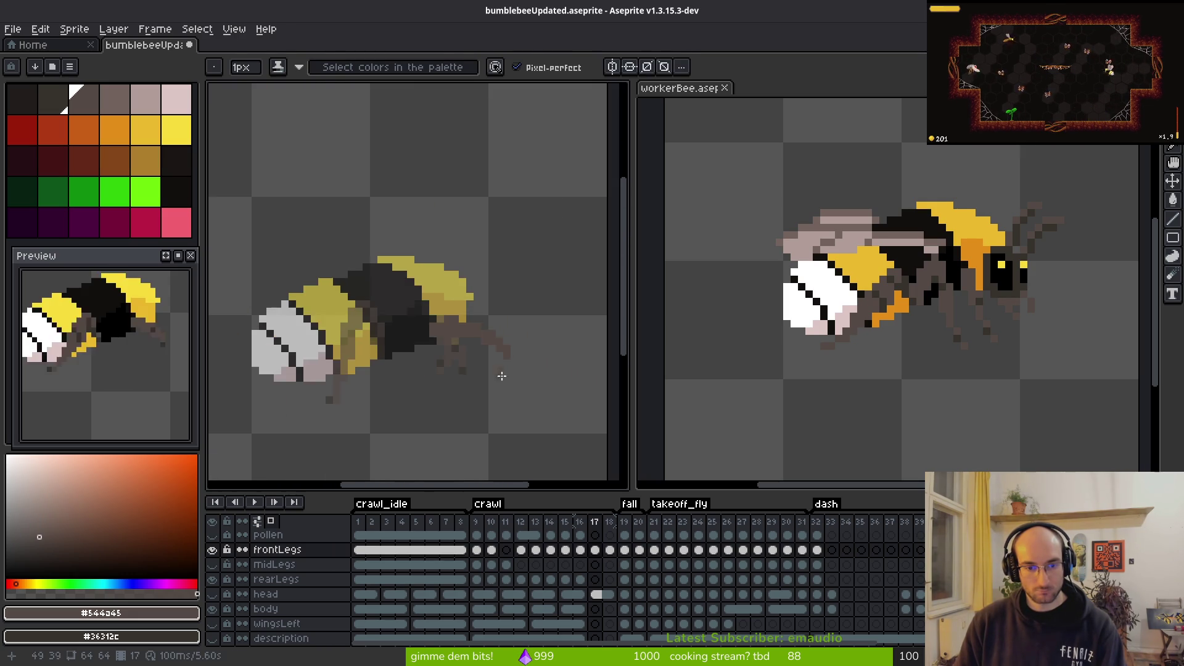
Step: Checking against frame 16, draw a dark three-pixel stroke and extra dark pixels along the leg
{"action": "key", "text": "Left"}
{"action": "key", "text": "Right"}
{"action": "scroll", "coordinate": [455, 380], "scroll_direction": "up", "scroll_amount": 3}
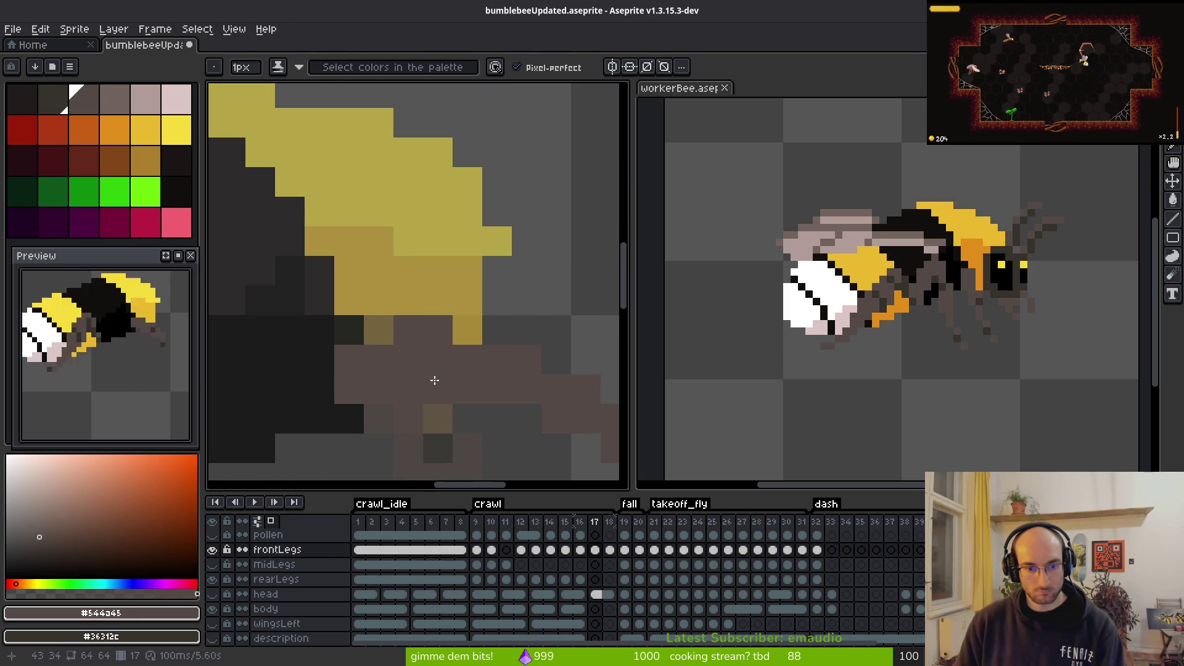
{"action": "key", "text": "e"}
{"action": "key", "text": "b"}
{"action": "left_click_drag", "start_coordinate": [298, 324], "coordinate": [361, 314]}
{"action": "left_click", "coordinate": [356, 295]}
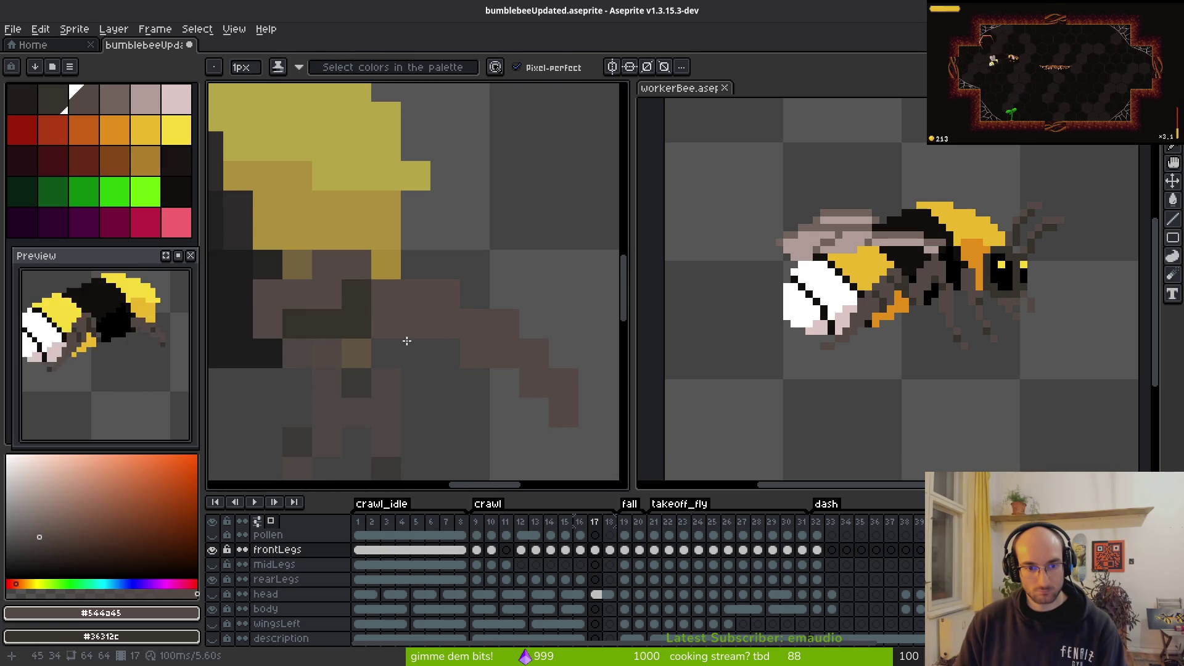
{"action": "scroll", "coordinate": [556, 400], "scroll_direction": "down", "scroll_amount": 5}
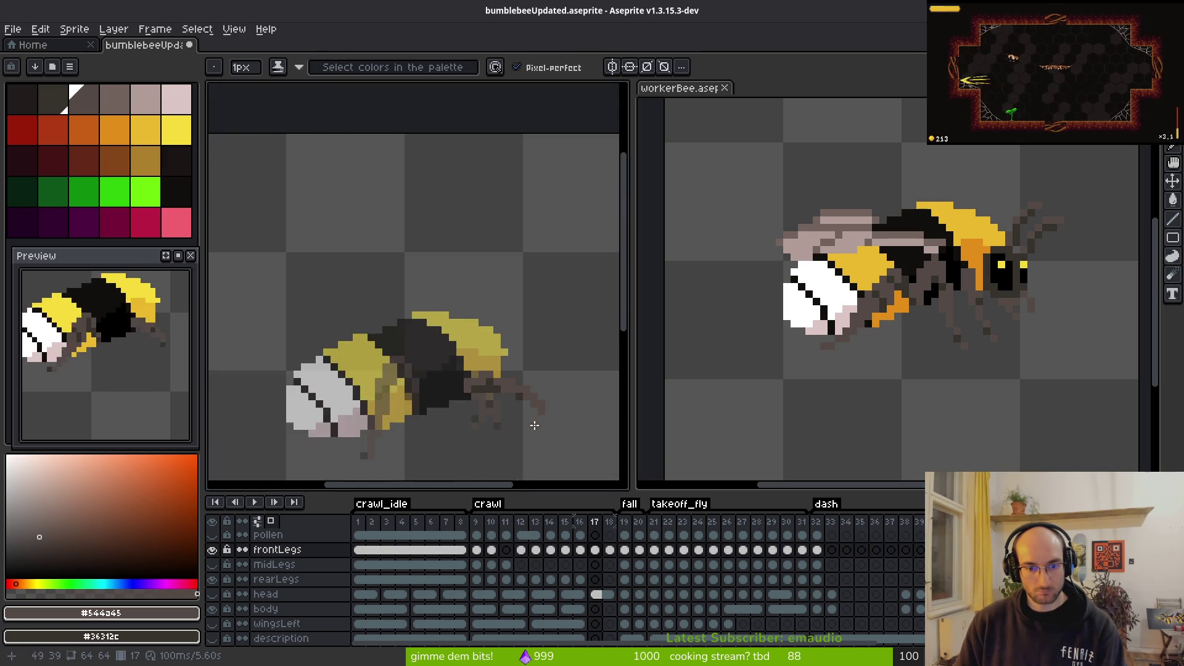
{"action": "scroll", "coordinate": [543, 385], "scroll_direction": "up", "scroll_amount": 4}
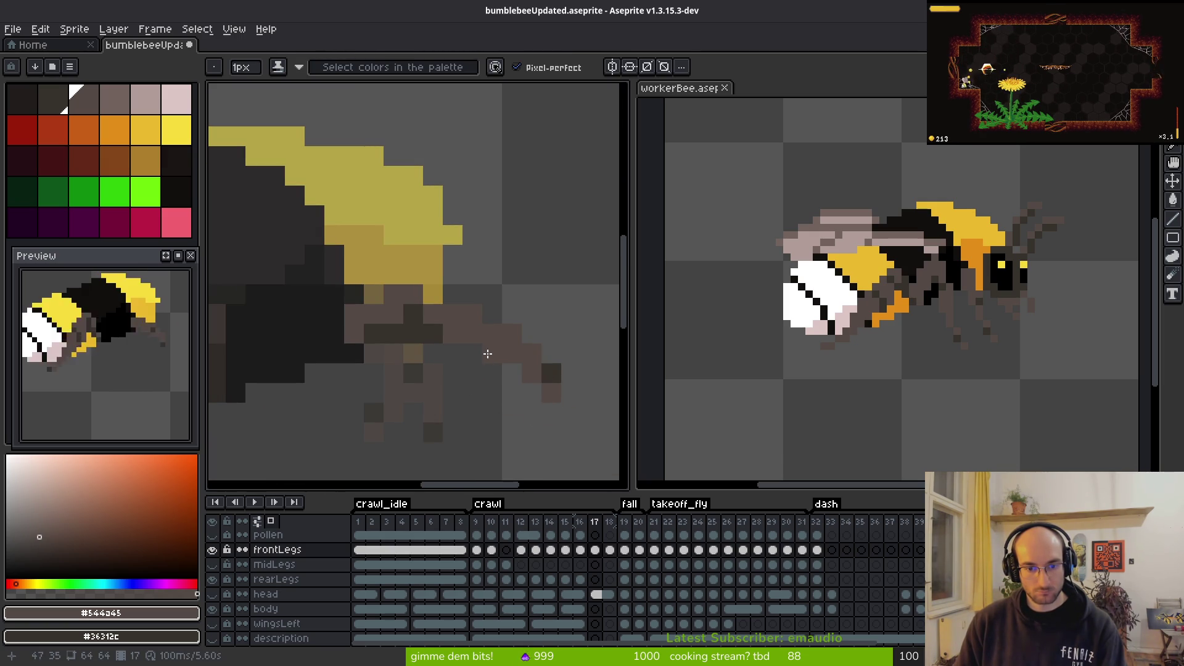
{"action": "left_click_drag", "start_coordinate": [549, 388], "coordinate": [539, 389]}
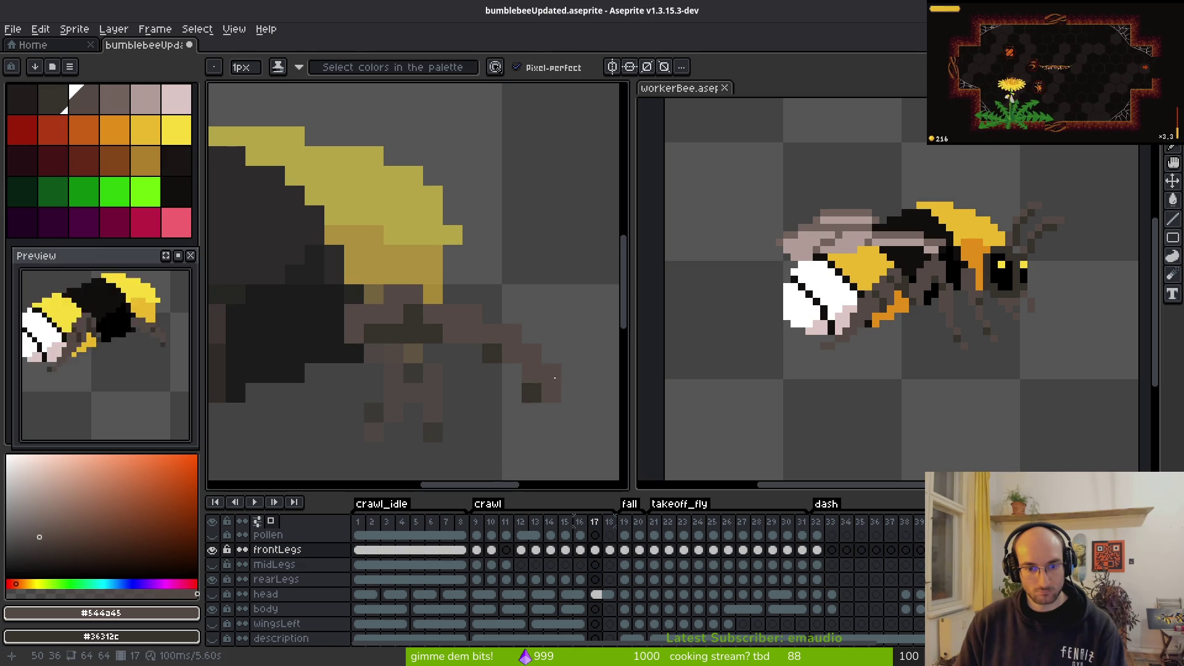
Step: Replace a misplaced dark leg pixel with one higher up and recolour another pixel brown
{"action": "key", "text": "e"}
{"action": "left_click", "coordinate": [532, 393]}
{"action": "key", "text": "b"}
{"action": "left_click", "coordinate": [532, 373]}
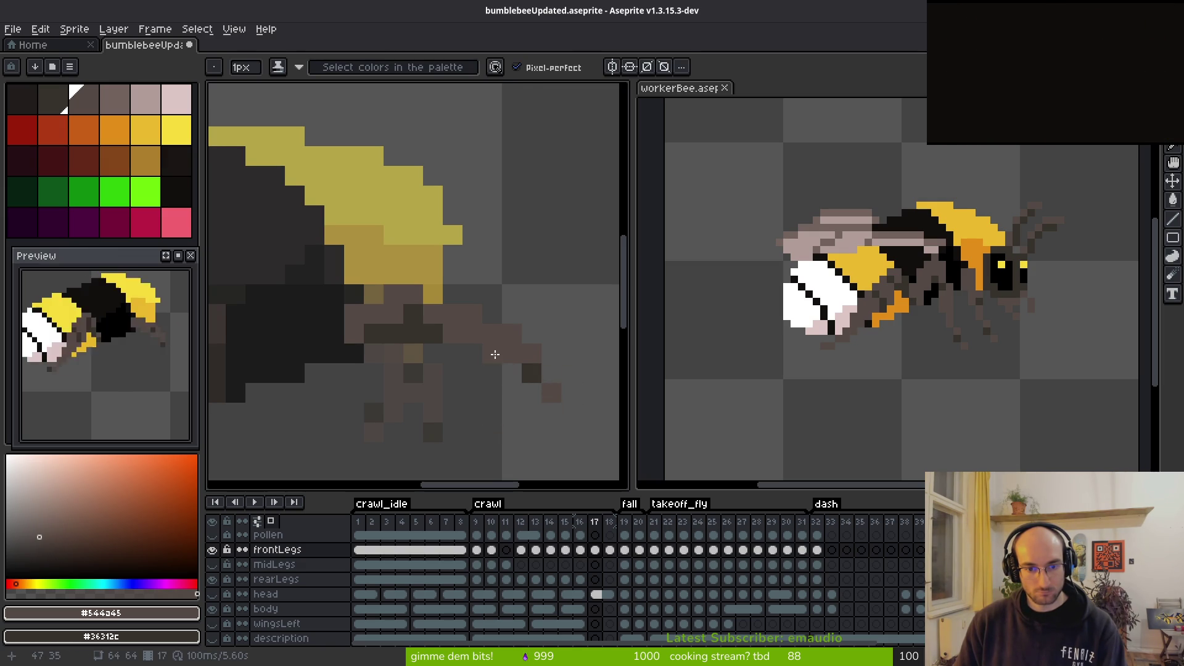
{"action": "key", "text": "e"}
{"action": "scroll", "coordinate": [492, 393], "scroll_direction": "down", "scroll_amount": 3}
{"action": "key", "text": "f"}
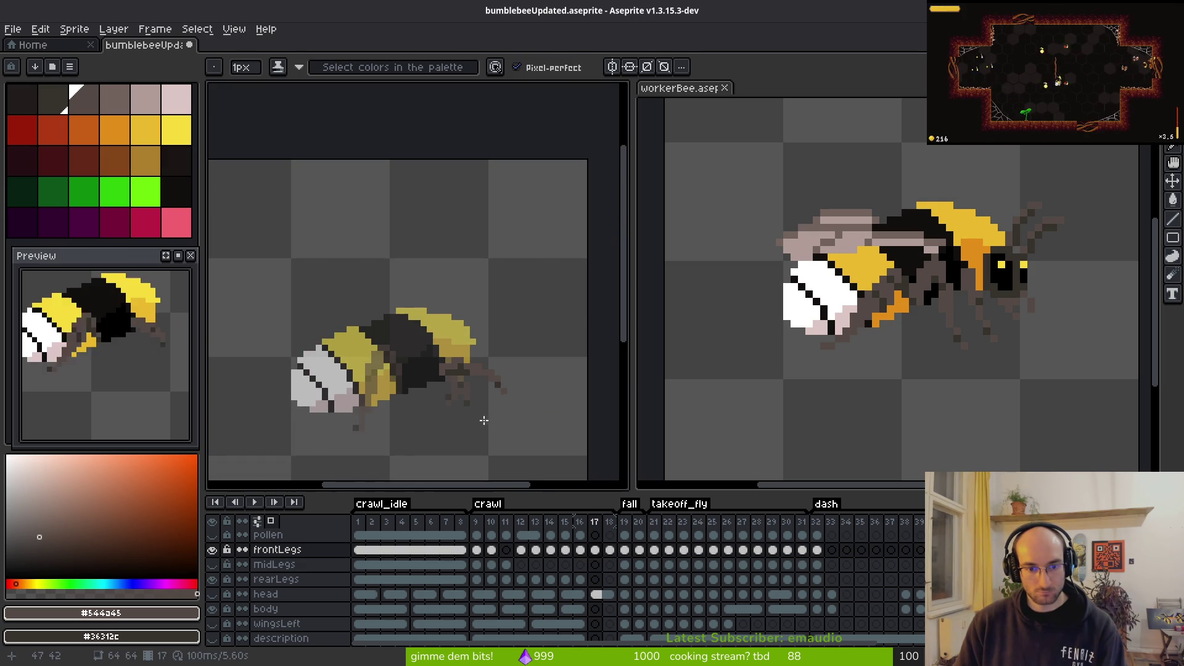
{"action": "scroll", "coordinate": [485, 420], "scroll_direction": "up", "scroll_amount": 3}
{"action": "left_click", "coordinate": [422, 296]}
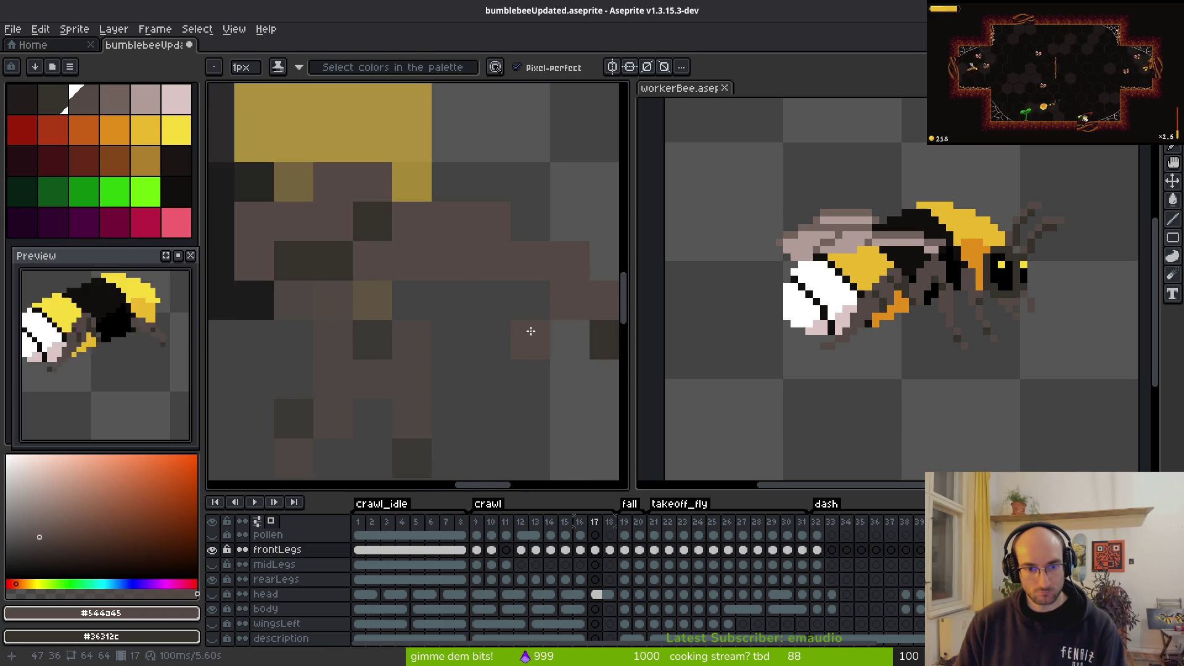
Step: Select the front leg tip, move it into place and deselect
{"action": "key", "text": "m"}
{"action": "left_click_drag", "start_coordinate": [430, 258], "coordinate": [592, 401]}
{"action": "left_click", "coordinate": [557, 370]}
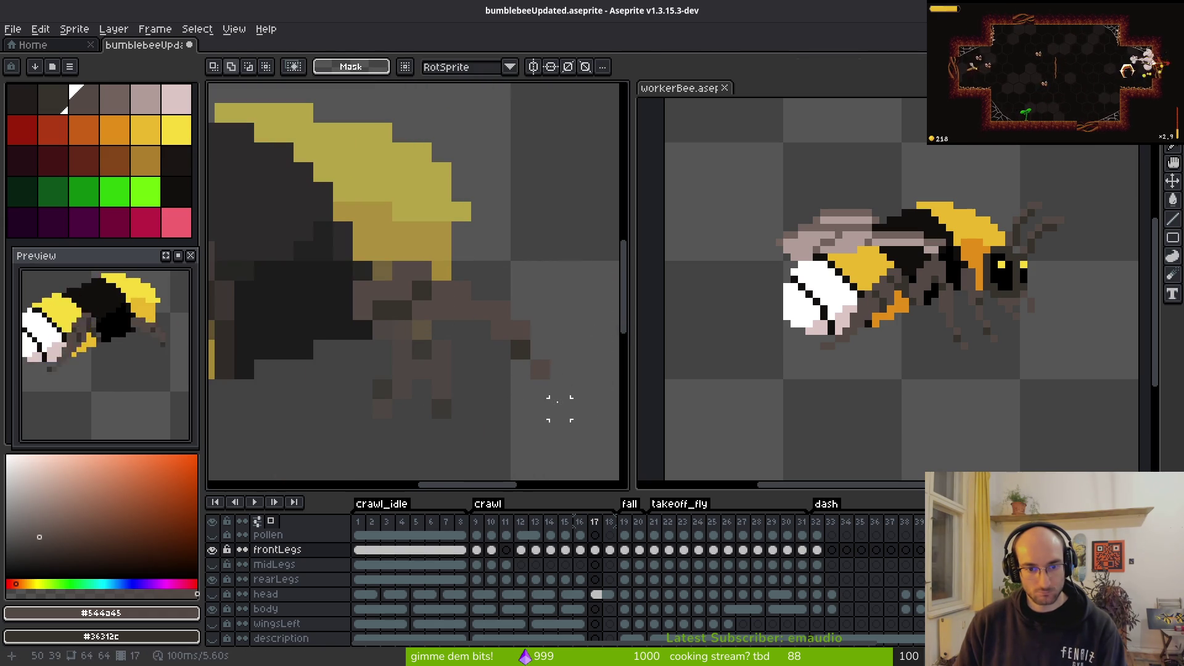
{"action": "left_click_drag", "start_coordinate": [488, 297], "coordinate": [573, 402]}
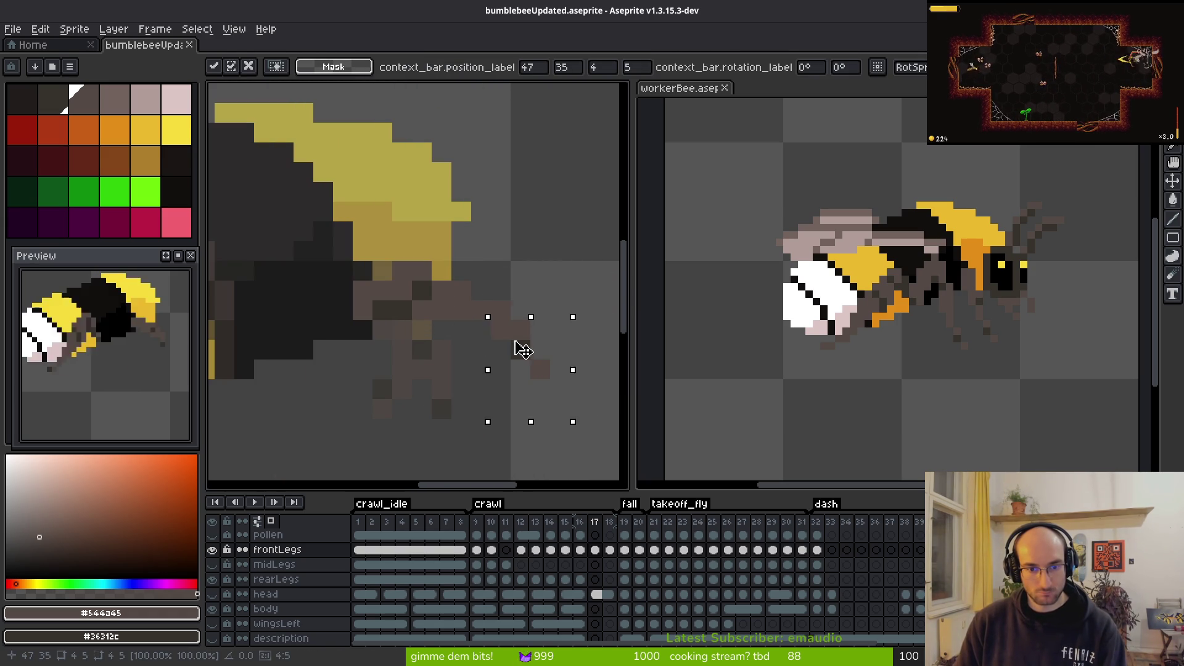
{"action": "key", "text": "ctrl+d"}
{"action": "key", "text": "b"}
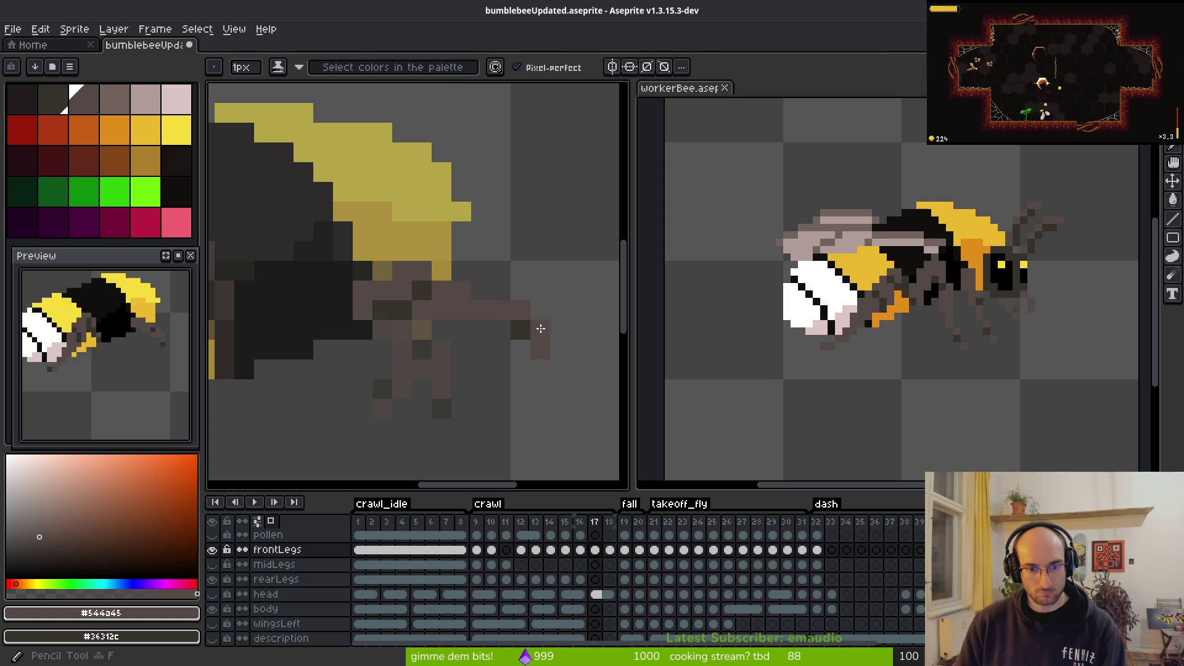
Step: Reshape the leg tip pixels, adding one at the tip and erasing the lowest
{"action": "key", "text": "e"}
{"action": "left_click_drag", "start_coordinate": [521, 330], "coordinate": [539, 346]}
{"action": "key", "text": "b"}
{"action": "left_click", "coordinate": [540, 330]}
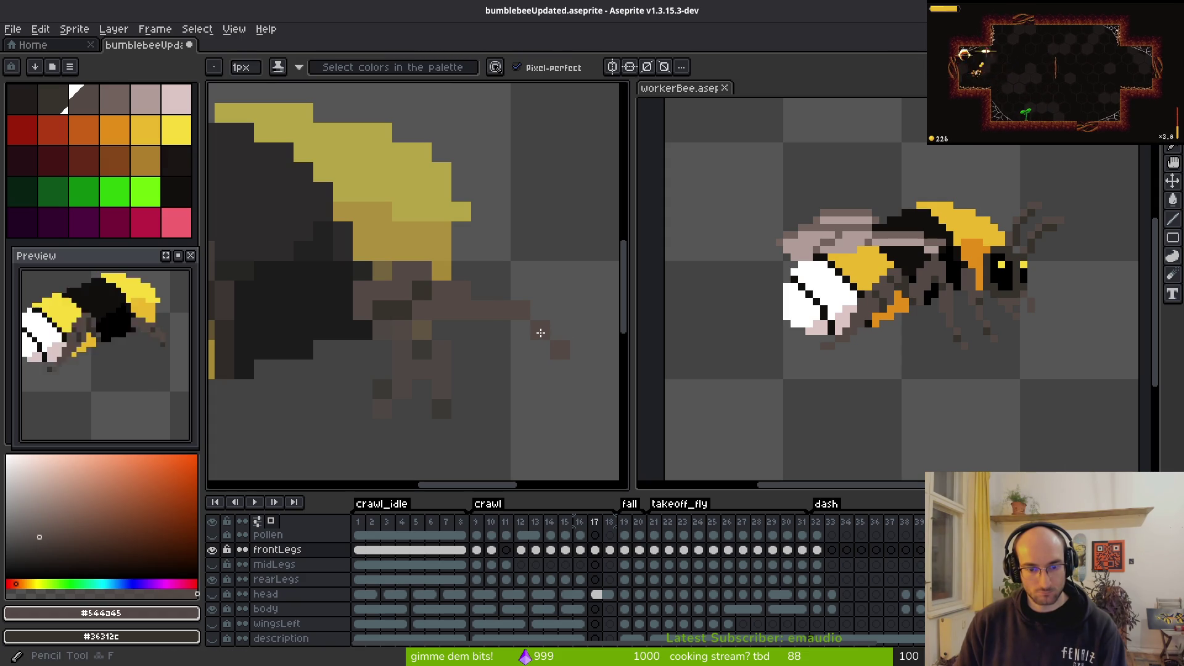
{"action": "key", "text": "e"}
{"action": "left_click", "coordinate": [560, 349]}
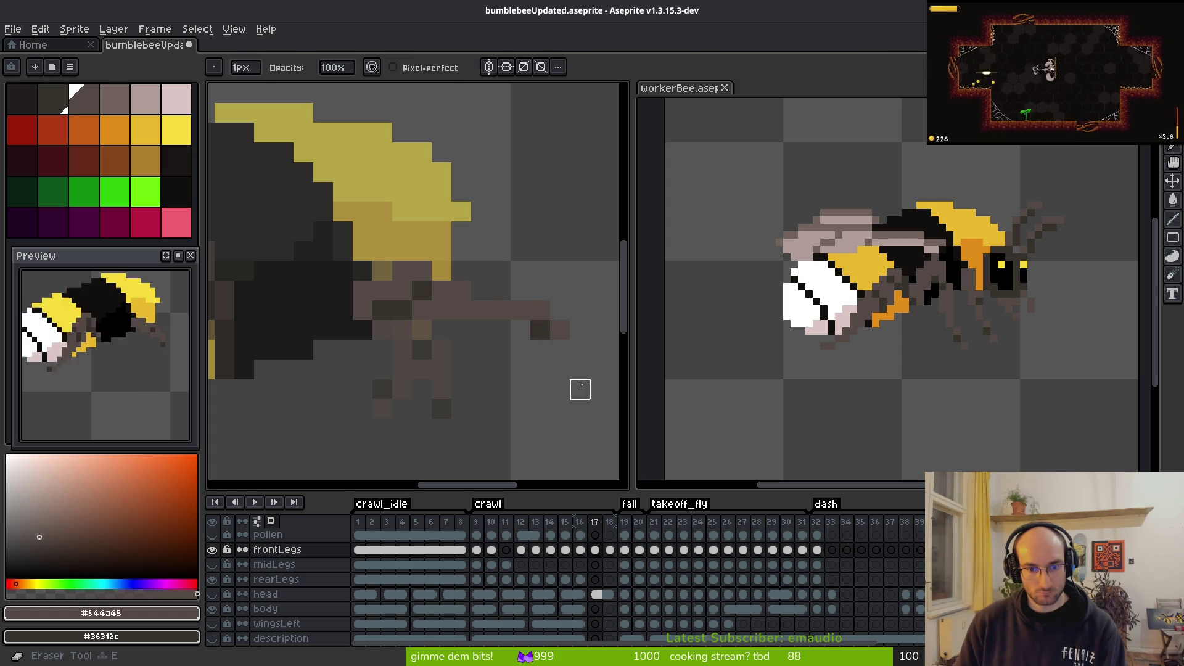
Step: Select the front leg's tip and save the sprite file
{"action": "scroll", "coordinate": [558, 387], "scroll_direction": "down", "scroll_amount": 2}
{"action": "scroll", "coordinate": [558, 387], "scroll_direction": "up", "scroll_amount": 2}
{"action": "key", "text": "m"}
{"action": "left_click_drag", "start_coordinate": [478, 285], "coordinate": [558, 343]}
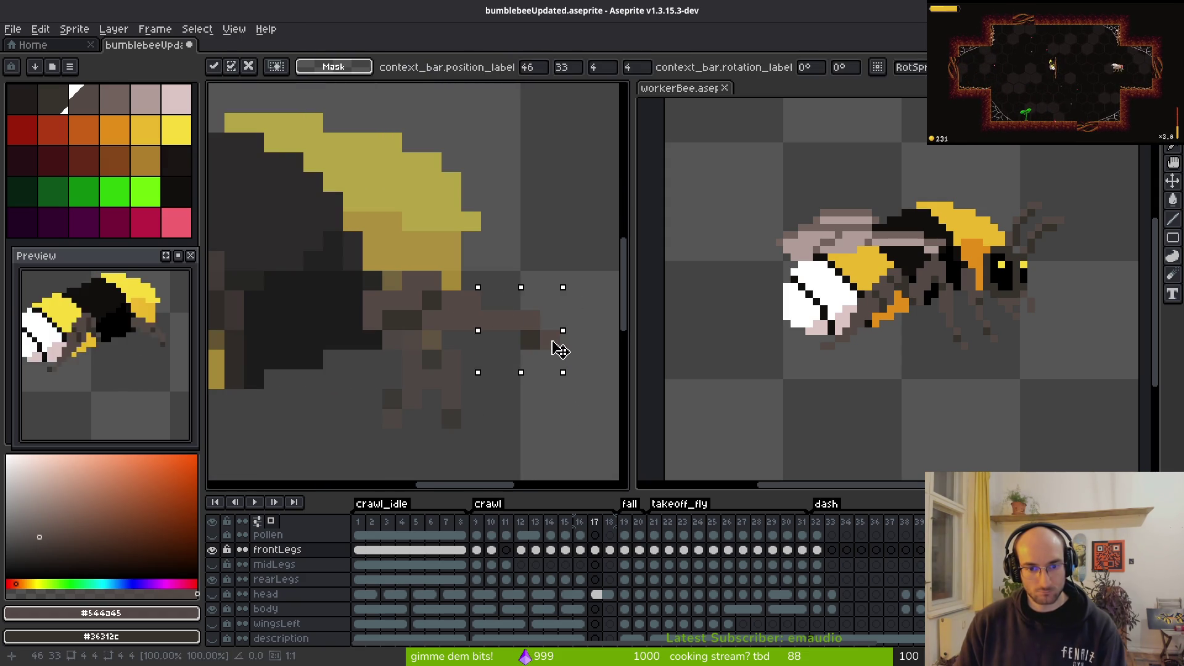
{"action": "key", "text": "ctrl+s"}
{"action": "scroll", "coordinate": [524, 382], "scroll_direction": "down", "scroll_amount": 3}
Step: Compare against frame 16, then nudge frame 17's front leg one pixel right
{"action": "key", "text": "Left"}
{"action": "key", "text": "i"}
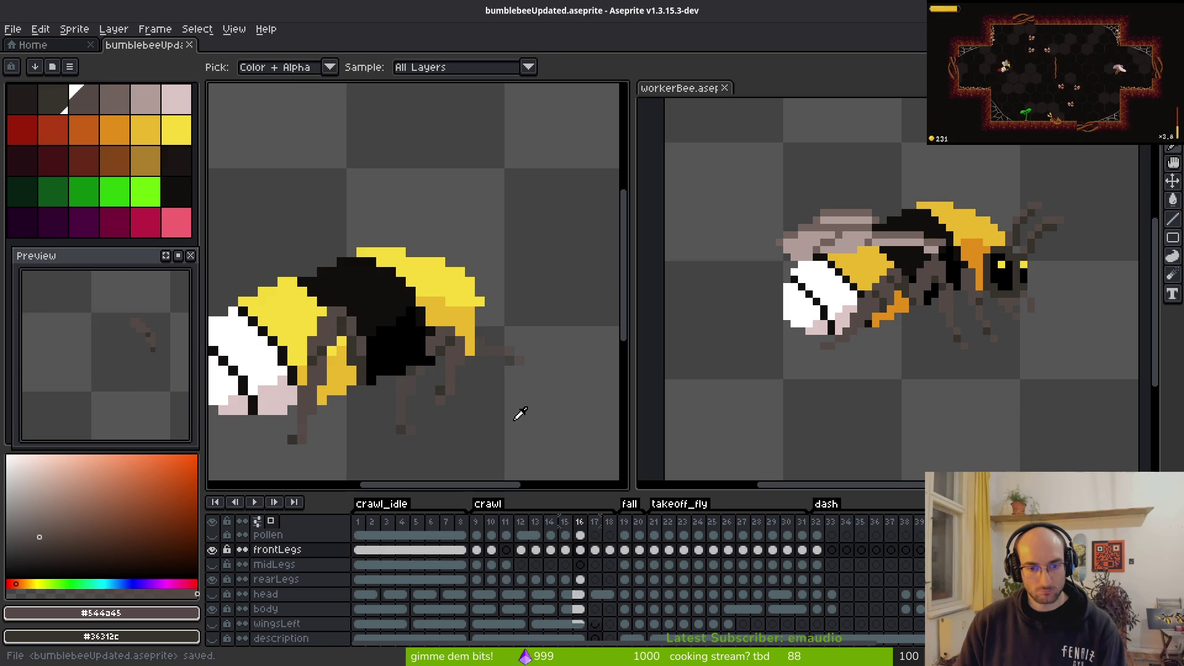
{"action": "key", "text": "Right"}
{"action": "key", "text": "m"}
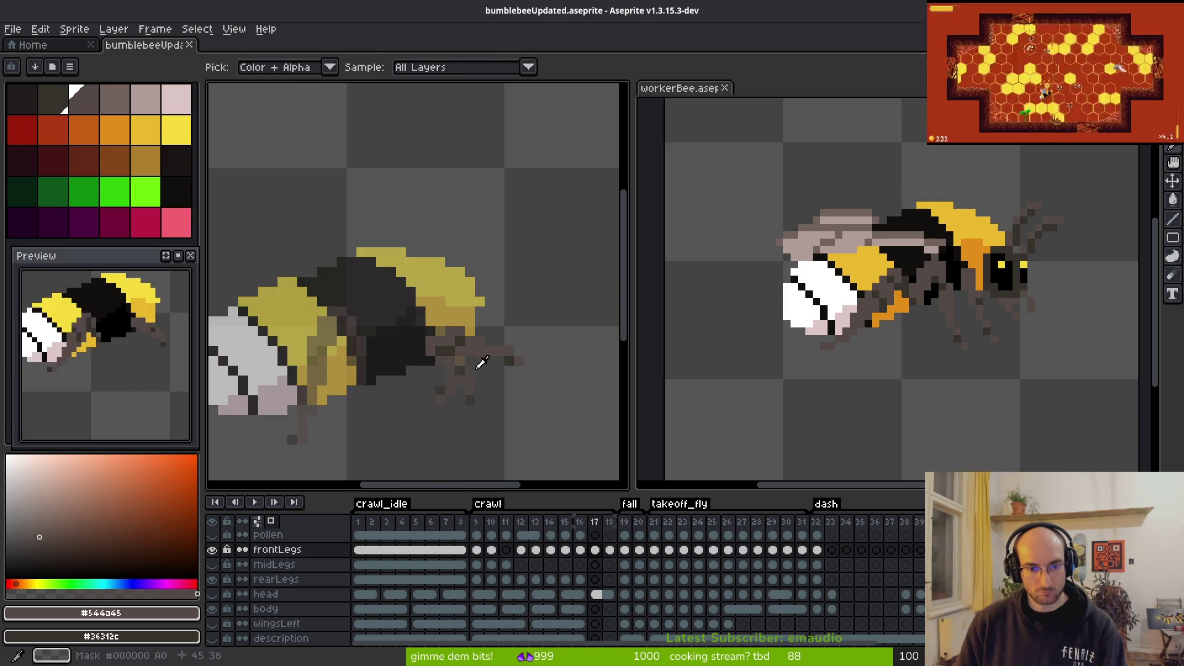
{"action": "scroll", "coordinate": [488, 370], "scroll_direction": "up", "scroll_amount": 3}
{"action": "scroll", "coordinate": [481, 342], "scroll_direction": "down", "scroll_amount": 1}
{"action": "scroll", "coordinate": [441, 307], "scroll_direction": "up", "scroll_amount": 1}
{"action": "left_click_drag", "start_coordinate": [341, 215], "coordinate": [548, 346]}
{"action": "left_click_drag", "start_coordinate": [454, 288], "coordinate": [478, 285]}
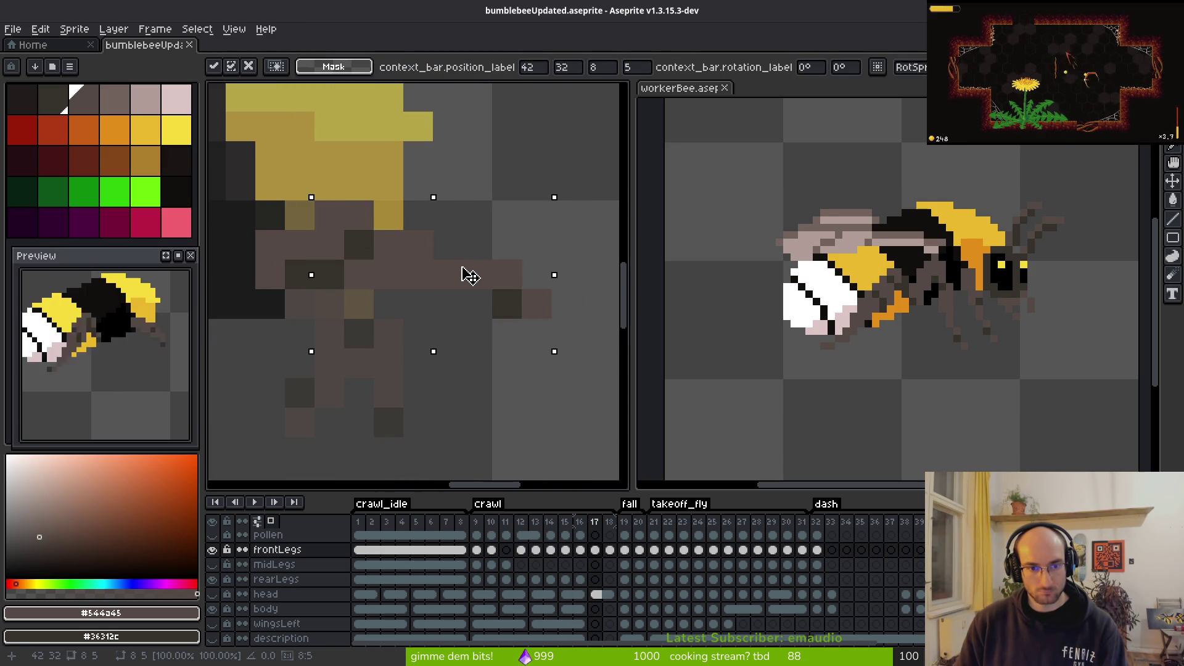
{"action": "key", "text": "b"}
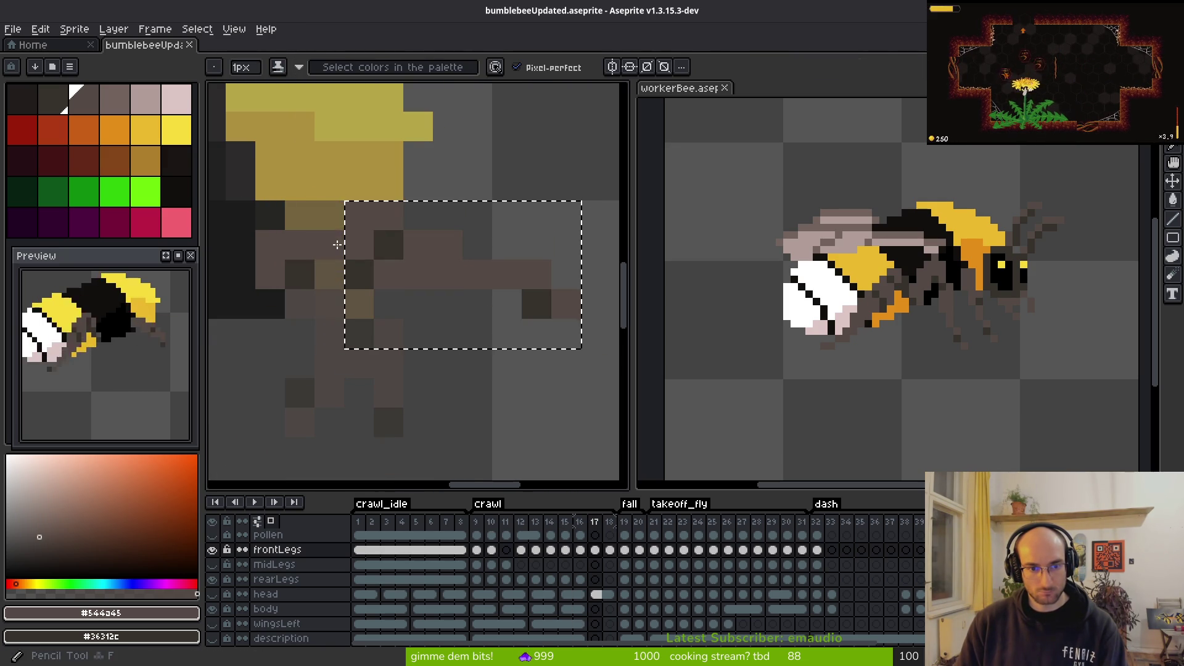
{"action": "key", "text": "ctrl+d"}
Step: Paint brown and dark pixels to refine the front leg's shading on frame 17
{"action": "left_click", "coordinate": [330, 244]}
{"action": "right_click", "coordinate": [329, 274]}
{"action": "left_click", "coordinate": [368, 323]}
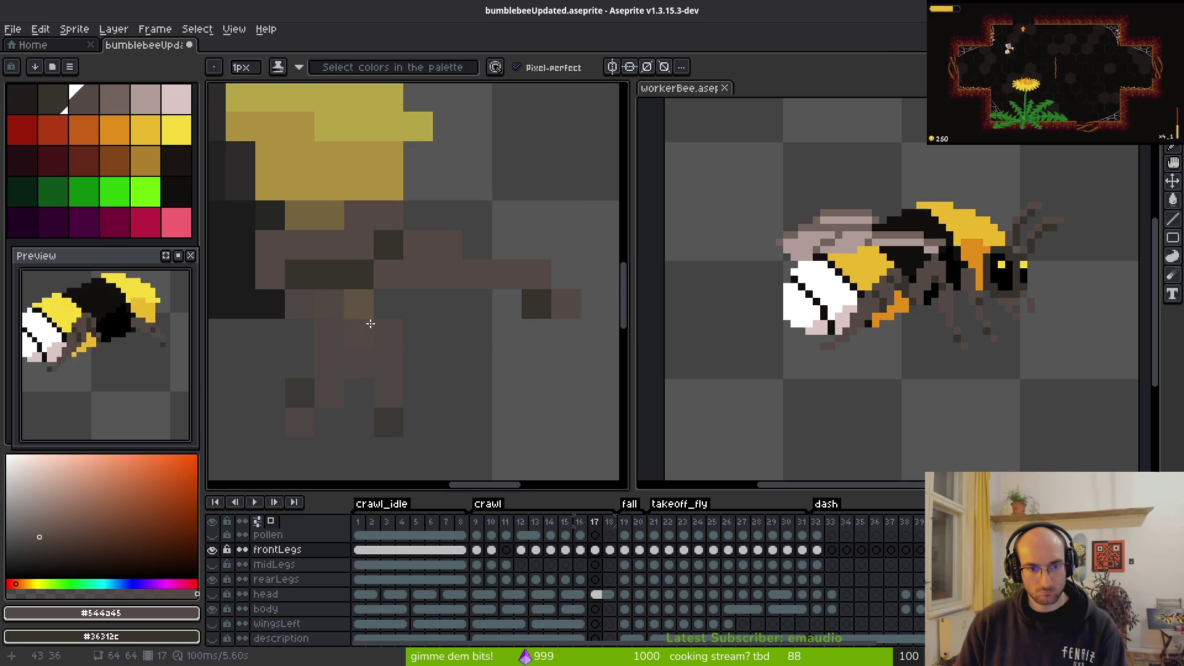
{"action": "right_click", "coordinate": [359, 245]}
{"action": "left_click", "coordinate": [388, 245]}
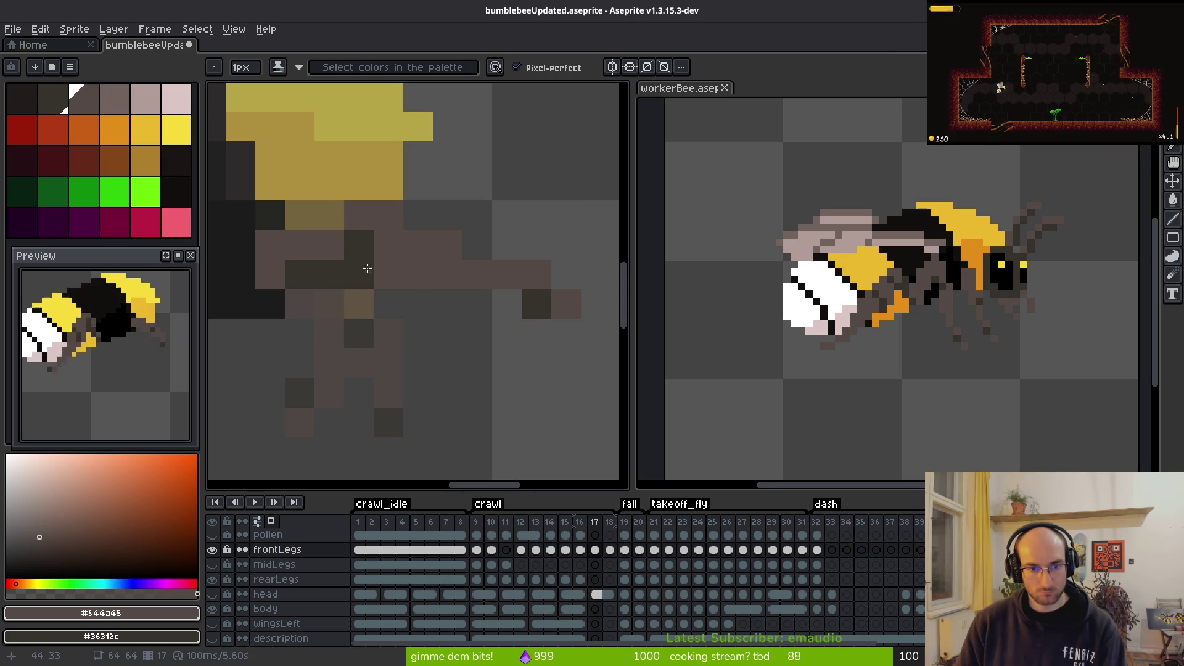
{"action": "key", "text": "e"}
{"action": "scroll", "coordinate": [469, 333], "scroll_direction": "down", "scroll_amount": 1}
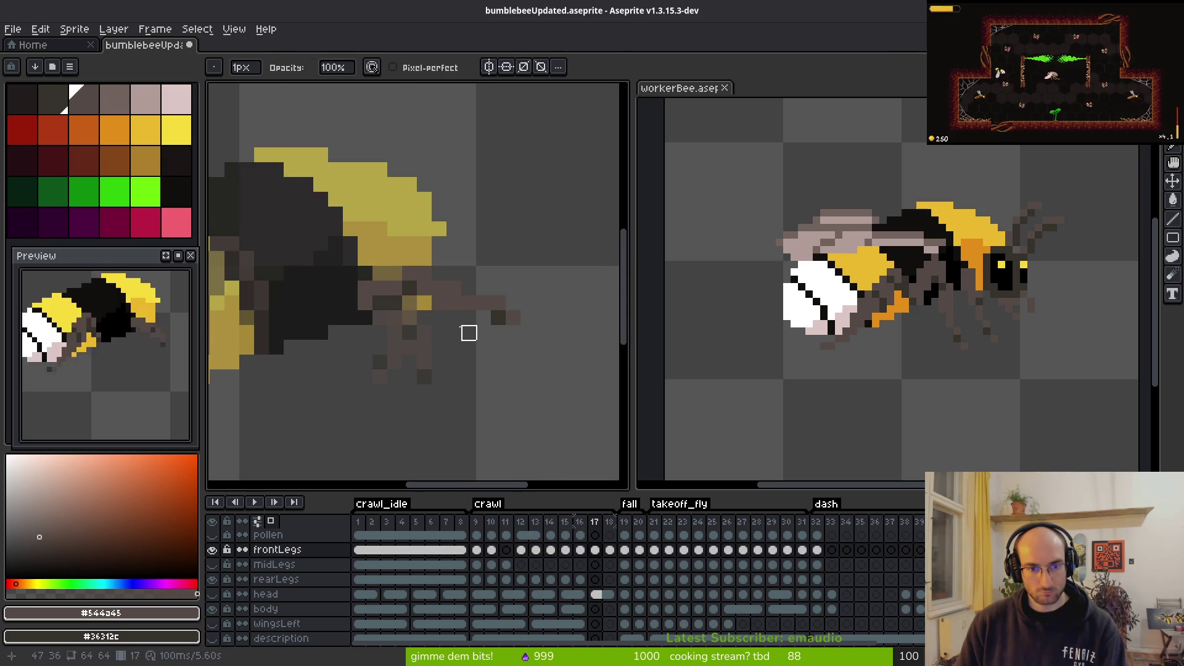
{"action": "key", "text": "b"}
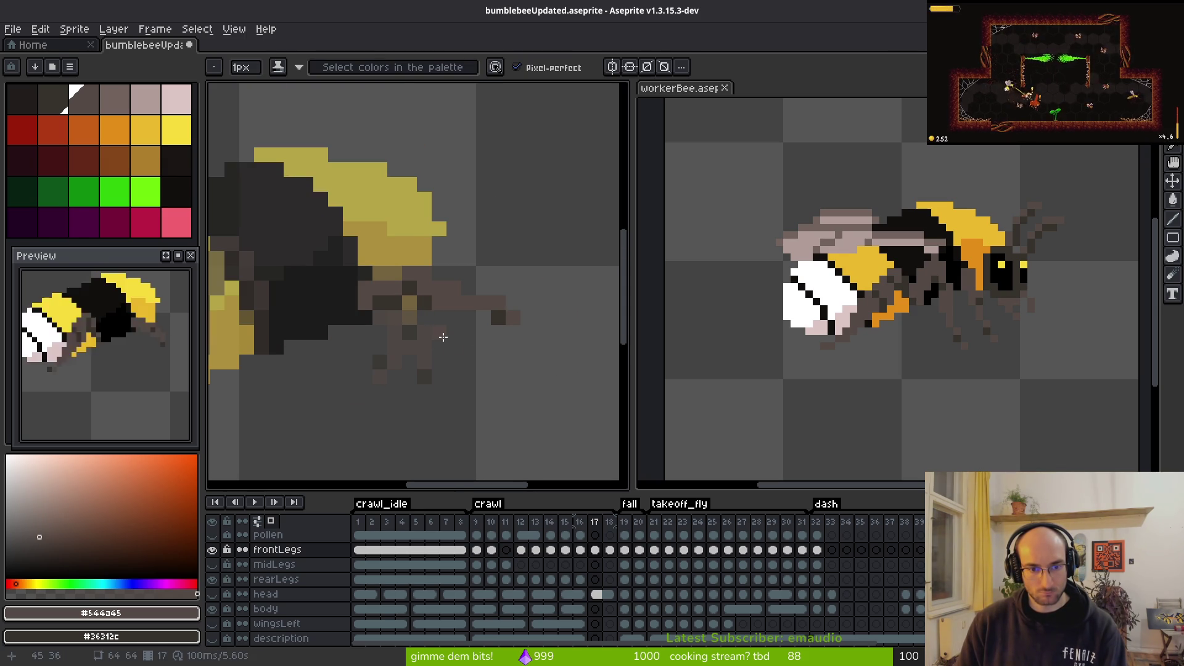
{"action": "scroll", "coordinate": [444, 327], "scroll_direction": "down", "scroll_amount": 4}
{"action": "scroll", "coordinate": [477, 360], "scroll_direction": "up", "scroll_amount": 3}
{"action": "scroll", "coordinate": [475, 360], "scroll_direction": "down", "scroll_amount": 2}
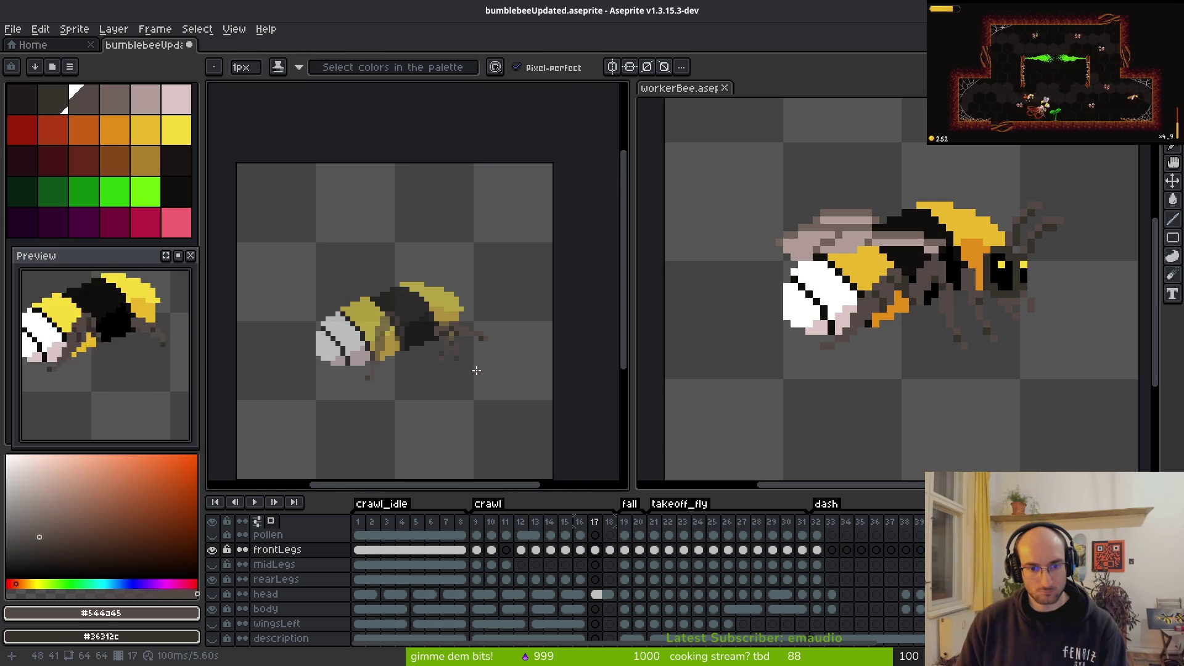
Step: Recheck frame 16, then darken several more leg pixels and add a brown one
{"action": "key", "text": "i"}
{"action": "key", "text": "Left"}
{"action": "key", "text": "Right"}
{"action": "scroll", "coordinate": [475, 358], "scroll_direction": "up", "scroll_amount": 3}
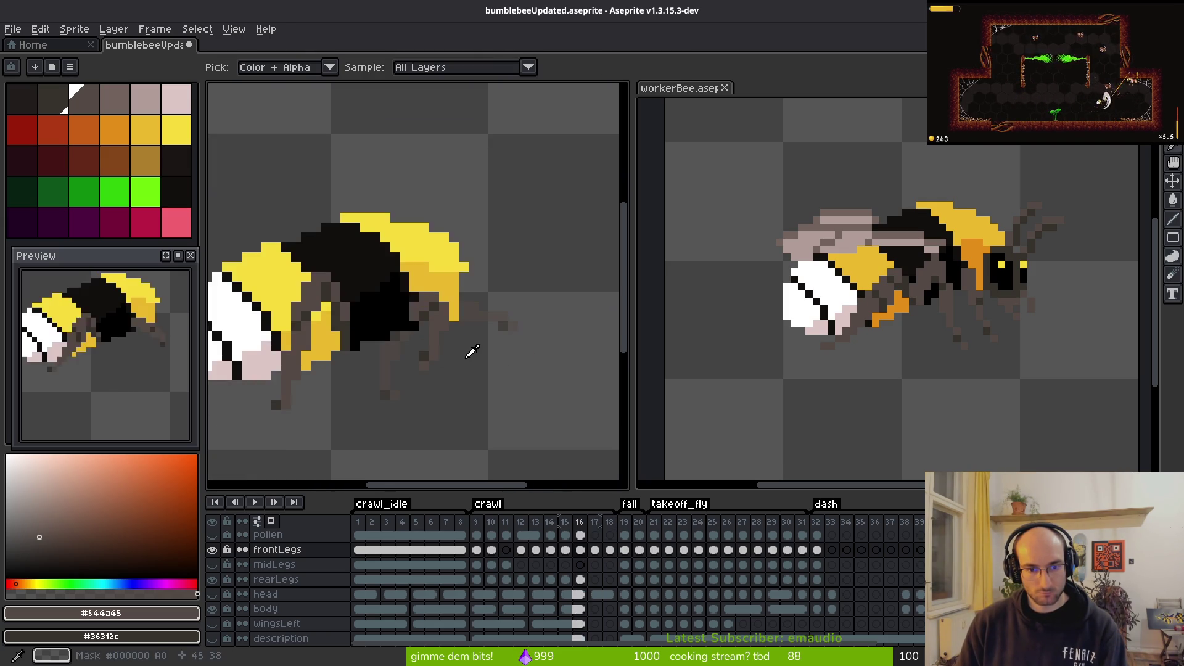
{"action": "scroll", "coordinate": [444, 321], "scroll_direction": "up", "scroll_amount": 3}
{"action": "key", "text": "b"}
{"action": "right_click", "coordinate": [409, 274]}
{"action": "left_click", "coordinate": [375, 251]}
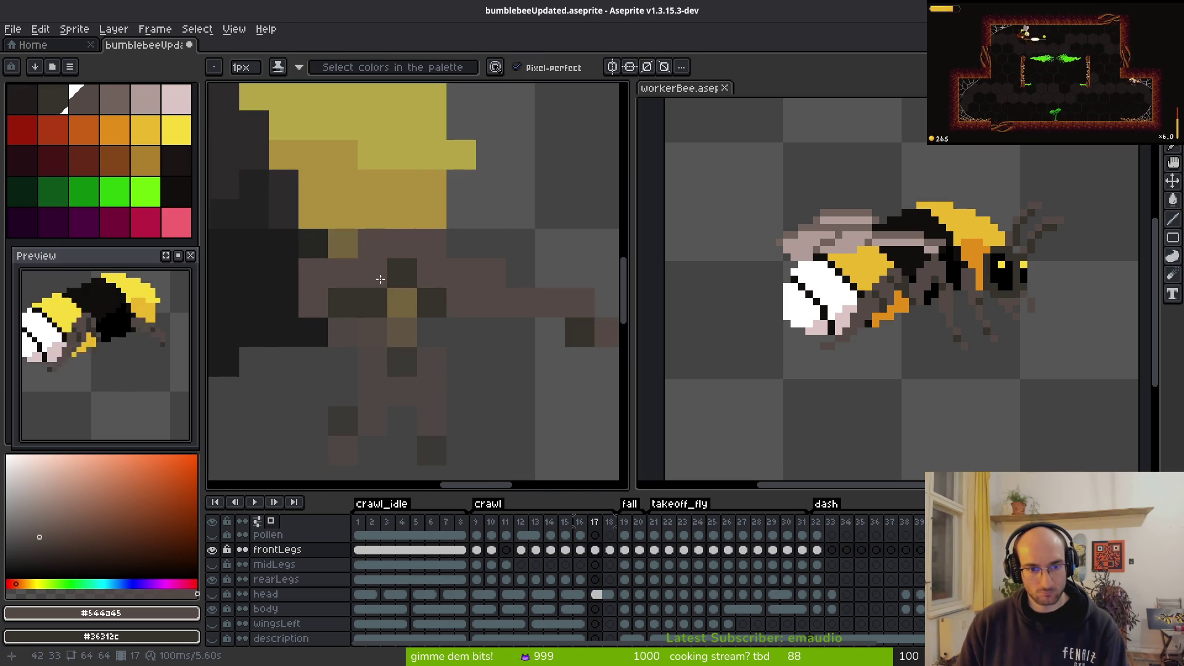
{"action": "right_click", "coordinate": [378, 275]}
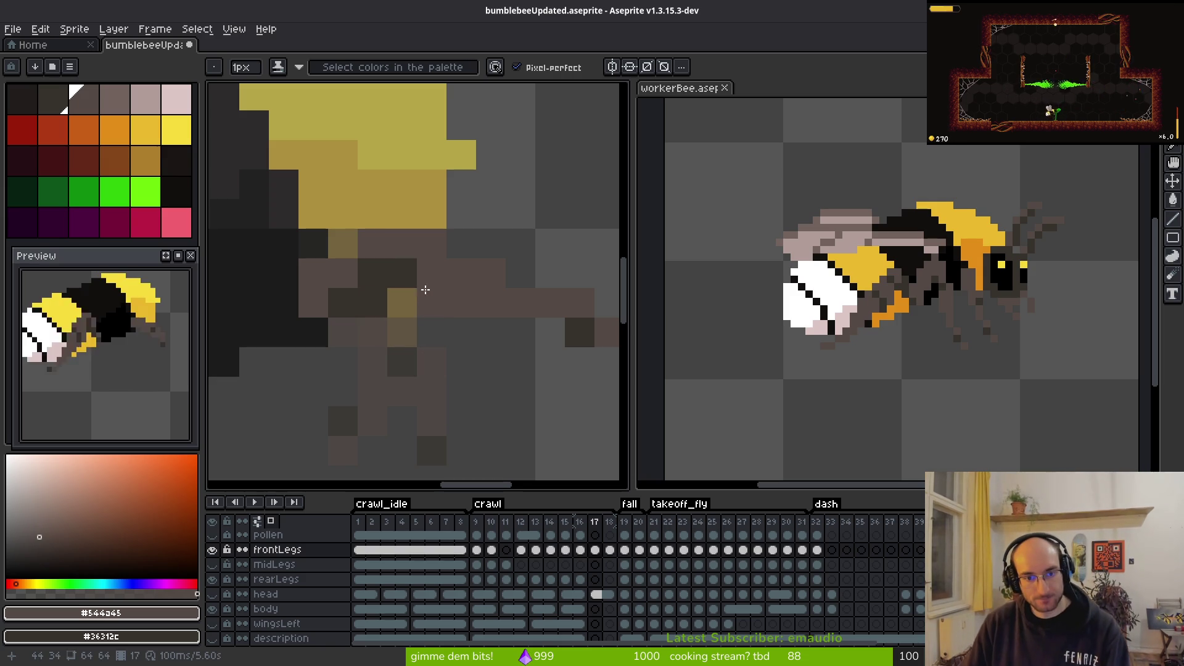
{"action": "right_click", "coordinate": [434, 308]}
Step: Compare frame 17 with frame 16 once more and advance to frame 18
{"action": "scroll", "coordinate": [543, 388], "scroll_direction": "down", "scroll_amount": 8}
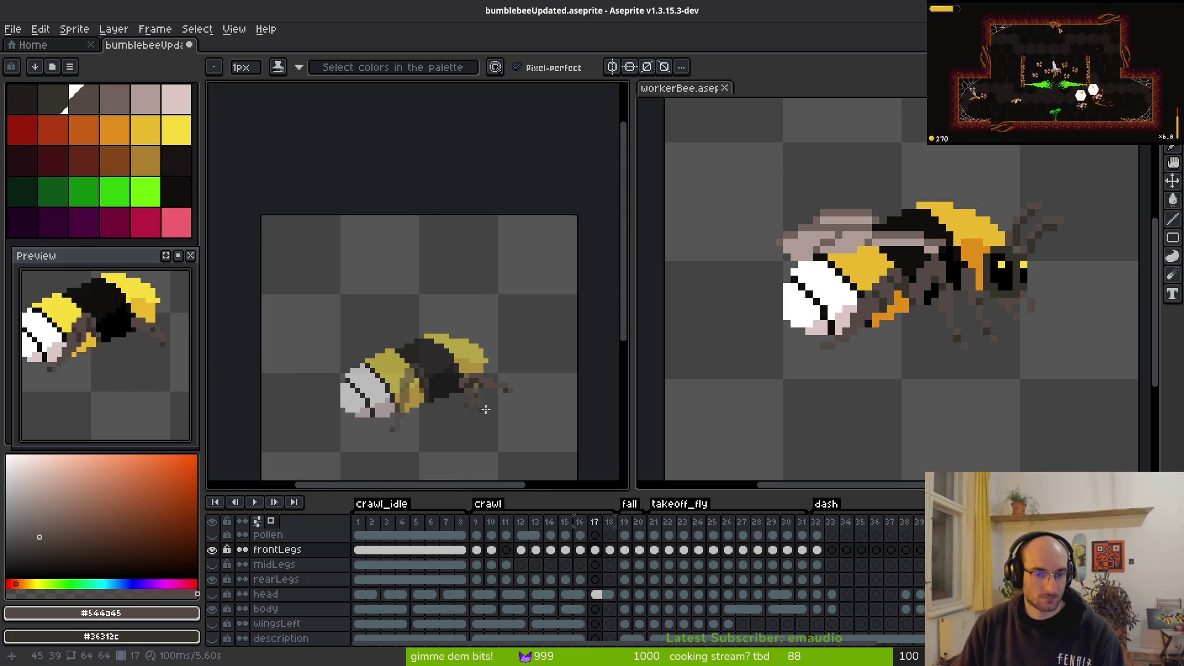
{"action": "scroll", "coordinate": [420, 370], "scroll_direction": "up", "scroll_amount": 7}
{"action": "scroll", "coordinate": [420, 370], "scroll_direction": "down", "scroll_amount": 4}
{"action": "key", "text": "Left"}
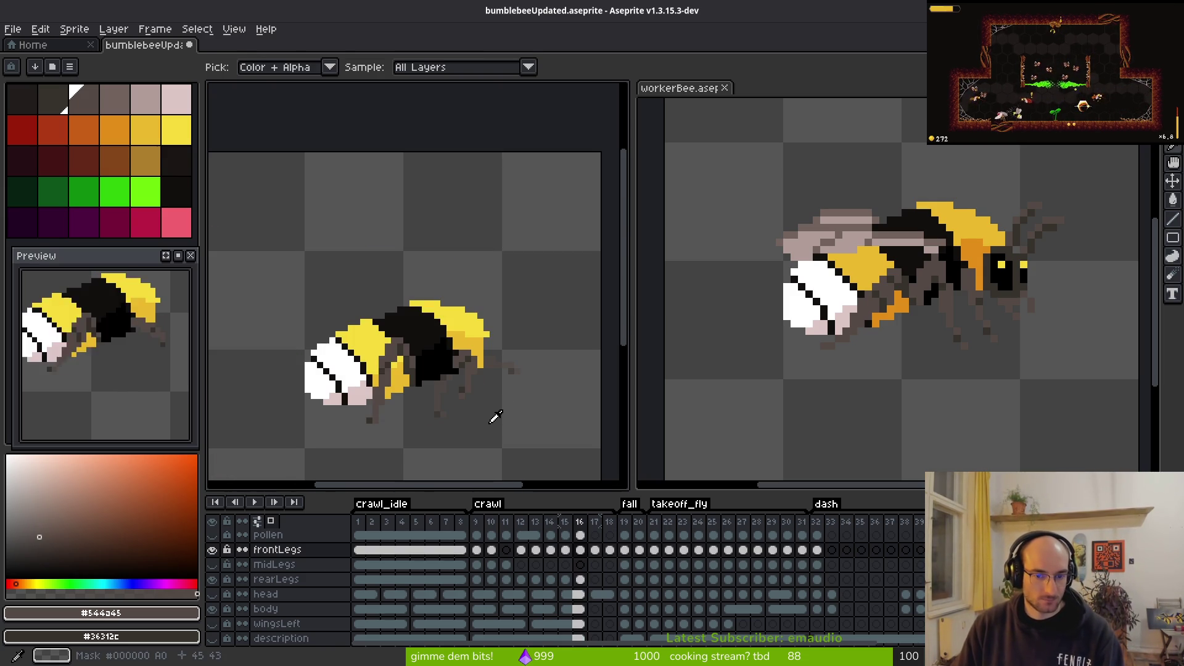
{"action": "key", "text": "Right"}
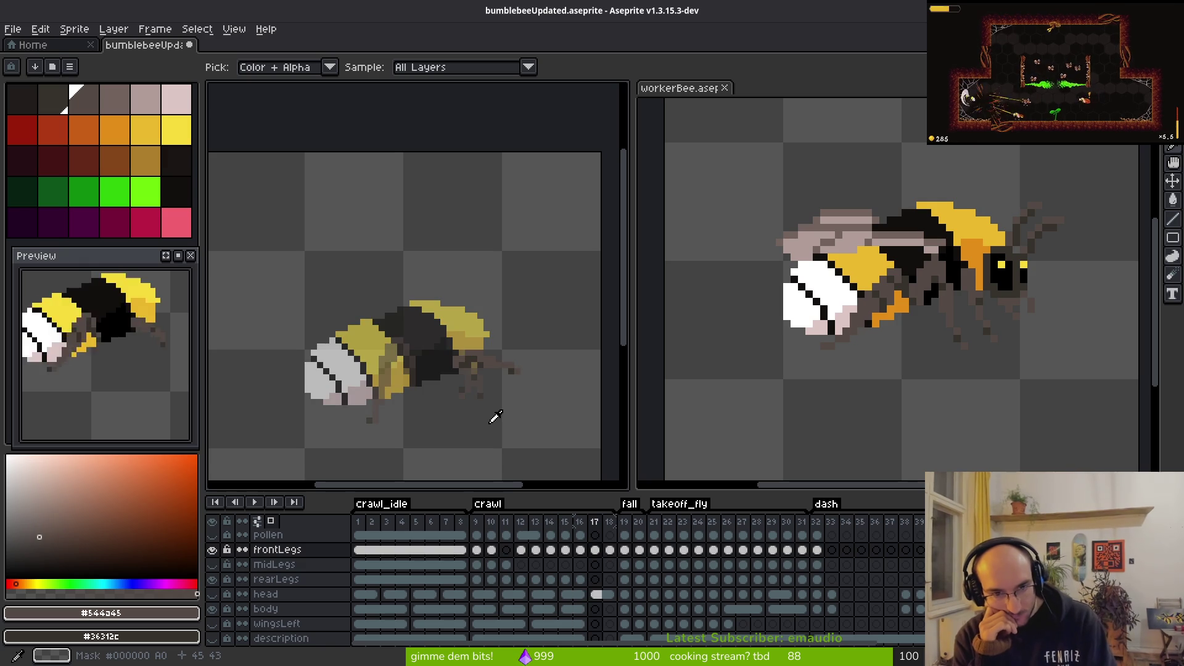
{"action": "key", "text": "Right"}
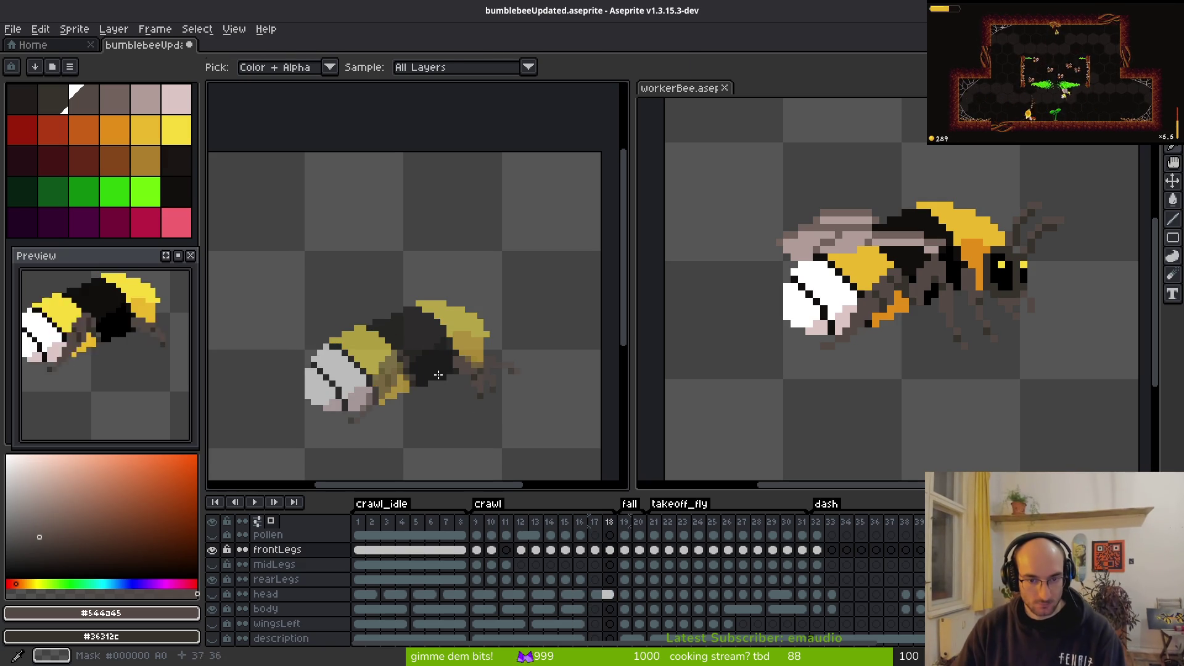
Step: Zoom into the legs on frame 18, draw a first front-leg stroke, then undo it
{"action": "scroll", "coordinate": [450, 377], "scroll_direction": "up", "scroll_amount": 3}
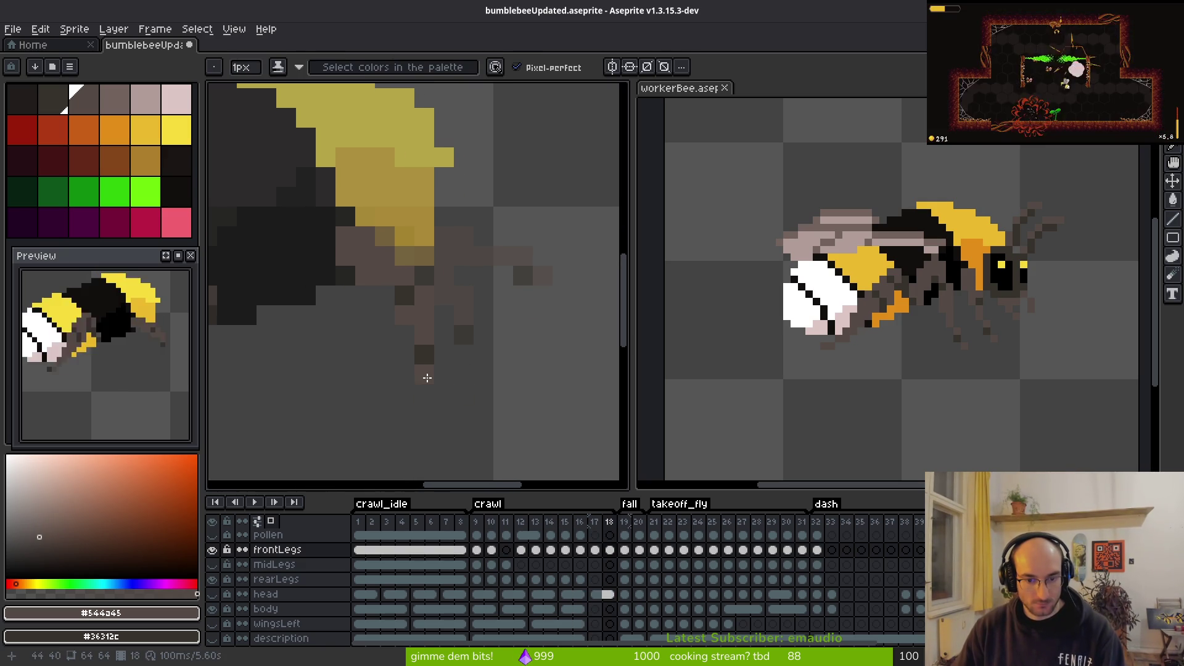
{"action": "left_click_drag", "start_coordinate": [460, 339], "coordinate": [462, 338]}
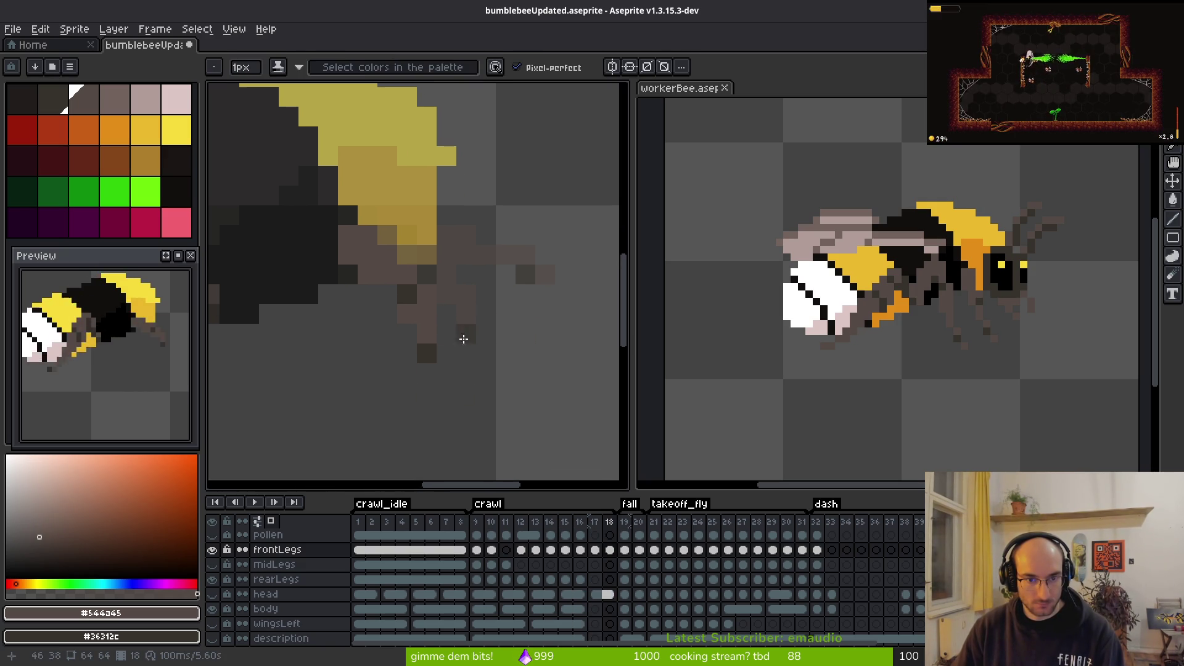
{"action": "key", "text": "e"}
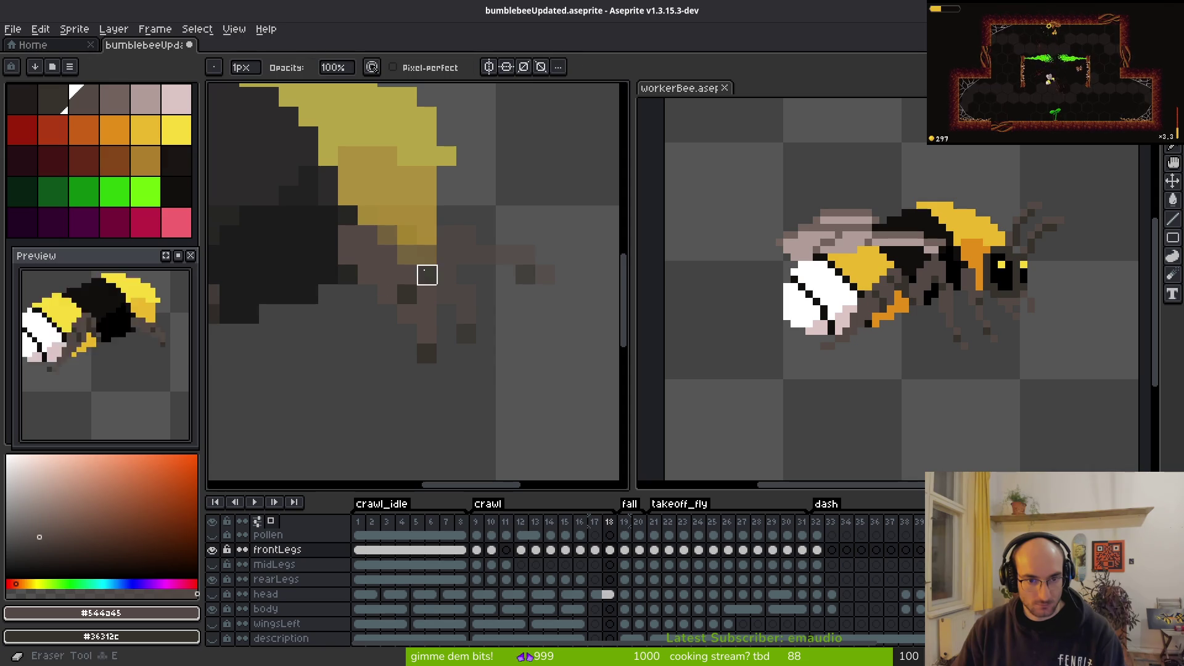
{"action": "key", "text": "b"}
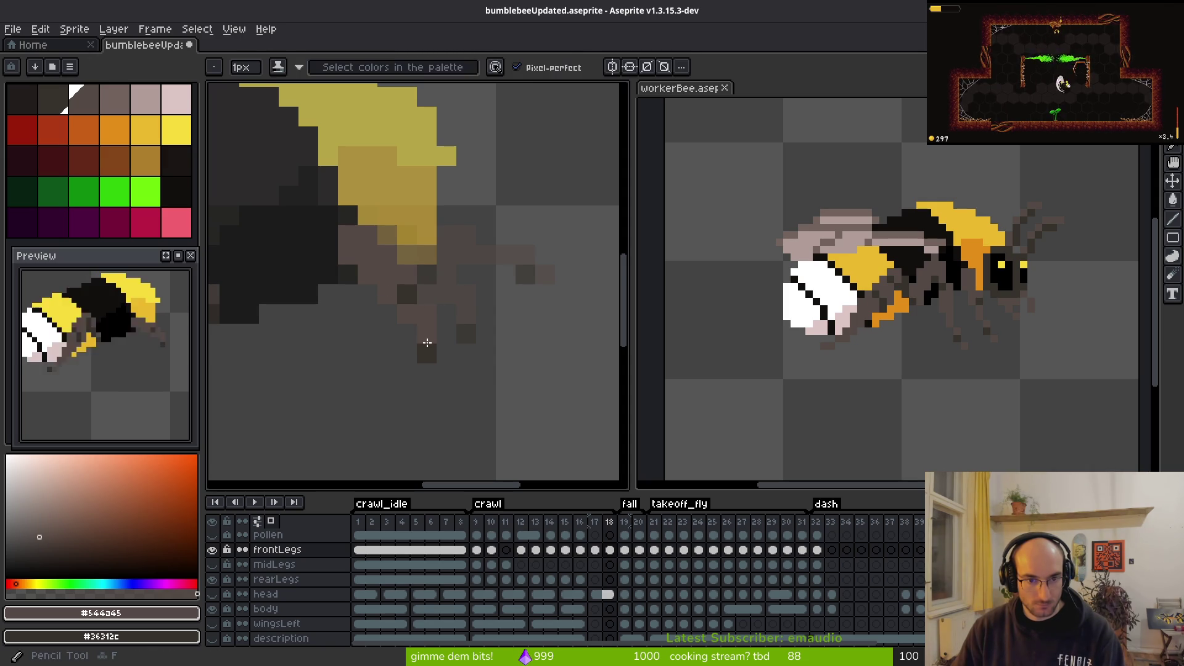
{"action": "left_click_drag", "start_coordinate": [411, 338], "coordinate": [428, 363]}
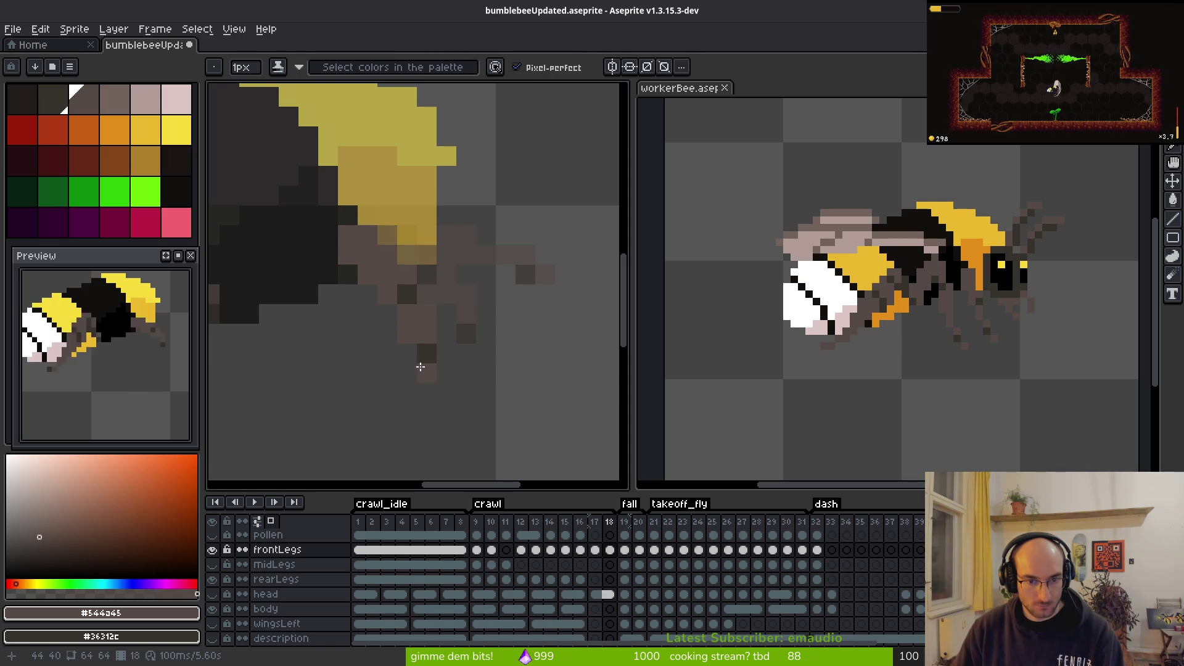
{"action": "key", "text": "ctrl+z"}
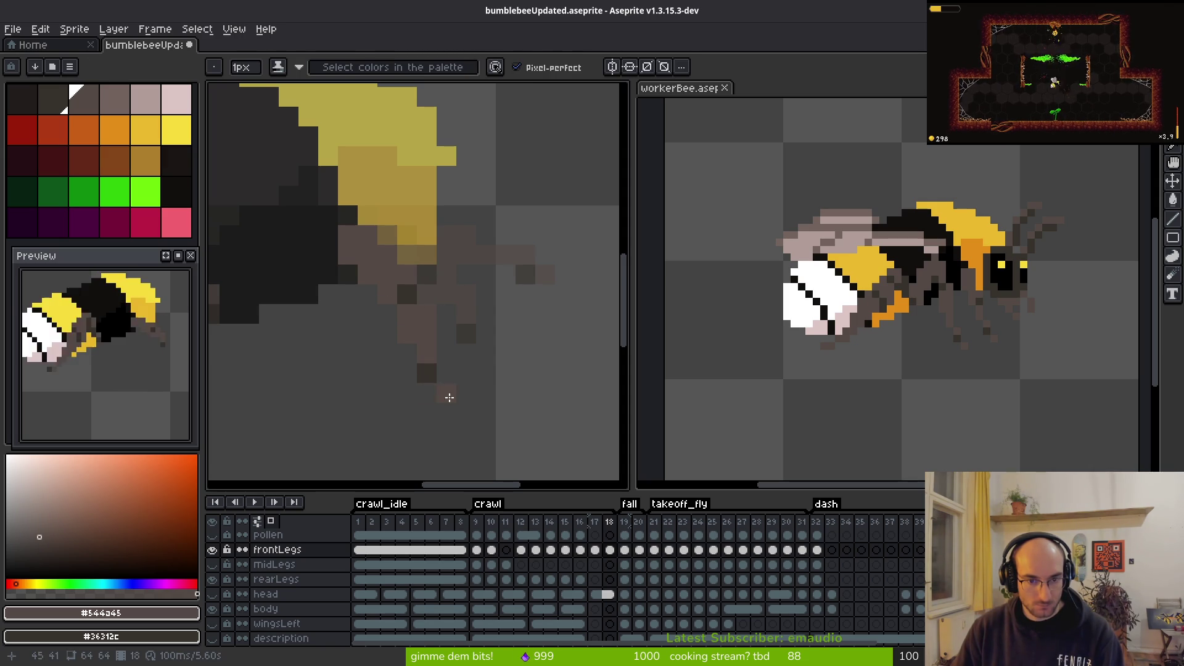
Step: Redraw the front leg with its foot reaching lower and show only the frontLegs layer
{"action": "key", "text": "e"}
{"action": "key", "text": "b"}
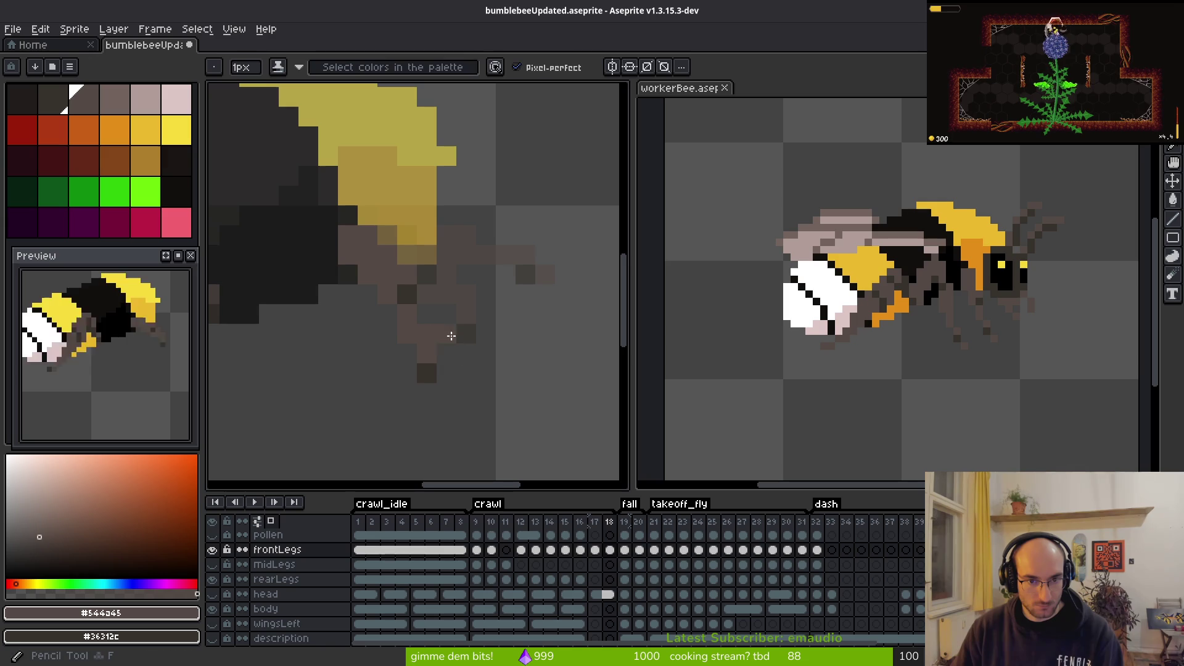
{"action": "left_click_drag", "start_coordinate": [431, 387], "coordinate": [432, 378]}
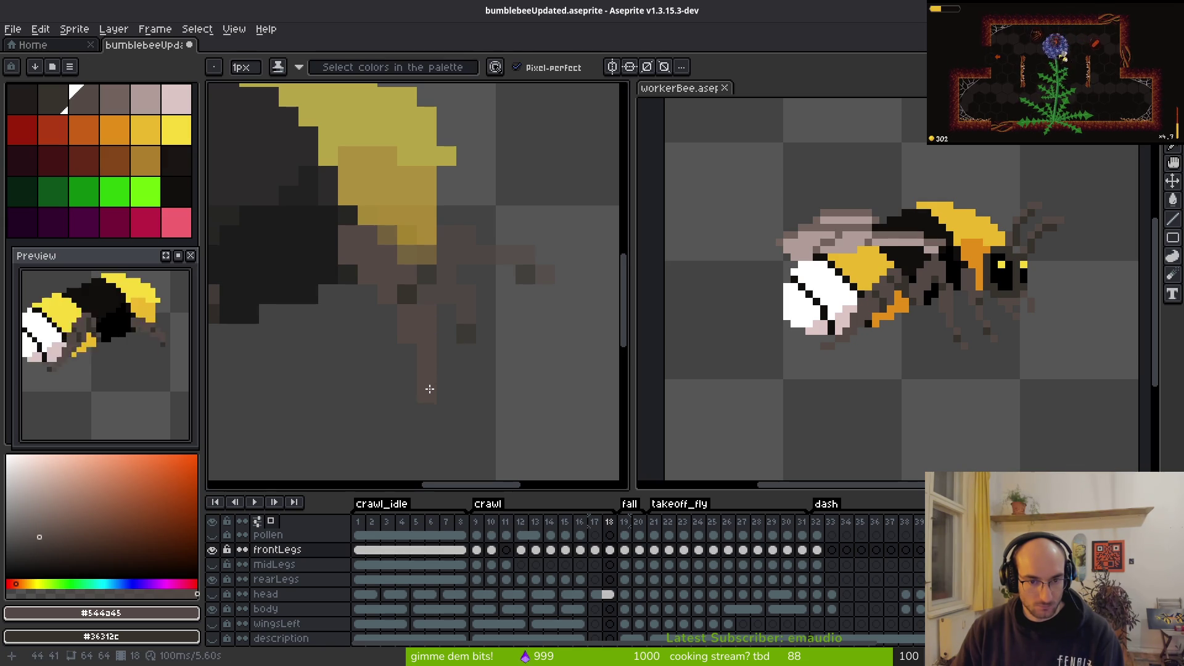
{"action": "scroll", "coordinate": [555, 395], "scroll_direction": "down", "scroll_amount": 3}
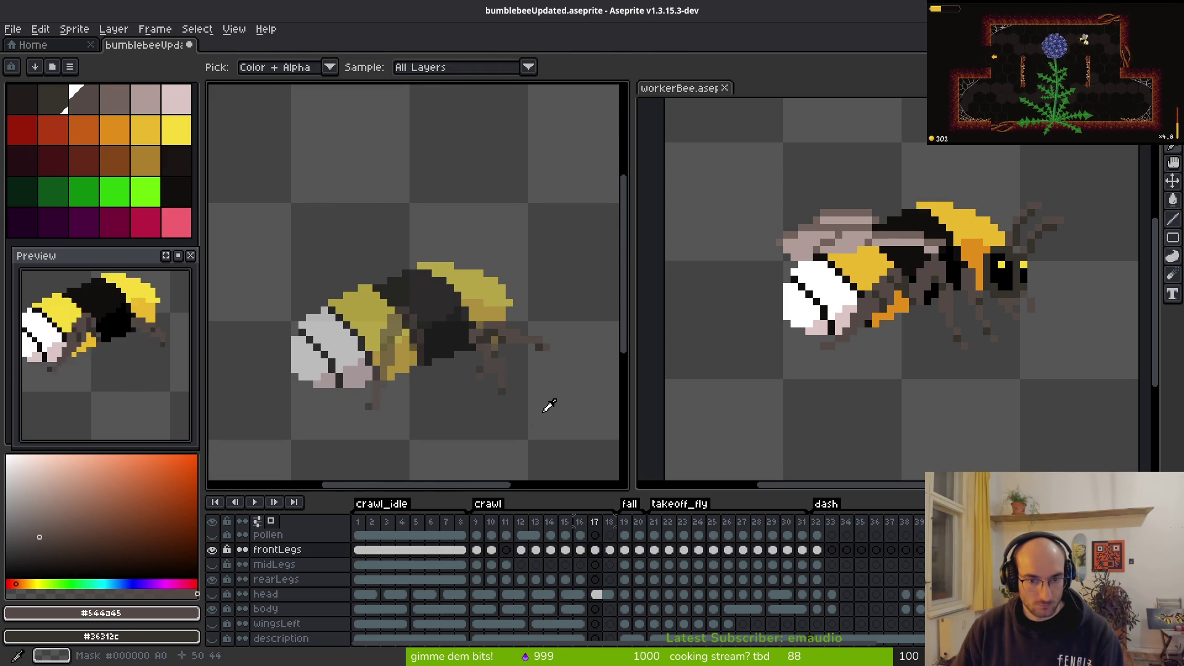
{"action": "key", "text": "b"}
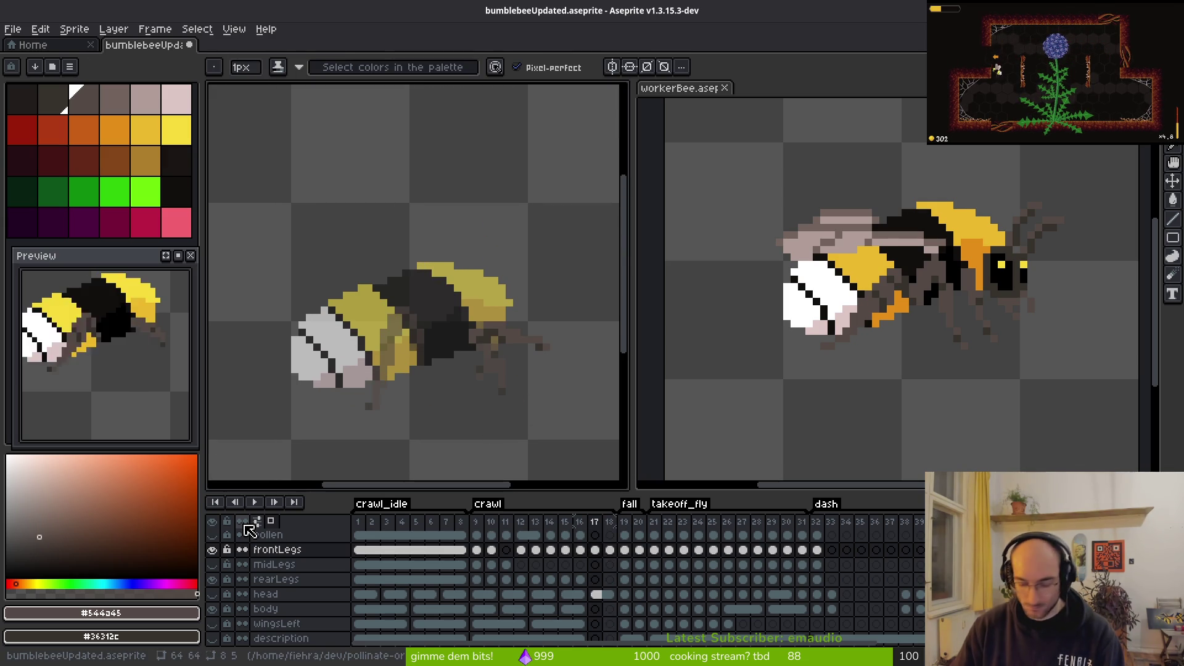
{"action": "left_click", "coordinate": [246, 526]}
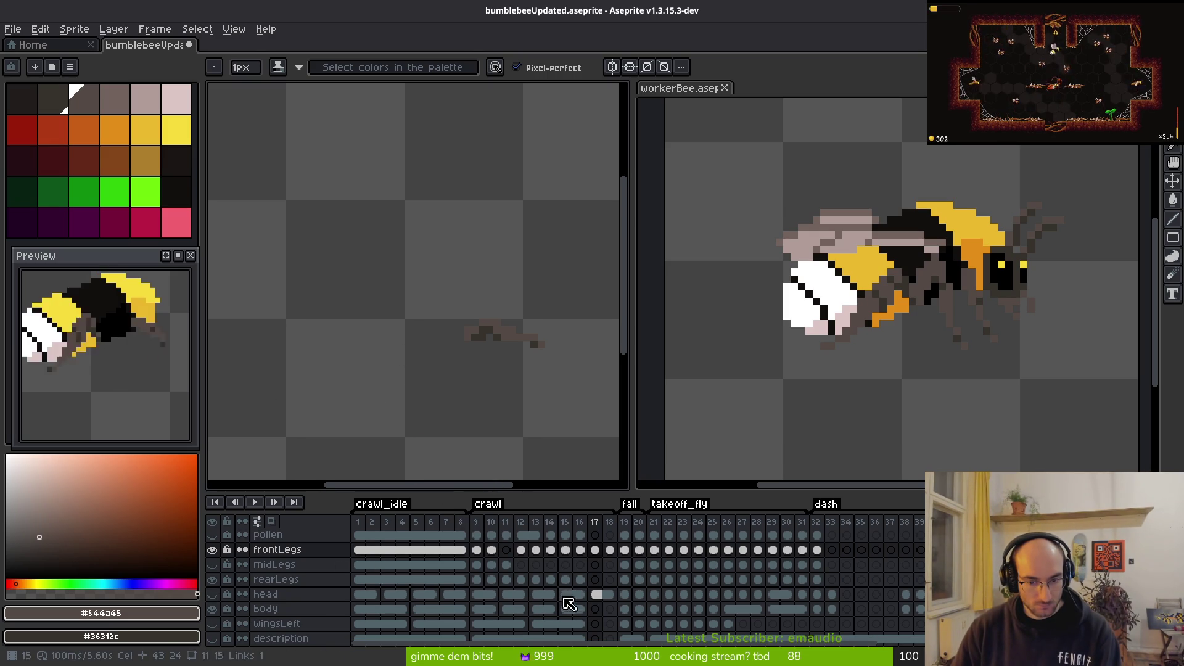
Step: Select the body and head cels around frames 17–18 and toggle the head layer's visibility
{"action": "left_click", "coordinate": [484, 609]}
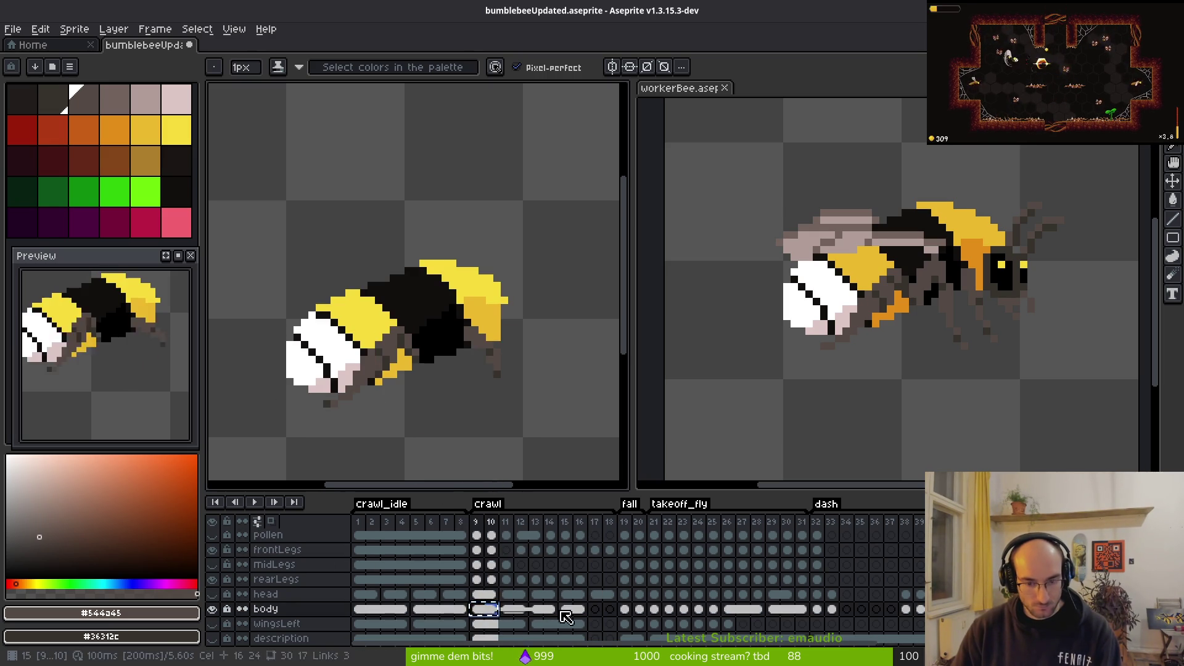
{"action": "left_click", "coordinate": [603, 611]}
{"action": "left_click", "coordinate": [600, 595]}
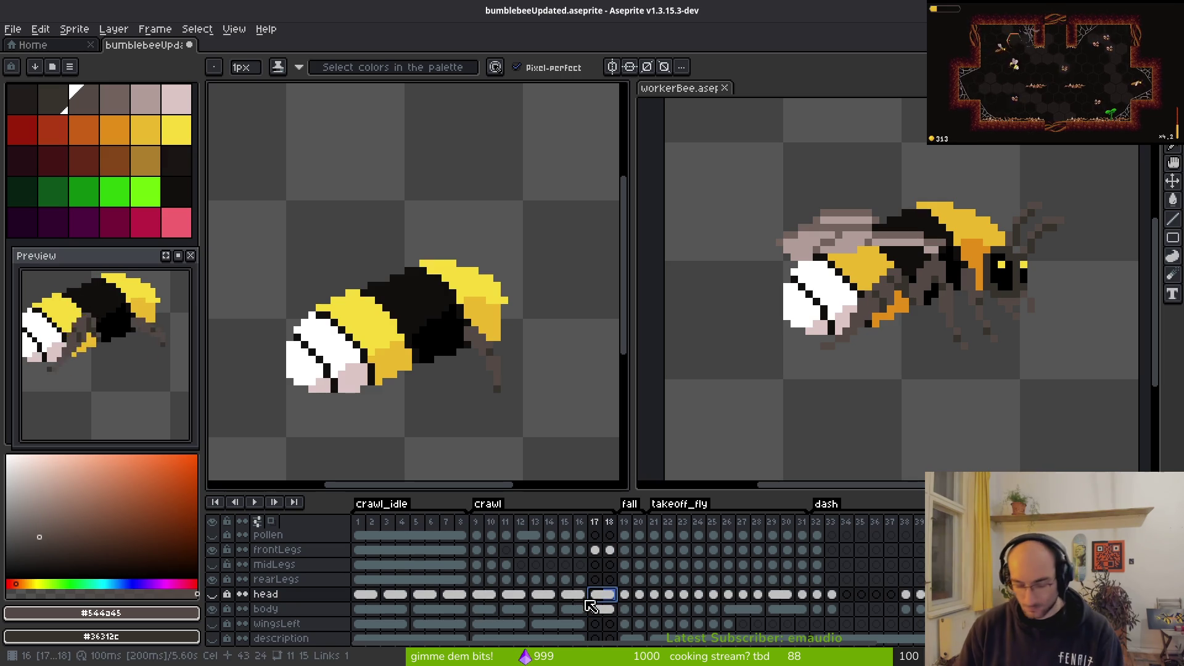
{"action": "key", "text": "Right"}
{"action": "left_click", "coordinate": [213, 596]}
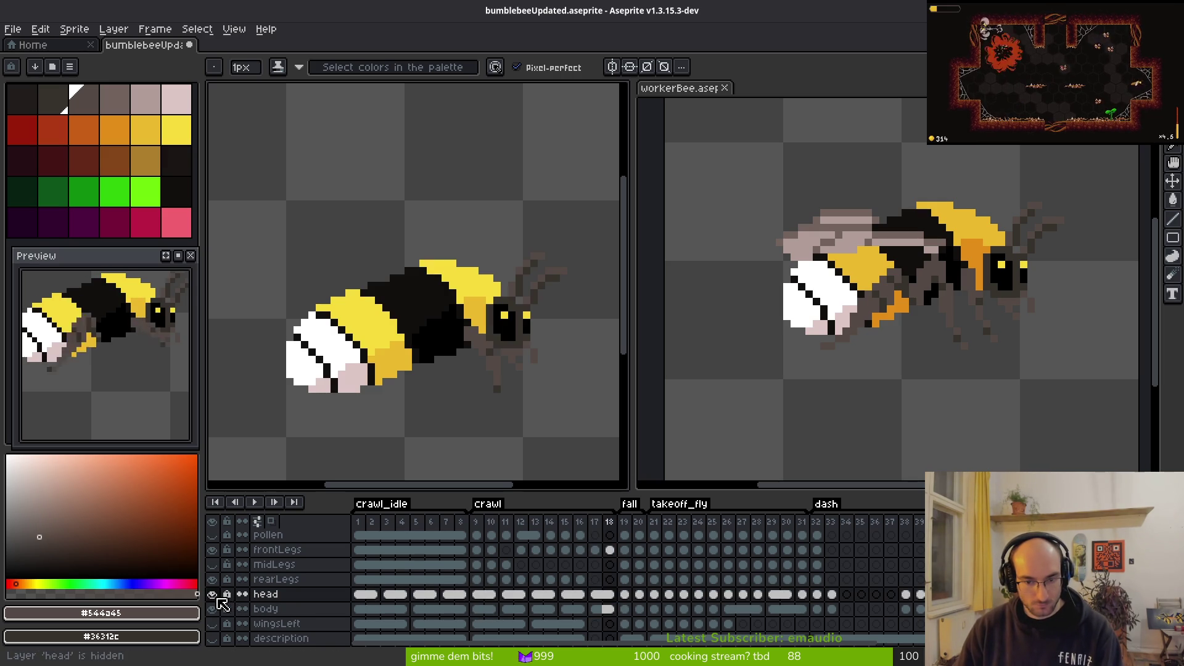
{"action": "left_click", "coordinate": [603, 595]}
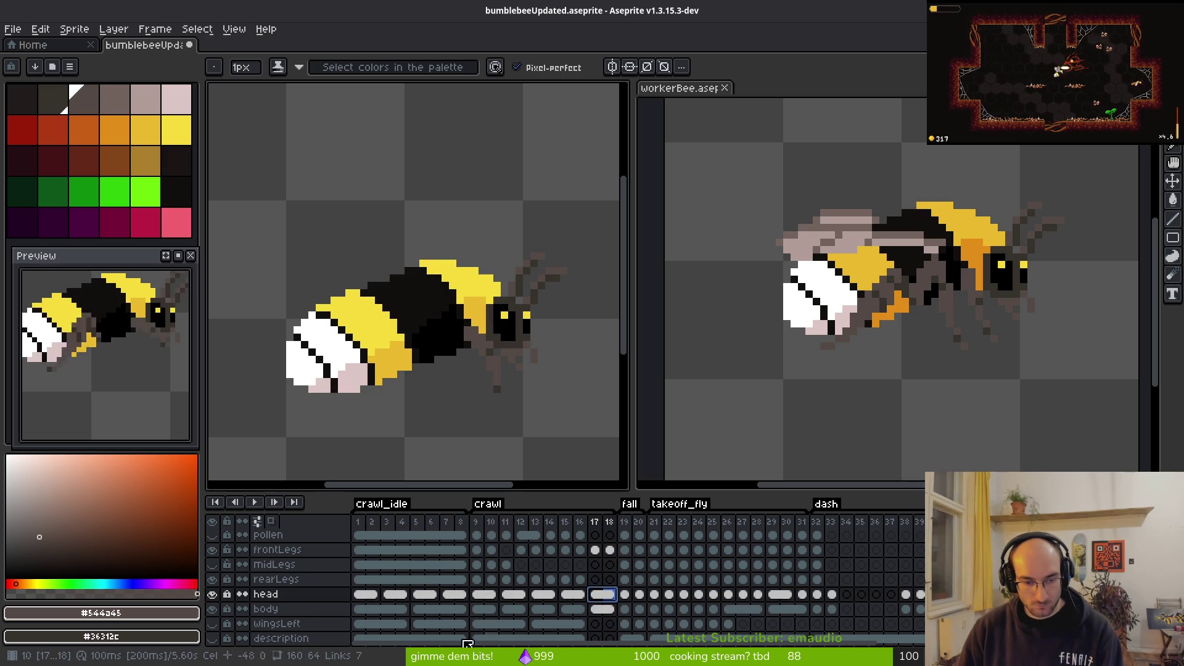
{"action": "left_click", "coordinate": [213, 595]}
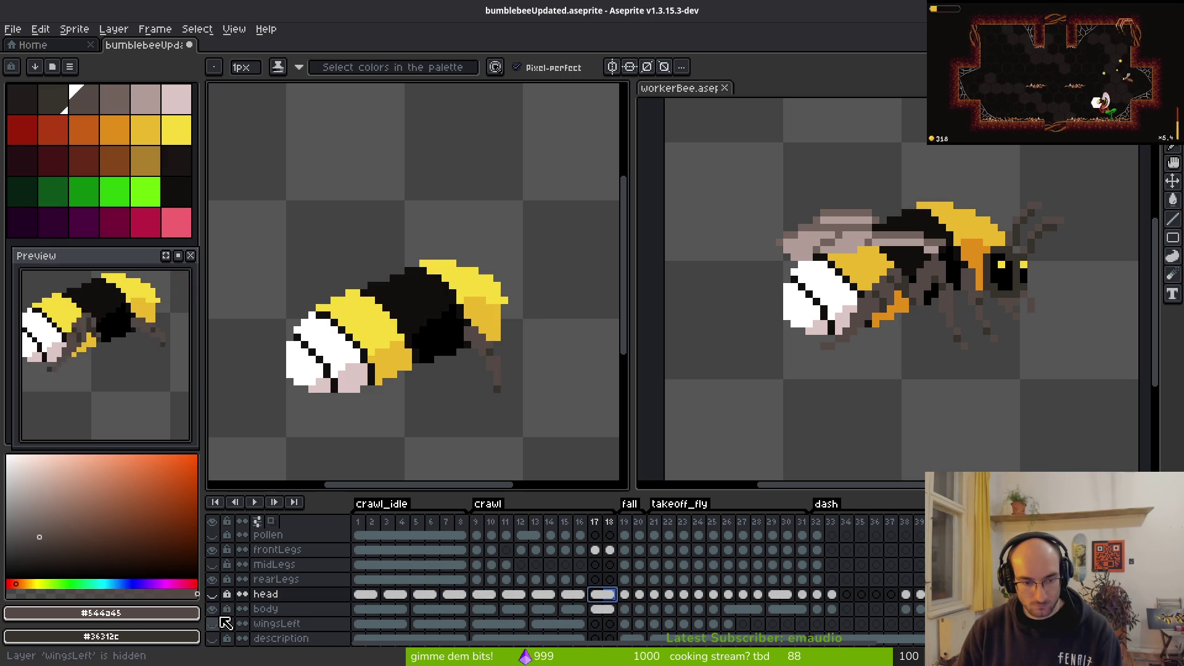
{"action": "key", "text": "Right"}
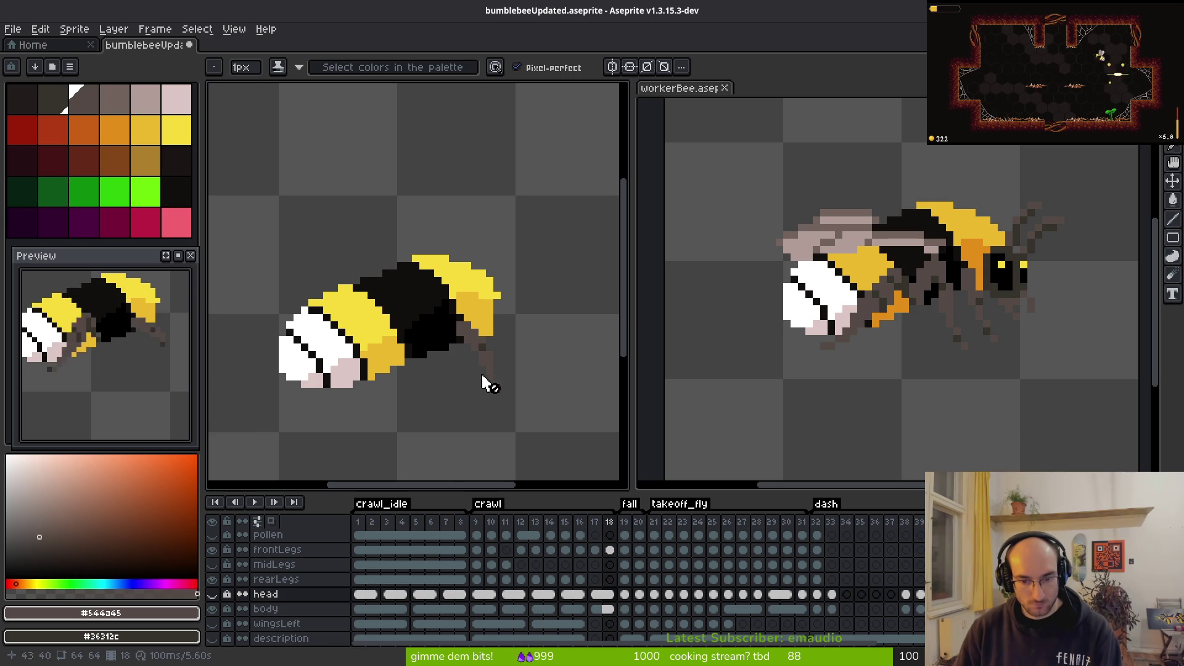
Step: Flip between frames 15, 17 and 18 to compare the front-leg poses
{"action": "key", "text": "i"}
{"action": "key", "text": "Left"}
{"action": "key", "text": "Left"}
{"action": "key", "text": "Left"}
{"action": "key", "text": "Right"}
{"action": "key", "text": "Right"}
{"action": "key", "text": "Right"}
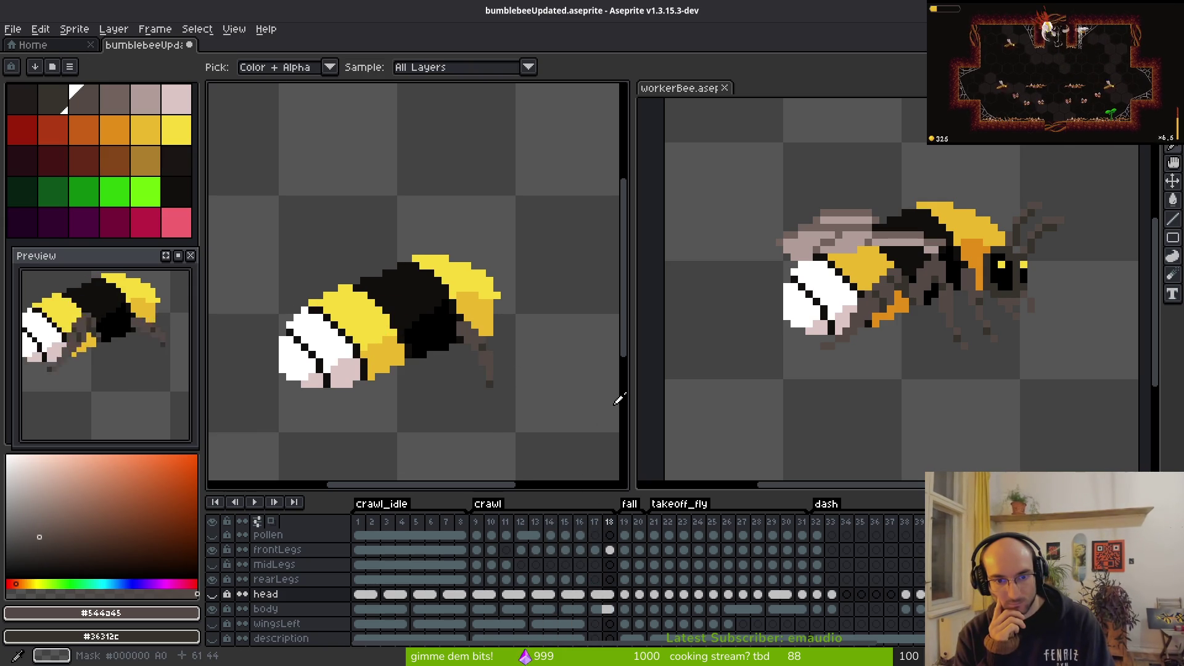
{"action": "key", "text": "Right"}
{"action": "key", "text": "Left"}
{"action": "key", "text": "b"}
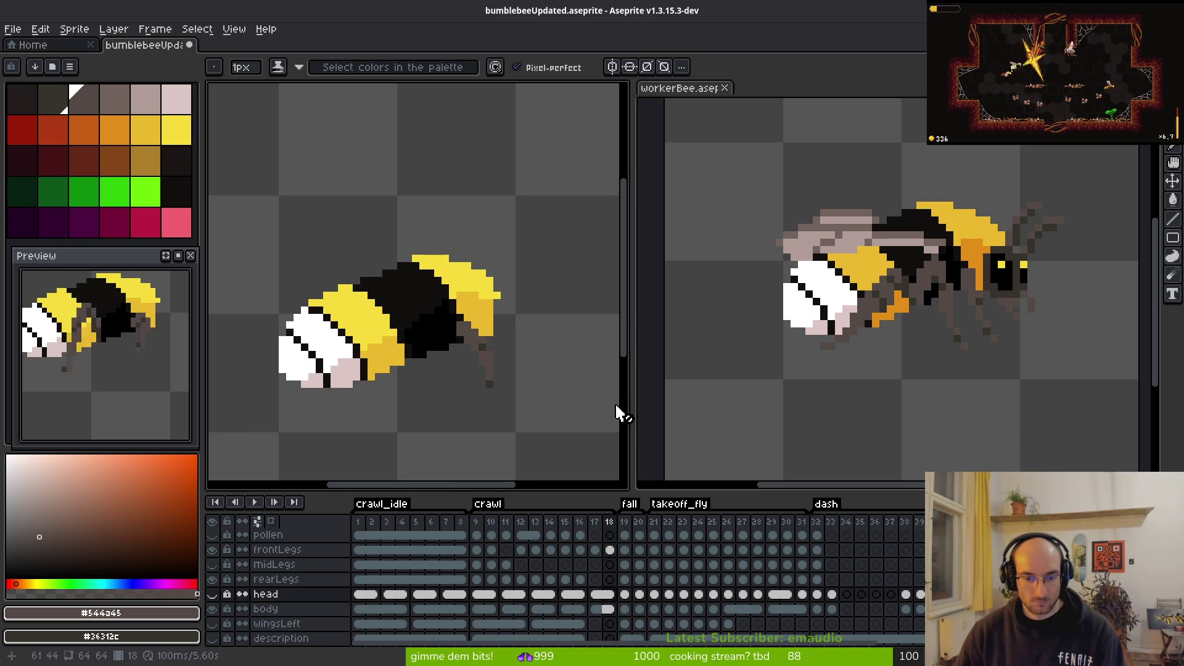
Step: Compare the front legs on frames 11, 9 and 7, then view frame 17 and end on 16
{"action": "left_click", "coordinate": [476, 550]}
{"action": "key", "text": "Right"}
{"action": "key", "text": "Right"}
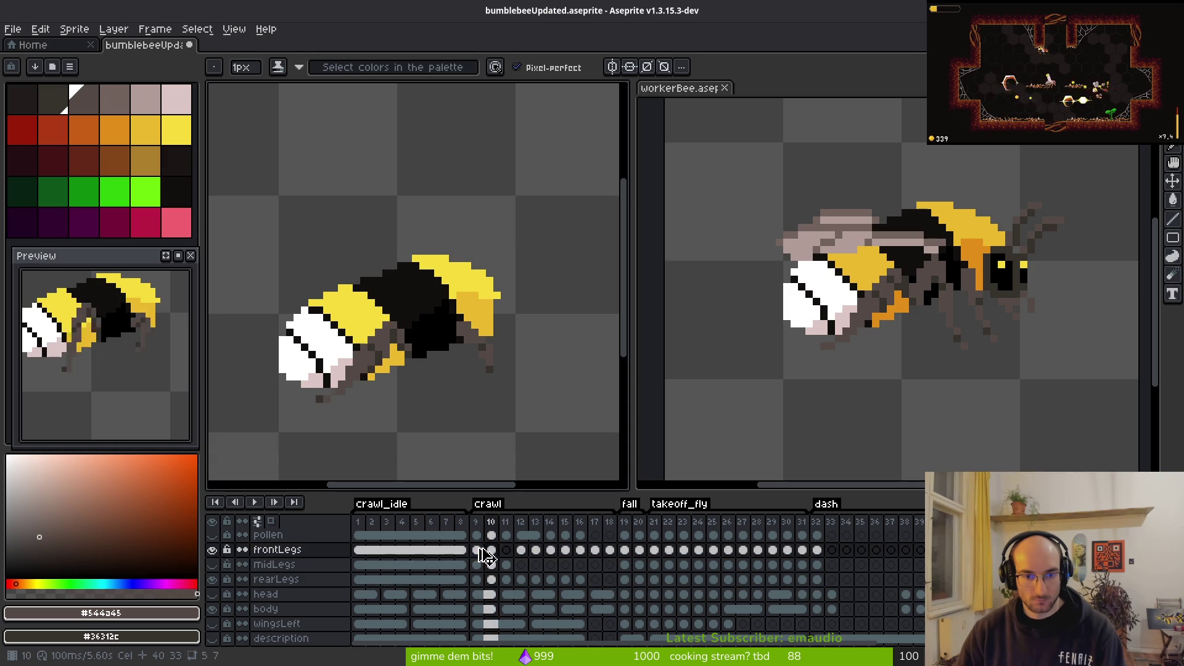
{"action": "key", "text": "Left"}
{"action": "key", "text": "Left"}
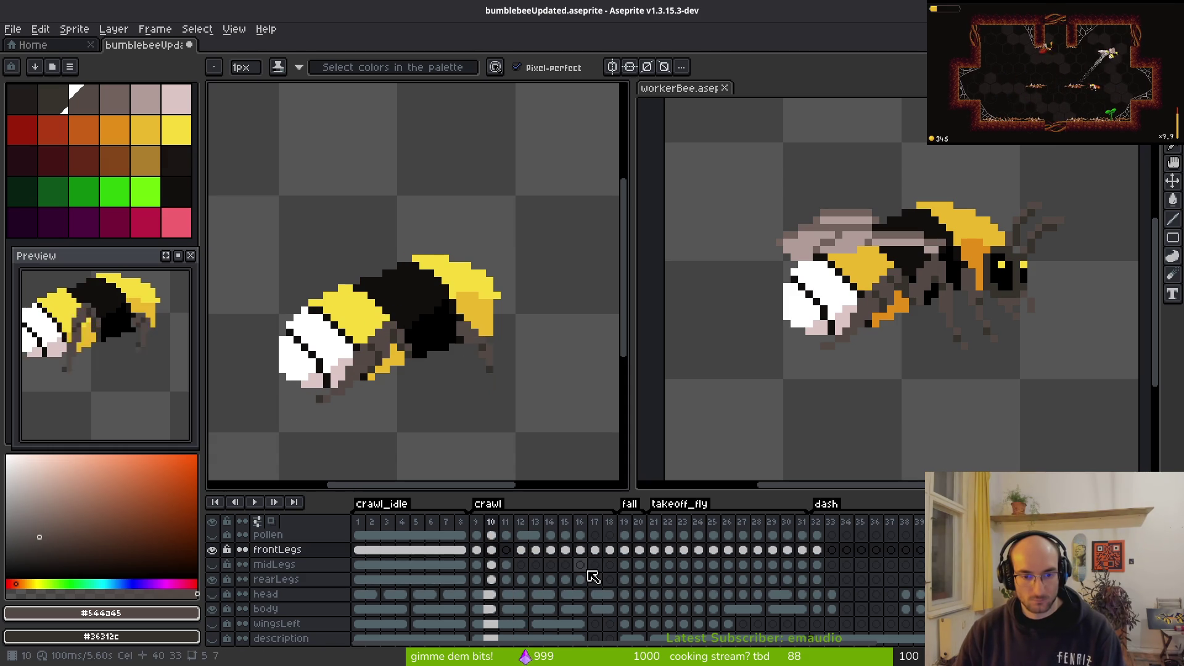
{"action": "key", "text": "Left"}
{"action": "key", "text": "Left"}
{"action": "key", "text": "i"}
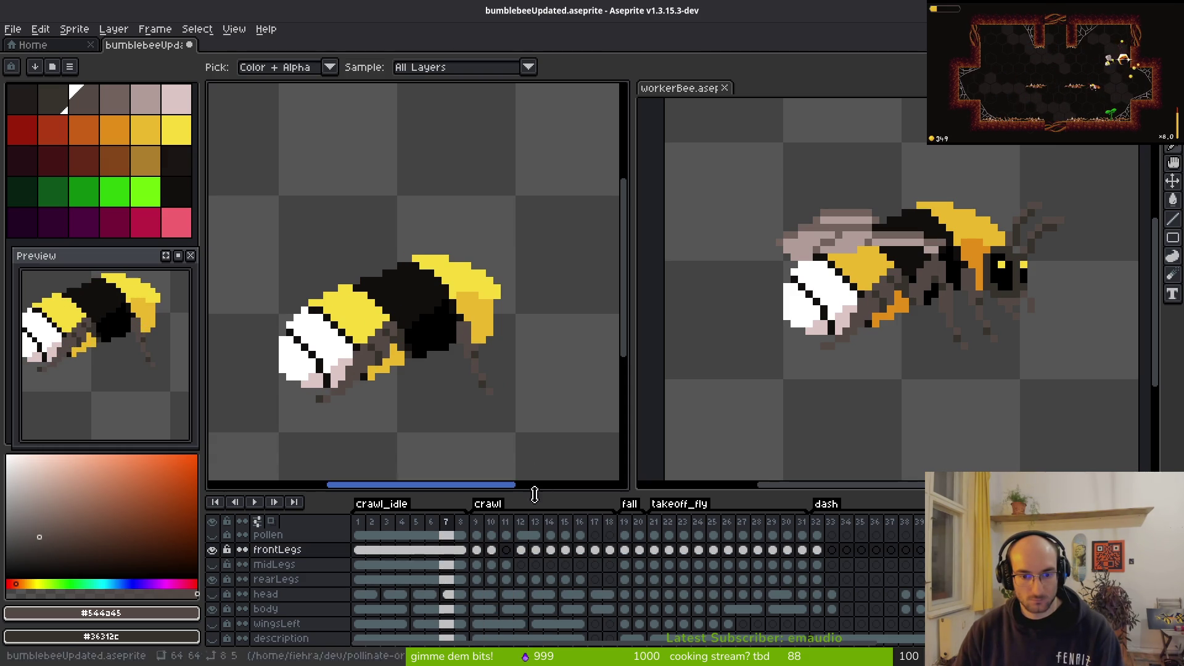
{"action": "key", "text": "Right"}
{"action": "key", "text": "Right"}
{"action": "key", "text": "Right"}
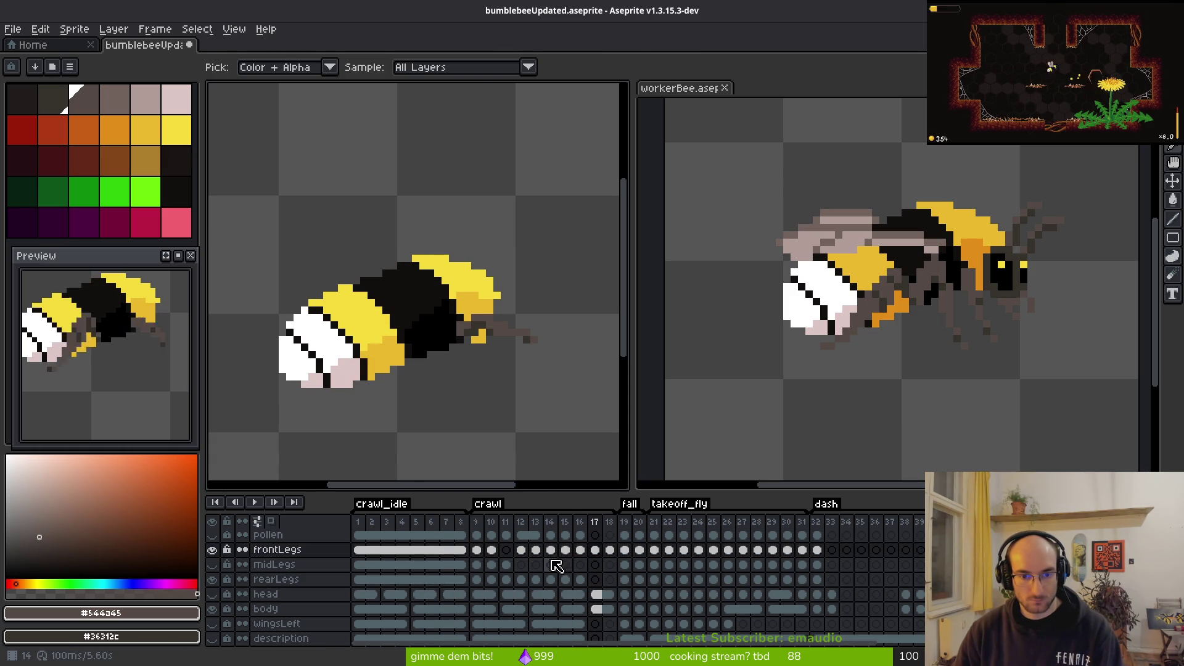
{"action": "key", "text": "Left"}
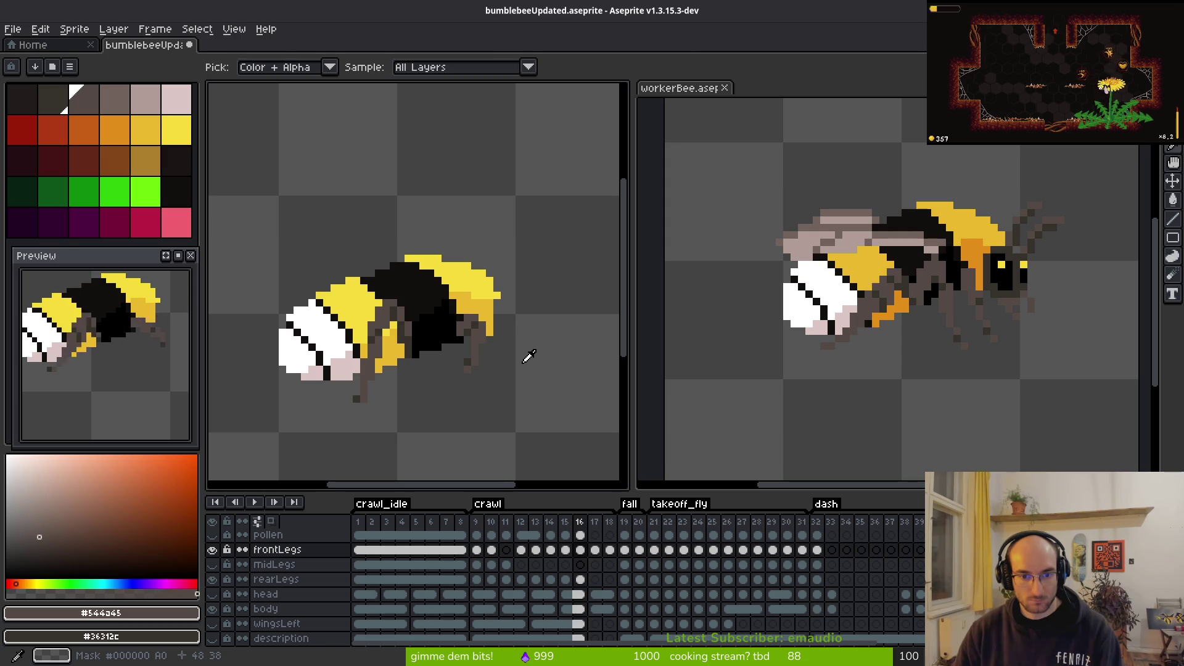
Step: On frame 17, select the front legs and shift them up one pixel
{"action": "scroll", "coordinate": [529, 357], "scroll_direction": "up", "scroll_amount": 3}
{"action": "key", "text": "m"}
{"action": "key", "text": "Right"}
{"action": "left_click_drag", "start_coordinate": [390, 259], "coordinate": [599, 357]}
{"action": "key", "text": "Left"}
{"action": "key", "text": "Right"}
{"action": "key", "text": "Up"}
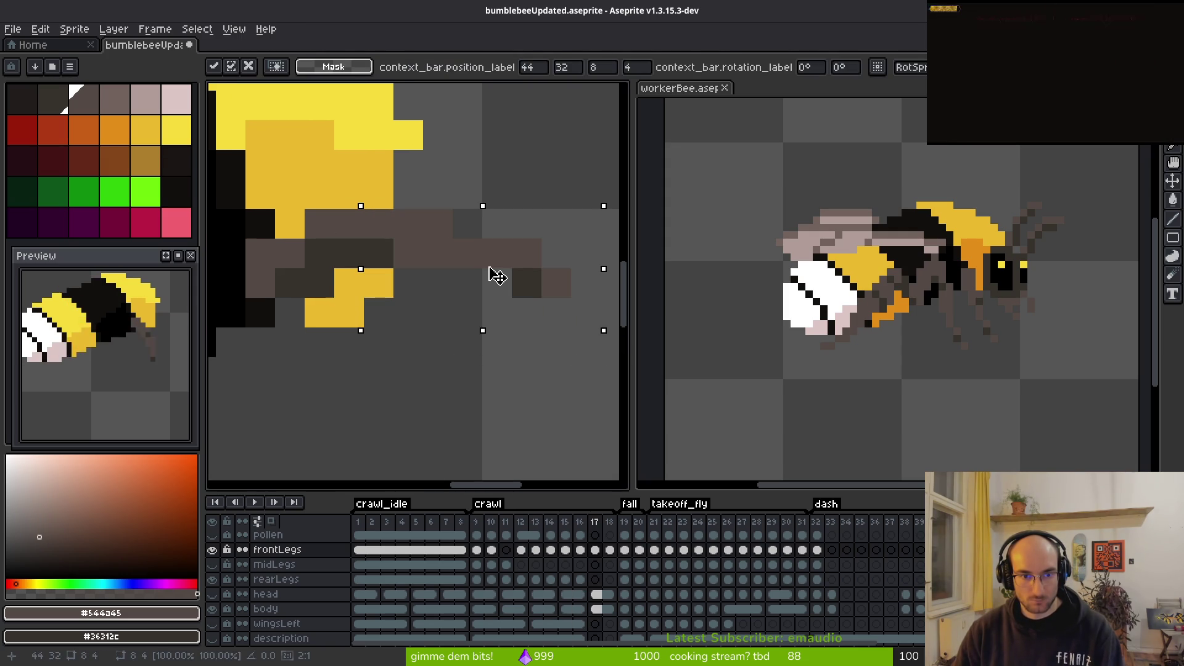
{"action": "key", "text": "ctrl+d"}
Step: Reselect the front-leg pixels and shift them one pixel left
{"action": "scroll", "coordinate": [490, 287], "scroll_direction": "down", "scroll_amount": 2}
{"action": "key", "text": "b"}
{"action": "key", "text": "m"}
{"action": "left_click_drag", "start_coordinate": [458, 233], "coordinate": [608, 356]}
{"action": "key", "text": "Left"}
{"action": "key", "text": "ctrl+d"}
Step: On frame 18, extend the front leg tip diagonally down-right with extra pixels below
{"action": "scroll", "coordinate": [518, 354], "scroll_direction": "down", "scroll_amount": 2}
{"action": "key", "text": "i"}
{"action": "key", "text": "b"}
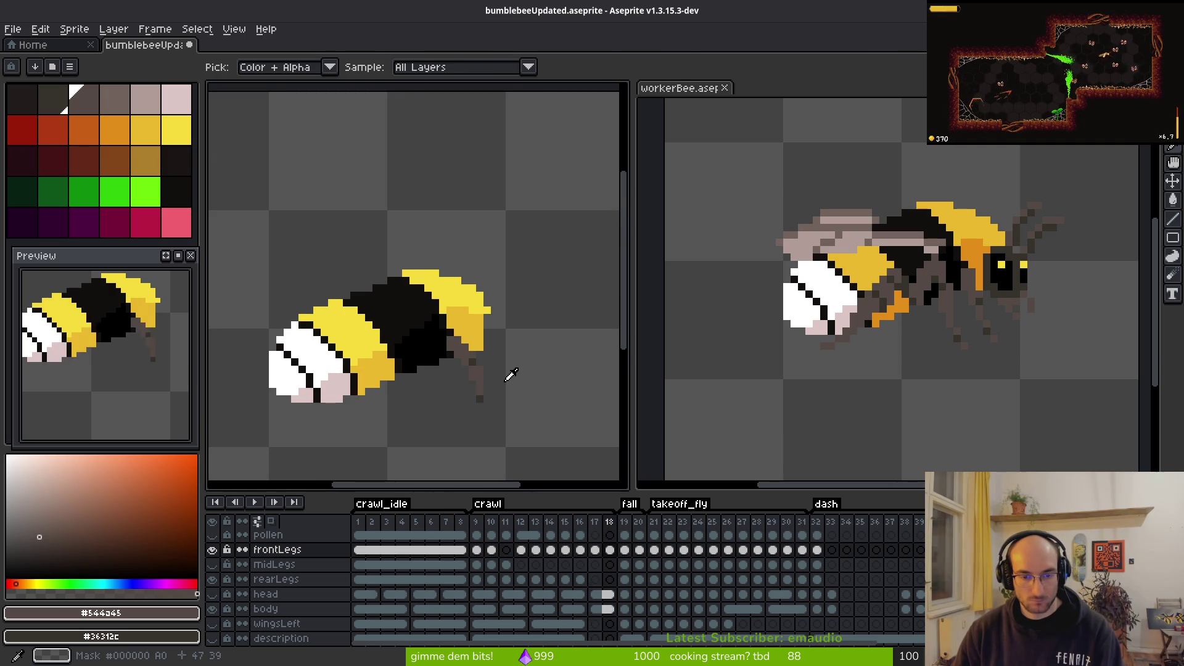
{"action": "key", "text": "."}
{"action": "scroll", "coordinate": [372, 300], "scroll_direction": "up", "scroll_amount": 3}
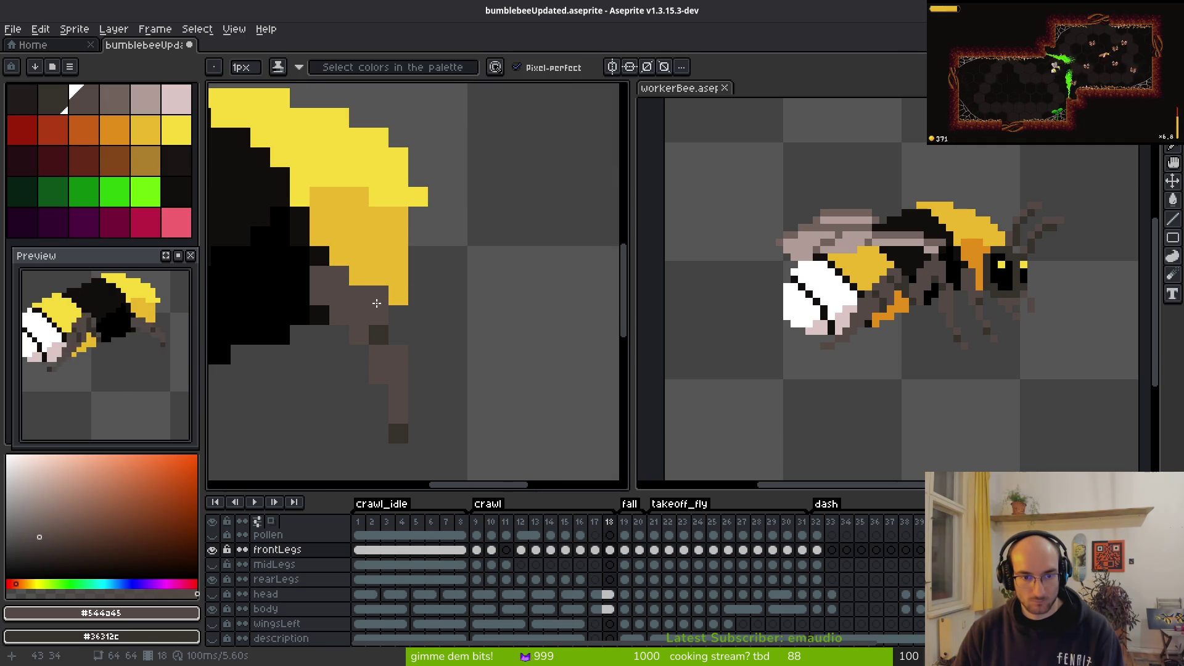
{"action": "left_click_drag", "start_coordinate": [497, 355], "coordinate": [505, 384]}
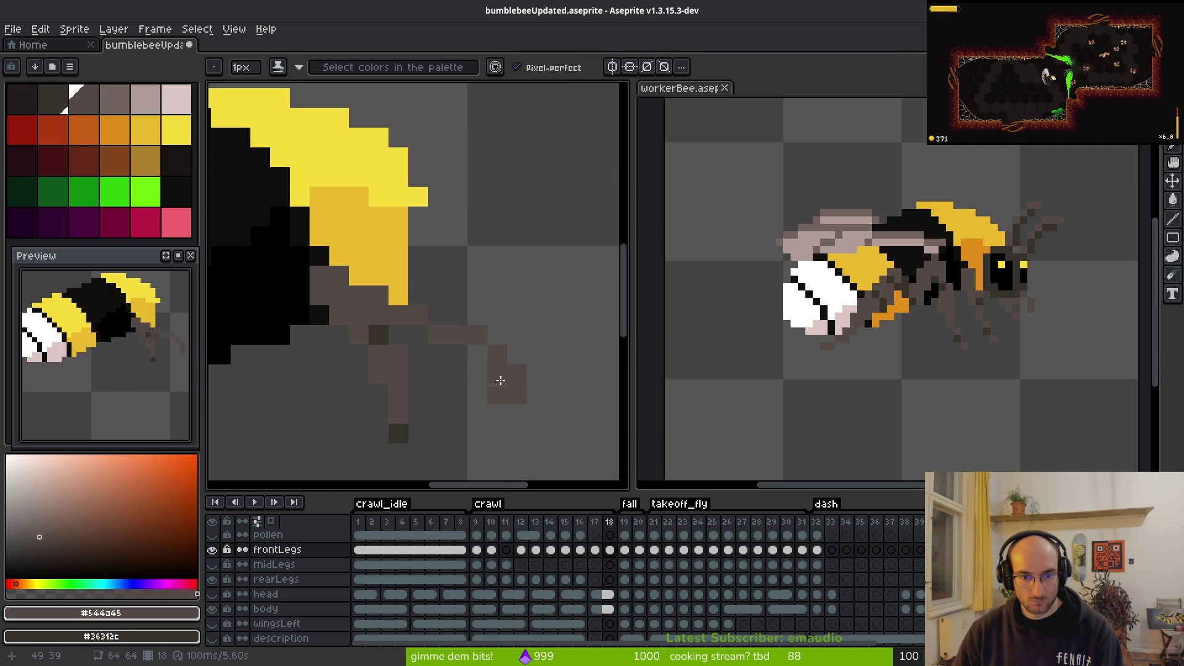
{"action": "left_click", "coordinate": [496, 375]}
Step: Tidy the leg tip: remove the stray right pixel and add darker tip pixels
{"action": "key", "text": "e"}
{"action": "left_click", "coordinate": [515, 374]}
{"action": "key", "text": "b"}
{"action": "left_click", "coordinate": [497, 394]}
{"action": "right_click", "coordinate": [497, 375]}
{"action": "right_click", "coordinate": [477, 374]}
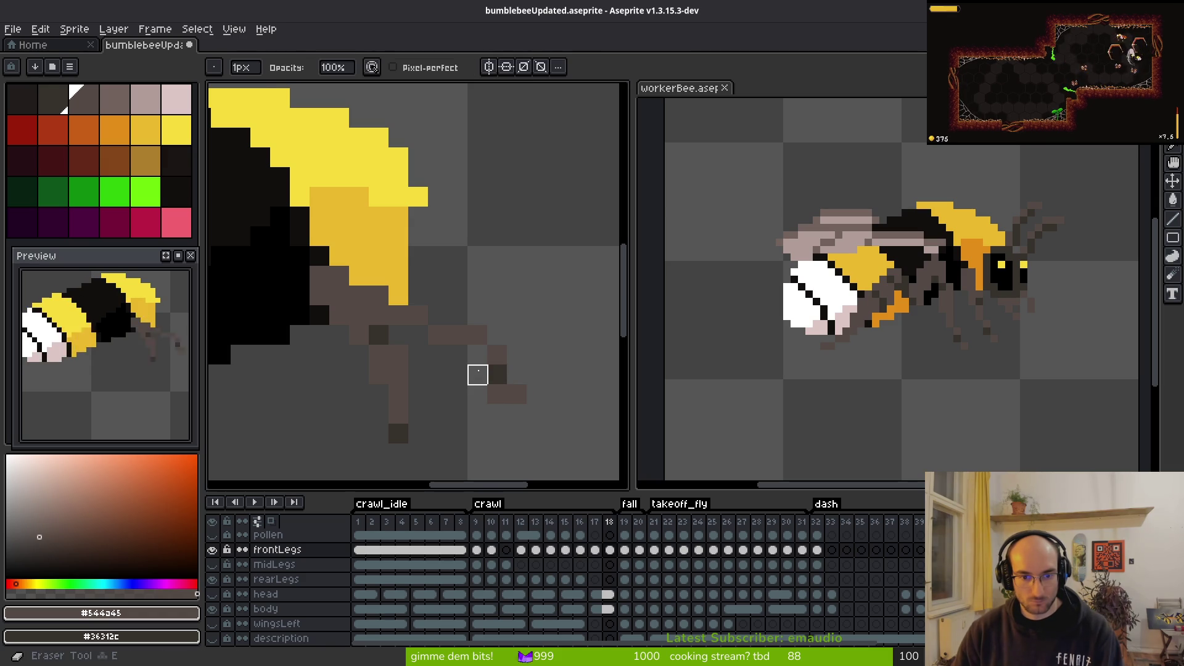
Step: Erase the leftover leg-tip pixels on frame 18
{"action": "key", "text": "e"}
{"action": "left_click", "coordinate": [516, 393]}
{"action": "left_click", "coordinate": [478, 374]}
{"action": "key", "text": "b"}
{"action": "key", "text": "e"}
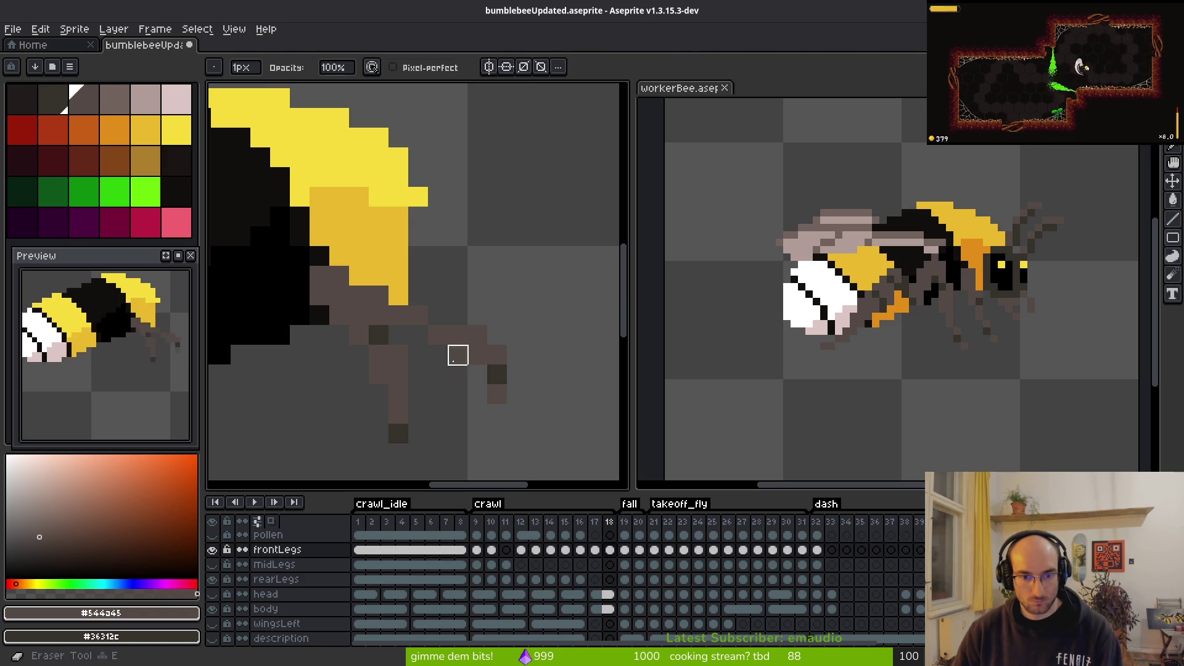
{"action": "left_click", "coordinate": [496, 394]}
{"action": "key", "text": "b"}
Step: Add brown pixels at the leg joint and erase the old hanging leg pixels
{"action": "key", "text": "e"}
{"action": "left_click_drag", "start_coordinate": [458, 355], "coordinate": [438, 354]}
{"action": "key", "text": "b"}
{"action": "left_click", "coordinate": [438, 315]}
{"action": "left_click", "coordinate": [399, 295]}
{"action": "key", "text": "e"}
{"action": "left_click", "coordinate": [359, 315]}
{"action": "left_click_drag", "start_coordinate": [360, 333], "coordinate": [399, 435]}
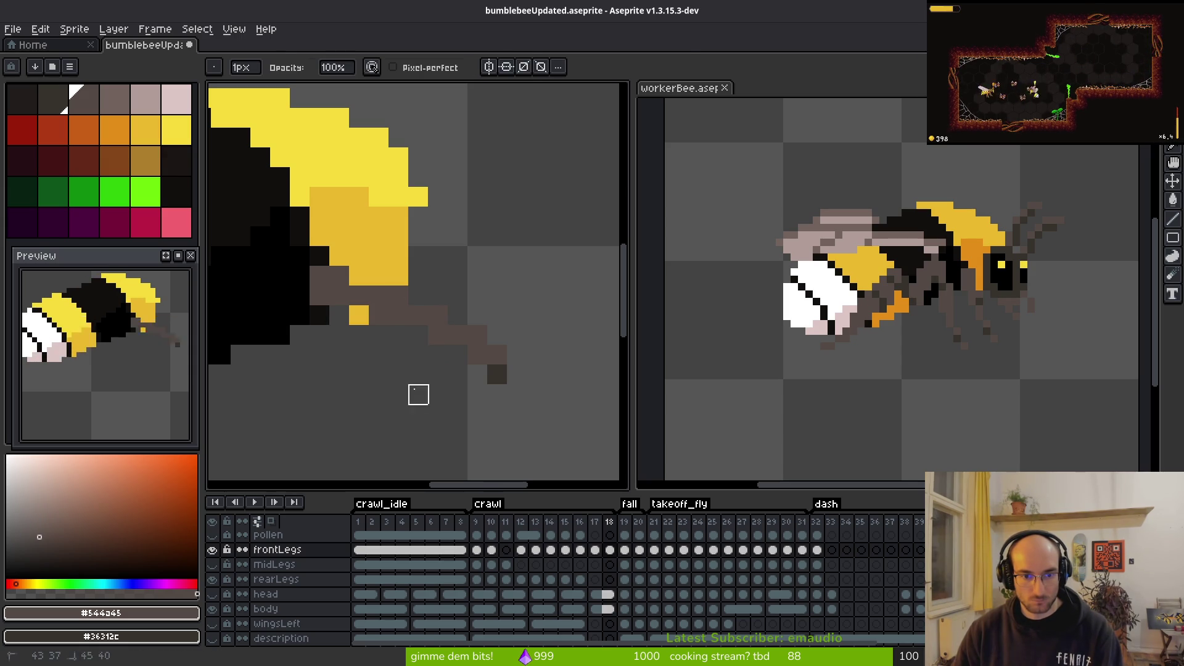
{"action": "key", "text": "b"}
Step: Compare with the neighbouring frame, then paint a dark pixel on frame 18's leg
{"action": "scroll", "coordinate": [441, 392], "scroll_direction": "down", "scroll_amount": 1}
{"action": "scroll", "coordinate": [441, 392], "scroll_direction": "down", "scroll_amount": 2}
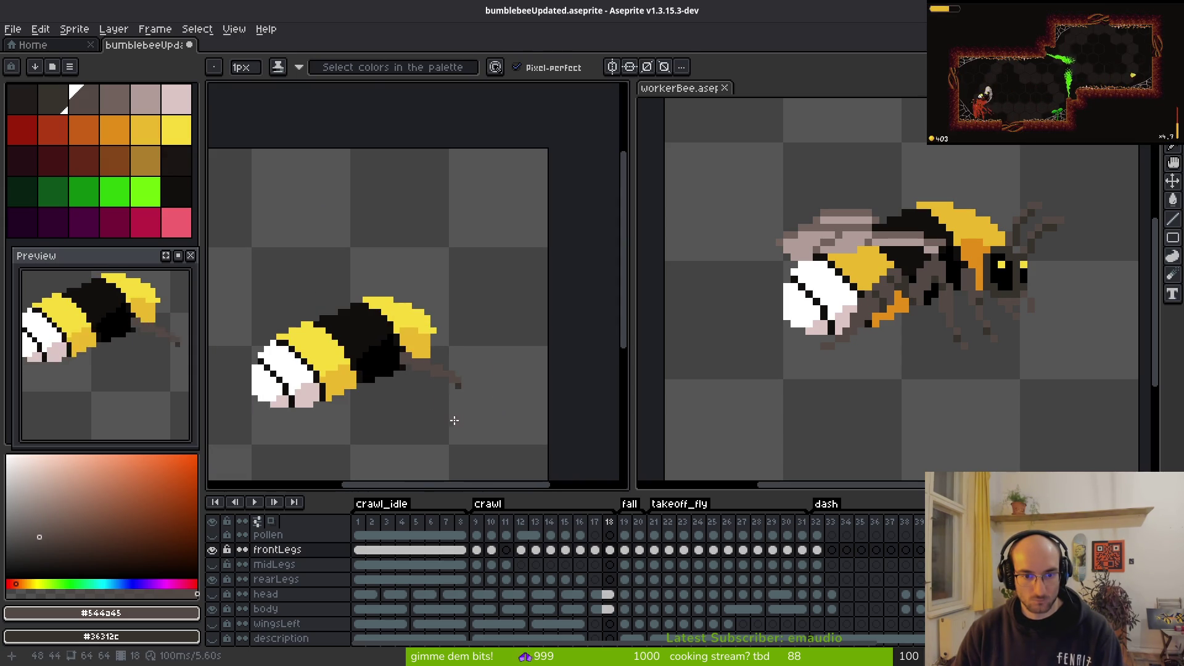
{"action": "key", "text": "i"}
{"action": "key", "text": "Right"}
{"action": "key", "text": "Left"}
{"action": "key", "text": "b"}
{"action": "scroll", "coordinate": [363, 377], "scroll_direction": "up", "scroll_amount": 2}
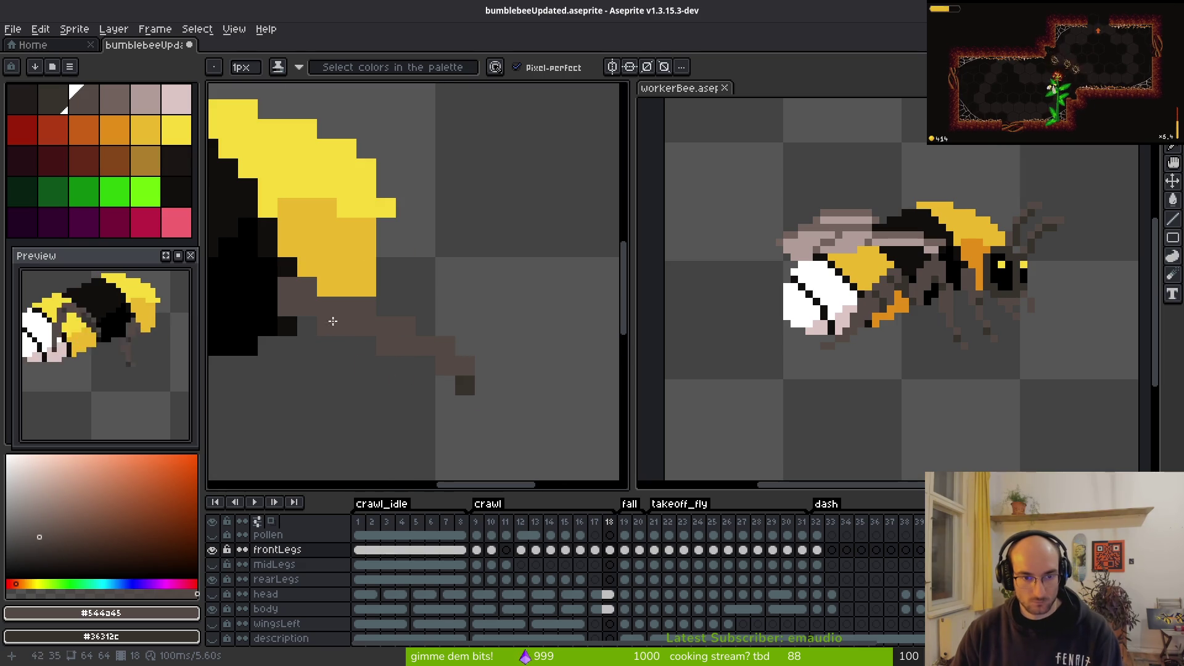
{"action": "scroll", "coordinate": [407, 381], "scroll_direction": "down", "scroll_amount": 2}
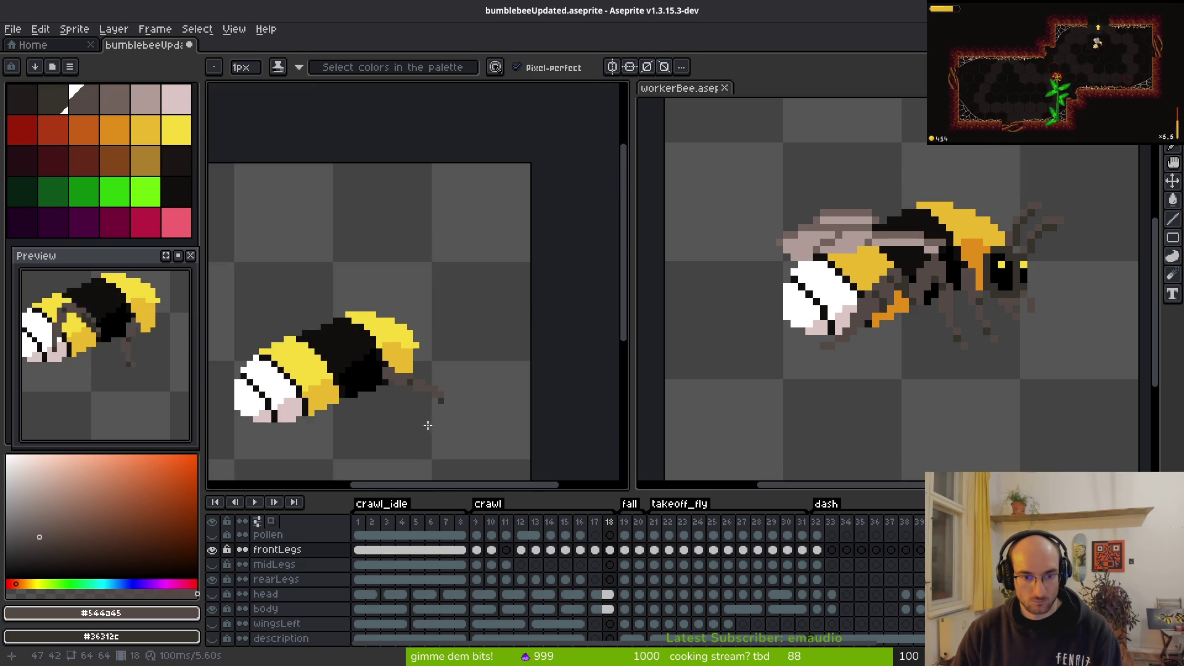
{"action": "scroll", "coordinate": [407, 357], "scroll_direction": "up", "scroll_amount": 2}
{"action": "right_click", "coordinate": [399, 315]}
Step: Darken pixels along the leg's upper edge and recolour the lower dark pixels brown
{"action": "scroll", "coordinate": [407, 376], "scroll_direction": "down", "scroll_amount": 3}
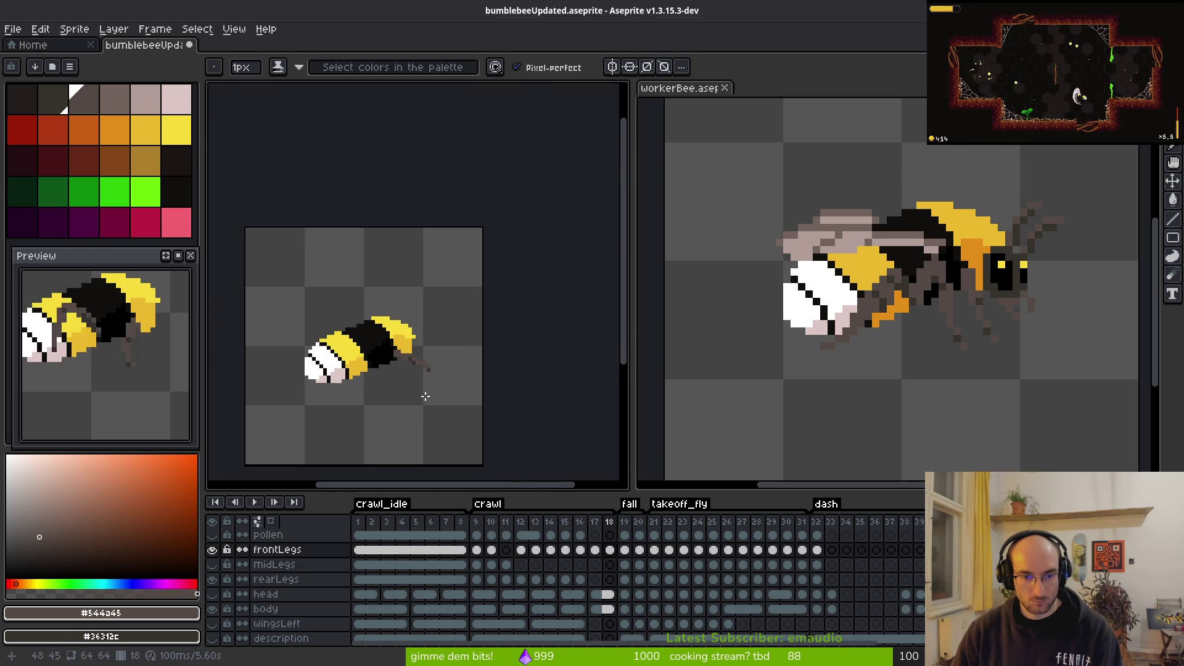
{"action": "scroll", "coordinate": [420, 396], "scroll_direction": "up", "scroll_amount": 3}
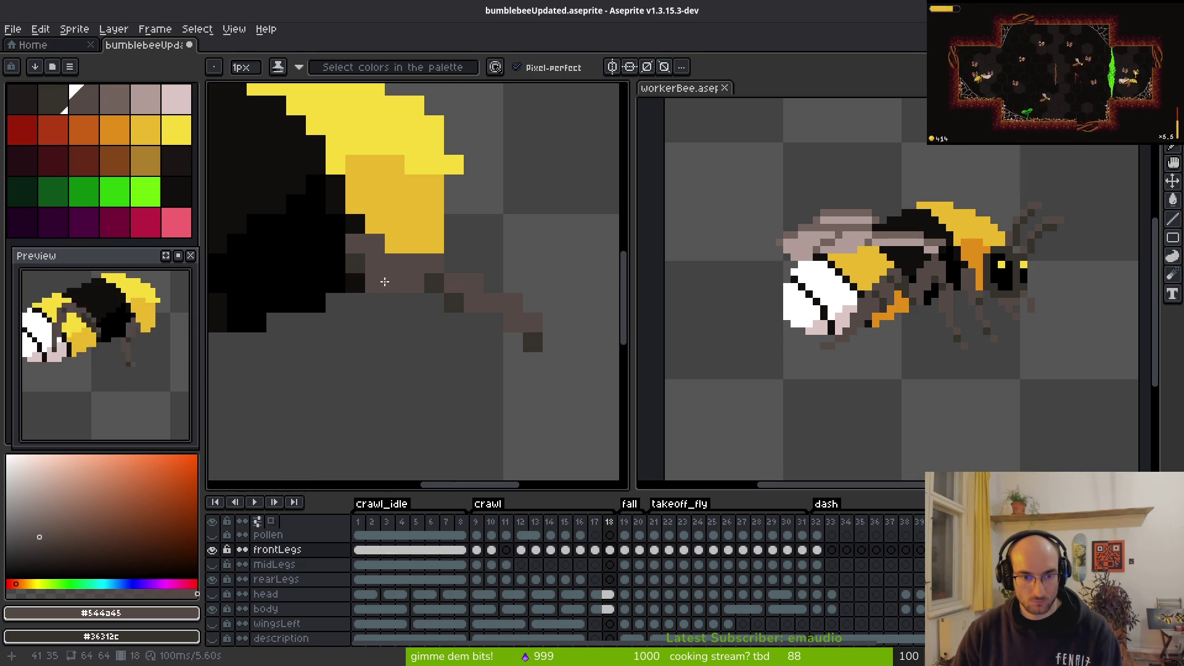
{"action": "scroll", "coordinate": [420, 311], "scroll_direction": "down", "scroll_amount": 2}
{"action": "scroll", "coordinate": [420, 311], "scroll_direction": "up", "scroll_amount": 2}
{"action": "right_click", "coordinate": [393, 271]}
{"action": "left_click", "coordinate": [419, 294]}
{"action": "right_click", "coordinate": [419, 294]}
{"action": "right_click", "coordinate": [433, 291]}
{"action": "left_click", "coordinate": [472, 311]}
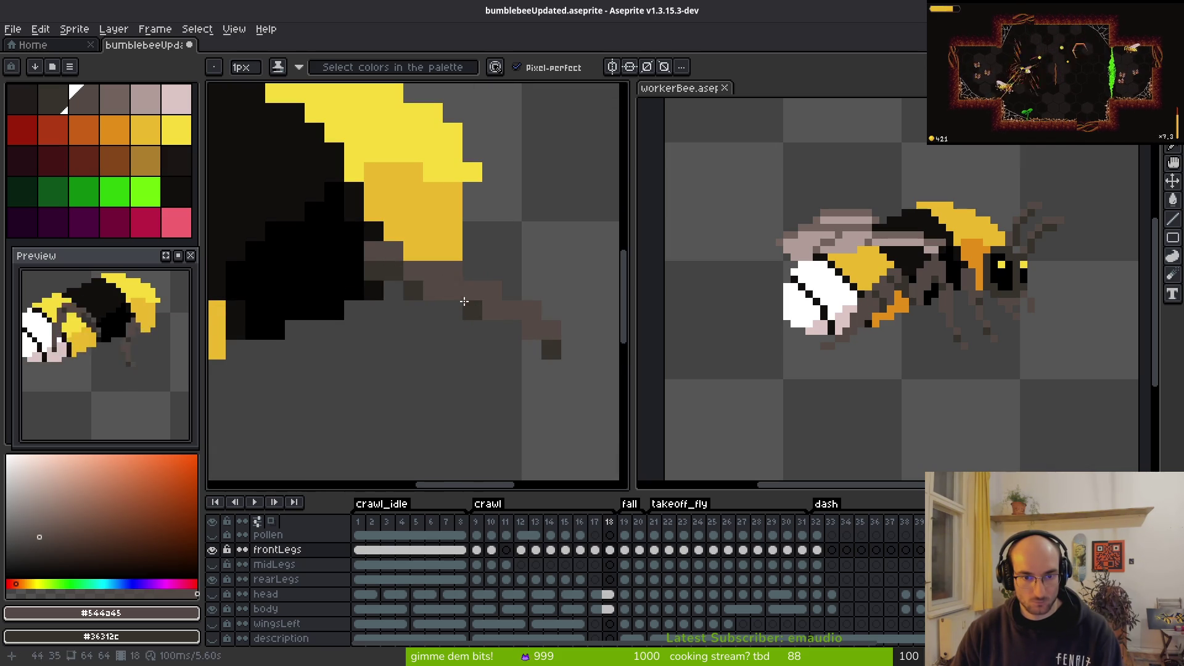
Step: Review frames 17 and 16 and pan the view across the bee's body
{"action": "scroll", "coordinate": [468, 361], "scroll_direction": "down", "scroll_amount": 4}
{"action": "scroll", "coordinate": [471, 376], "scroll_direction": "down", "scroll_amount": 1}
{"action": "key", "text": "Left"}
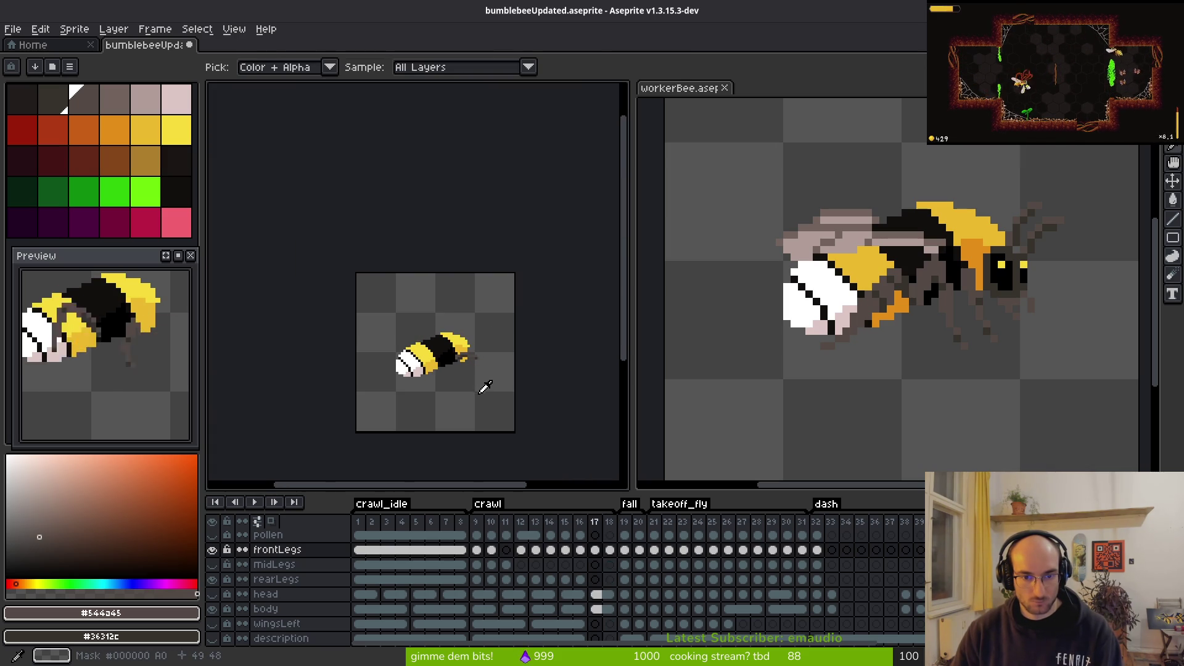
{"action": "scroll", "coordinate": [484, 383], "scroll_direction": "up", "scroll_amount": 3}
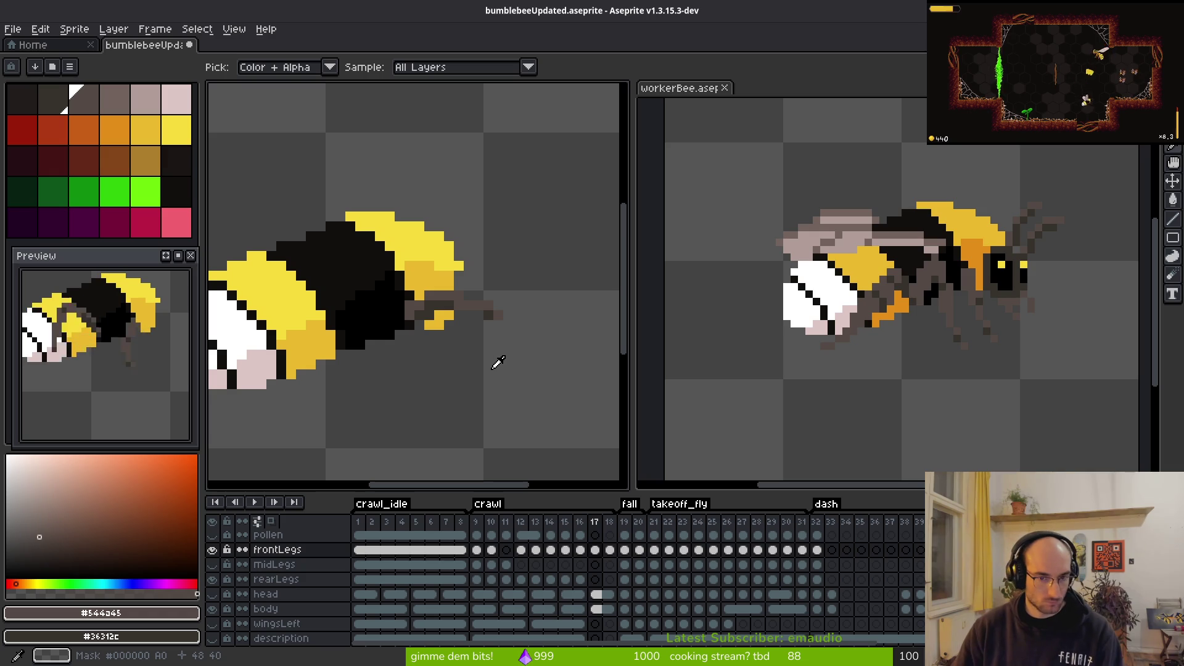
{"action": "key", "text": "Left"}
{"action": "key", "text": "b"}
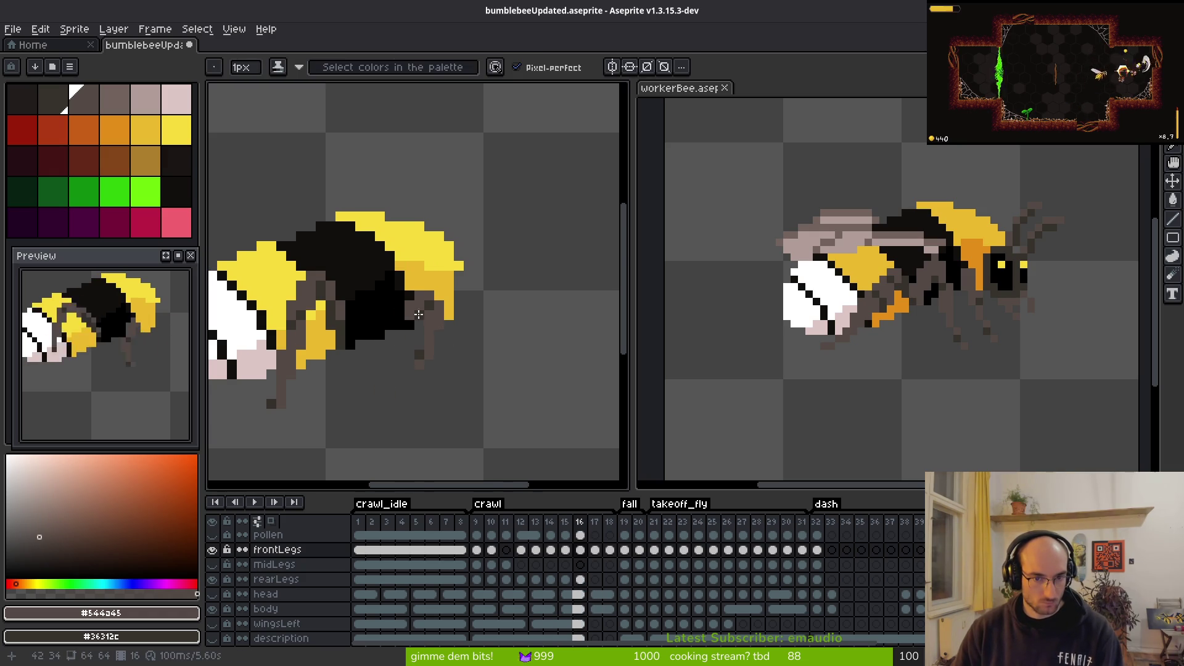
{"action": "scroll", "coordinate": [435, 320], "scroll_direction": "up", "scroll_amount": 3}
{"action": "scroll", "coordinate": [509, 411], "scroll_direction": "down", "scroll_amount": 5}
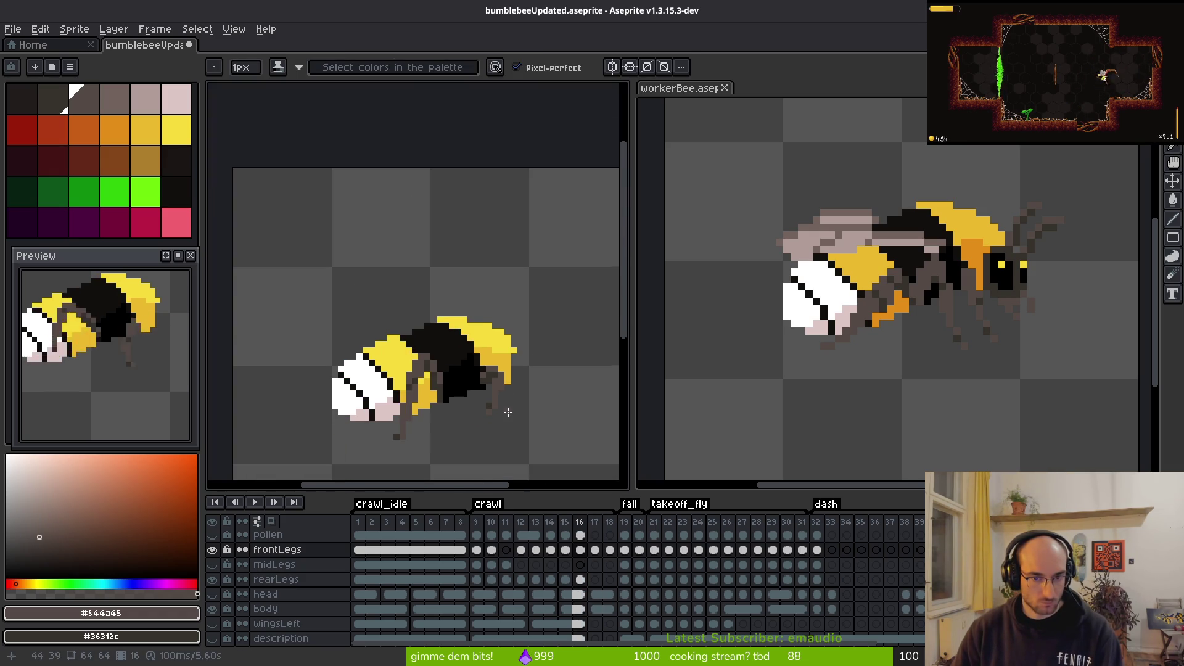
{"action": "scroll", "coordinate": [506, 414], "scroll_direction": "up", "scroll_amount": 2}
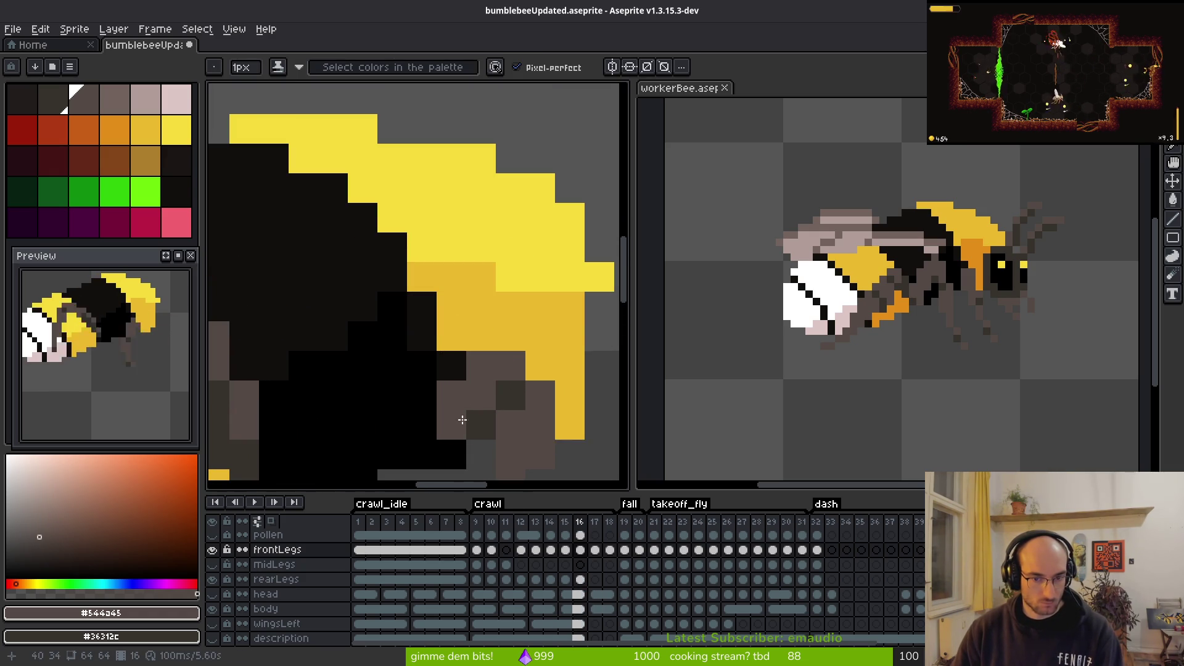
{"action": "scroll", "coordinate": [583, 434], "scroll_direction": "down", "scroll_amount": 1}
{"action": "scroll", "coordinate": [583, 434], "scroll_direction": "down", "scroll_amount": 2}
{"action": "scroll", "coordinate": [583, 434], "scroll_direction": "up", "scroll_amount": 3}
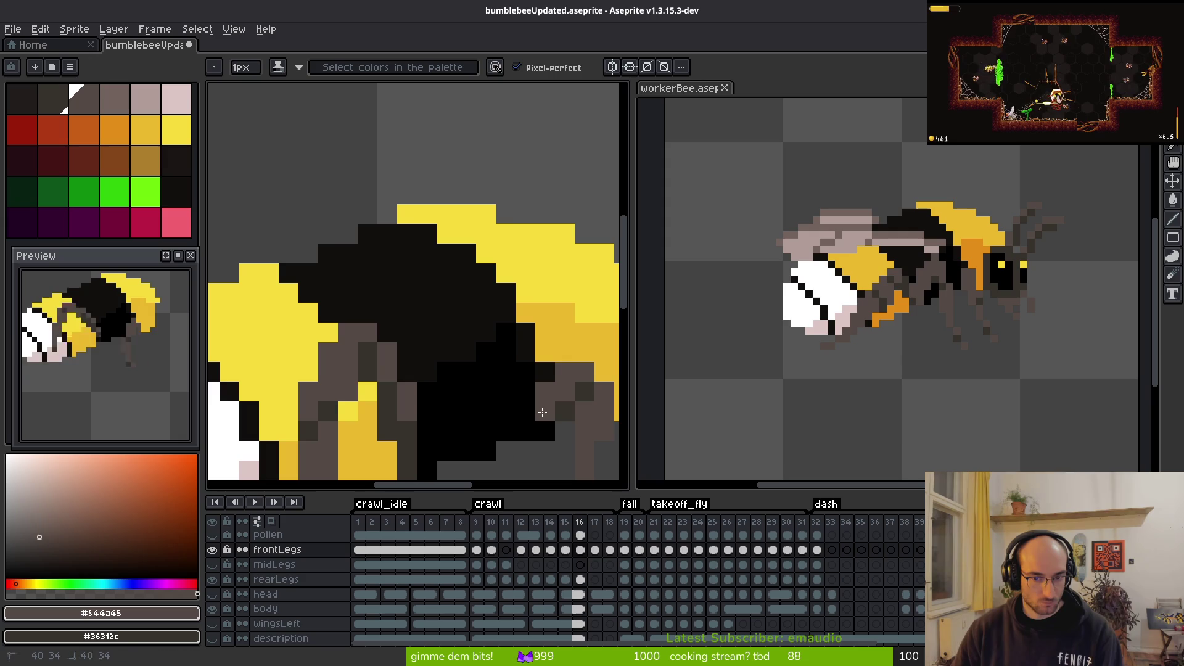
{"action": "left_click_drag", "start_coordinate": [582, 422], "coordinate": [437, 361]}
Step: Return to frame 18 and extend the leg with a dark-grey pixel
{"action": "key", "text": "alt"}
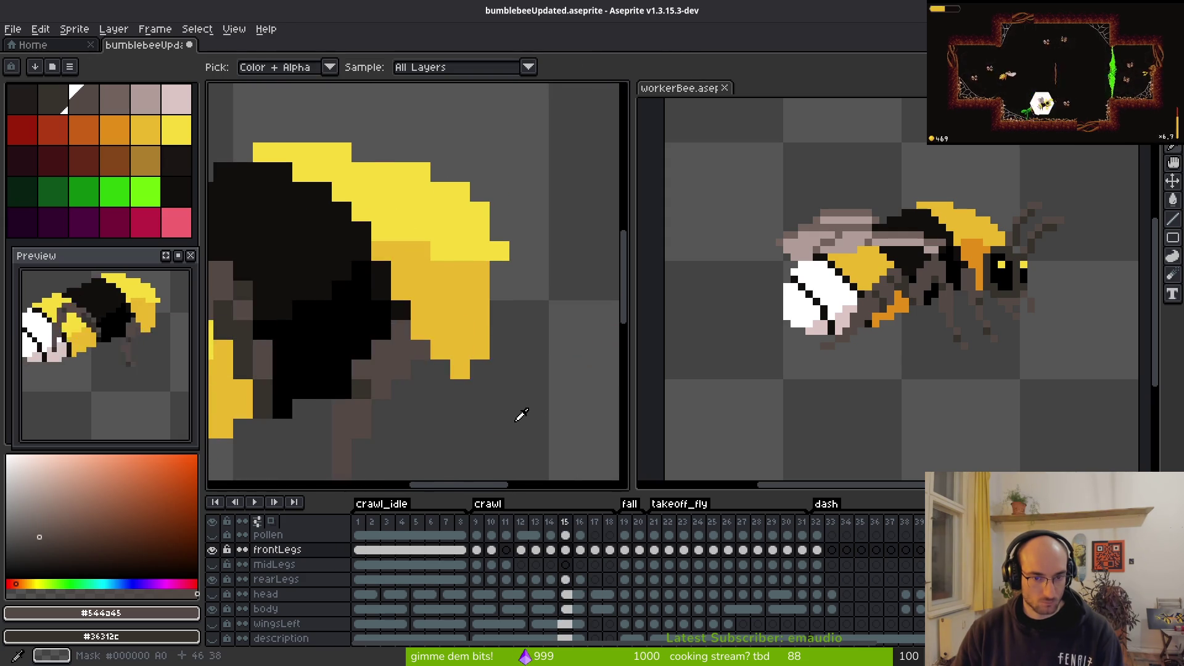
{"action": "key", "text": "Right"}
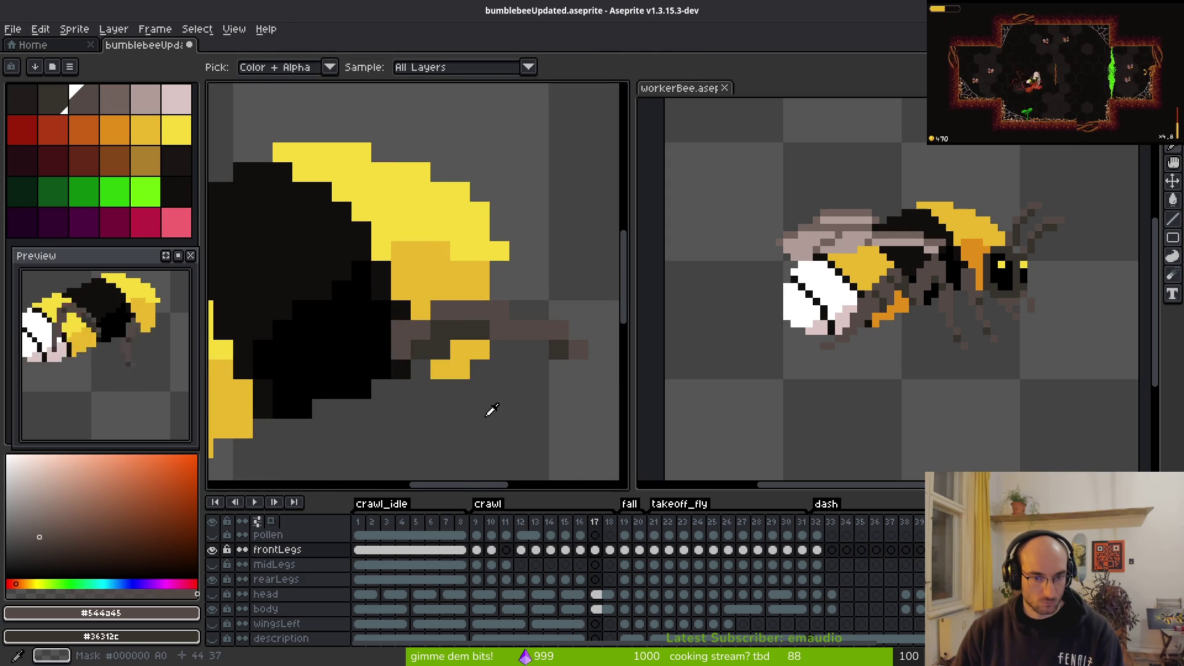
{"action": "key", "text": "Right"}
{"action": "key", "text": "Right"}
{"action": "key", "text": "Left"}
{"action": "key", "text": "Left"}
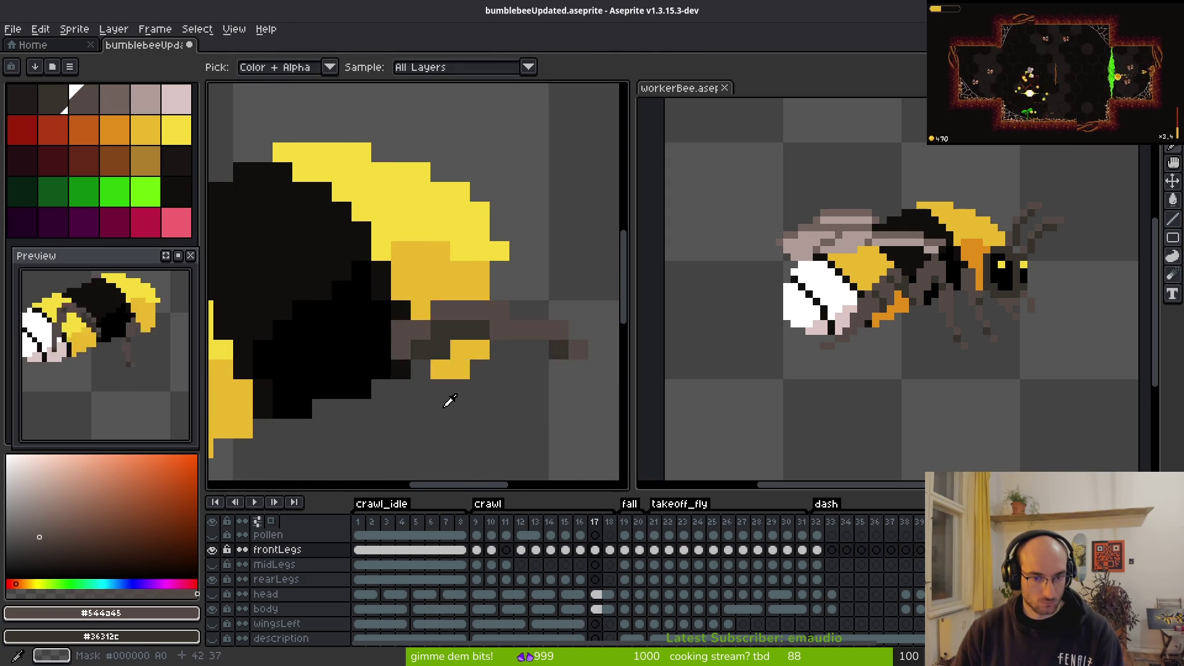
{"action": "key", "text": "Right"}
{"action": "left_click", "coordinate": [447, 402]}
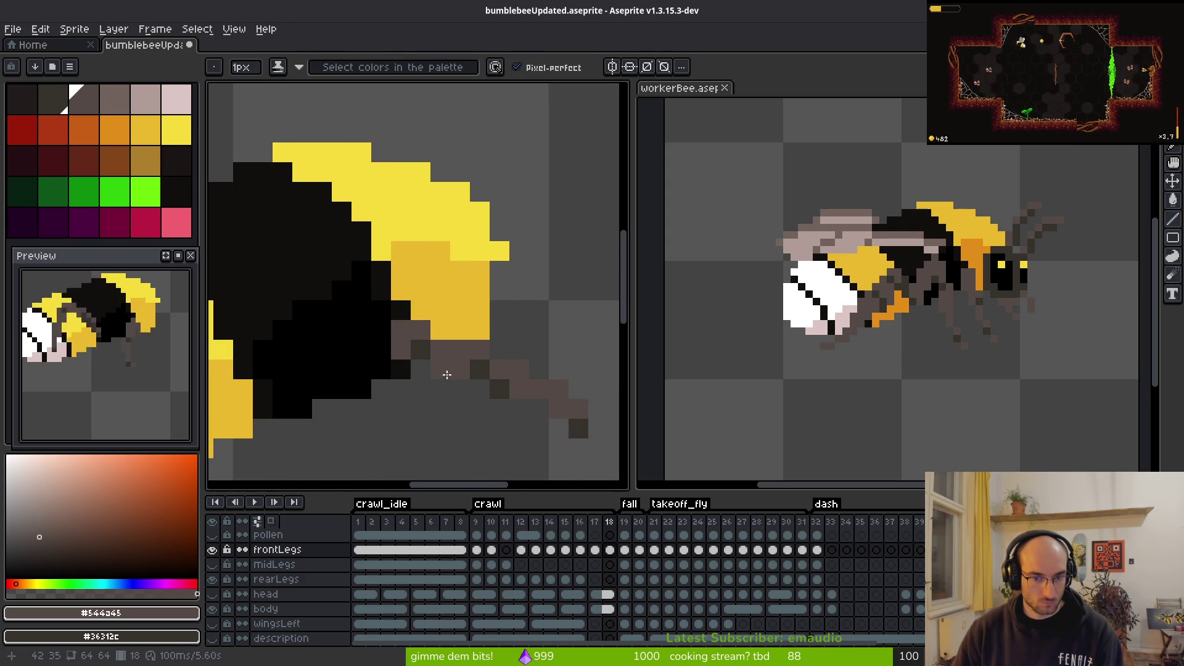
Step: Pick a colour from the sprite and darken a pixel on the front leg
{"action": "scroll", "coordinate": [454, 400], "scroll_direction": "down", "scroll_amount": 5}
{"action": "key", "text": "alt"}
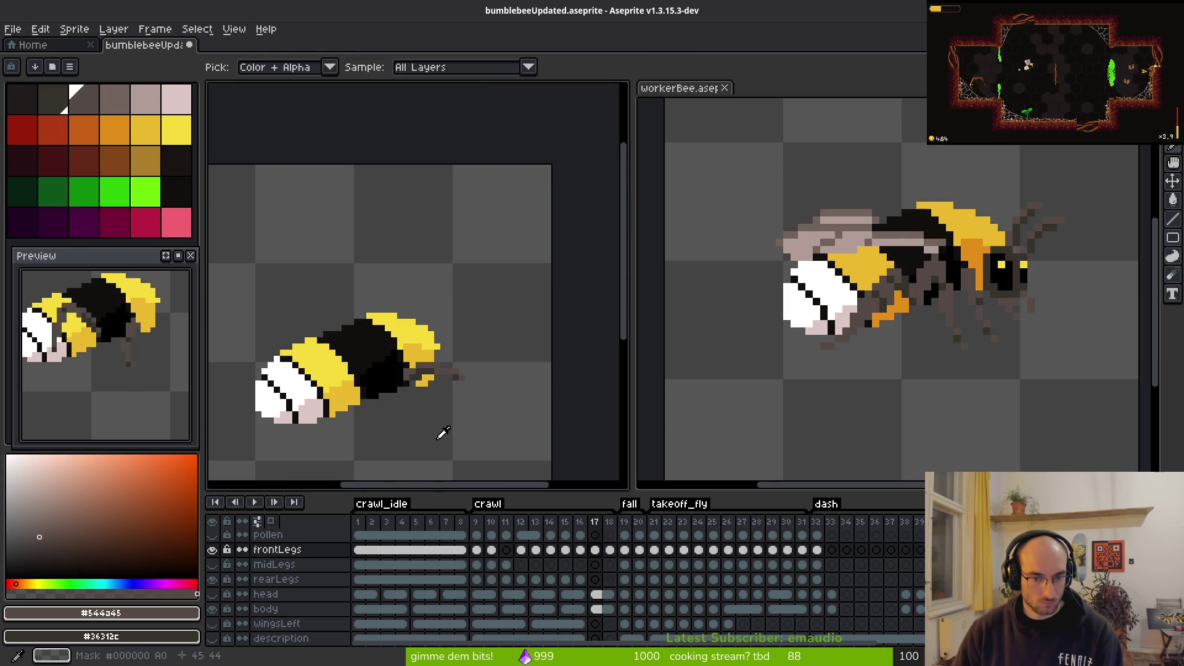
{"action": "scroll", "coordinate": [435, 398], "scroll_direction": "up", "scroll_amount": 3}
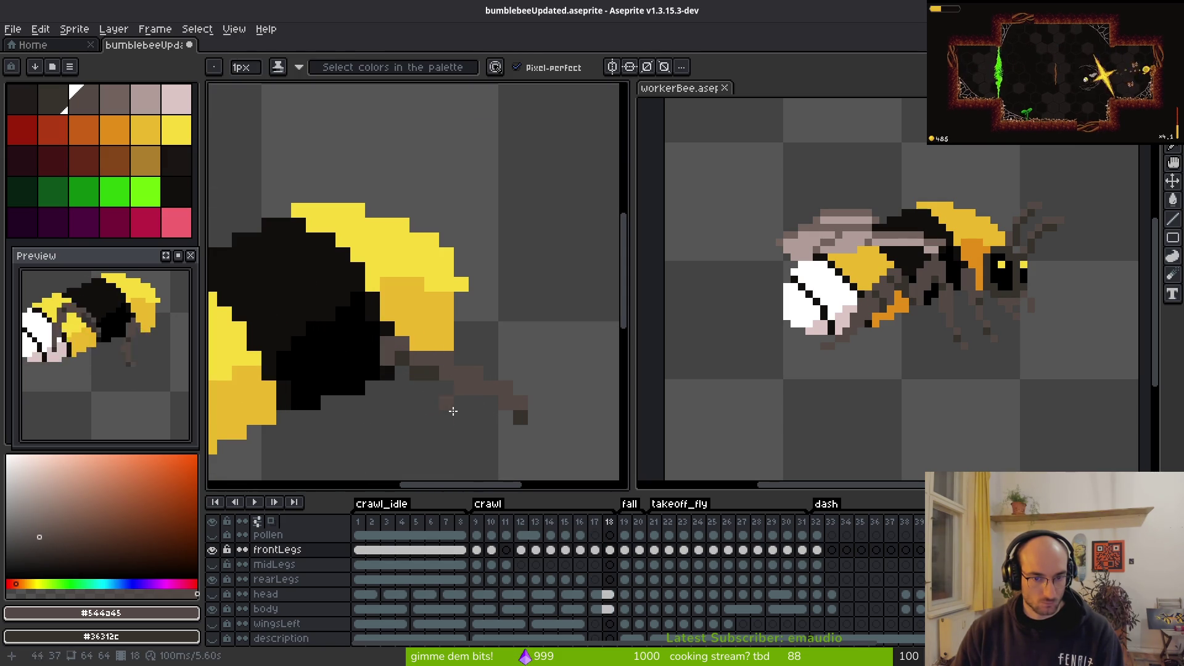
{"action": "scroll", "coordinate": [486, 415], "scroll_direction": "up", "scroll_amount": 1}
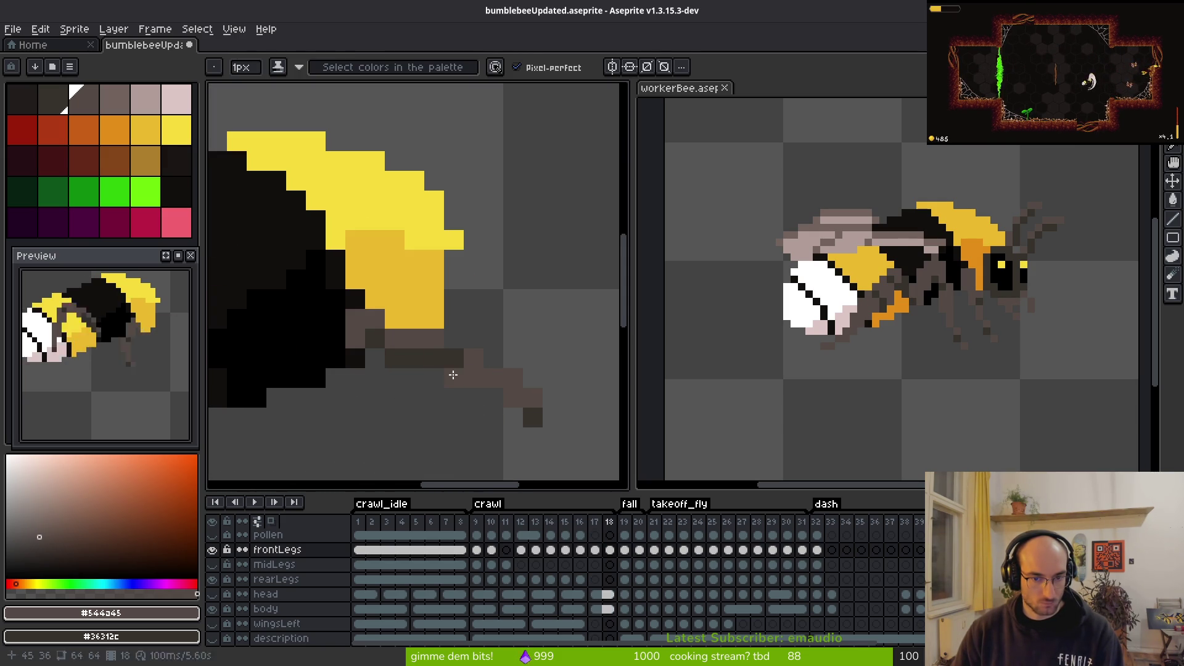
{"action": "scroll", "coordinate": [443, 389], "scroll_direction": "down", "scroll_amount": 4}
{"action": "scroll", "coordinate": [445, 391], "scroll_direction": "up", "scroll_amount": 3}
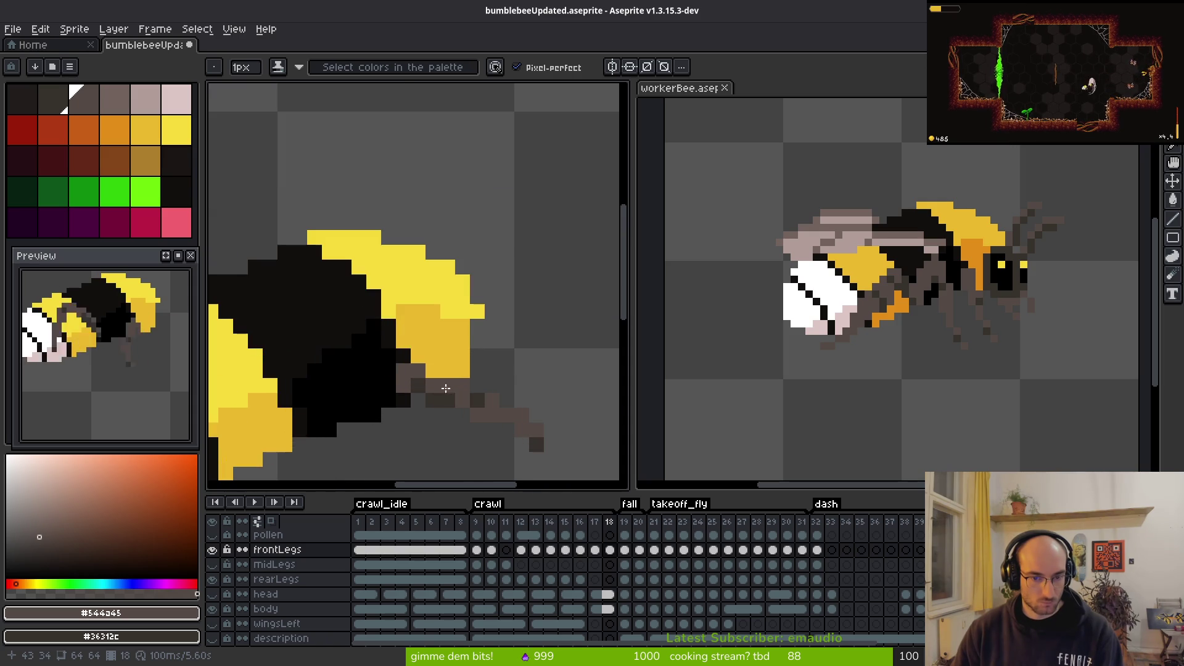
{"action": "scroll", "coordinate": [437, 416], "scroll_direction": "down", "scroll_amount": 4}
{"action": "scroll", "coordinate": [453, 425], "scroll_direction": "up", "scroll_amount": 4}
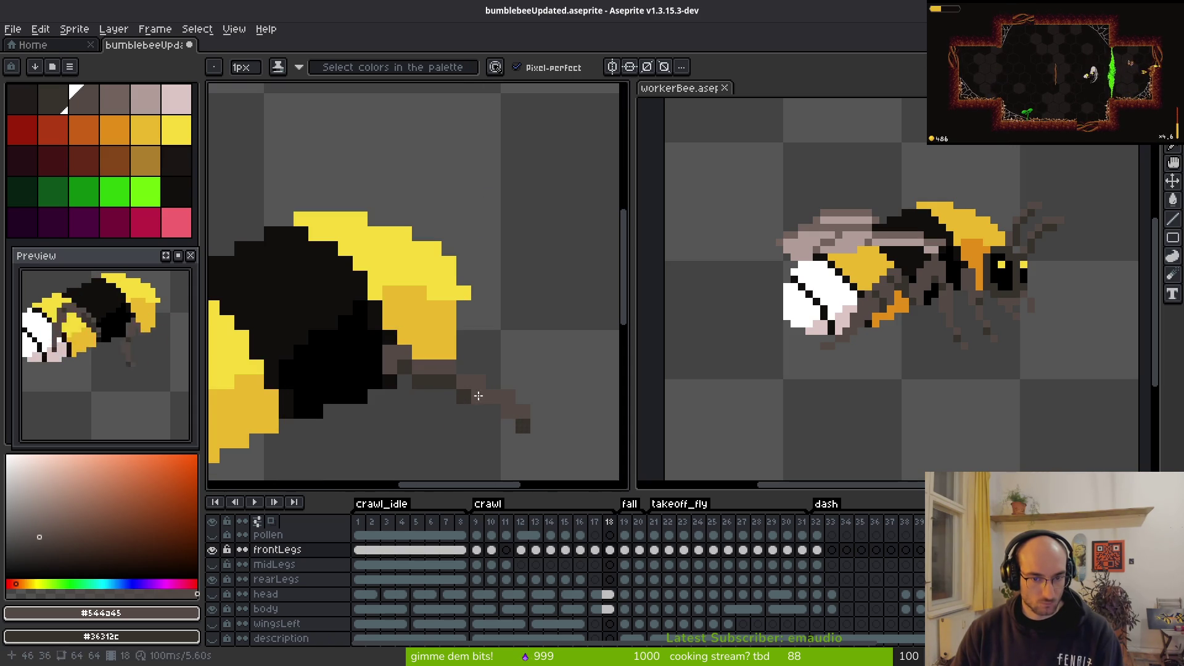
{"action": "scroll", "coordinate": [472, 410], "scroll_direction": "down", "scroll_amount": 4}
{"action": "scroll", "coordinate": [462, 407], "scroll_direction": "up", "scroll_amount": 4}
{"action": "left_click", "coordinate": [446, 374]}
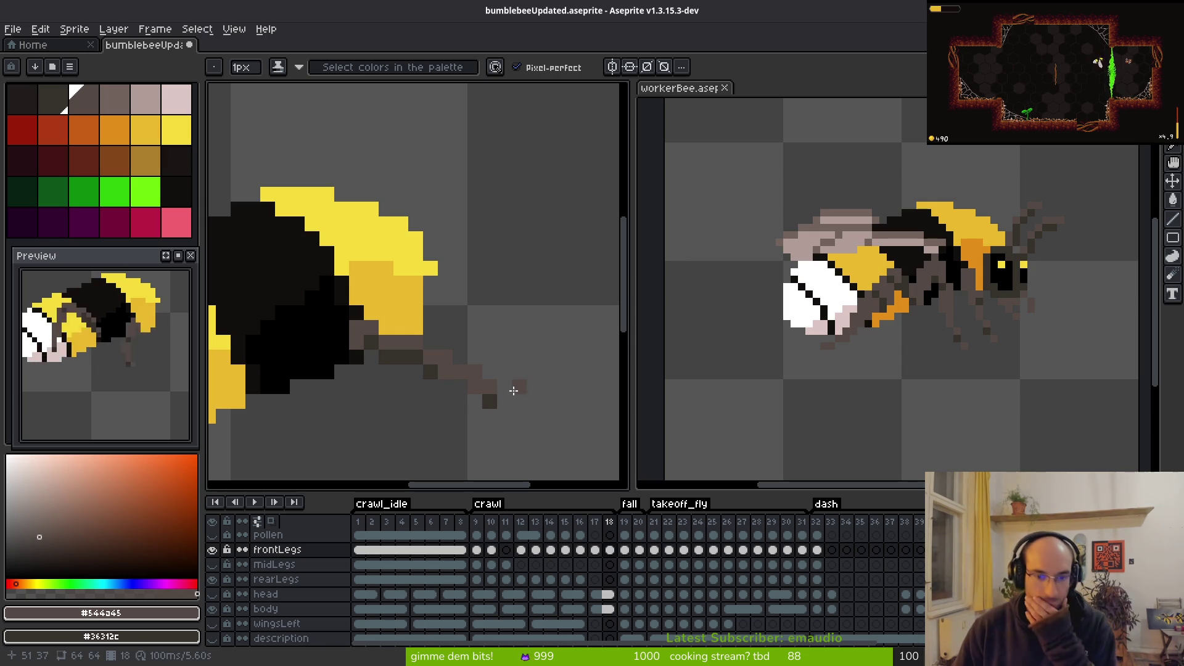
Step: Compare frame 18's legs against frame 19, then jump to crawl frame 9
{"action": "scroll", "coordinate": [503, 362], "scroll_direction": "down", "scroll_amount": 1}
{"action": "scroll", "coordinate": [504, 361], "scroll_direction": "down", "scroll_amount": 1}
{"action": "key", "text": "i"}
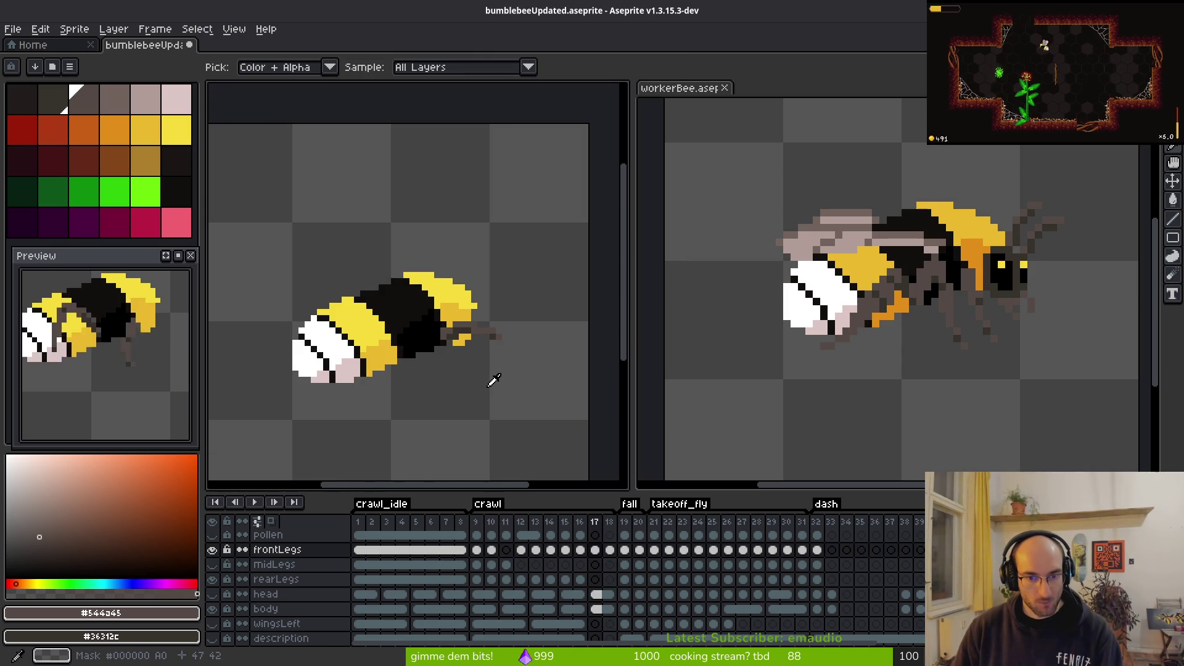
{"action": "key", "text": "b"}
{"action": "scroll", "coordinate": [509, 343], "scroll_direction": "up", "scroll_amount": 3}
{"action": "key", "text": "i"}
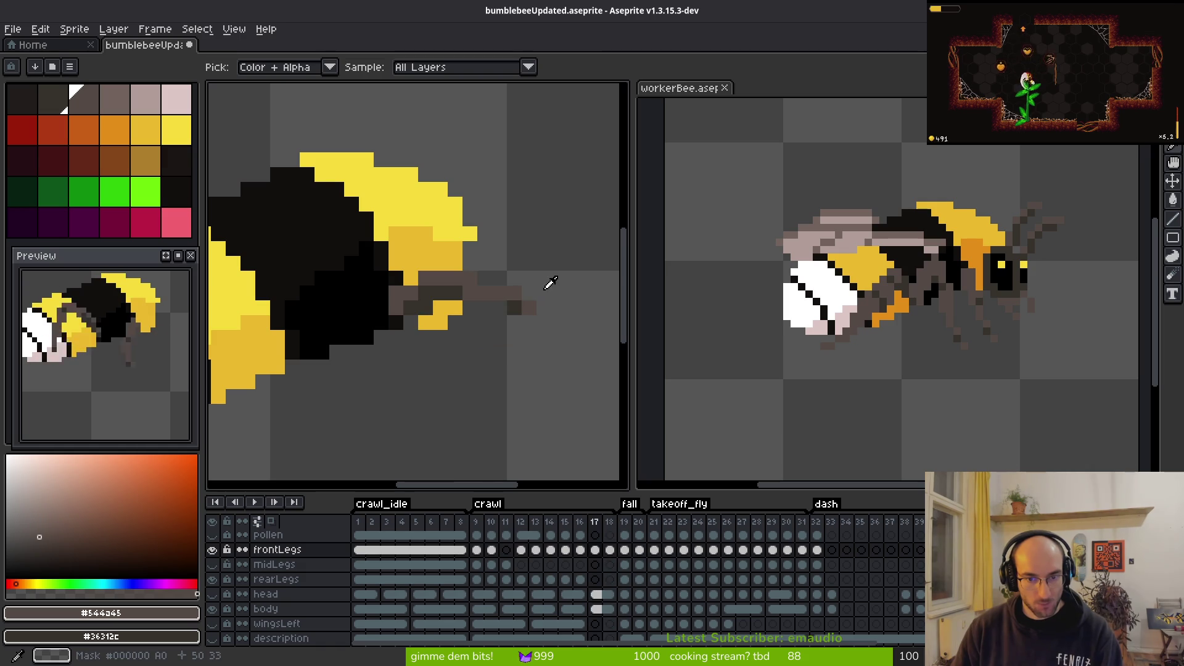
{"action": "key", "text": "Right"}
{"action": "key", "text": "Left"}
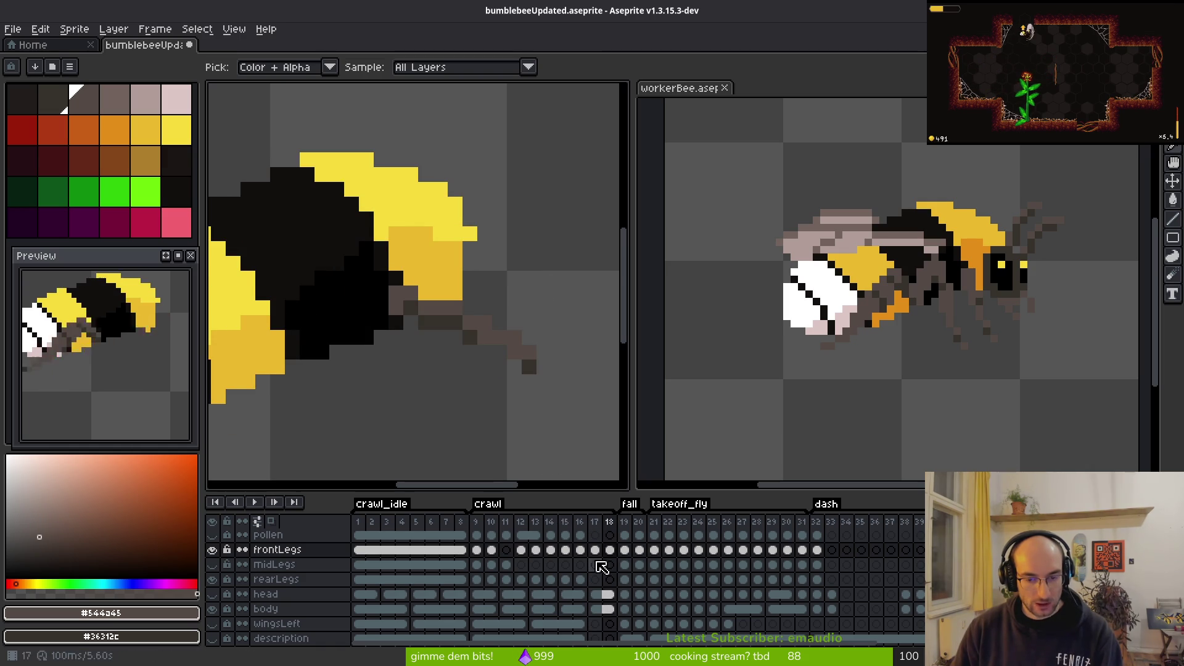
{"action": "left_click", "coordinate": [479, 550]}
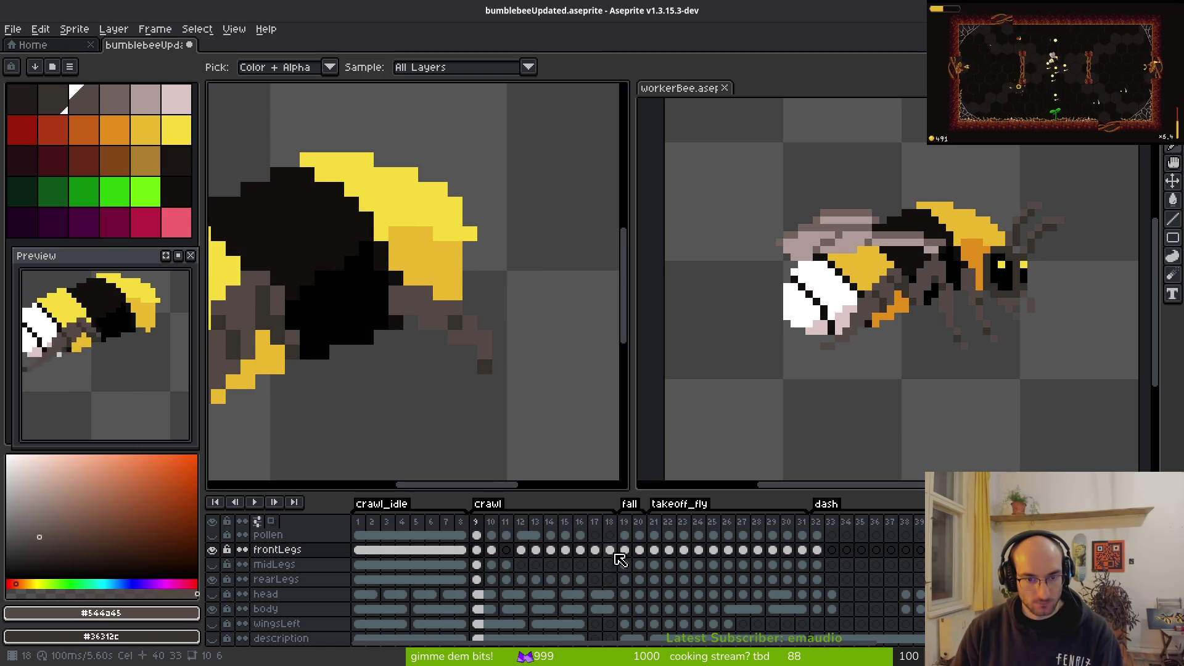
Step: On frame 9, add two dark brown pixels beside the front leg
{"action": "left_click", "coordinate": [478, 550]}
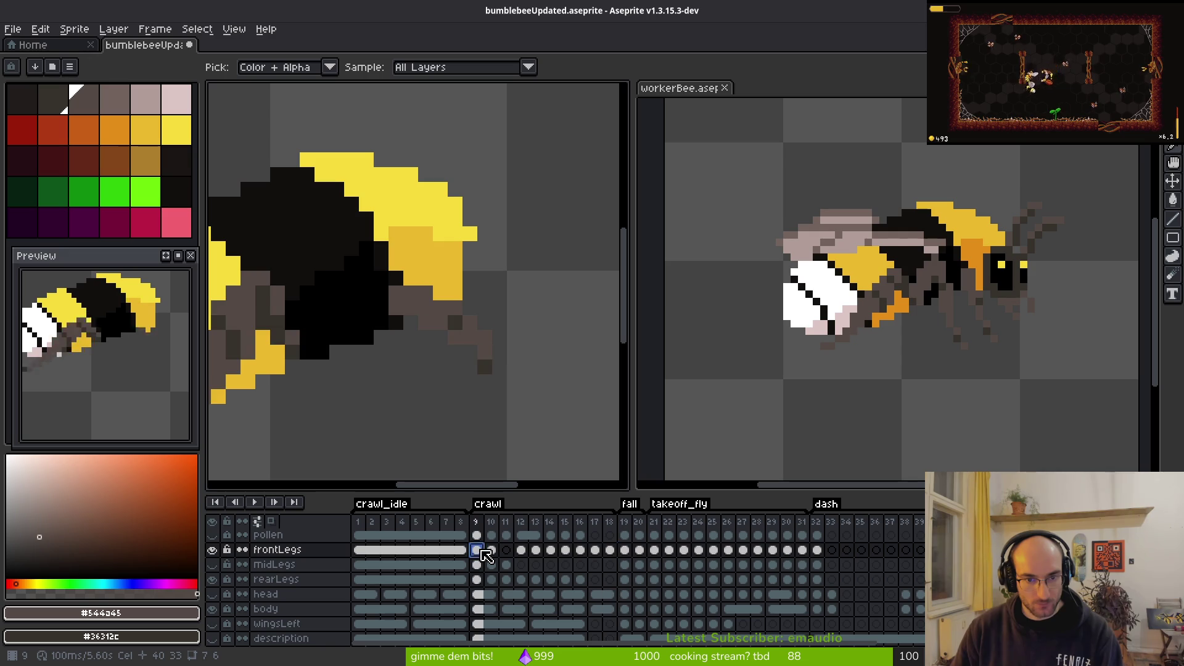
{"action": "key", "text": "b"}
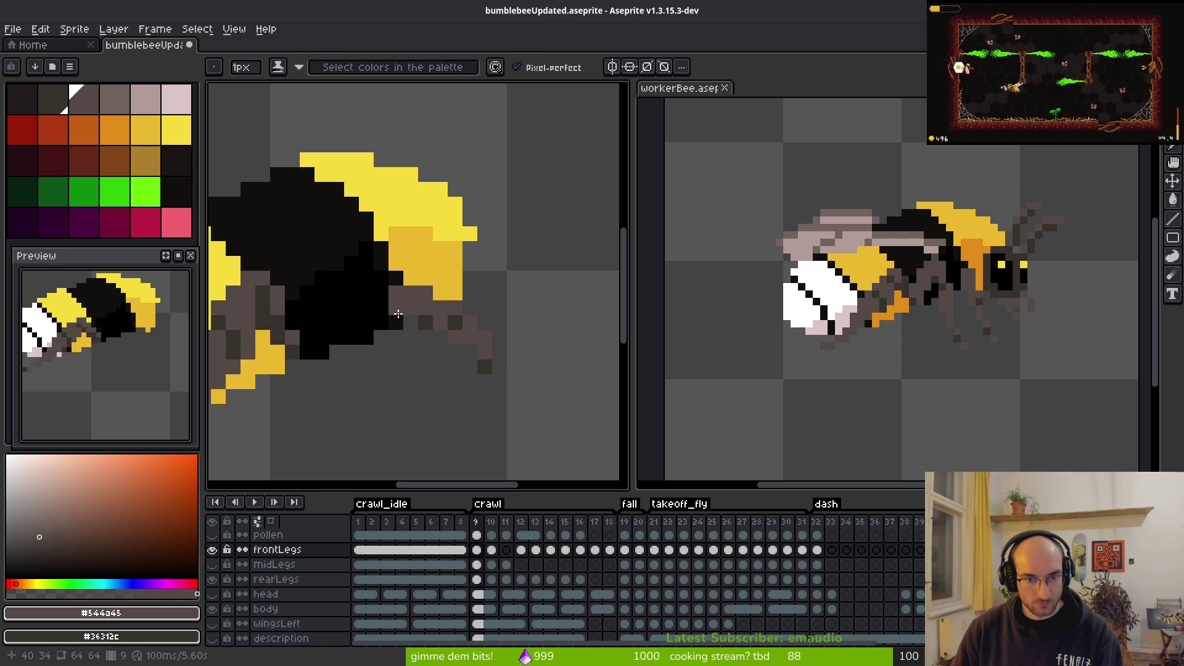
{"action": "left_click_drag", "start_coordinate": [403, 314], "coordinate": [411, 309]}
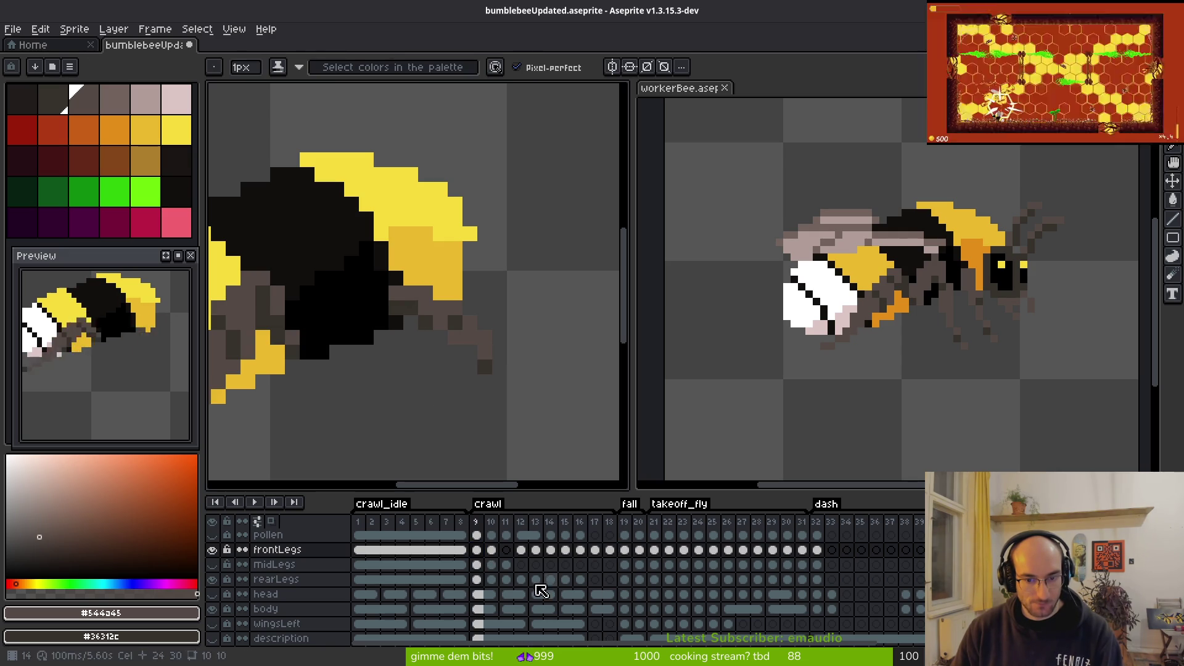
Step: On frame 10, paint and shade dark pixels along the front leg
{"action": "key", "text": "period"}
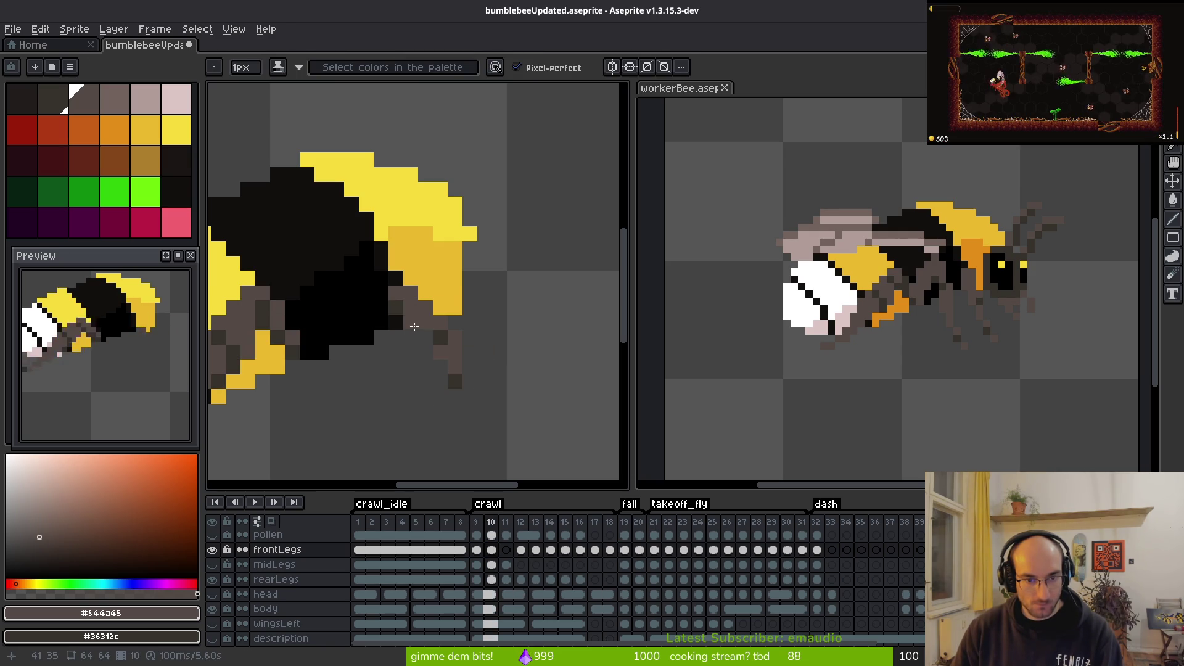
{"action": "left_click", "coordinate": [424, 325]}
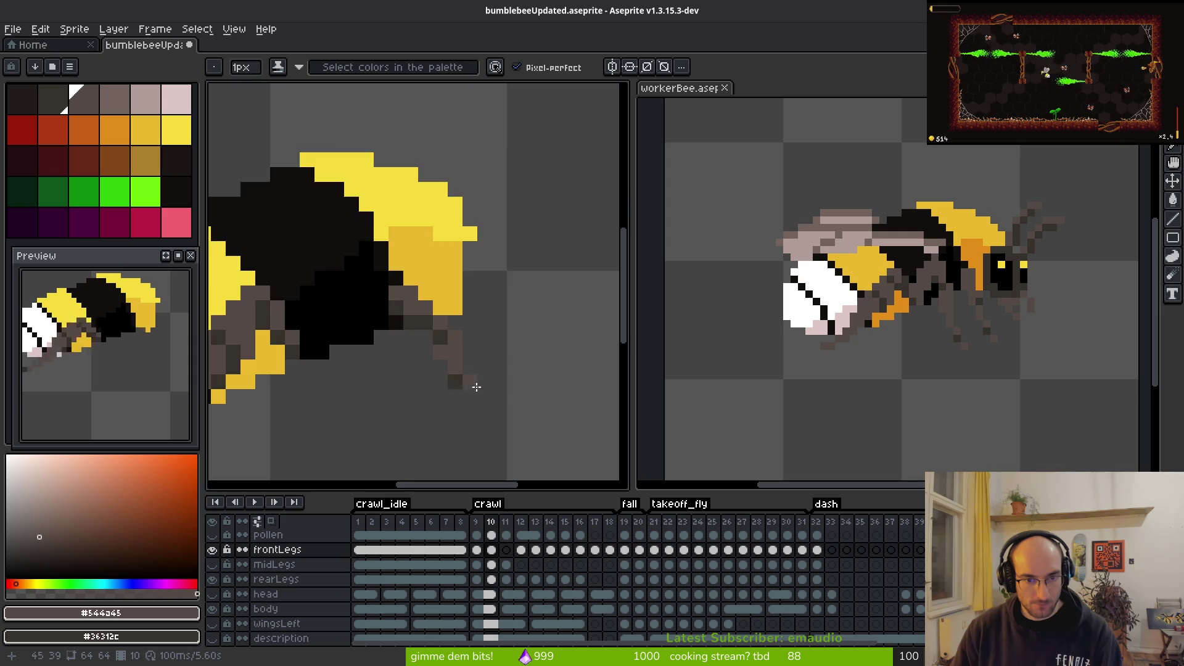
{"action": "scroll", "coordinate": [471, 384], "scroll_direction": "down", "scroll_amount": 4}
{"action": "scroll", "coordinate": [494, 412], "scroll_direction": "up", "scroll_amount": 5}
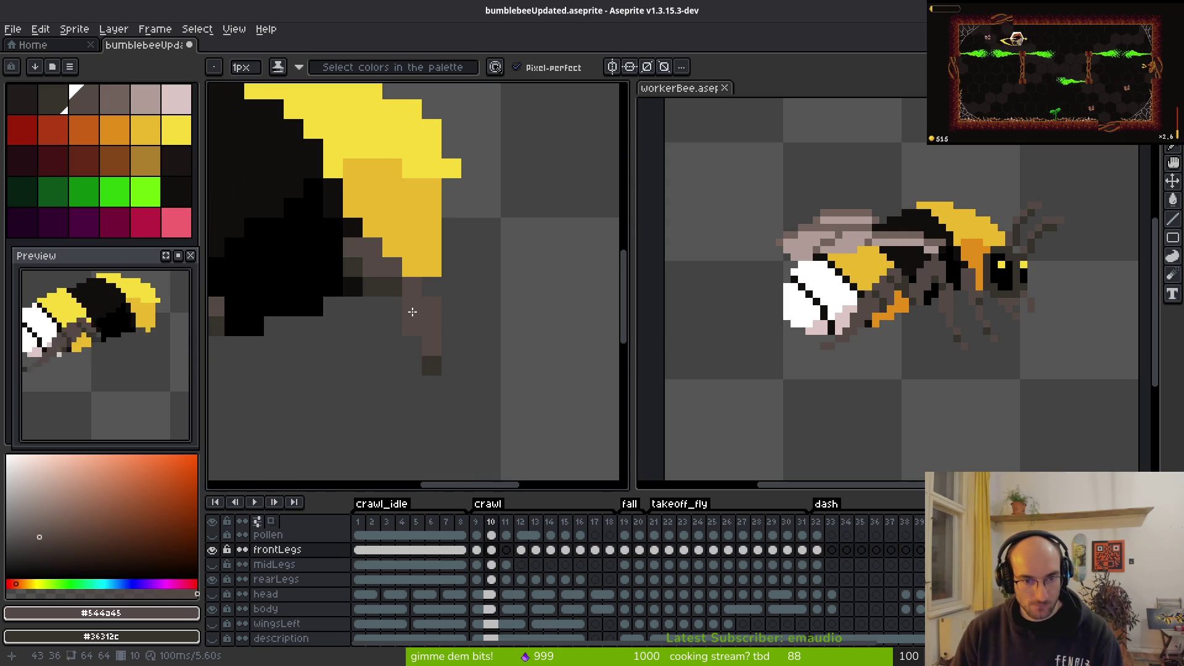
{"action": "left_click_drag", "start_coordinate": [393, 305], "coordinate": [407, 288]}
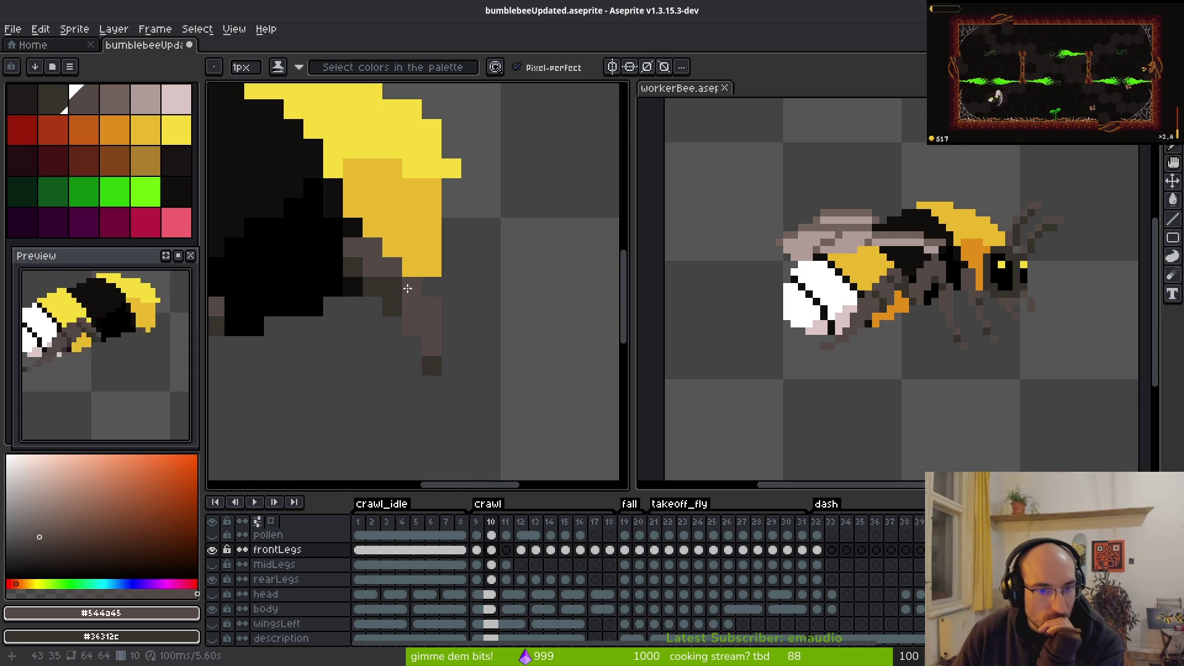
{"action": "left_click", "coordinate": [398, 312]}
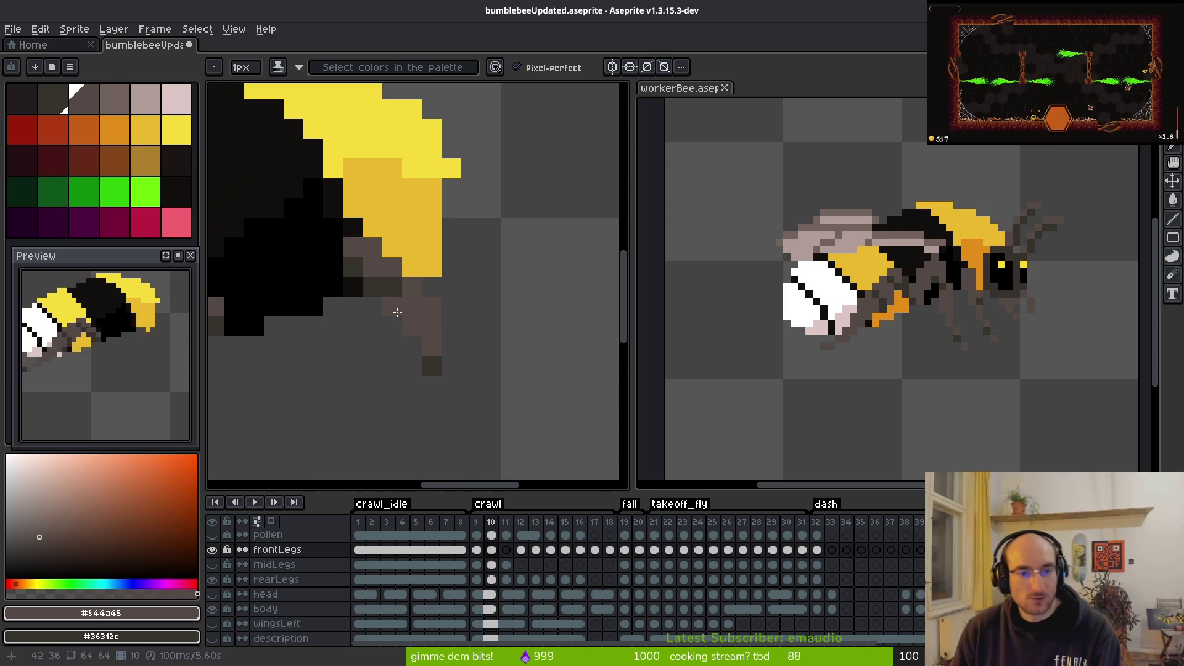
{"action": "key", "text": "e"}
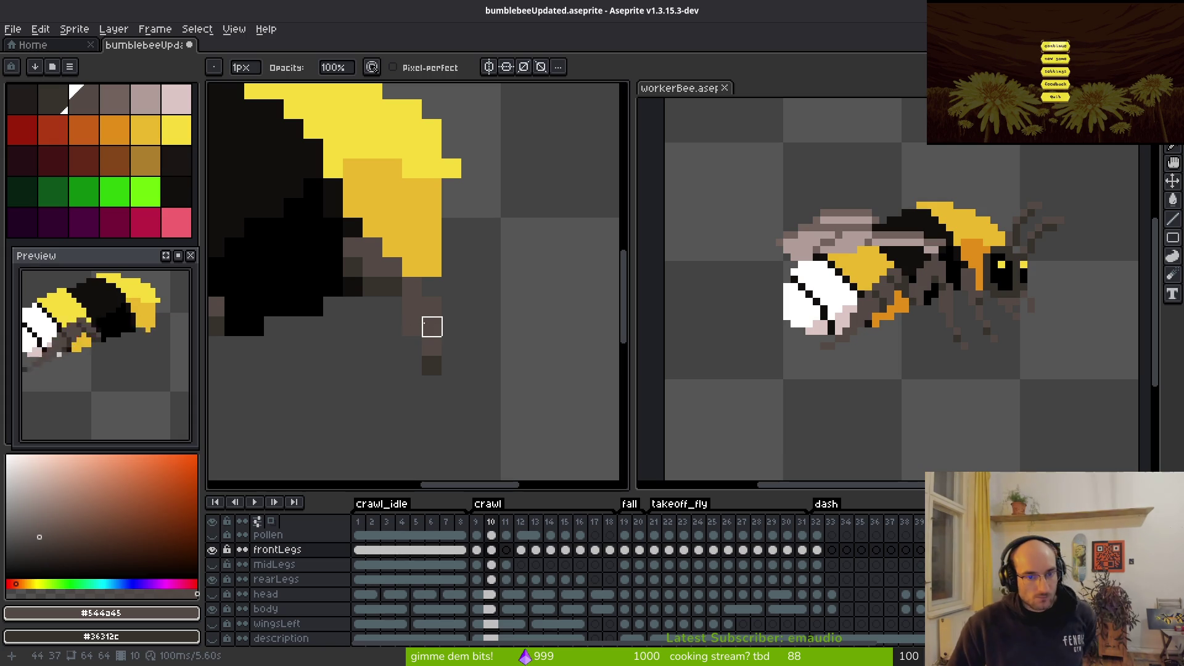
{"action": "key", "text": "f"}
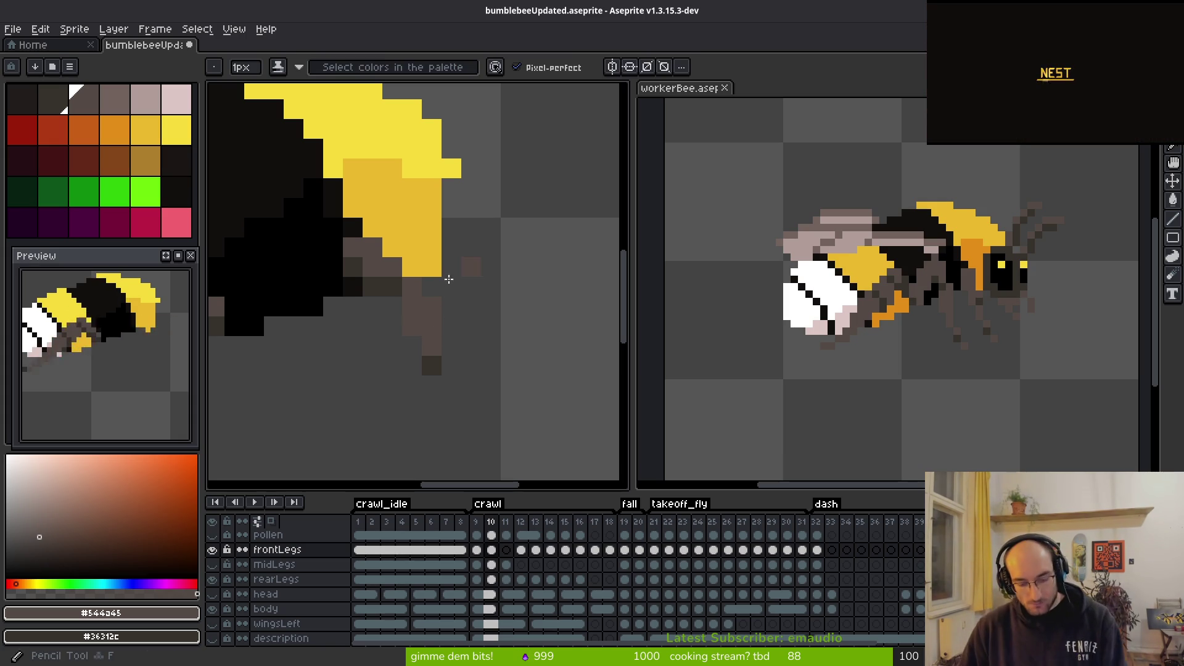
{"action": "left_click", "coordinate": [410, 304]}
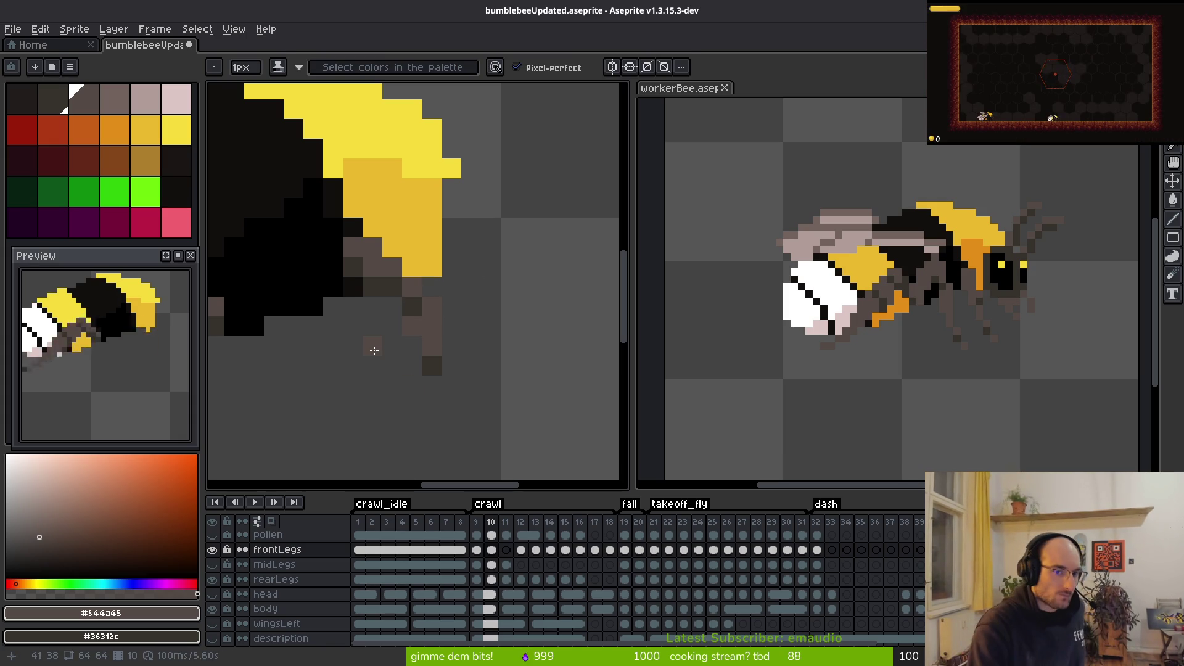
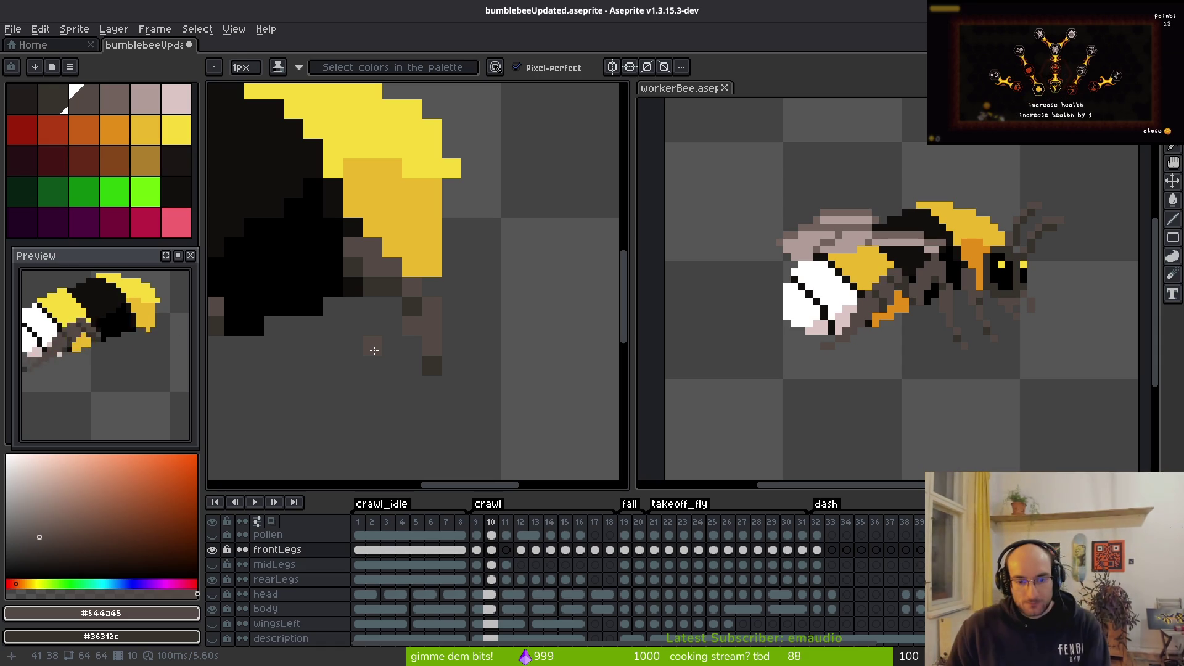
Step: Compare the front-leg poses of crawl frames 9 and 18 in the timeline
{"action": "key", "text": "alt"}
{"action": "key", "text": "Left"}
{"action": "key", "text": "Right"}
{"action": "key", "text": "Right"}
{"action": "key", "text": "Right"}
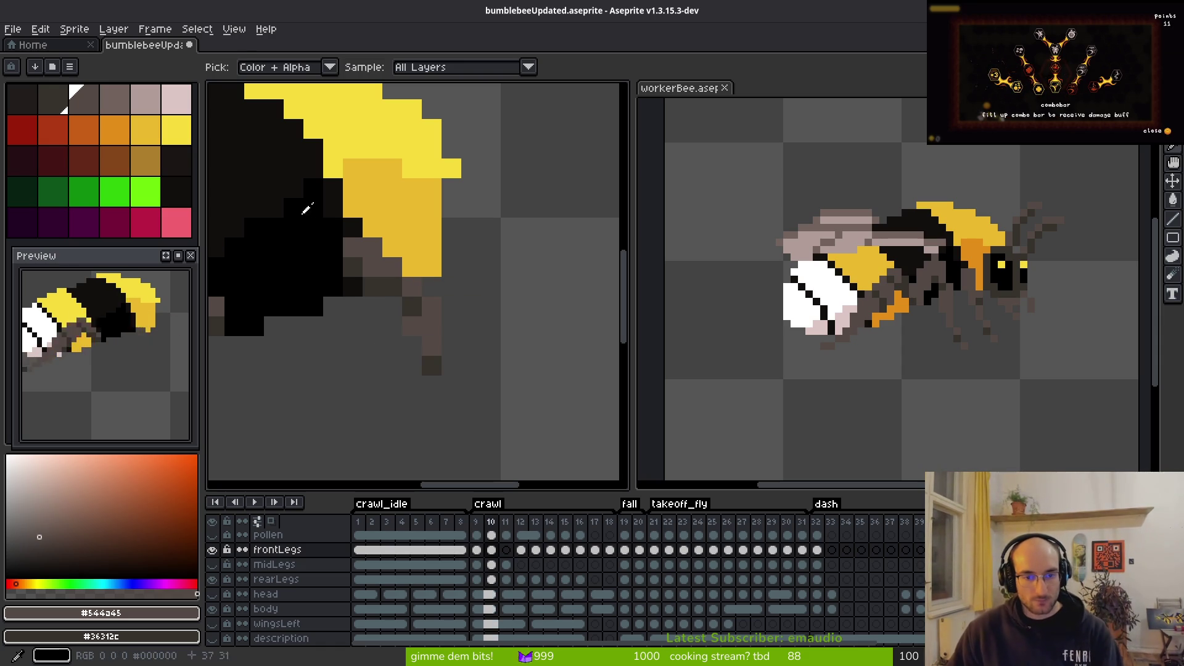
{"action": "key", "text": "Left"}
{"action": "key", "text": "Left"}
{"action": "key", "text": "Left"}
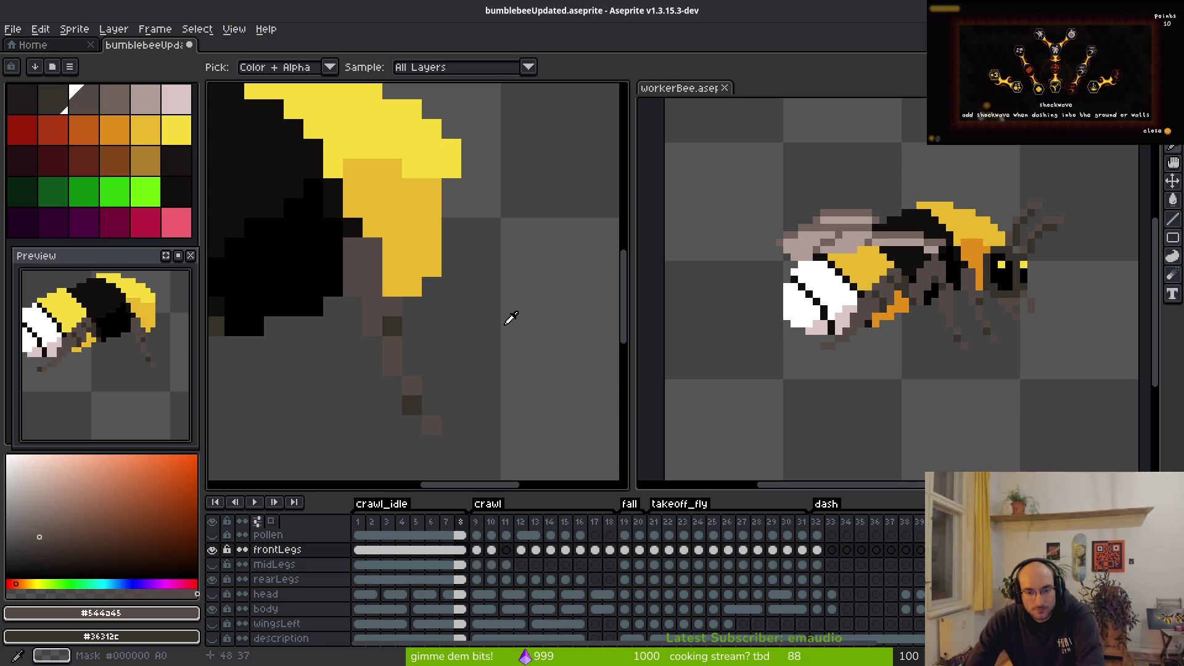
{"action": "key", "text": "Right"}
{"action": "left_click", "coordinate": [609, 550]}
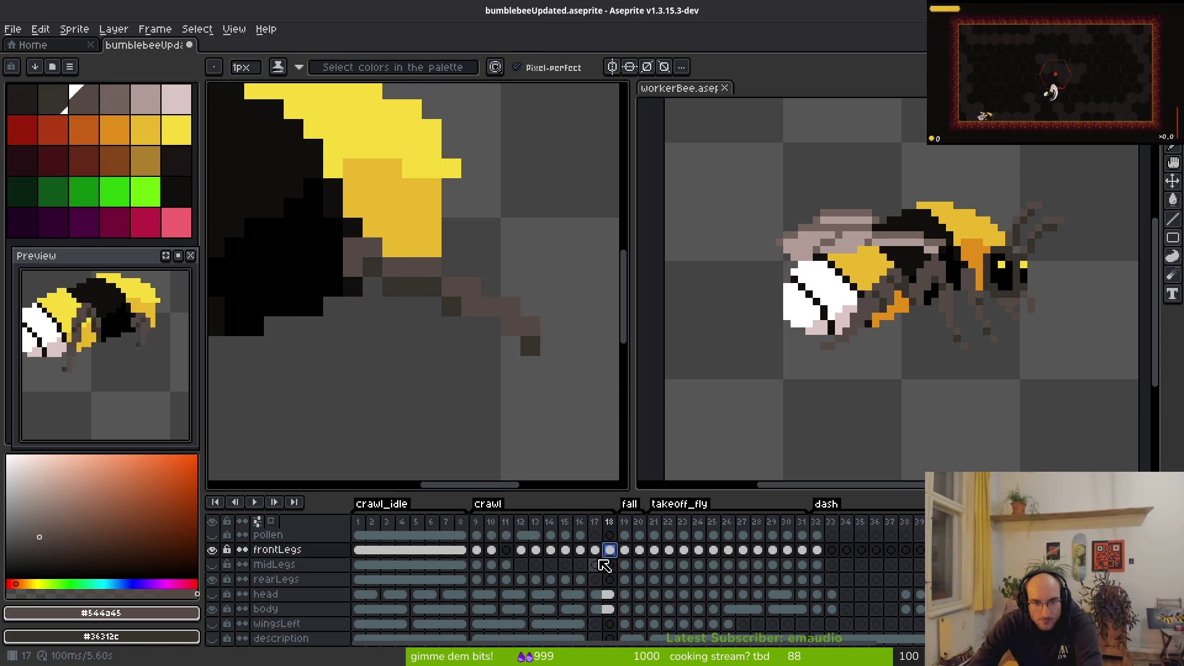
{"action": "left_click", "coordinate": [478, 550]}
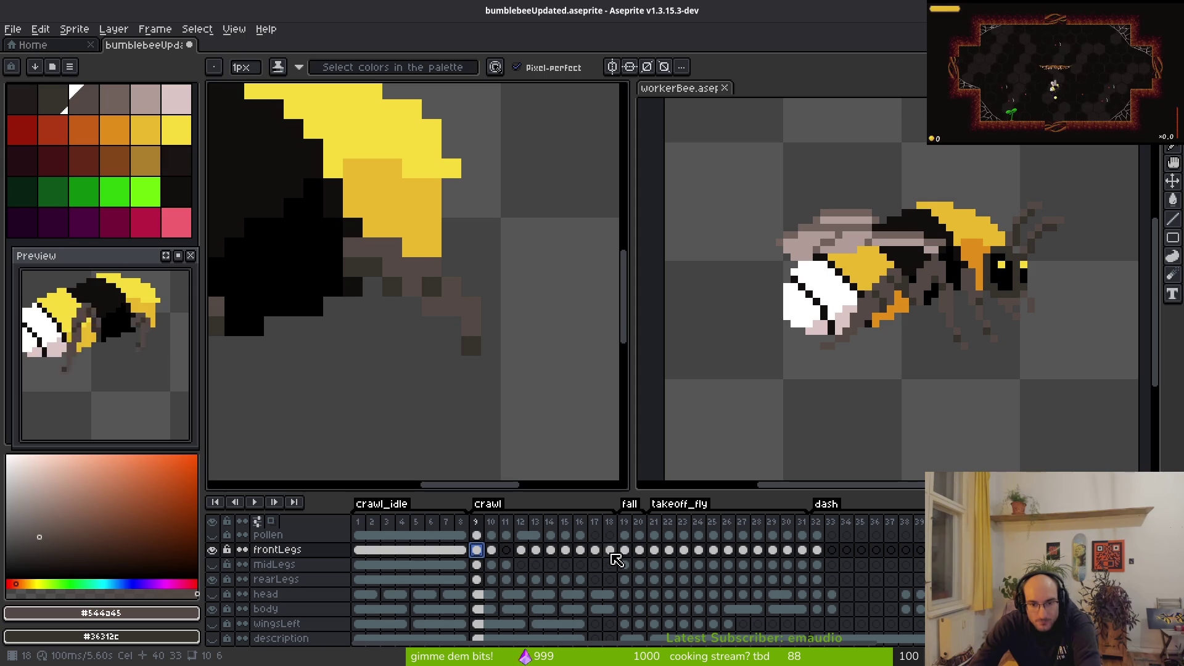
{"action": "left_click", "coordinate": [610, 549]}
{"action": "left_click", "coordinate": [478, 550]}
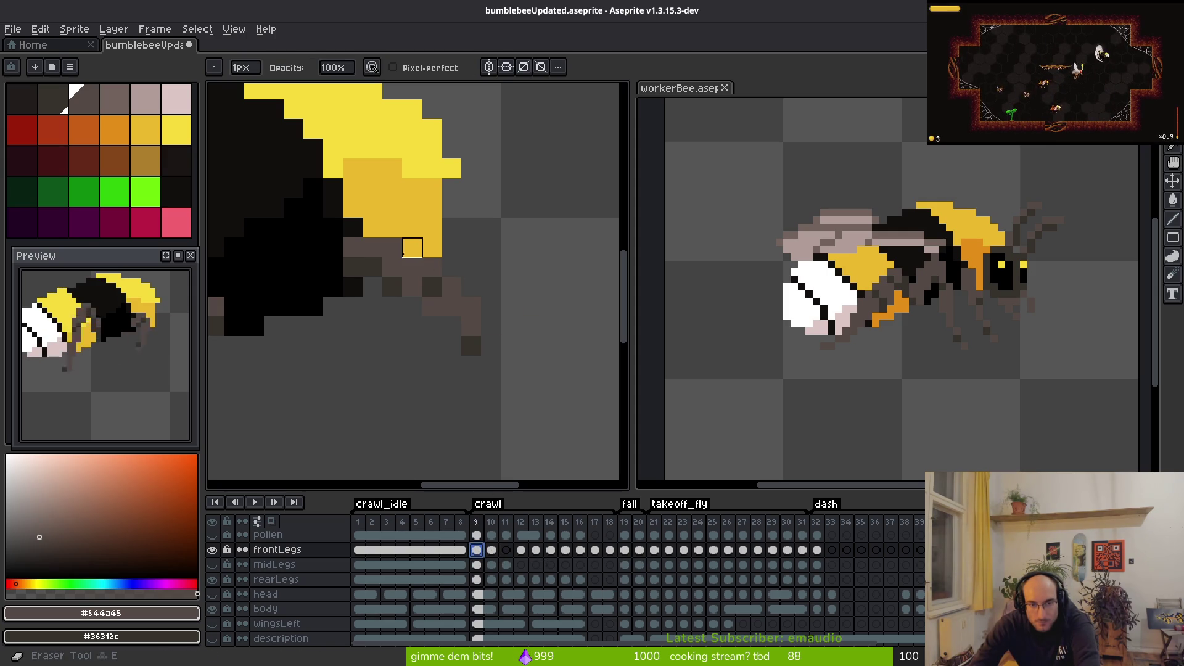
Step: Erase the upper part of frame 9's front leg and redraw its tip one pixel lower
{"action": "left_click_drag", "start_coordinate": [432, 267], "coordinate": [434, 286]}
{"action": "key", "text": "b"}
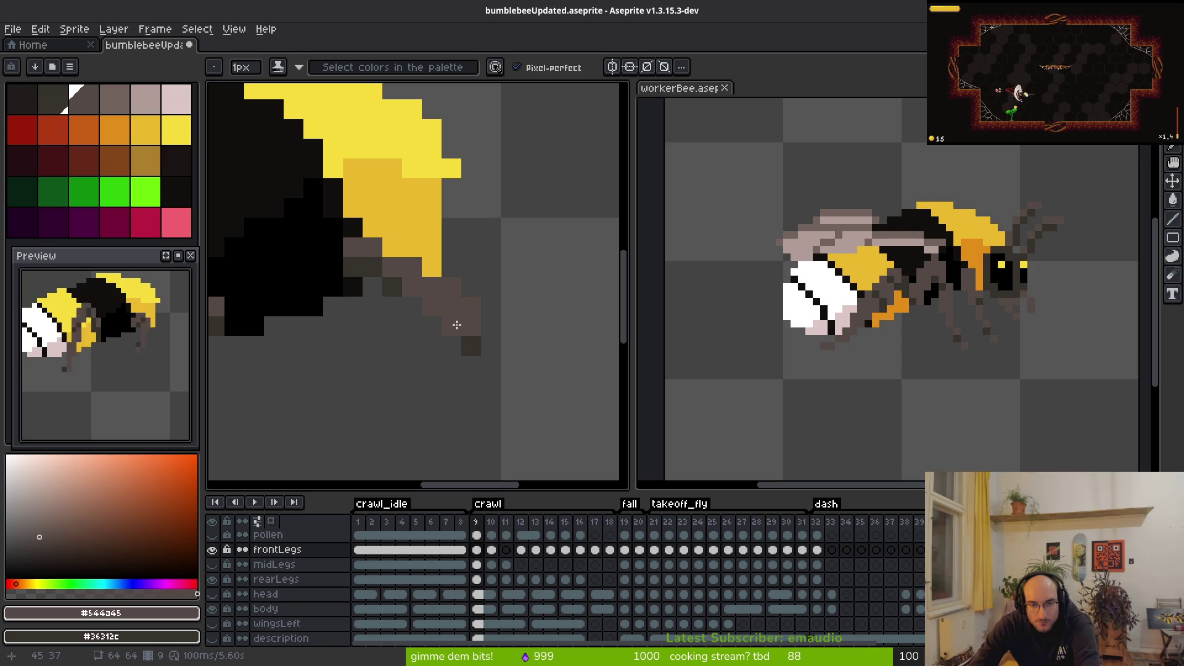
{"action": "left_click_drag", "start_coordinate": [484, 364], "coordinate": [471, 343]}
{"action": "key", "text": "e"}
{"action": "scroll", "coordinate": [510, 325], "scroll_direction": "down", "scroll_amount": 2}
{"action": "scroll", "coordinate": [508, 370], "scroll_direction": "up", "scroll_amount": 2}
{"action": "key", "text": "b"}
{"action": "scroll", "coordinate": [487, 298], "scroll_direction": "down", "scroll_amount": 3}
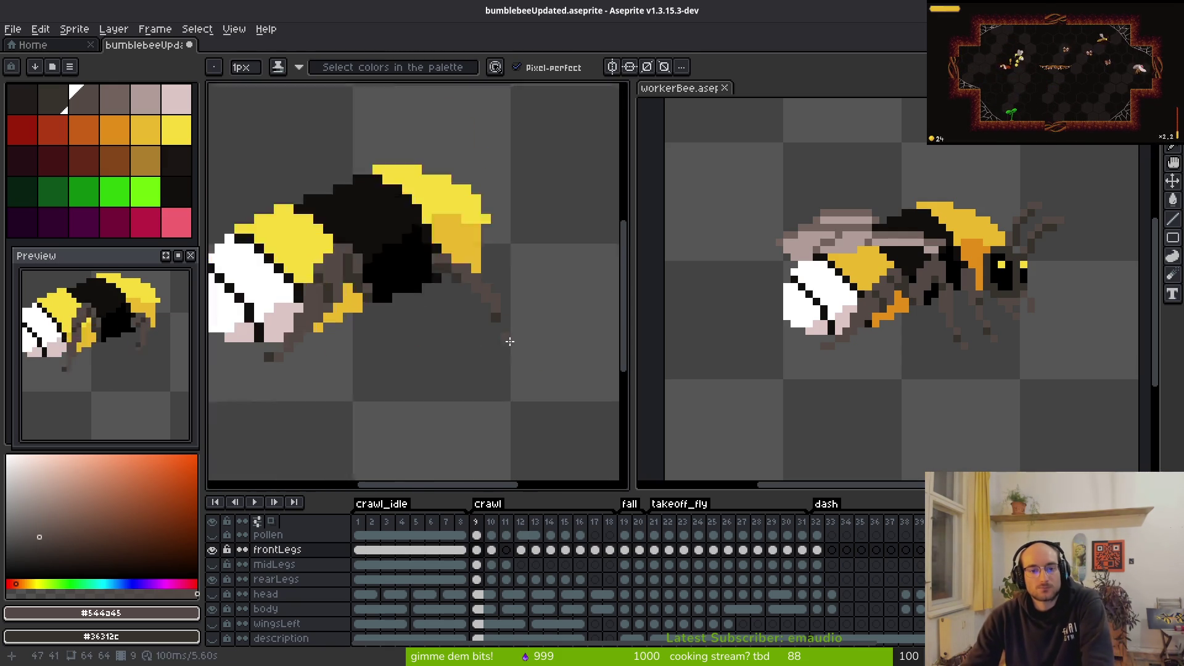
{"action": "scroll", "coordinate": [483, 400], "scroll_direction": "up", "scroll_amount": 3}
Step: Check the leg poses in frames 14 and 18, then return to frame 9
{"action": "key", "text": "m"}
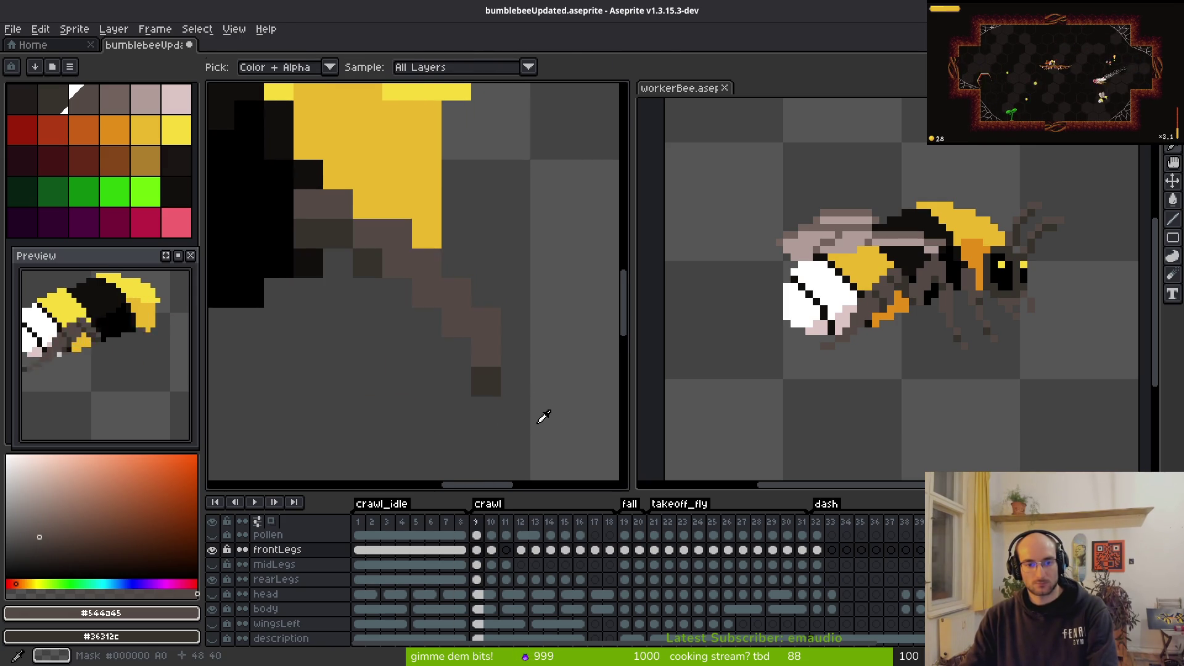
{"action": "scroll", "coordinate": [541, 415], "scroll_direction": "down", "scroll_amount": 1}
{"action": "left_click", "coordinate": [563, 531]}
{"action": "left_click", "coordinate": [613, 550]}
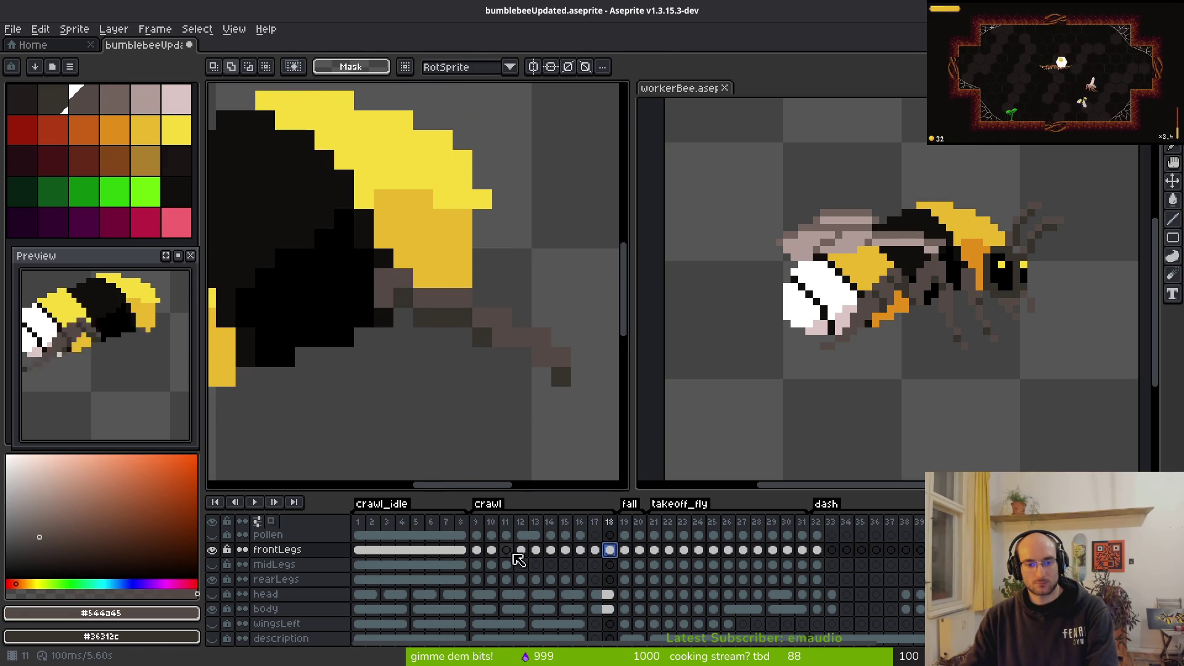
{"action": "left_click", "coordinate": [477, 550]}
Step: Nudge the leg's bottom pixel up one and compare against frame 18
{"action": "key", "text": "f"}
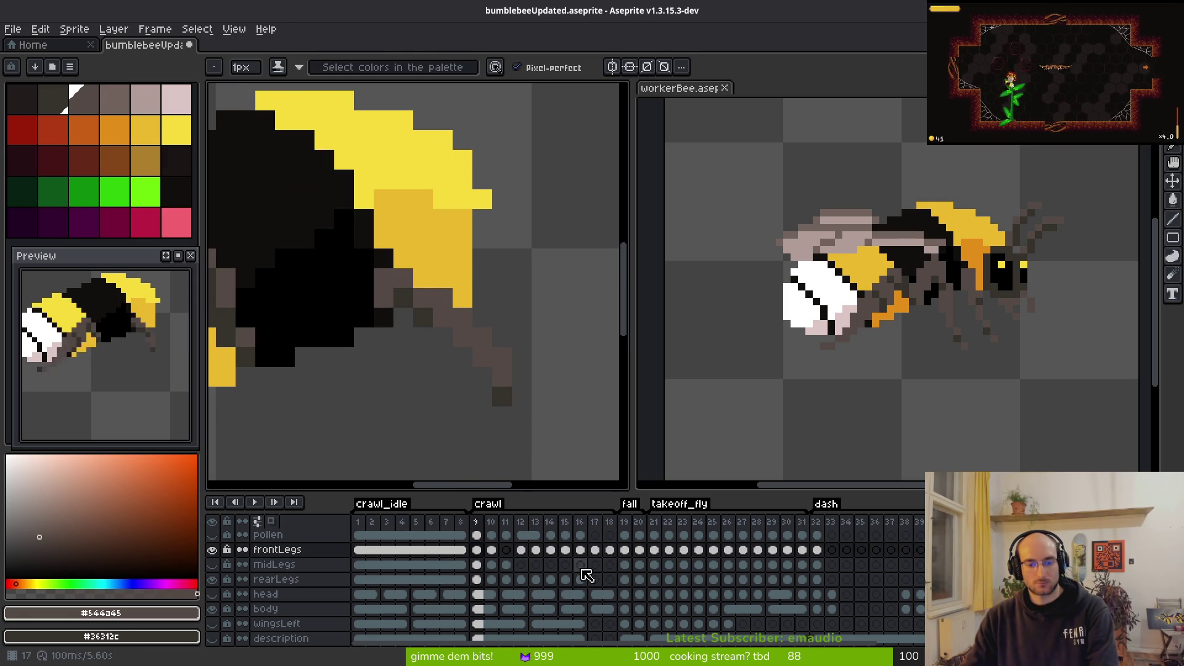
{"action": "key", "text": "m"}
{"action": "left_click_drag", "start_coordinate": [502, 377], "coordinate": [521, 407]}
{"action": "key", "text": "Up"}
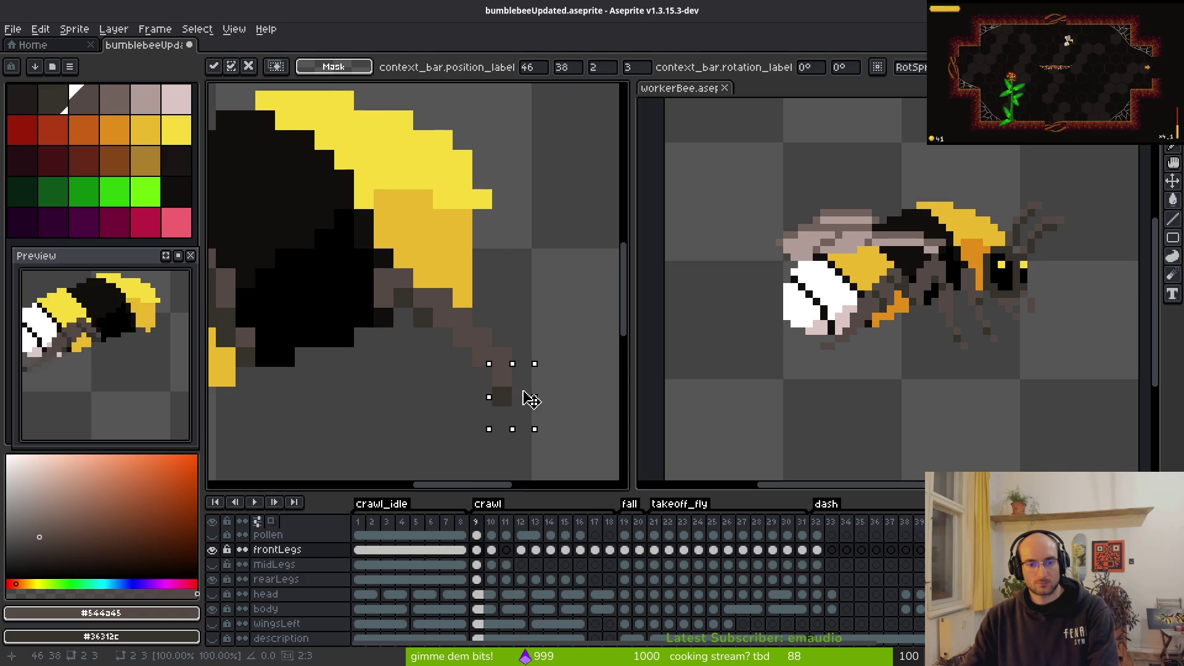
{"action": "key", "text": "ctrl+d"}
{"action": "left_click", "coordinate": [609, 549]}
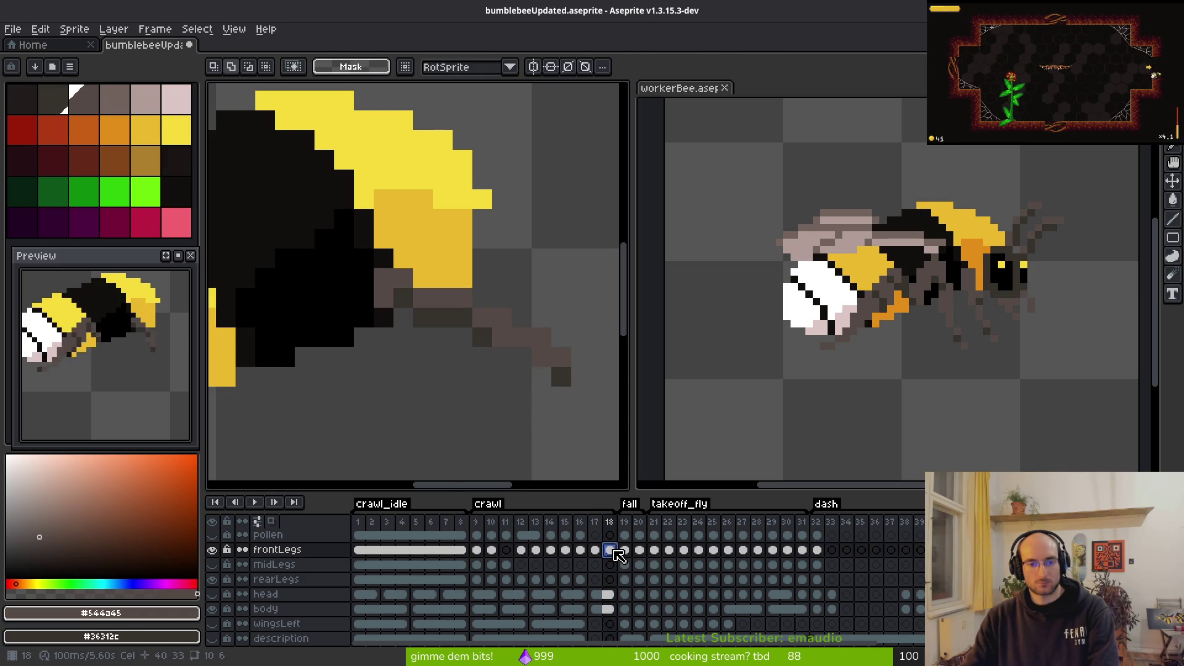
{"action": "left_click", "coordinate": [477, 549]}
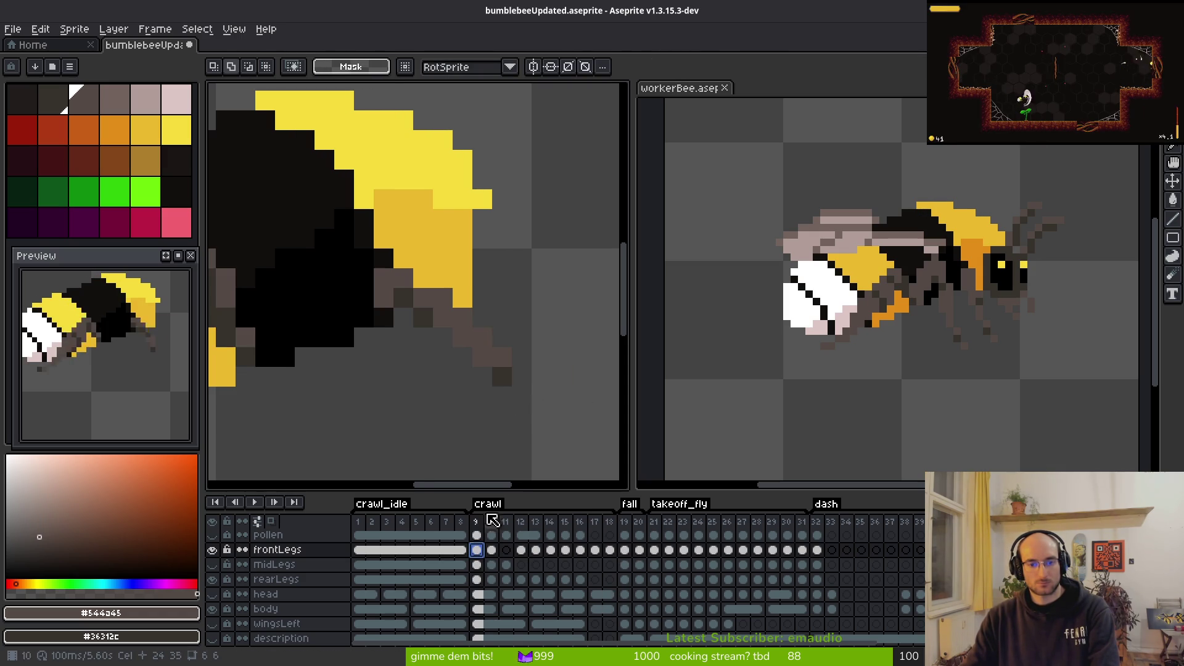
{"action": "left_click_drag", "start_coordinate": [444, 349], "coordinate": [401, 270]}
Step: Show frame 9's front legs after comparing them with frame 18
{"action": "key", "text": "b"}
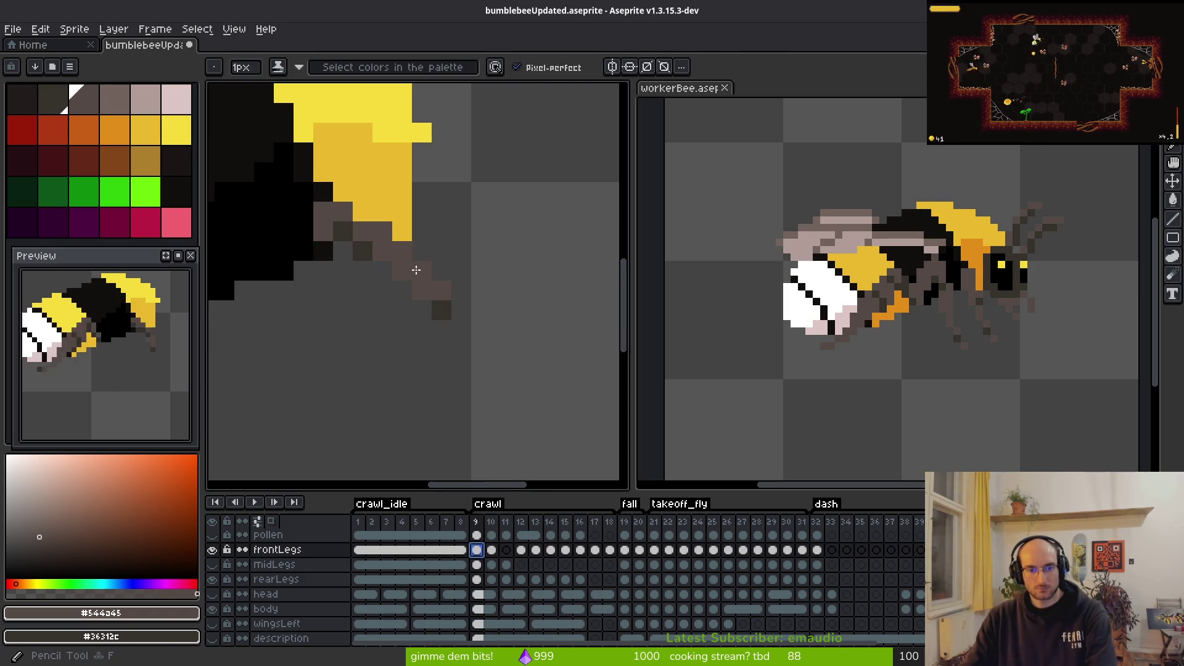
{"action": "scroll", "coordinate": [438, 309], "scroll_direction": "up", "scroll_amount": 2}
{"action": "scroll", "coordinate": [418, 296], "scroll_direction": "down", "scroll_amount": 3}
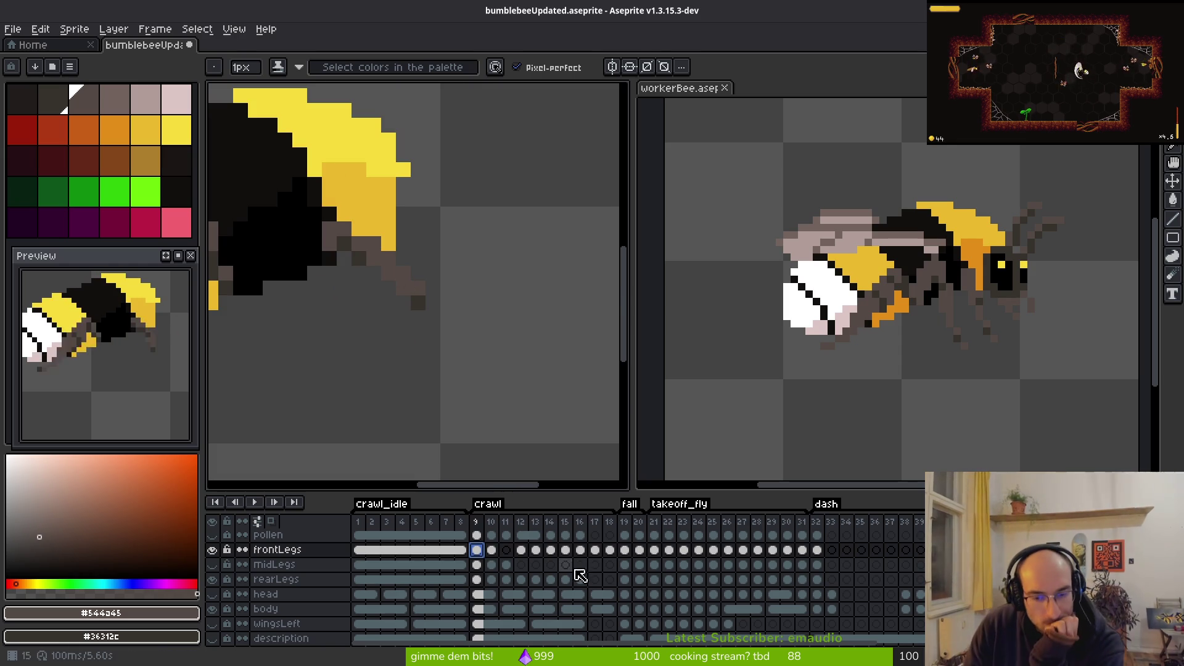
{"action": "left_click", "coordinate": [610, 550]}
{"action": "left_click", "coordinate": [478, 551]}
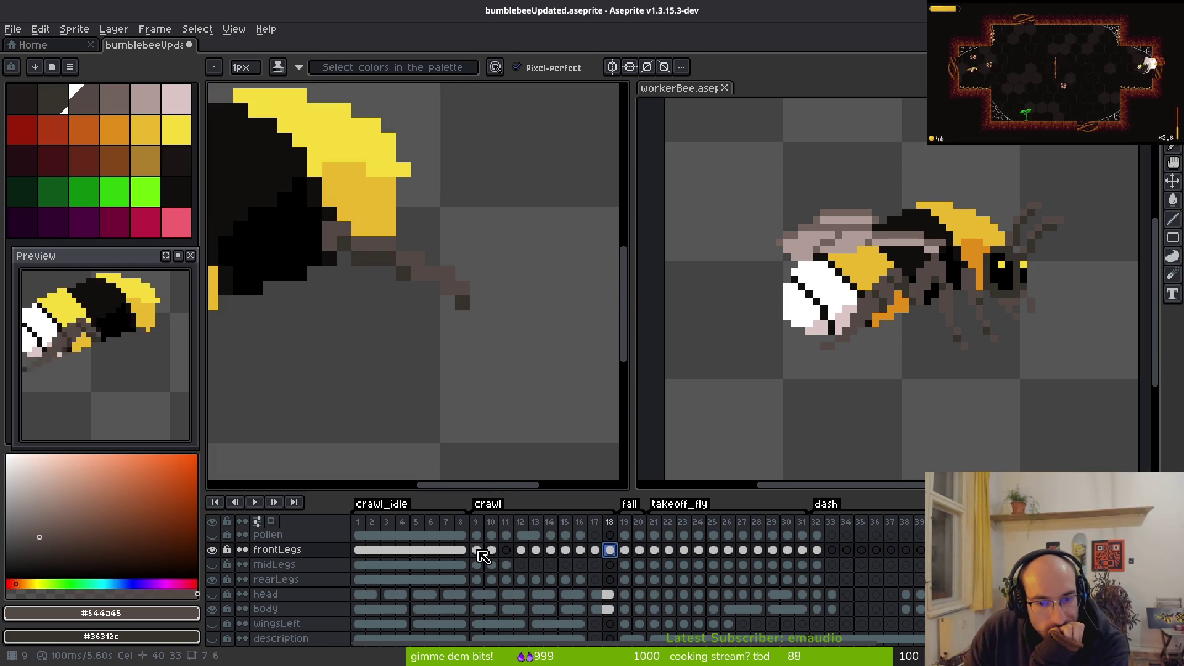
{"action": "left_click", "coordinate": [480, 550]}
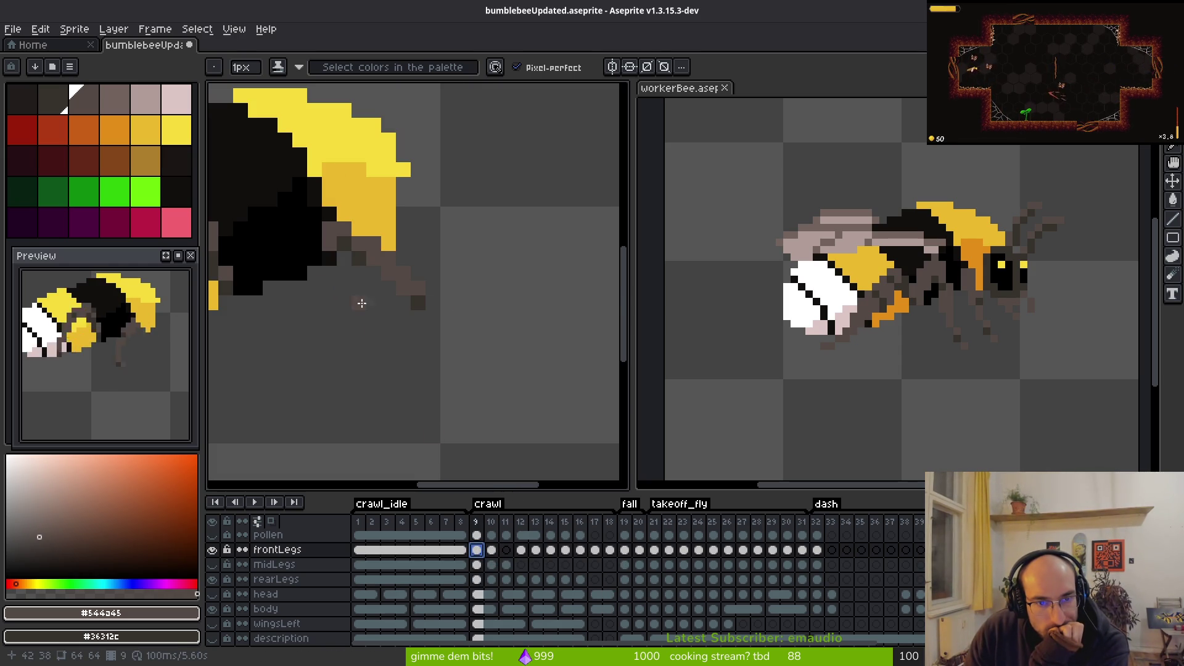
Step: Add dark pixels at the top of frame 9's leg and below its tip
{"action": "left_click", "coordinate": [329, 245]}
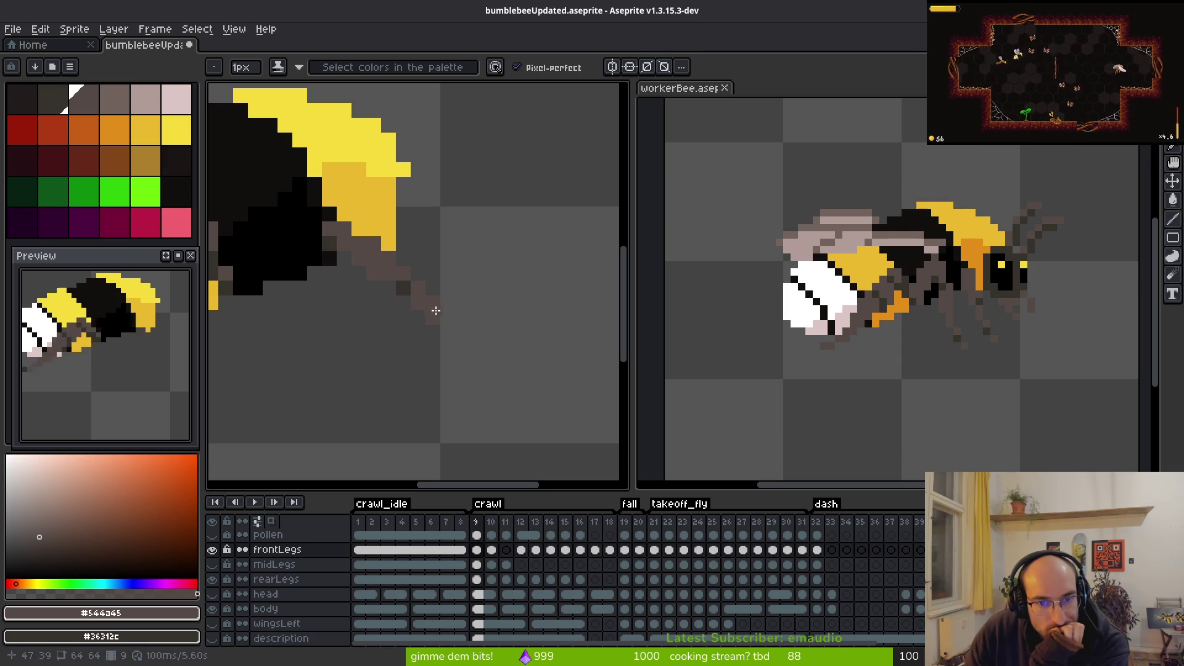
{"action": "left_click", "coordinate": [437, 333]}
{"action": "left_click", "coordinate": [436, 358]}
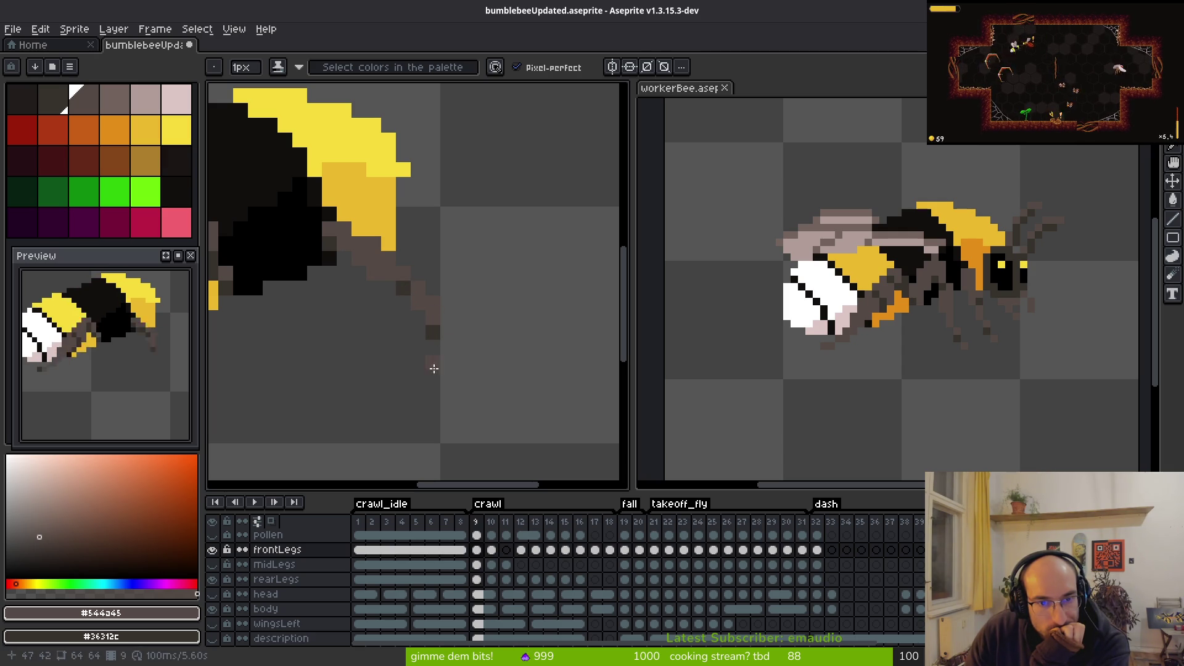
{"action": "scroll", "coordinate": [450, 372], "scroll_direction": "down", "scroll_amount": 6}
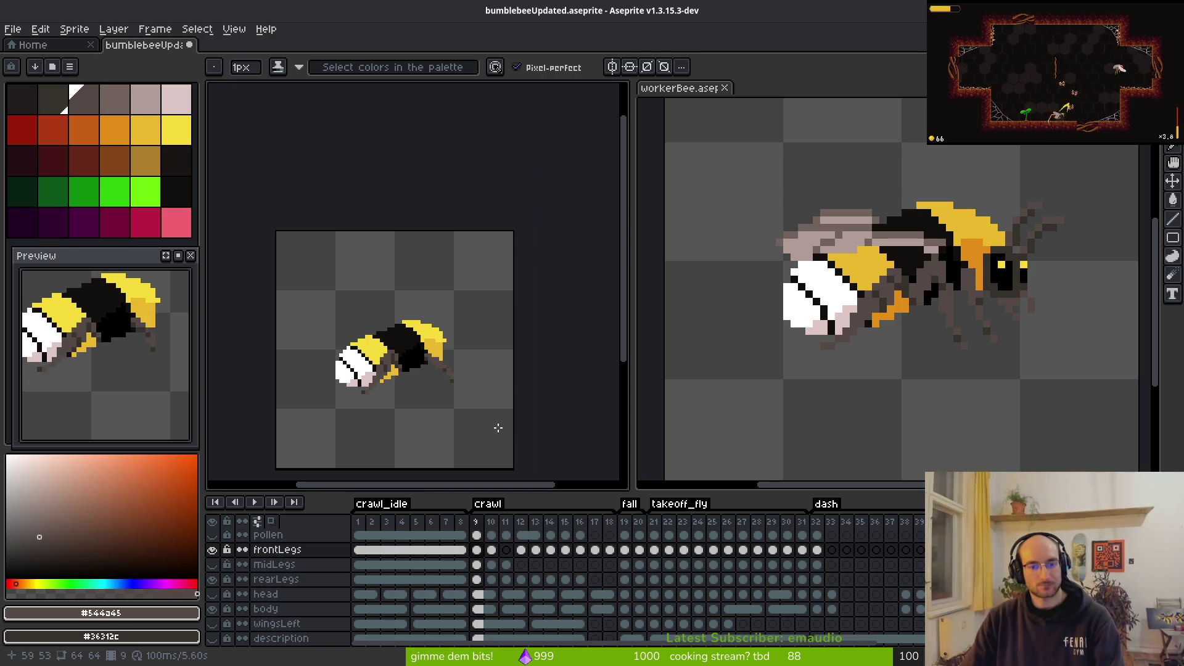
{"action": "left_click", "coordinate": [609, 550]}
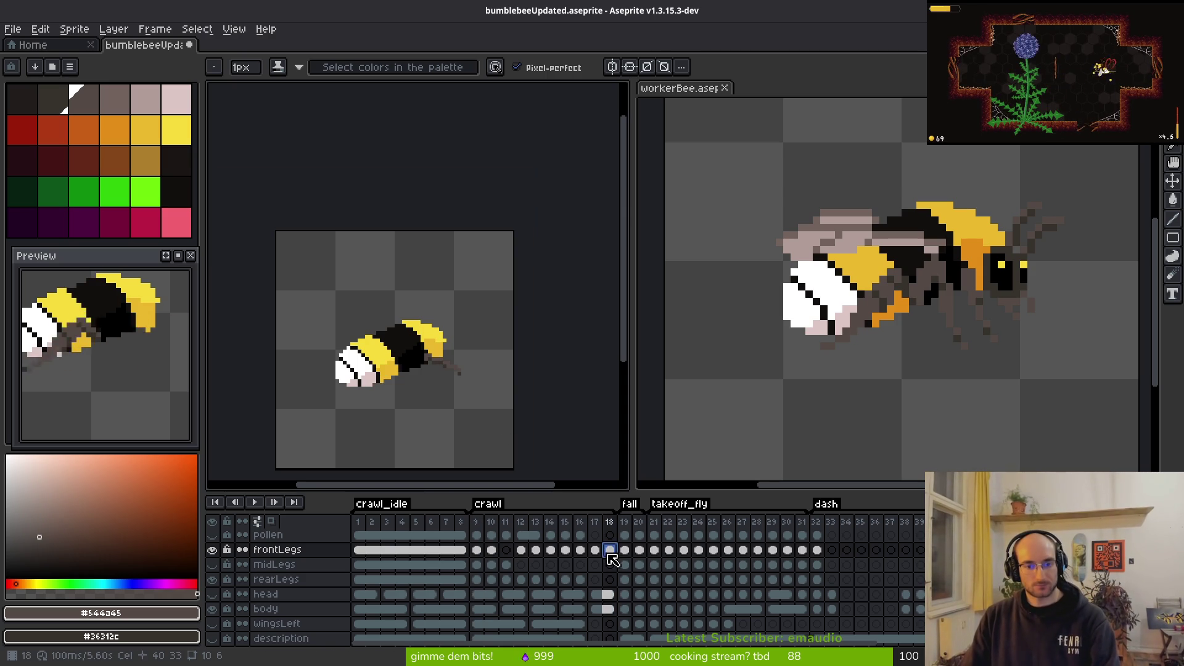
{"action": "left_click", "coordinate": [478, 551]}
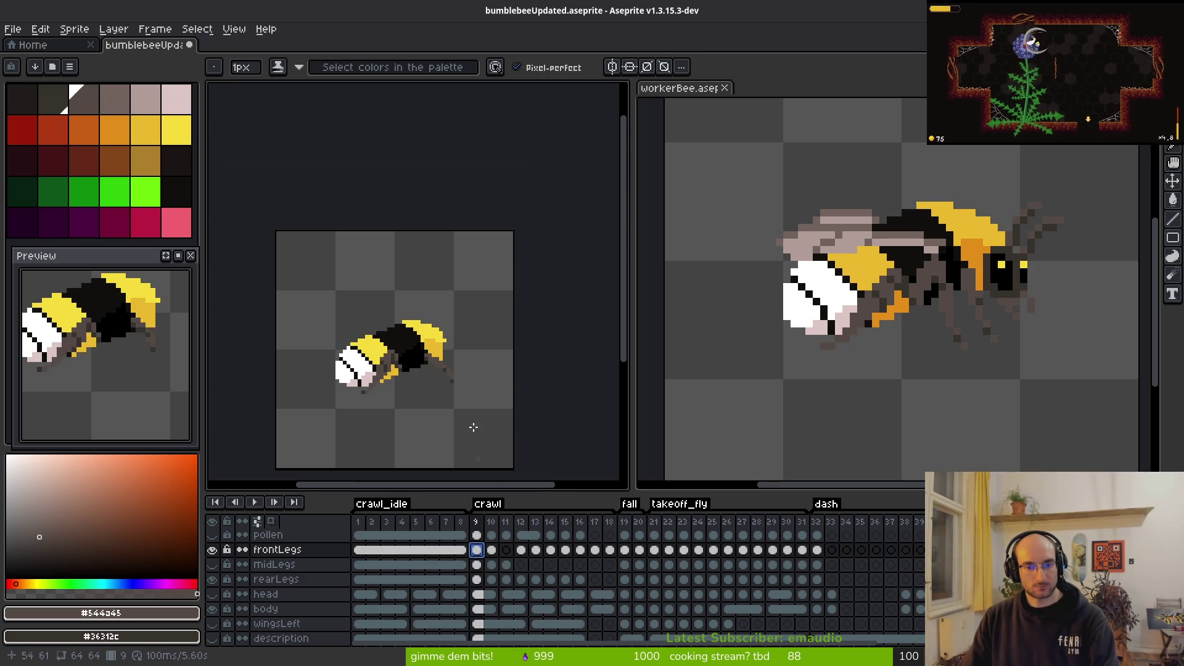
{"action": "scroll", "coordinate": [444, 370], "scroll_direction": "up", "scroll_amount": 8}
{"action": "right_click", "coordinate": [331, 296]}
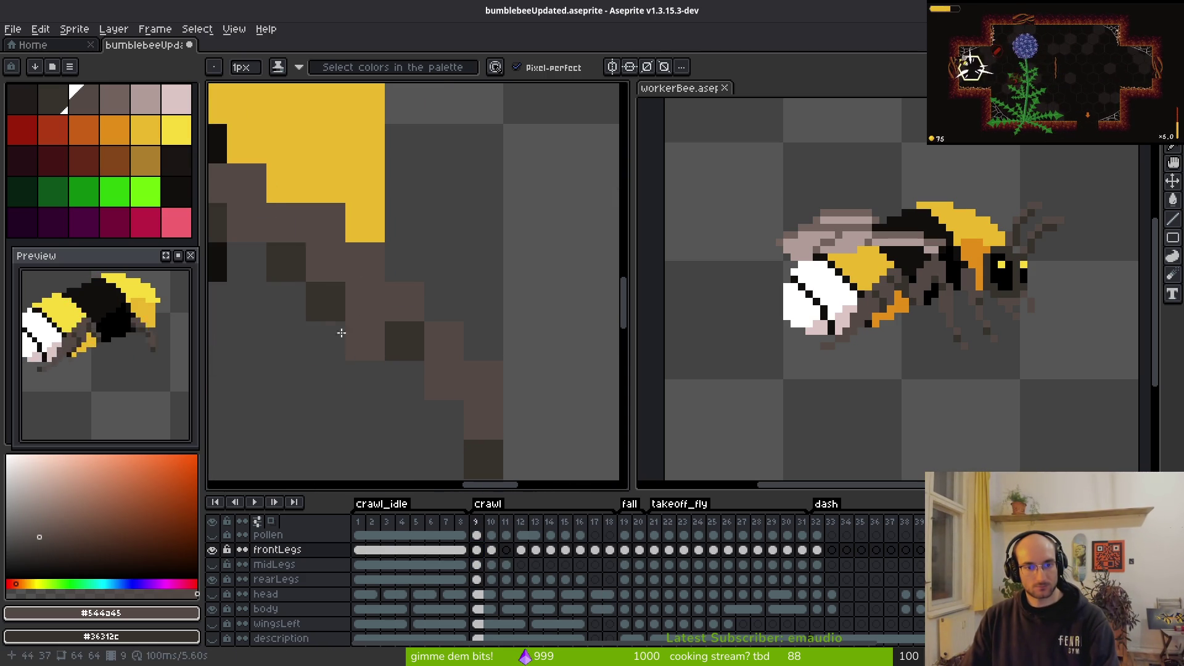
Step: In frame 10, add a brown pixel just right of the front leg's tip
{"action": "scroll", "coordinate": [372, 376], "scroll_direction": "down", "scroll_amount": 4}
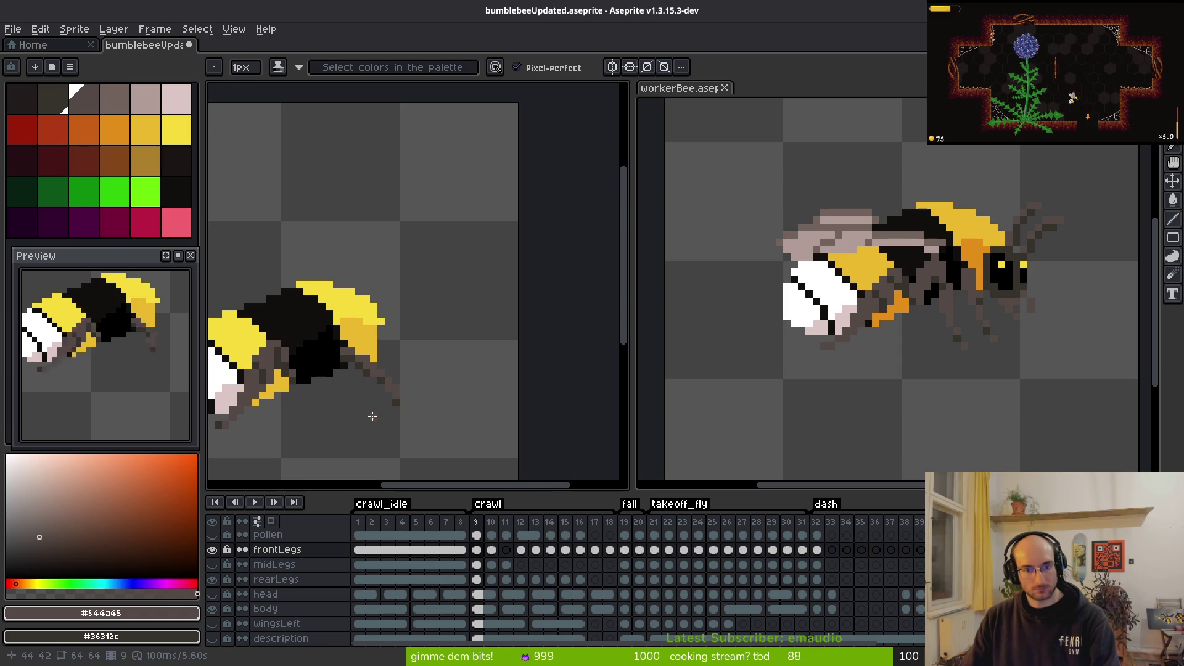
{"action": "left_click", "coordinate": [610, 550]}
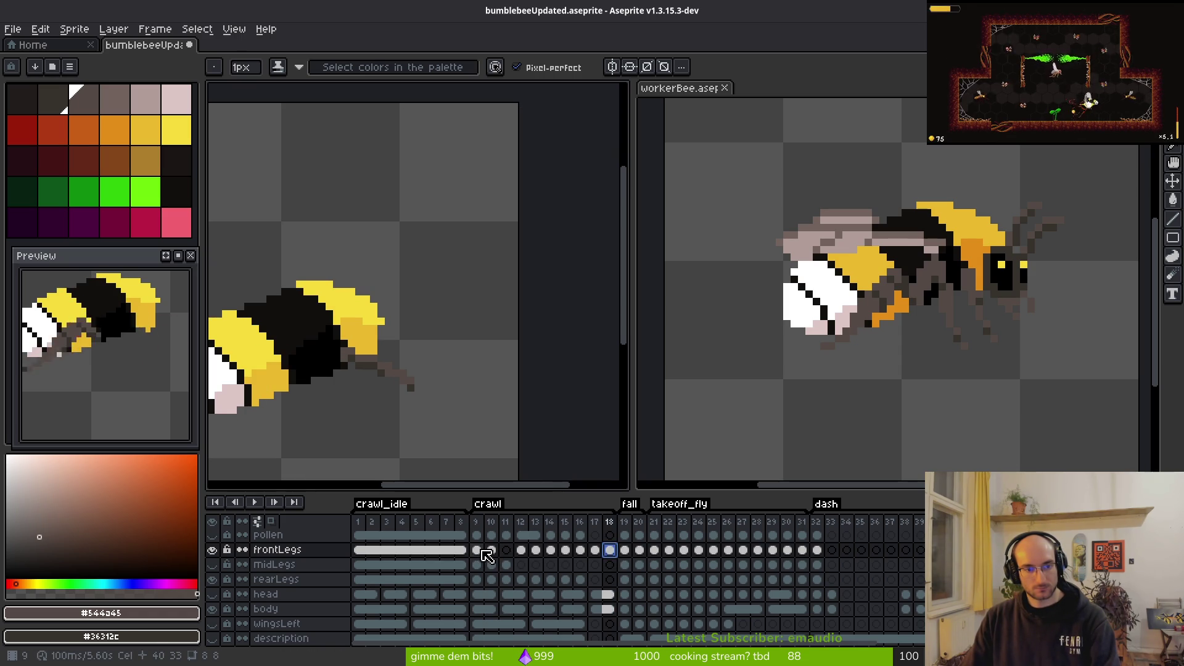
{"action": "left_click", "coordinate": [482, 549]}
{"action": "left_click", "coordinate": [491, 550]}
{"action": "key", "text": "i"}
{"action": "key", "text": "b"}
{"action": "scroll", "coordinate": [405, 384], "scroll_direction": "up", "scroll_amount": 1}
{"action": "left_click", "coordinate": [407, 378]}
{"action": "scroll", "coordinate": [495, 337], "scroll_direction": "up", "scroll_amount": 4}
{"action": "scroll", "coordinate": [572, 299], "scroll_direction": "down", "scroll_amount": 4}
Step: Move to frame 11 and turn on onion skinning with F3
{"action": "key", "text": "comma"}
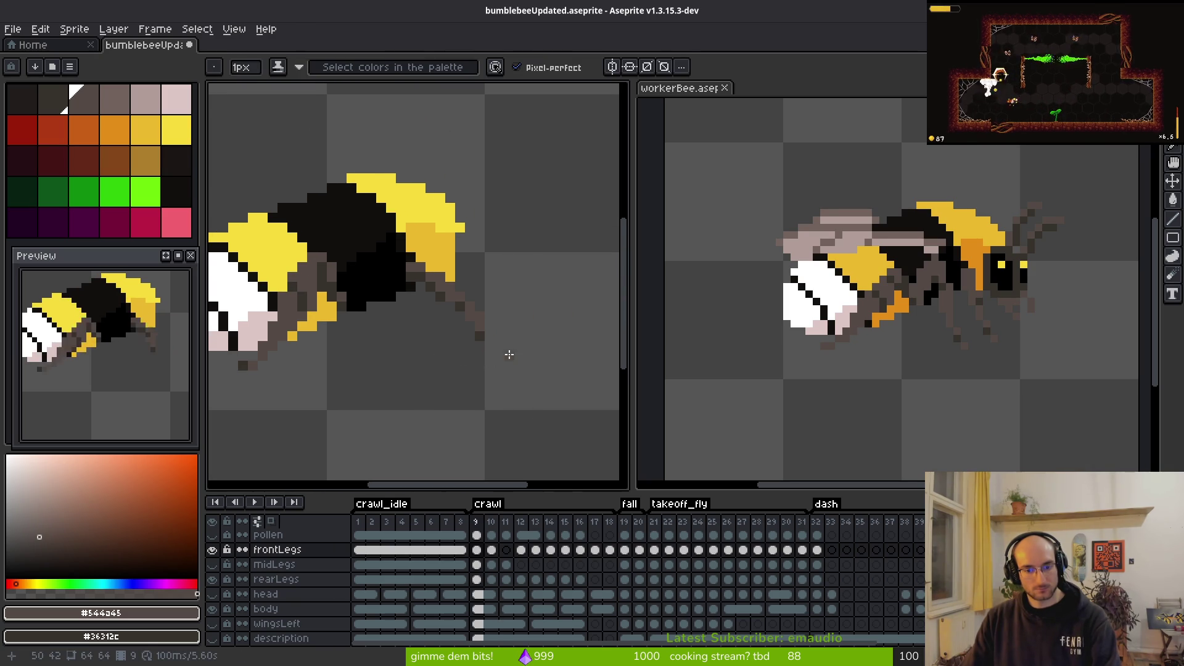
{"action": "key", "text": "i"}
{"action": "key", "text": "period"}
{"action": "key", "text": "period"}
{"action": "key", "text": "b"}
{"action": "key", "text": "F3"}
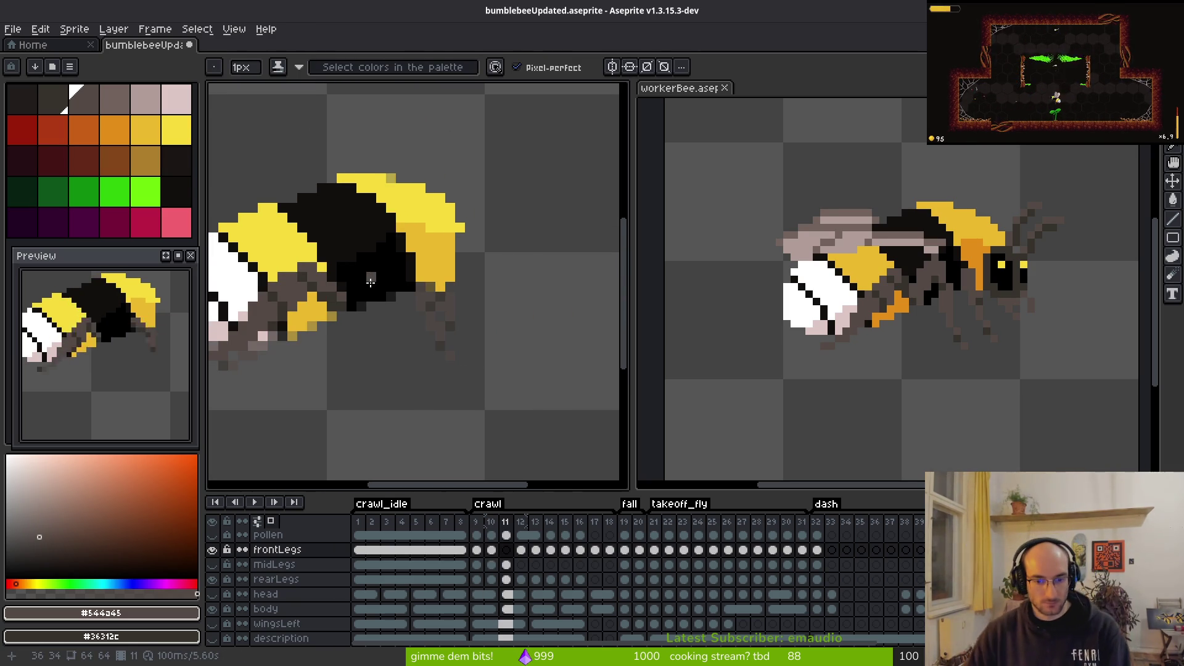
Step: Paint brown leg pixels on frame 11, including the upper leg over the body
{"action": "key", "text": "alt+o"}
{"action": "key", "text": "Escape"}
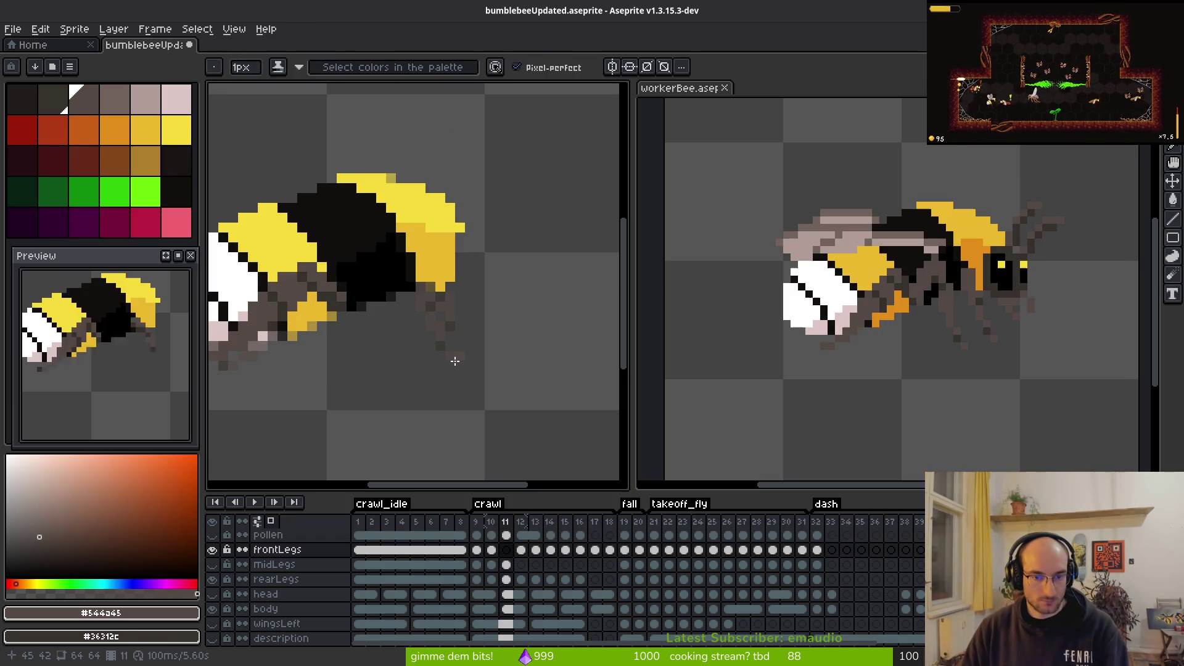
{"action": "scroll", "coordinate": [476, 354], "scroll_direction": "up", "scroll_amount": 3}
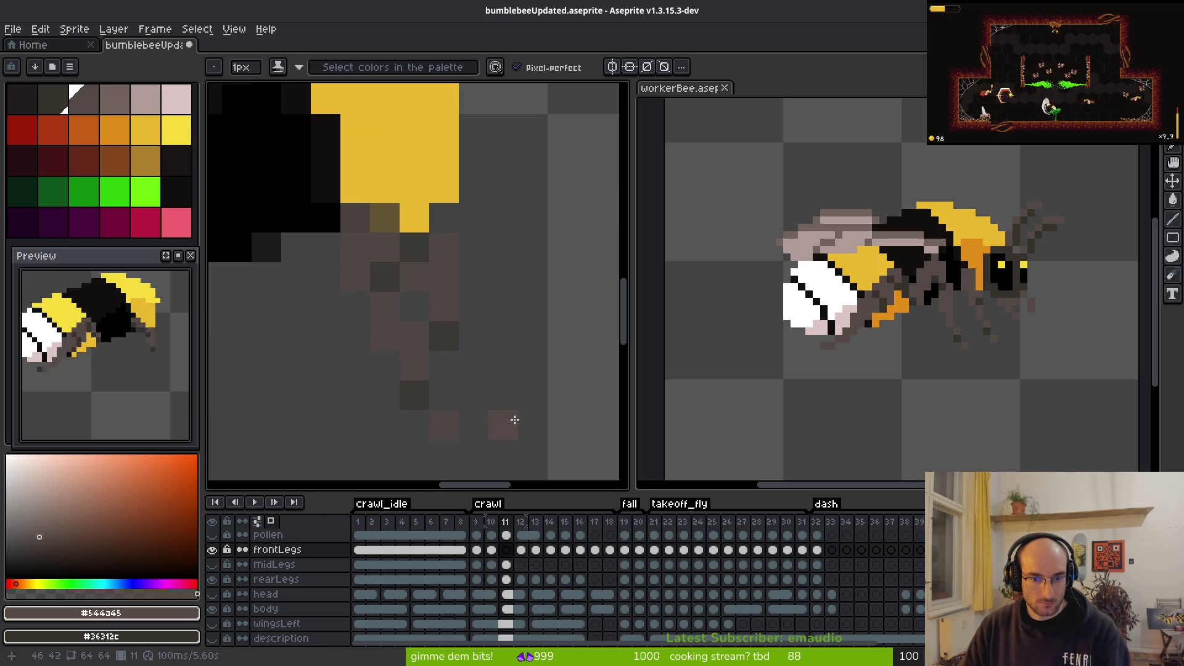
{"action": "left_click", "coordinate": [490, 402]}
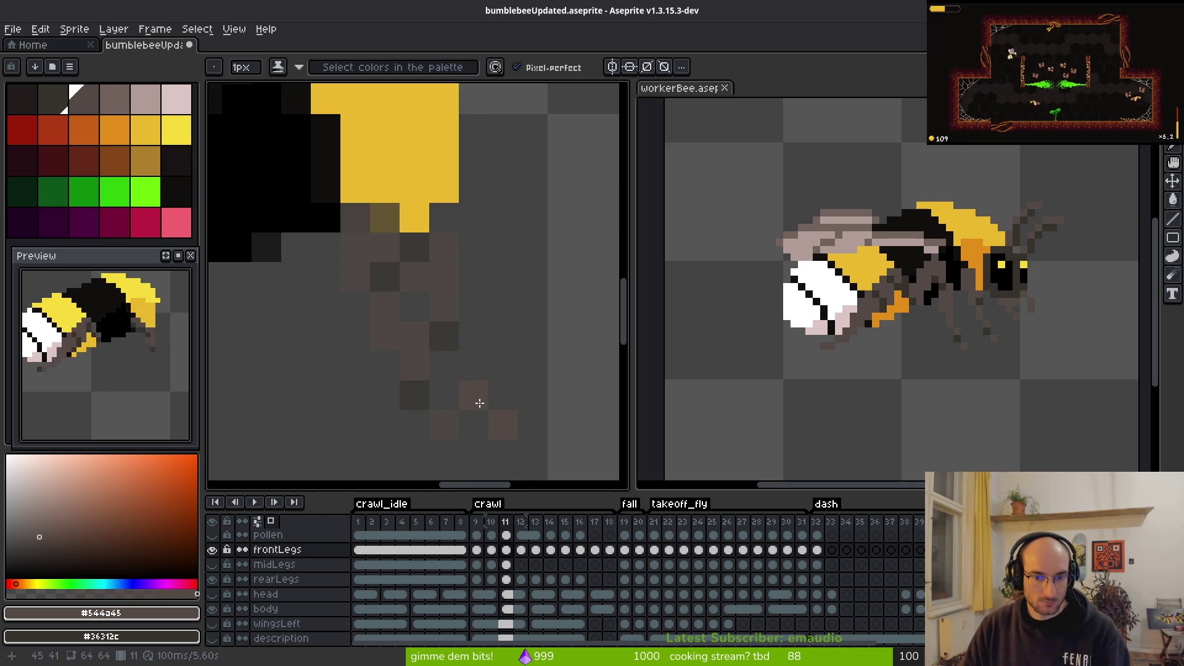
{"action": "right_click", "coordinate": [480, 402]}
{"action": "left_click", "coordinate": [470, 337]}
{"action": "mouse_move", "coordinate": [364, 191]}
{"action": "left_mouse_down"}
{"action": "mouse_move", "coordinate": [326, 162]}
{"action": "mouse_move", "coordinate": [326, 216]}
{"action": "mouse_move", "coordinate": [323, 201]}
{"action": "left_mouse_up"}
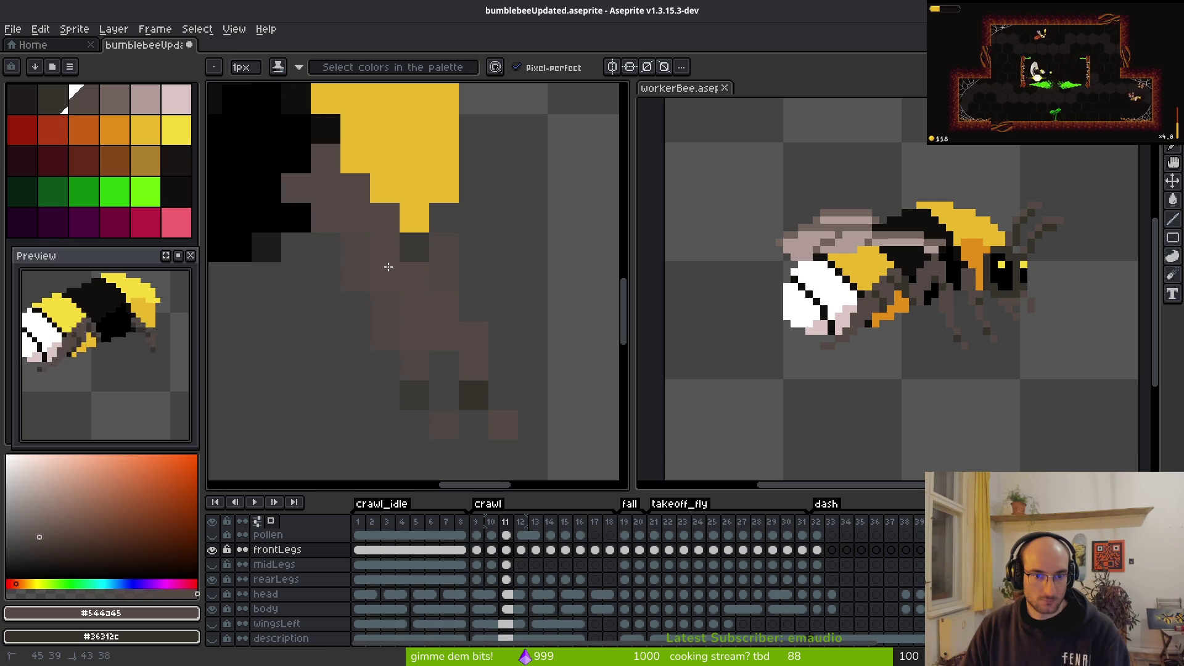
{"action": "left_click", "coordinate": [411, 261]}
{"action": "scroll", "coordinate": [516, 395], "scroll_direction": "down", "scroll_amount": 4}
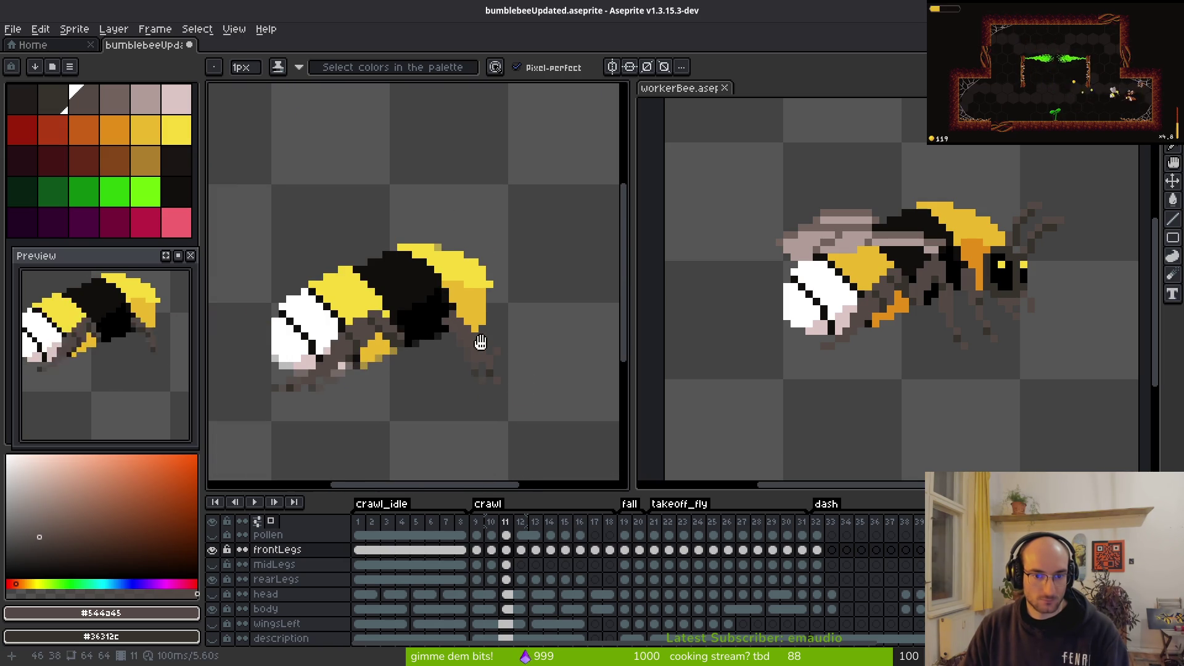
{"action": "scroll", "coordinate": [498, 353], "scroll_direction": "up", "scroll_amount": 3}
Step: Flip between frames 9, 10 and 11 to compare the leg poses
{"action": "key", "text": "comma"}
{"action": "key", "text": "alt"}
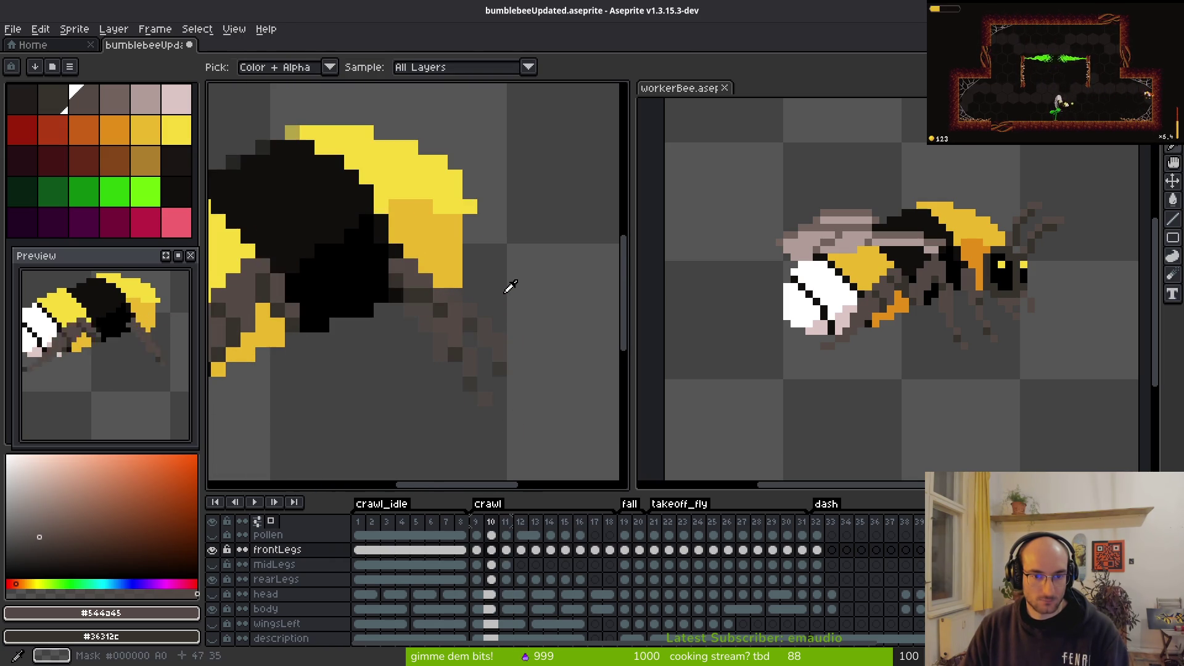
{"action": "key", "text": "period"}
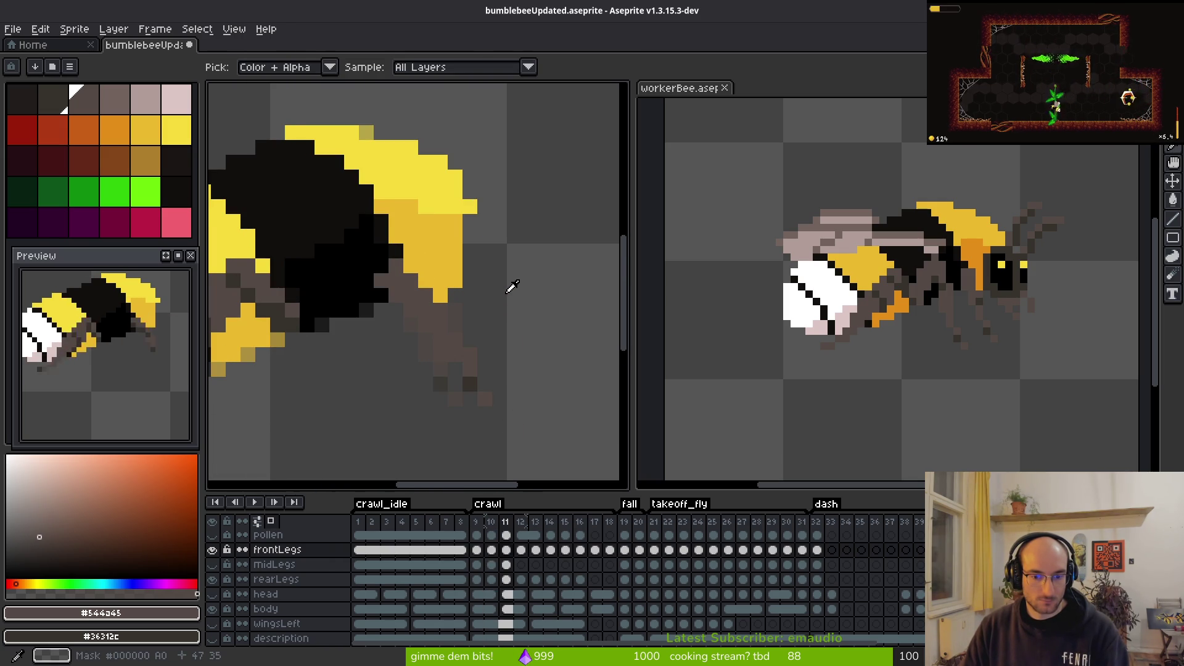
{"action": "key", "text": "comma"}
{"action": "key", "text": "comma"}
{"action": "key", "text": "period"}
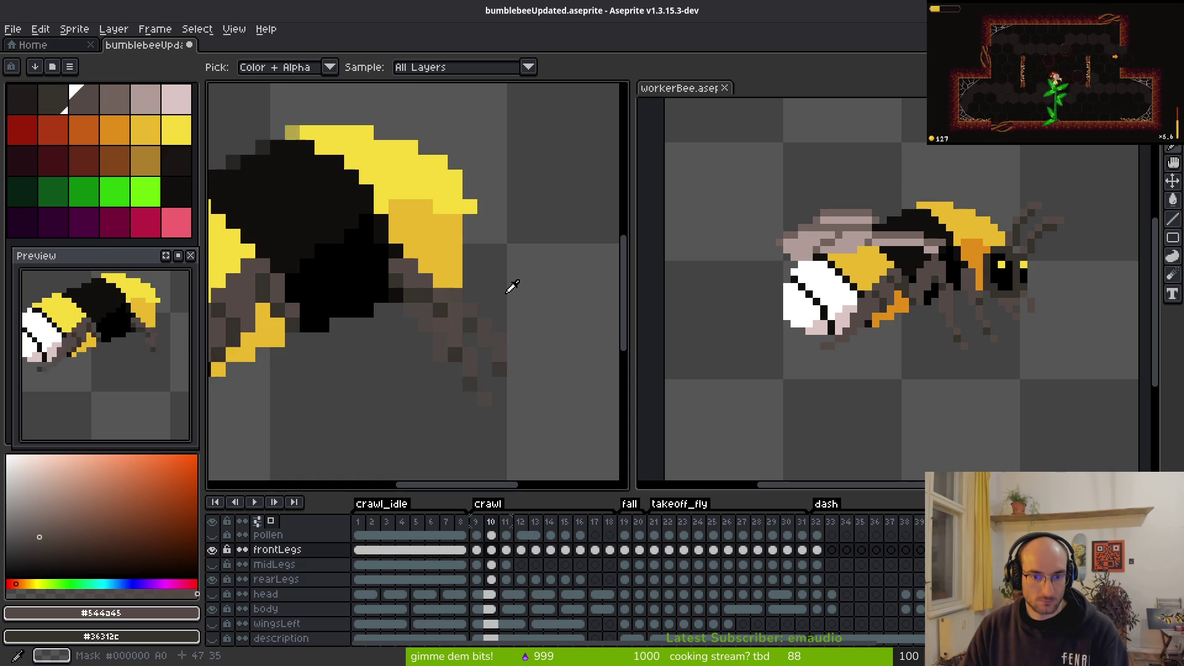
{"action": "key", "text": "period"}
{"action": "key", "text": "period"}
{"action": "key", "text": "comma"}
{"action": "key", "text": "comma"}
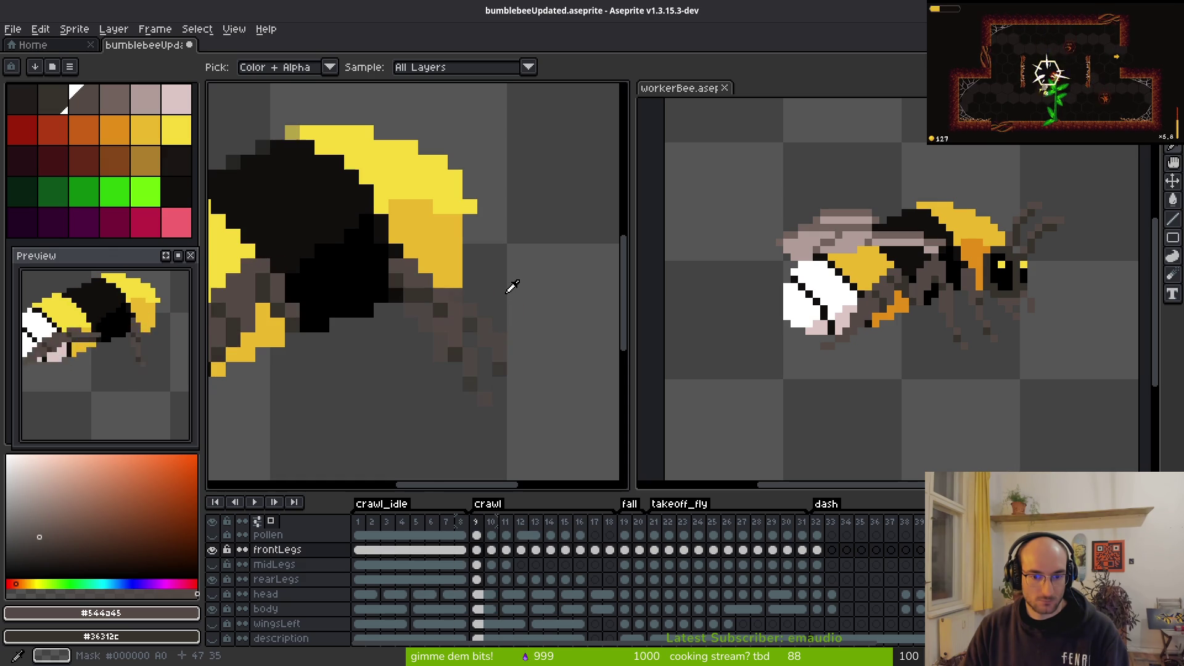
{"action": "key", "text": "period"}
{"action": "key", "text": "comma"}
{"action": "key", "text": "b"}
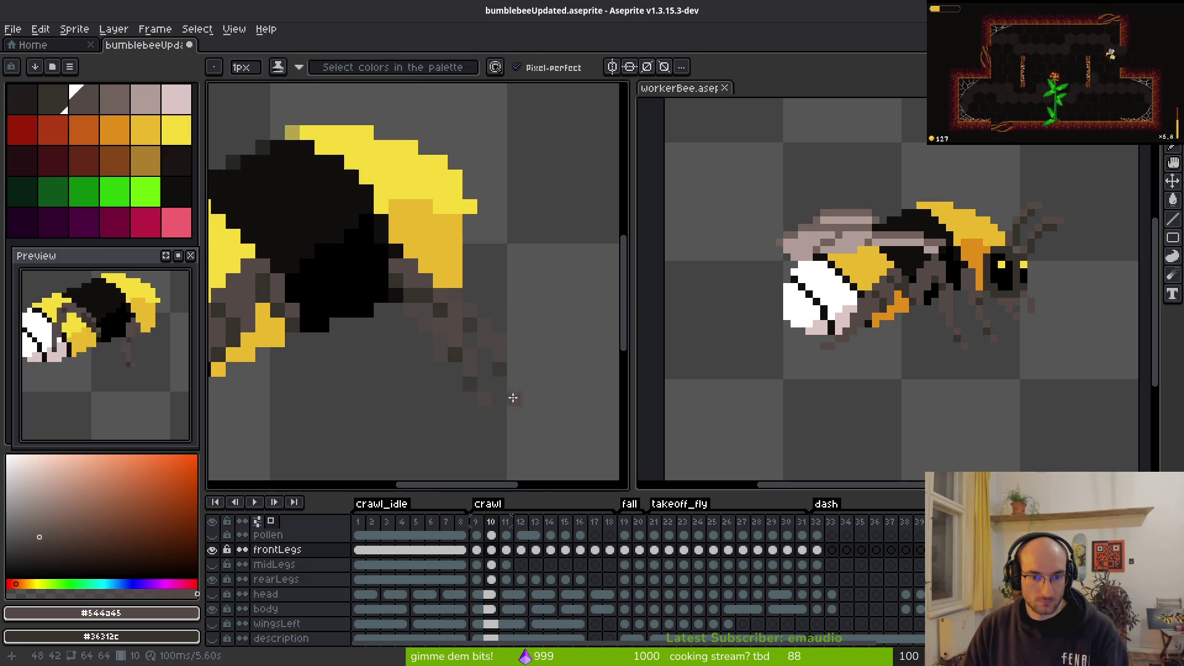
Step: Place and darken front-leg pixels on frame 10
{"action": "left_click", "coordinate": [514, 400]}
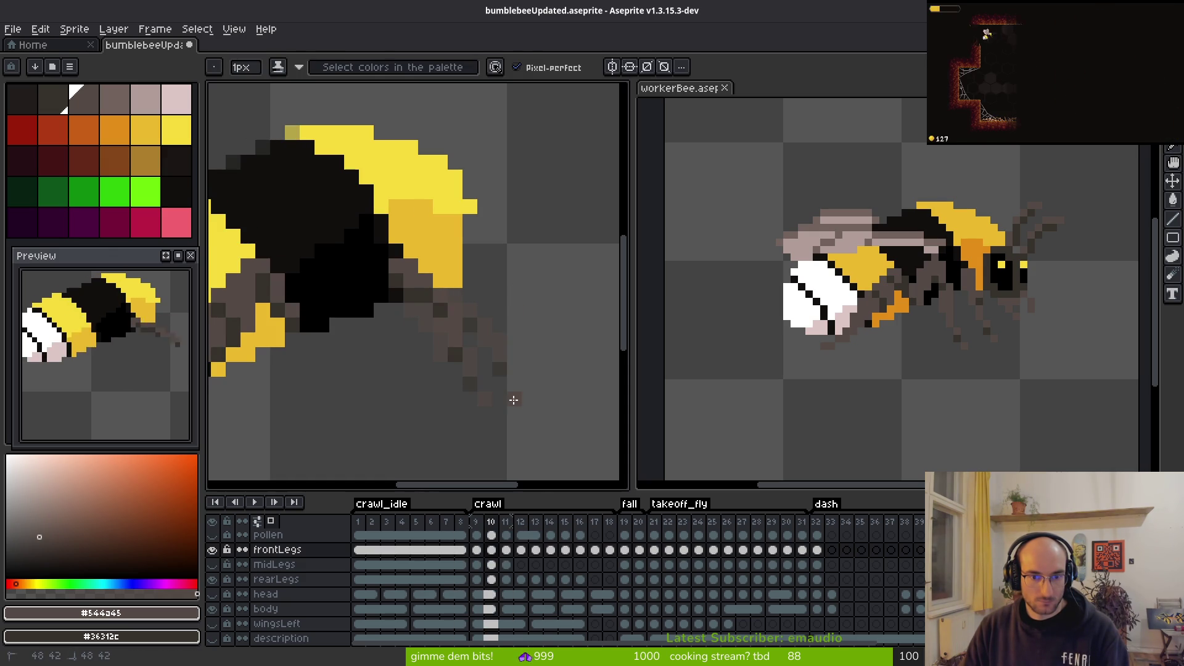
{"action": "left_click", "coordinate": [498, 367]}
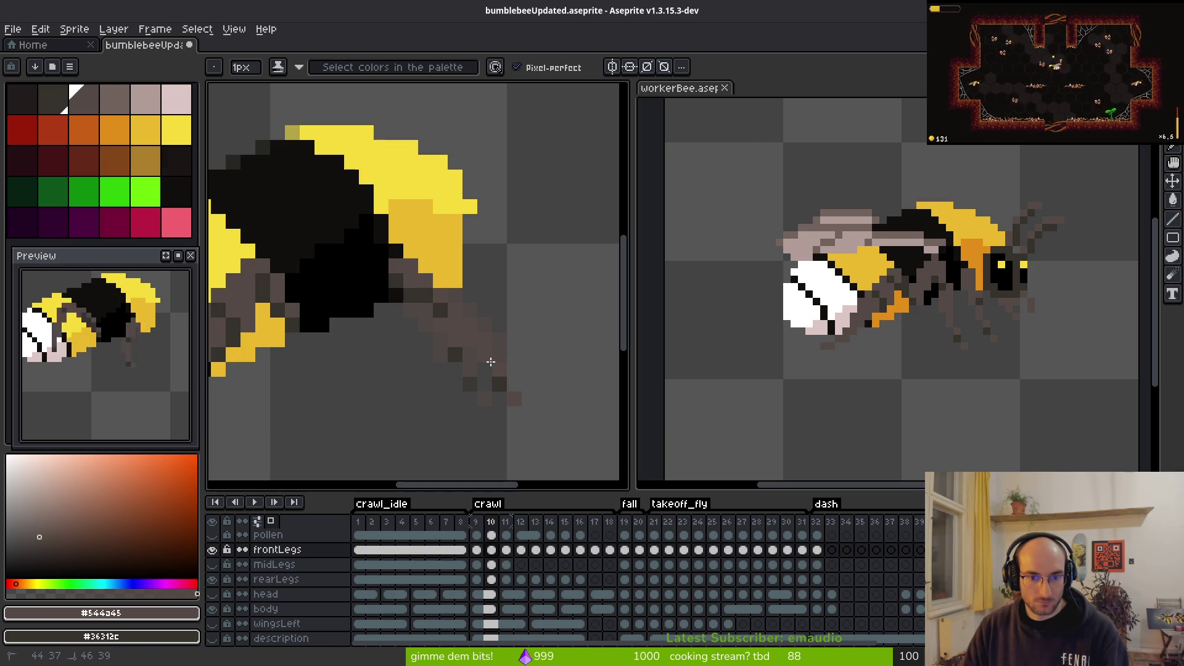
{"action": "key", "text": "e"}
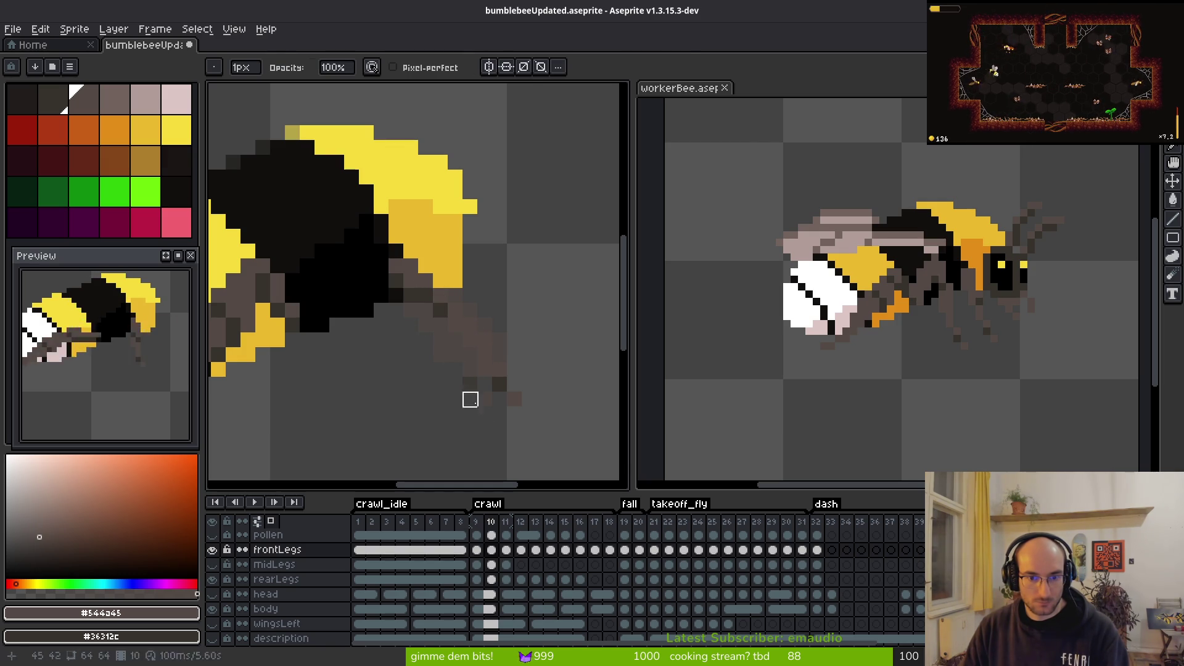
{"action": "key", "text": "f"}
{"action": "key", "text": "e"}
{"action": "key", "text": "f"}
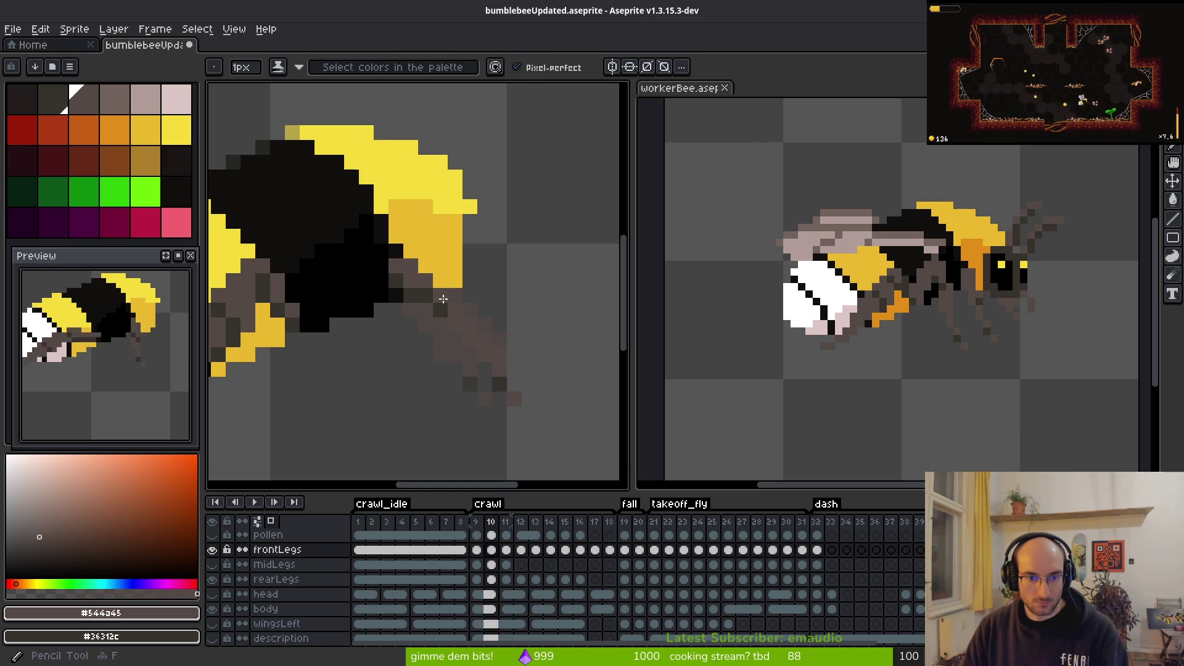
{"action": "scroll", "coordinate": [494, 364], "scroll_direction": "down", "scroll_amount": 4}
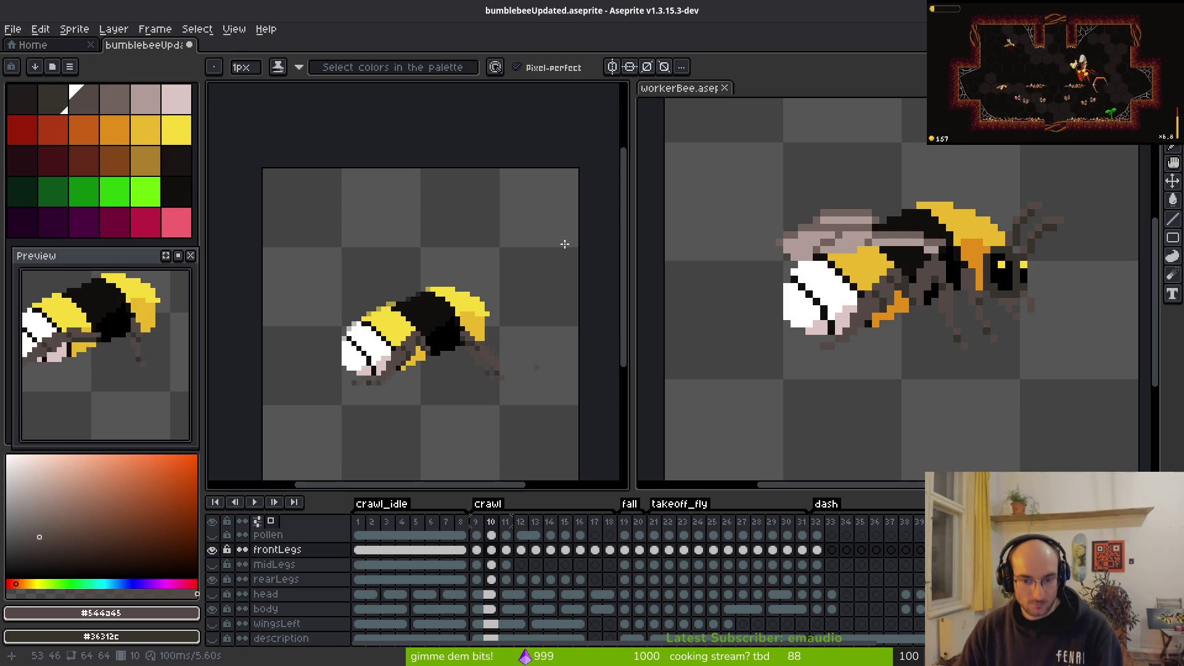
Step: Delete frames 17 and 18, then select the pollen cel at frame 9
{"action": "left_click_drag", "start_coordinate": [596, 523], "coordinate": [613, 527]}
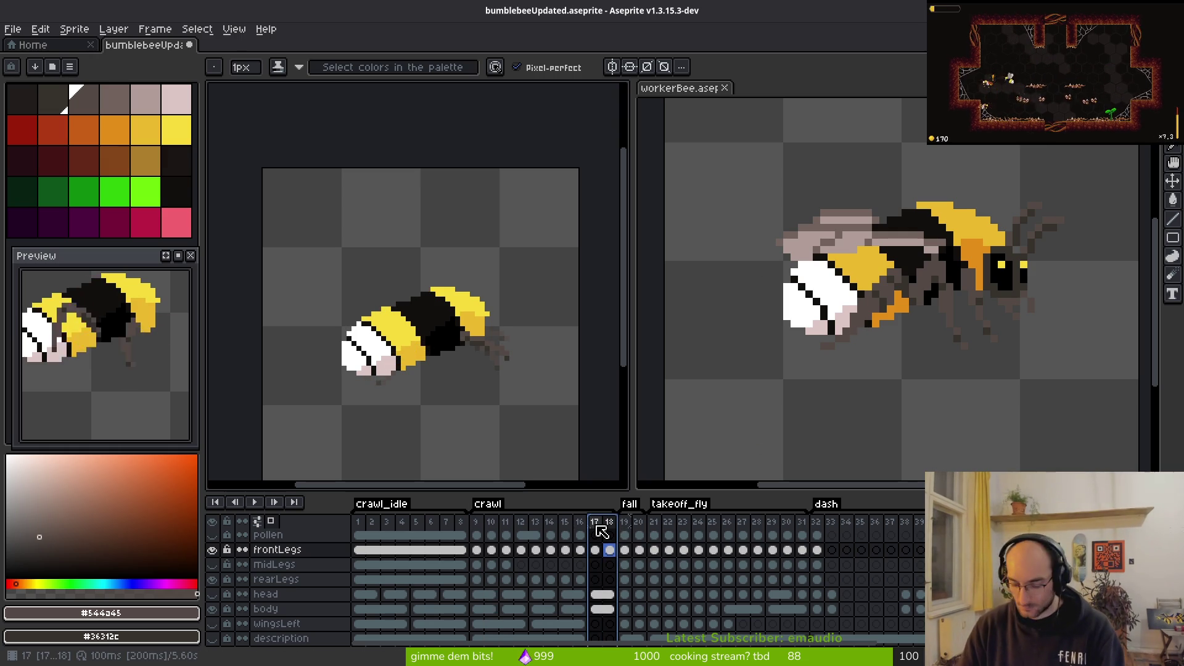
{"action": "key", "text": "Delete"}
{"action": "left_click", "coordinate": [476, 537]}
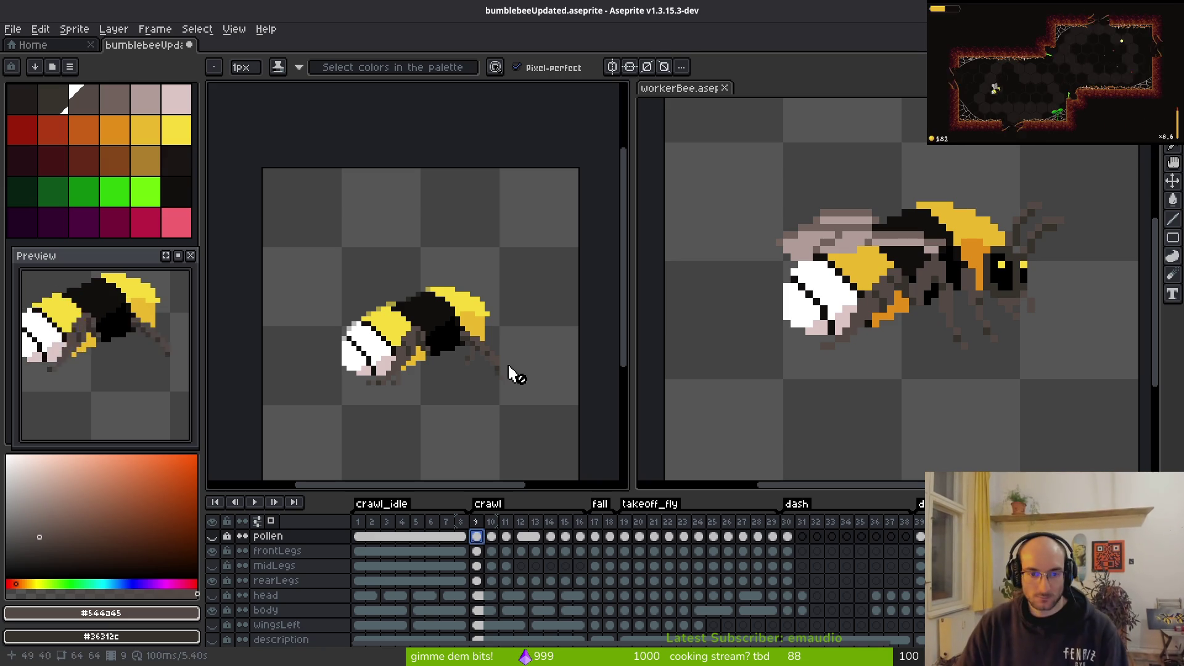
Step: Make the reference layer visible
{"action": "scroll", "coordinate": [505, 364], "scroll_direction": "up", "scroll_amount": 2}
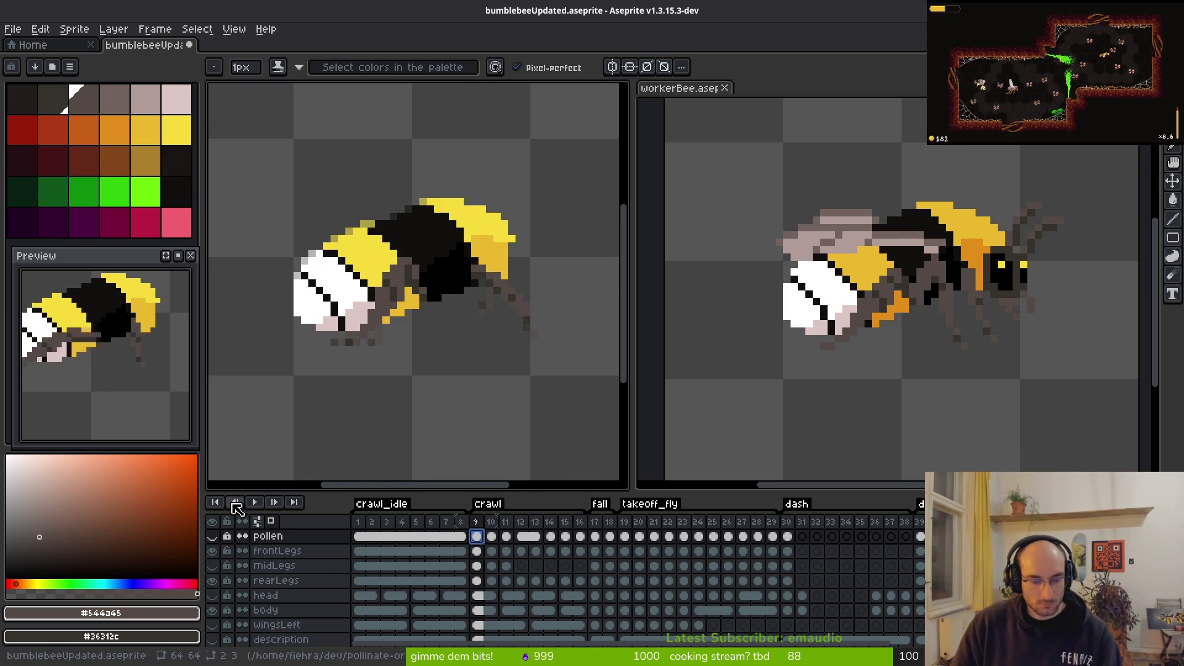
{"action": "scroll", "coordinate": [354, 576], "scroll_direction": "down", "scroll_amount": 2}
{"action": "left_click", "coordinate": [214, 624]}
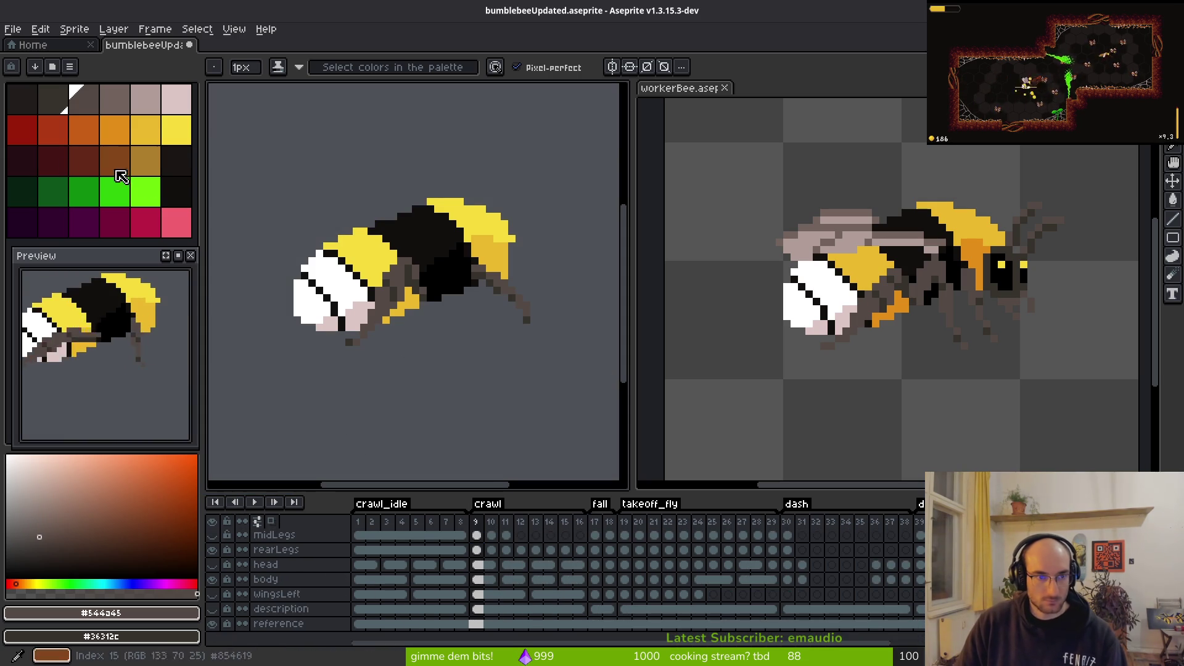
Step: Bucket-fill the reference layer's background with dark purple
{"action": "left_click", "coordinate": [176, 192]}
{"action": "left_click_drag", "start_coordinate": [385, 351], "coordinate": [367, 338]}
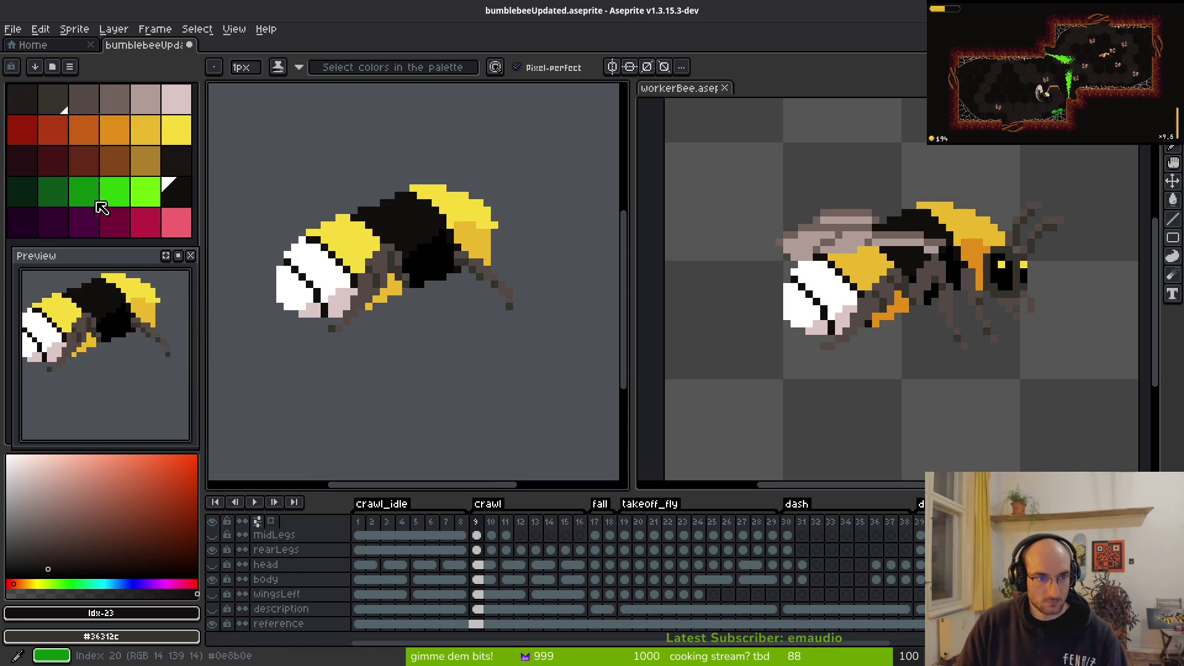
{"action": "left_click", "coordinate": [59, 226]}
{"action": "key", "text": "g"}
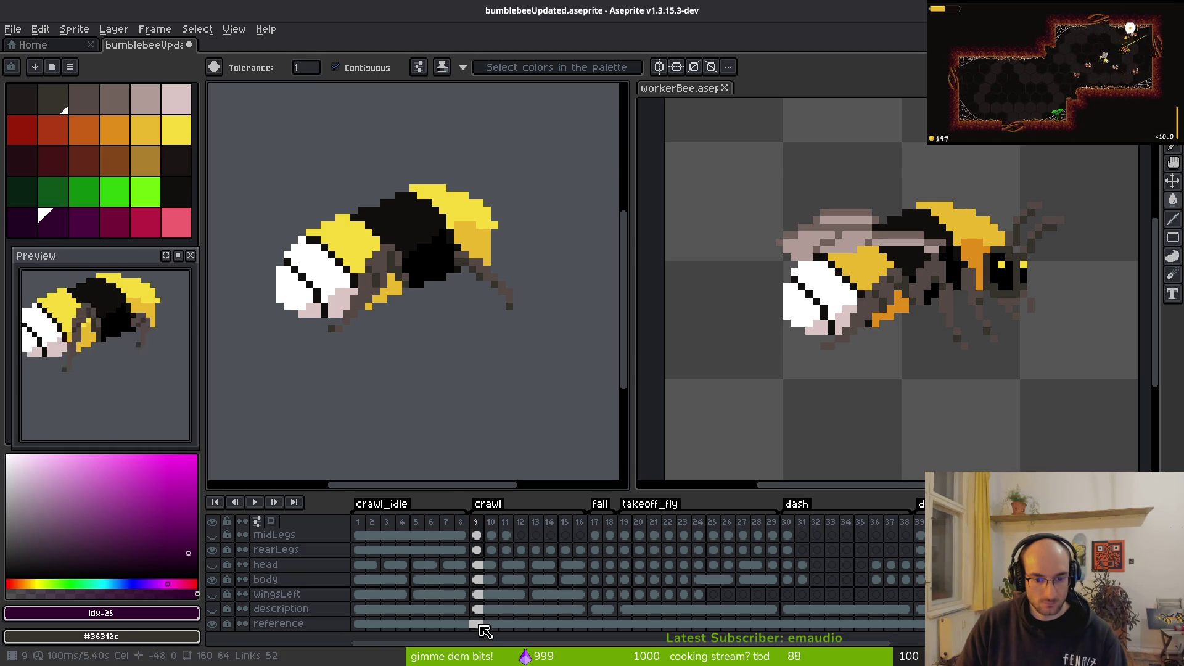
{"action": "left_click", "coordinate": [476, 623]}
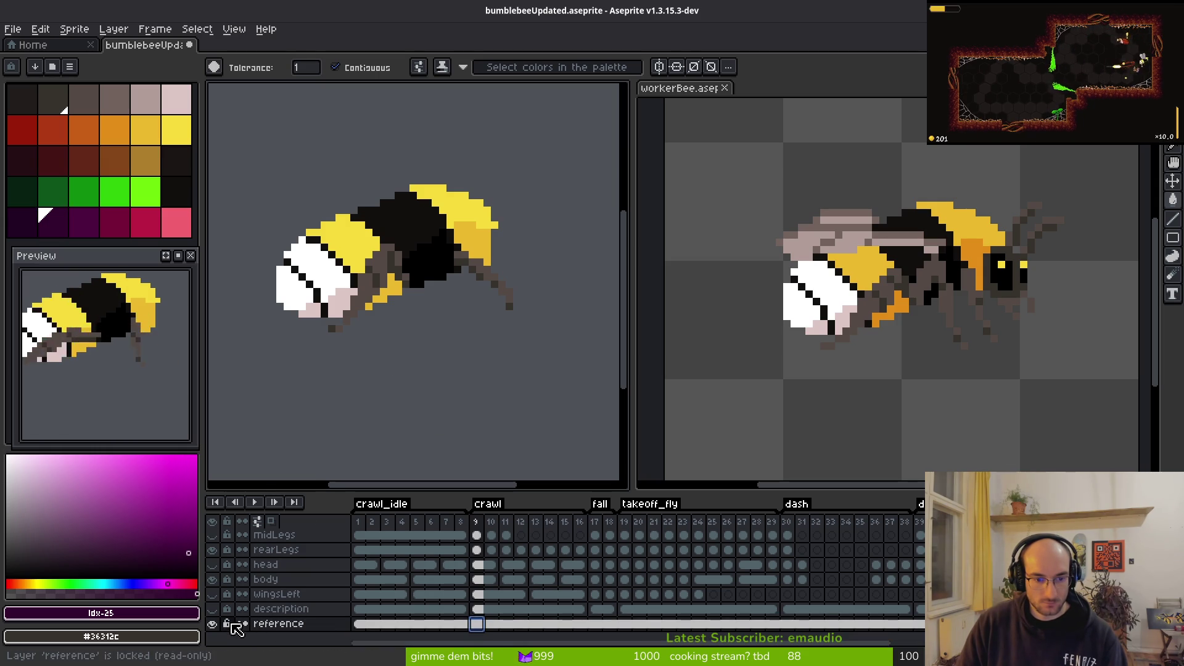
{"action": "left_click", "coordinate": [418, 401]}
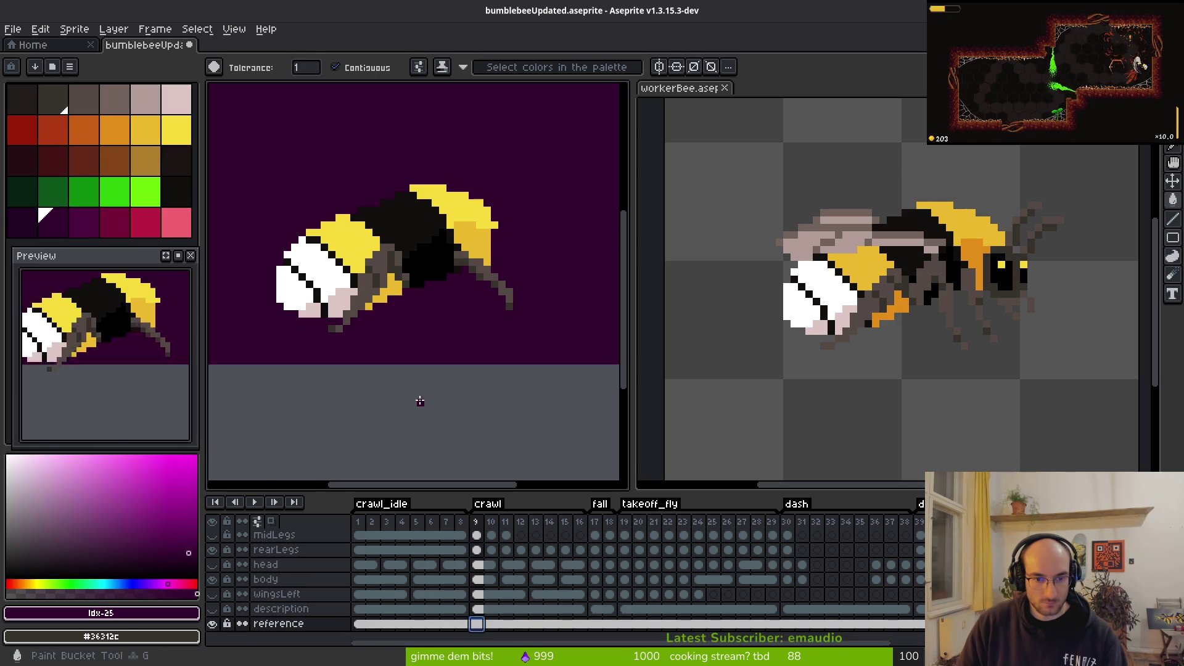
Step: Refill the background with magenta, then crimson, and save the sprite
{"action": "left_click", "coordinate": [111, 223]}
{"action": "left_click", "coordinate": [439, 414]}
{"action": "left_click", "coordinate": [145, 223]}
{"action": "left_click", "coordinate": [460, 429]}
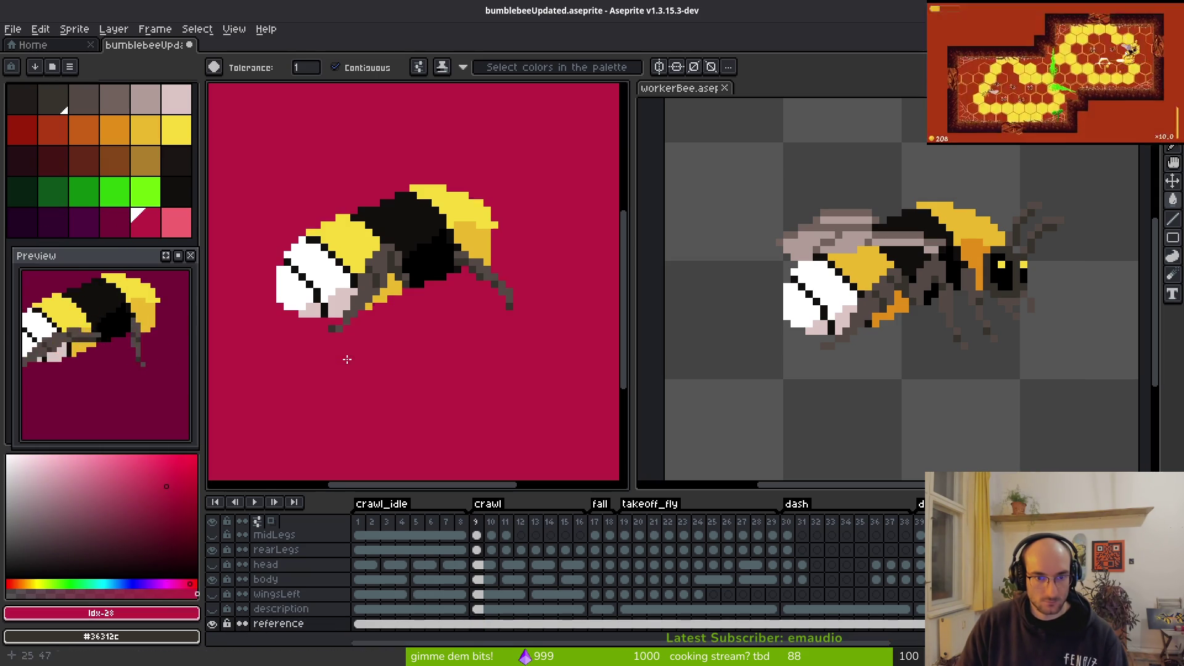
{"action": "key", "text": "ctrl+s"}
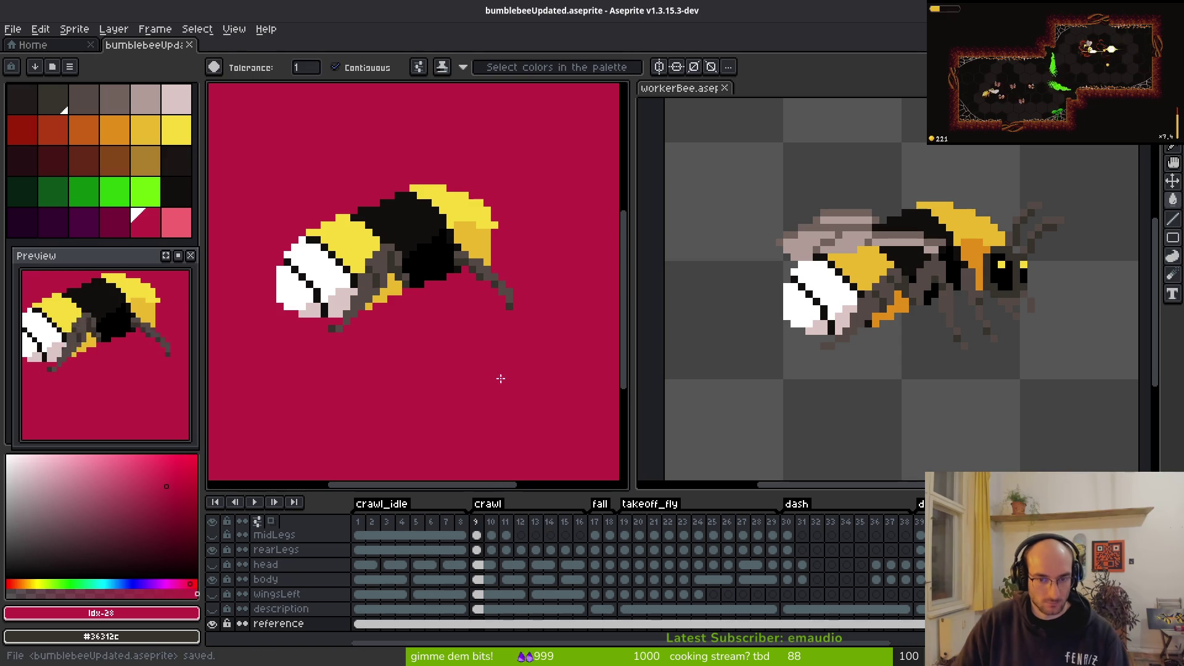
{"action": "scroll", "coordinate": [457, 378], "scroll_direction": "up", "scroll_amount": 4}
{"action": "left_click", "coordinate": [521, 283], "text": "alt"}
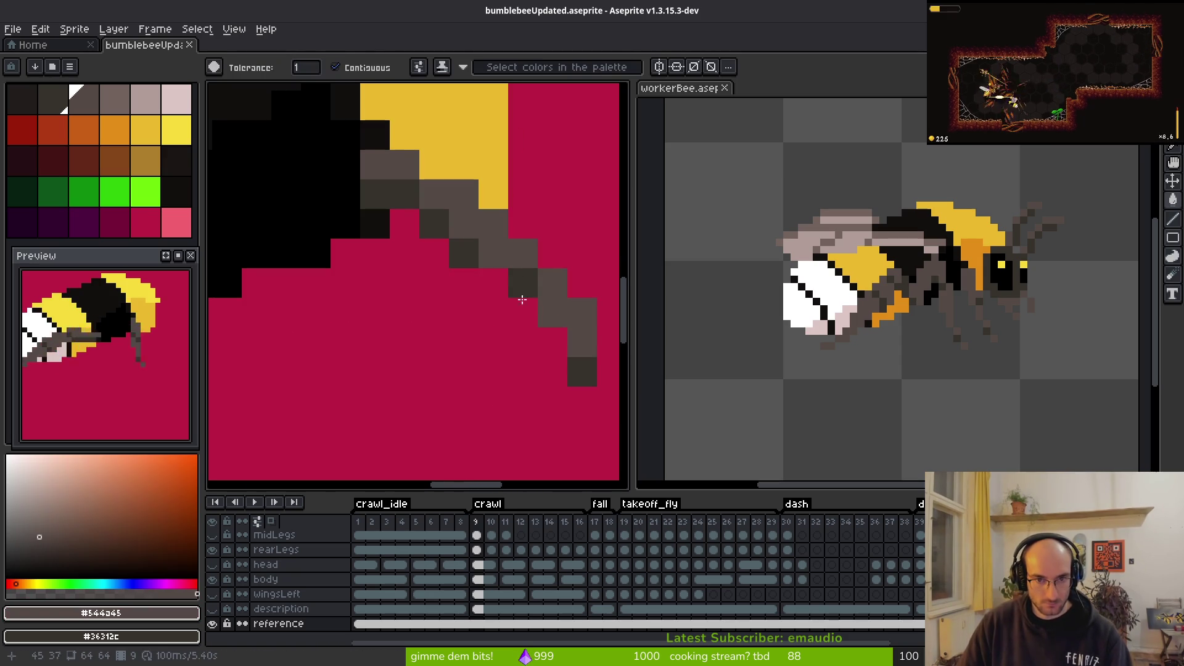
Step: Flip through crawl frames 9–11 to compare legs, settling on frame 11
{"action": "key", "text": "period"}
{"action": "key", "text": "comma"}
{"action": "scroll", "coordinate": [494, 368], "scroll_direction": "down", "scroll_amount": 4}
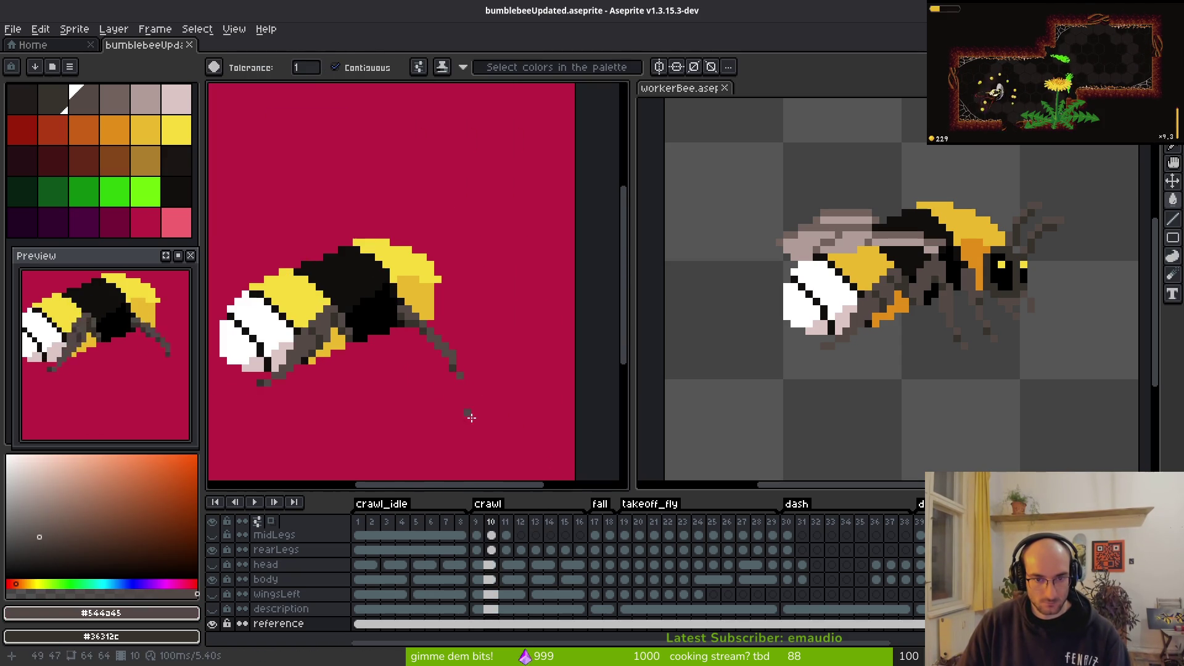
{"action": "key", "text": "period"}
{"action": "key", "text": "period"}
{"action": "key", "text": "comma"}
{"action": "key", "text": "period"}
{"action": "key", "text": "period"}
{"action": "key", "text": "comma"}
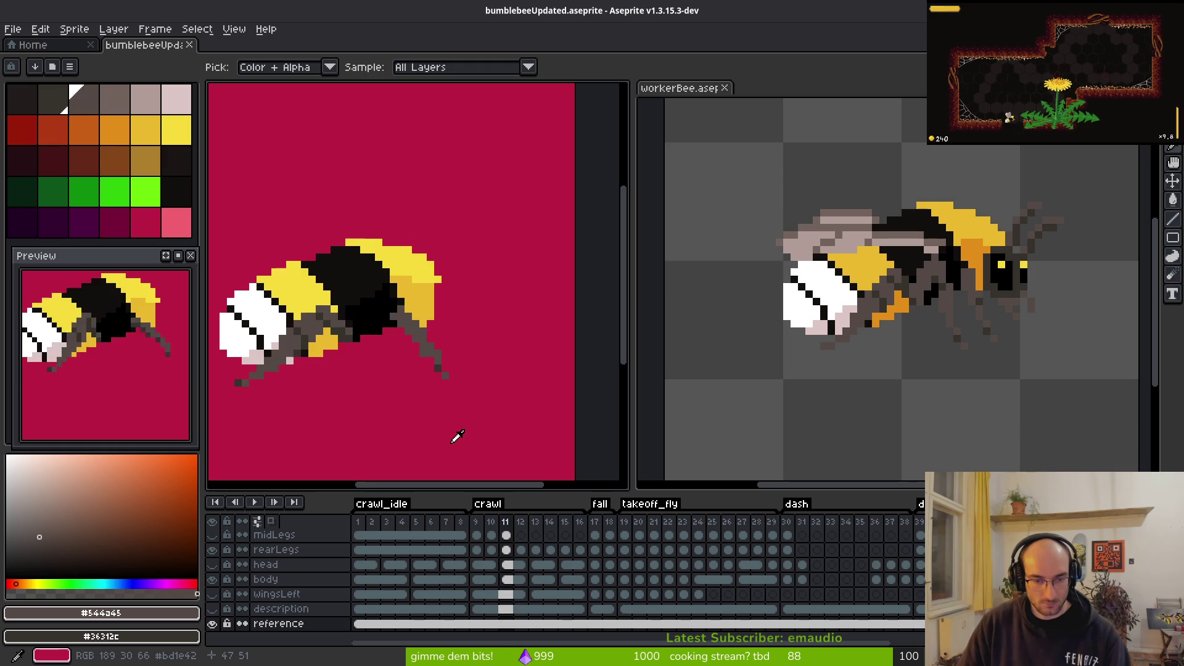
Step: Undo the stray grey pixel block and select the frontLegs cel at frame 11
{"action": "key", "text": "w"}
{"action": "scroll", "coordinate": [442, 371], "scroll_direction": "up", "scroll_amount": 2}
{"action": "scroll", "coordinate": [403, 306], "scroll_direction": "up", "scroll_amount": 3}
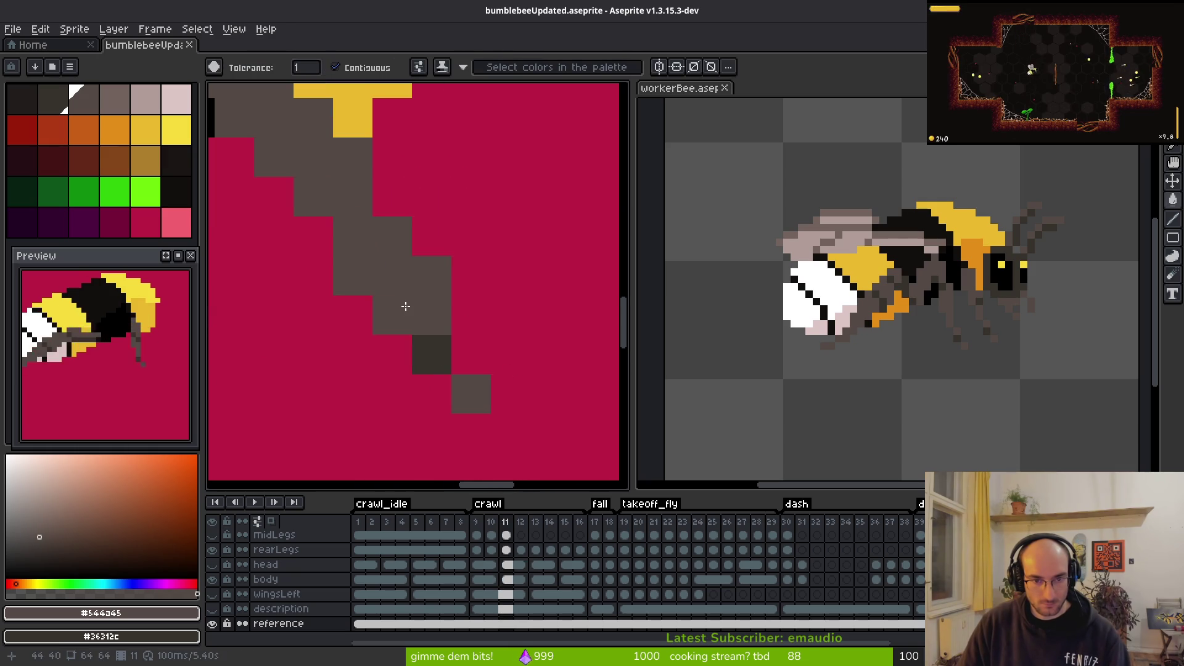
{"action": "key", "text": "b"}
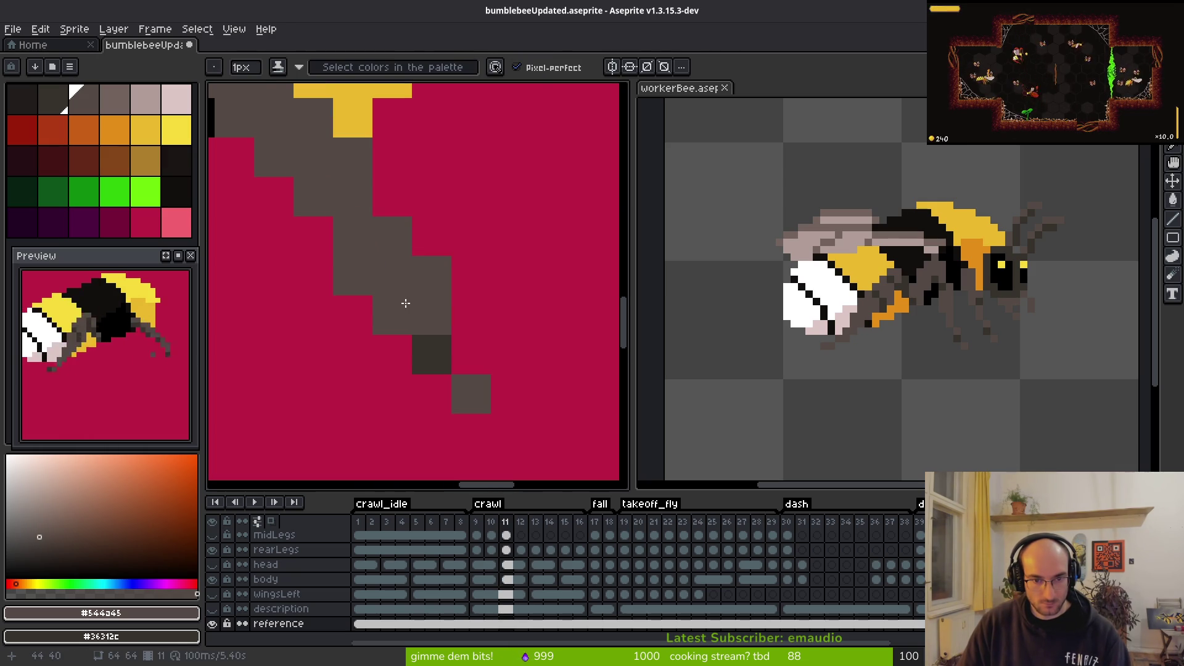
{"action": "key", "text": "ctrl+z"}
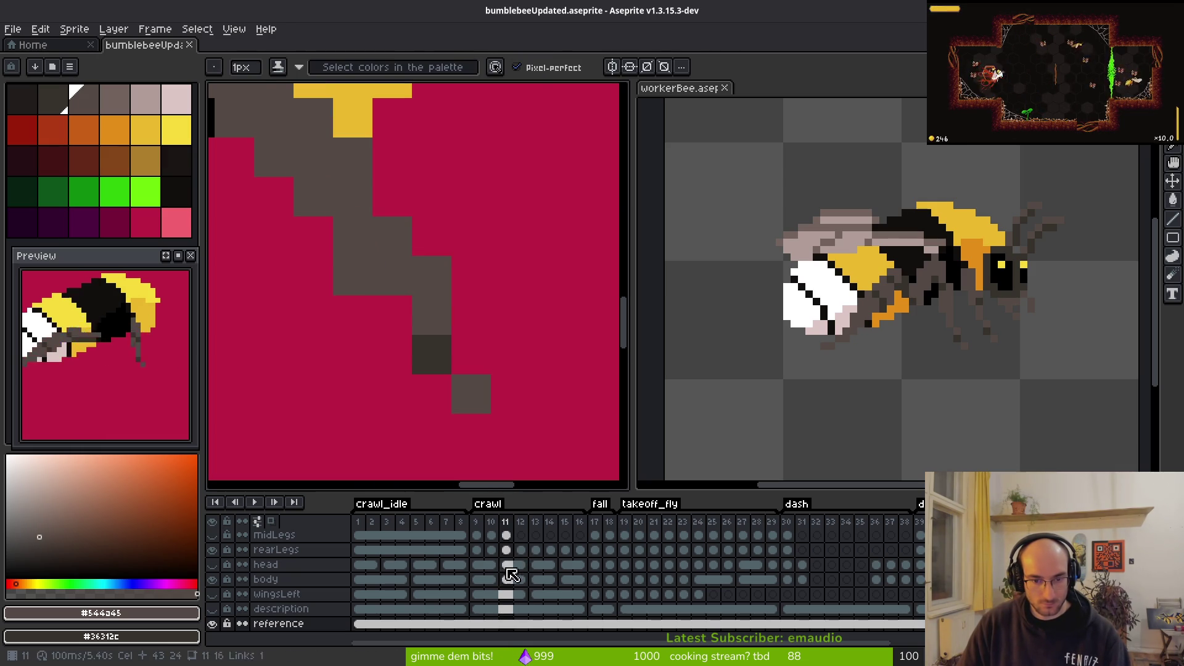
{"action": "left_click", "coordinate": [518, 553]}
{"action": "scroll", "coordinate": [515, 555], "scroll_direction": "up", "scroll_amount": 2}
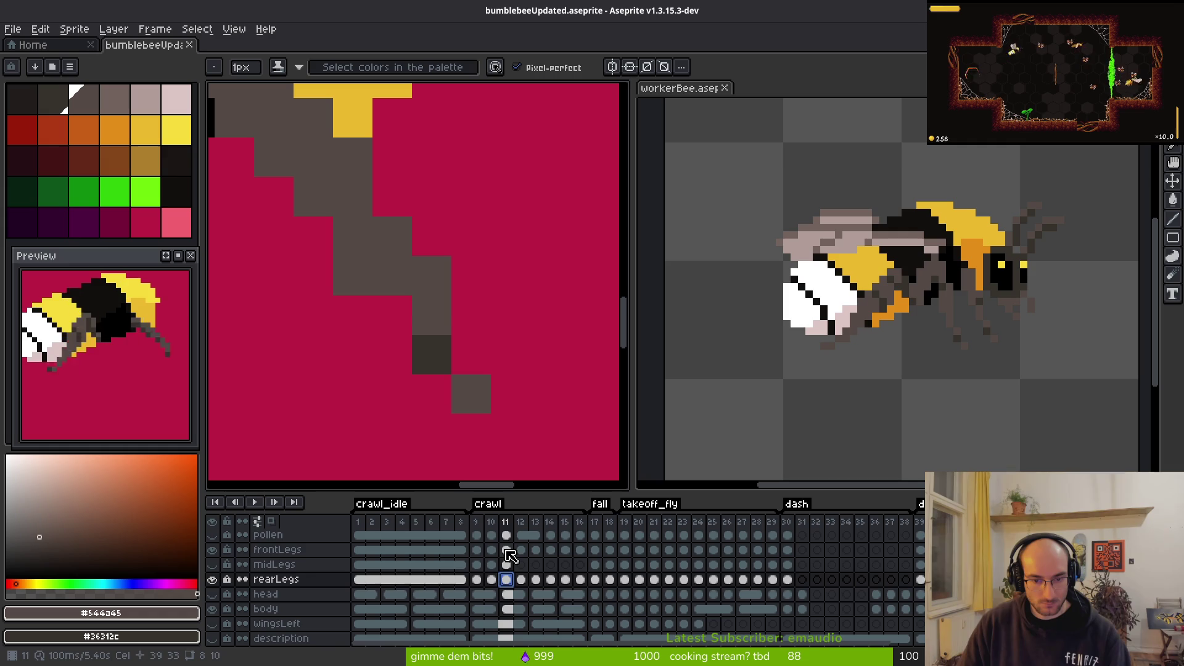
{"action": "left_click", "coordinate": [510, 554]}
Step: Erase a pixel on frame 11's front leg to slim the diagonal
{"action": "left_click", "coordinate": [401, 312]}
{"action": "key", "text": "e"}
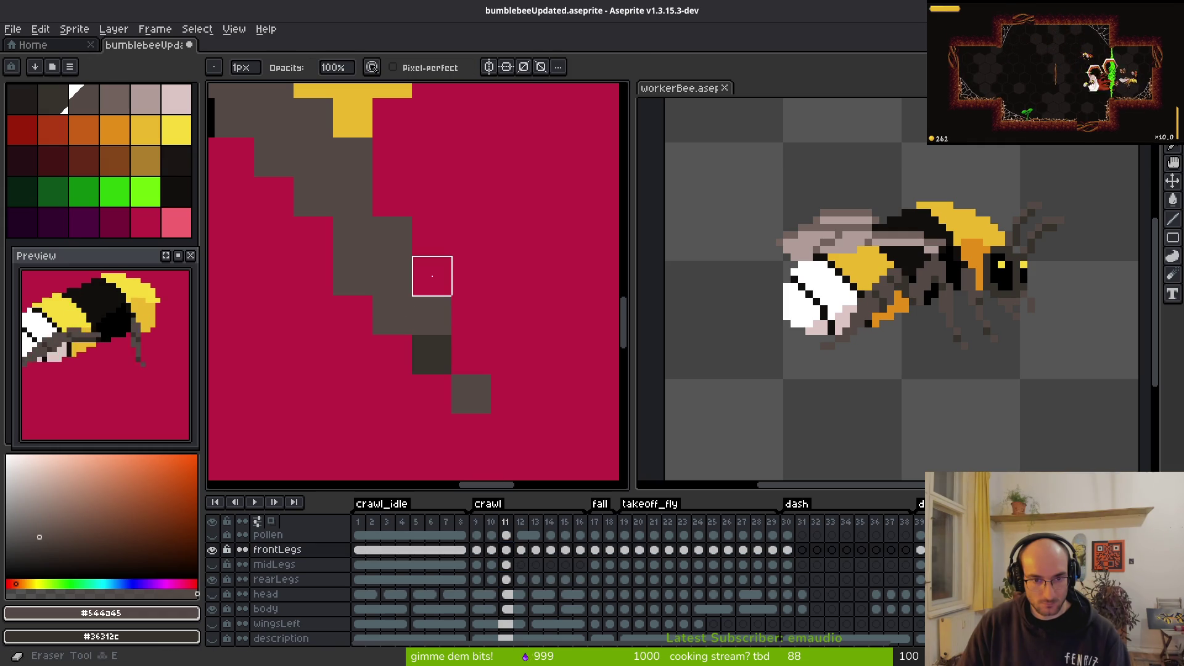
{"action": "scroll", "coordinate": [431, 355], "scroll_direction": "down", "scroll_amount": 3}
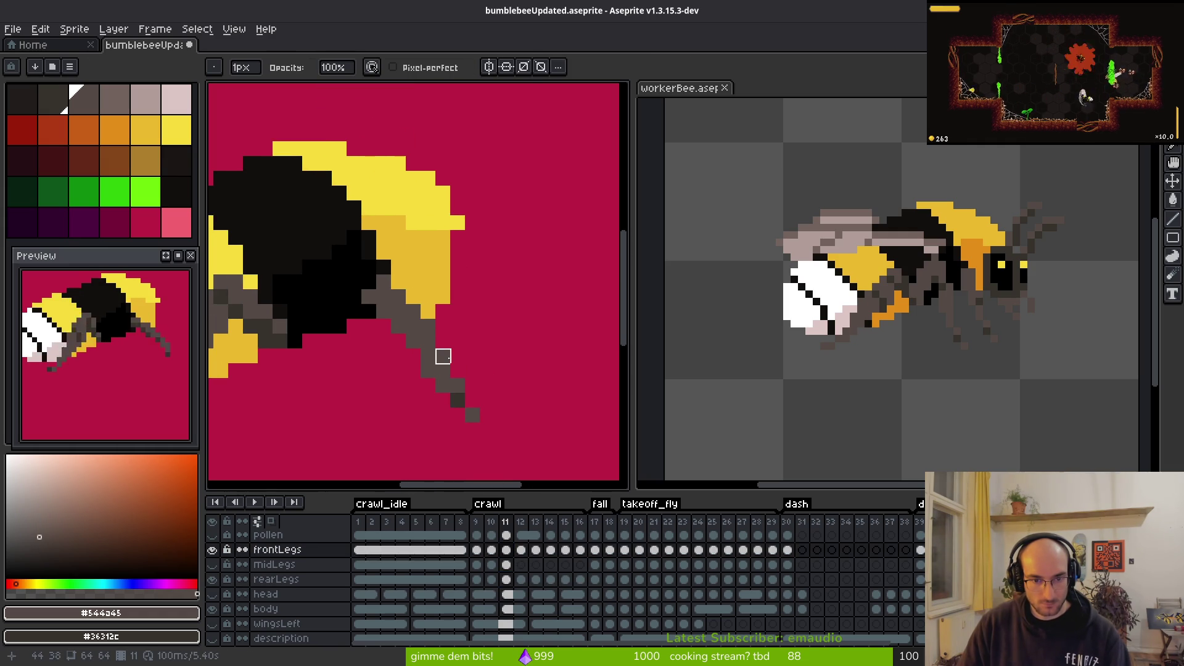
{"action": "key", "text": "b"}
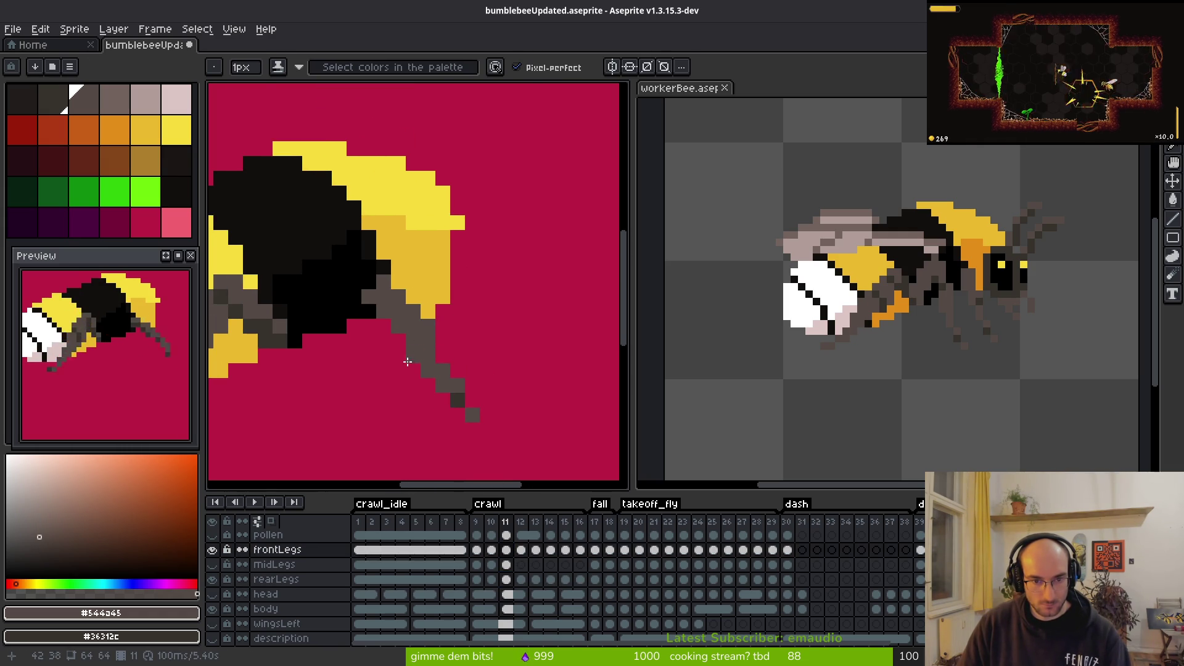
{"action": "scroll", "coordinate": [454, 365], "scroll_direction": "down", "scroll_amount": 3}
{"action": "key", "text": "i"}
{"action": "key", "text": "comma"}
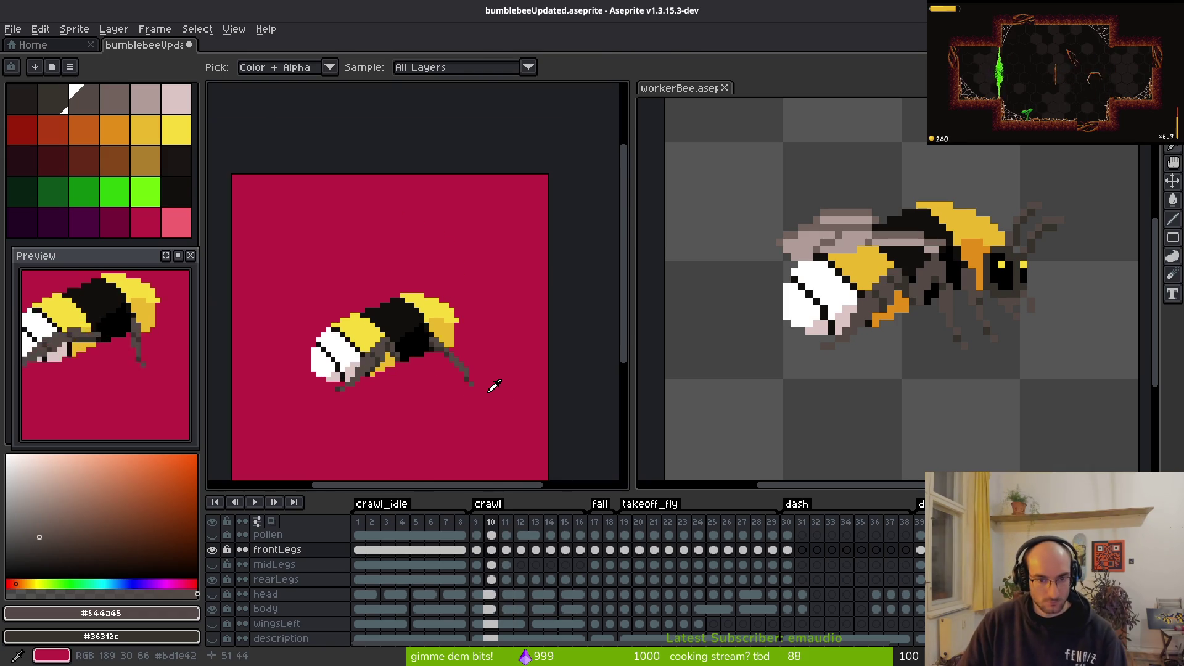
Step: Flip between crawl frames 10 and 11 to compare the front leg poses
{"action": "key", "text": "period"}
{"action": "key", "text": "period"}
{"action": "key", "text": "b"}
{"action": "scroll", "coordinate": [424, 343], "scroll_direction": "up", "scroll_amount": 1}
{"action": "scroll", "coordinate": [425, 343], "scroll_direction": "up", "scroll_amount": 1}
{"action": "key", "text": "comma"}
{"action": "scroll", "coordinate": [422, 304], "scroll_direction": "up", "scroll_amount": 2}
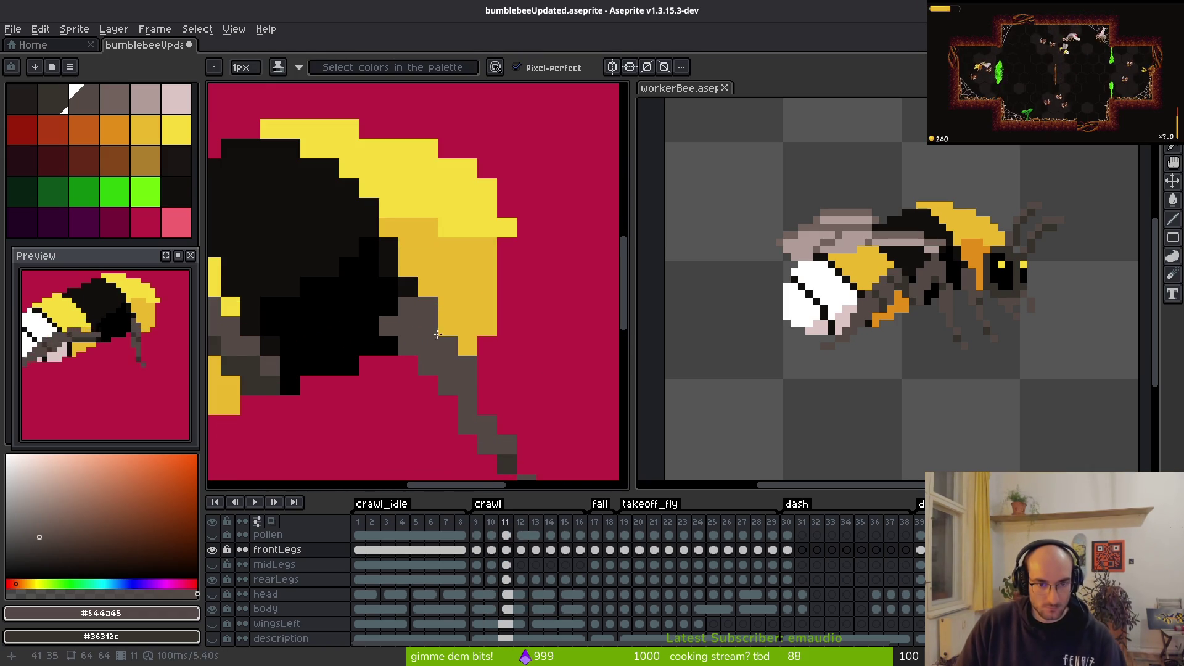
{"action": "key", "text": "comma"}
{"action": "scroll", "coordinate": [487, 337], "scroll_direction": "down", "scroll_amount": 4}
{"action": "key", "text": "i"}
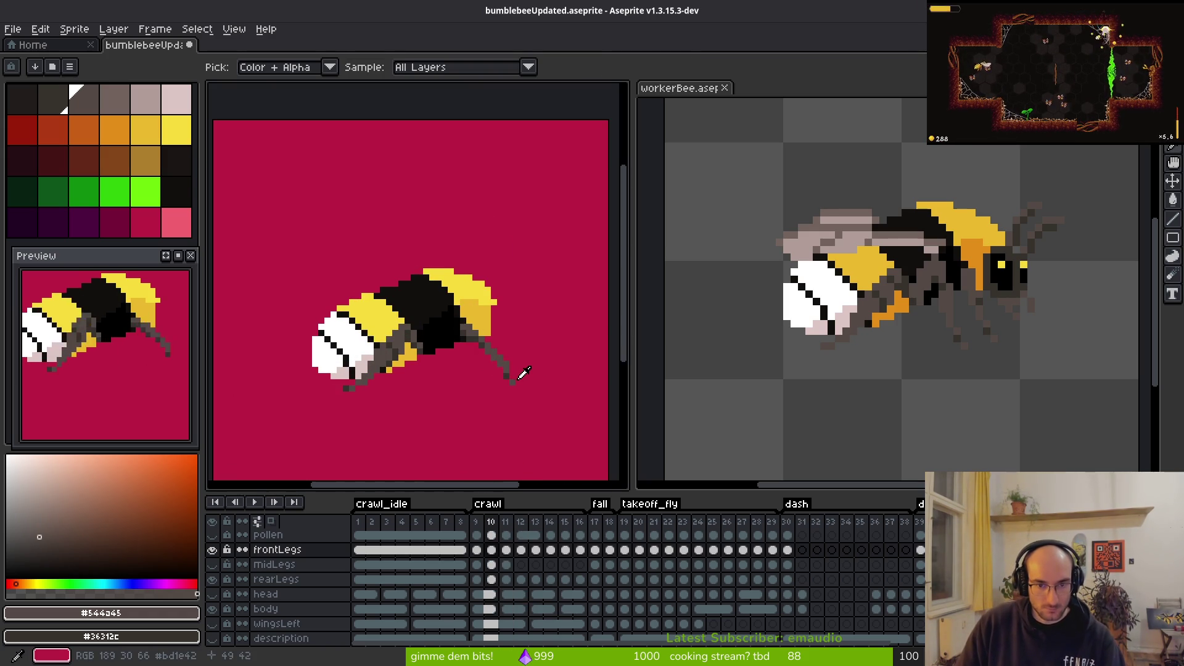
{"action": "key", "text": "period"}
{"action": "scroll", "coordinate": [482, 340], "scroll_direction": "up", "scroll_amount": 1}
{"action": "key", "text": "b"}
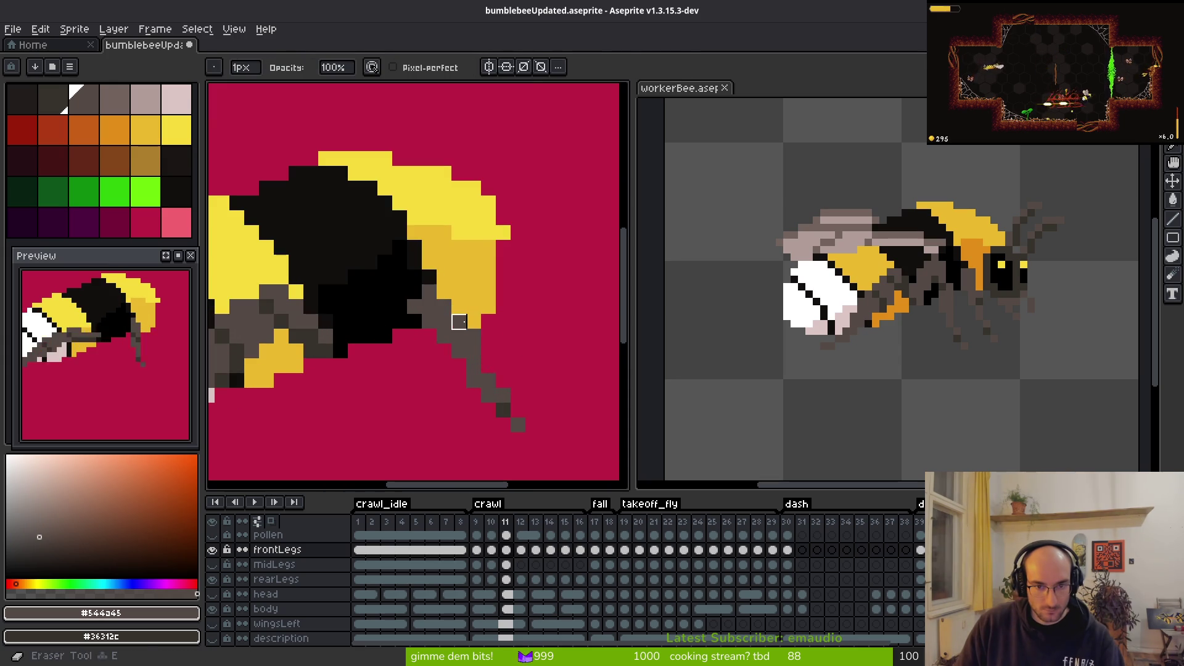
{"action": "scroll", "coordinate": [541, 349], "scroll_direction": "down", "scroll_amount": 3}
{"action": "key", "text": "i"}
{"action": "key", "text": "comma"}
{"action": "key", "text": "period"}
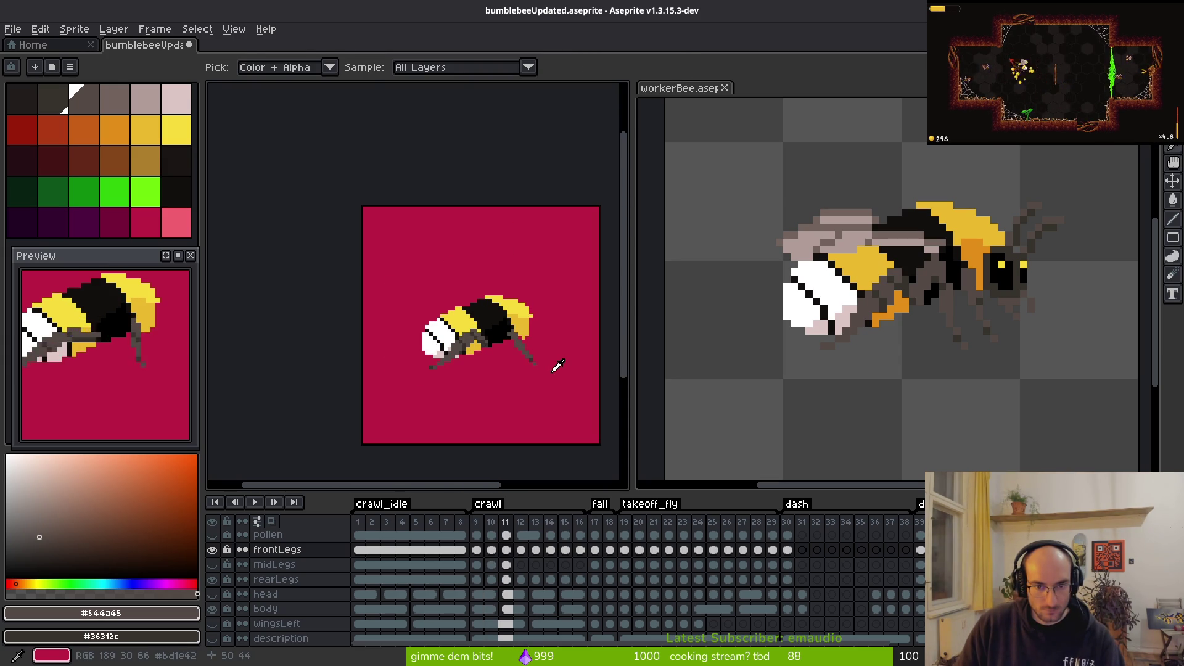
{"action": "key", "text": "comma"}
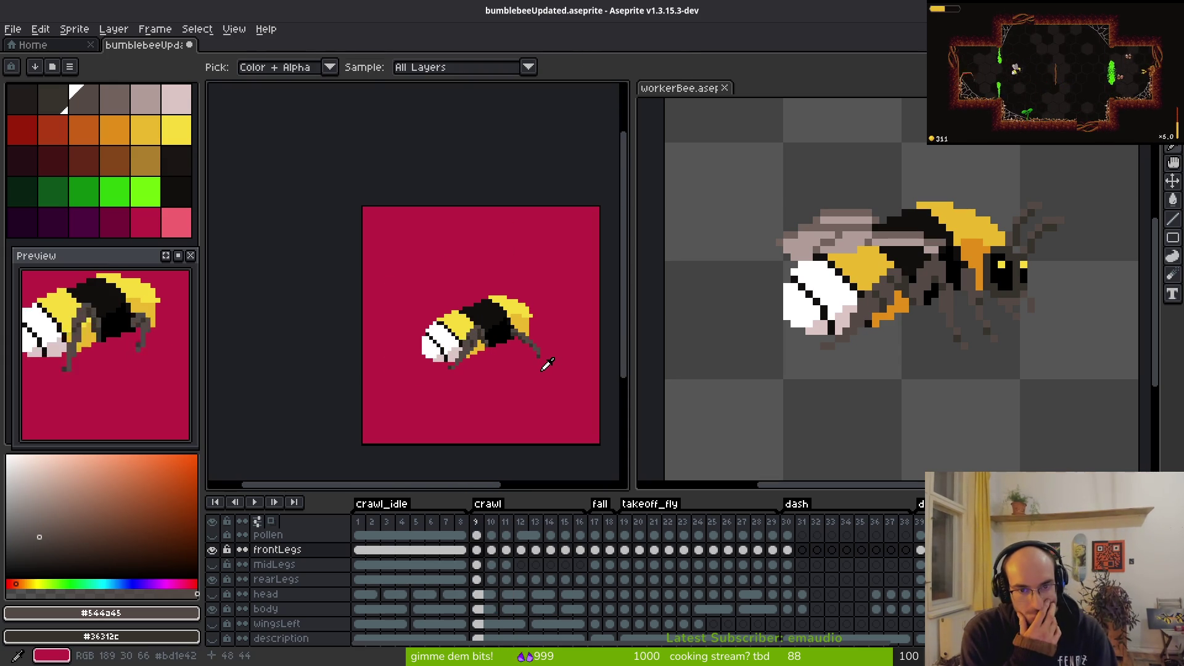
{"action": "scroll", "coordinate": [547, 364], "scroll_direction": "up", "scroll_amount": 3}
Step: Compare crawl frames 9 and 10, ending on frame 10
{"action": "key", "text": "comma"}
{"action": "key", "text": "period"}
{"action": "key", "text": "period"}
{"action": "key", "text": "comma"}
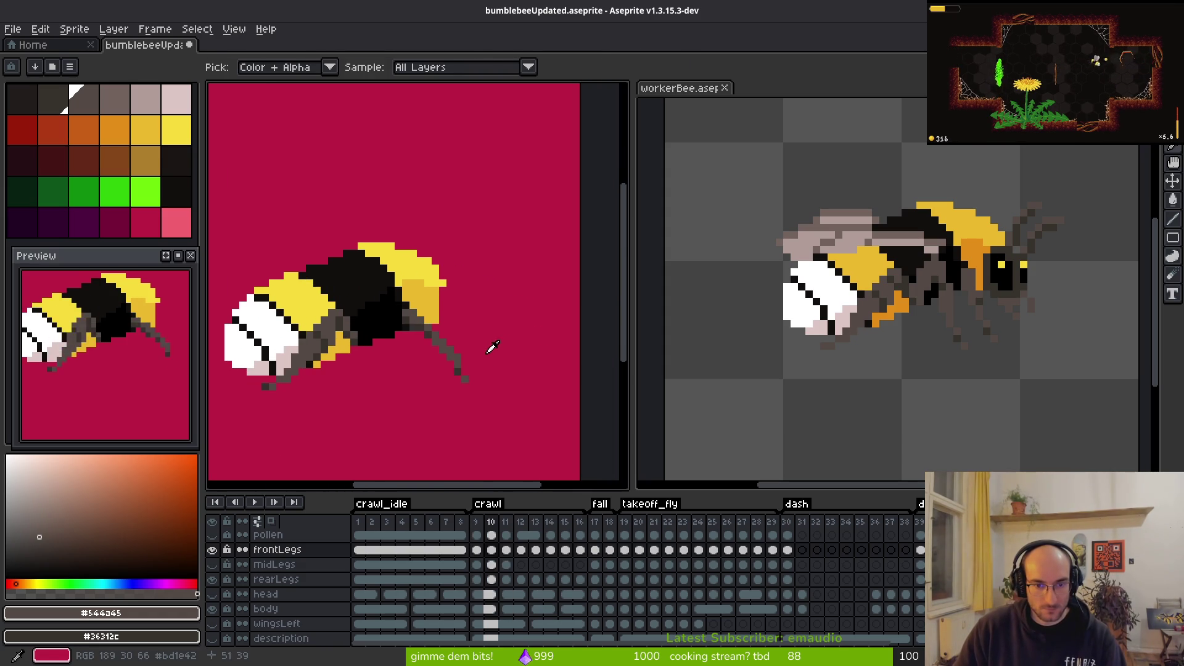
{"action": "scroll", "coordinate": [466, 351], "scroll_direction": "up", "scroll_amount": 3}
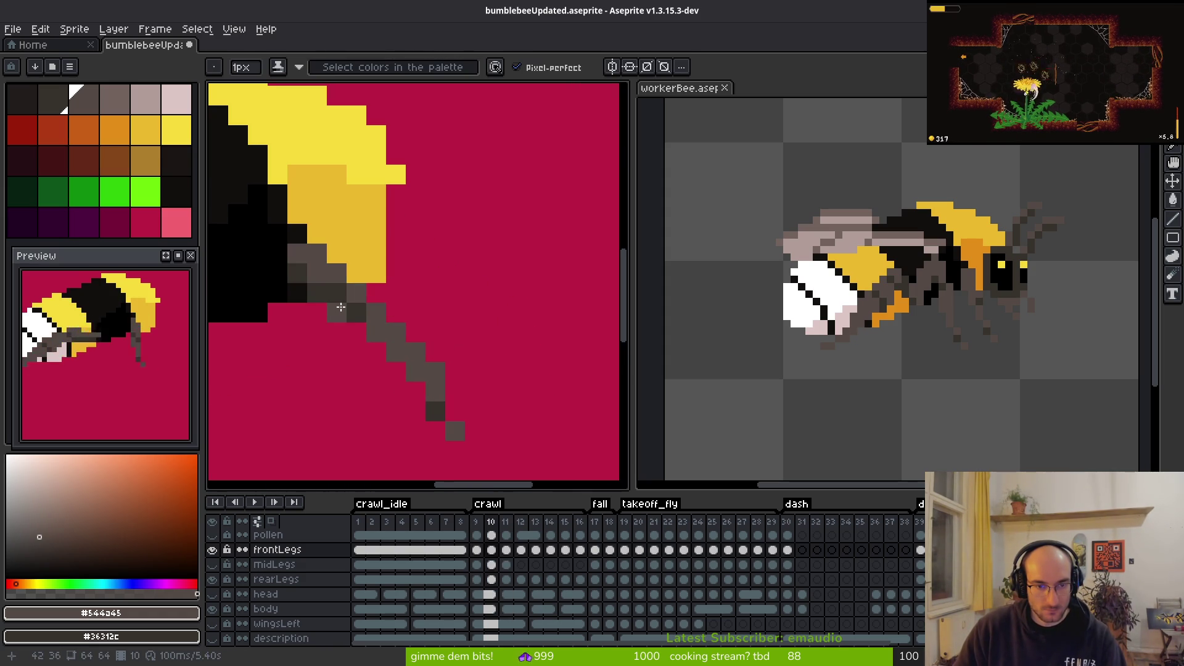
{"action": "key", "text": "comma"}
{"action": "key", "text": "alt"}
{"action": "key", "text": "period"}
{"action": "key", "text": "comma"}
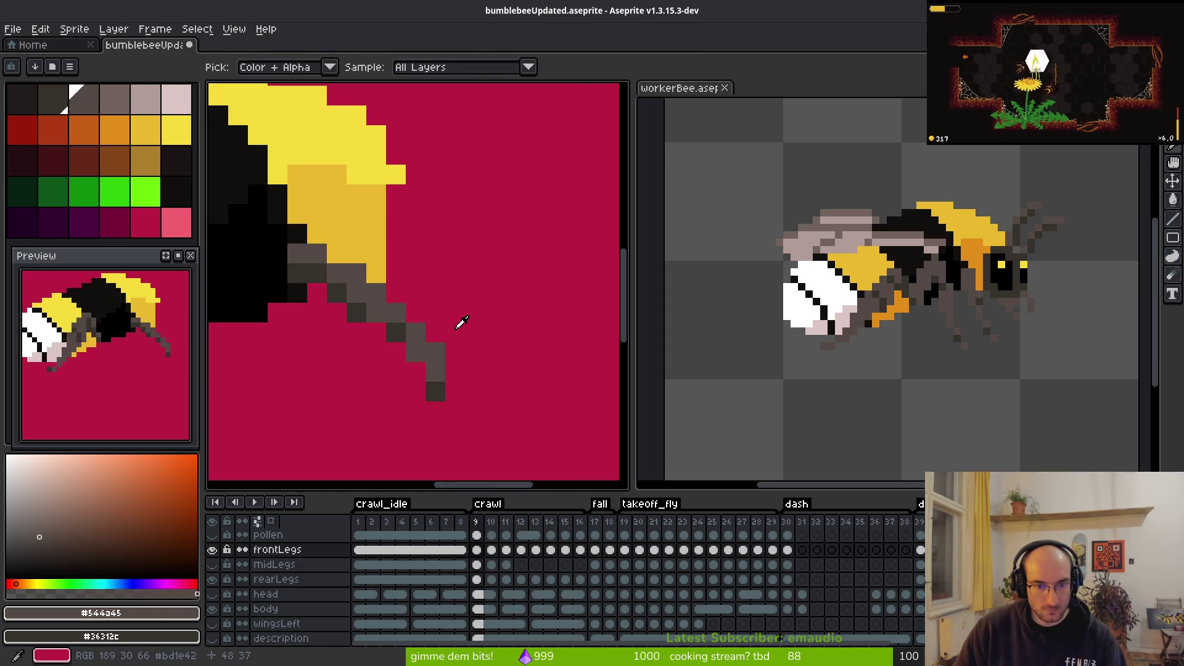
{"action": "key", "text": "period"}
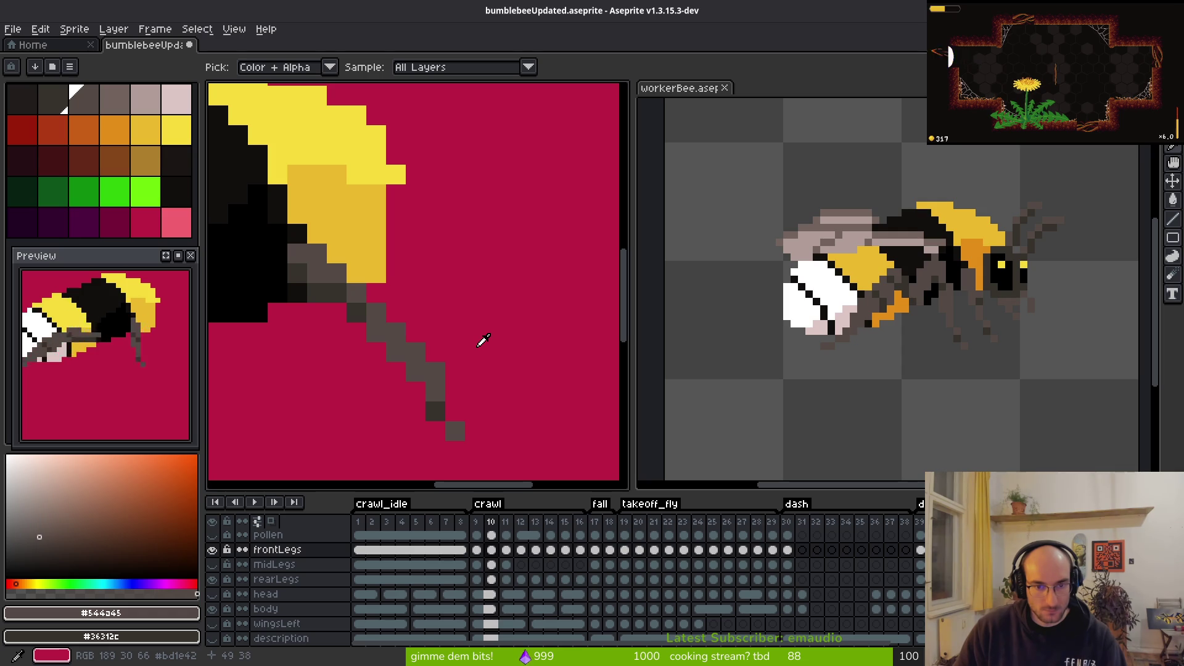
{"action": "key", "text": "comma"}
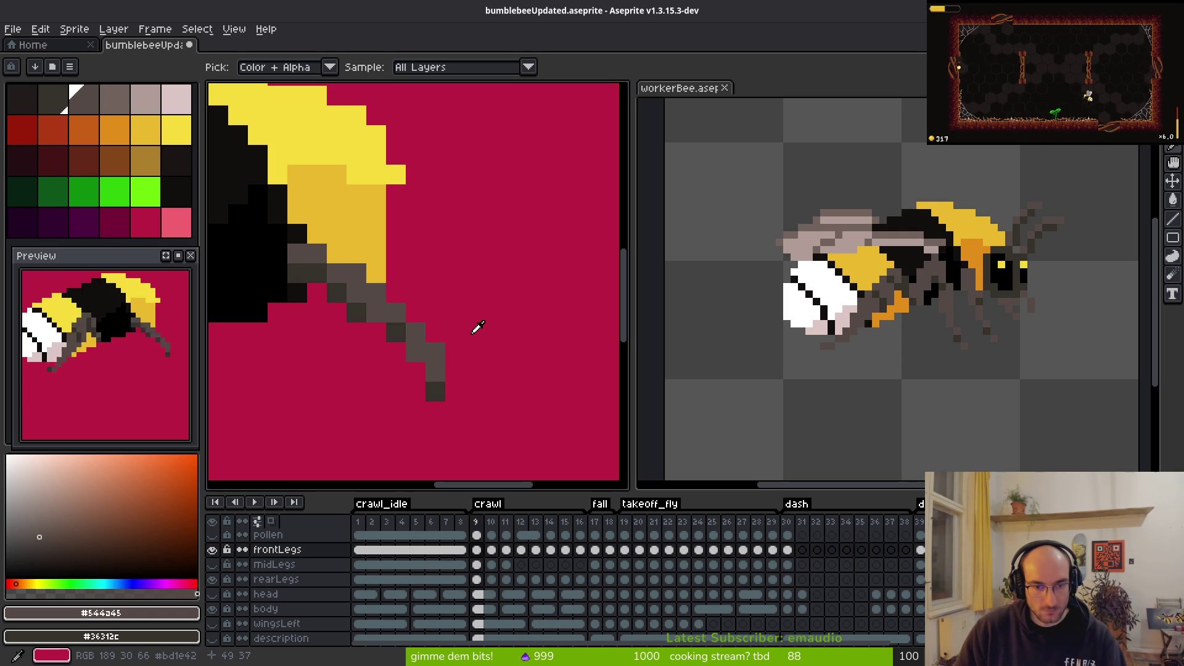
{"action": "key", "text": "period"}
{"action": "key", "text": "comma"}
{"action": "key", "text": "period"}
Step: Erase three pixels along the leg's edge, restore the upper one, and add a dark pixel beside it
{"action": "key", "text": "b"}
{"action": "key", "text": "e"}
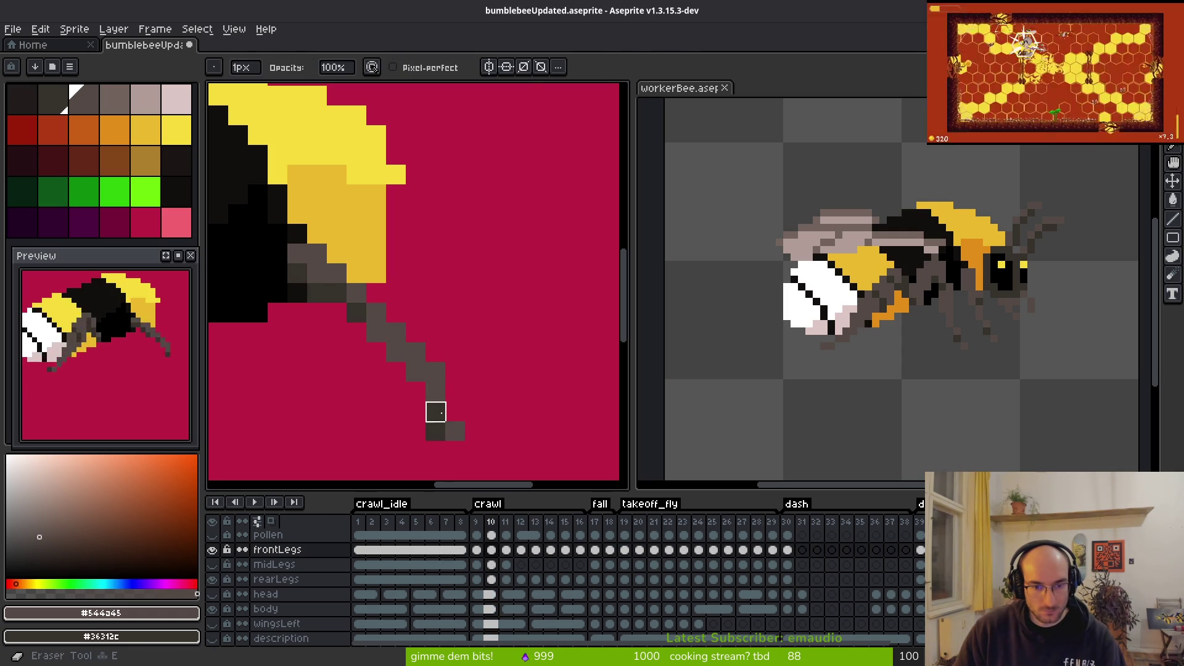
{"action": "scroll", "coordinate": [515, 312], "scroll_direction": "down", "scroll_amount": 3}
{"action": "key", "text": "b"}
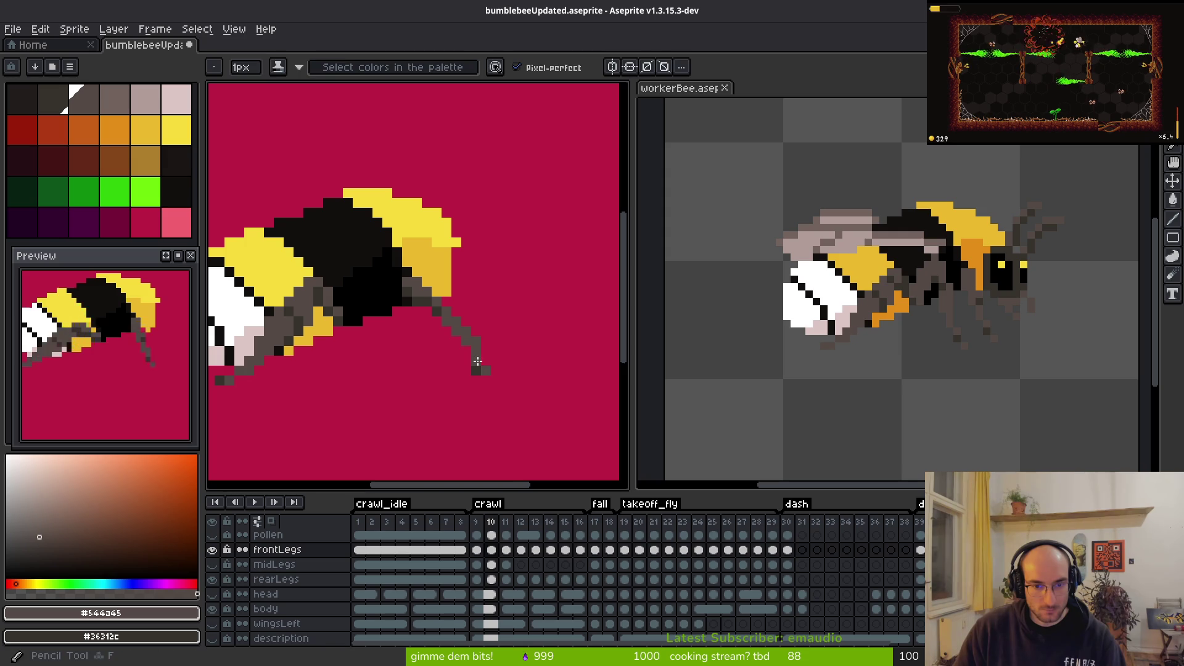
{"action": "scroll", "coordinate": [465, 347], "scroll_direction": "up", "scroll_amount": 3}
{"action": "key", "text": "e"}
{"action": "left_click", "coordinate": [492, 318]}
{"action": "left_click", "coordinate": [463, 288]}
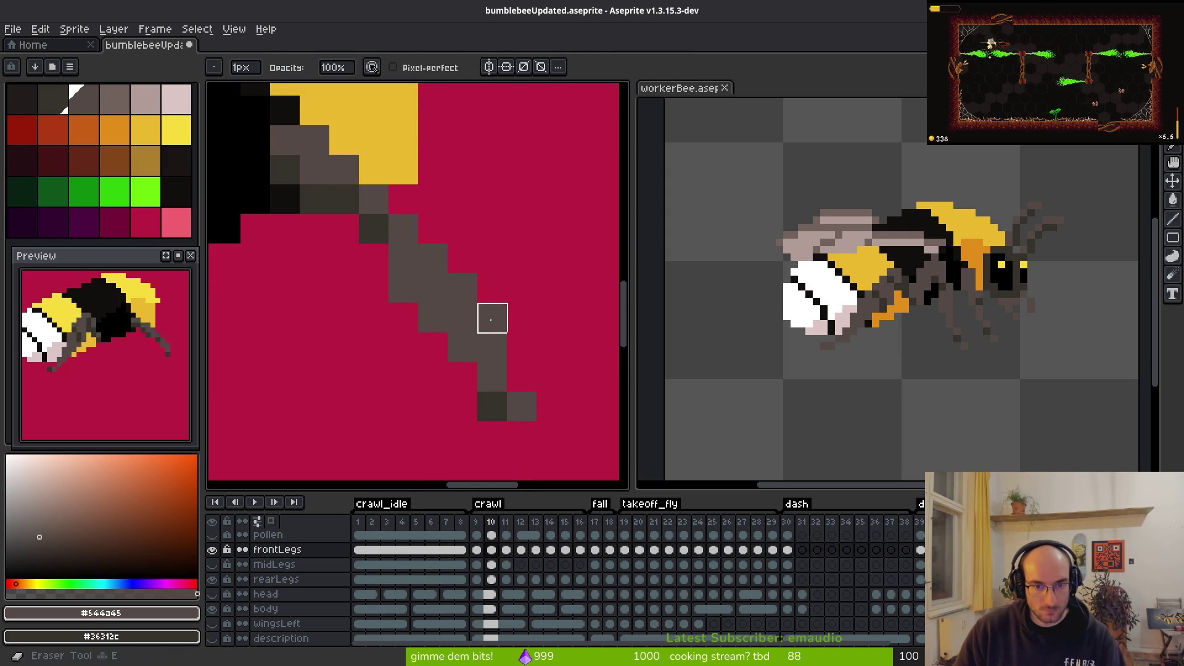
{"action": "left_click", "coordinate": [433, 259]}
{"action": "key", "text": "ctrl+z"}
{"action": "key", "text": "b"}
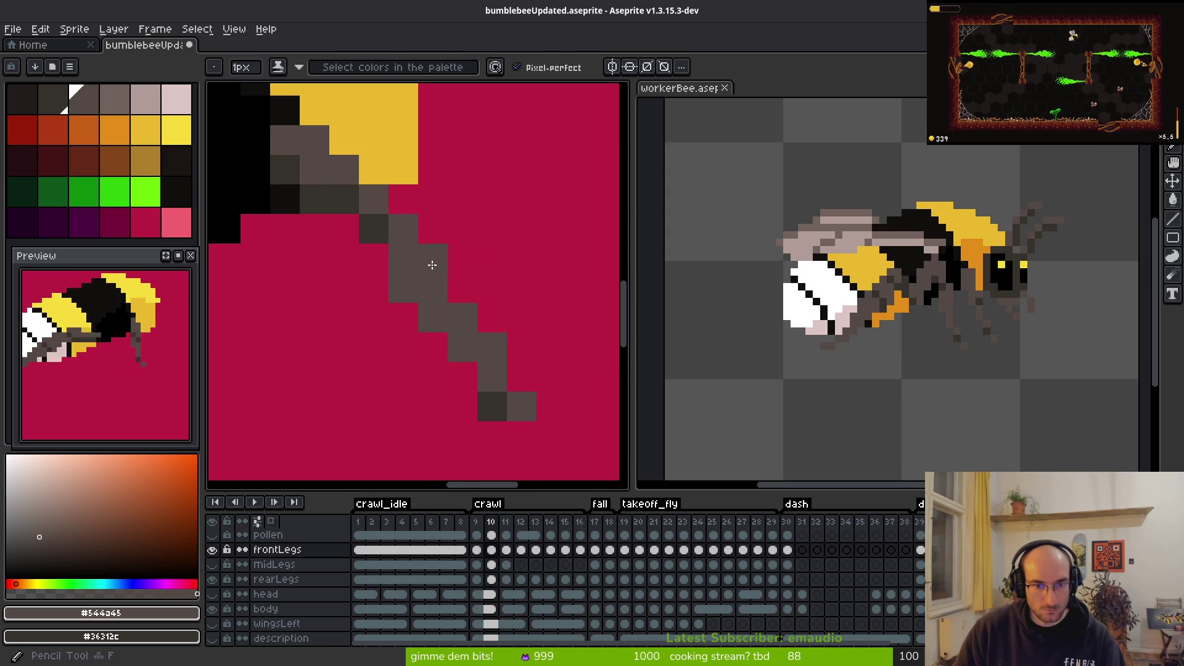
{"action": "left_click", "coordinate": [492, 258]}
Step: Select the leg's foot tip and shift it one pixel left
{"action": "scroll", "coordinate": [486, 276], "scroll_direction": "down", "scroll_amount": 3}
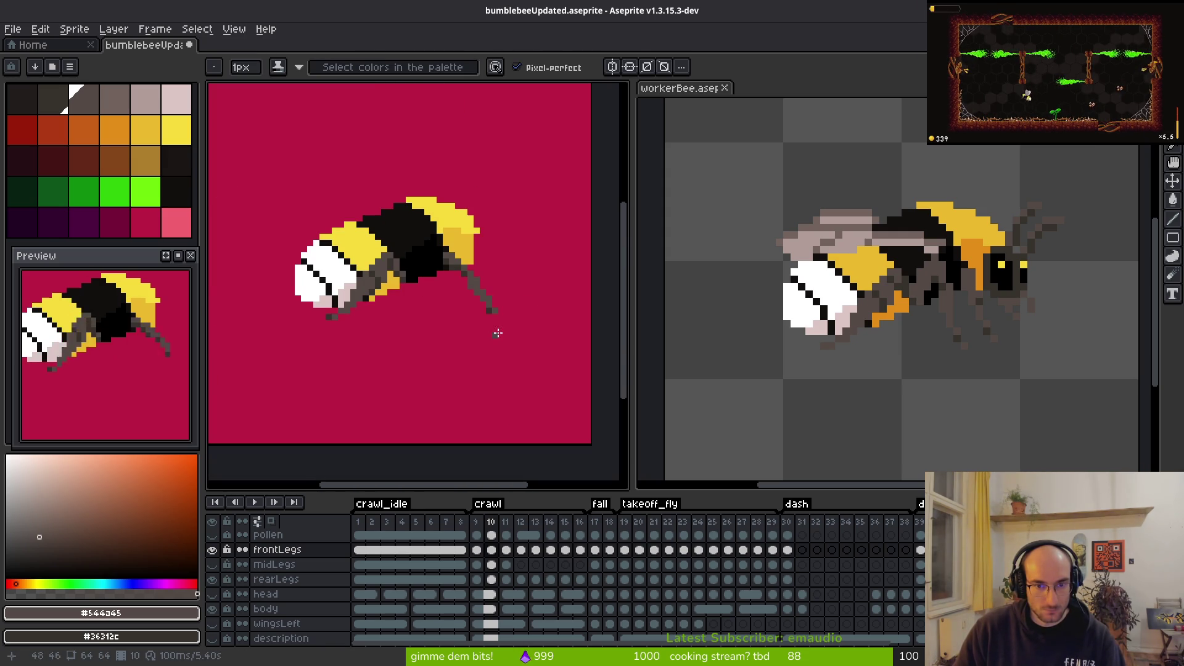
{"action": "scroll", "coordinate": [509, 307], "scroll_direction": "up", "scroll_amount": 3}
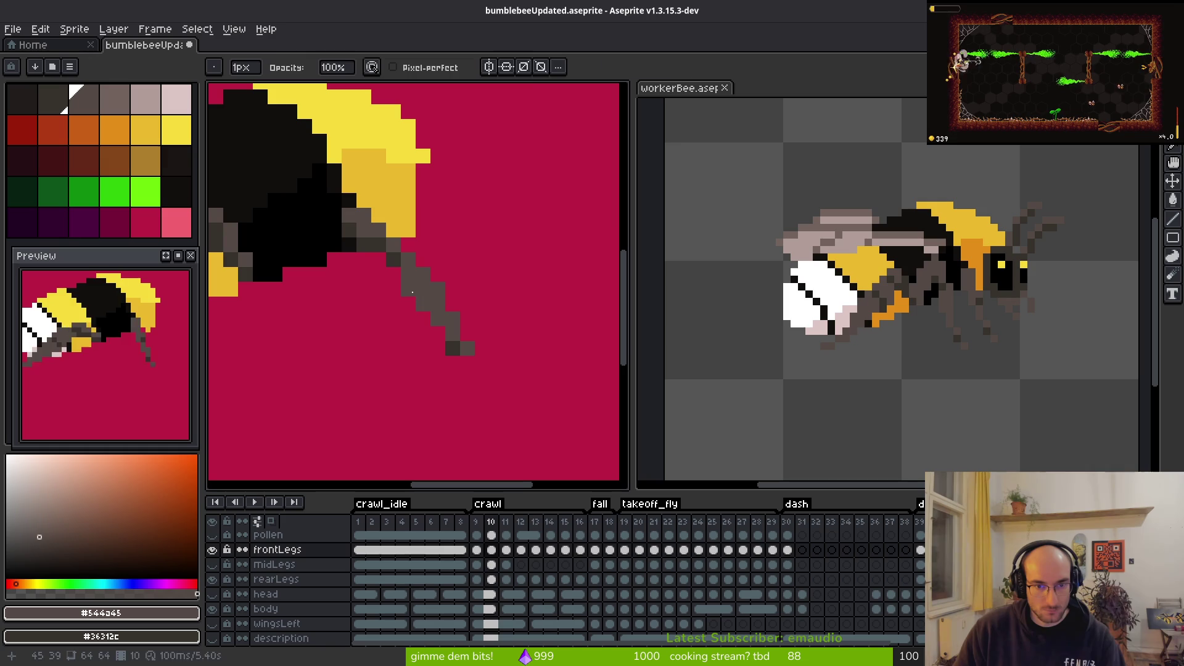
{"action": "scroll", "coordinate": [414, 337], "scroll_direction": "down", "scroll_amount": 3}
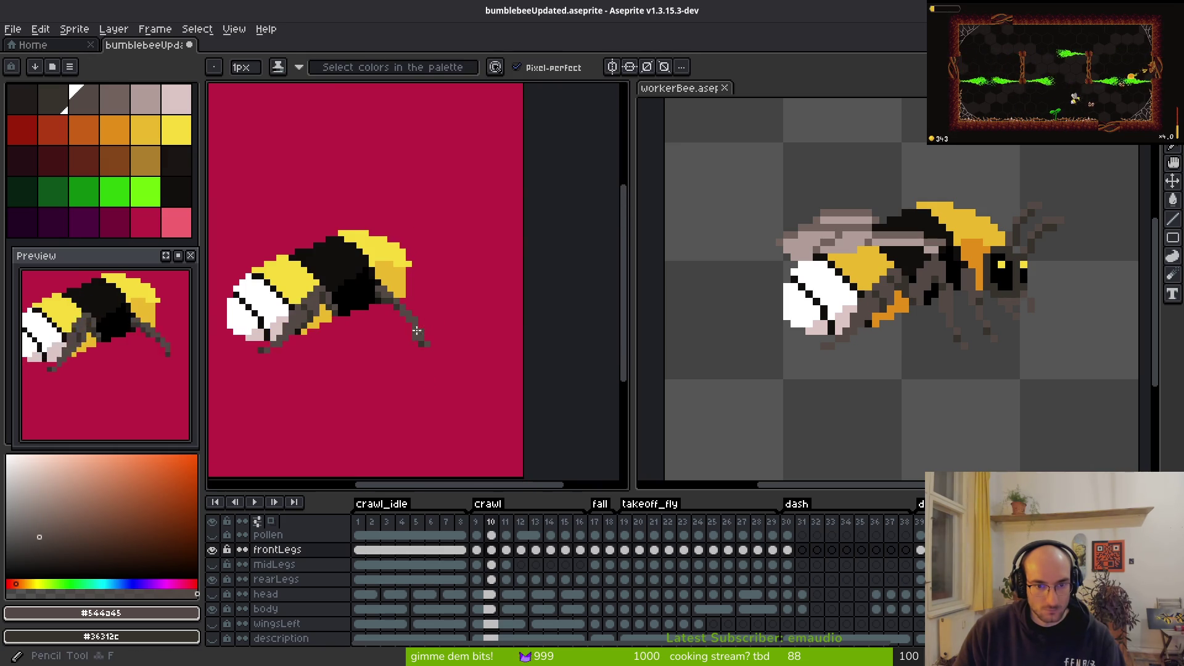
{"action": "scroll", "coordinate": [418, 341], "scroll_direction": "up", "scroll_amount": 3}
{"action": "key", "text": "m"}
{"action": "mouse_move", "coordinate": [416, 358]}
{"action": "left_mouse_down"}
{"action": "mouse_move", "coordinate": [457, 418]}
{"action": "mouse_move", "coordinate": [407, 394]}
{"action": "left_mouse_up"}
{"action": "mouse_move", "coordinate": [387, 328]}
{"action": "left_mouse_down"}
{"action": "mouse_move", "coordinate": [416, 355]}
{"action": "mouse_move", "coordinate": [399, 358]}
{"action": "left_mouse_up"}
{"action": "key", "text": "ctrl+d"}
Step: Advance to crawl frame 11
{"action": "key", "text": "f"}
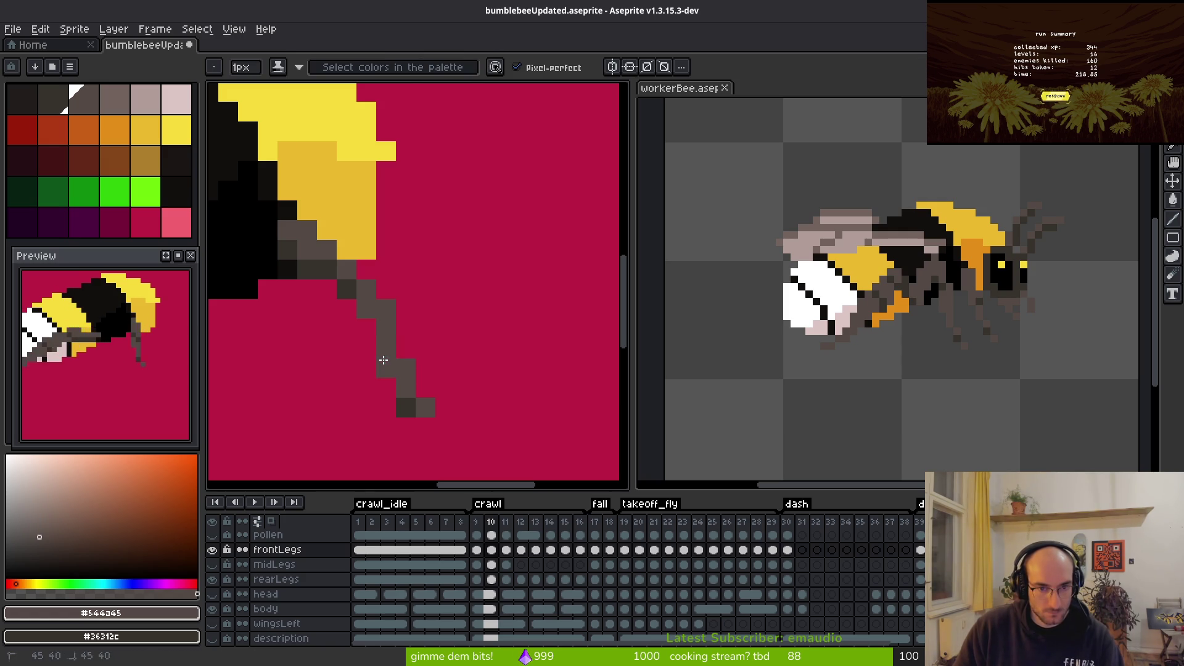
{"action": "scroll", "coordinate": [370, 331], "scroll_direction": "down", "scroll_amount": 3}
{"action": "key", "text": "i"}
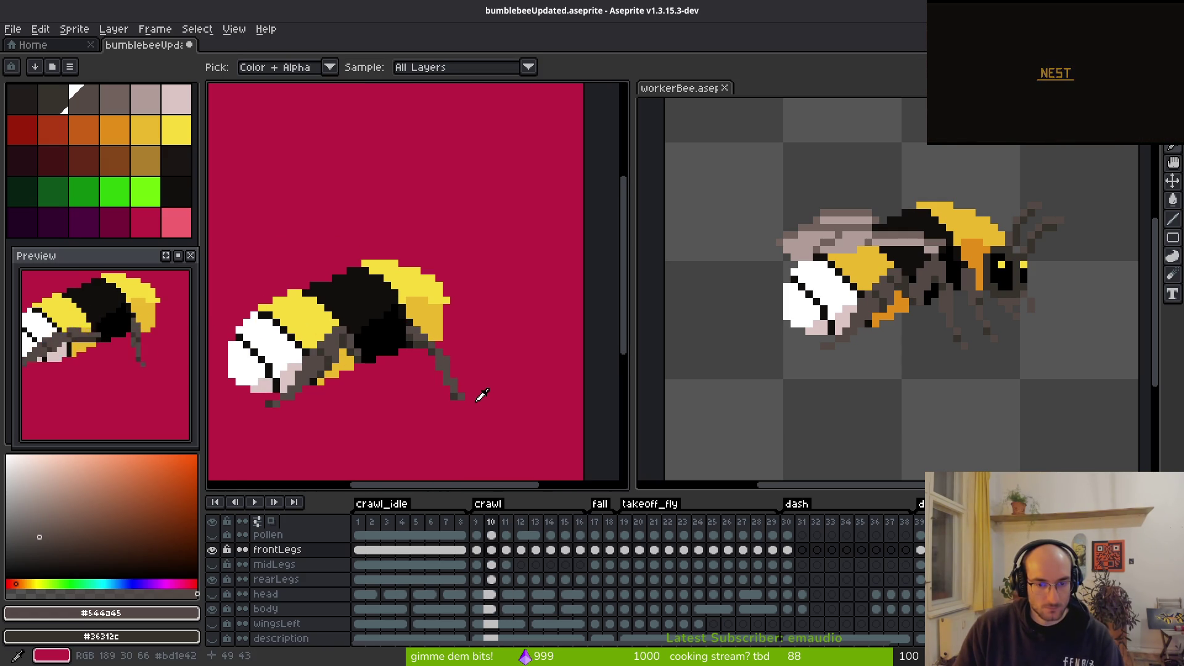
{"action": "key", "text": "period"}
Step: Recheck frame 11 against frame 10 and pan the close-up to the upper leg joint
{"action": "key", "text": "comma"}
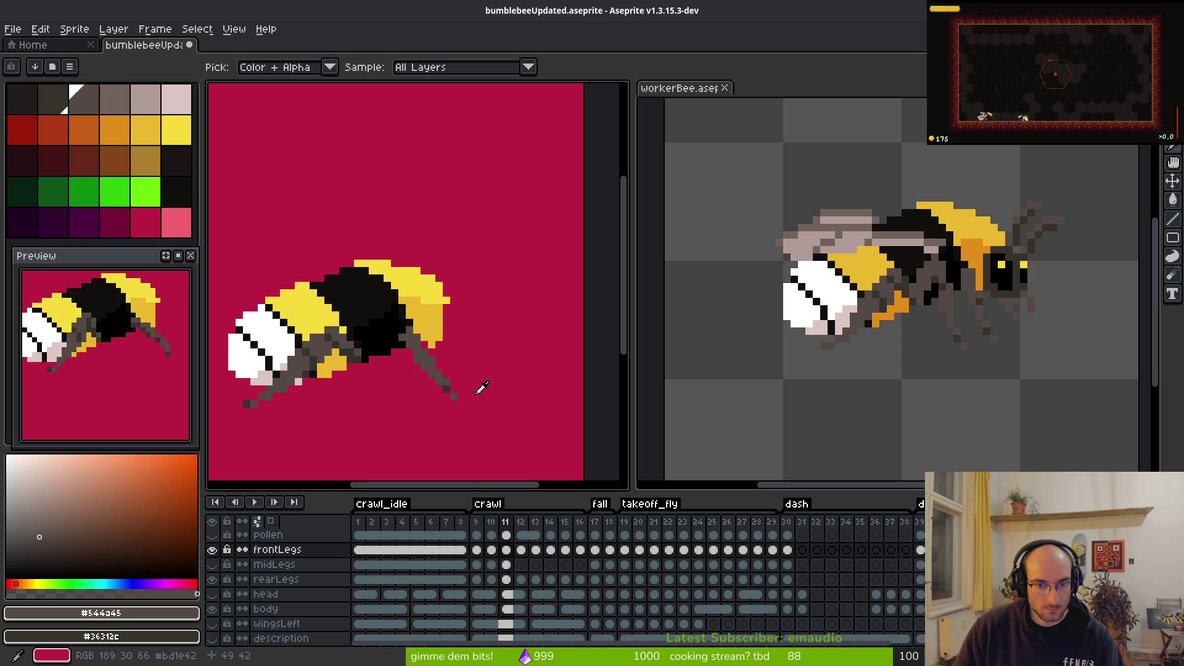
{"action": "key", "text": "period"}
{"action": "key", "text": "b"}
{"action": "scroll", "coordinate": [453, 370], "scroll_direction": "up", "scroll_amount": 3}
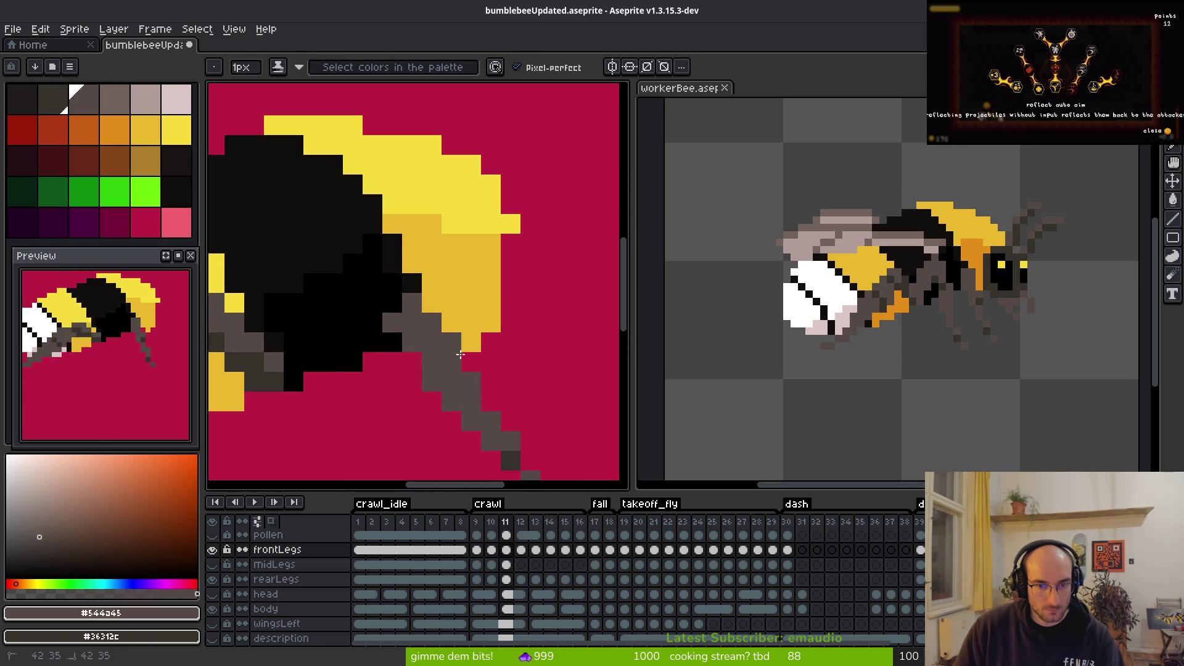
{"action": "key", "text": "e"}
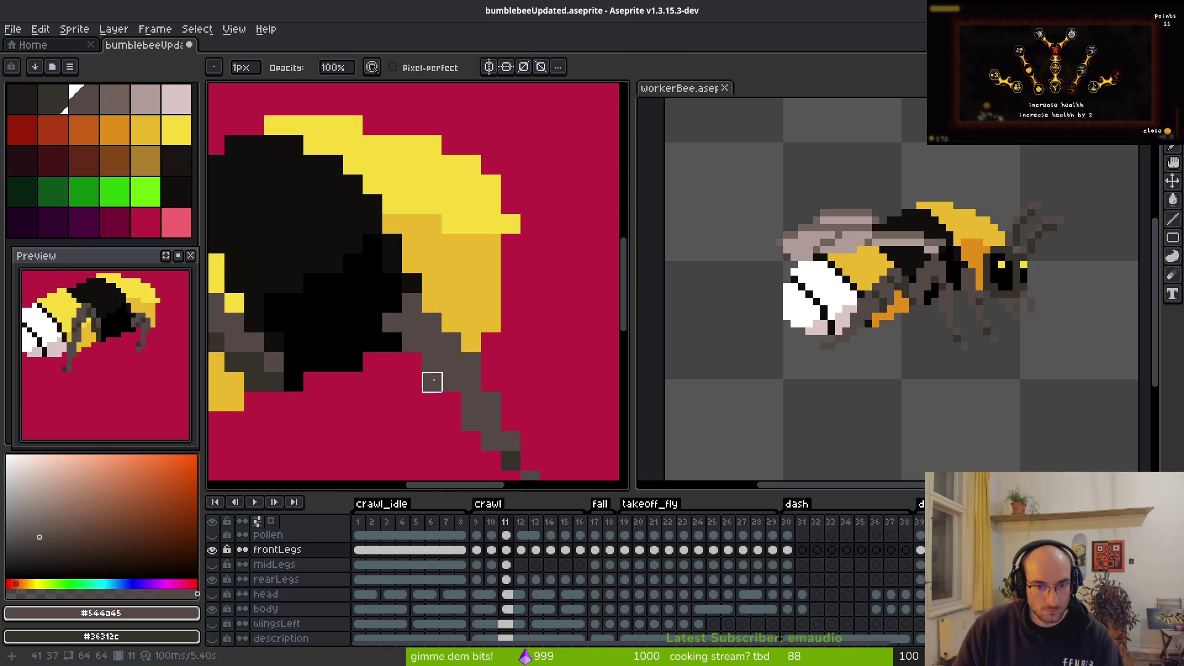
{"action": "left_click_drag", "start_coordinate": [432, 441], "coordinate": [369, 344]}
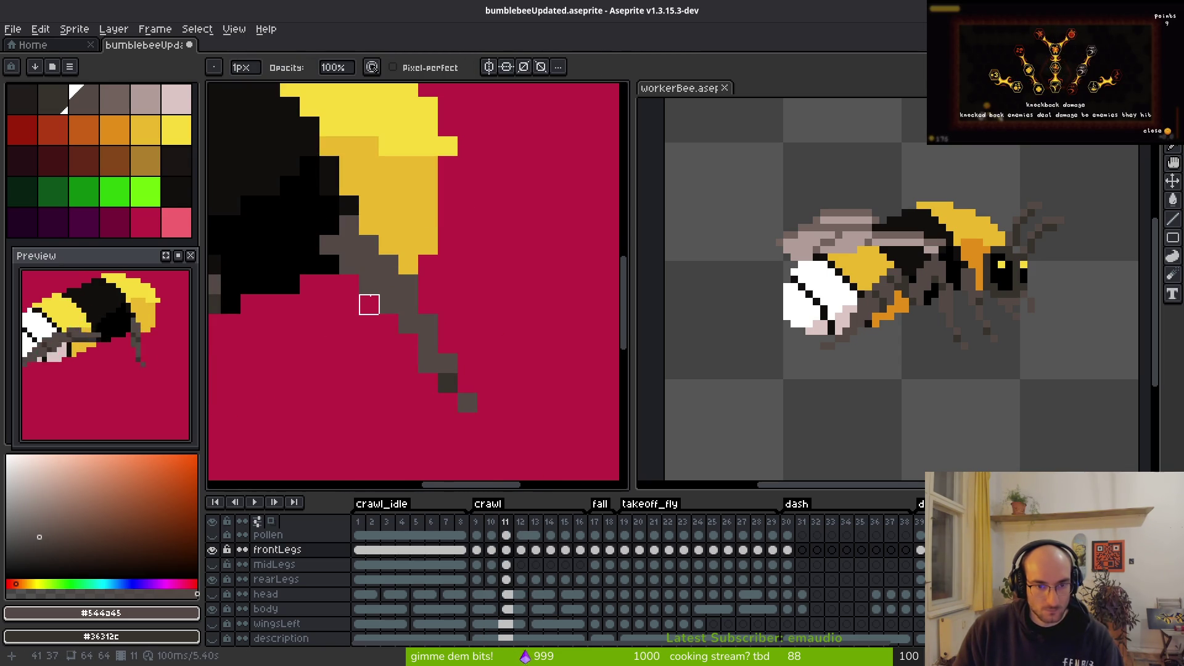
Step: Shade the upper leg with grey and dark grey pixels
{"action": "key", "text": "b"}
{"action": "left_click", "coordinate": [368, 285]}
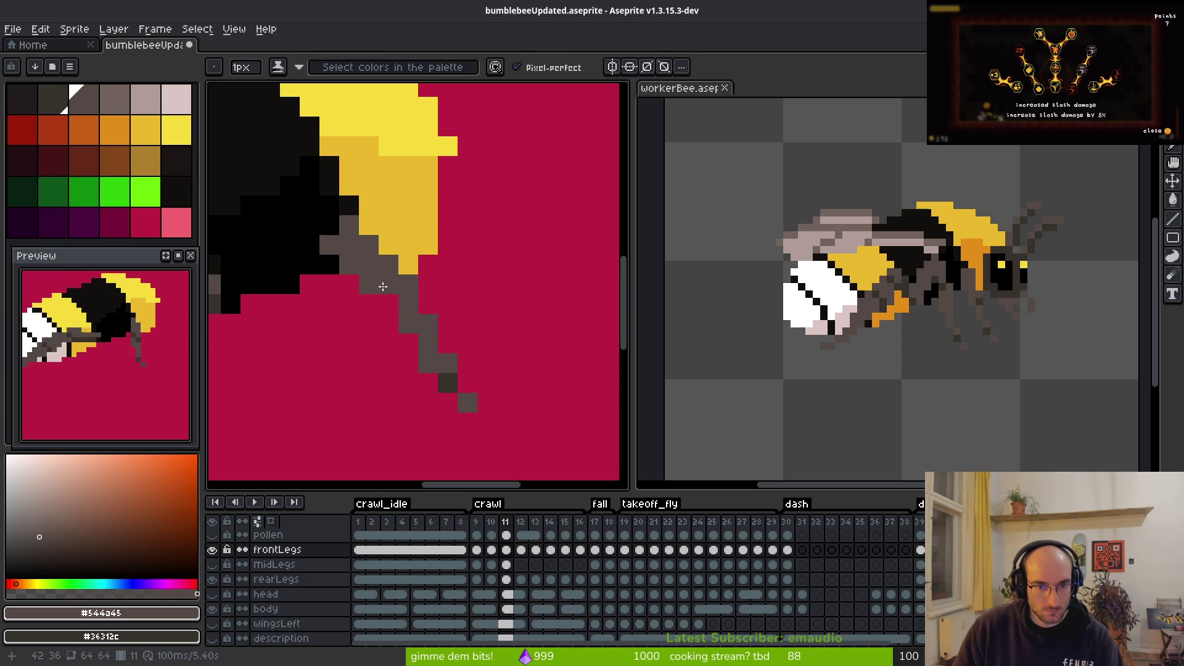
{"action": "left_click", "coordinate": [385, 302]}
{"action": "left_click", "coordinate": [393, 290]}
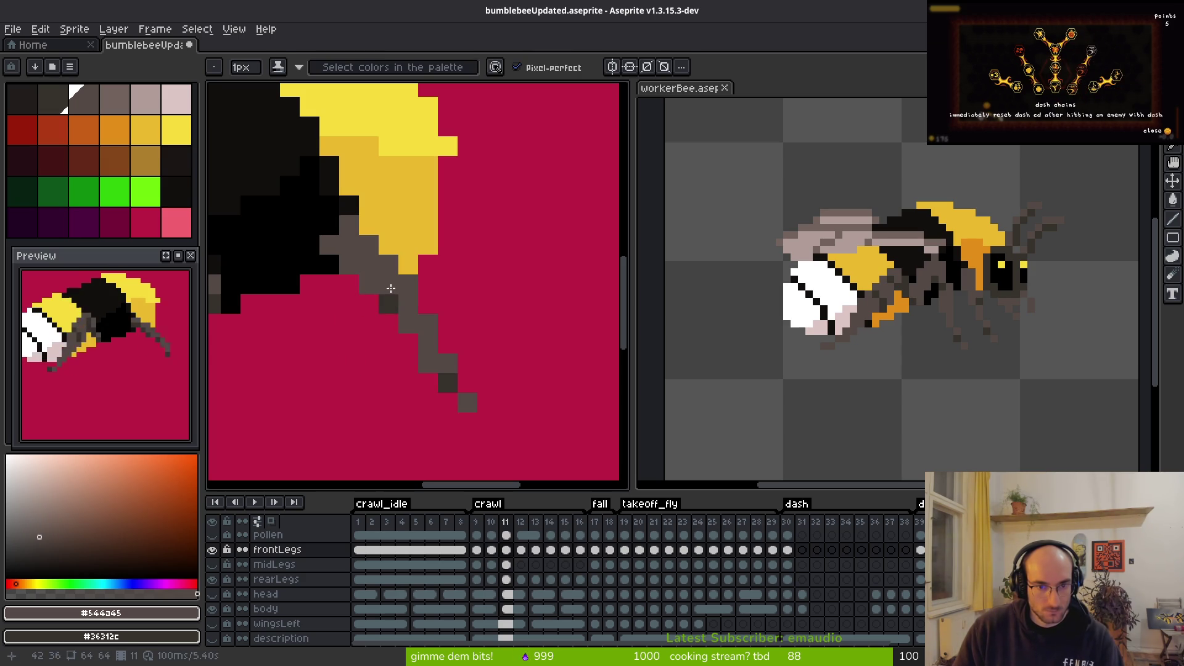
{"action": "left_click_drag", "start_coordinate": [366, 277], "coordinate": [349, 267]}
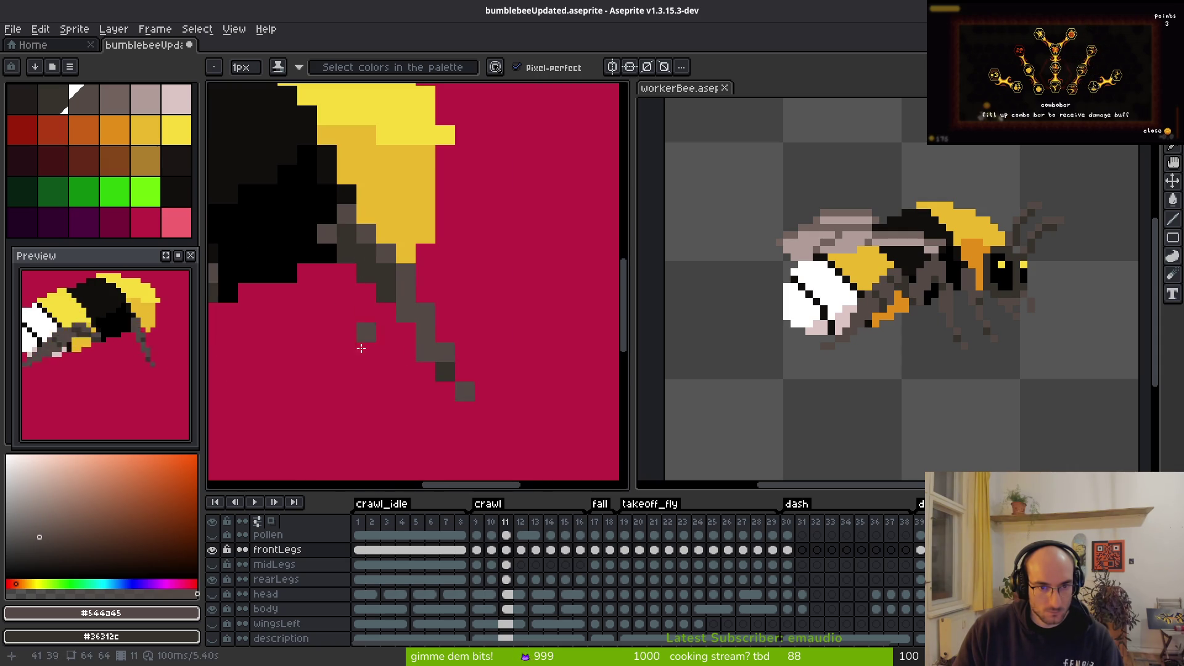
{"action": "scroll", "coordinate": [373, 385], "scroll_direction": "down", "scroll_amount": 4}
{"action": "scroll", "coordinate": [376, 333], "scroll_direction": "up", "scroll_amount": 4}
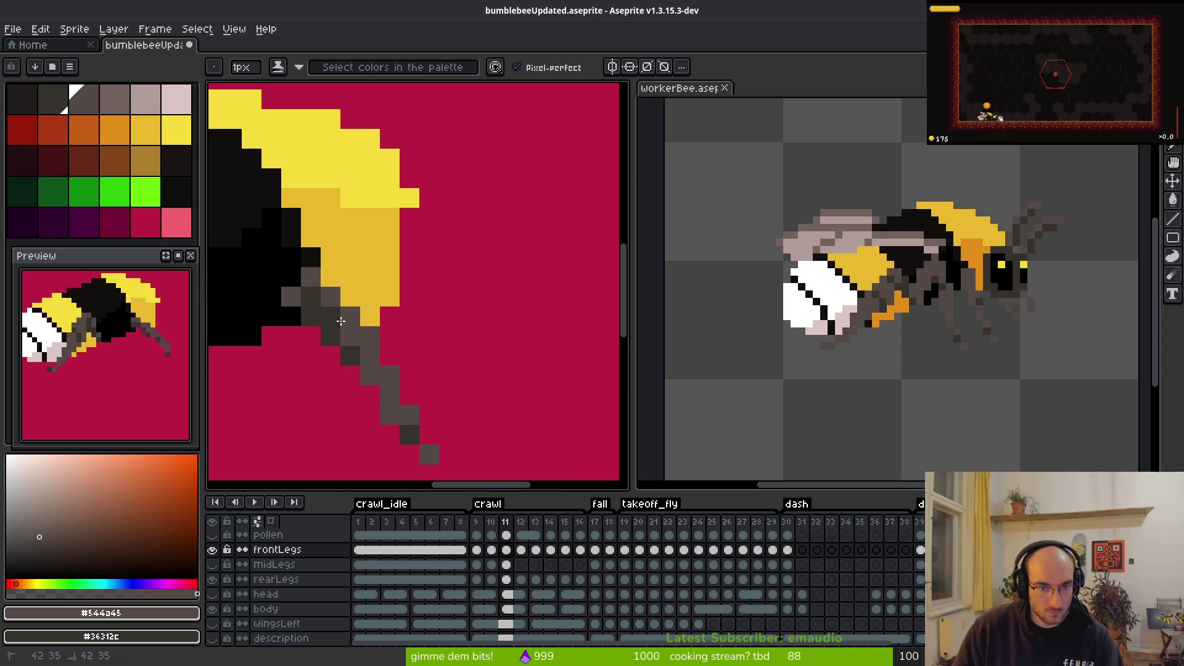
Step: Remove the stray pixel at the leg tip and recolour a leg pixel lighter grey
{"action": "key", "text": "e"}
{"action": "scroll", "coordinate": [425, 348], "scroll_direction": "down", "scroll_amount": 4}
{"action": "scroll", "coordinate": [425, 348], "scroll_direction": "up", "scroll_amount": 4}
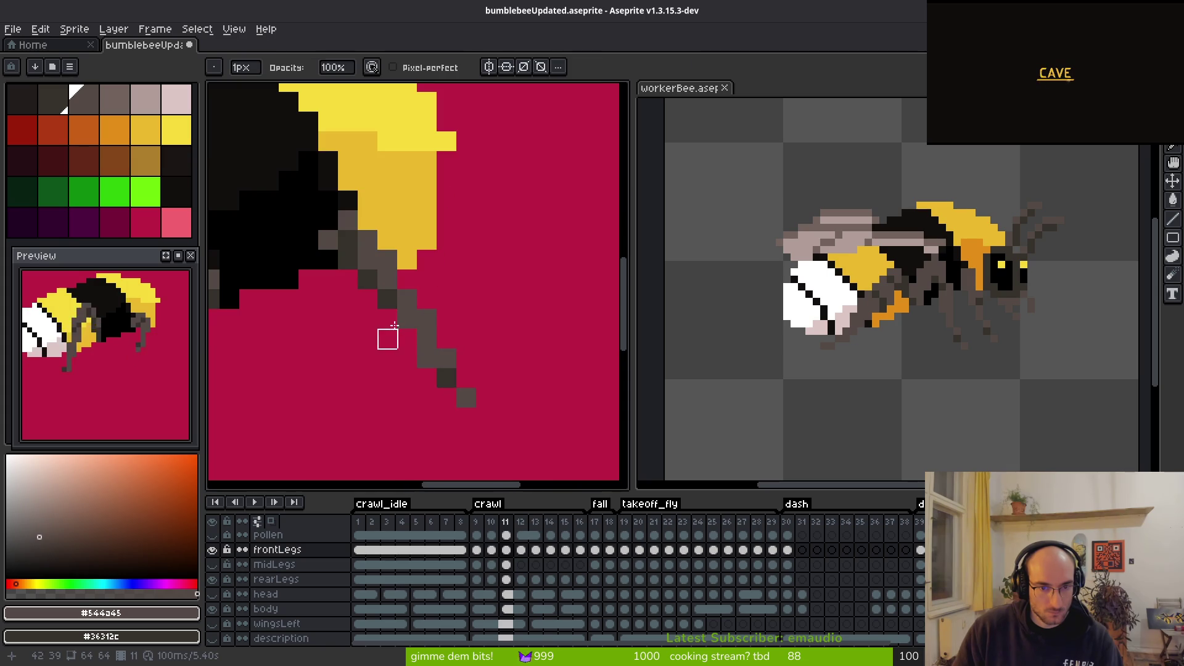
{"action": "key", "text": "b"}
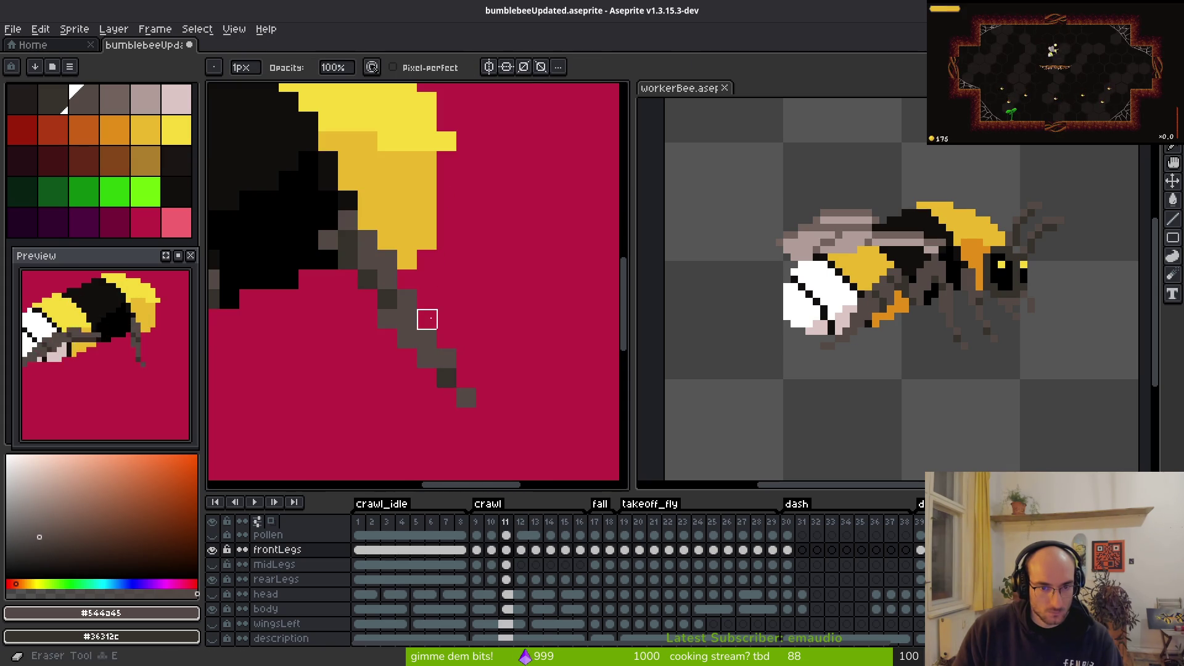
{"action": "scroll", "coordinate": [488, 299], "scroll_direction": "down", "scroll_amount": 4}
{"action": "scroll", "coordinate": [475, 364], "scroll_direction": "down", "scroll_amount": 1}
{"action": "scroll", "coordinate": [457, 354], "scroll_direction": "up", "scroll_amount": 4}
{"action": "key", "text": "ctrl+z"}
{"action": "key", "text": "ctrl+z"}
{"action": "left_click", "coordinate": [398, 258]}
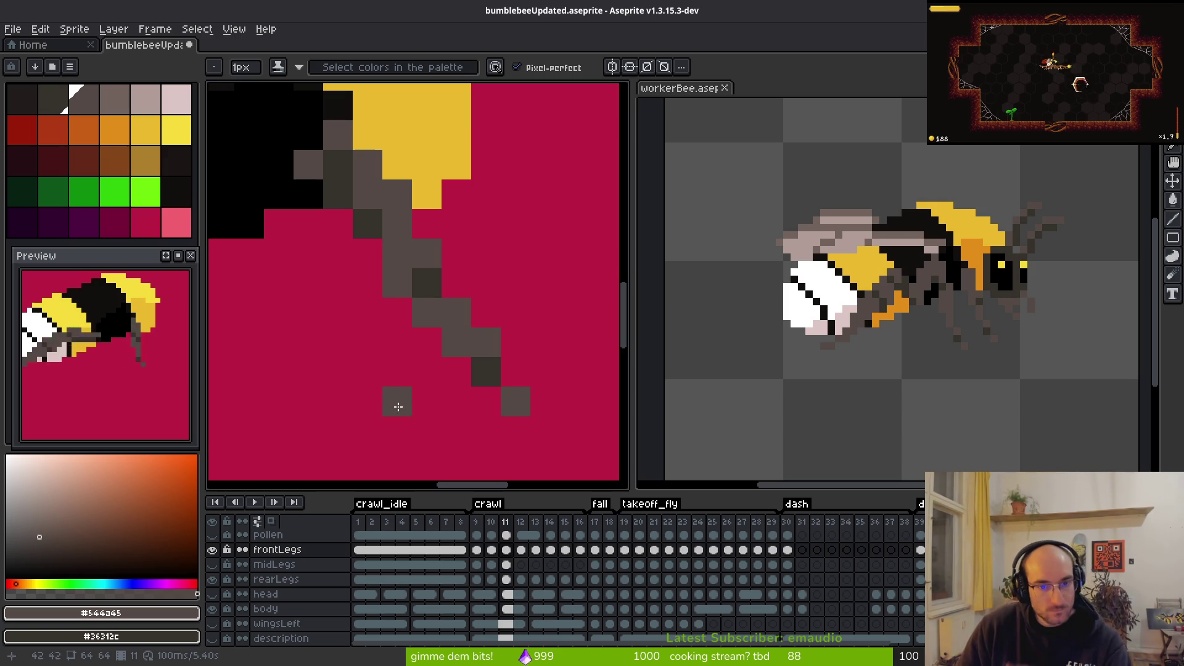
Step: Erase the stray grey pixel below the leg
{"action": "key", "text": "e"}
{"action": "left_click", "coordinate": [397, 282]}
{"action": "scroll", "coordinate": [370, 364], "scroll_direction": "down", "scroll_amount": 8}
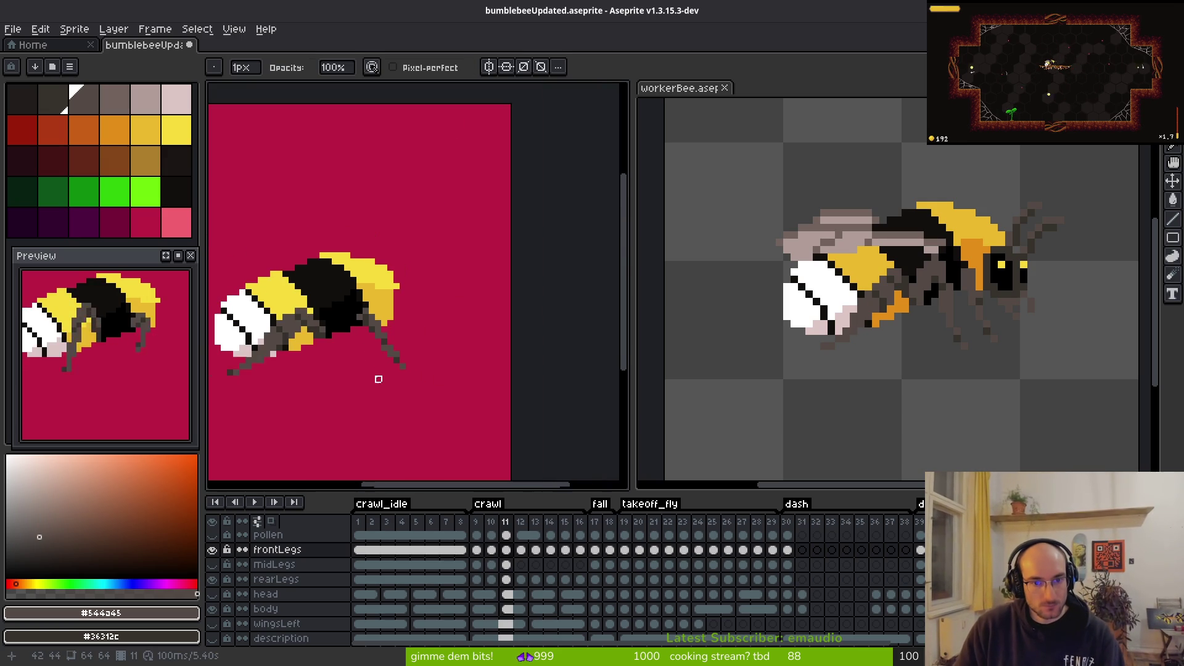
{"action": "scroll", "coordinate": [370, 378], "scroll_direction": "up", "scroll_amount": 6}
Step: Darken two leg pixels with the dark colour and add one grey pixel
{"action": "key", "text": "b"}
{"action": "right_click", "coordinate": [415, 273]}
{"action": "left_click", "coordinate": [434, 273]}
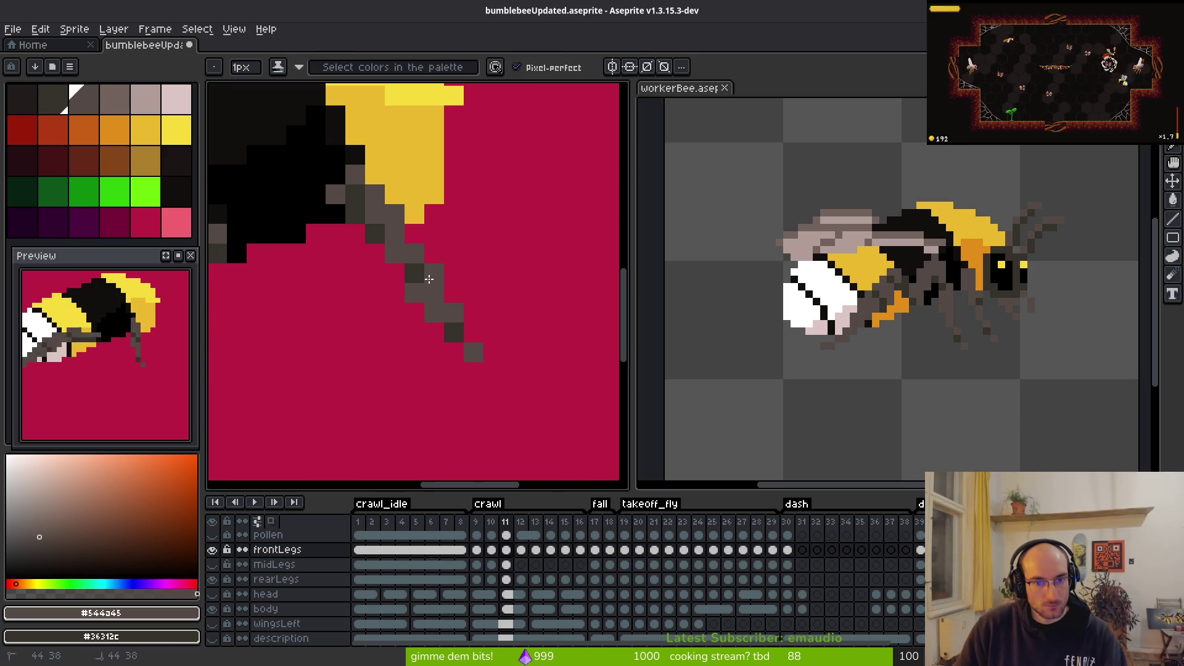
{"action": "scroll", "coordinate": [395, 314], "scroll_direction": "down", "scroll_amount": 1}
{"action": "scroll", "coordinate": [378, 283], "scroll_direction": "up", "scroll_amount": 1}
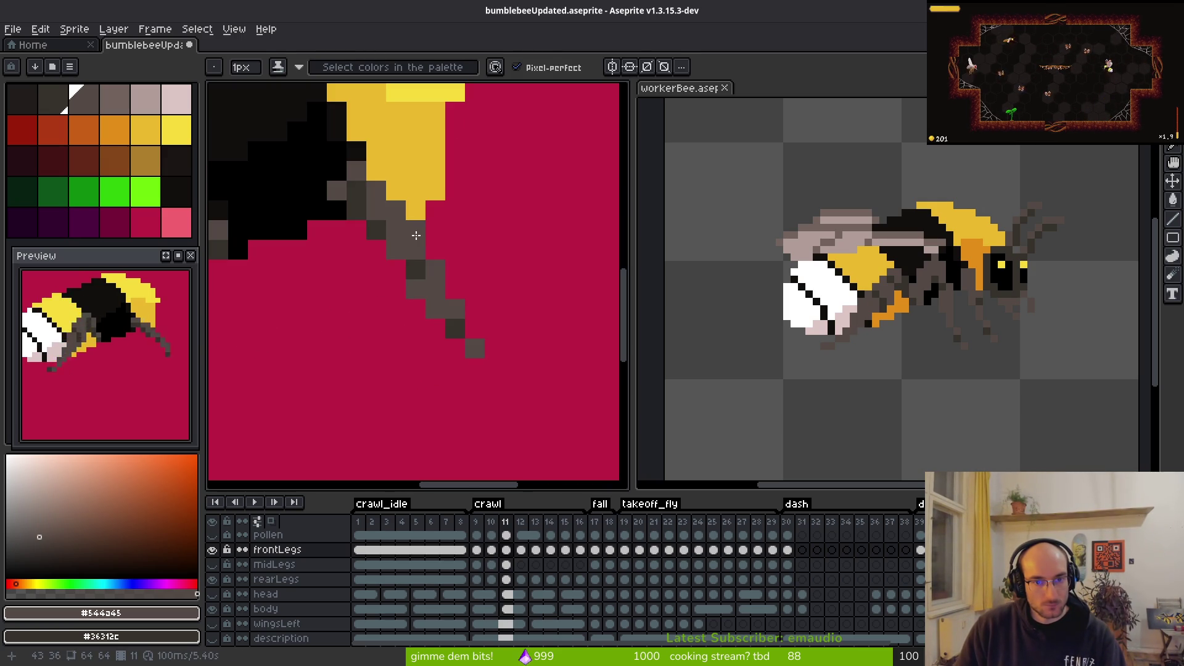
{"action": "right_click", "coordinate": [396, 250]}
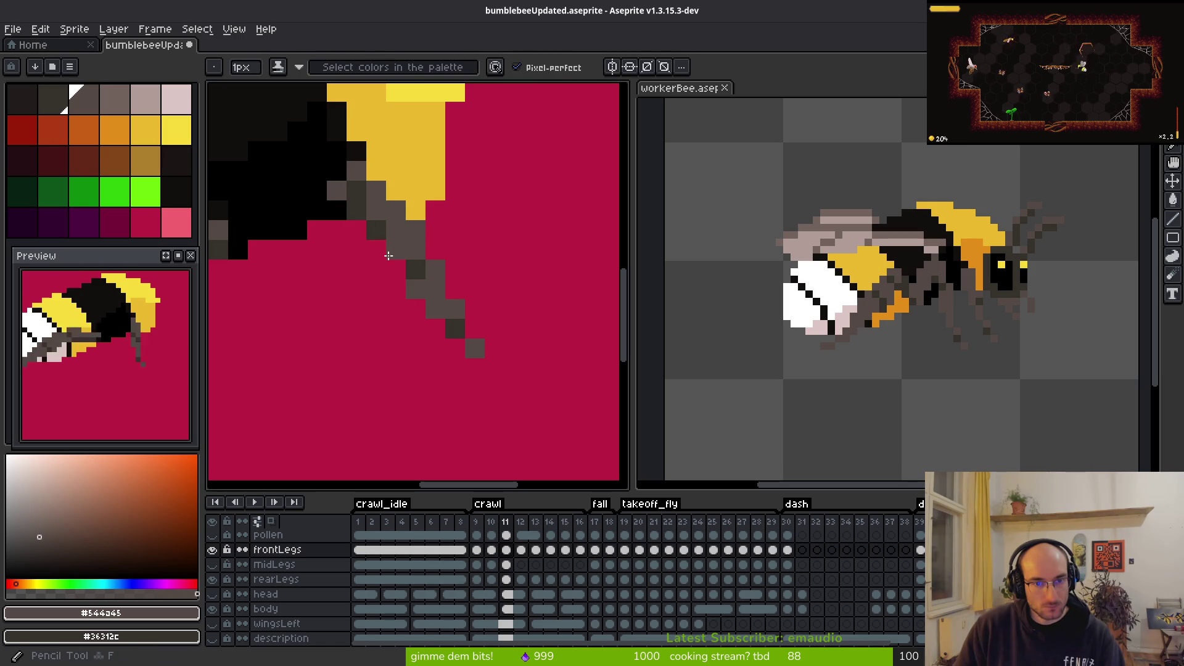
{"action": "scroll", "coordinate": [388, 301], "scroll_direction": "down", "scroll_amount": 4}
{"action": "key", "text": "alt"}
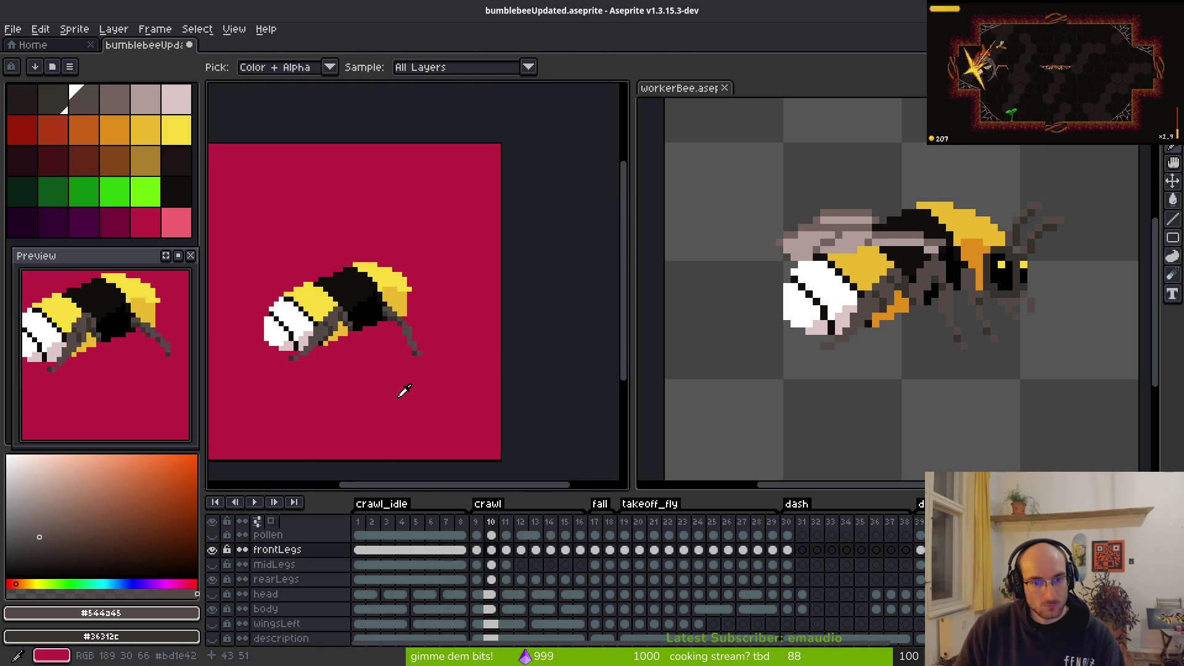
Step: Compare the leg poses of frames 9 and 10, then add a grey pixel to frame 10's upper leg
{"action": "key", "text": "Left"}
{"action": "key", "text": "Left"}
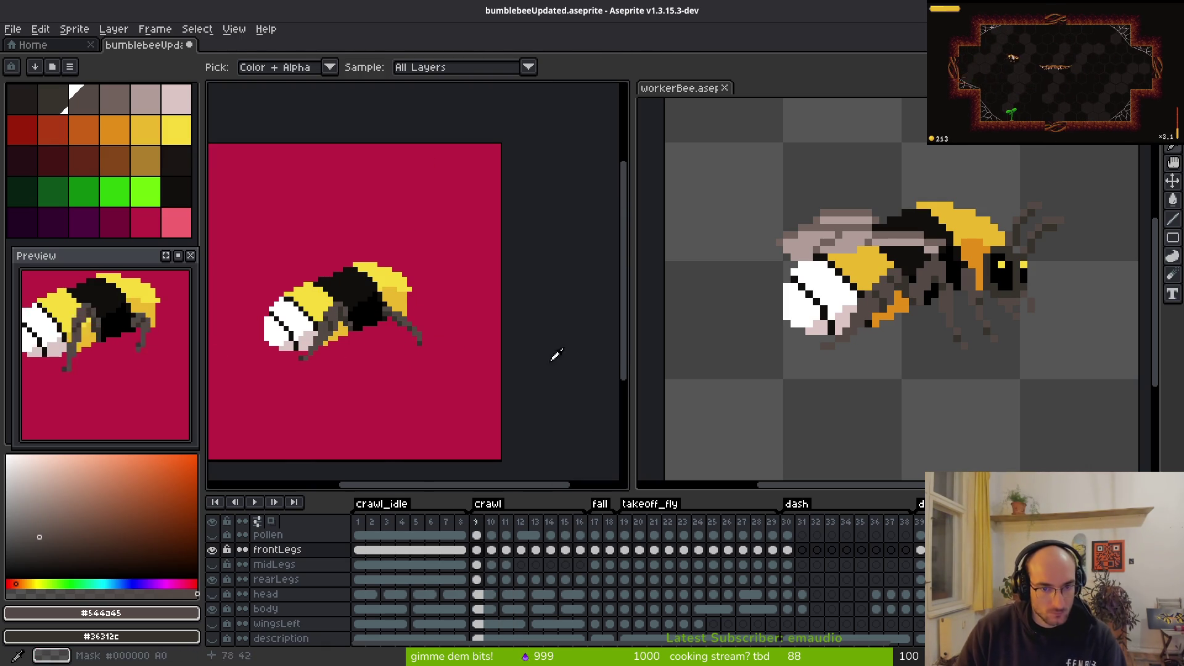
{"action": "key", "text": "Right"}
{"action": "scroll", "coordinate": [445, 349], "scroll_direction": "up", "scroll_amount": 3}
{"action": "key", "text": "Left"}
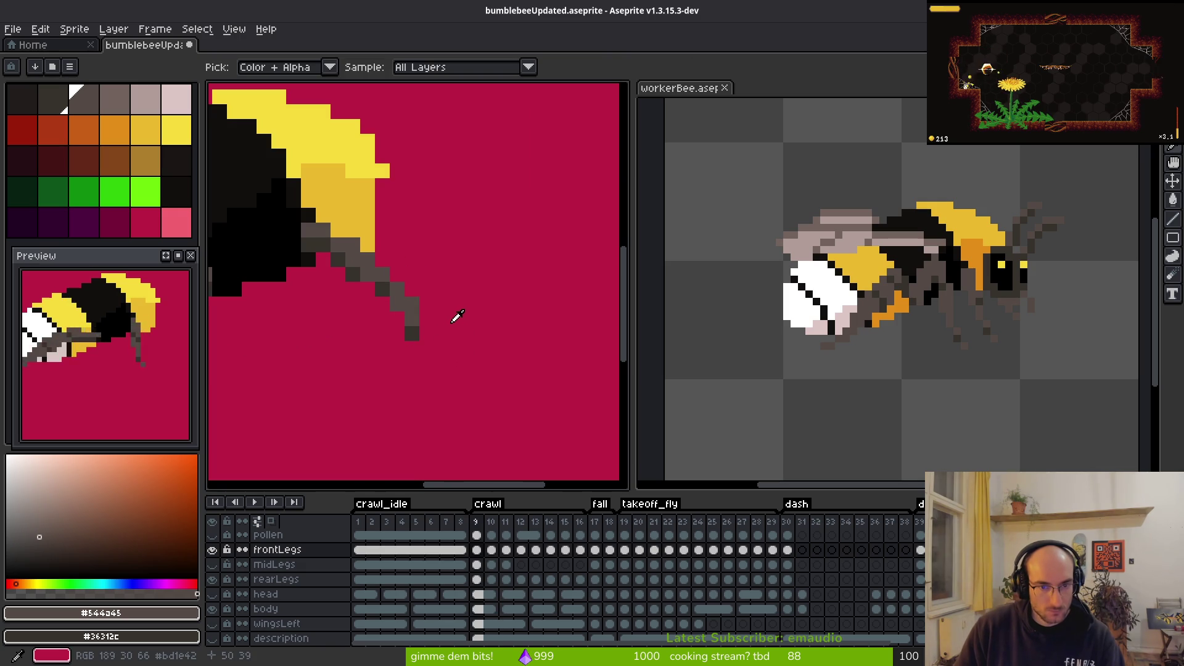
{"action": "key", "text": "Right"}
{"action": "key", "text": "Left"}
{"action": "key", "text": "Right"}
{"action": "key", "text": "b"}
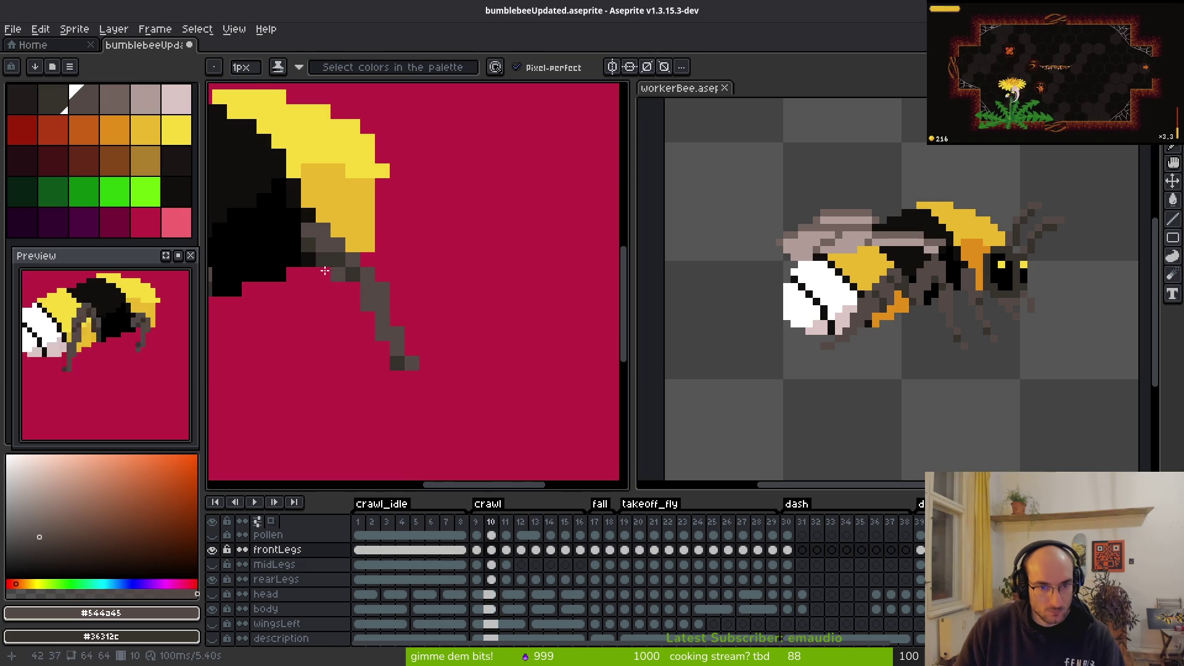
{"action": "left_click", "coordinate": [352, 289]}
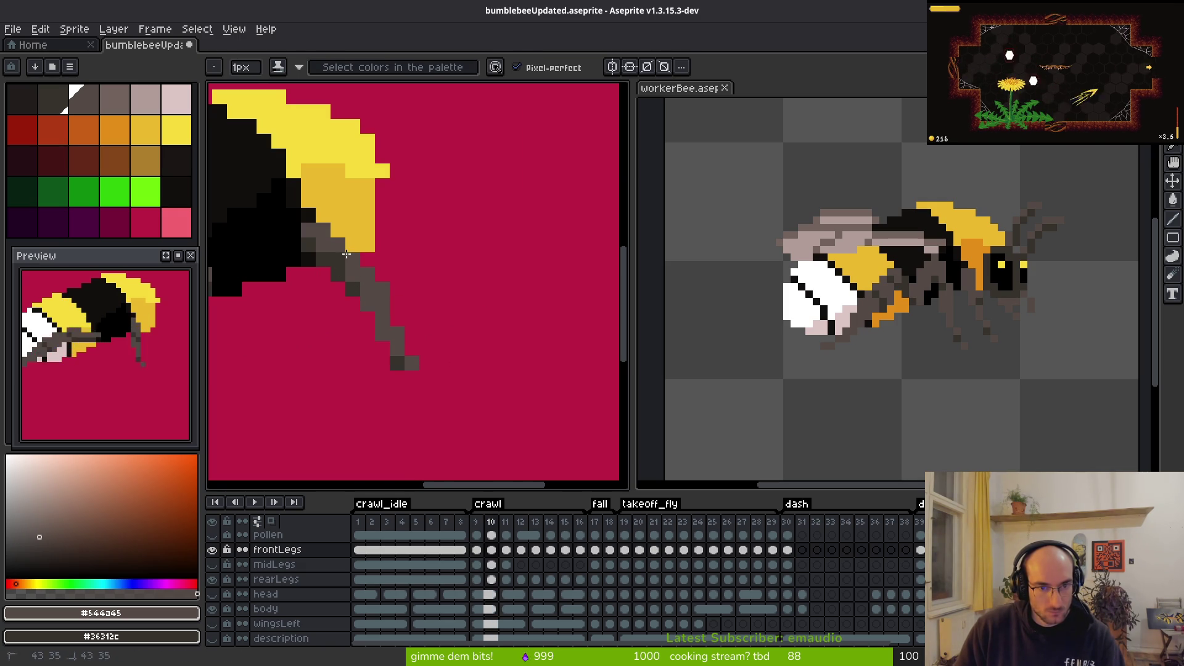
Step: On frame 9, darken a front-leg pixel and undo the extra grey leg pixel
{"action": "scroll", "coordinate": [506, 308], "scroll_direction": "down", "scroll_amount": 3}
{"action": "key", "text": "i"}
{"action": "key", "text": "Left"}
{"action": "key", "text": "Right"}
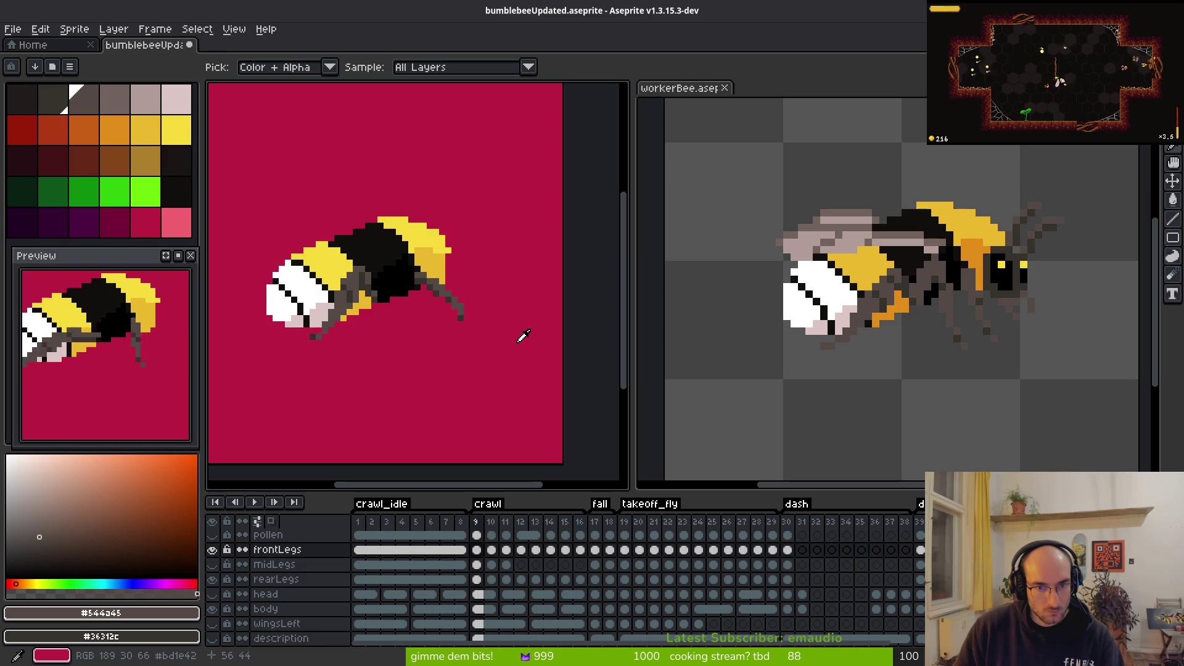
{"action": "key", "text": "Left"}
{"action": "key", "text": "b"}
{"action": "scroll", "coordinate": [483, 278], "scroll_direction": "up", "scroll_amount": 2}
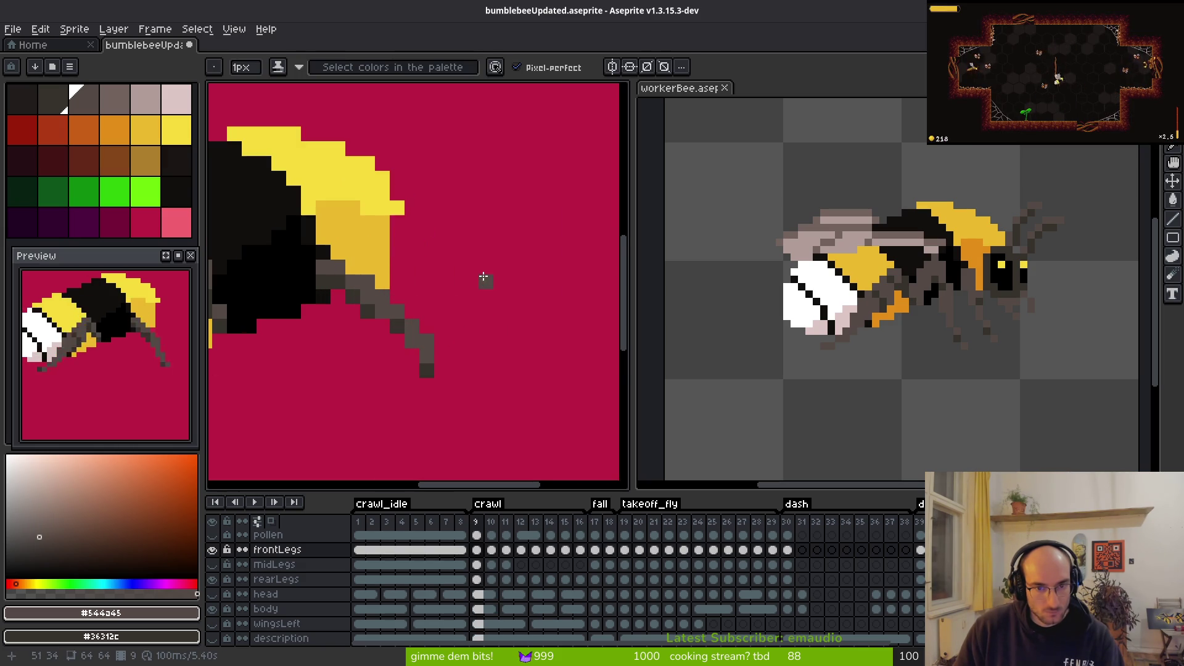
{"action": "right_click", "coordinate": [382, 312]}
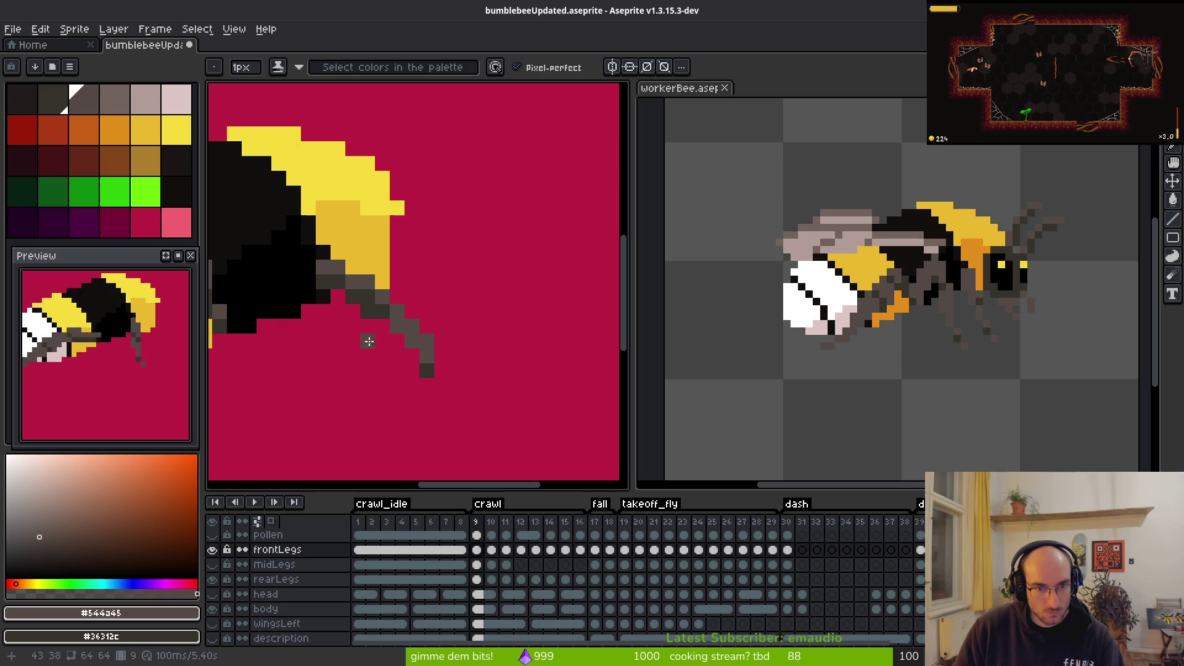
{"action": "scroll", "coordinate": [499, 299], "scroll_direction": "down", "scroll_amount": 4}
{"action": "scroll", "coordinate": [429, 327], "scroll_direction": "up", "scroll_amount": 4}
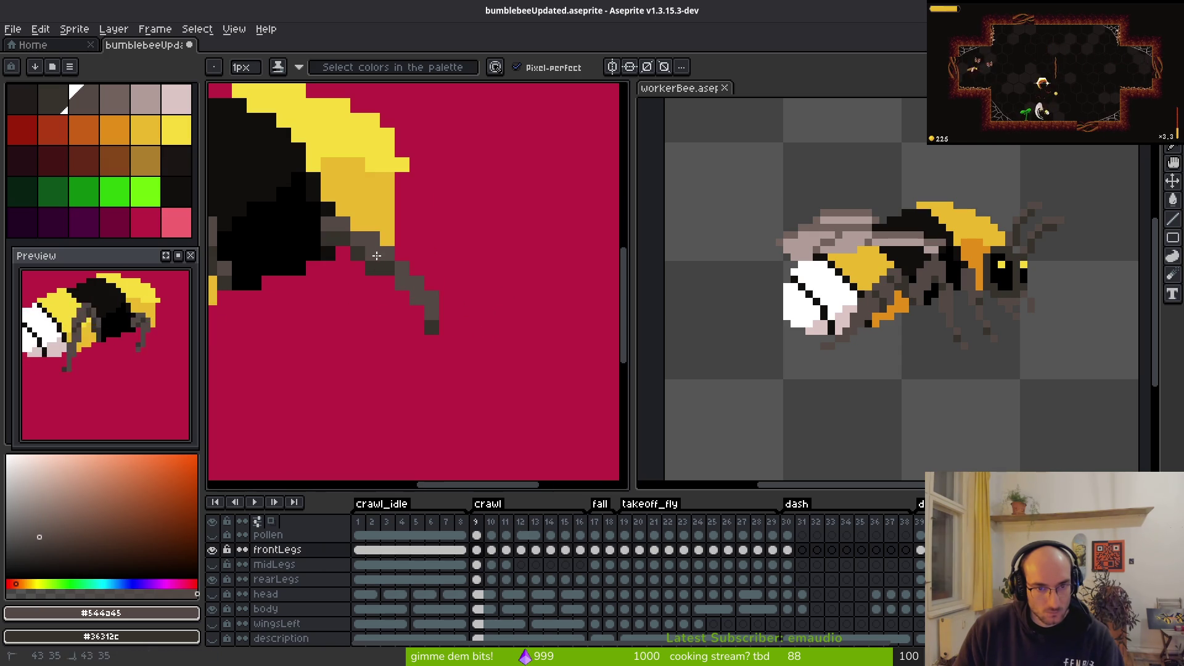
{"action": "key", "text": "ctrl+z"}
{"action": "scroll", "coordinate": [407, 321], "scroll_direction": "down", "scroll_amount": 4}
{"action": "scroll", "coordinate": [396, 275], "scroll_direction": "up", "scroll_amount": 4}
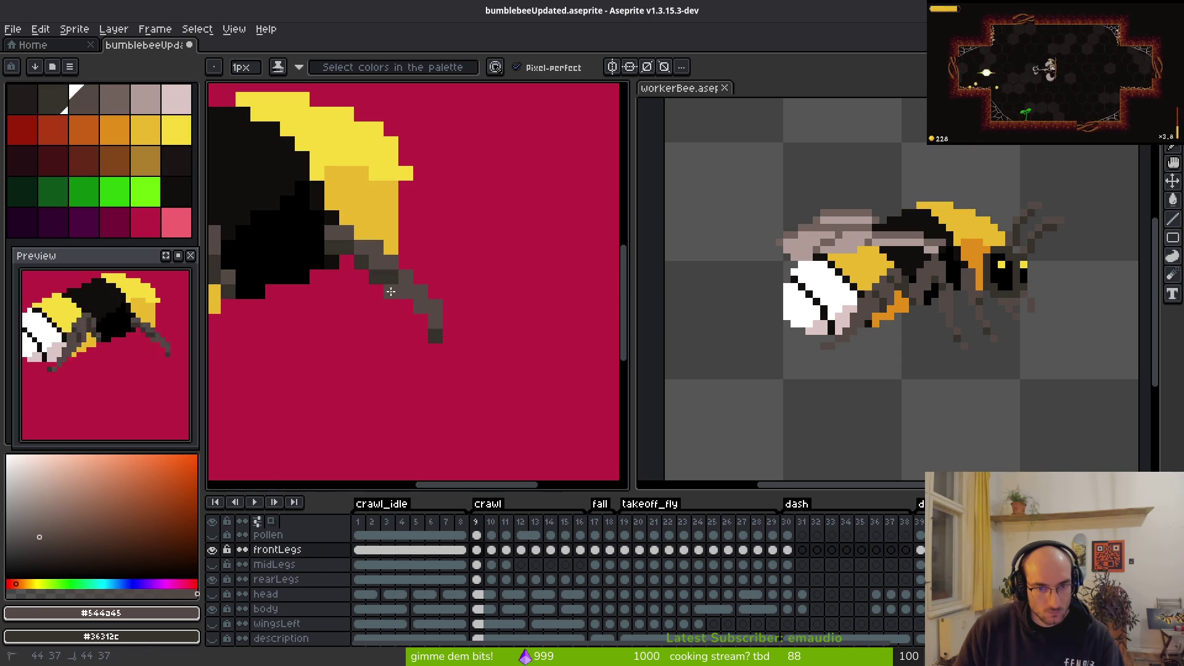
Step: Check frames 8, 9 and 16 on frontLegs, then pick a colour from frame 10's canvas
{"action": "key", "text": "Left"}
{"action": "scroll", "coordinate": [526, 335], "scroll_direction": "down", "scroll_amount": 4}
{"action": "key", "text": "i"}
{"action": "key", "text": "Right"}
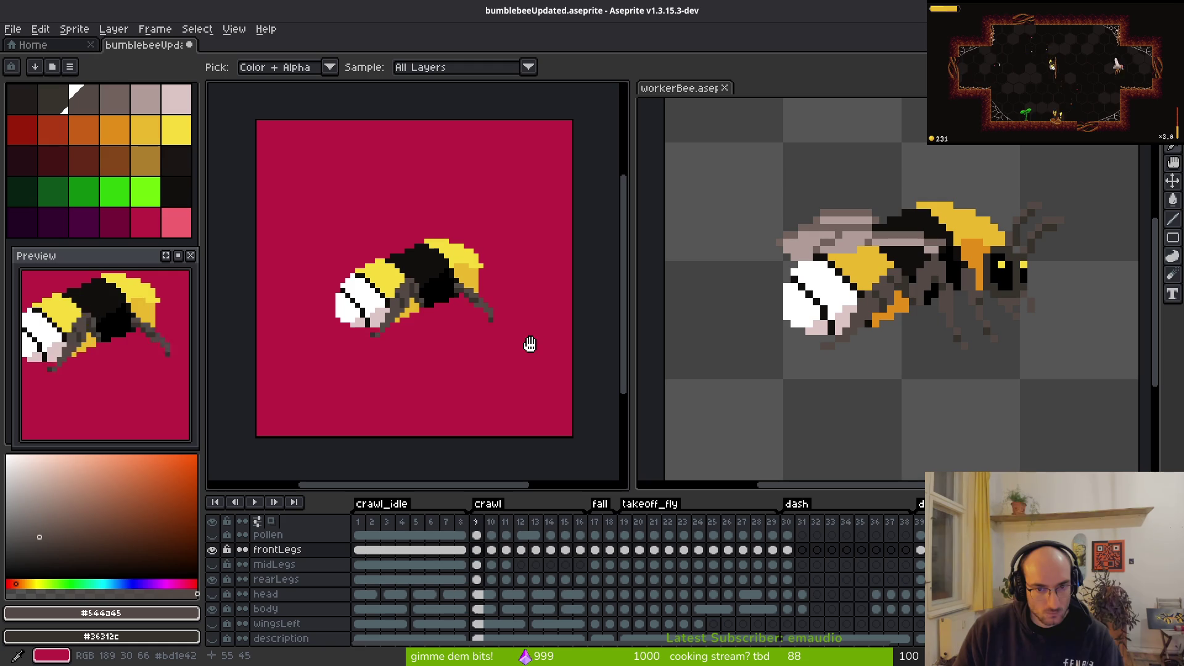
{"action": "left_click", "coordinate": [580, 550]}
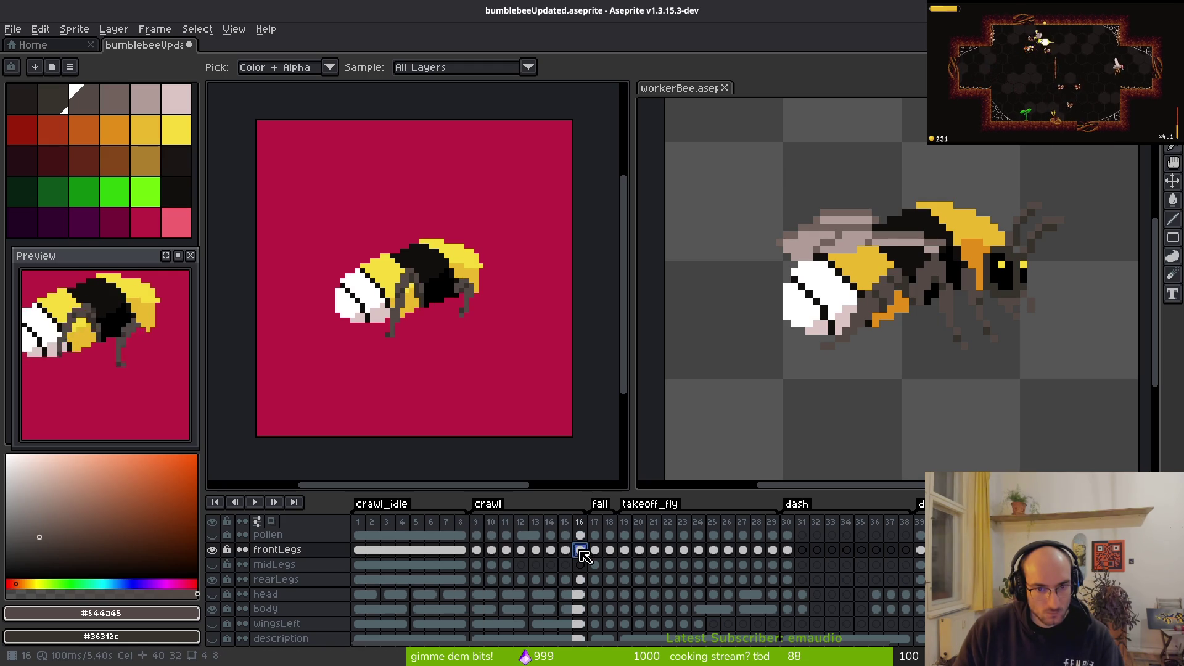
{"action": "left_click", "coordinate": [483, 552]}
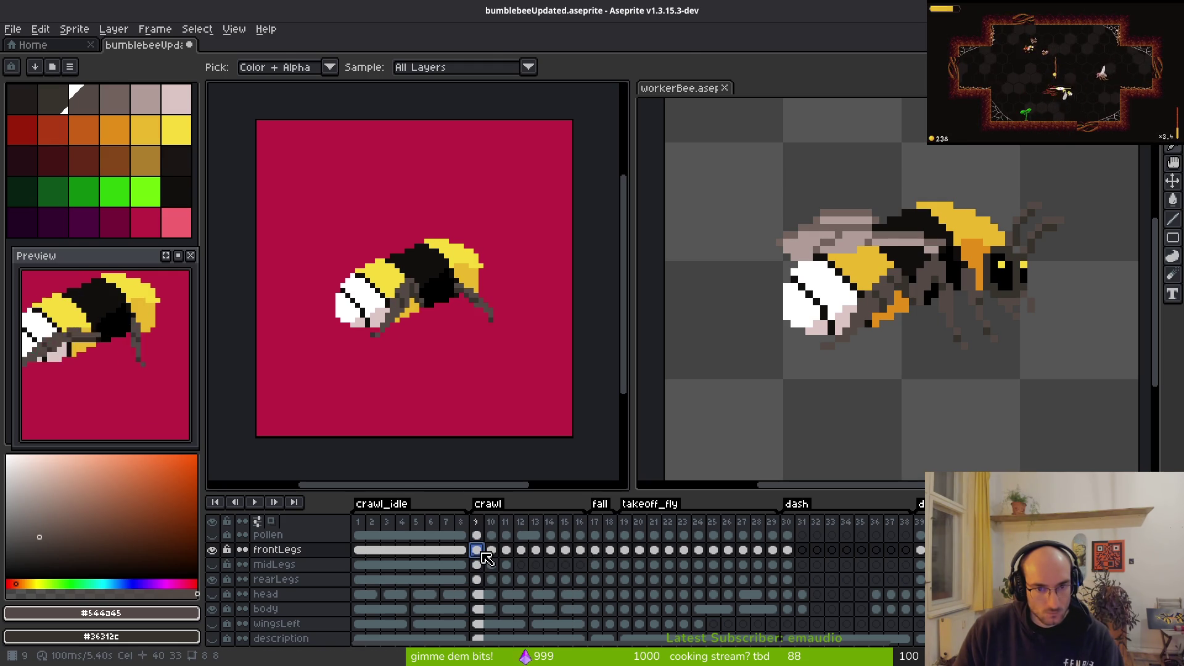
{"action": "key", "text": "Right"}
{"action": "scroll", "coordinate": [502, 317], "scroll_direction": "up", "scroll_amount": 1}
{"action": "left_click", "coordinate": [530, 298], "text": "alt"}
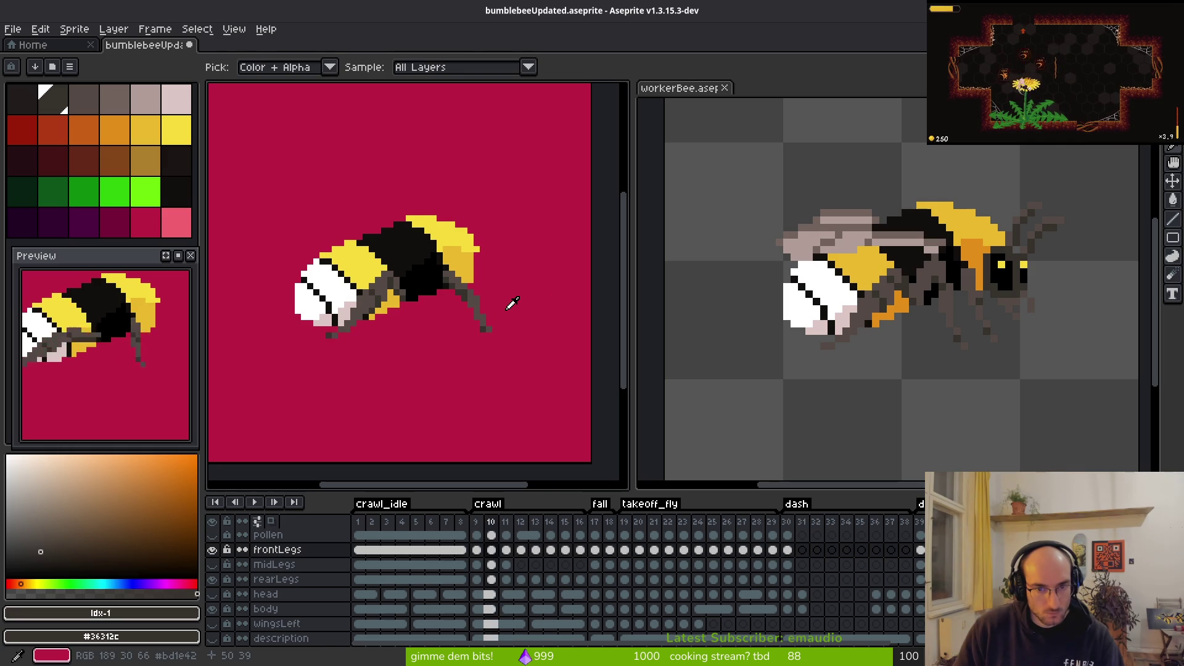
{"action": "scroll", "coordinate": [511, 299], "scroll_direction": "up", "scroll_amount": 2}
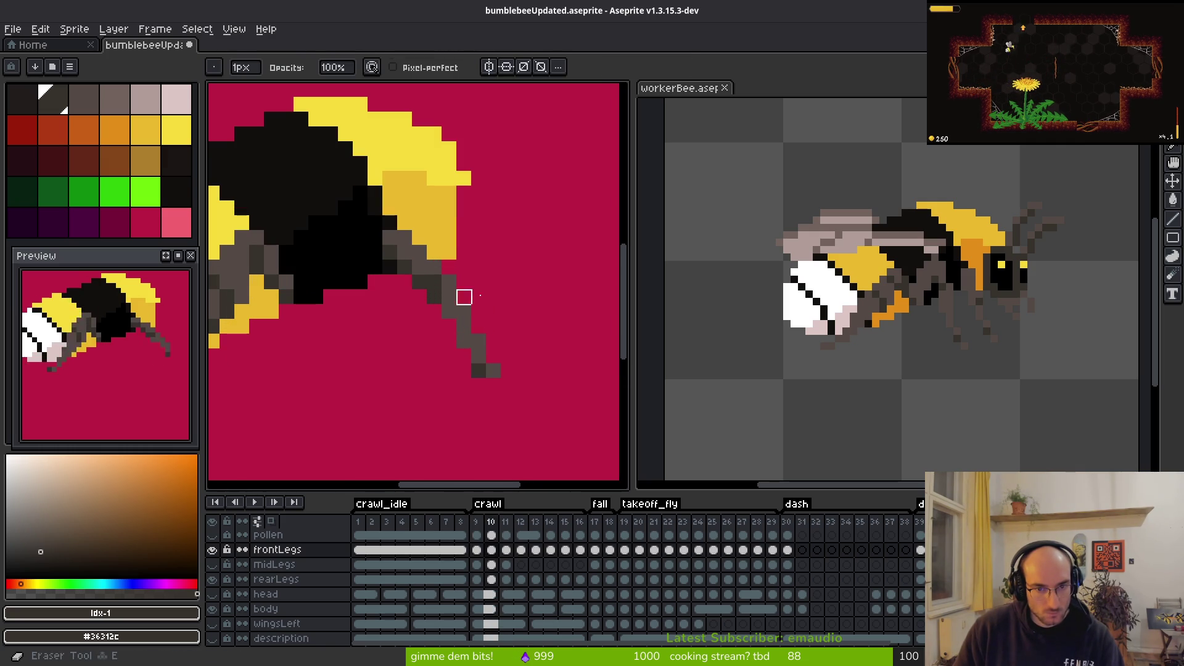
{"action": "scroll", "coordinate": [508, 283], "scroll_direction": "down", "scroll_amount": 3}
Step: On frame 10, recolour a dark leg pixel grey and shift the leg tip one pixel left
{"action": "key", "text": "b"}
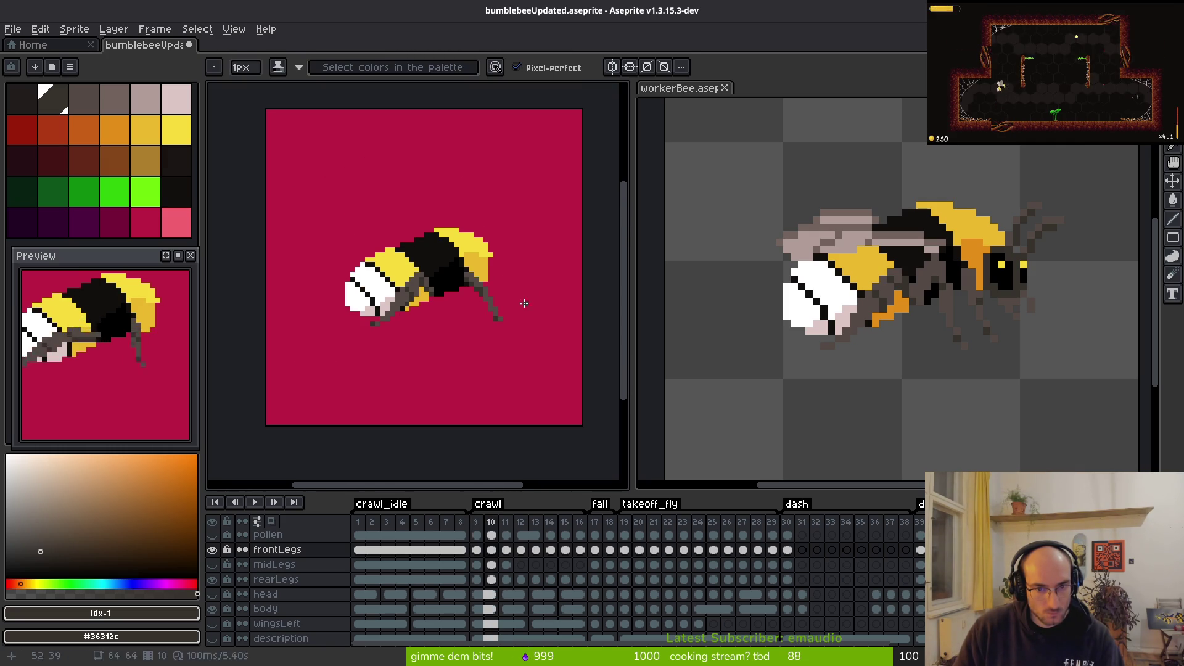
{"action": "scroll", "coordinate": [518, 312], "scroll_direction": "up", "scroll_amount": 2}
{"action": "scroll", "coordinate": [497, 315], "scroll_direction": "up", "scroll_amount": 3}
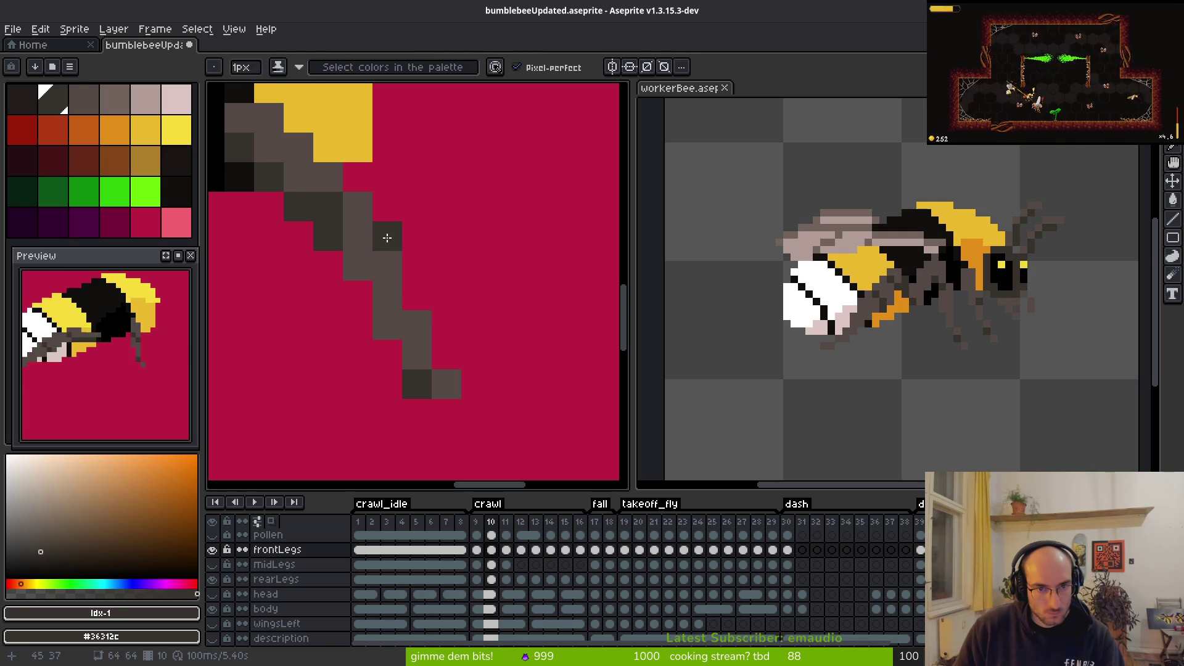
{"action": "left_click", "coordinate": [393, 259], "text": "alt"}
{"action": "left_click", "coordinate": [389, 237]}
{"action": "key", "text": "m"}
{"action": "mouse_move", "coordinate": [415, 323]}
{"action": "left_mouse_down"}
{"action": "mouse_move", "coordinate": [478, 420]}
{"action": "mouse_move", "coordinate": [431, 383]}
{"action": "left_mouse_up"}
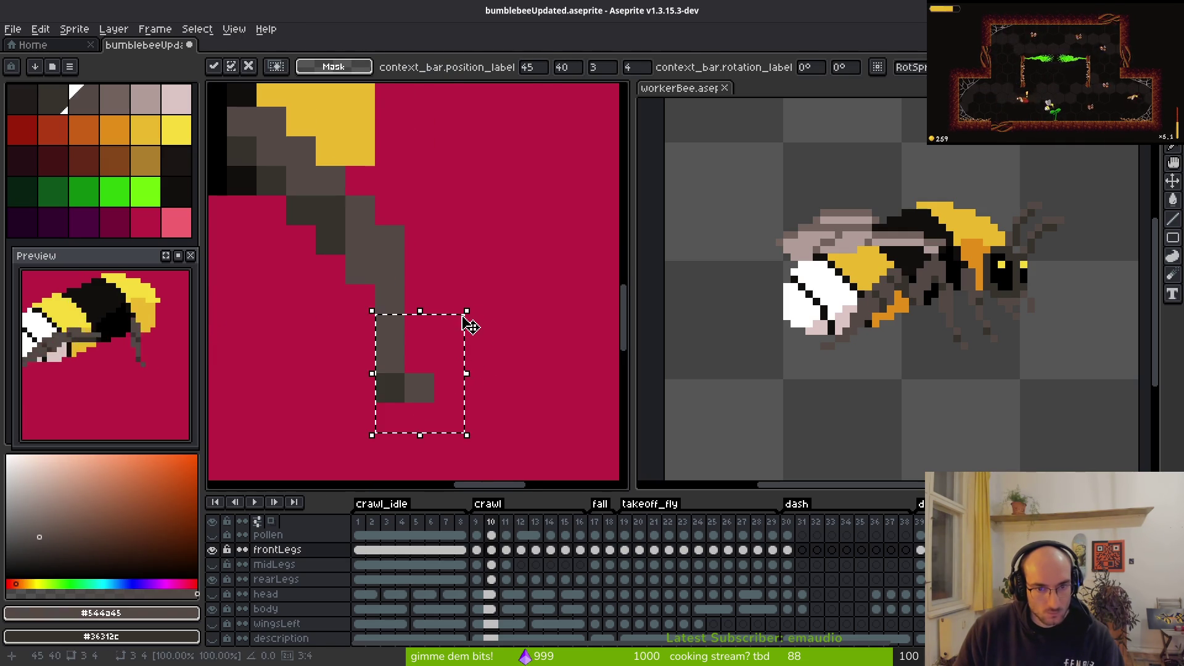
{"action": "key", "text": "ctrl+d"}
Step: Move to frame 11 and compare its front leg with frame 10's
{"action": "key", "text": "e"}
{"action": "scroll", "coordinate": [476, 258], "scroll_direction": "down", "scroll_amount": 2}
{"action": "scroll", "coordinate": [497, 302], "scroll_direction": "down", "scroll_amount": 3}
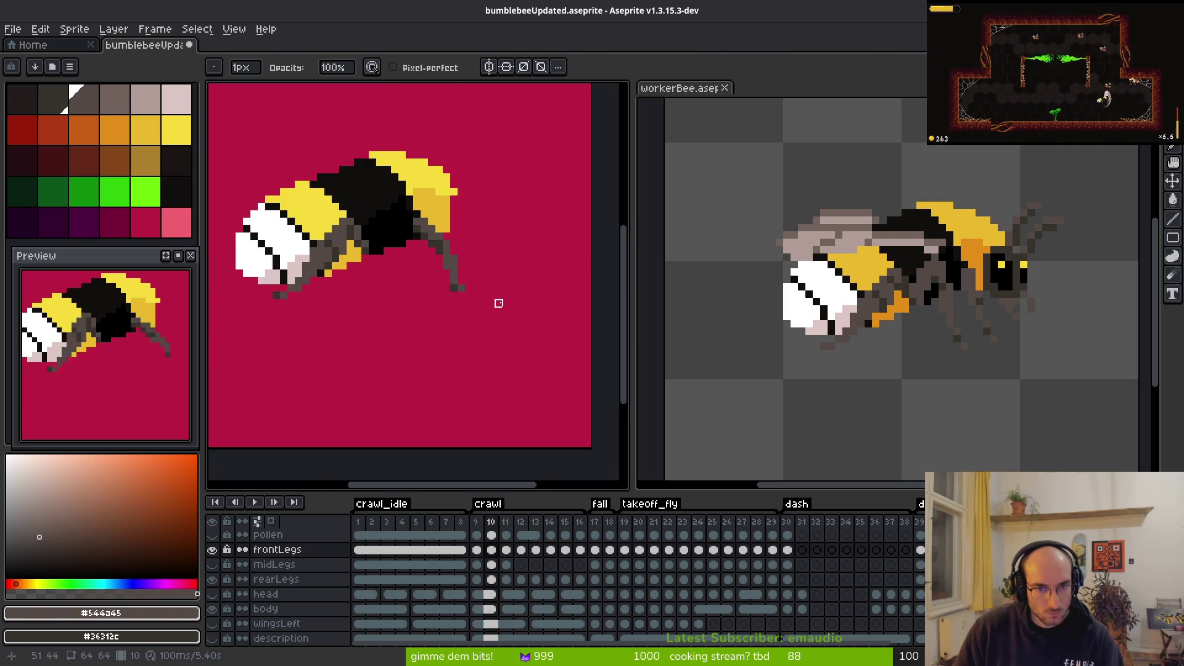
{"action": "key", "text": "i"}
{"action": "key", "text": "Right"}
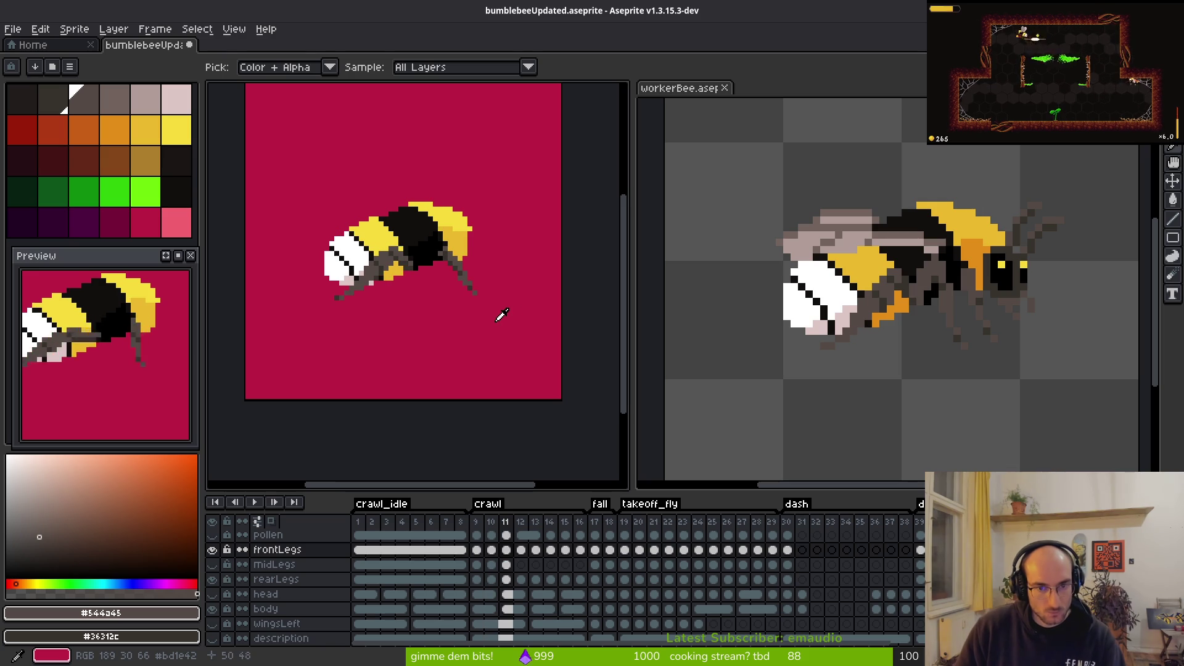
{"action": "key", "text": "Left"}
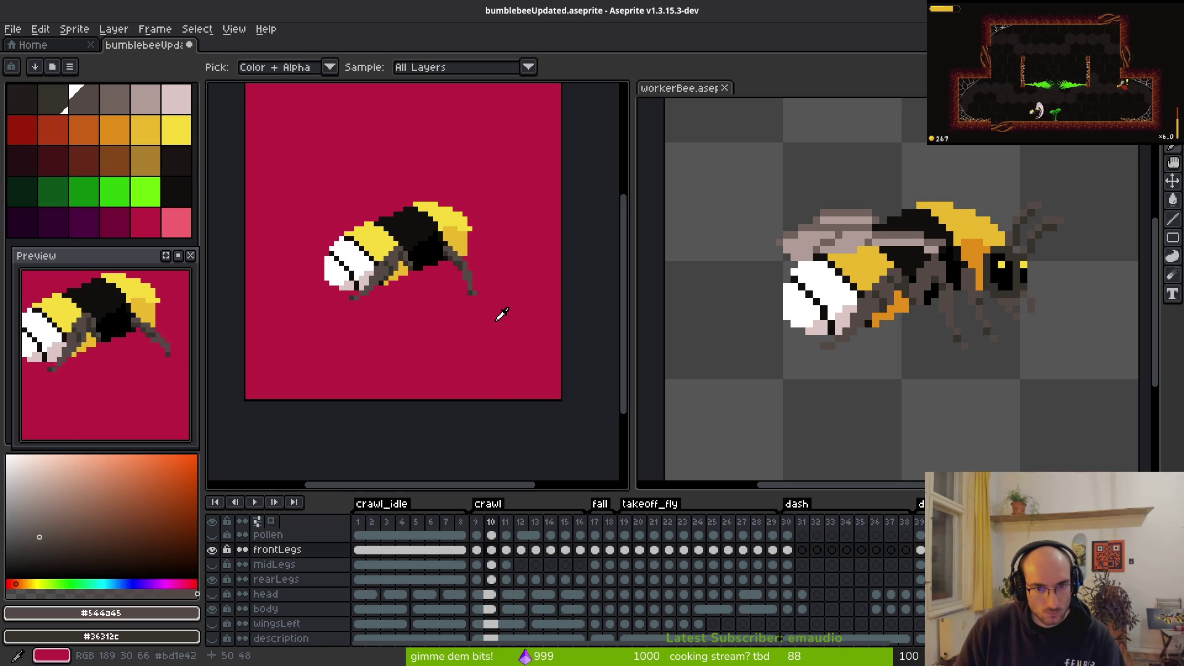
{"action": "key", "text": "Right"}
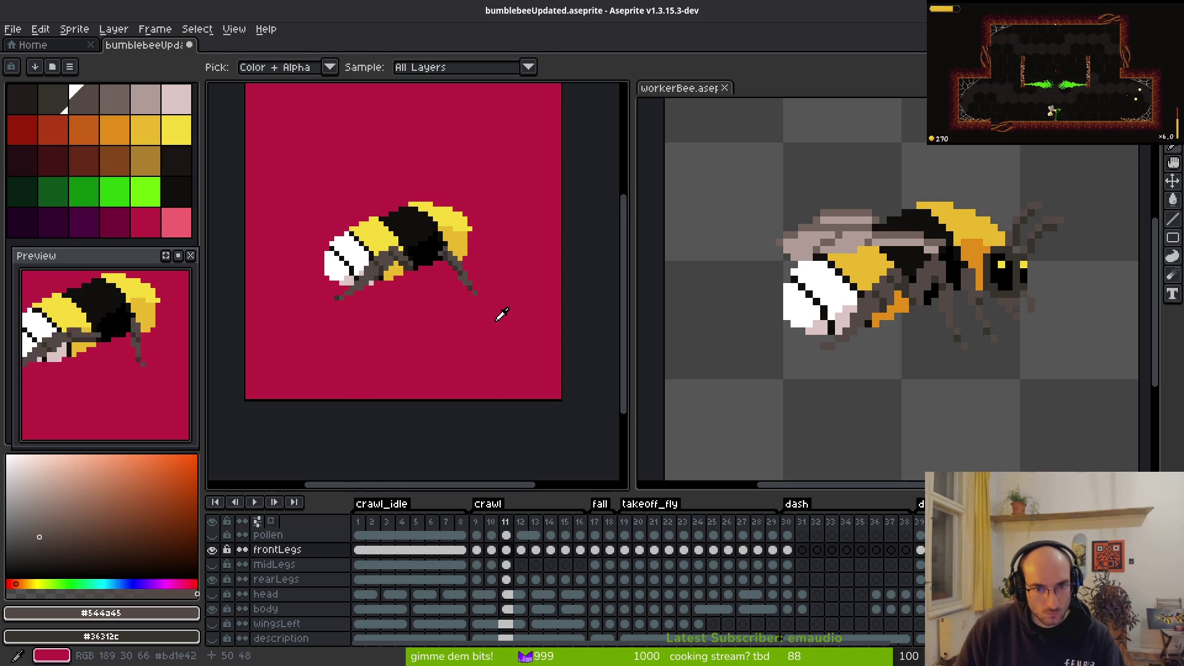
Step: Erase the stray sideways pixel at frame 11's leg tip
{"action": "scroll", "coordinate": [507, 313], "scroll_direction": "up", "scroll_amount": 2}
{"action": "key", "text": "b"}
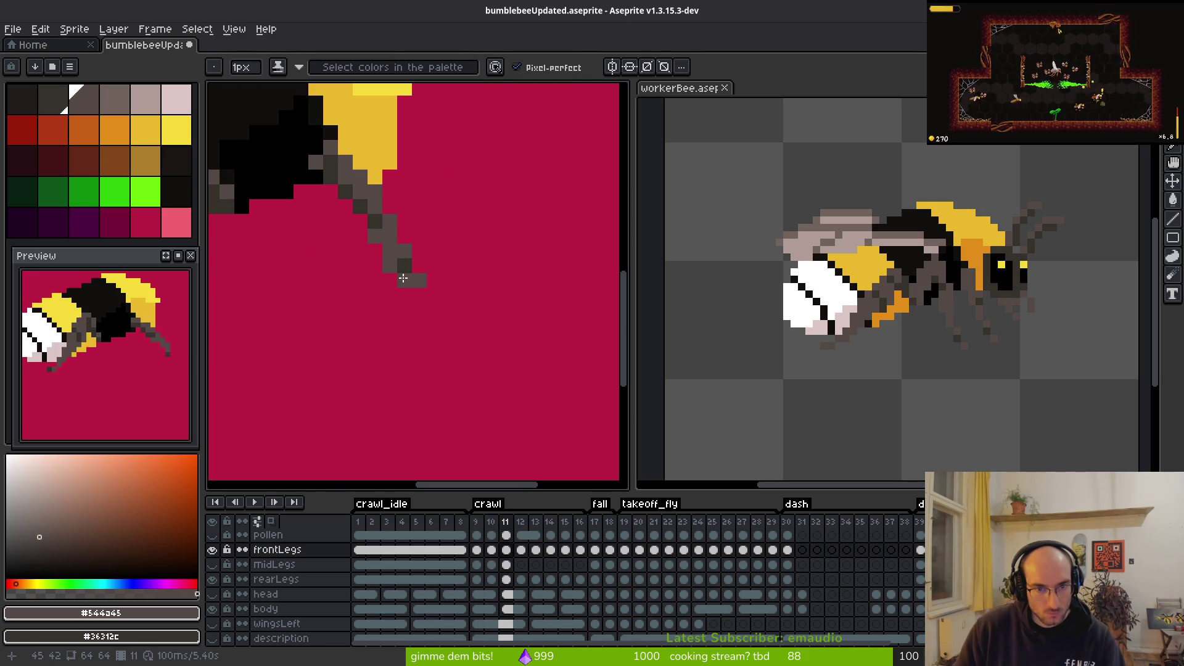
{"action": "key", "text": "e"}
{"action": "left_click", "coordinate": [418, 278]}
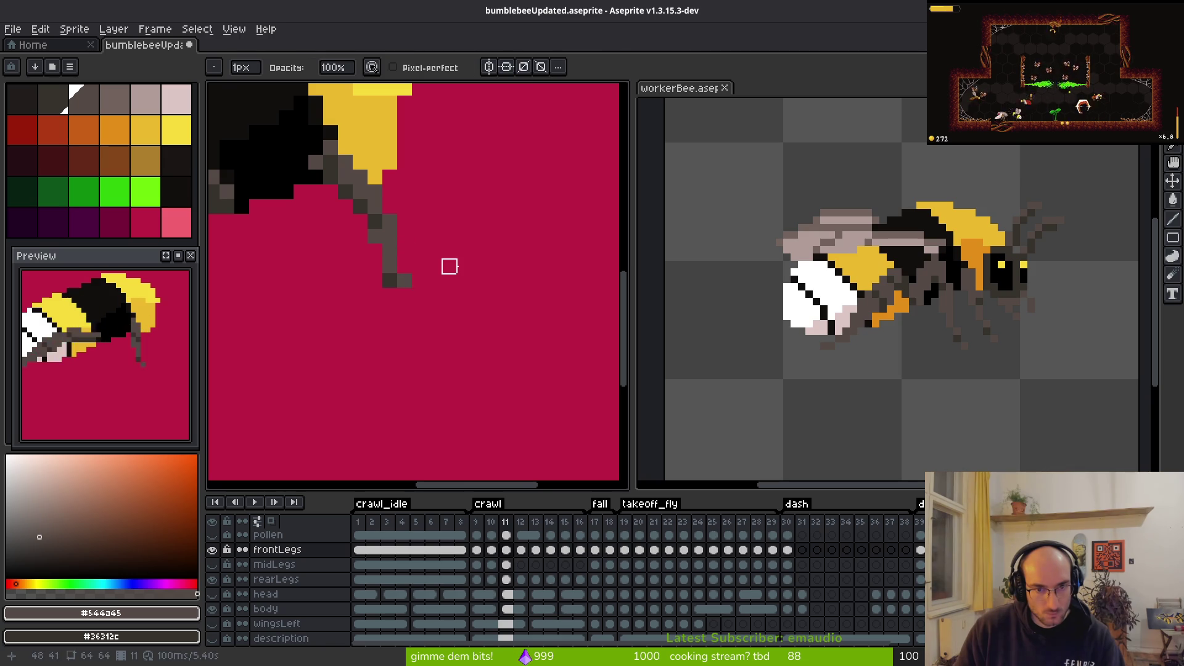
{"action": "scroll", "coordinate": [494, 284], "scroll_direction": "down", "scroll_amount": 2}
{"action": "scroll", "coordinate": [494, 284], "scroll_direction": "down", "scroll_amount": 2}
Step: Preview frames 12 and 13, then return to frame 11
{"action": "key", "text": "i"}
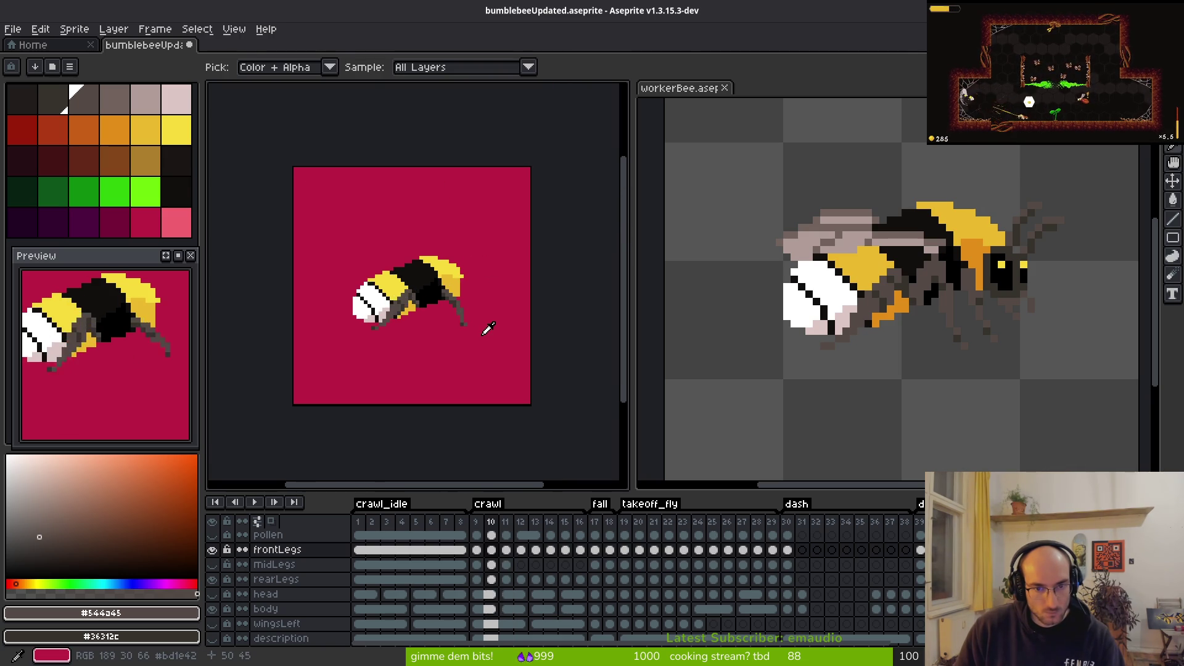
{"action": "key", "text": "Right"}
{"action": "key", "text": "b"}
{"action": "scroll", "coordinate": [488, 329], "scroll_direction": "up", "scroll_amount": 3}
{"action": "scroll", "coordinate": [423, 271], "scroll_direction": "up", "scroll_amount": 2}
{"action": "scroll", "coordinate": [495, 296], "scroll_direction": "down", "scroll_amount": 3}
{"action": "key", "text": "i"}
{"action": "key", "text": "Right"}
{"action": "key", "text": "Left"}
{"action": "key", "text": "Left"}
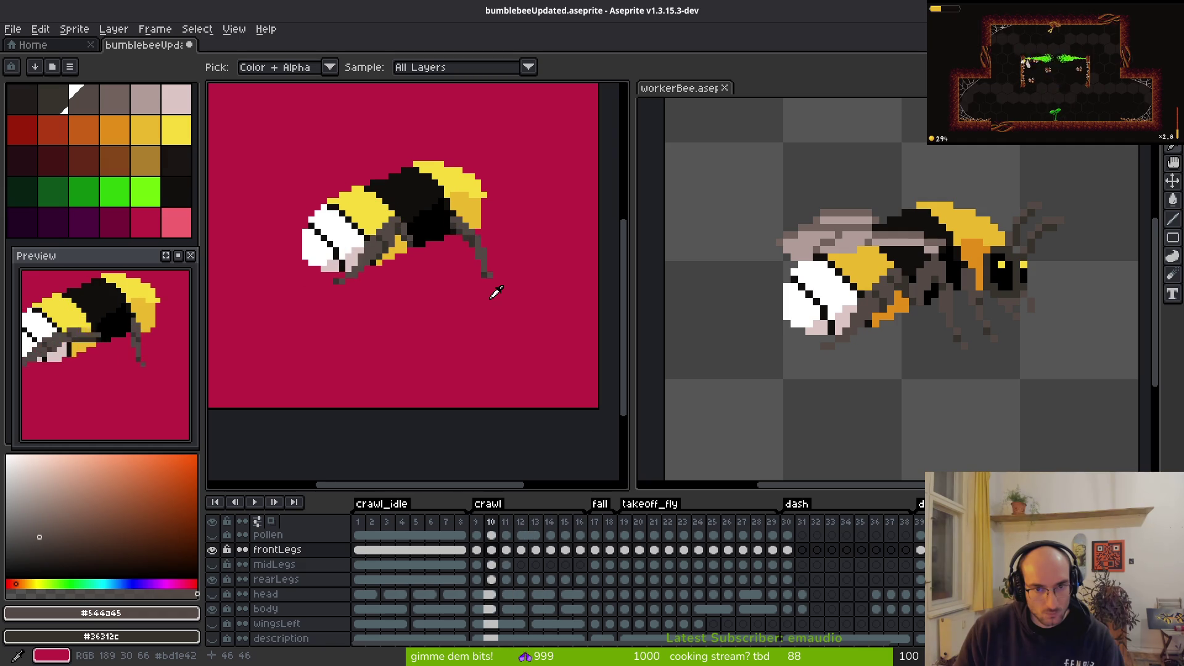
Step: Compare the front-leg poses of frames 11 and 12
{"action": "key", "text": "b"}
{"action": "key", "text": "i"}
{"action": "key", "text": "b"}
{"action": "key", "text": "Right"}
{"action": "scroll", "coordinate": [480, 302], "scroll_direction": "up", "scroll_amount": 5}
{"action": "key", "text": "i"}
{"action": "key", "text": "Left"}
{"action": "key", "text": "Right"}
{"action": "key", "text": "Left"}
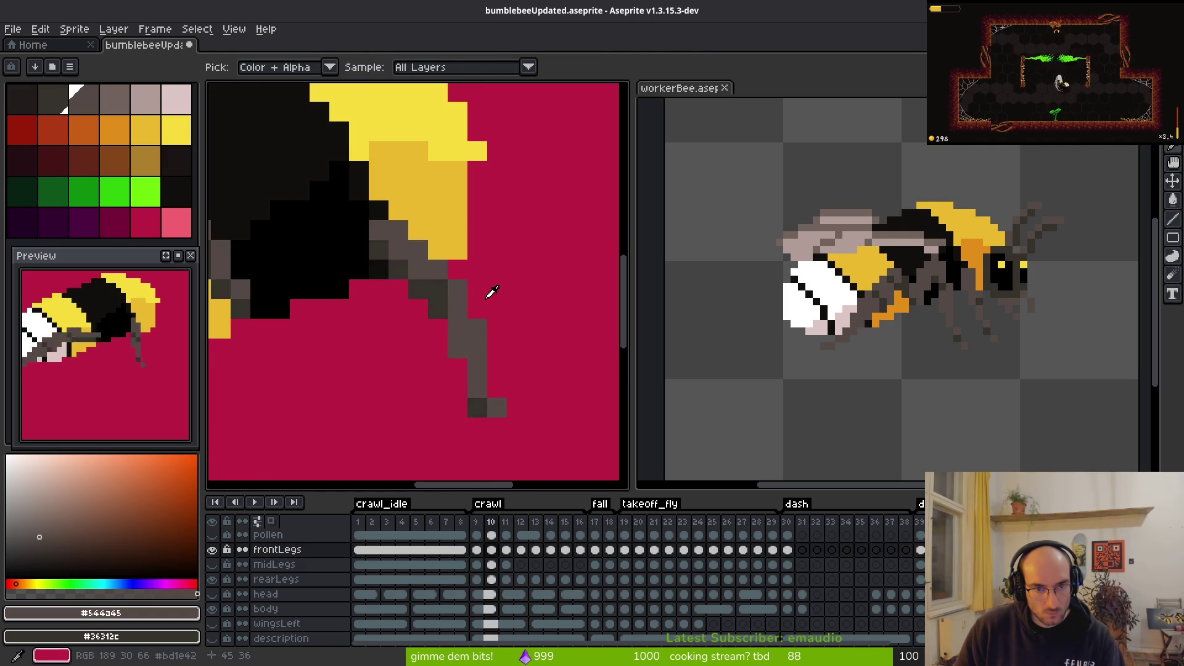
{"action": "key", "text": "b"}
{"action": "key", "text": "i"}
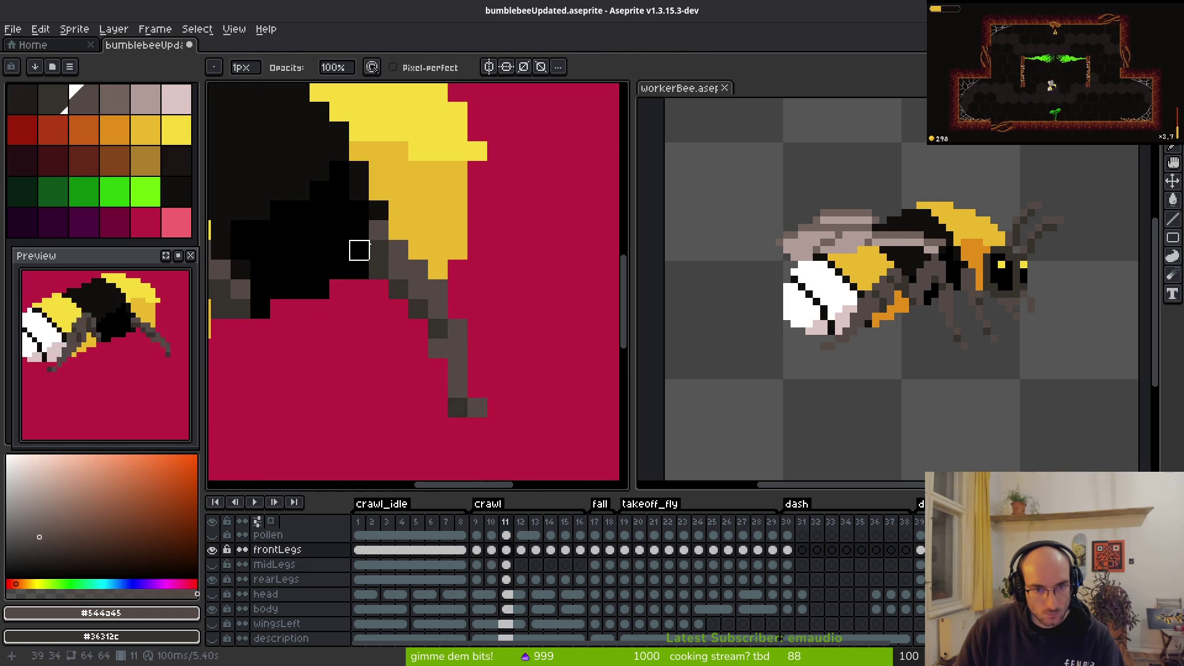
{"action": "key", "text": "b"}
{"action": "key", "text": "i"}
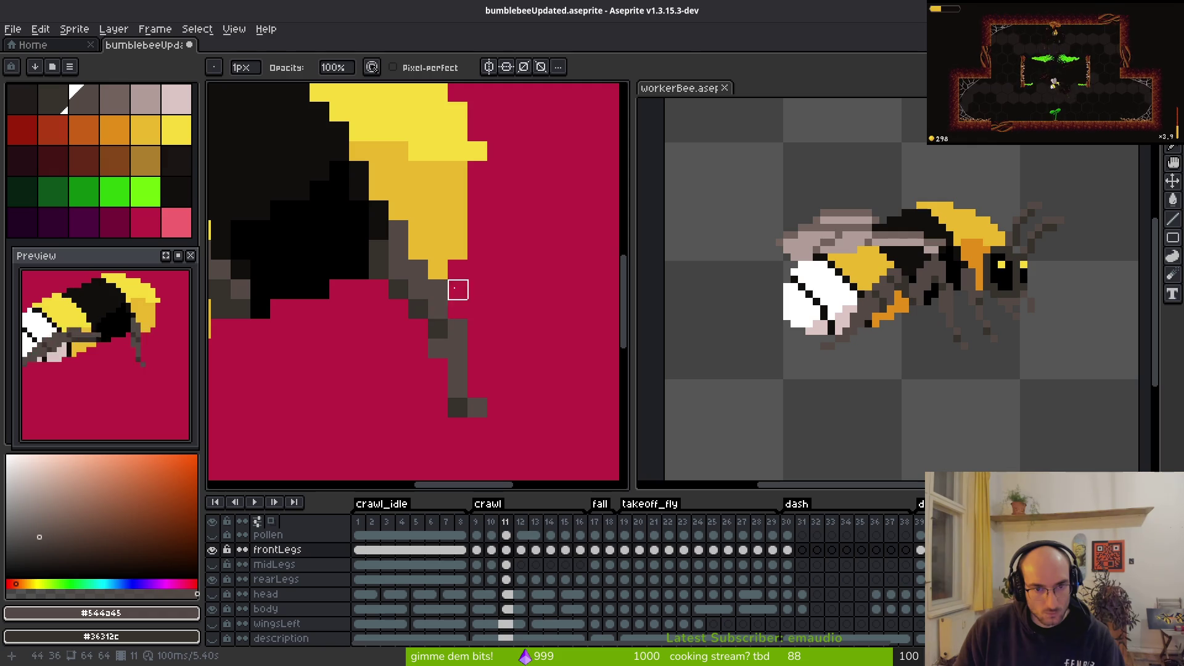
{"action": "key", "text": "b"}
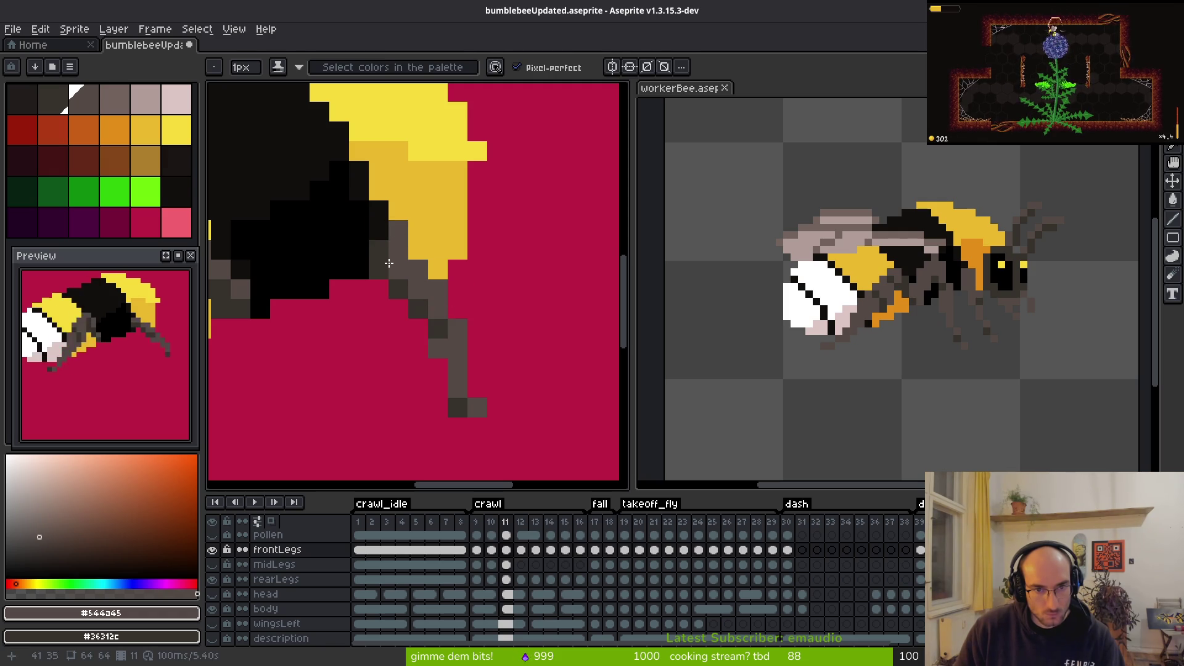
{"action": "scroll", "coordinate": [466, 298], "scroll_direction": "down", "scroll_amount": 3}
{"action": "scroll", "coordinate": [473, 304], "scroll_direction": "up", "scroll_amount": 3}
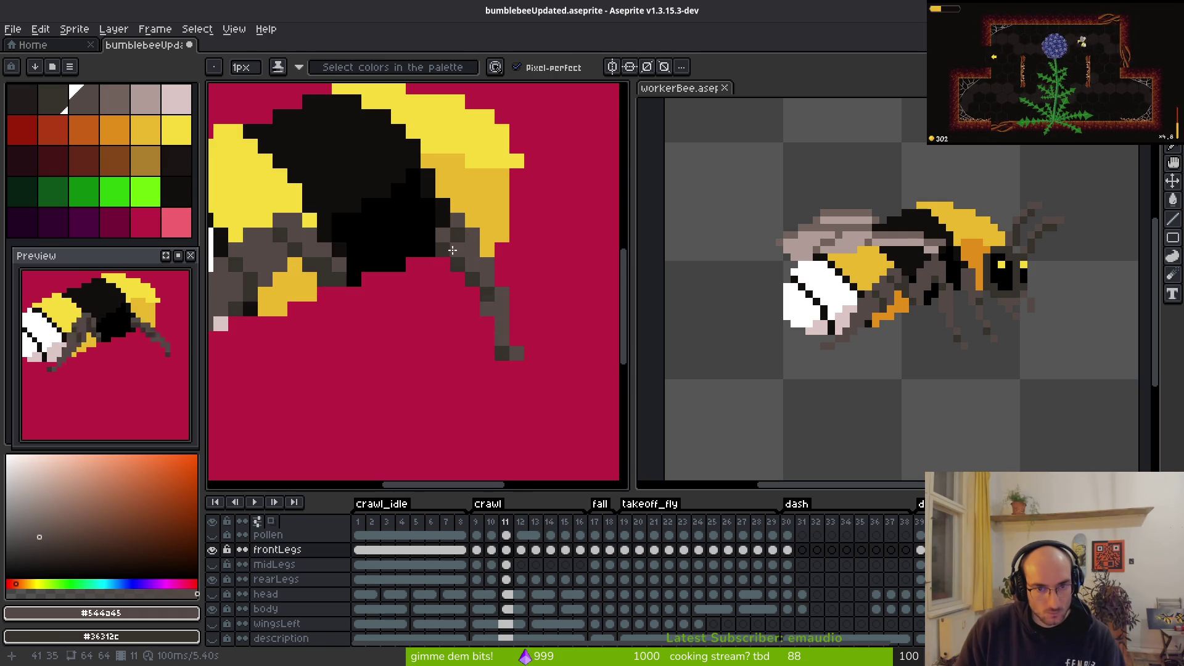
{"action": "scroll", "coordinate": [537, 327], "scroll_direction": "down", "scroll_amount": 4}
{"action": "scroll", "coordinate": [539, 327], "scroll_direction": "up", "scroll_amount": 1}
{"action": "scroll", "coordinate": [531, 342], "scroll_direction": "down", "scroll_amount": 1}
Step: Flip between frames 10 and 11 to compare the front legs
{"action": "key", "text": "comma"}
{"action": "key", "text": "alt"}
{"action": "key", "text": "period"}
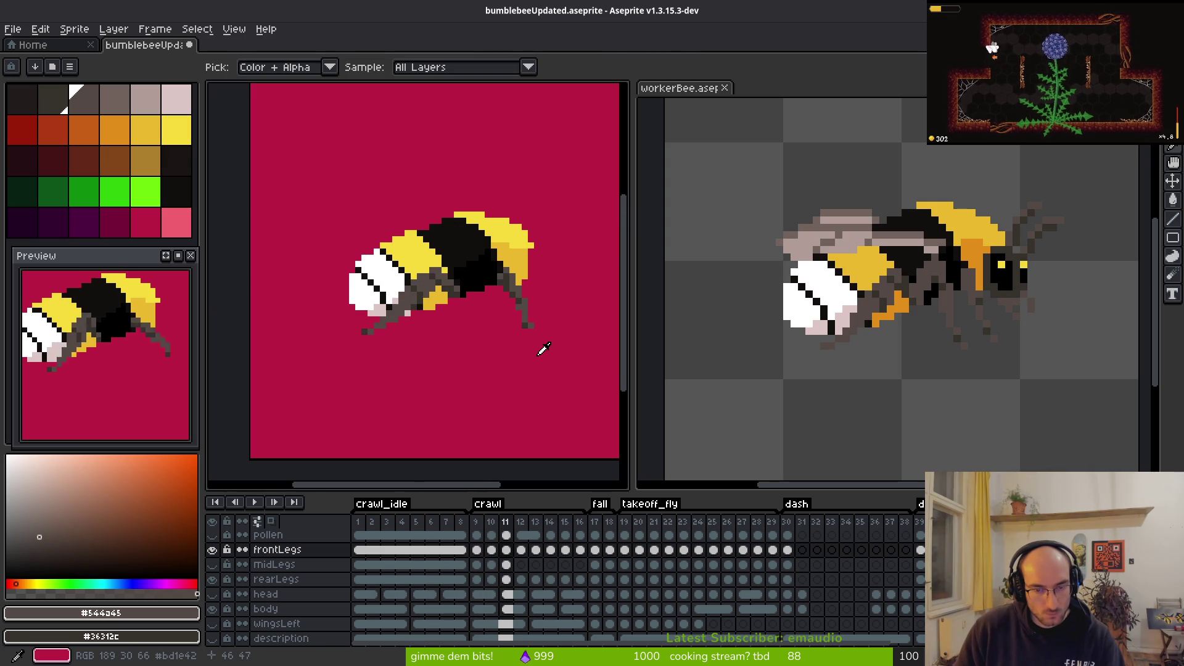
{"action": "key", "text": "comma"}
{"action": "key", "text": "period"}
{"action": "key", "text": "comma"}
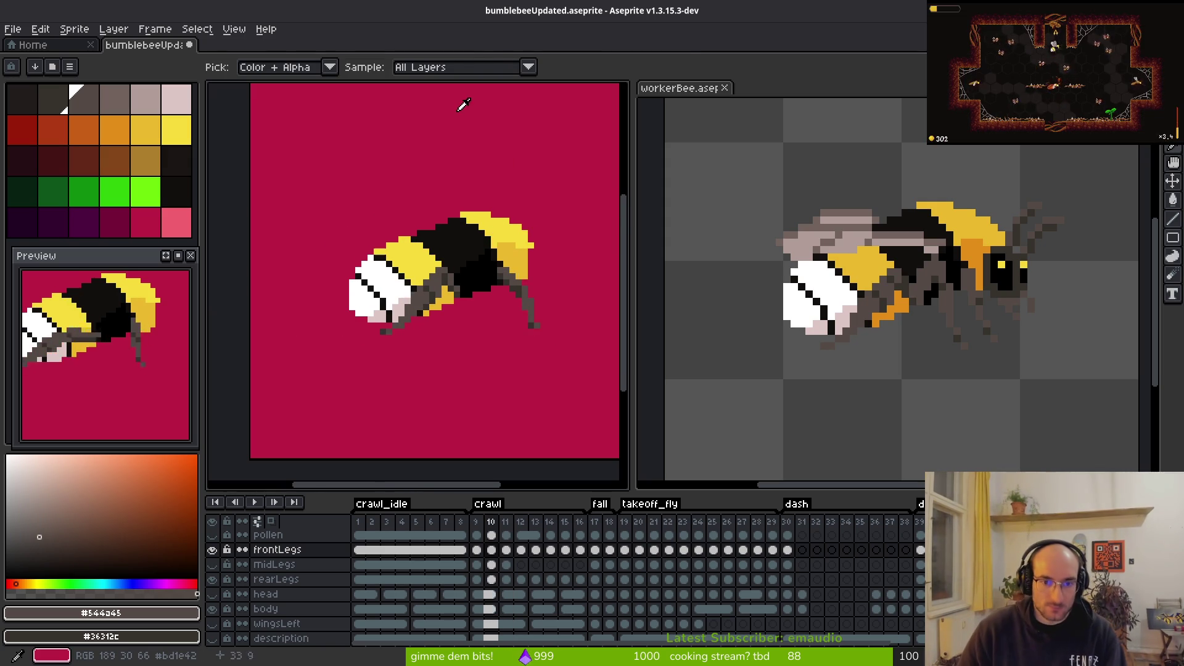
{"action": "key", "text": "b"}
{"action": "scroll", "coordinate": [503, 239], "scroll_direction": "up", "scroll_amount": 4}
{"action": "scroll", "coordinate": [458, 461], "scroll_direction": "down", "scroll_amount": 4}
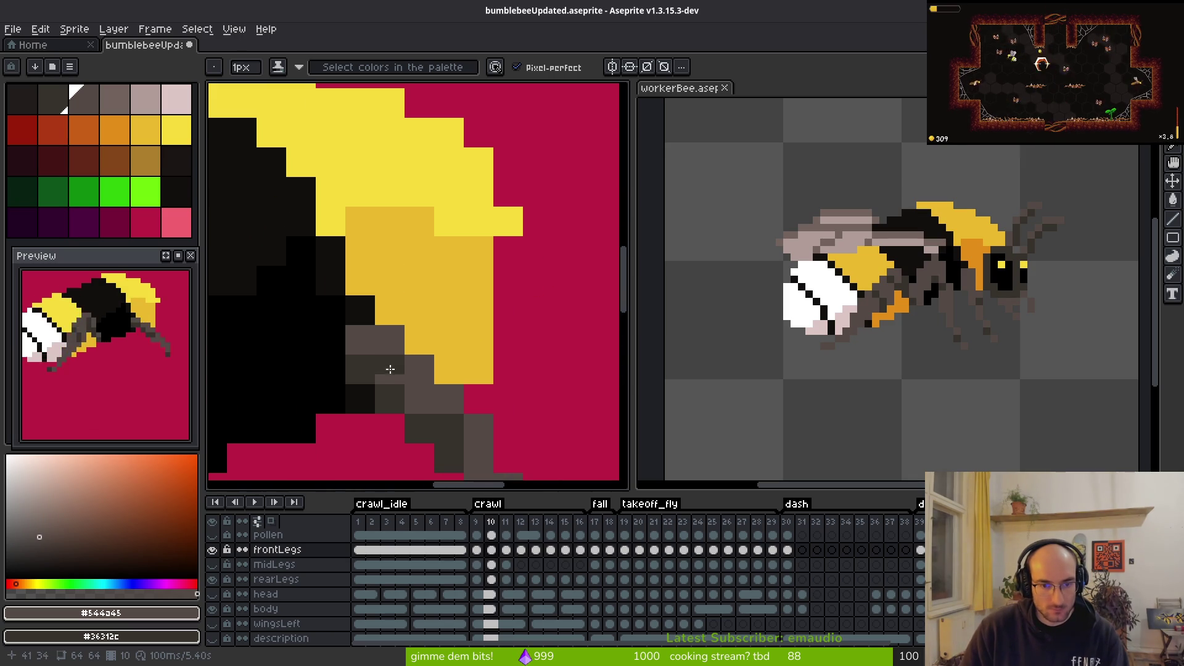
{"action": "key", "text": "i"}
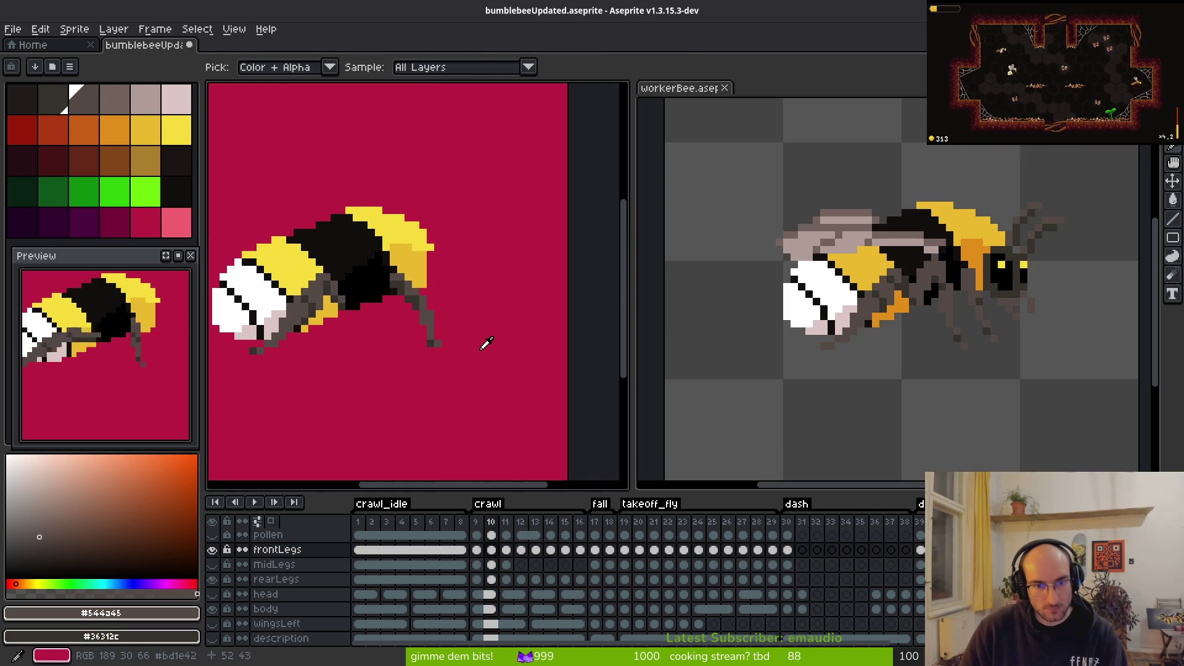
{"action": "key", "text": "b"}
{"action": "scroll", "coordinate": [387, 282], "scroll_direction": "up", "scroll_amount": 4}
Step: Place four grey pixels on and beside the front leg in frame 11
{"action": "left_click", "coordinate": [376, 245]}
{"action": "key", "text": "Right"}
{"action": "left_click", "coordinate": [316, 245]}
{"action": "left_click", "coordinate": [317, 274]}
{"action": "left_click", "coordinate": [436, 274]}
{"action": "scroll", "coordinate": [445, 281], "scroll_direction": "down", "scroll_amount": 3}
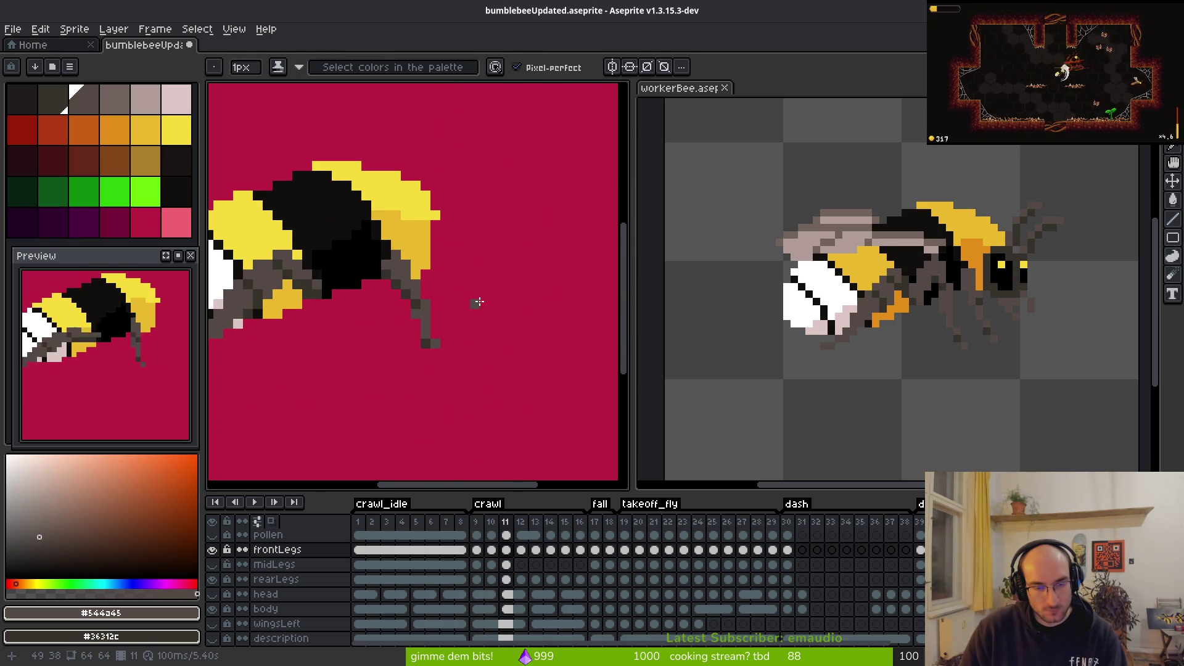
{"action": "scroll", "coordinate": [408, 280], "scroll_direction": "up", "scroll_amount": 2}
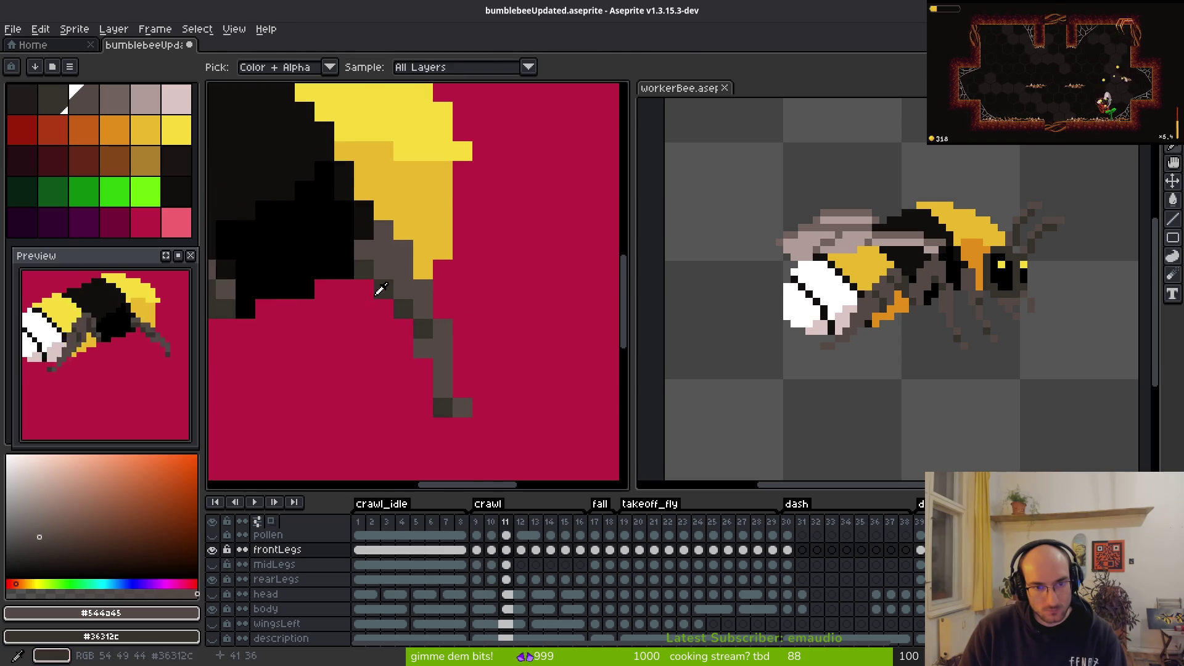
{"action": "scroll", "coordinate": [536, 309], "scroll_direction": "down", "scroll_amount": 3}
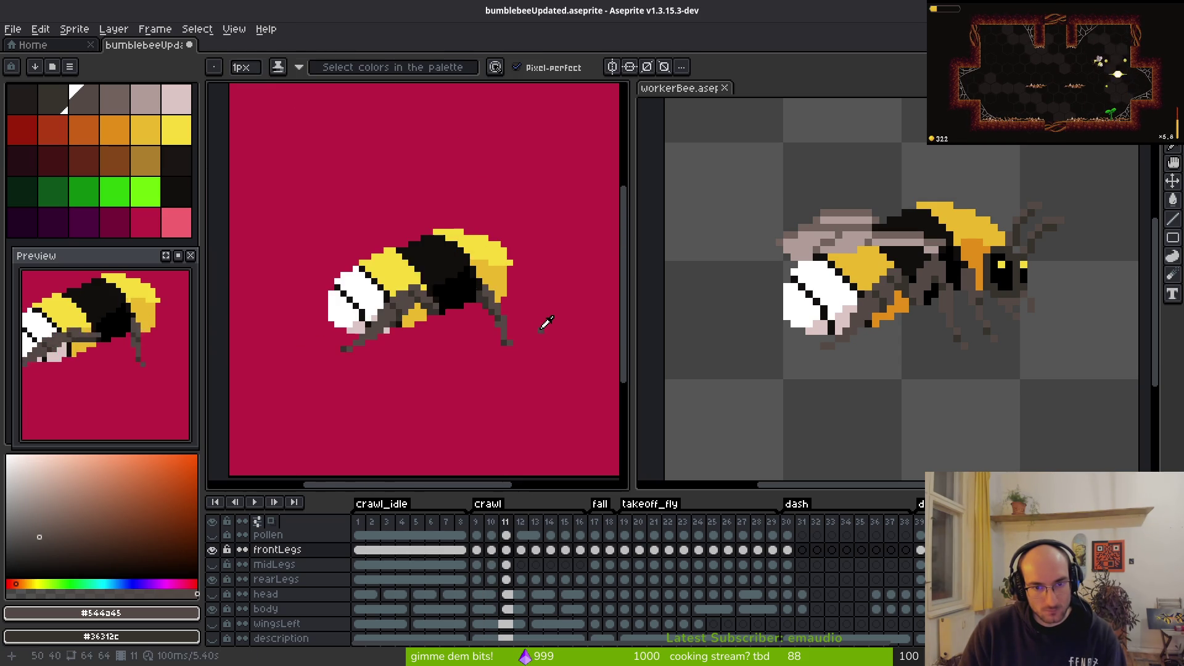
{"action": "scroll", "coordinate": [513, 310], "scroll_direction": "up", "scroll_amount": 2}
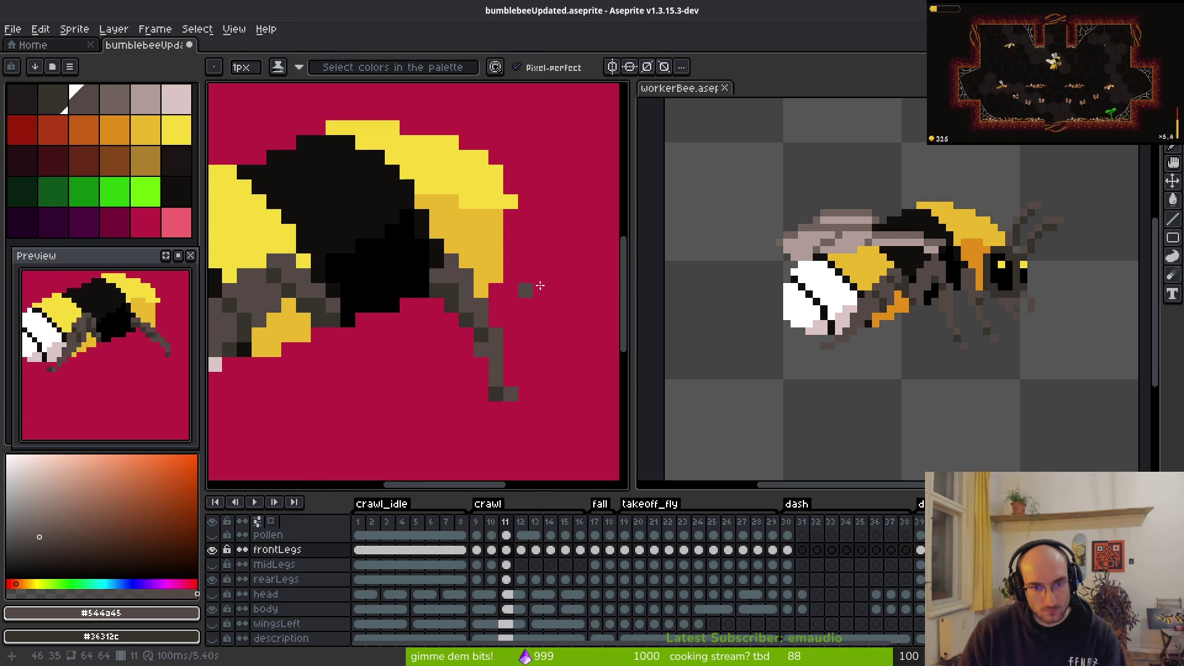
{"action": "scroll", "coordinate": [522, 286], "scroll_direction": "down", "scroll_amount": 3}
{"action": "key", "text": "b"}
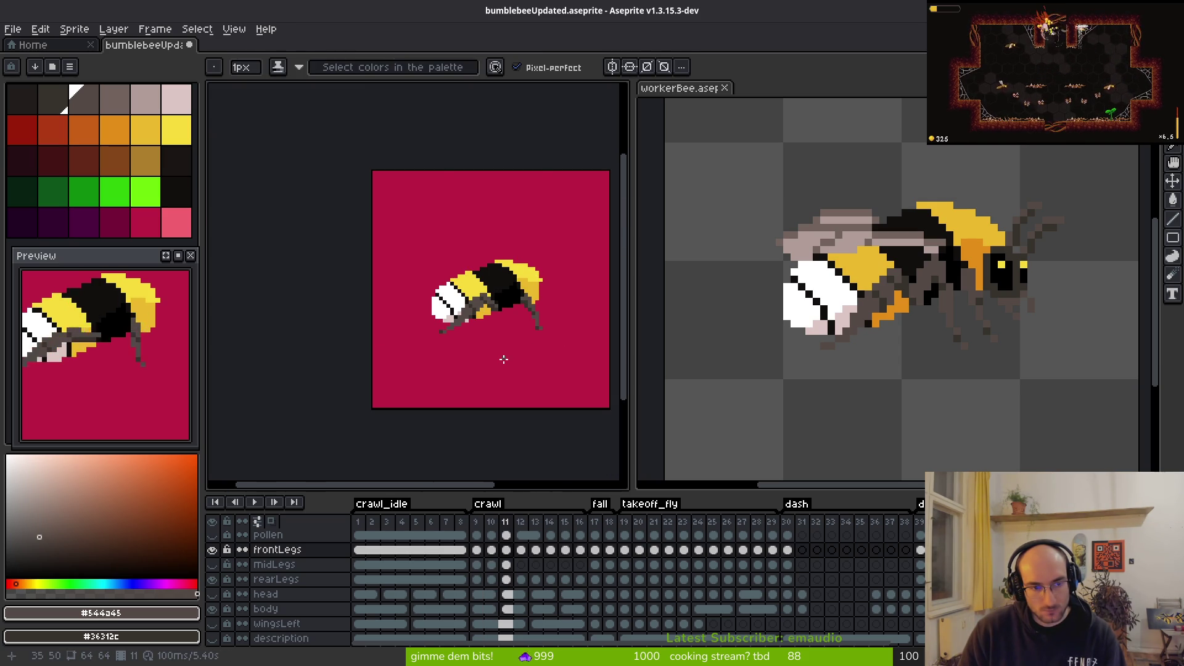
{"action": "scroll", "coordinate": [524, 351], "scroll_direction": "up", "scroll_amount": 3}
{"action": "key", "text": "."}
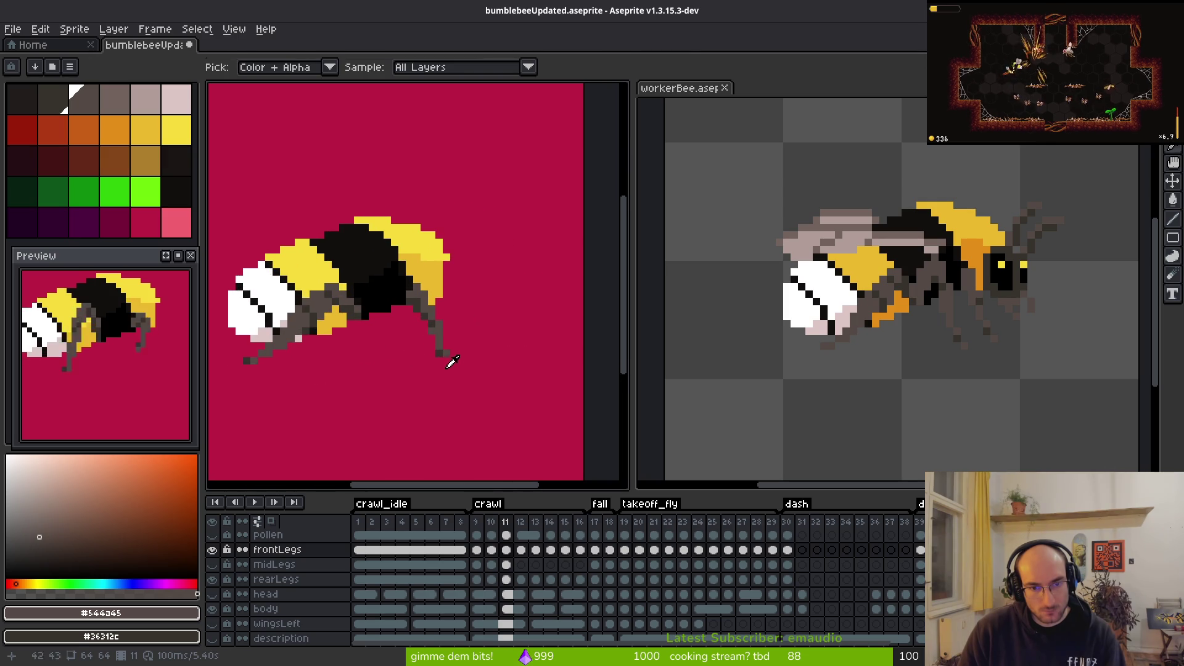
{"action": "scroll", "coordinate": [443, 308], "scroll_direction": "up", "scroll_amount": 3}
Step: On frame 12, darken and extend the lower leg downward and erase stray leg pixels
{"action": "left_click", "coordinate": [293, 269]}
{"action": "key", "text": "e"}
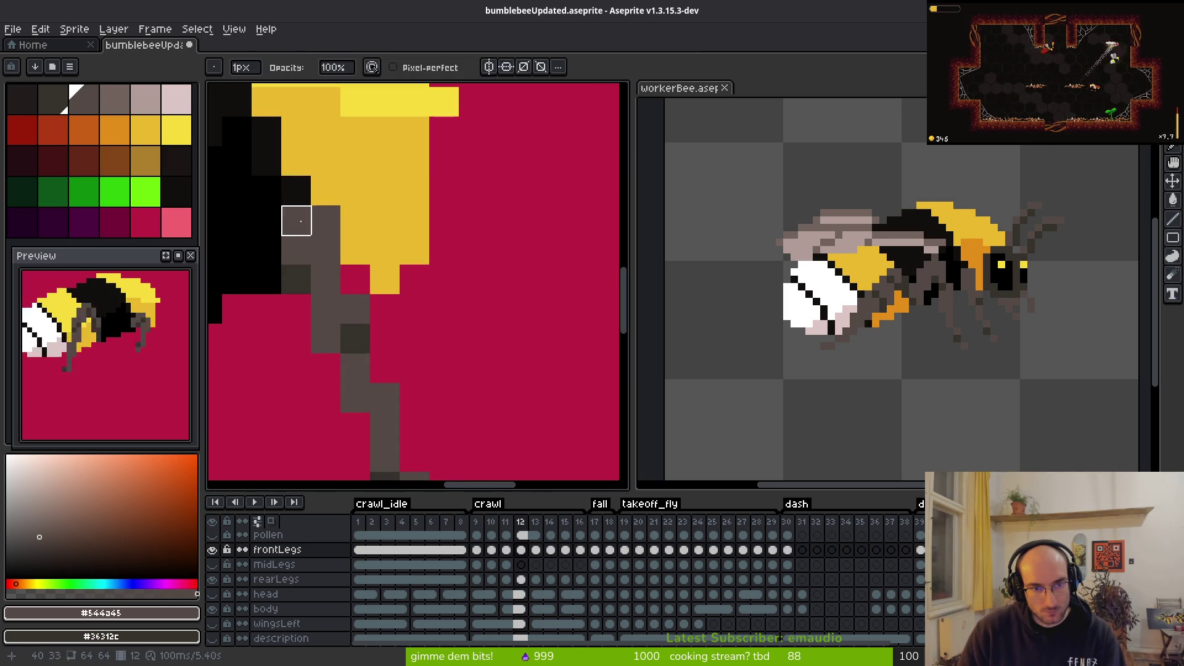
{"action": "left_click", "coordinate": [300, 220]}
{"action": "key", "text": "b"}
{"action": "left_click_drag", "start_coordinate": [307, 304], "coordinate": [368, 246]}
{"action": "mouse_move", "coordinate": [403, 294]}
{"action": "left_mouse_down"}
{"action": "mouse_move", "coordinate": [390, 302]}
{"action": "mouse_move", "coordinate": [418, 262]}
{"action": "mouse_move", "coordinate": [409, 308]}
{"action": "left_mouse_up"}
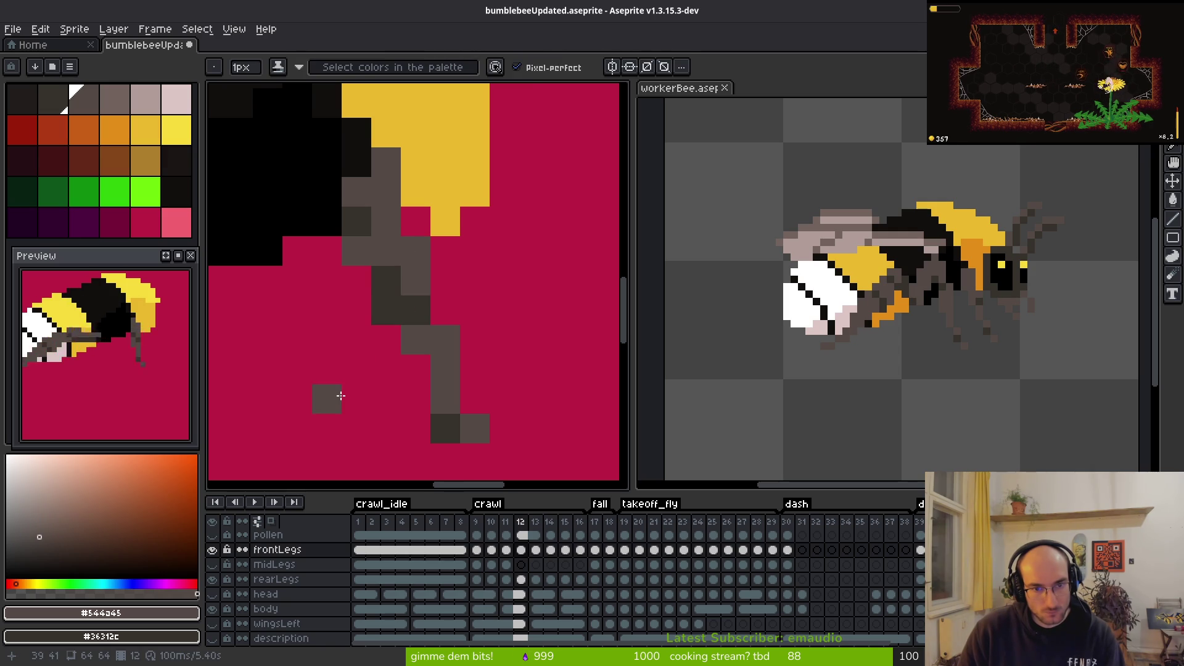
{"action": "scroll", "coordinate": [508, 363], "scroll_direction": "down", "scroll_amount": 5}
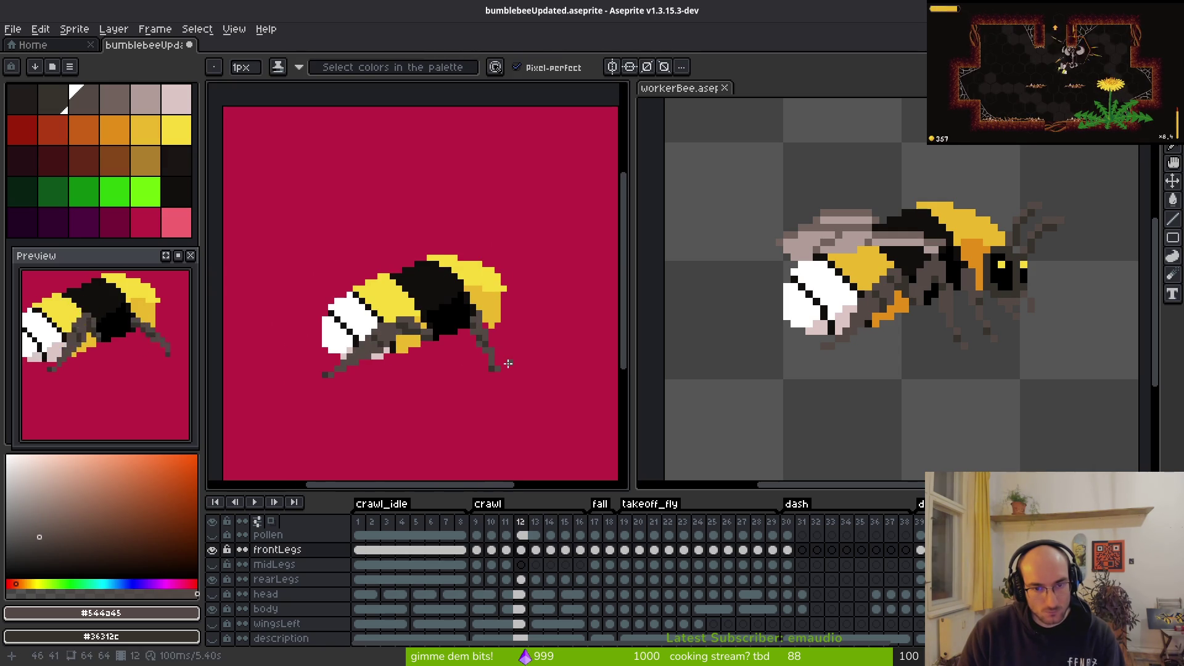
{"action": "scroll", "coordinate": [508, 363], "scroll_direction": "up", "scroll_amount": 5}
{"action": "left_click_drag", "start_coordinate": [446, 315], "coordinate": [430, 295]}
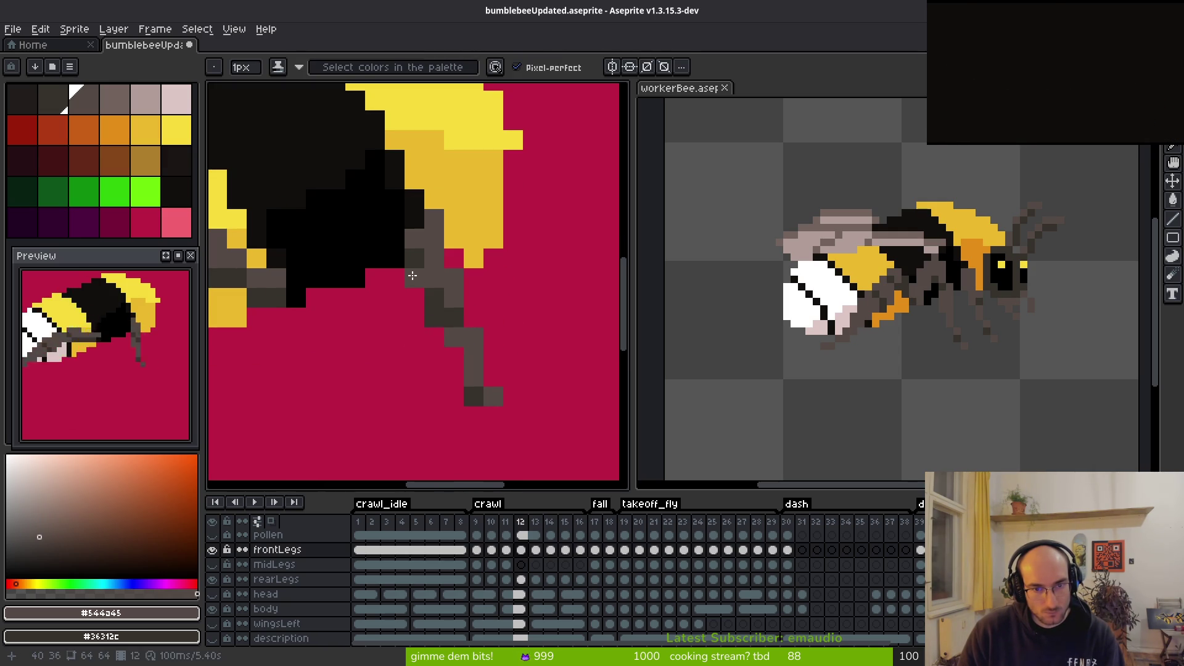
{"action": "key", "text": "e"}
{"action": "left_click", "coordinate": [454, 319]}
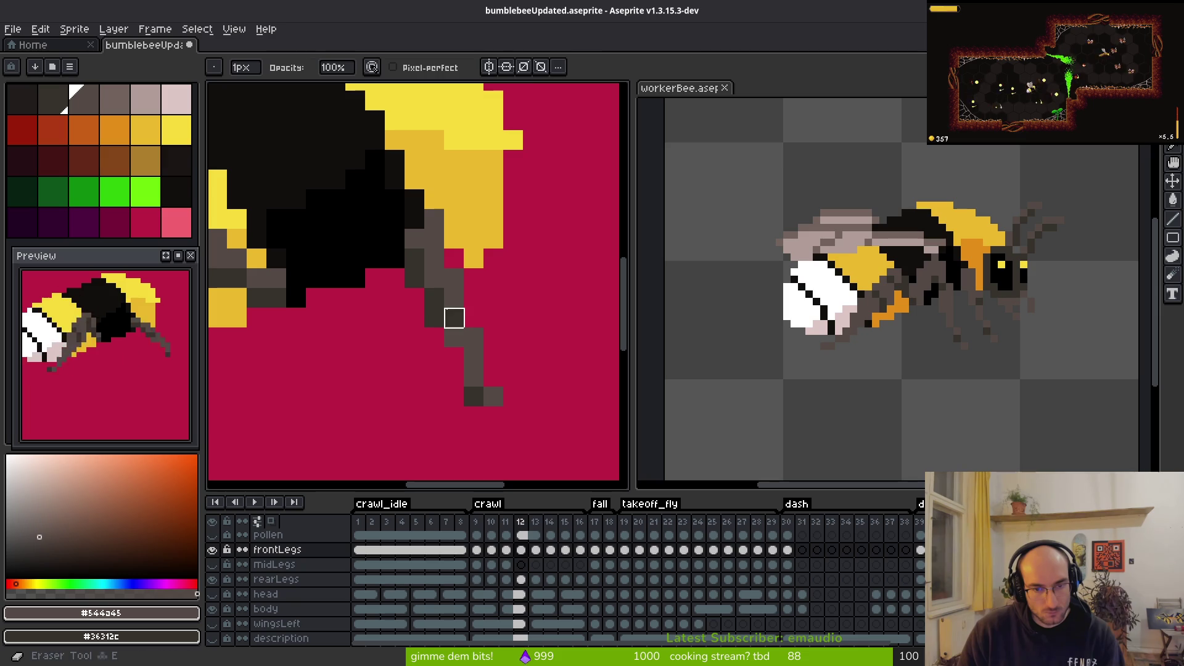
Step: Shift the lower leg one pixel left and repaint the joint pixels
{"action": "key", "text": "m"}
{"action": "mouse_move", "coordinate": [446, 326]}
{"action": "left_mouse_down"}
{"action": "mouse_move", "coordinate": [502, 427]}
{"action": "mouse_move", "coordinate": [462, 378]}
{"action": "left_mouse_up"}
{"action": "key", "text": "ctrl+d"}
{"action": "key", "text": "b"}
{"action": "left_click", "coordinate": [450, 314]}
{"action": "left_click", "coordinate": [436, 297]}
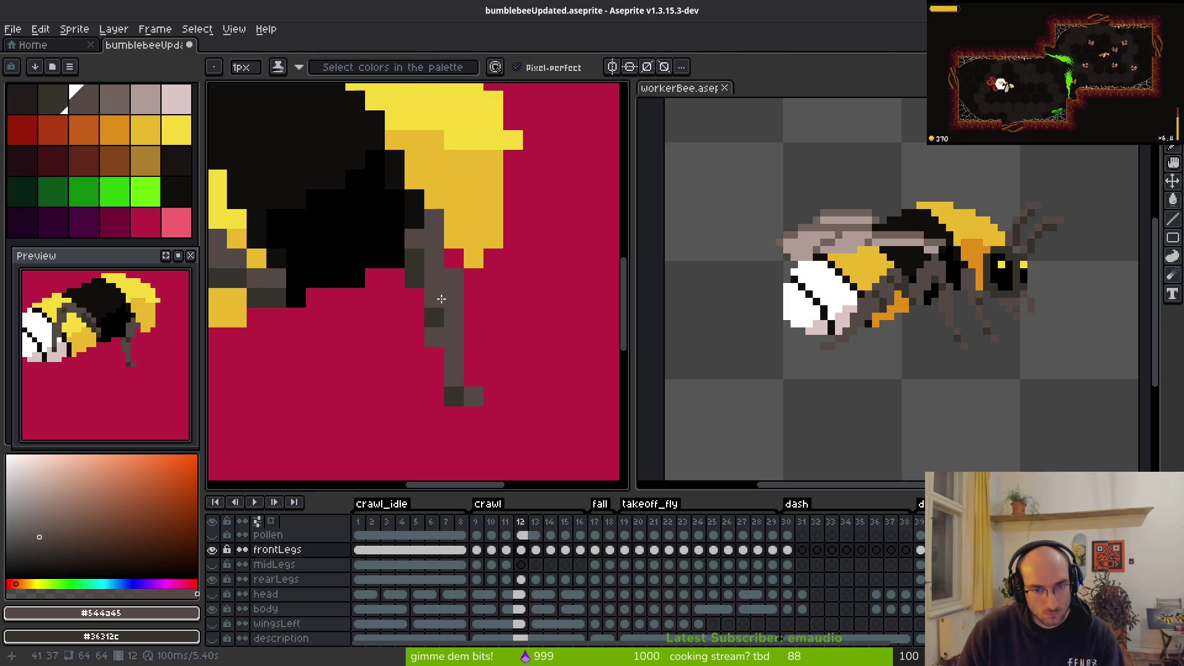
{"action": "left_click", "coordinate": [454, 337]}
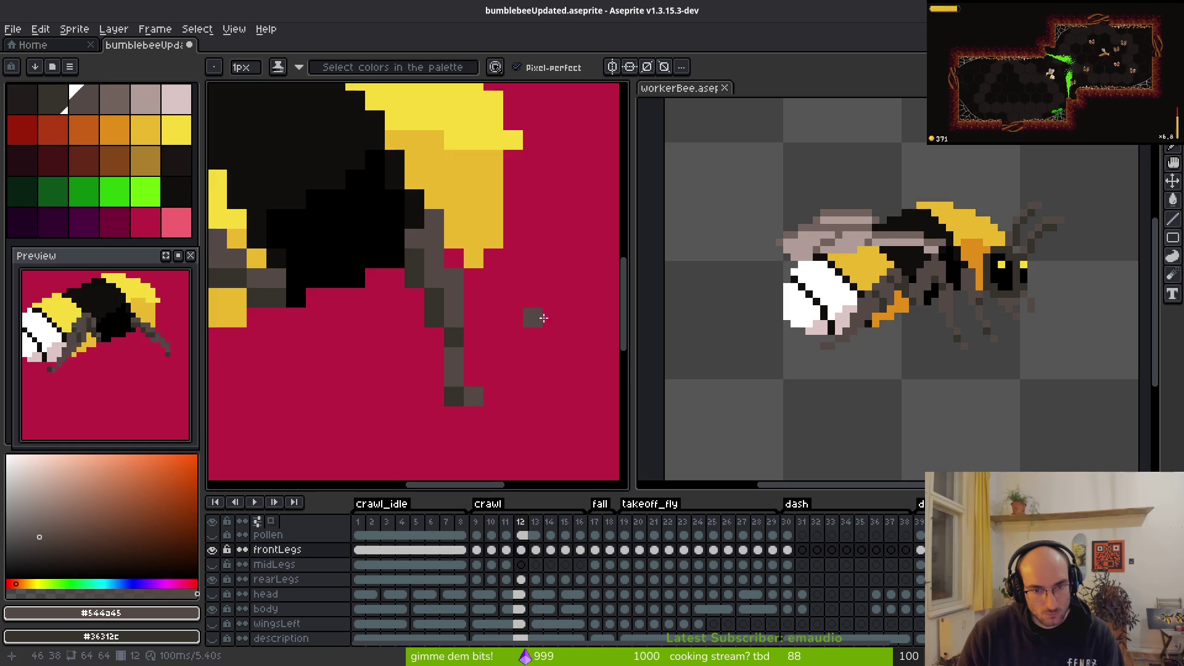
Step: Preview frame 13, then return to frame 11
{"action": "scroll", "coordinate": [549, 348], "scroll_direction": "down", "scroll_amount": 5}
{"action": "key", "text": "i"}
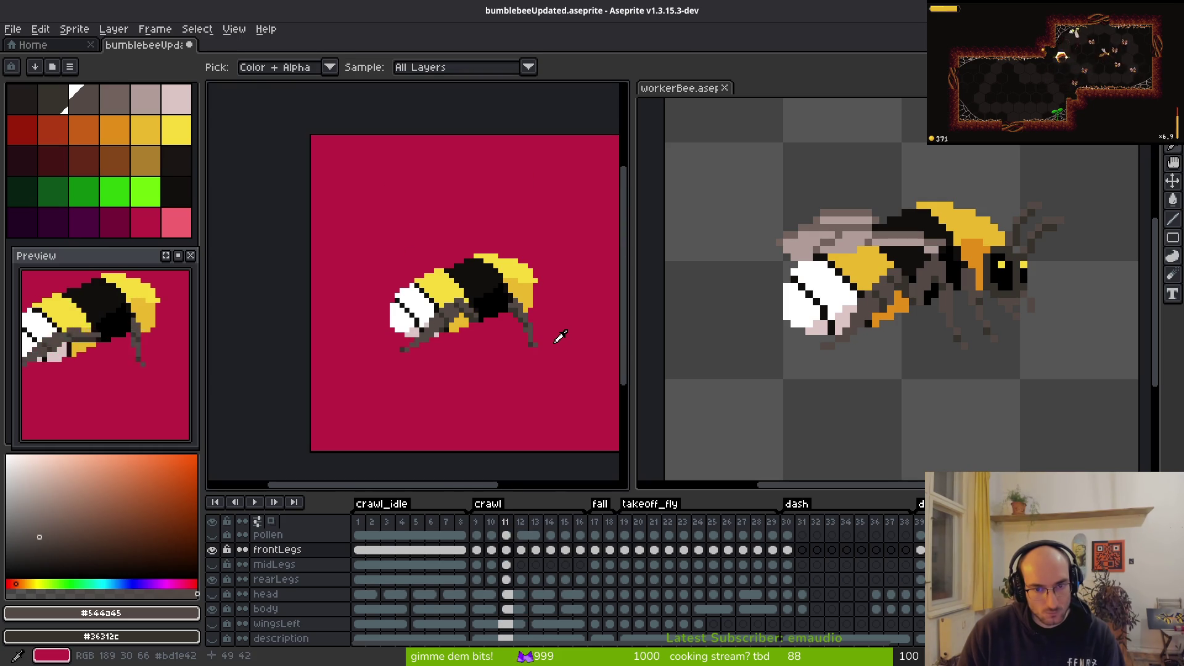
{"action": "key", "text": "Right"}
{"action": "scroll", "coordinate": [535, 340], "scroll_direction": "up", "scroll_amount": 4}
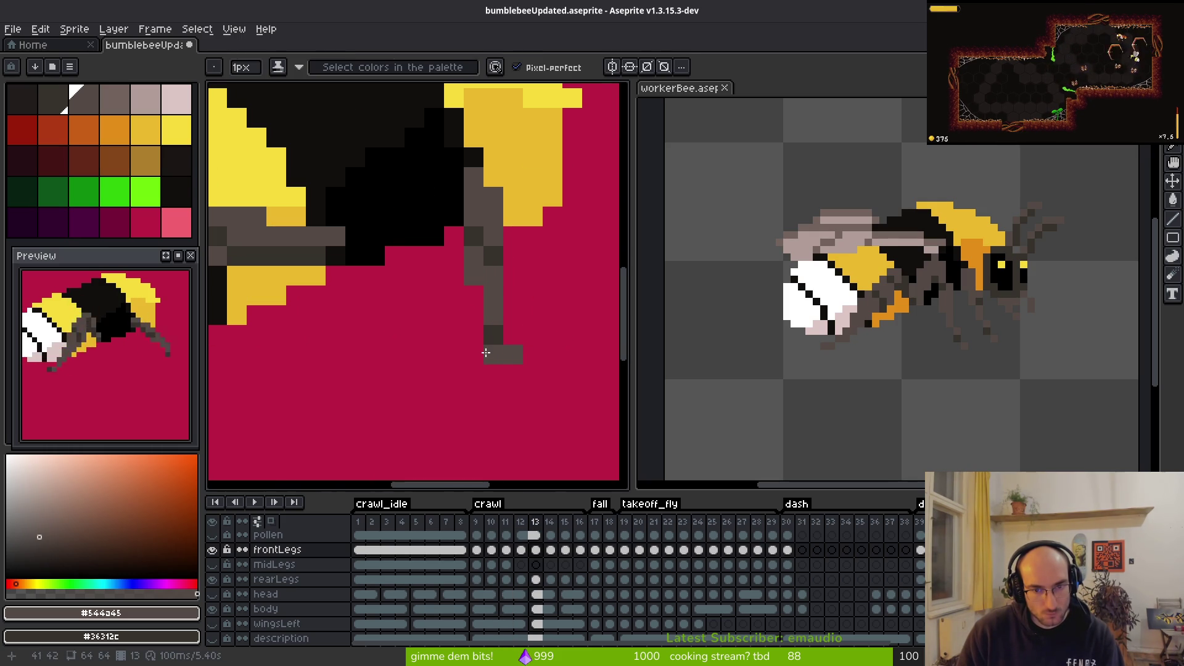
{"action": "scroll", "coordinate": [534, 276], "scroll_direction": "down", "scroll_amount": 4}
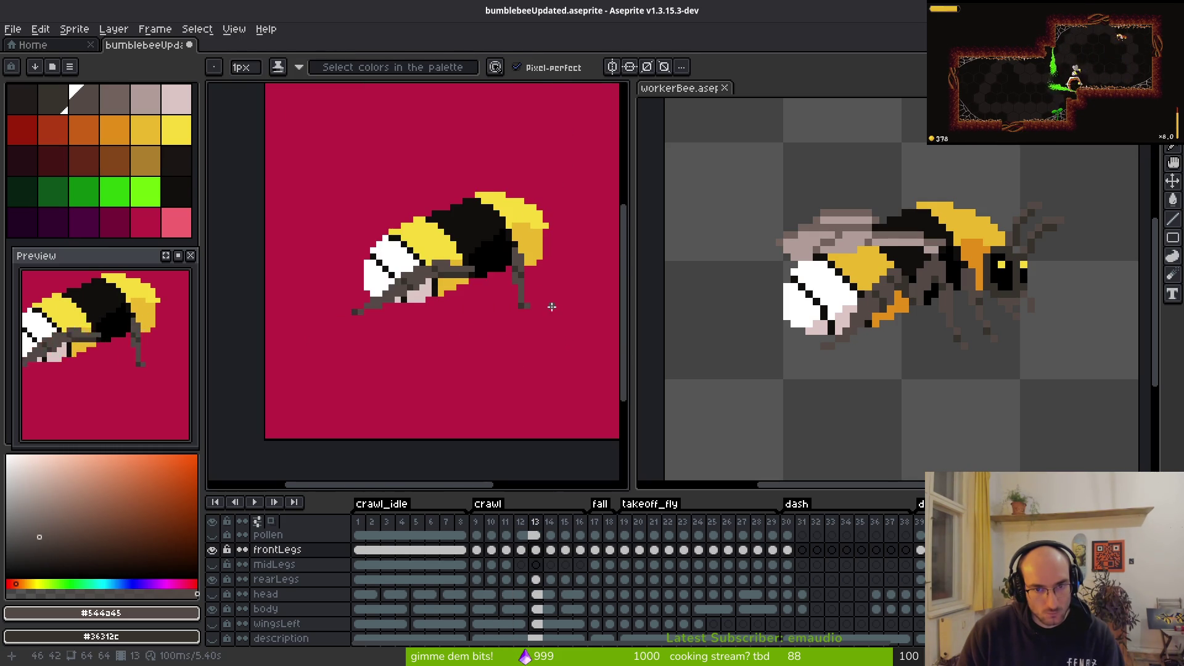
{"action": "key", "text": "alt"}
{"action": "scroll", "coordinate": [547, 277], "scroll_direction": "up", "scroll_amount": 4}
{"action": "key", "text": "Left"}
{"action": "key", "text": "Left"}
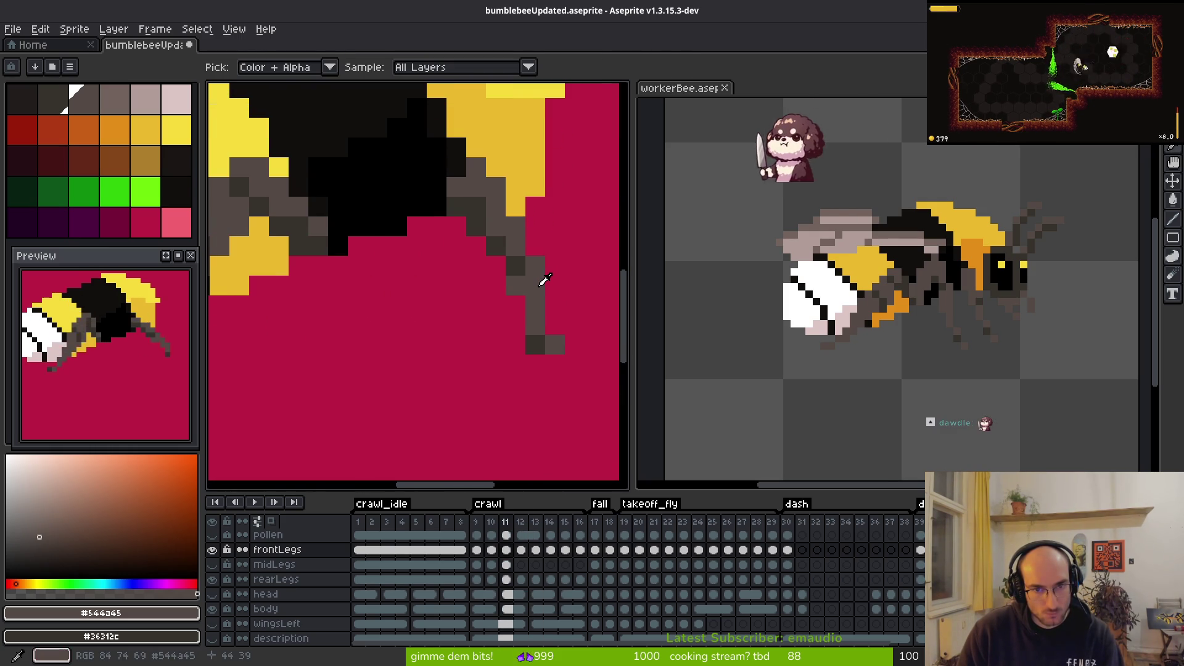